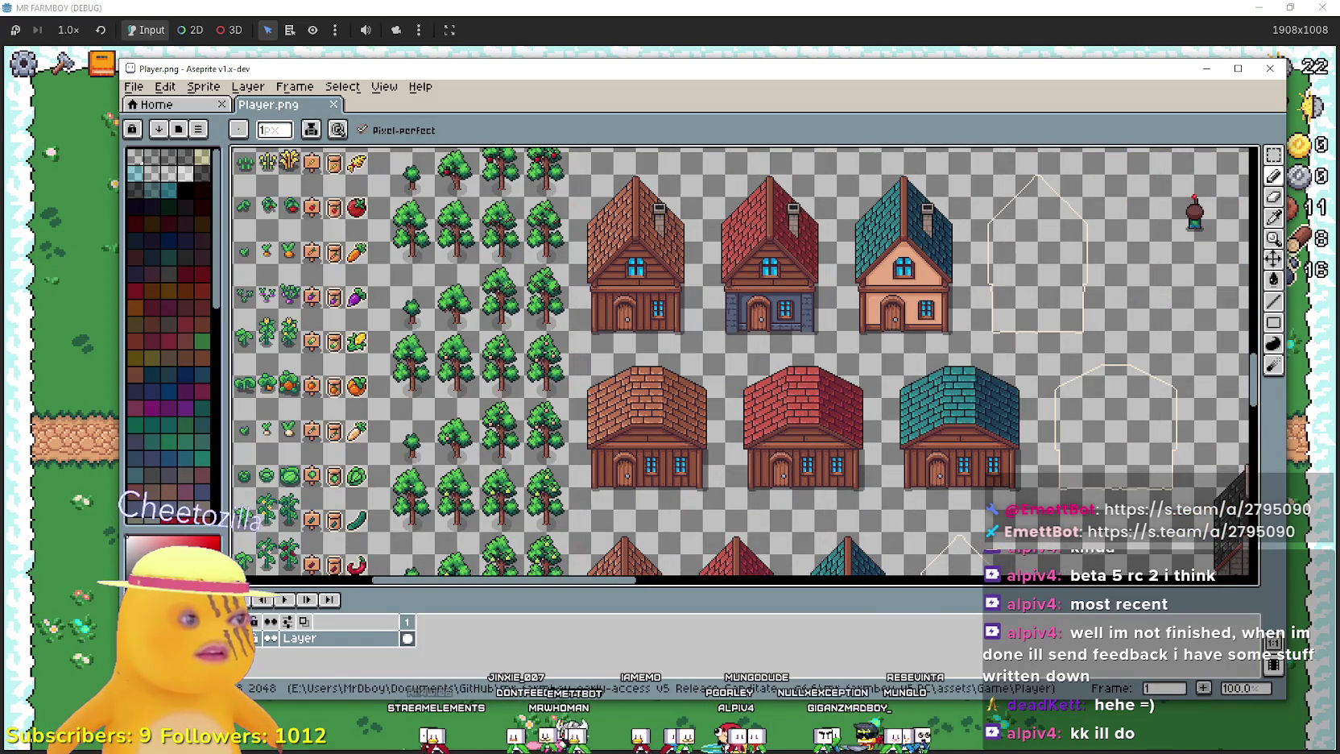
scroll(857, 241, up, 1)
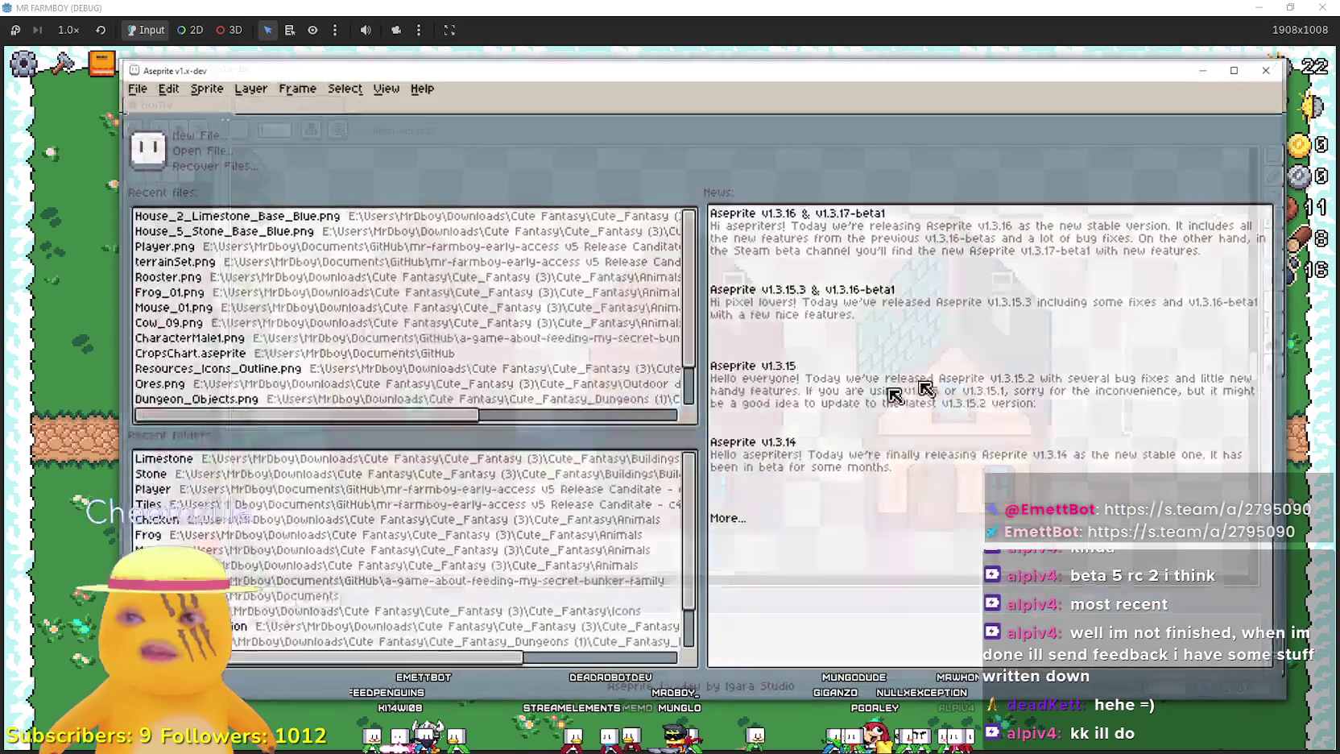
- Open House_5_Limestone_Base_Blue.png from Recent files and view it at 200% zoom
scroll(733, 360, up, 2)
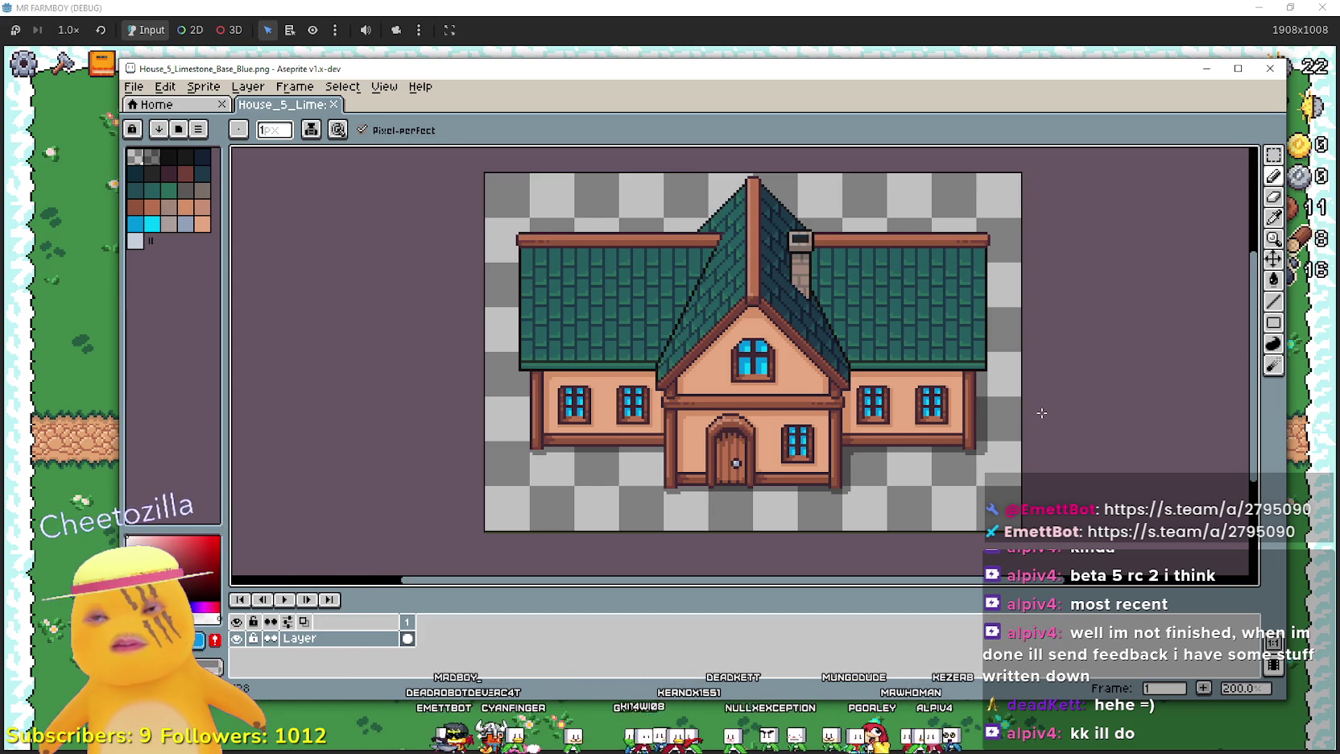
mouse_move(1046, 377)
mouse_down()
mouse_move(1063, 406)
mouse_move(1047, 364)
mouse_up()
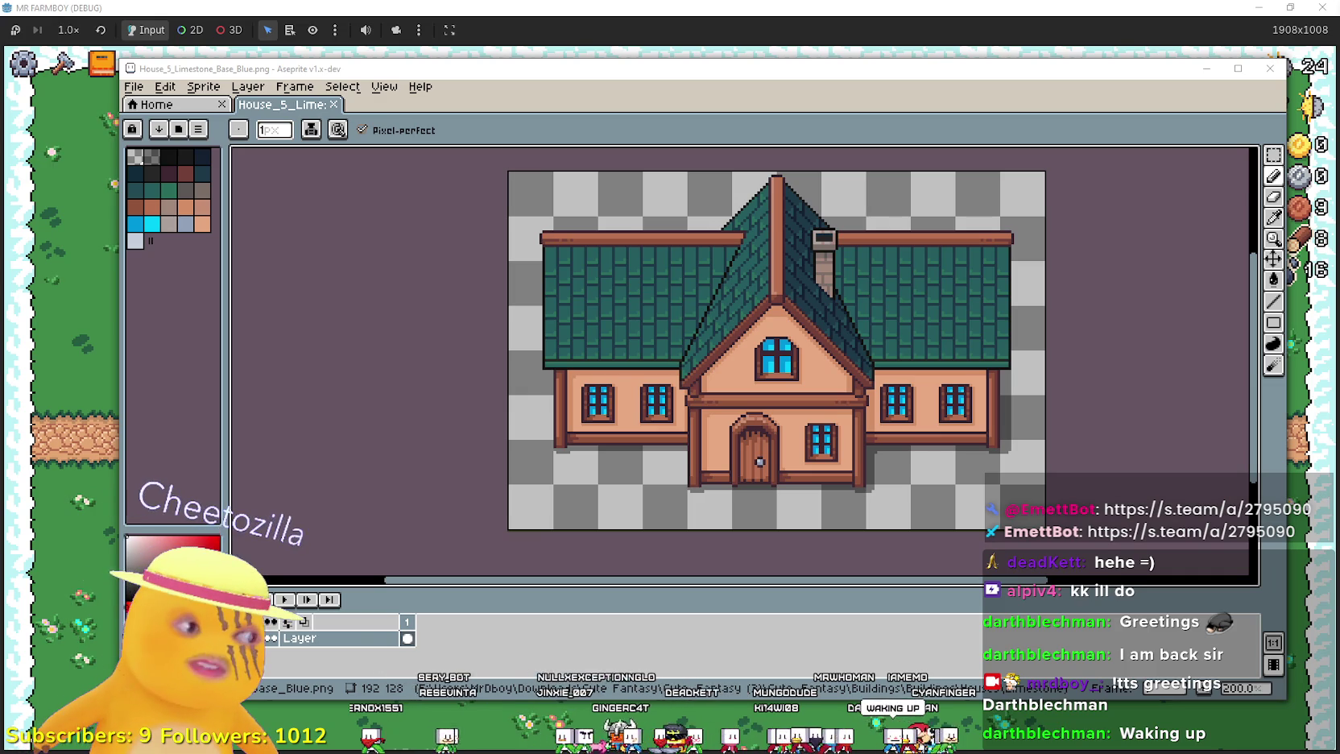
- Move the limestone house window aside and open House_5_Wood_Base_Black.png in a new window
drag(478, 443, 354, 484)
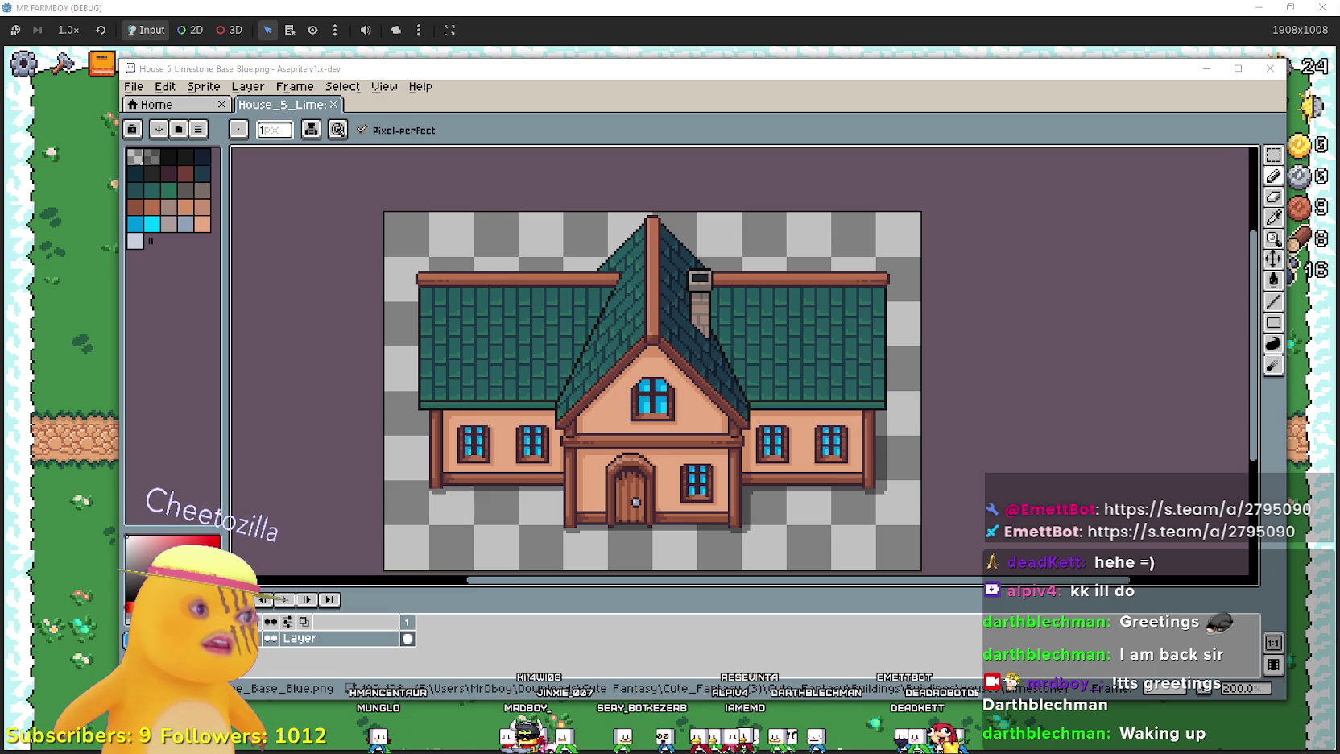
mouse_move(816, 80)
mouse_down()
mouse_move(859, 642)
mouse_move(605, 184)
mouse_up()
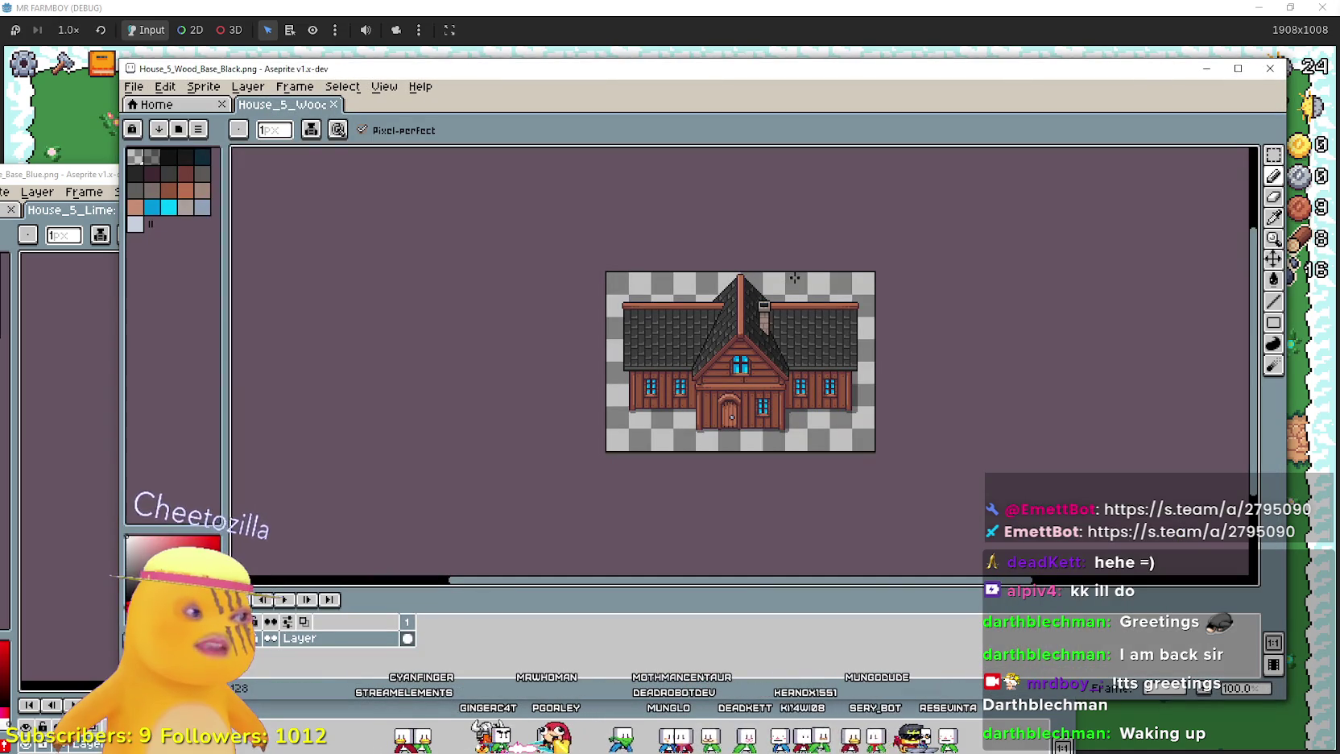
- Minimize the limestone house window and bring the wooden house window to the front
drag(728, 84, 884, 708)
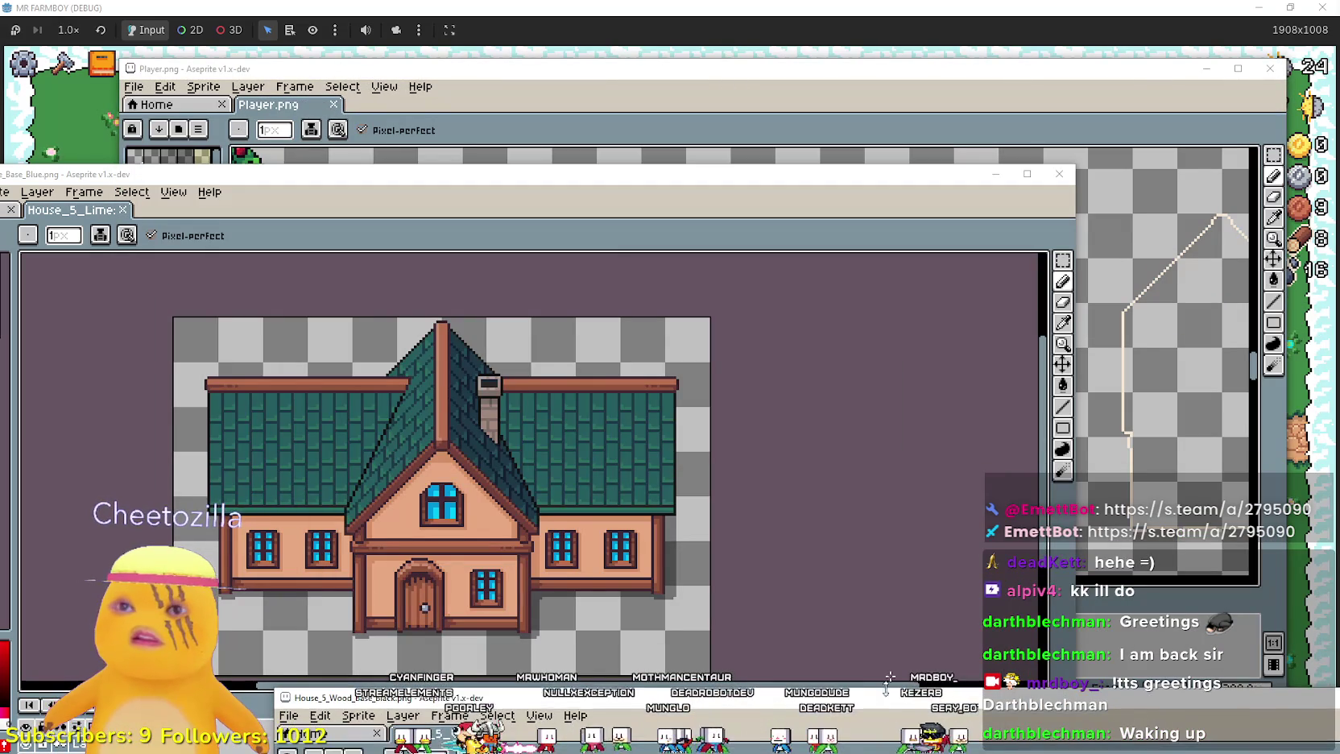
click(981, 179)
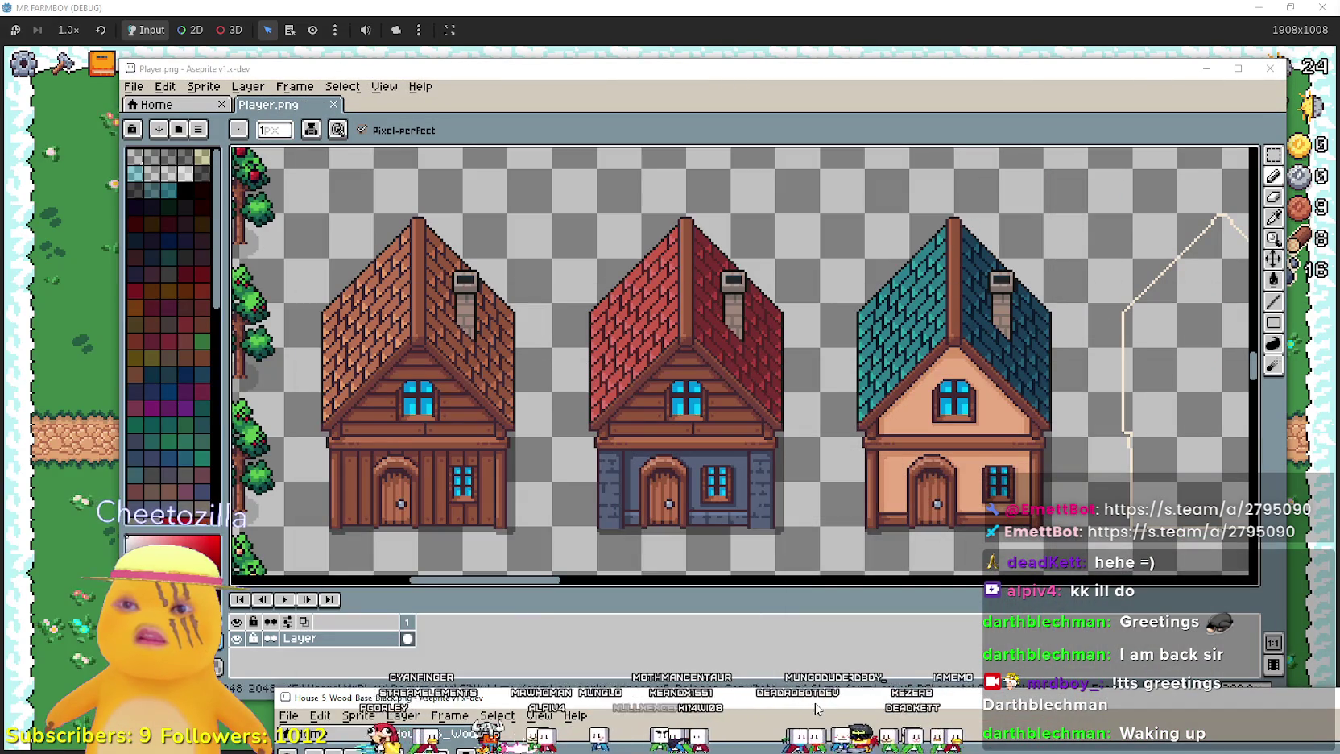
drag(820, 708, 632, 183)
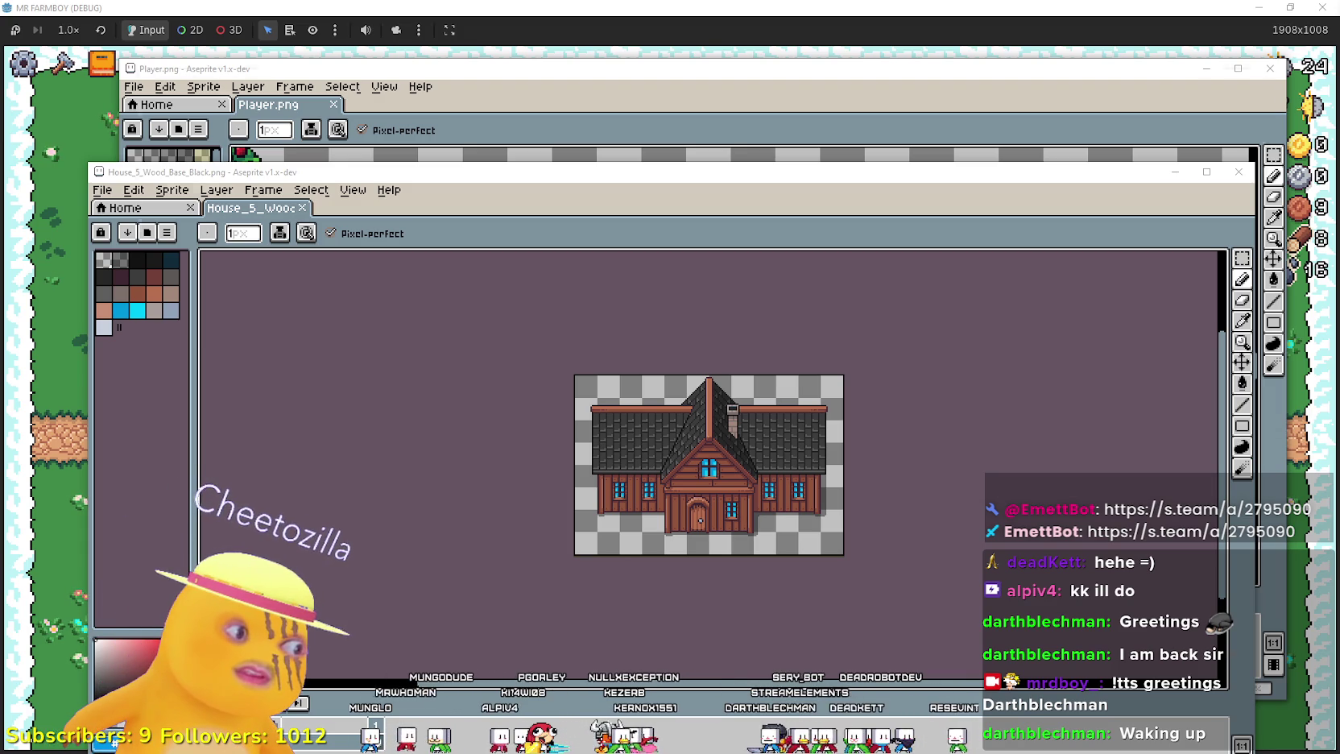
scroll(749, 277, up, 2)
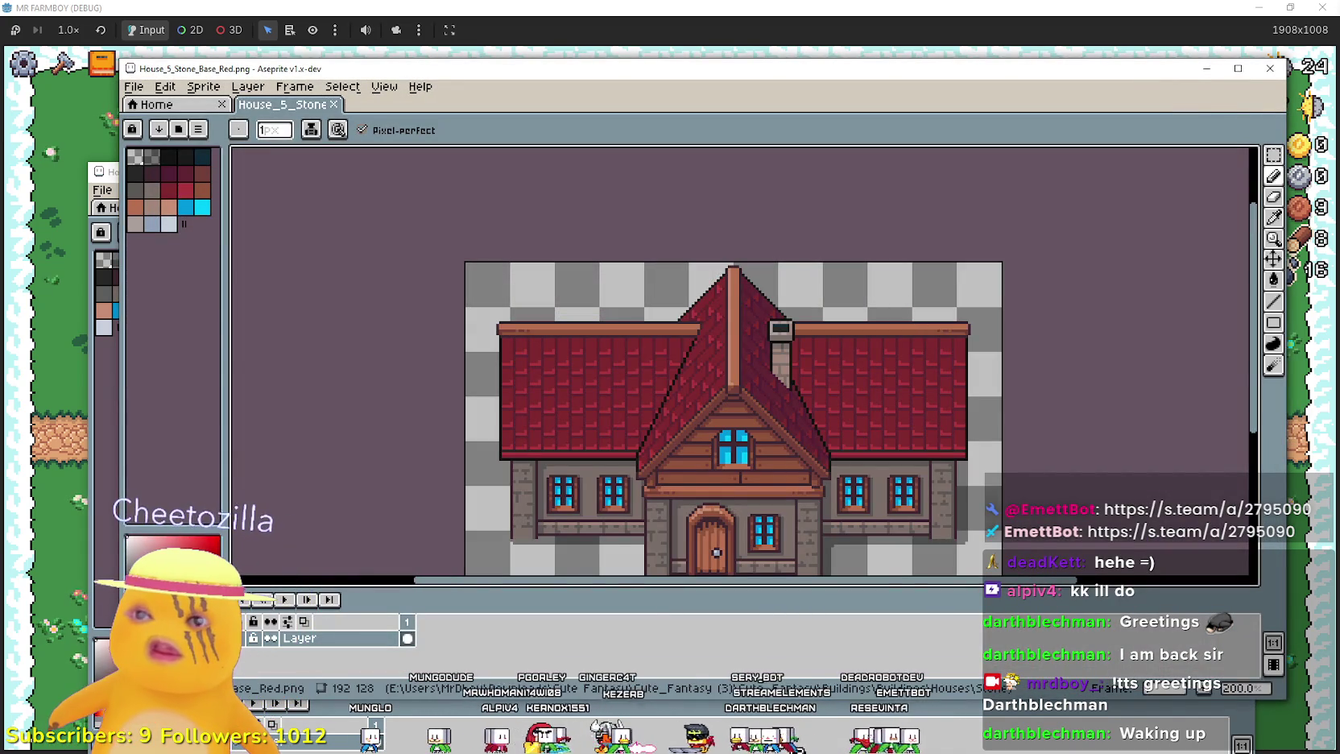
key(alt+Tab)
- Select and copy the whole wooden house sprite, then switch back to Player.png
scroll(503, 500, up, 2)
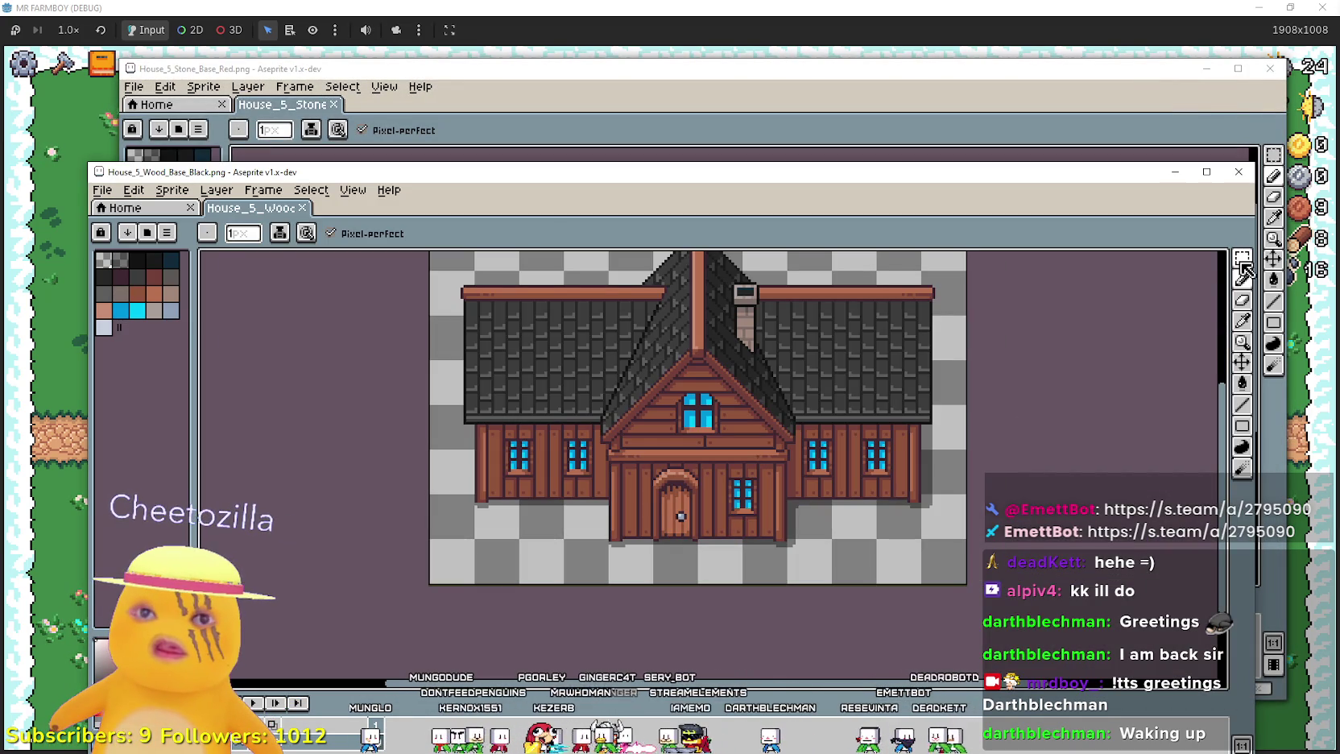
scroll(504, 500, up, 1)
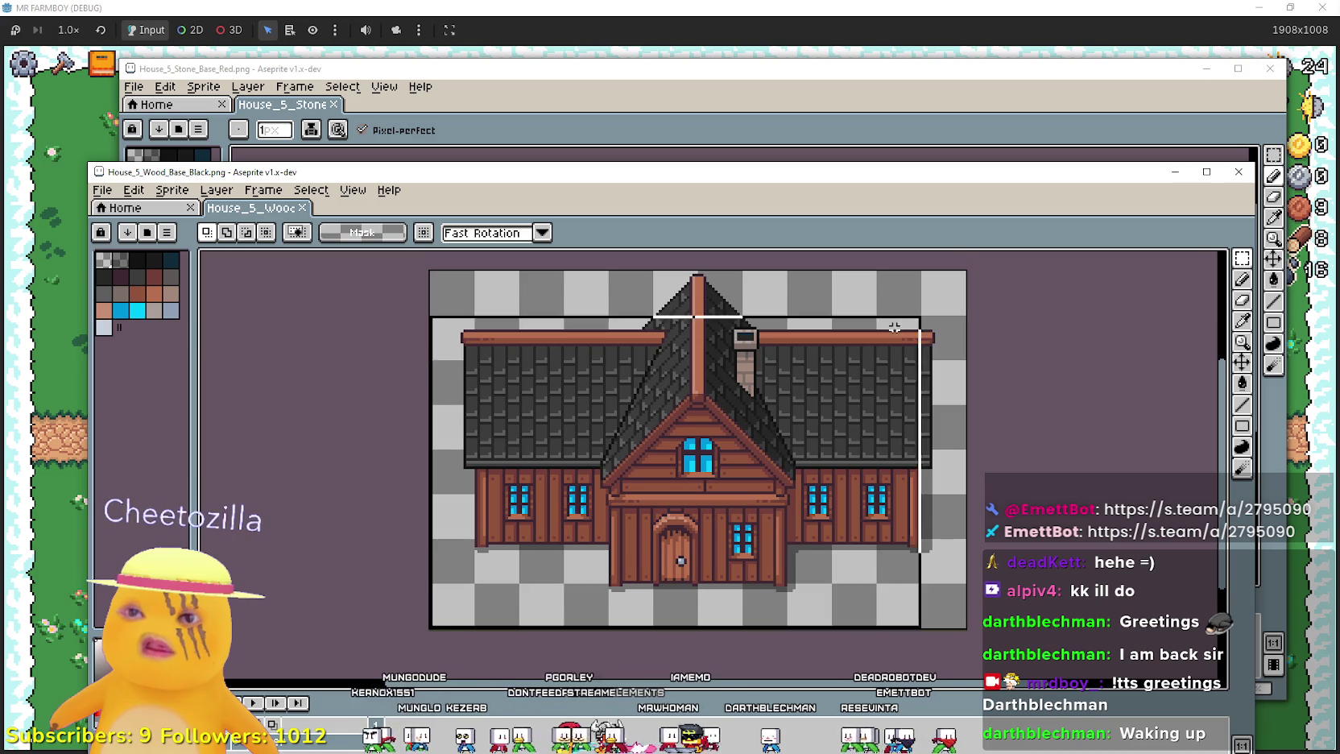
scroll(1003, 308, up, 1)
key(ctrl+a)
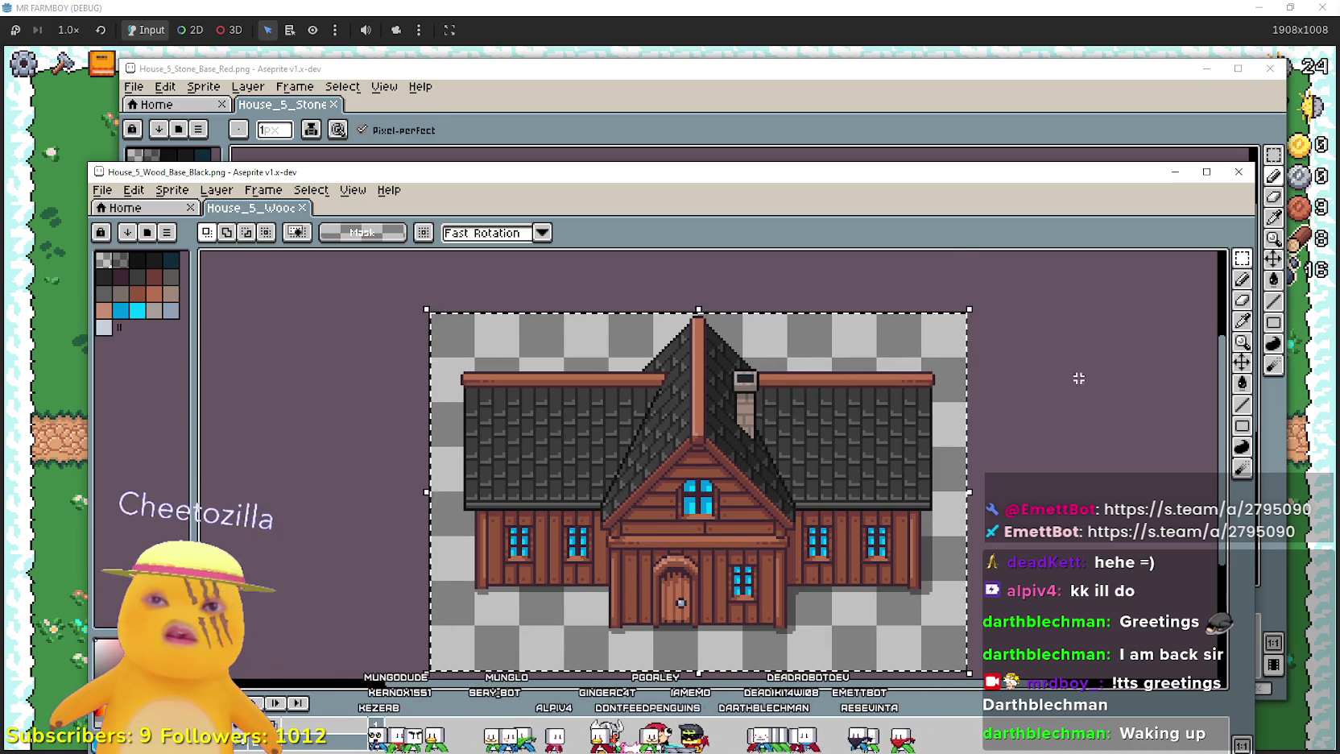
key(alt+Tab)
key(alt+Tab)
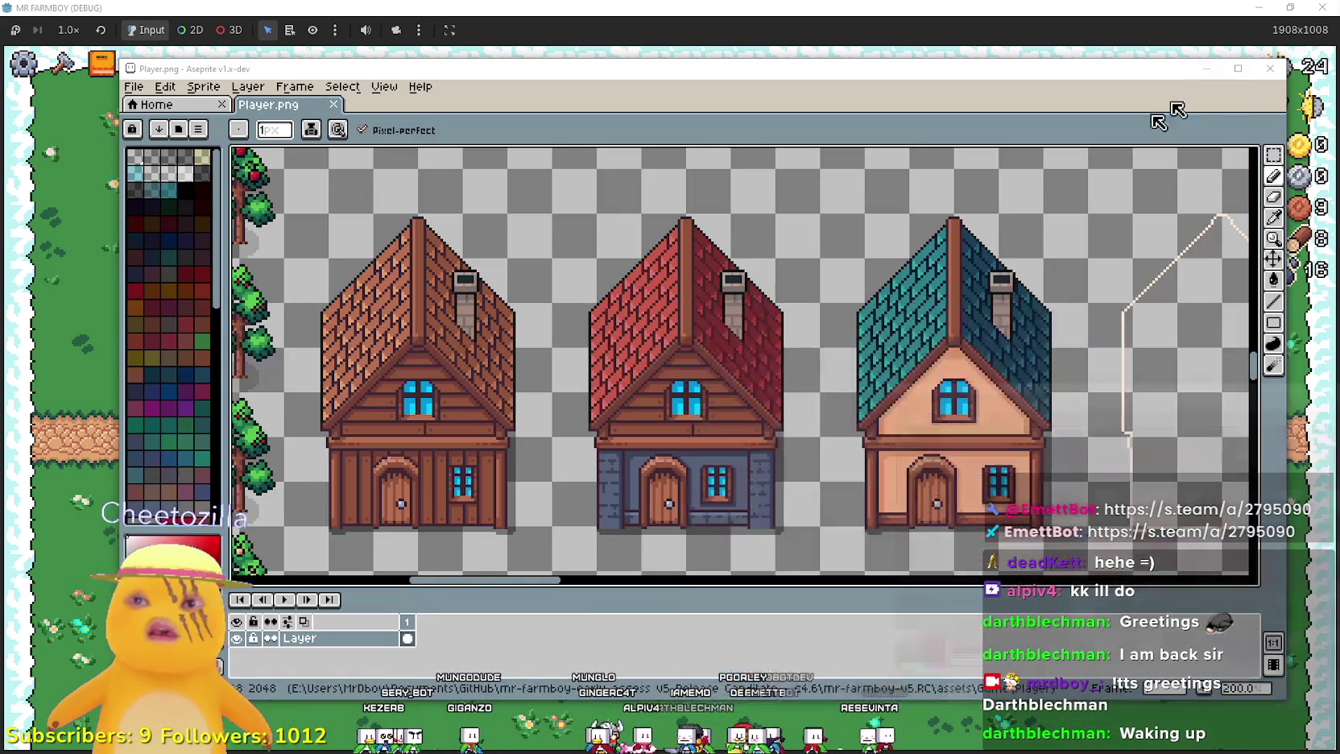
scroll(930, 342, down, 3)
- Paste the wooden house into Player.png and place it at 784, 1328
scroll(638, 341, up, 4)
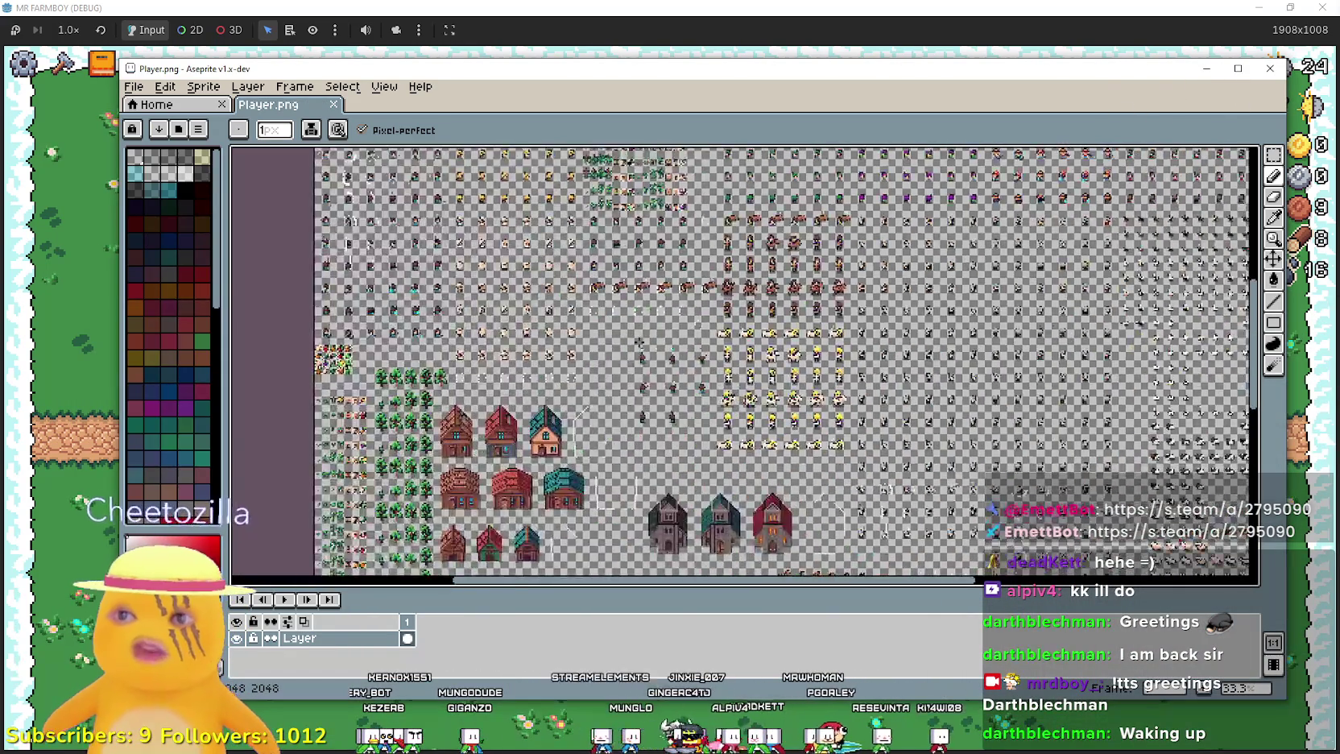
scroll(639, 341, down, 3)
scroll(725, 403, up, 5)
scroll(747, 424, down, 2)
scroll(747, 424, up, 4)
scroll(745, 419, down, 5)
scroll(742, 413, up, 3)
key(ctrl+v)
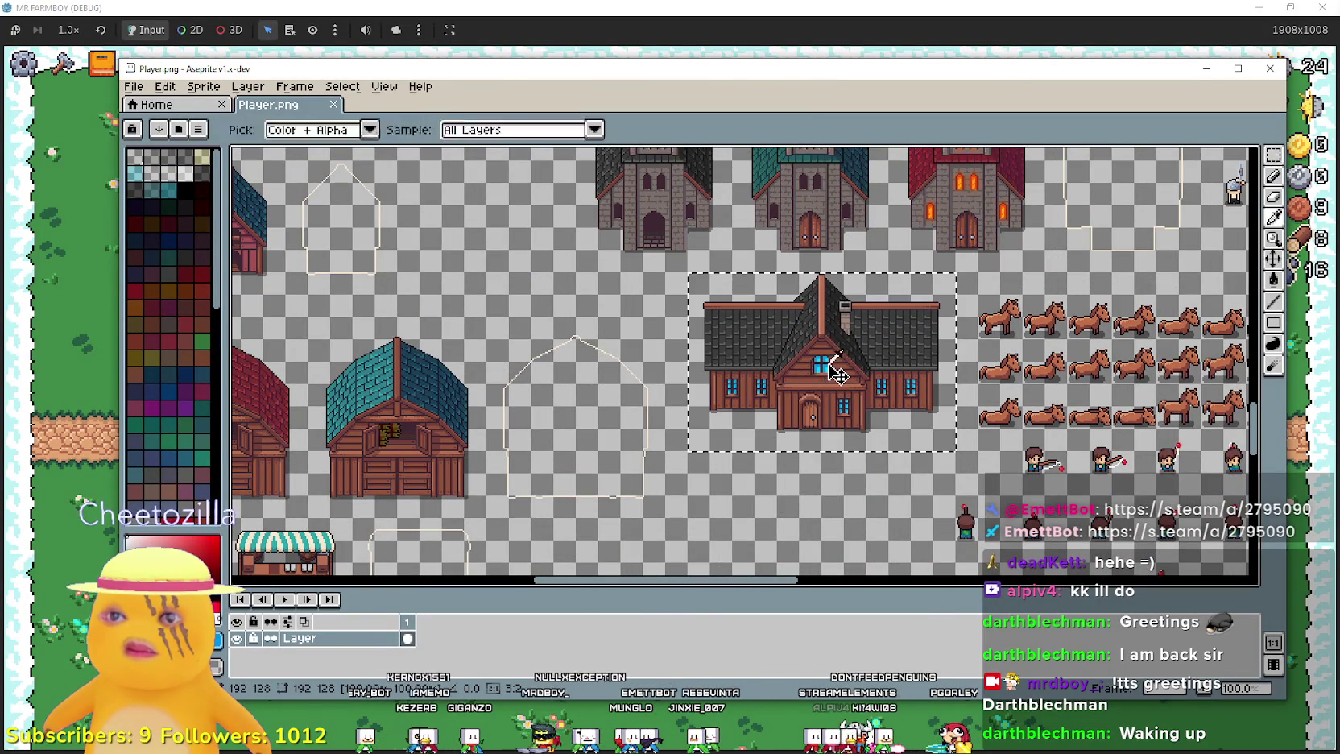
drag(837, 389, 833, 171)
- Bring the mansion sprites into view and maximize the Player.png window
scroll(886, 387, down, 2)
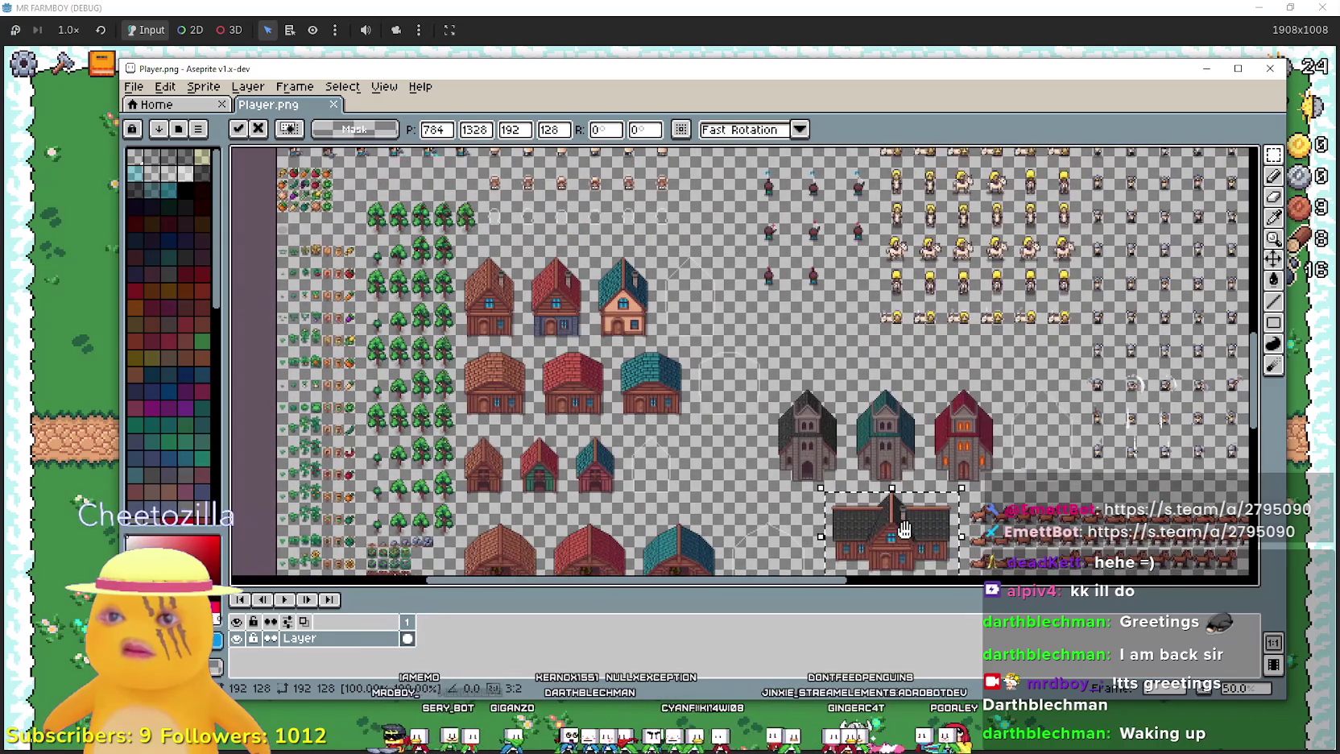
mouse_move(904, 528)
mouse_down()
mouse_move(732, 299)
mouse_move(515, 147)
mouse_up()
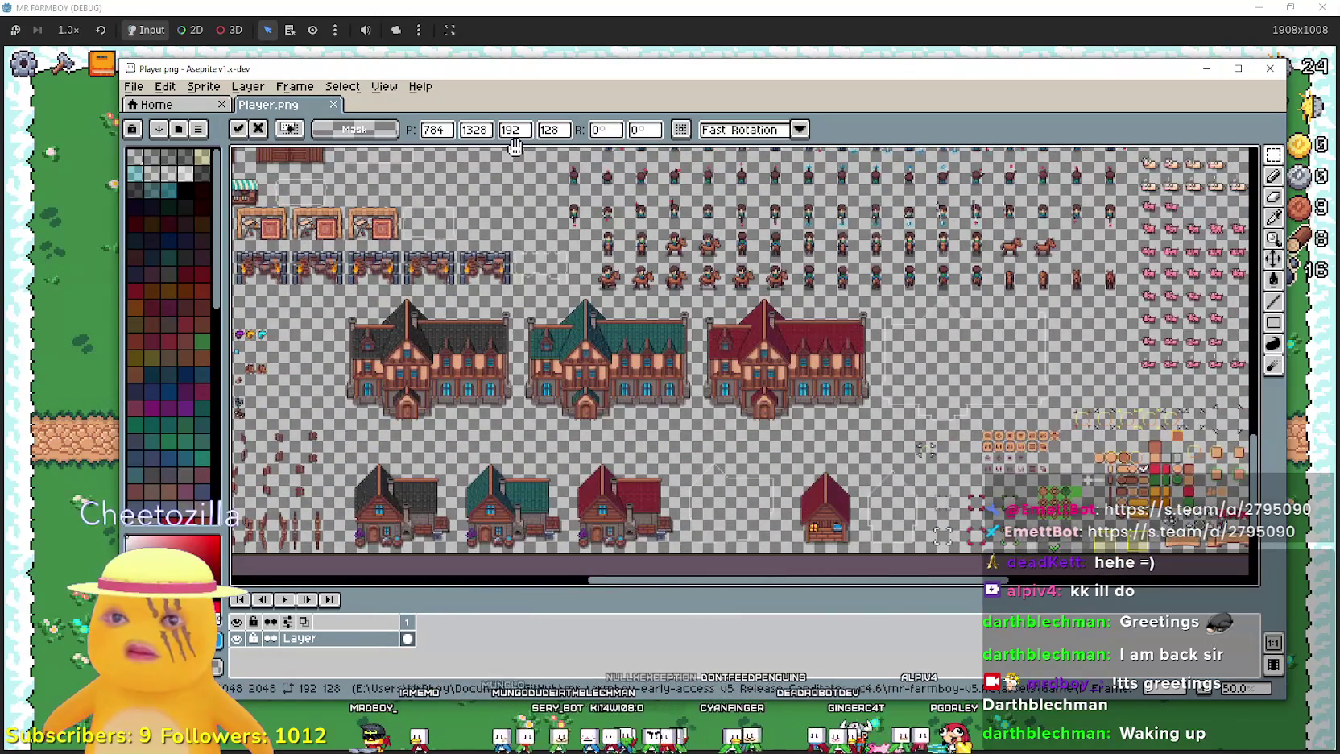
scroll(926, 319, up, 2)
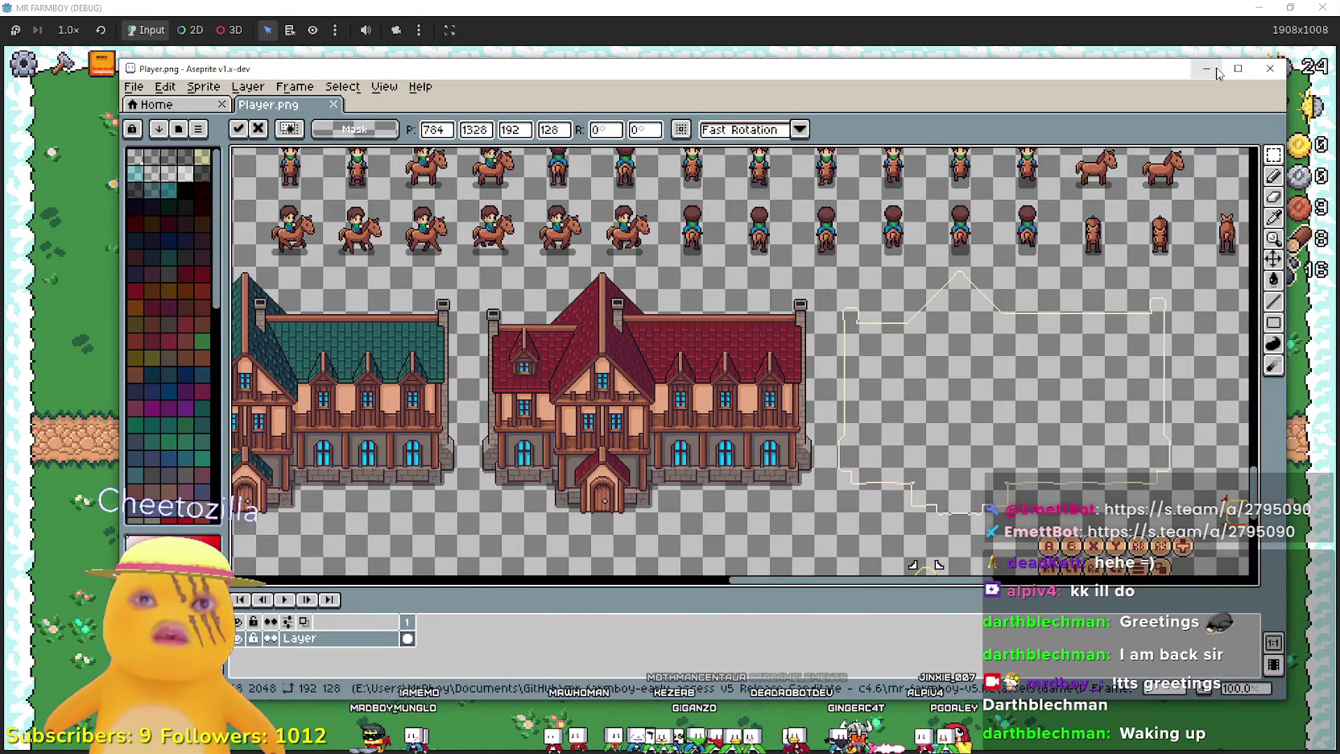
click(1238, 68)
scroll(708, 270, down, 1)
mouse_move(709, 271)
mouse_down()
mouse_move(551, 386)
mouse_move(718, 509)
mouse_move(925, 605)
mouse_move(918, 275)
mouse_move(855, 272)
mouse_move(565, 391)
mouse_move(430, 415)
mouse_move(418, 563)
mouse_move(767, 262)
mouse_up()
scroll(430, 415, down, 1)
scroll(785, 260, up, 4)
scroll(786, 260, down, 4)
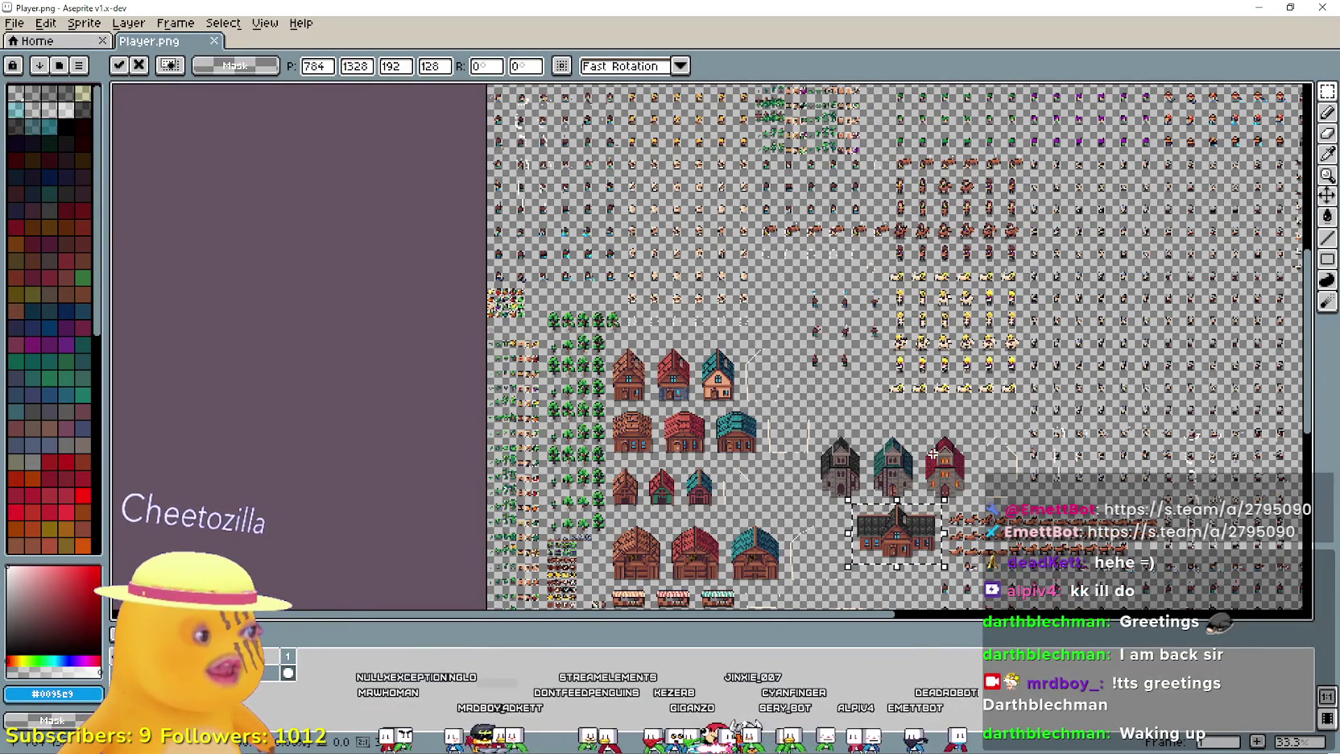
drag(932, 455, 961, 387)
scroll(961, 387, down, 1)
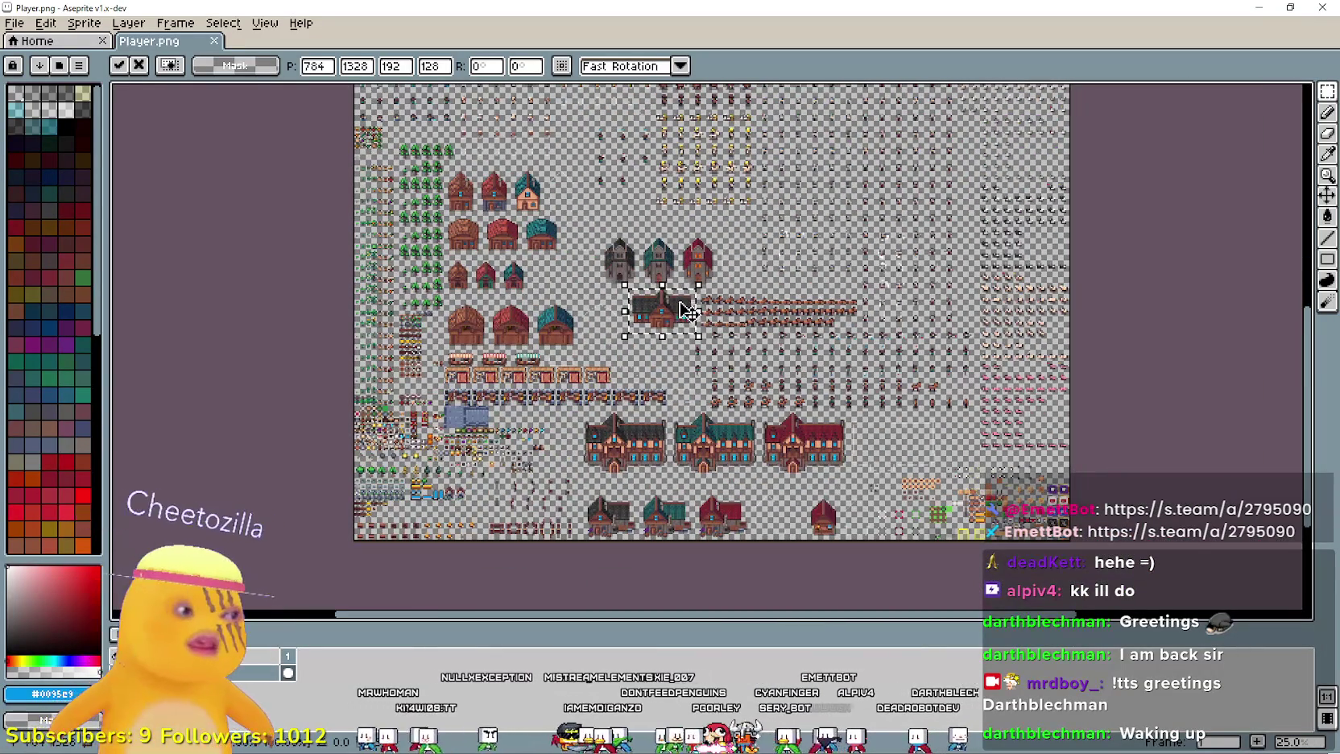
scroll(682, 304, up, 2)
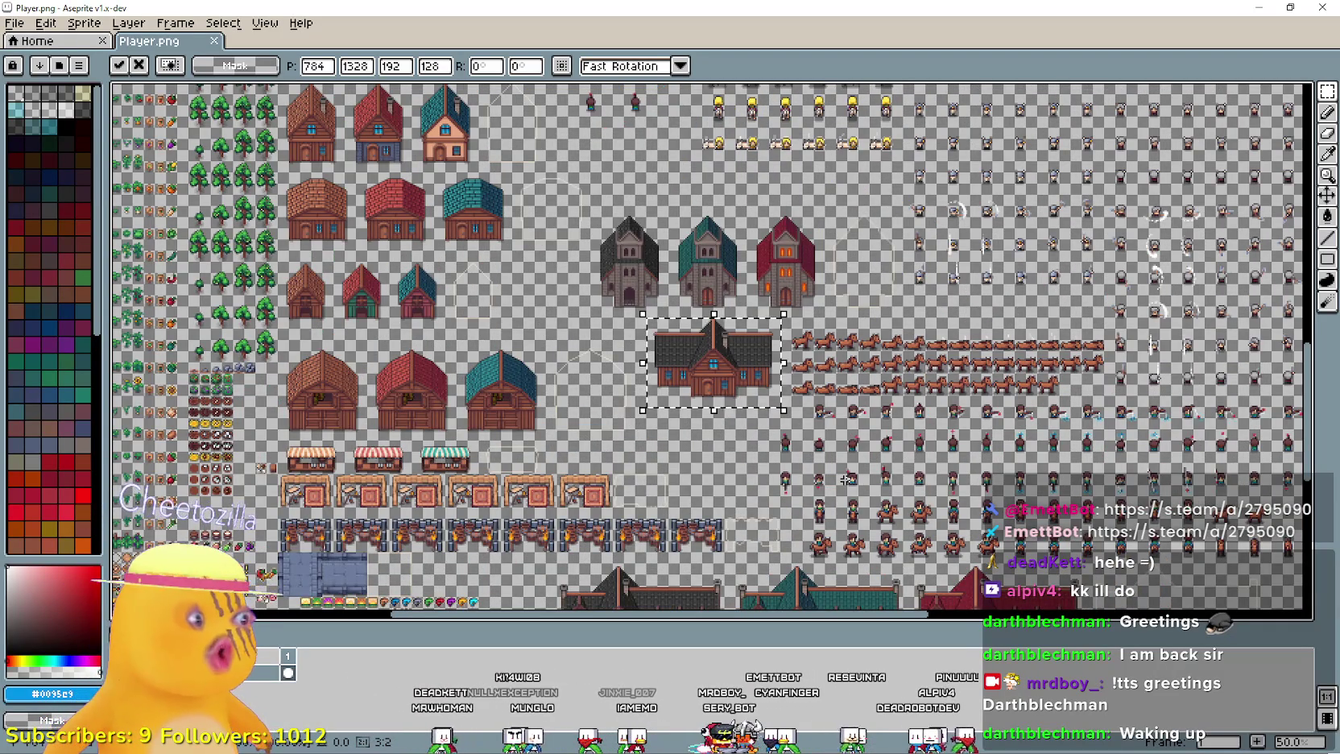
scroll(841, 469, down, 1)
scroll(841, 468, up, 2)
mouse_move(785, 447)
mouse_down()
mouse_move(820, 381)
mouse_move(866, 482)
mouse_move(1041, 559)
mouse_move(984, 451)
mouse_up()
drag(1003, 318, 987, 527)
mouse_move(827, 190)
mouse_down()
mouse_move(918, 524)
mouse_move(670, 129)
mouse_up()
drag(904, 524, 739, 375)
drag(861, 600, 740, 495)
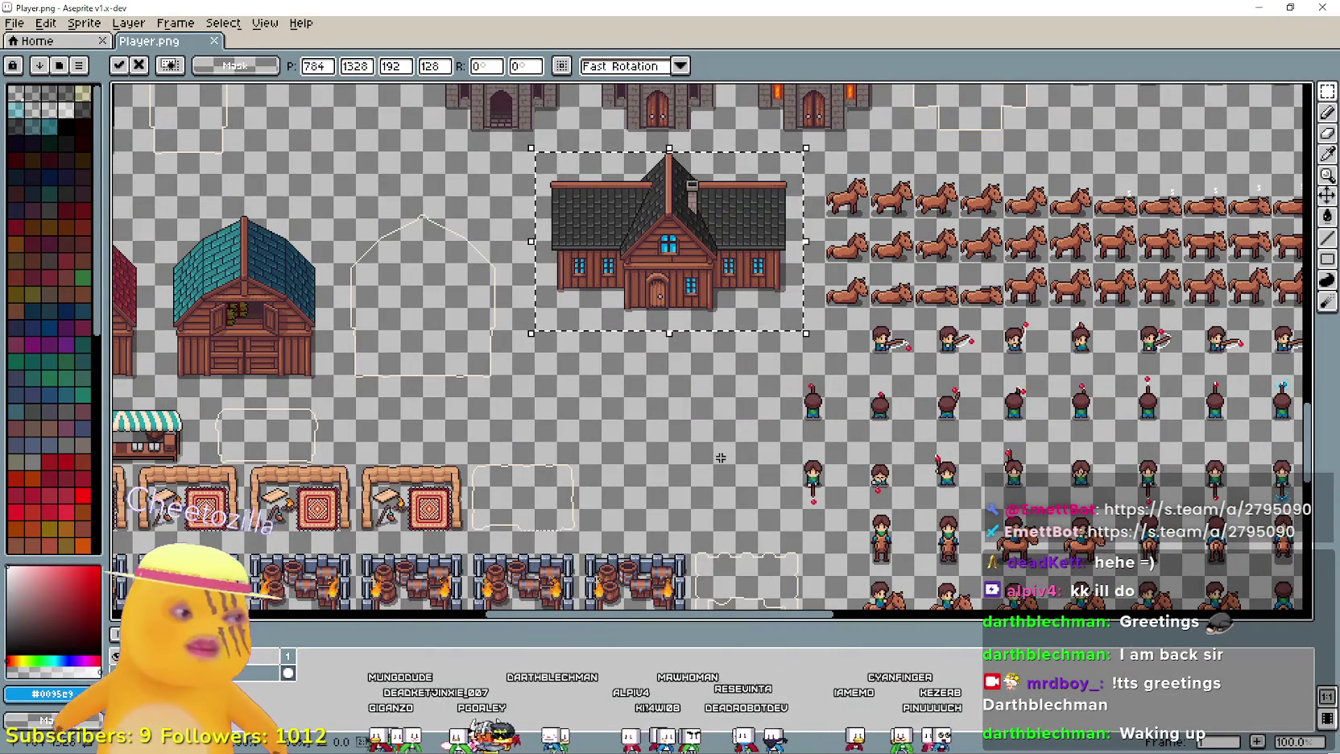
mouse_move(716, 442)
mouse_down()
mouse_move(693, 299)
mouse_move(711, 191)
mouse_move(634, 239)
mouse_move(678, 220)
mouse_move(805, 362)
mouse_move(903, 559)
mouse_move(346, 563)
mouse_move(607, 582)
mouse_move(628, 378)
mouse_move(419, 548)
mouse_move(704, 373)
mouse_move(508, 500)
mouse_up()
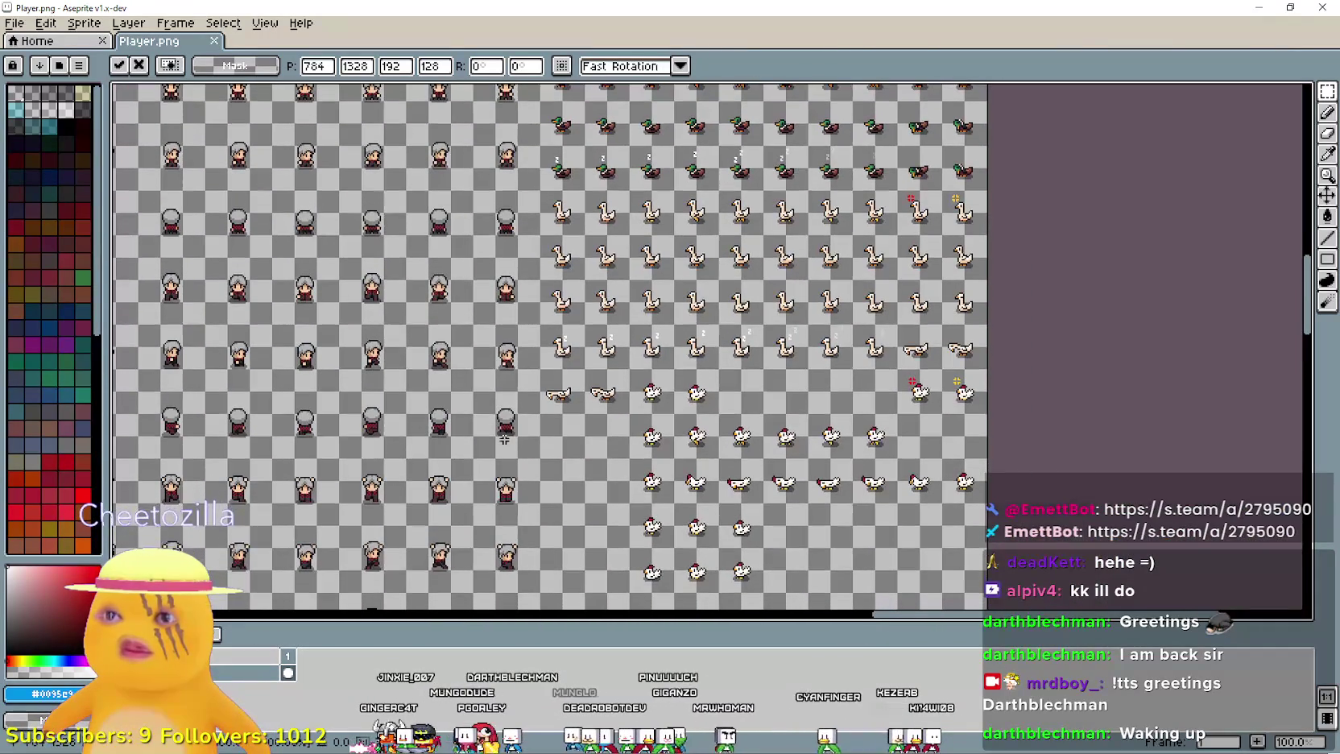
mouse_move(643, 365)
mouse_down()
mouse_move(580, 242)
mouse_move(520, 293)
mouse_move(558, 126)
mouse_up()
scroll(559, 127, down, 2)
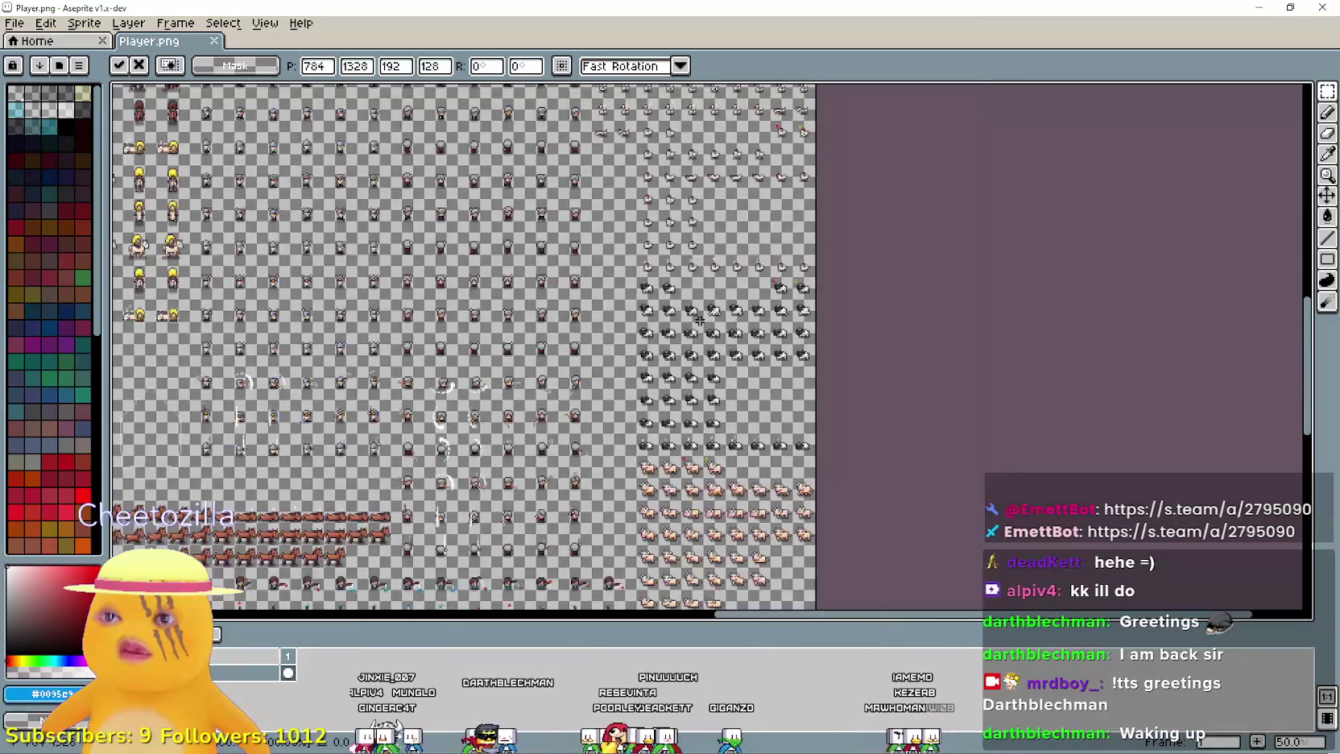
scroll(644, 121, up, 1)
drag(772, 144, 788, 98)
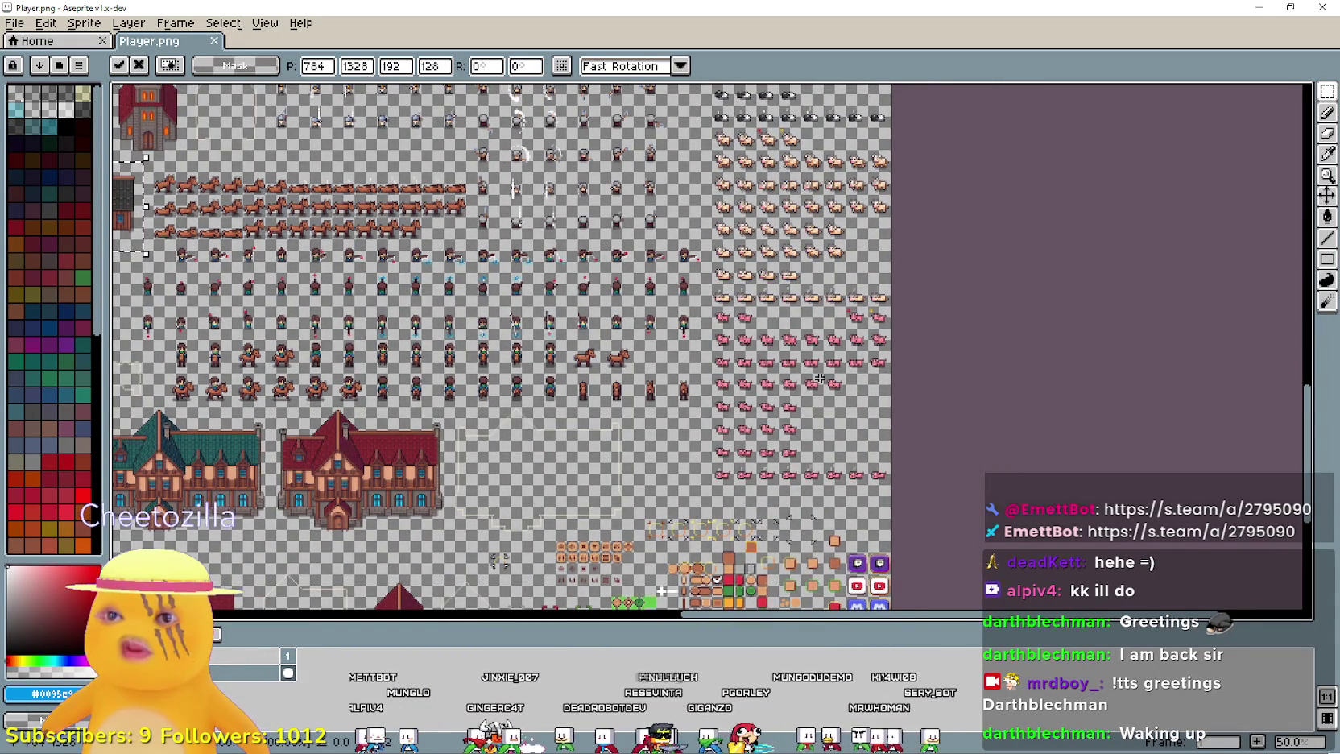
scroll(830, 355, up, 5)
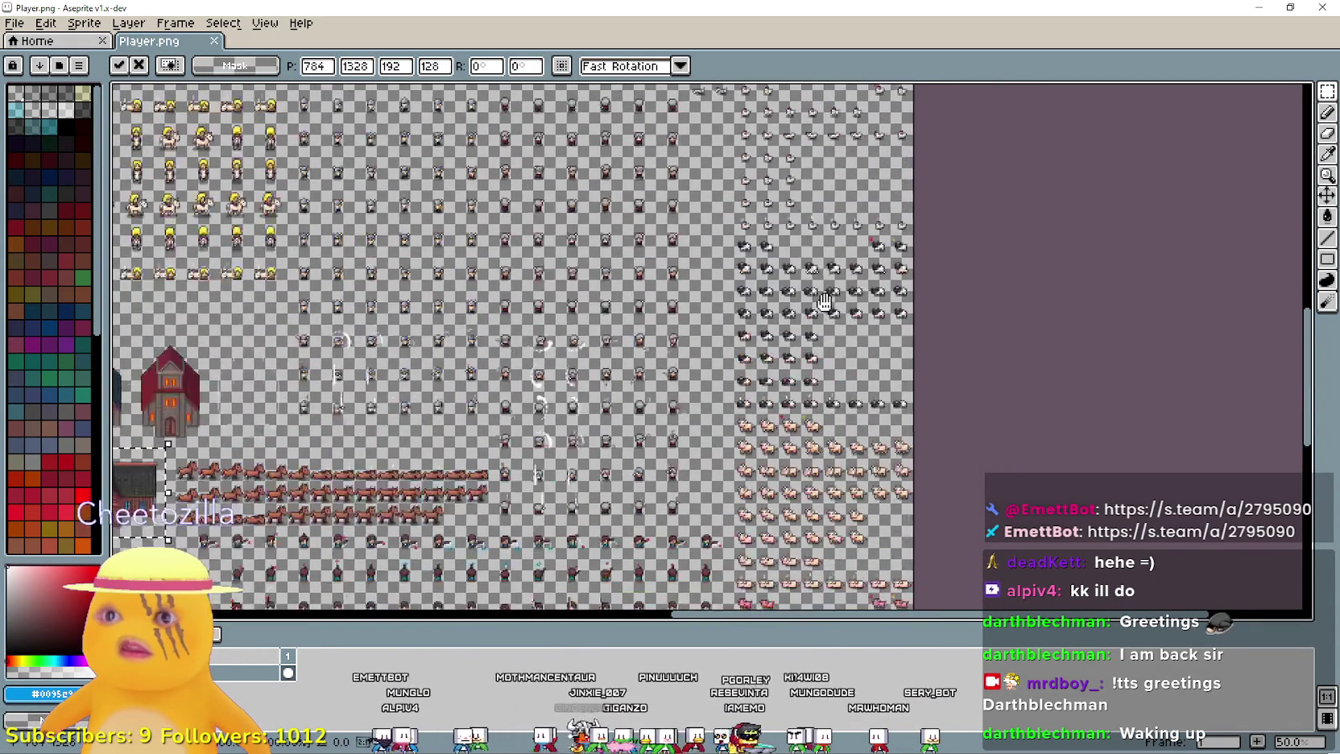
scroll(863, 340, up, 2)
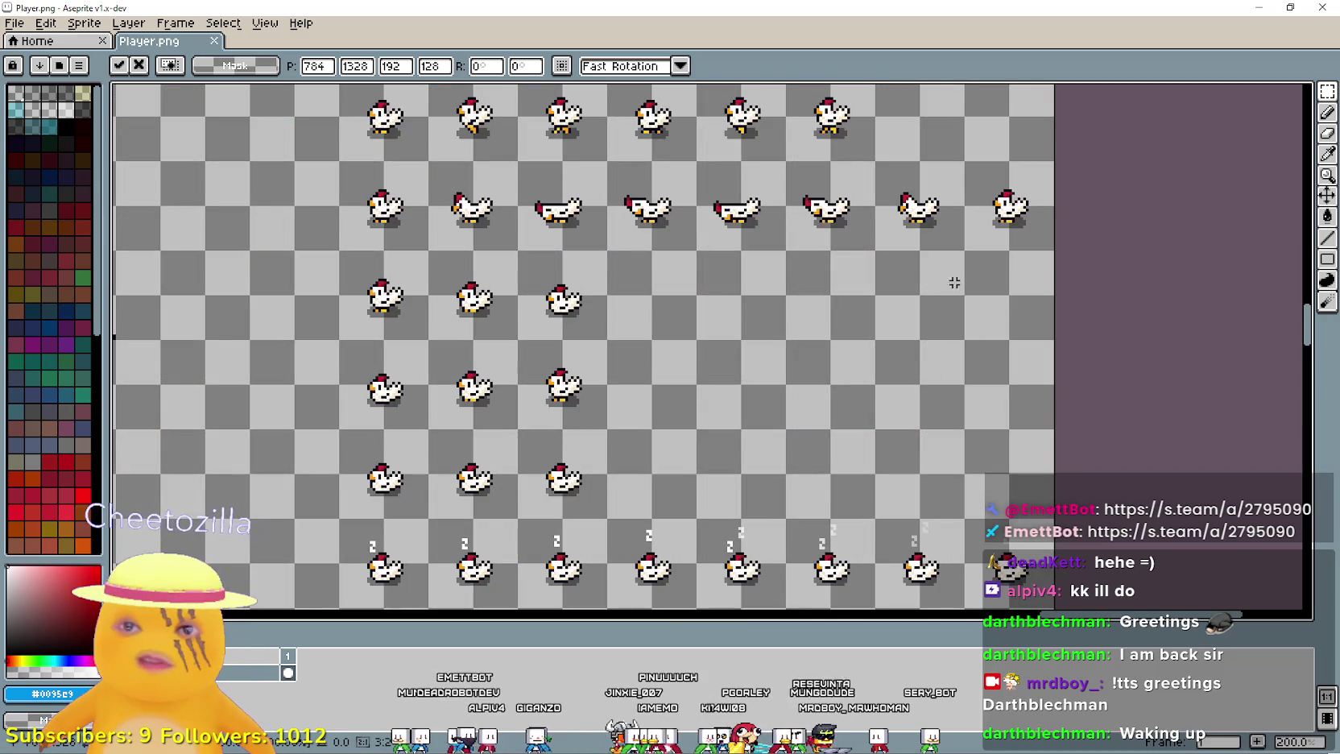
scroll(1006, 451, down, 1)
scroll(832, 364, down, 1)
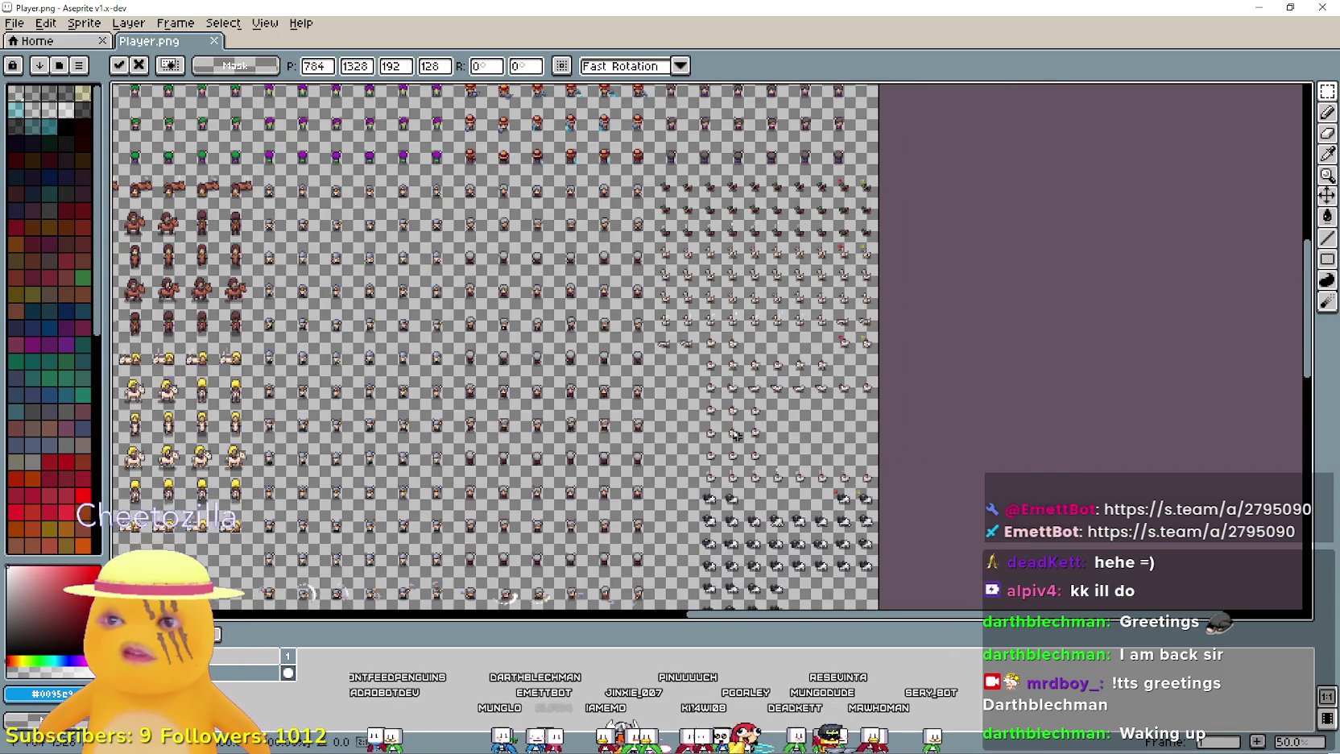
scroll(753, 376, down, 5)
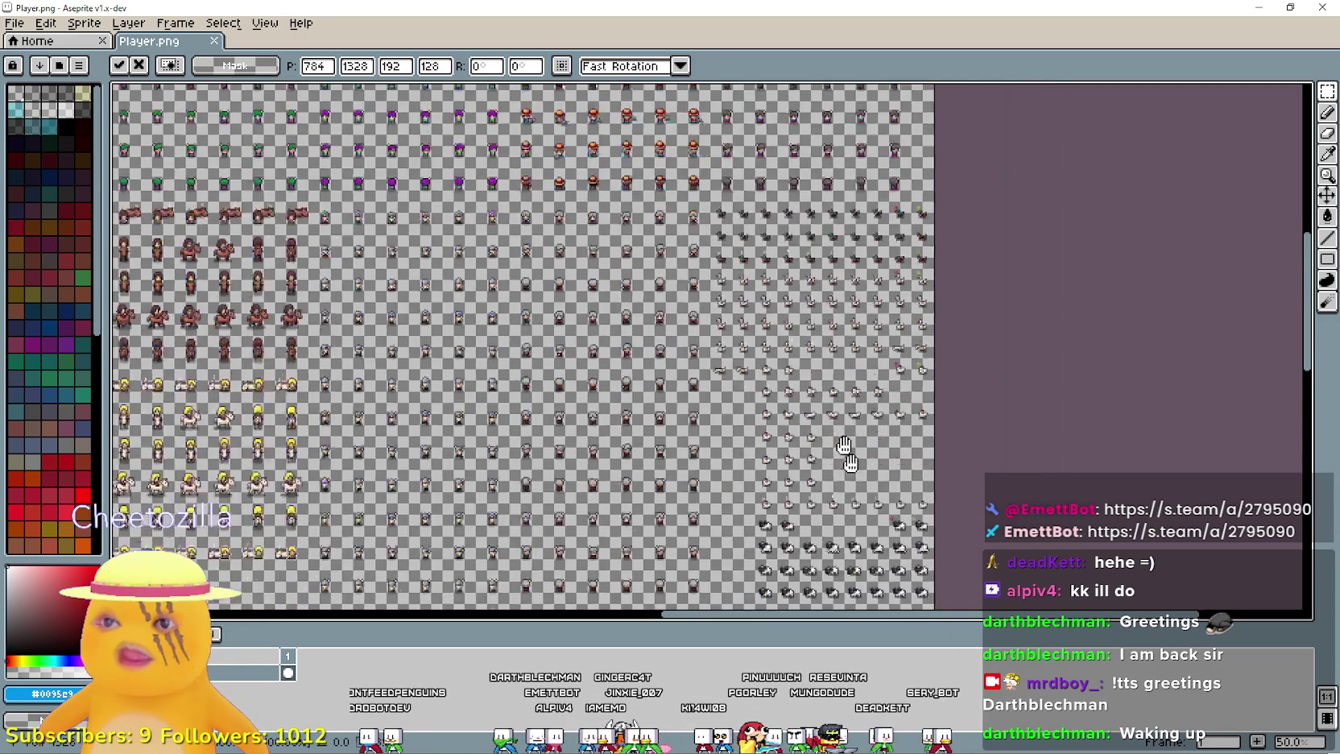
scroll(729, 417, down, 1)
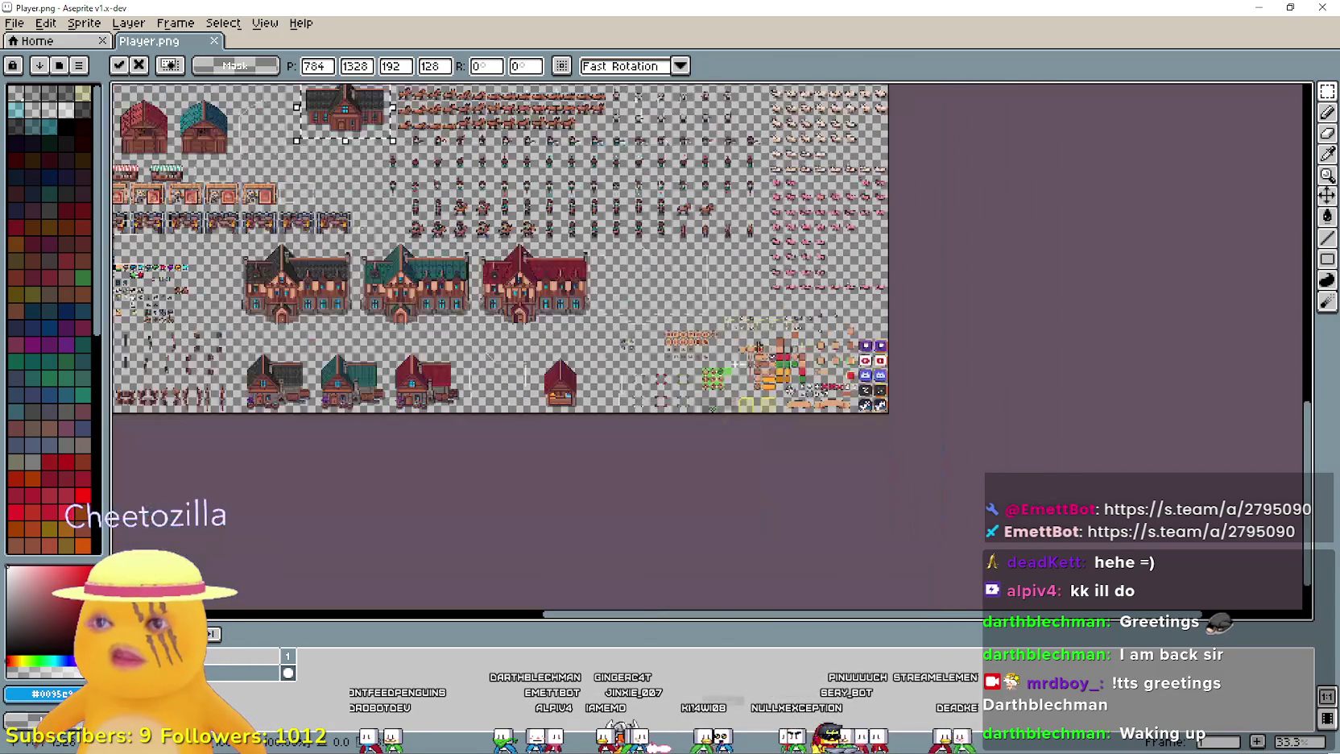
scroll(682, 228, up, 1)
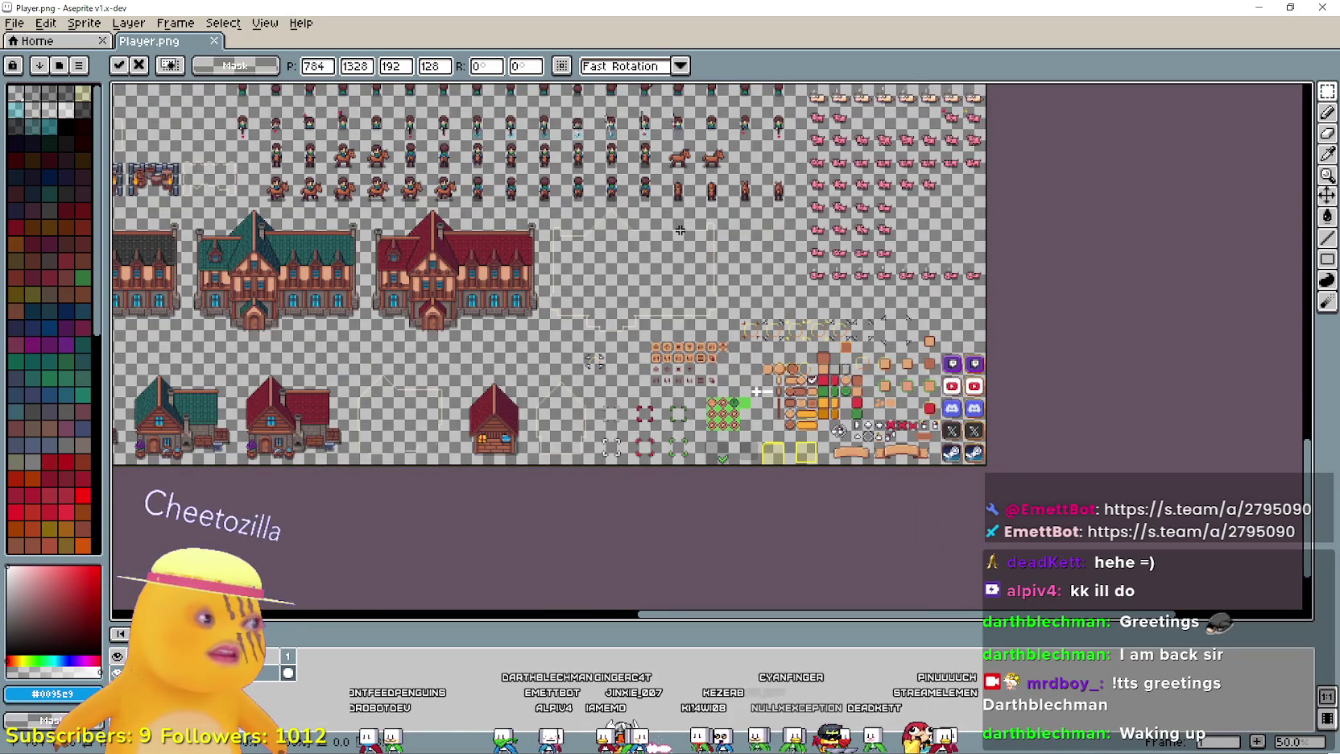
scroll(710, 310, left, 5)
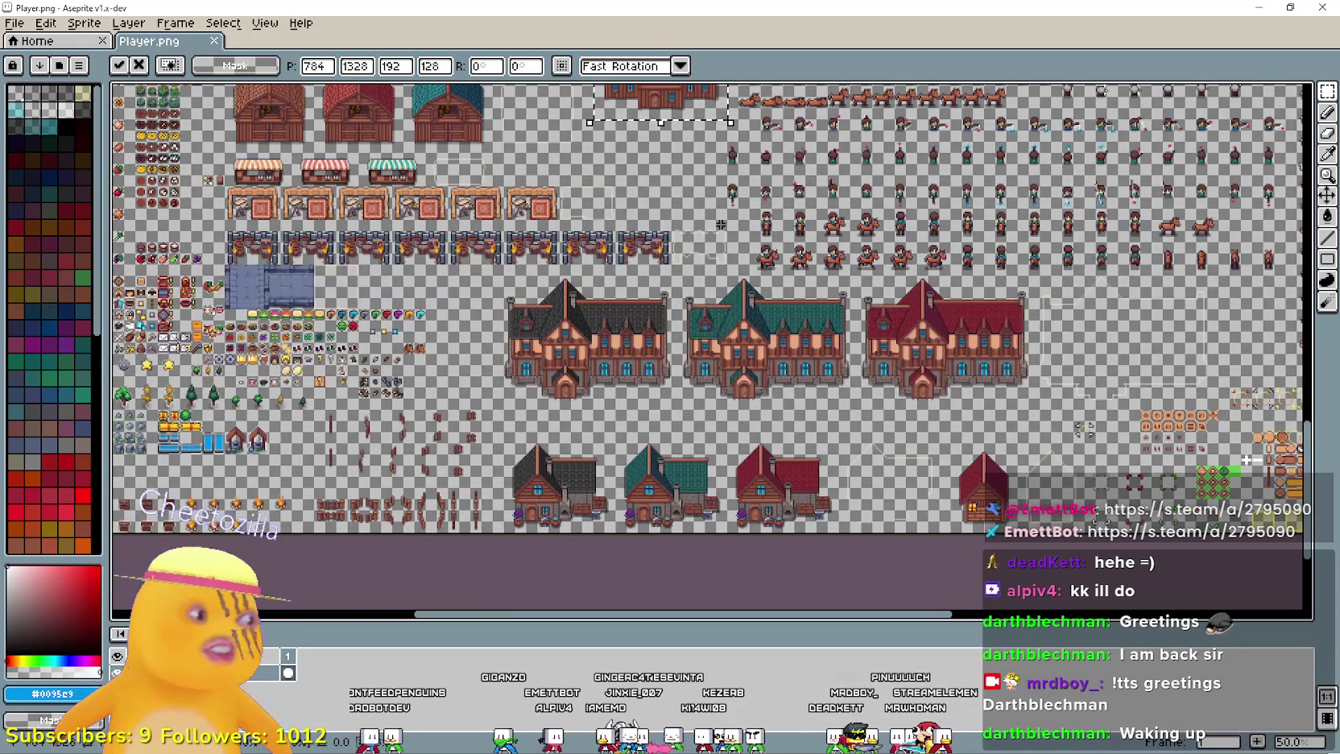
scroll(707, 235, down, 1)
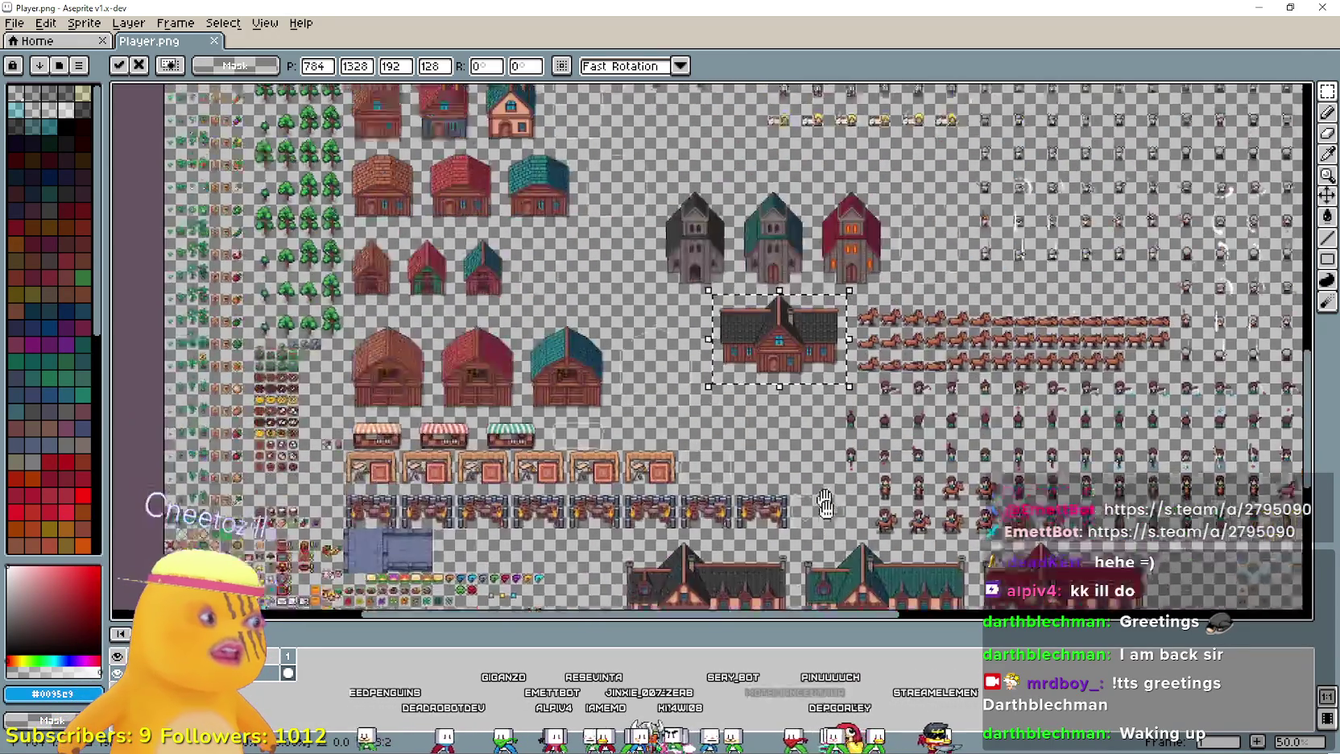
mouse_move(762, 129)
mouse_down()
mouse_move(867, 443)
mouse_move(915, 346)
mouse_up()
scroll(913, 347, up, 2)
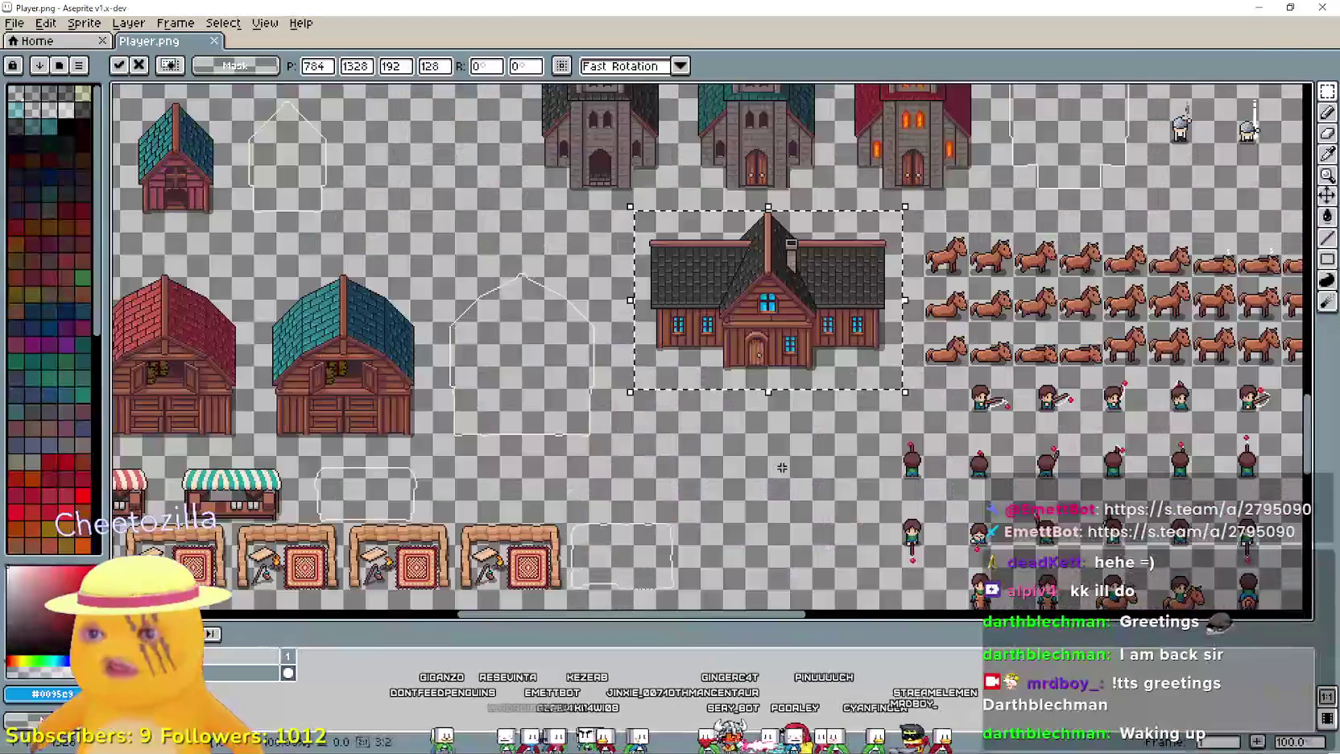
- Pan and zoom around the sheet to inspect the pasted house, large houses and characters
scroll(775, 458, down, 1)
scroll(735, 313, up, 2)
mouse_move(734, 313)
mouse_down()
mouse_move(1069, 349)
mouse_move(1057, 335)
mouse_move(1019, 359)
mouse_move(1034, 451)
mouse_move(706, 211)
mouse_move(615, 586)
mouse_move(617, 573)
mouse_move(1219, 322)
mouse_move(1195, 294)
mouse_up()
drag(667, 443, 655, 308)
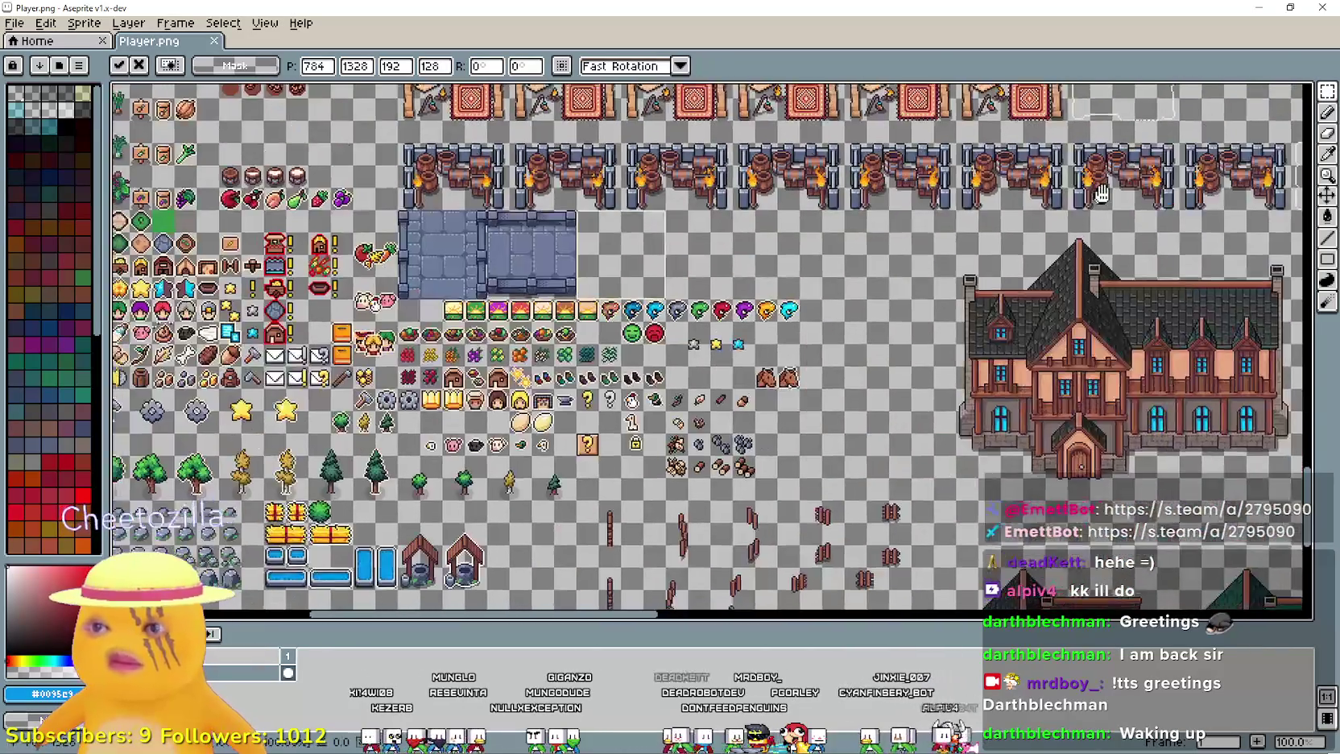
mouse_move(1101, 194)
mouse_down()
mouse_move(475, 217)
mouse_move(292, 96)
mouse_up()
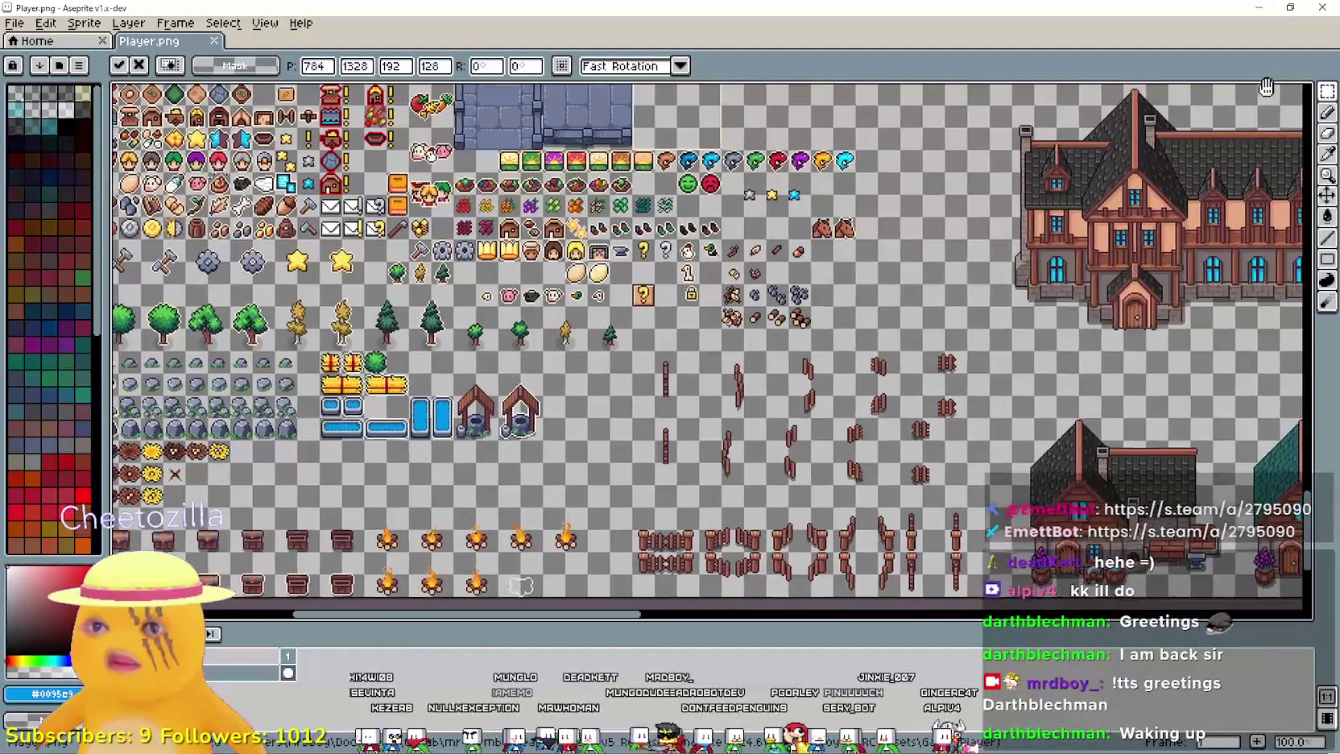
mouse_move(1266, 87)
mouse_down()
mouse_move(429, 232)
mouse_move(429, 193)
mouse_up()
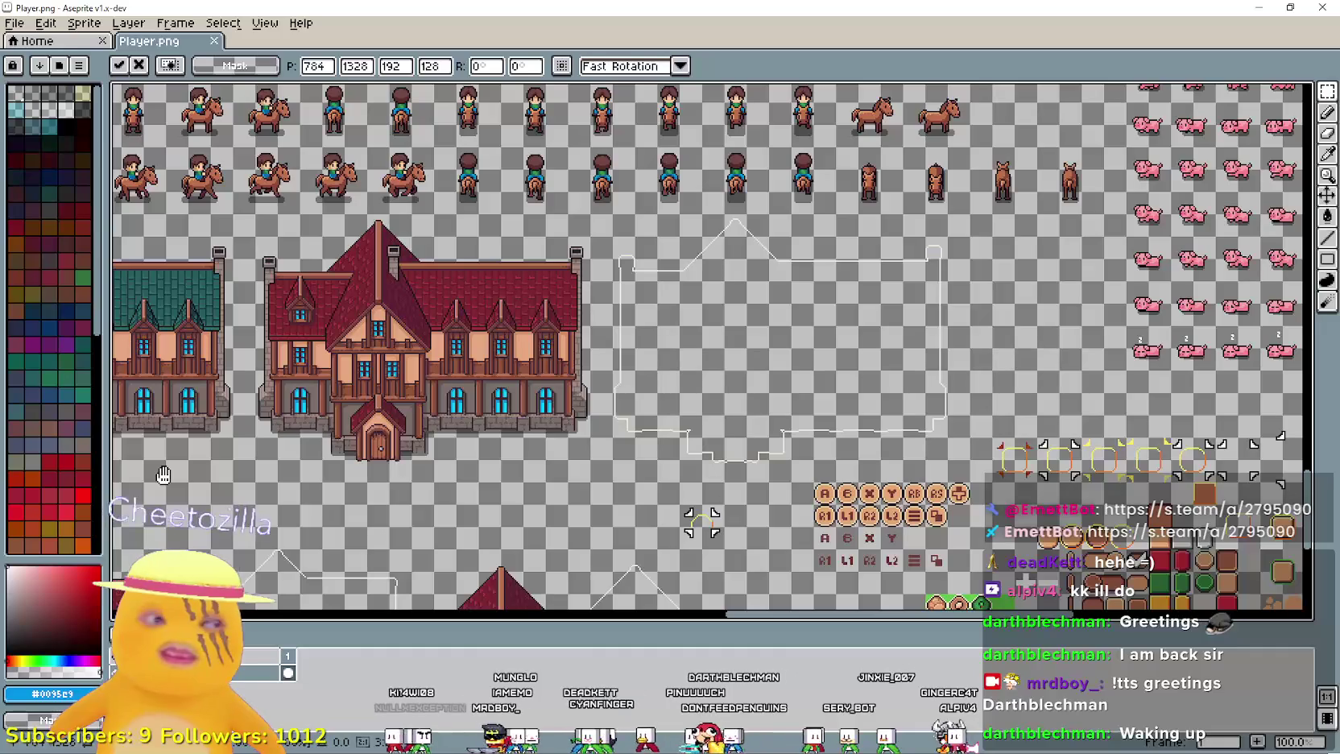
scroll(350, 266, down, 1)
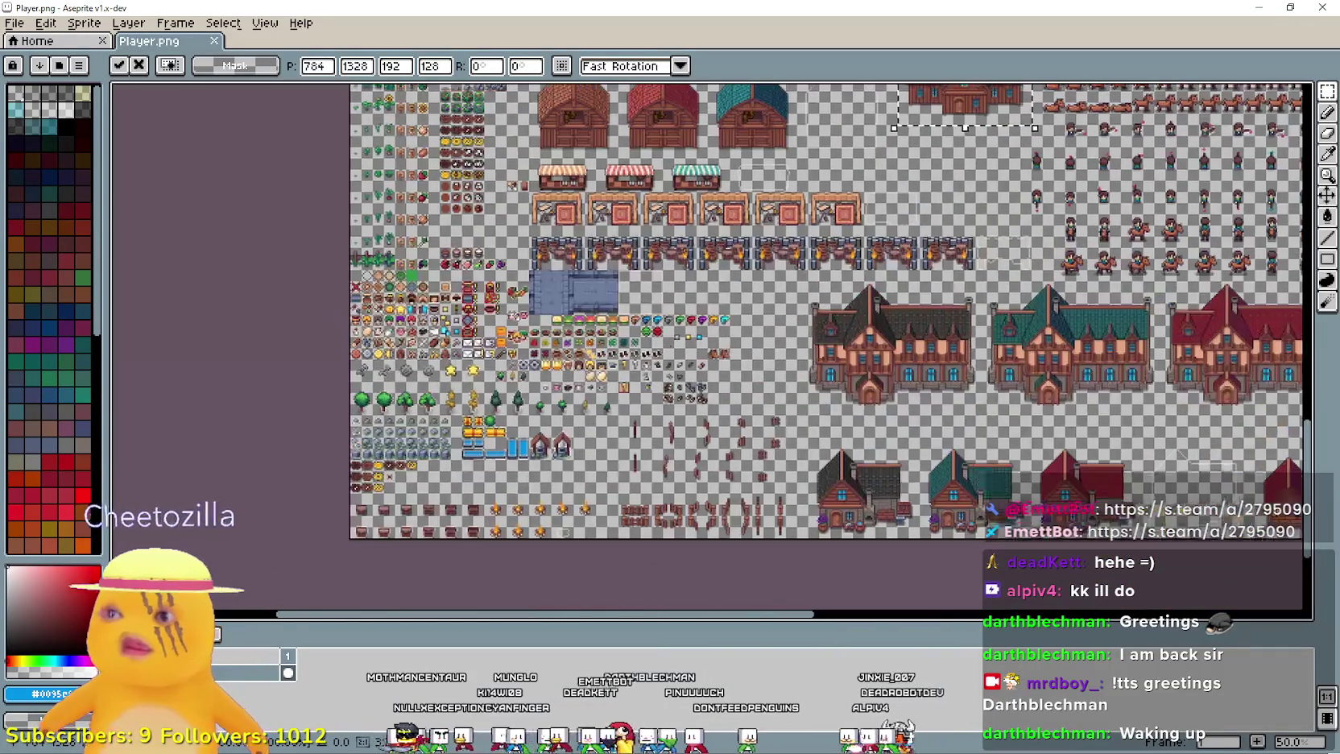
scroll(606, 486, up, 1)
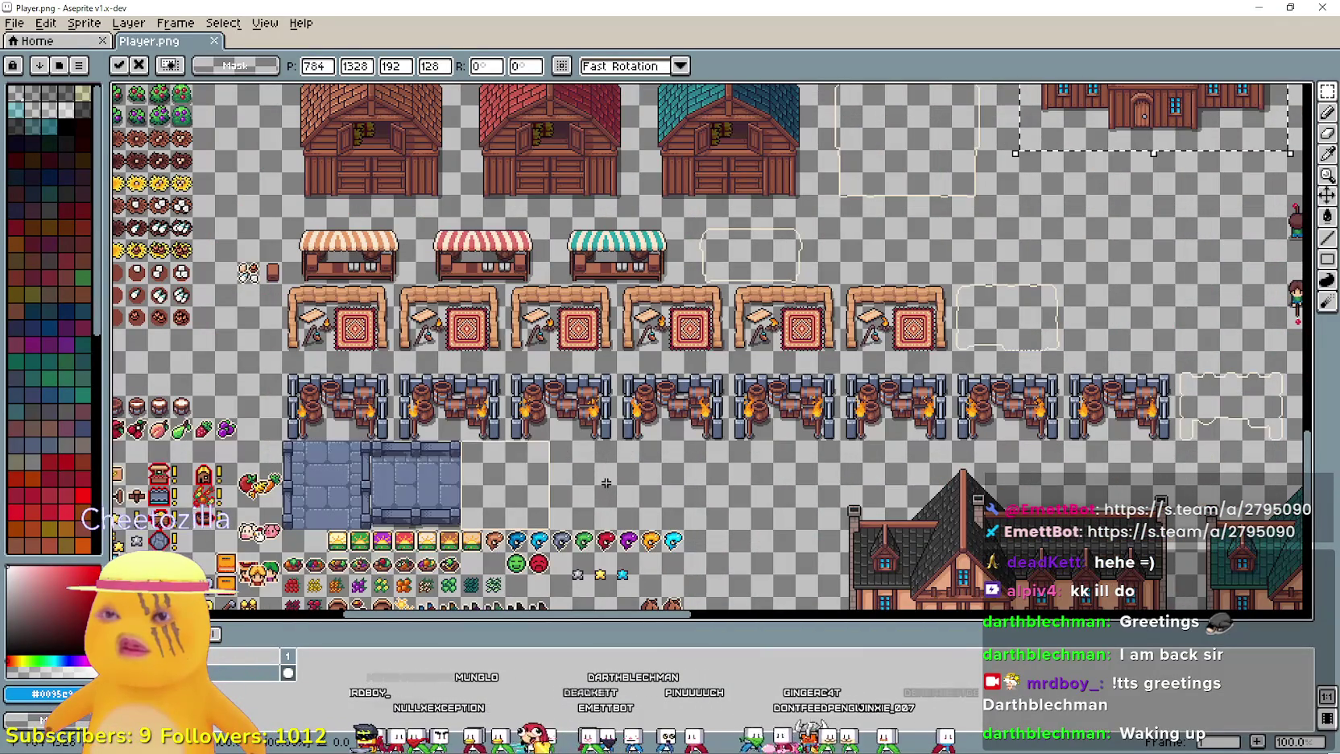
mouse_move(900, 203)
mouse_down()
mouse_move(854, 244)
mouse_move(522, 174)
mouse_move(886, 185)
mouse_move(628, 483)
mouse_up()
scroll(708, 339, down, 1)
mouse_move(724, 338)
mouse_down()
mouse_move(700, 596)
mouse_move(550, 403)
mouse_move(672, 328)
mouse_up()
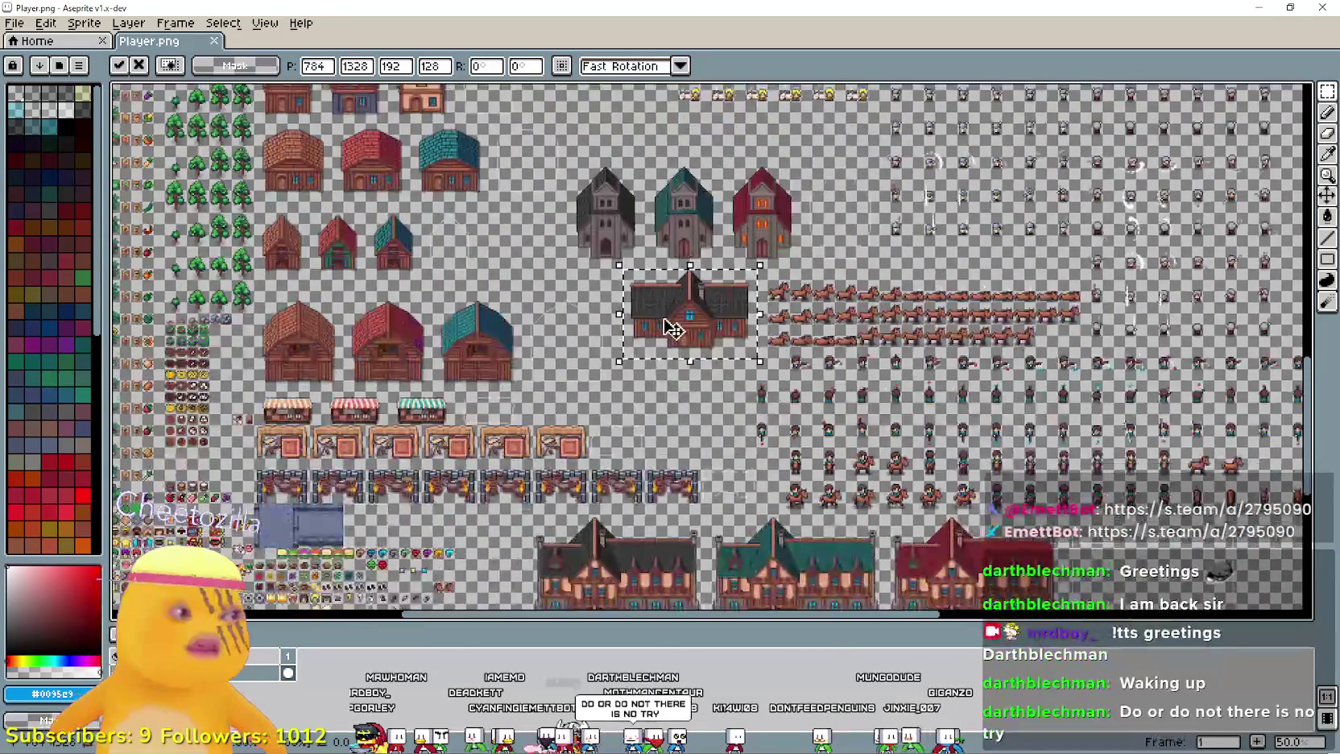
scroll(618, 362, up, 1)
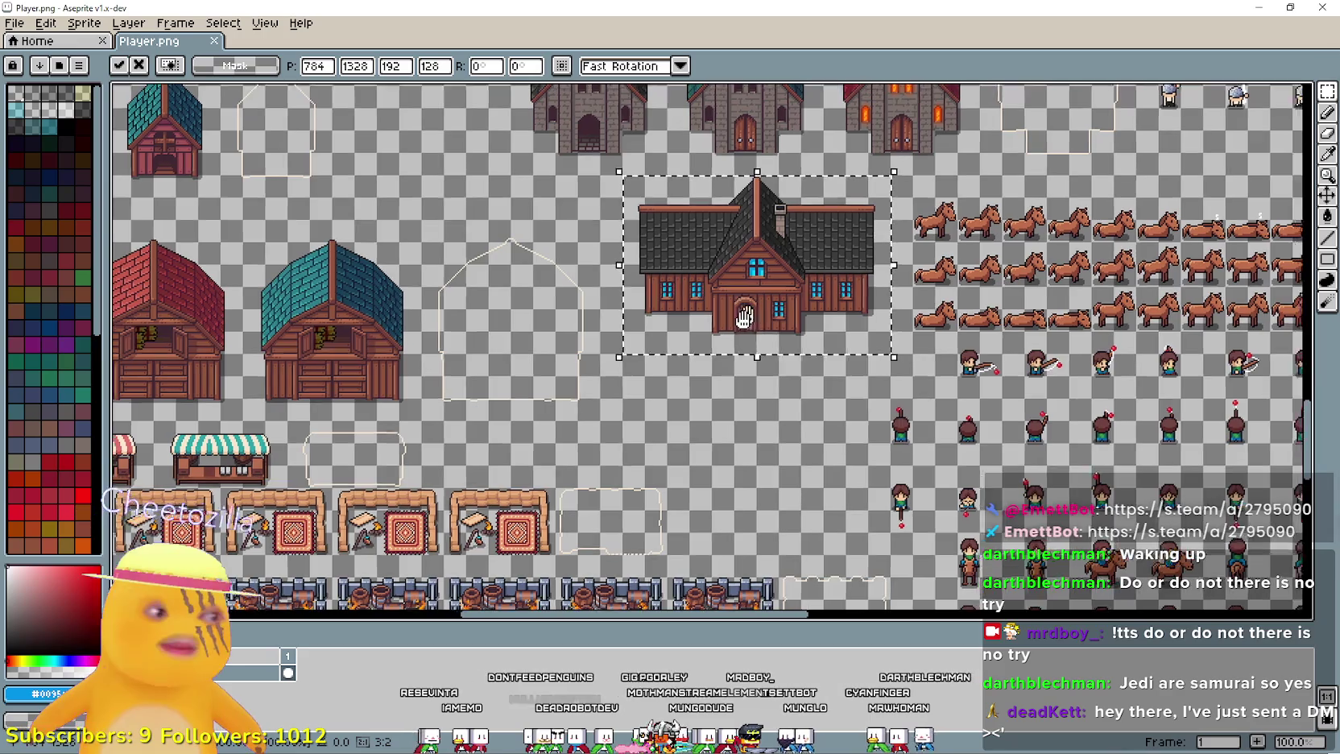
- Shift the floating wooden house slightly lower, then discard the paste with Escape
drag(898, 362, 836, 436)
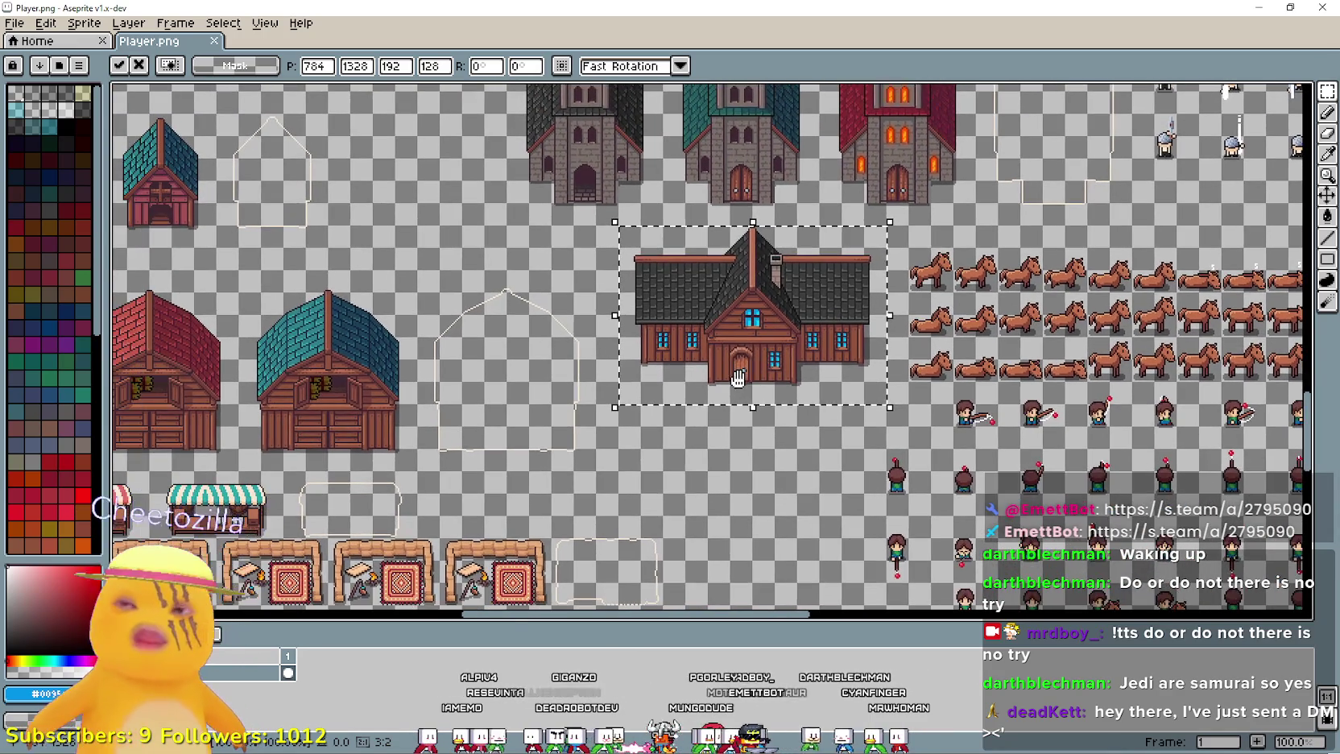
scroll(694, 410, down, 1)
scroll(748, 346, up, 1)
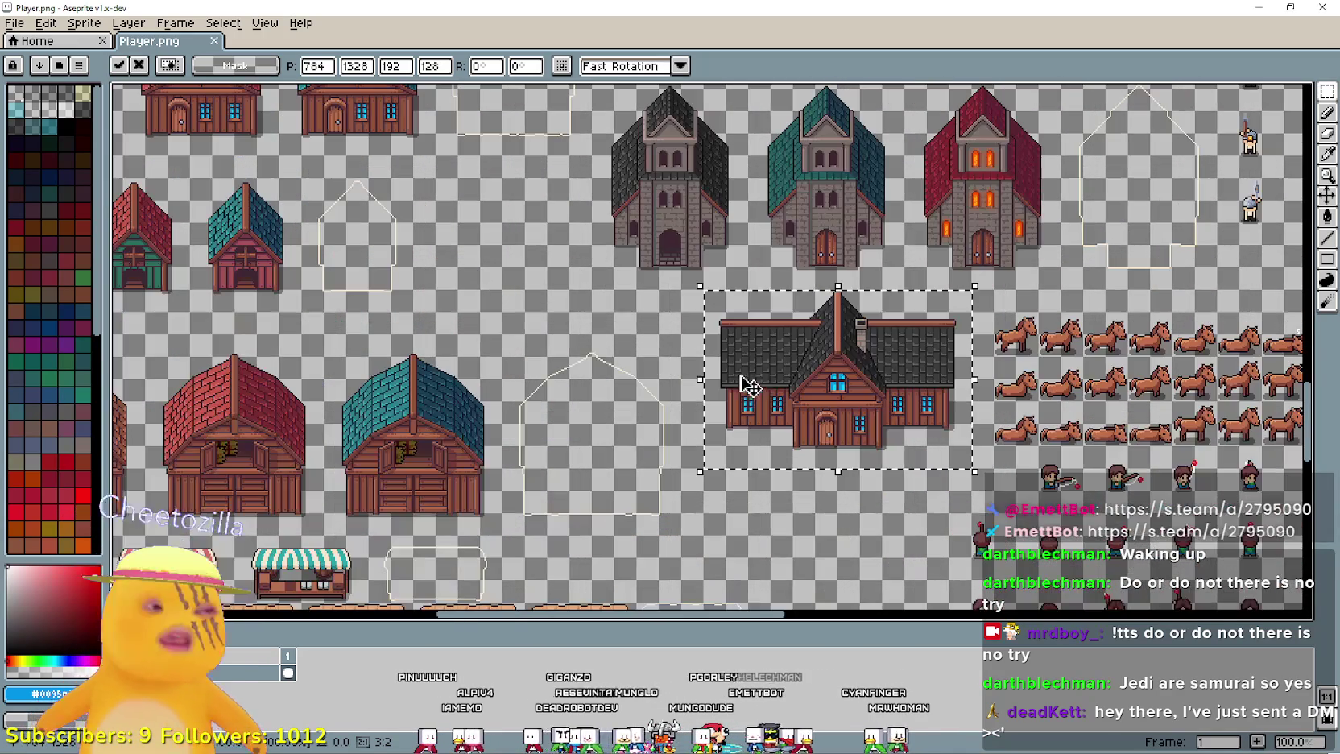
mouse_move(766, 365)
mouse_down()
mouse_move(757, 463)
mouse_move(762, 406)
mouse_up()
key(Escape)
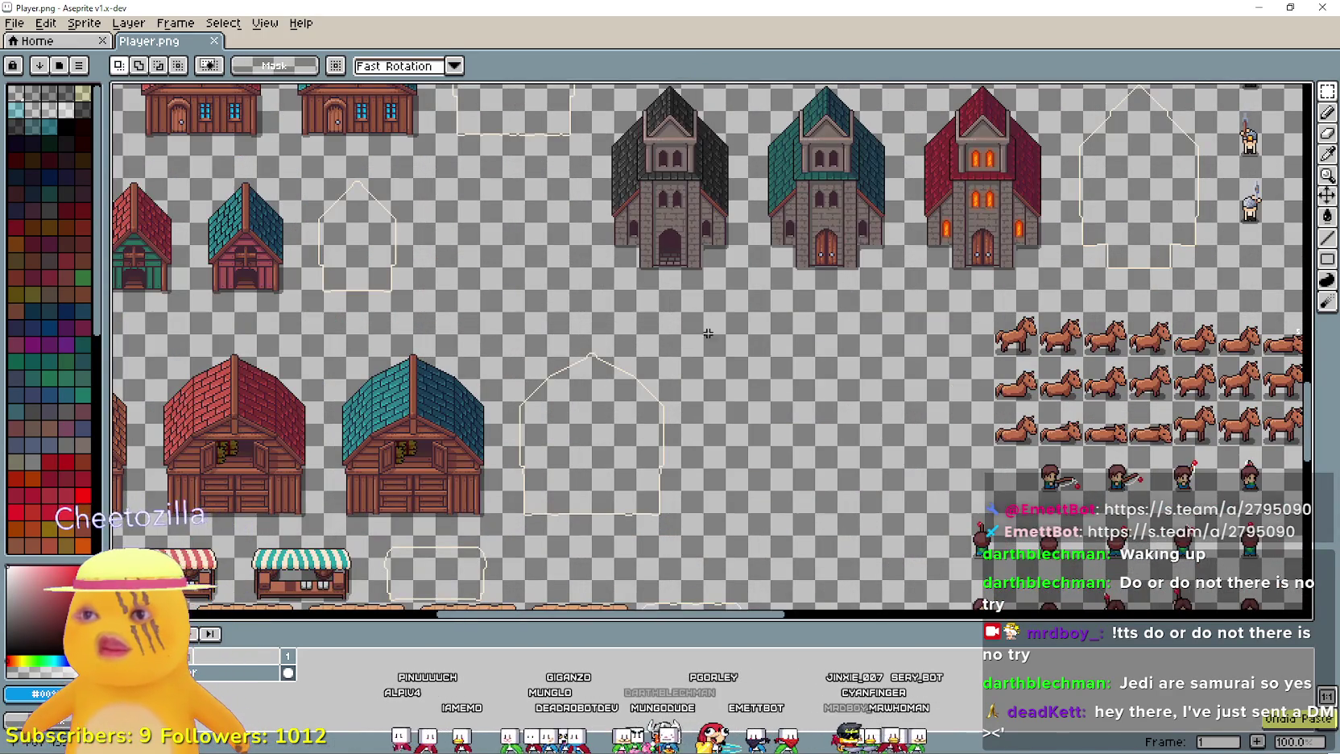
scroll(762, 407, down, 1)
scroll(704, 339, up, 1)
mouse_move(702, 362)
mouse_down()
mouse_move(631, 346)
mouse_move(884, 403)
mouse_move(925, 433)
mouse_up()
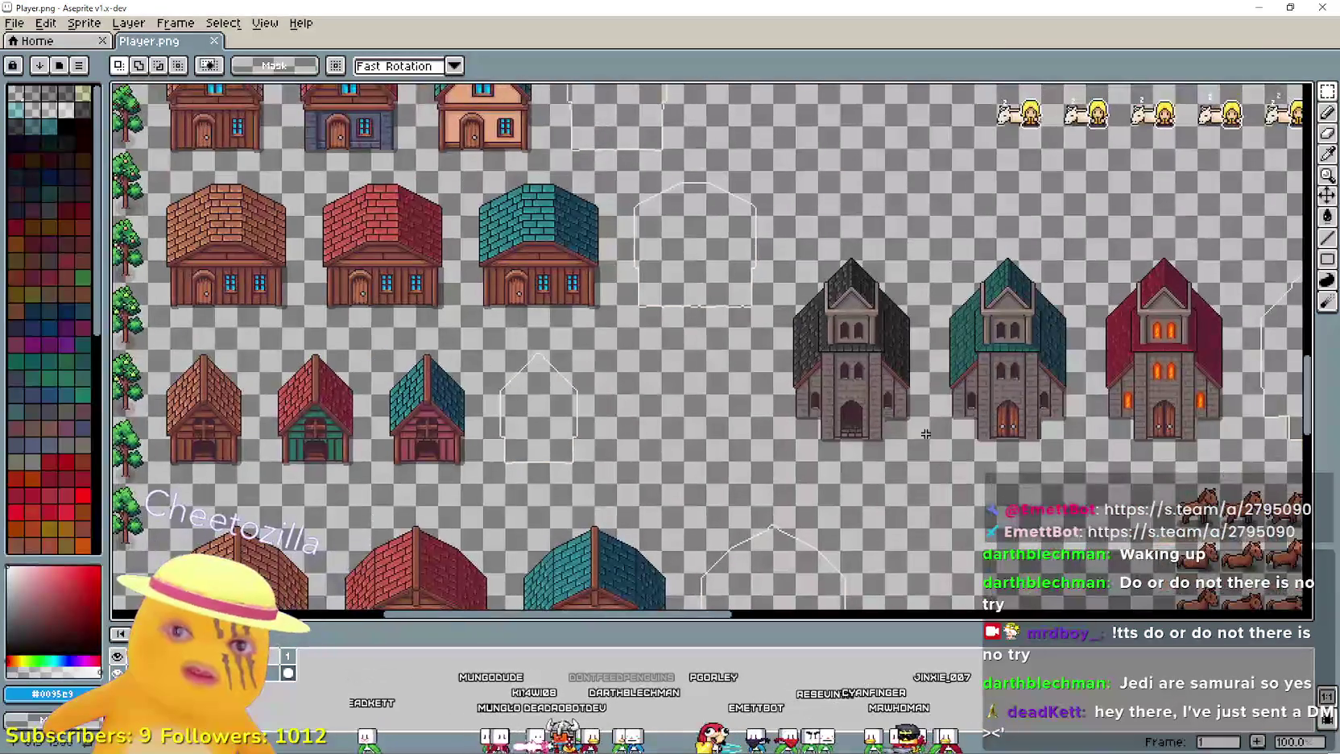
mouse_move(773, 460)
mouse_down()
mouse_move(1108, 238)
mouse_move(1233, 238)
mouse_up()
scroll(926, 278, down, 1)
scroll(820, 248, up, 2)
scroll(819, 247, down, 1)
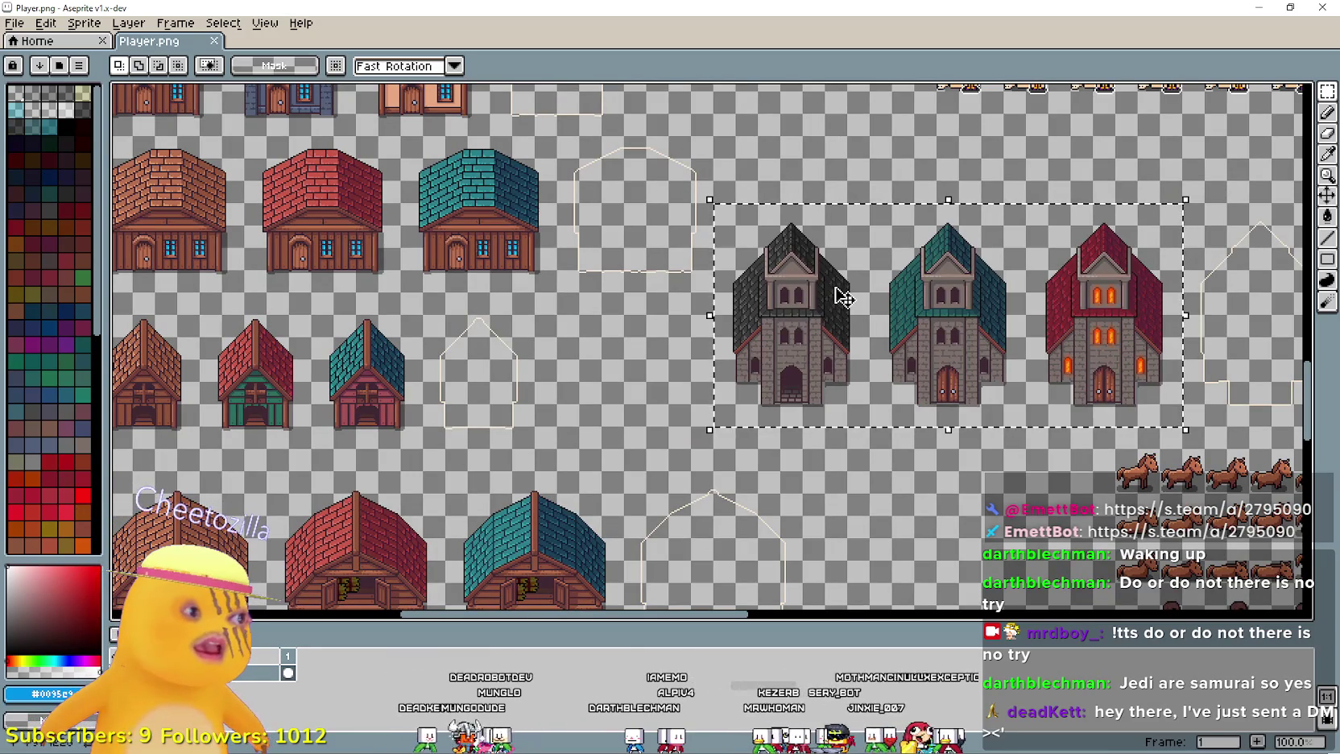
mouse_move(840, 290)
mouse_down()
mouse_move(846, 314)
mouse_move(773, 373)
mouse_move(717, 374)
mouse_move(766, 382)
mouse_move(794, 329)
mouse_move(755, 173)
mouse_move(686, 80)
mouse_move(843, 328)
mouse_move(913, 290)
mouse_move(742, 524)
mouse_move(660, 547)
mouse_move(607, 314)
mouse_move(669, 191)
mouse_move(963, 327)
mouse_move(857, 158)
mouse_move(843, 187)
mouse_move(855, 228)
mouse_move(847, 66)
mouse_move(780, 83)
mouse_move(724, 191)
mouse_up()
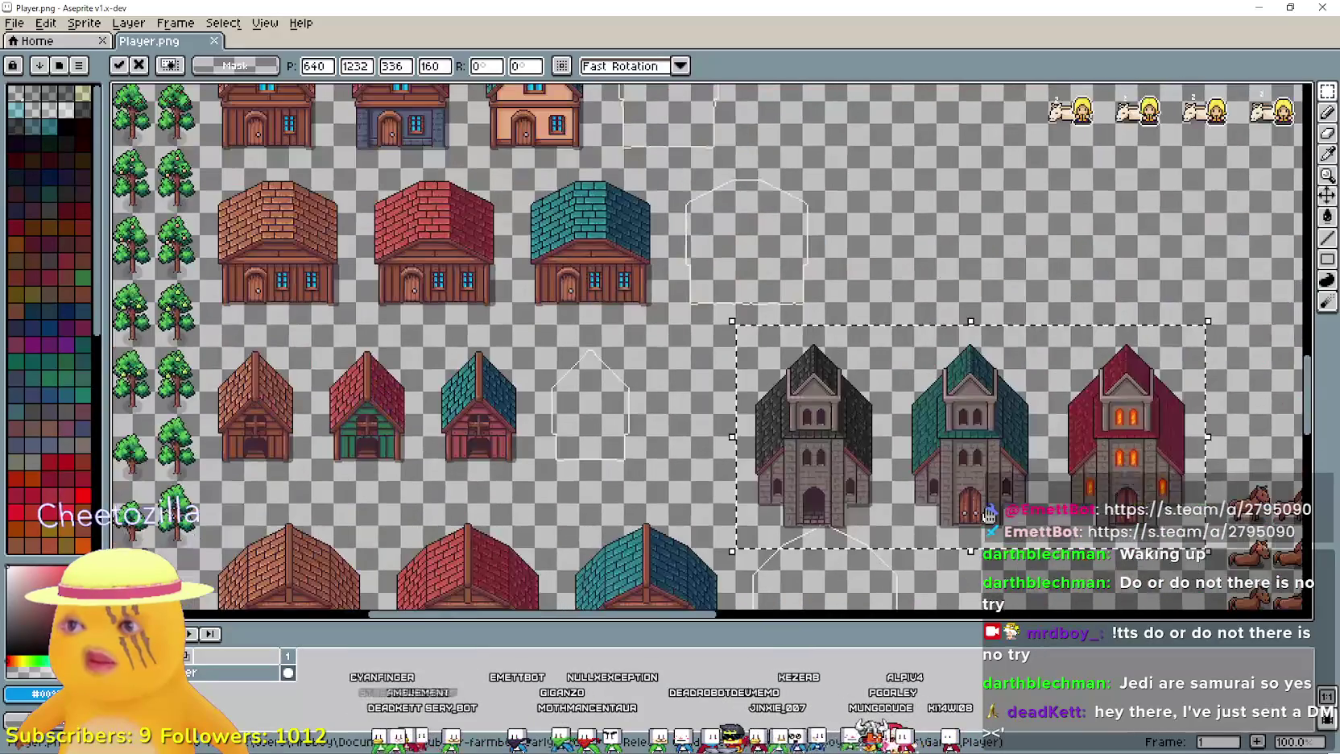
drag(987, 507, 906, 380)
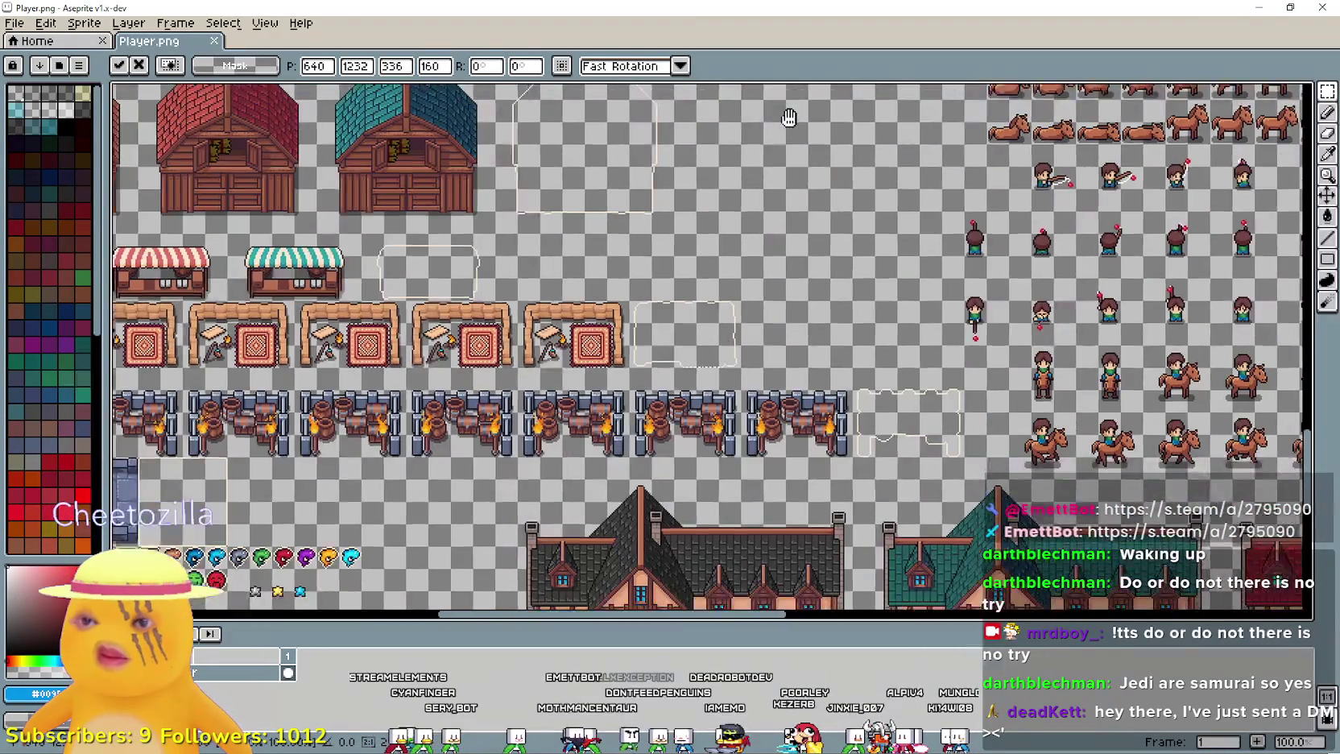
drag(788, 118, 814, 246)
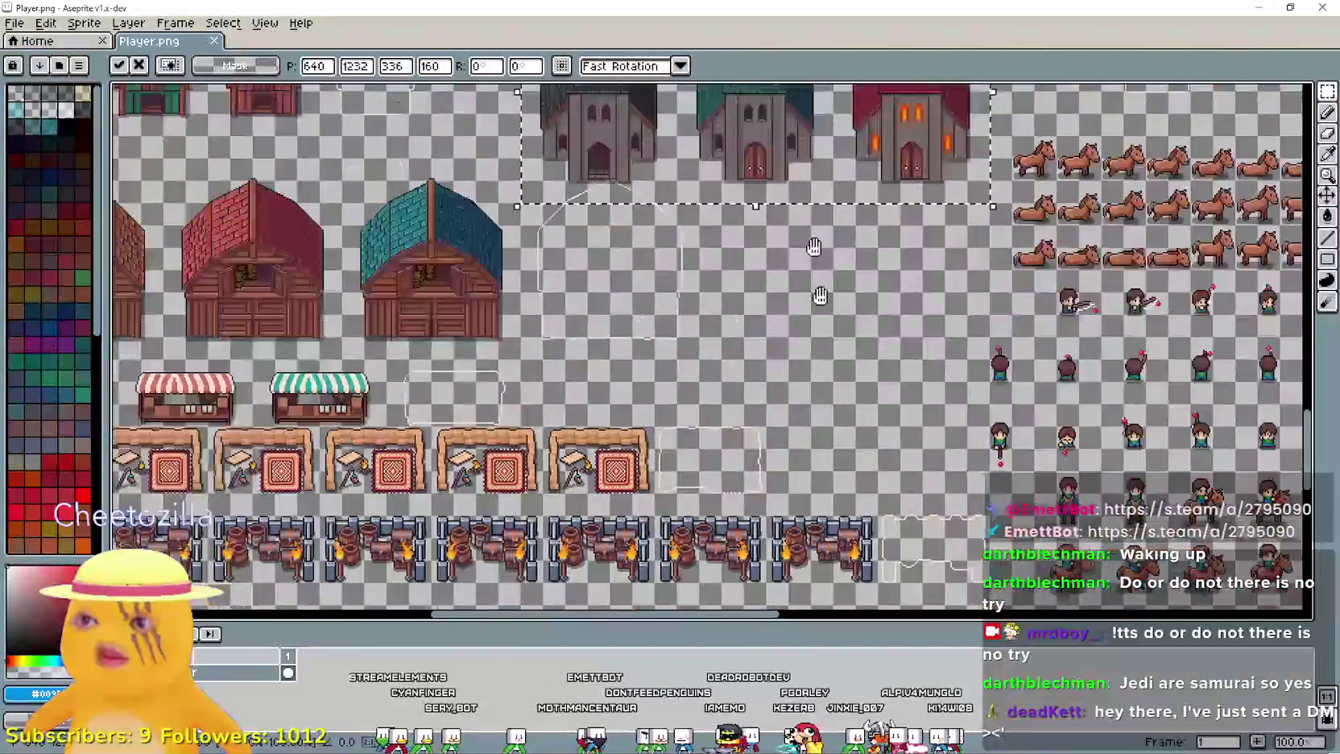
key(Return)
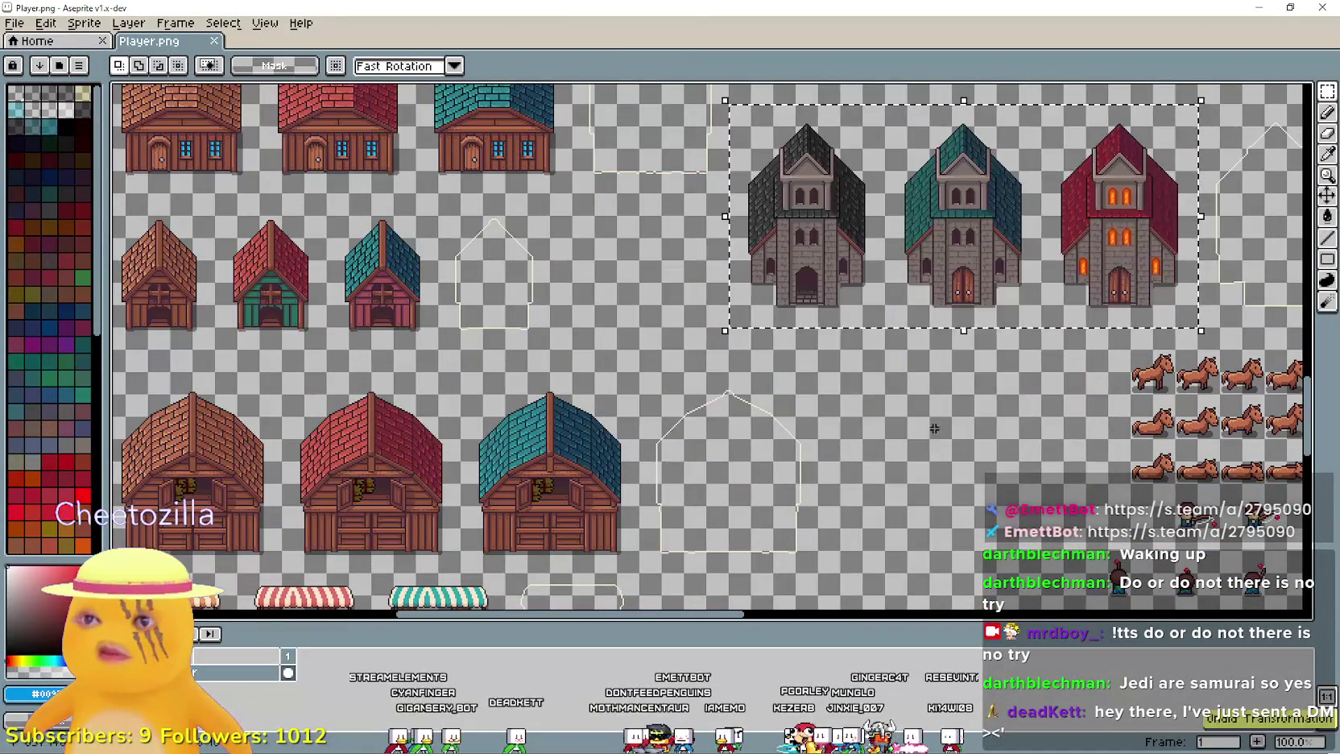
scroll(950, 381, down, 1)
mouse_move(950, 382)
mouse_down()
mouse_move(773, 479)
mouse_move(797, 558)
mouse_up()
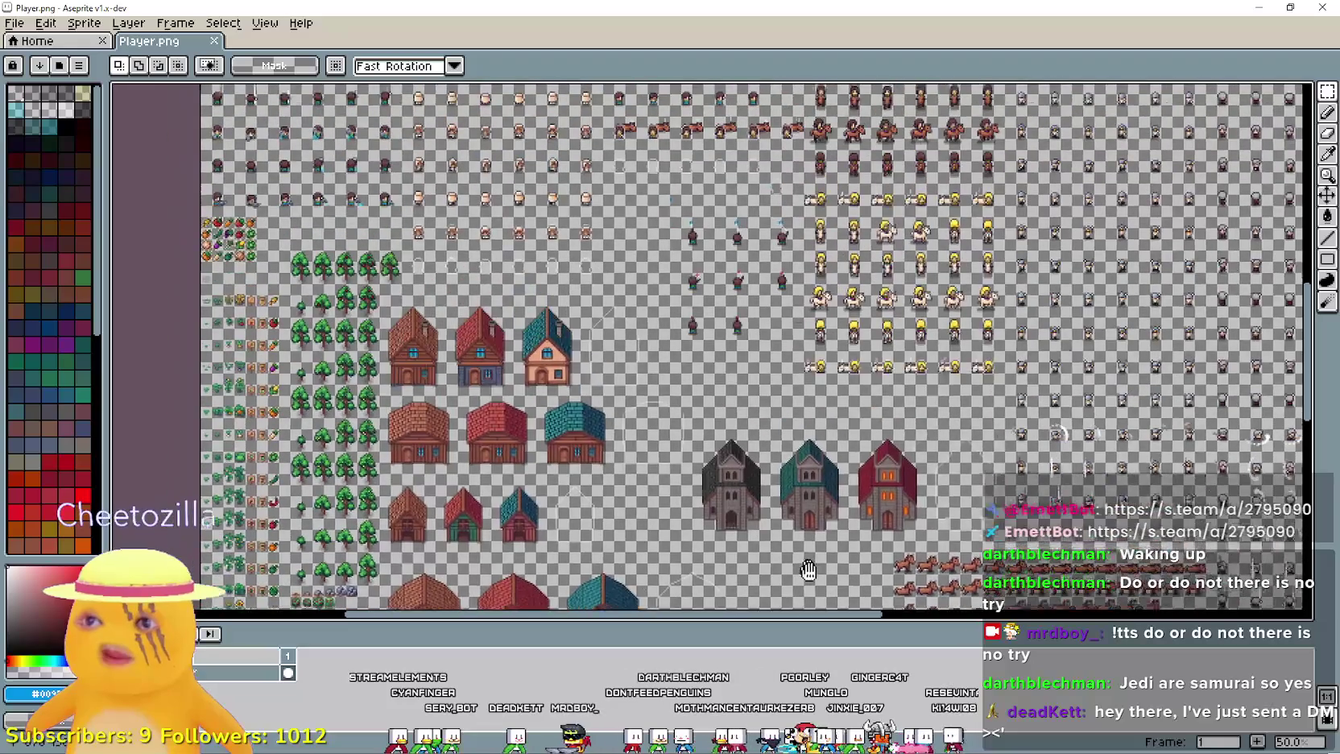
mouse_move(691, 256)
mouse_down()
mouse_move(723, 321)
mouse_move(852, 425)
mouse_up()
scroll(723, 321, up, 1)
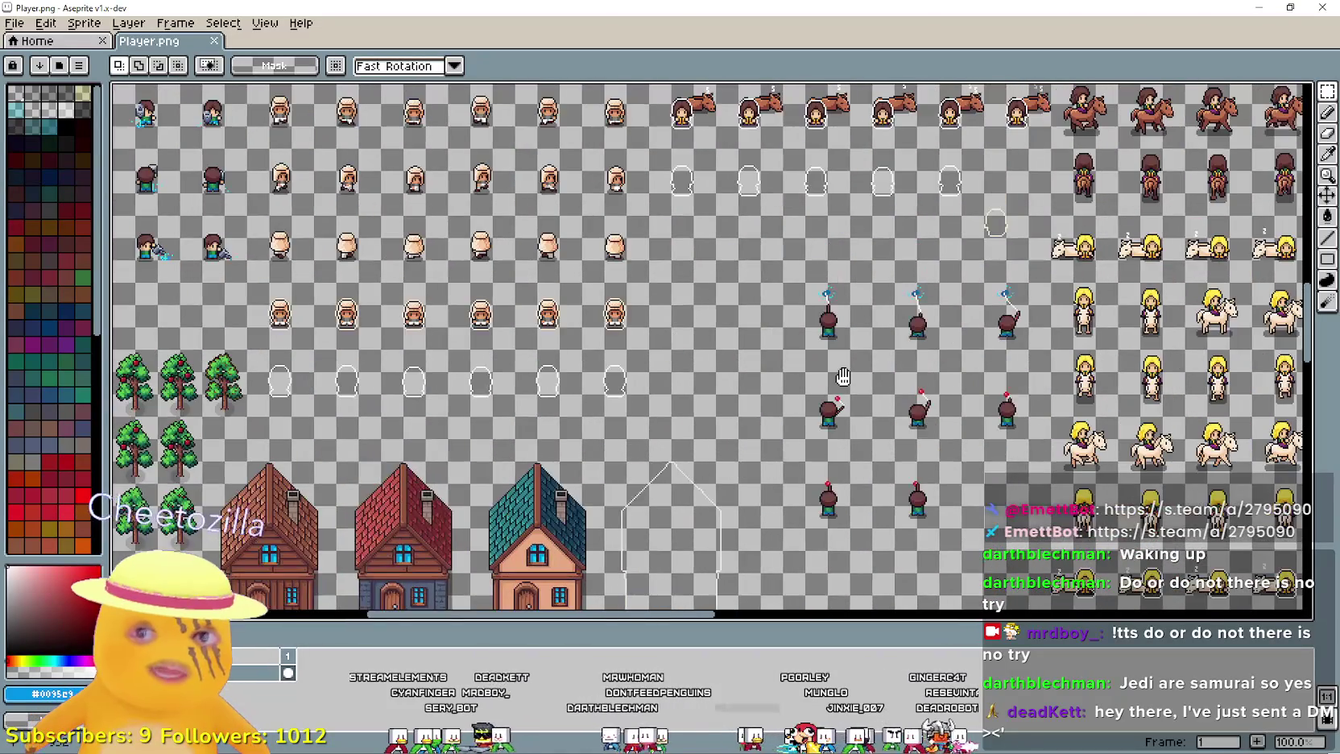
drag(805, 483, 603, 177)
mouse_move(966, 596)
mouse_down()
mouse_move(759, 296)
mouse_move(417, 425)
mouse_move(598, 457)
mouse_move(644, 378)
mouse_move(659, 307)
mouse_up()
scroll(620, 539, down, 1)
scroll(553, 401, up, 1)
scroll(767, 211, down, 1)
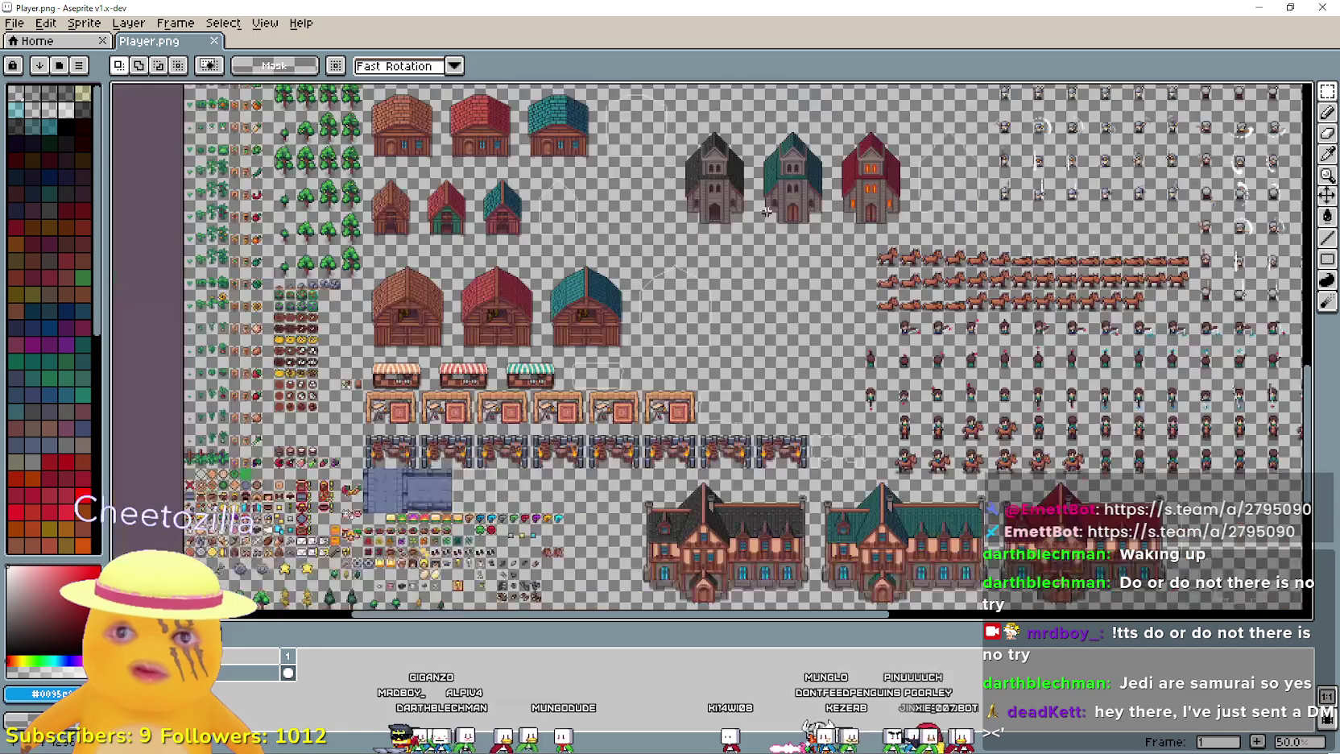
scroll(770, 232, up, 1)
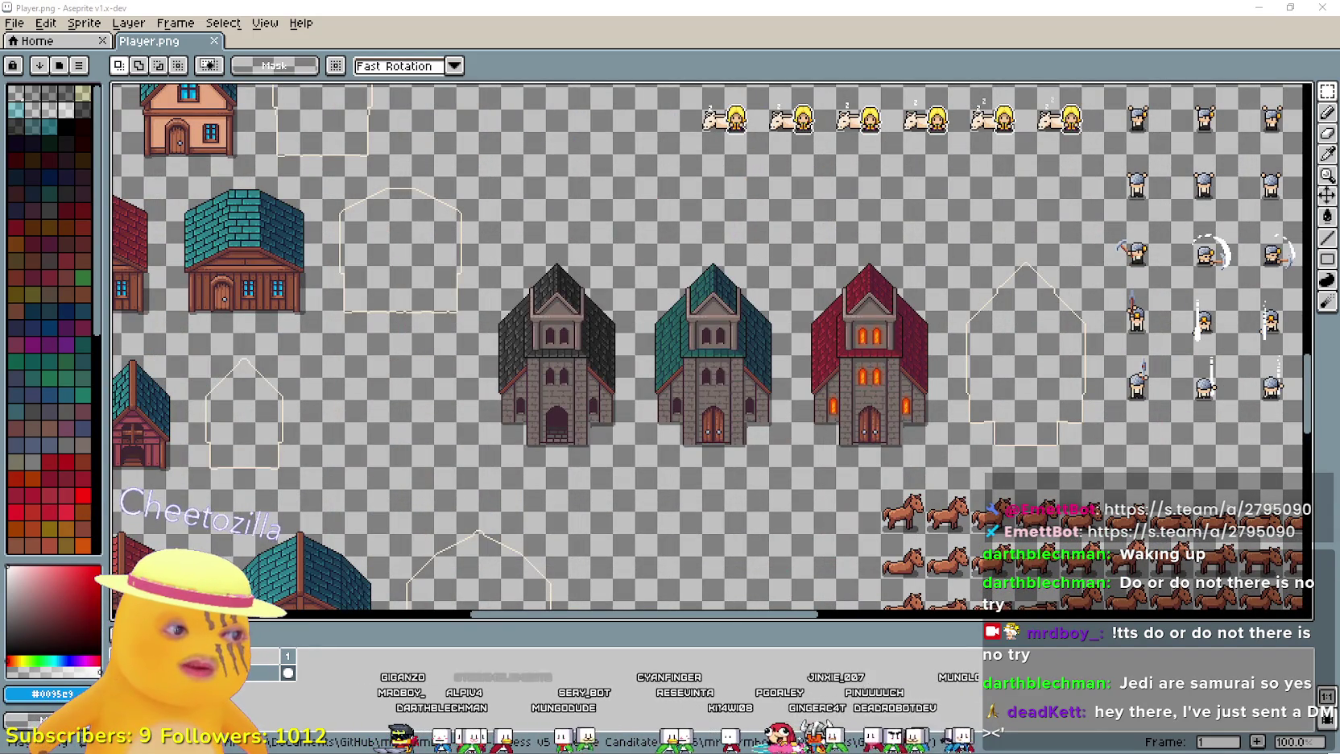
key(alt+Tab)
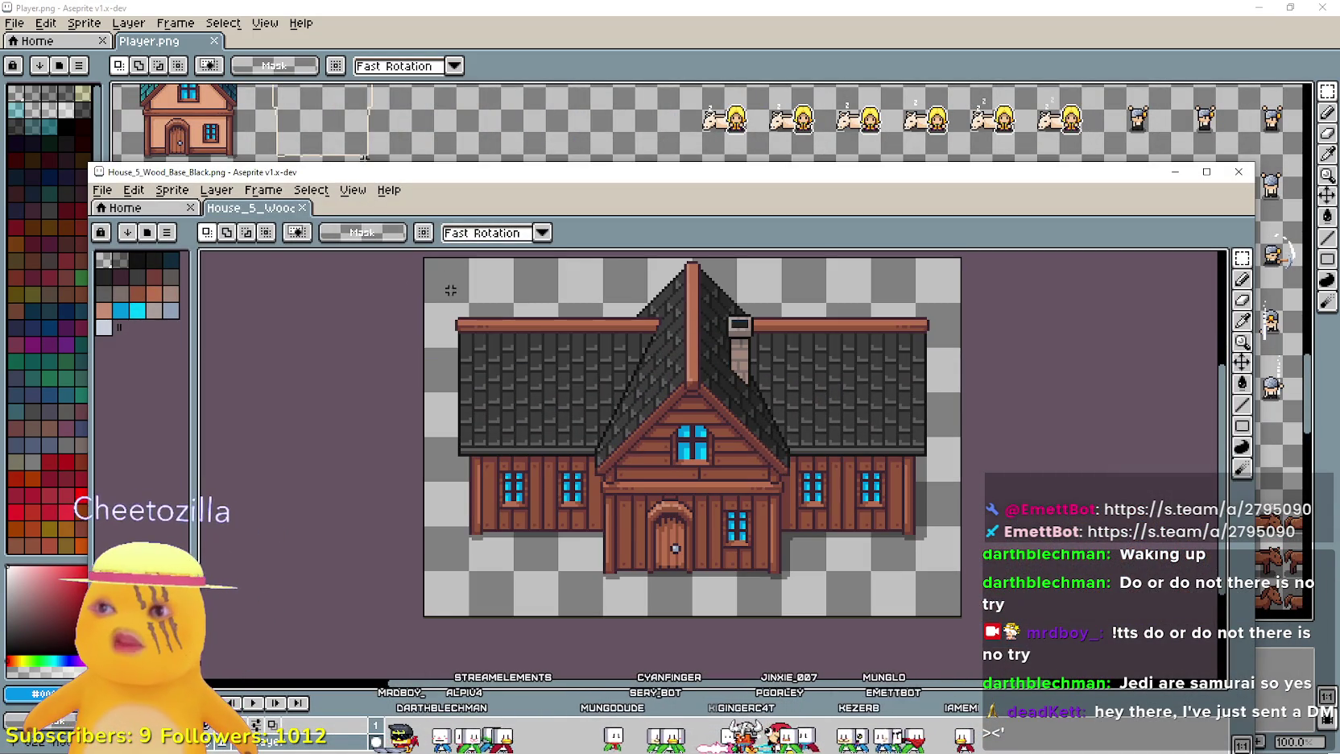
- Copy the whole wooden house again and paste it into Player.png, shifting it right
key(ctrl+a)
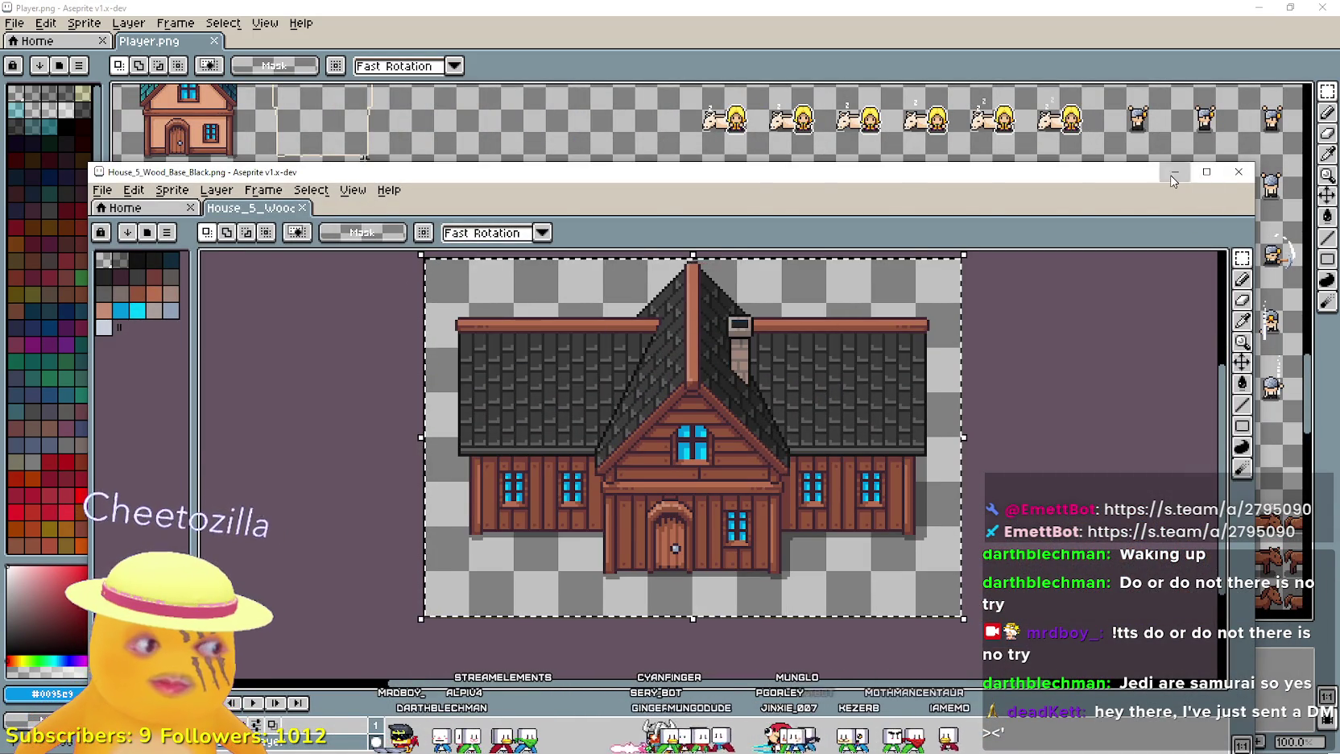
click(1173, 180)
key(ctrl+v)
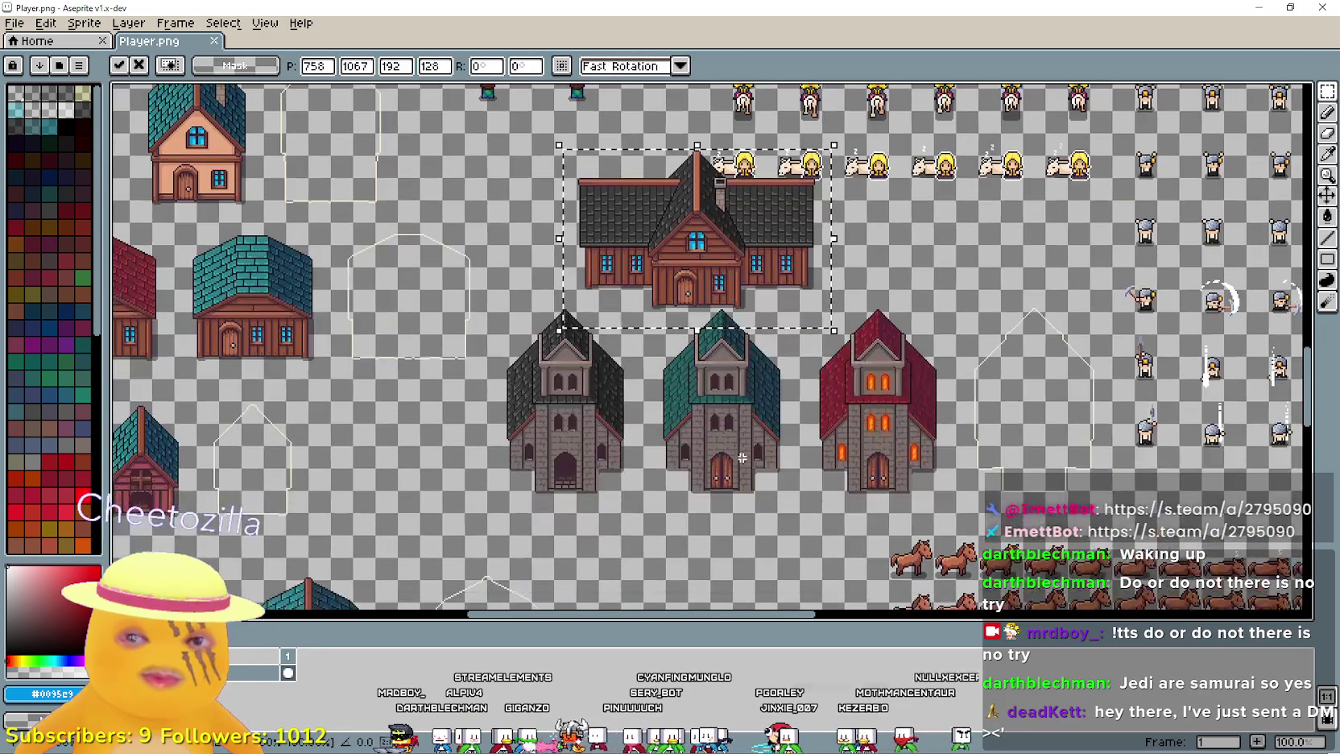
mouse_move(715, 238)
mouse_down()
mouse_move(684, 290)
mouse_move(633, 293)
mouse_up()
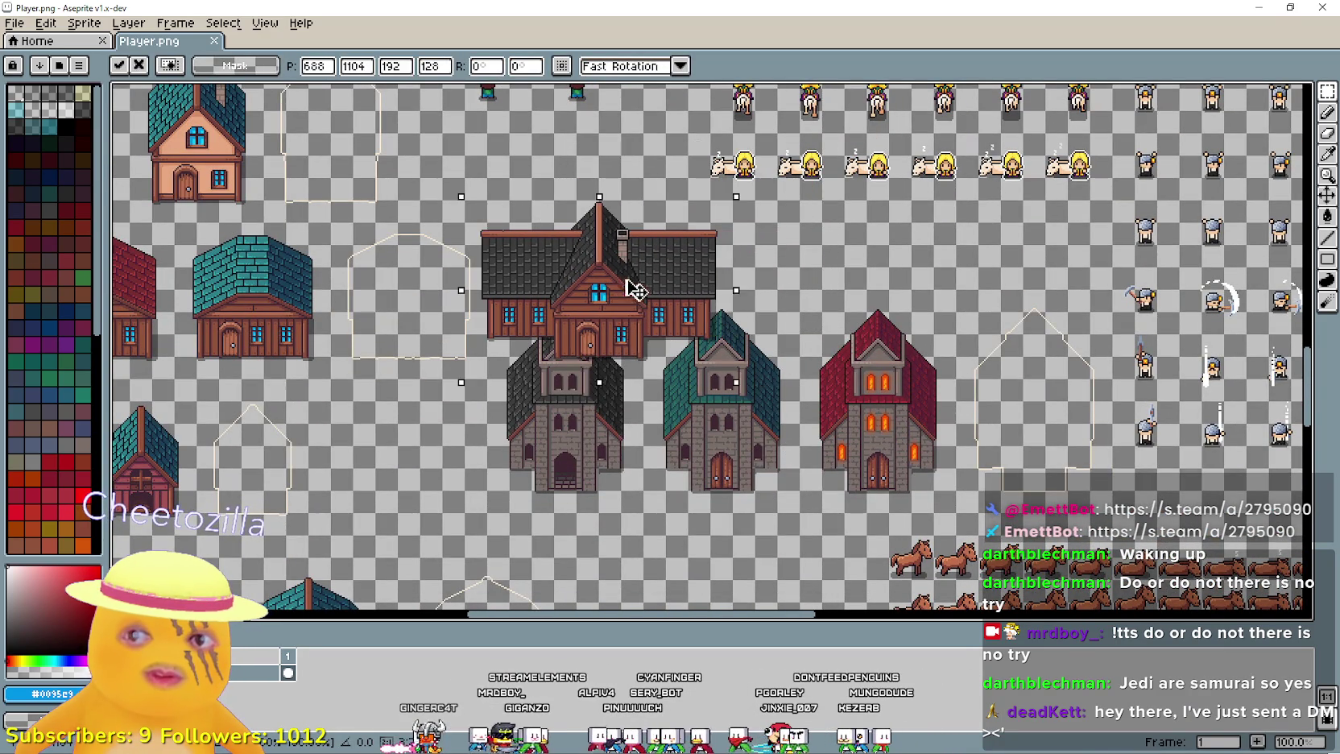
mouse_move(658, 284)
mouse_down()
mouse_move(933, 351)
mouse_move(952, 286)
mouse_up()
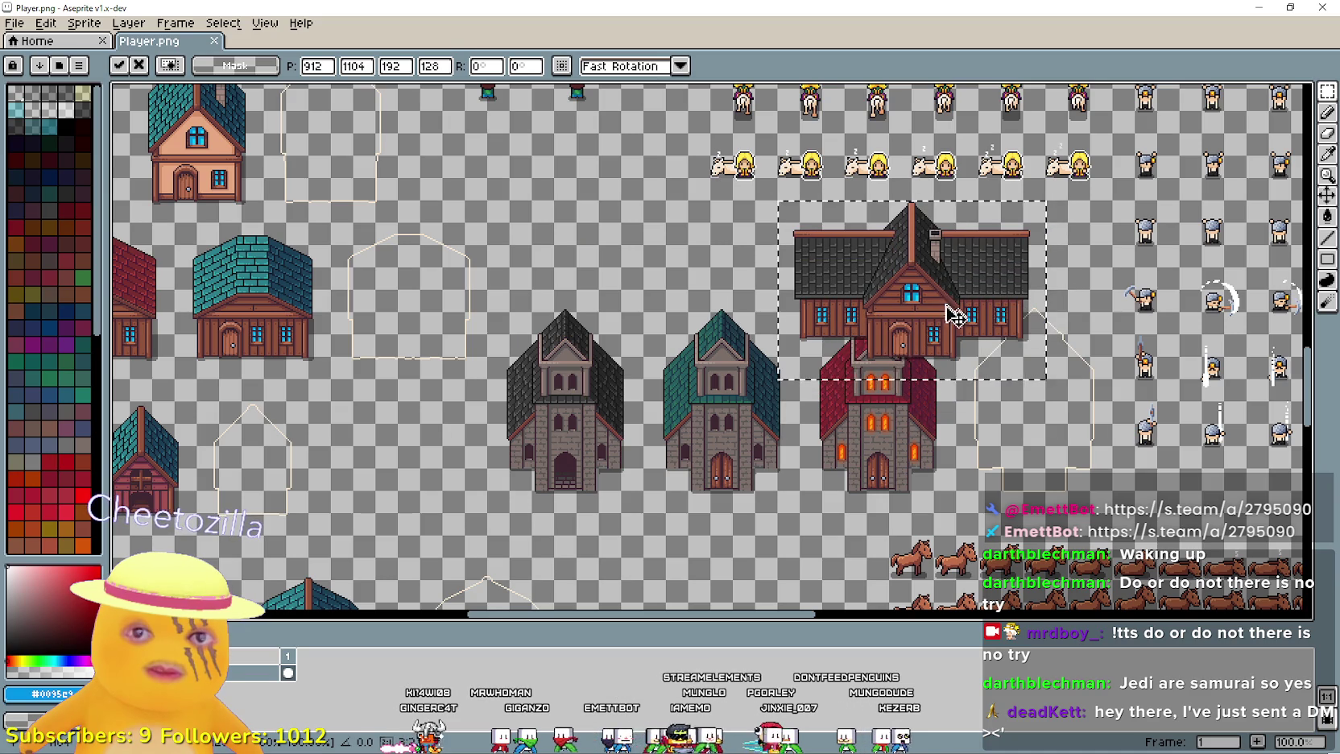
- Drag the pasted house over the red church, then undo the paste and recentre the view
scroll(950, 322, down, 2)
scroll(950, 322, right, 1)
drag(898, 234, 932, 384)
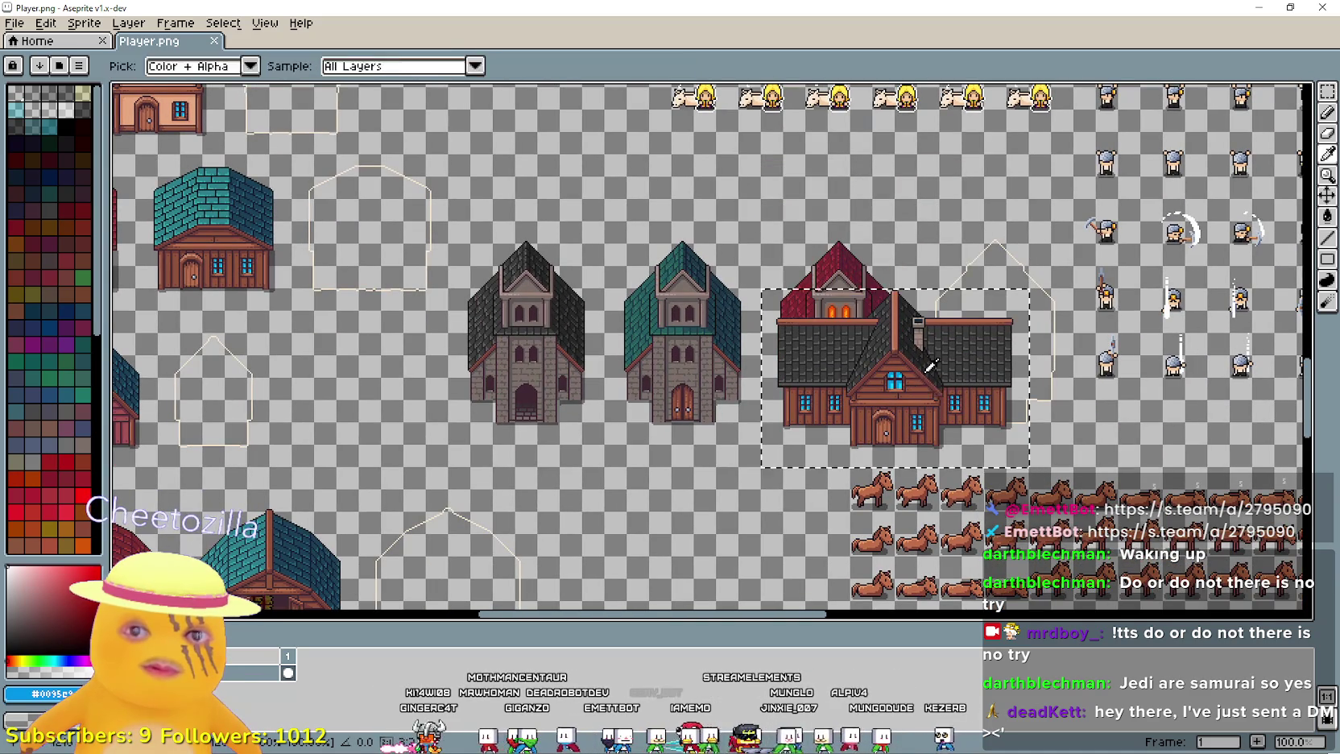
key(ctrl+z)
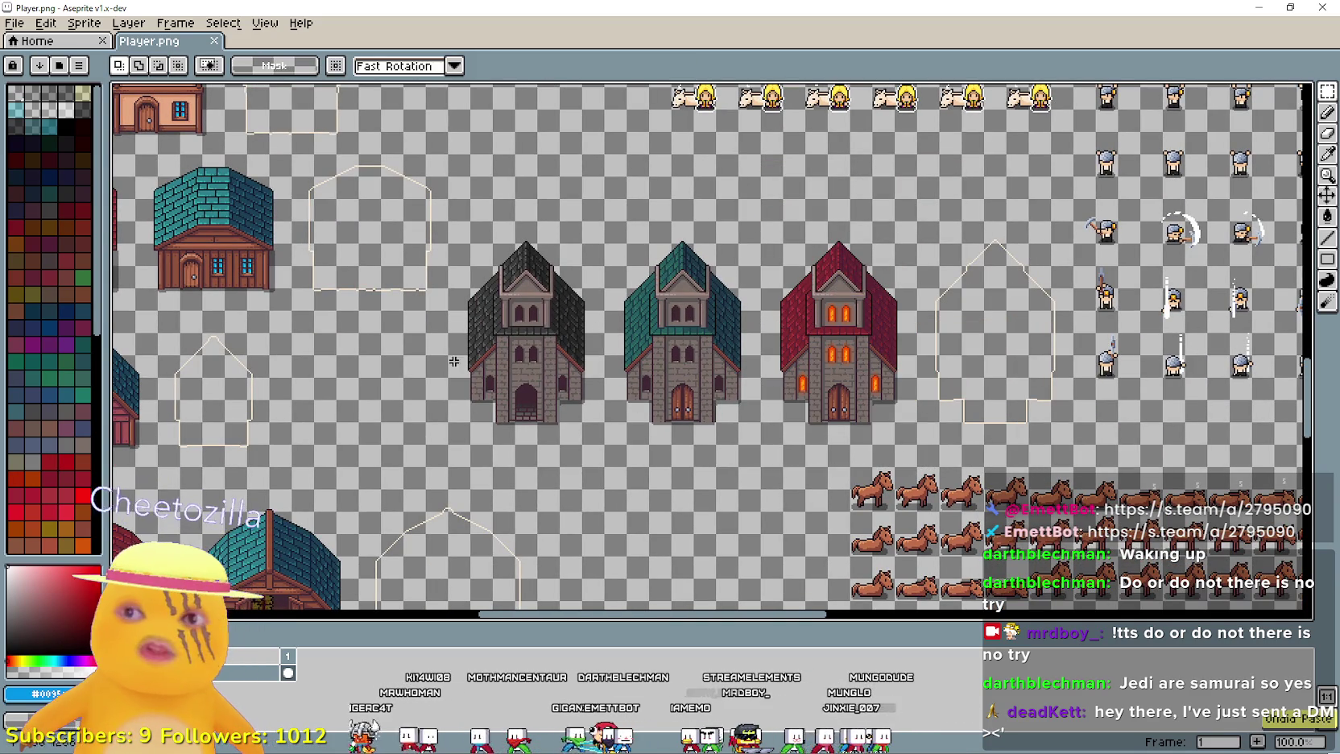
mouse_move(539, 461)
mouse_down()
mouse_move(723, 378)
mouse_move(772, 423)
mouse_up()
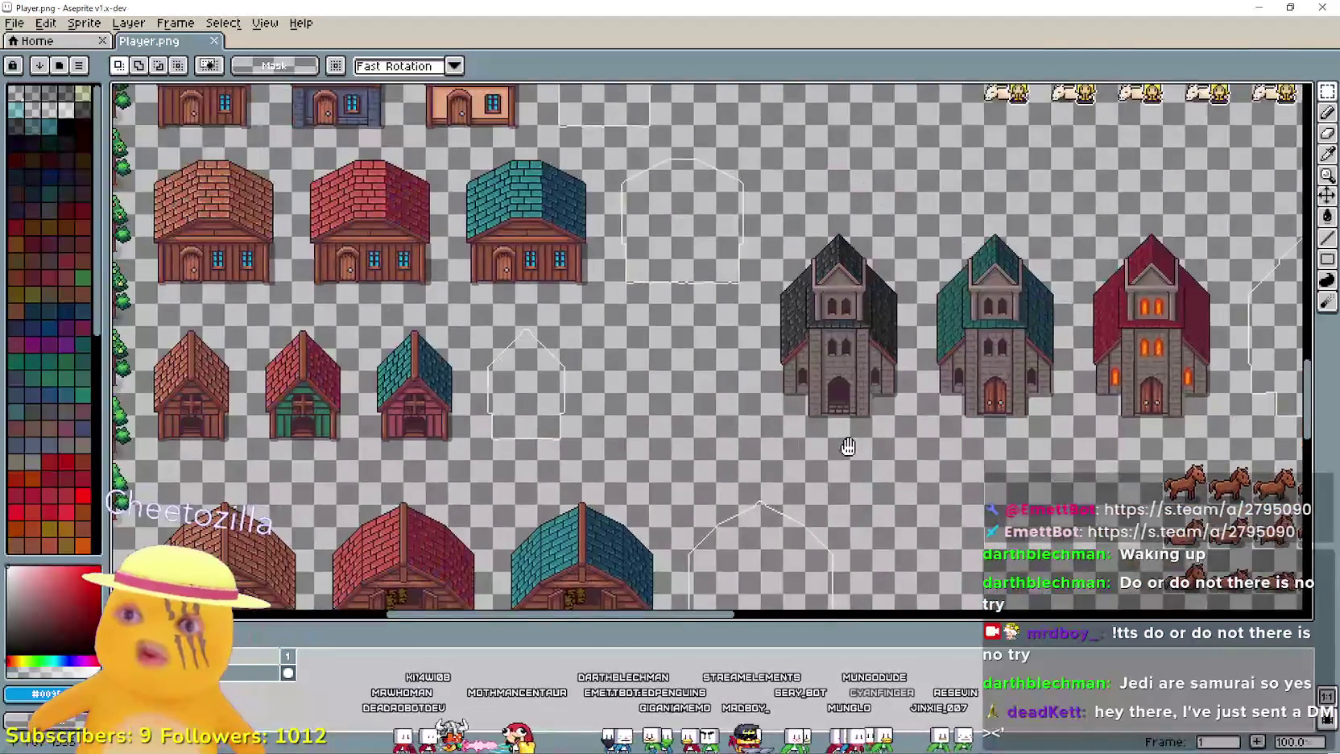
- Pan and zoom over the barns and horses to find the empty house outlines
drag(943, 446, 931, 385)
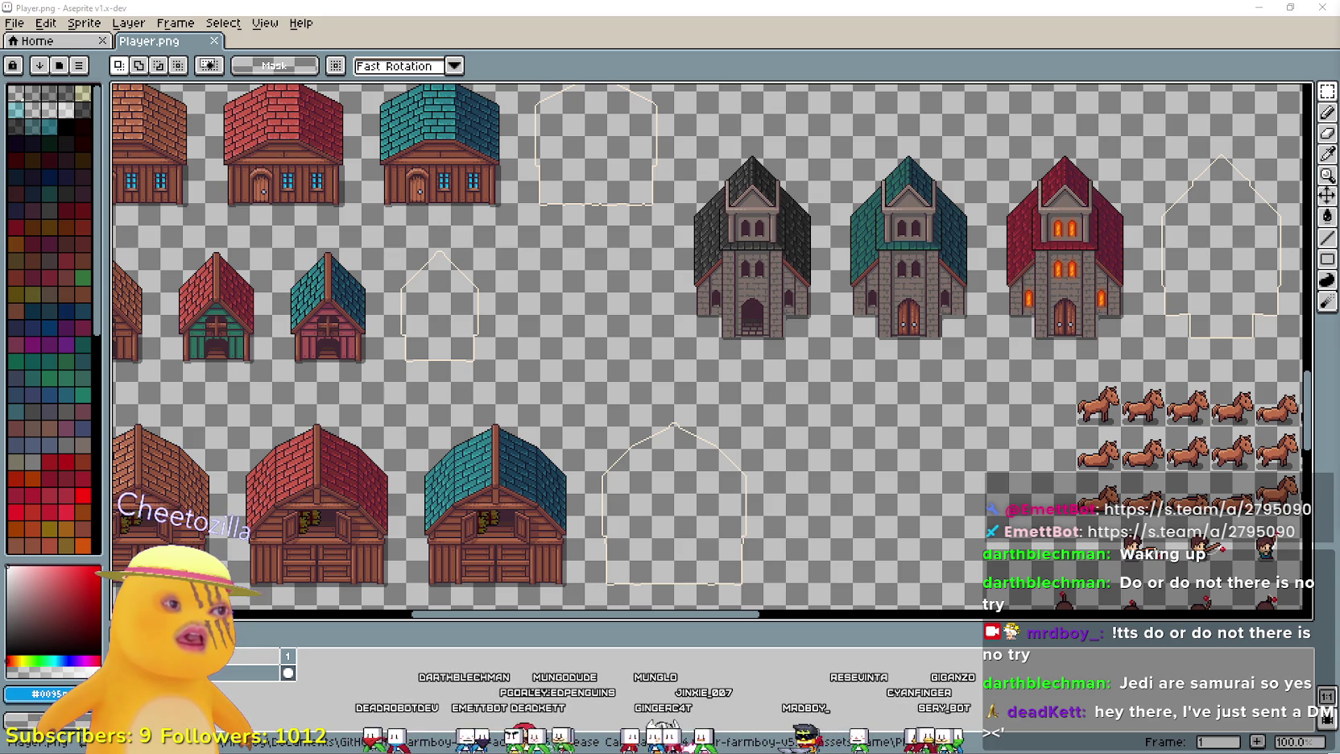
scroll(931, 452, down, 2)
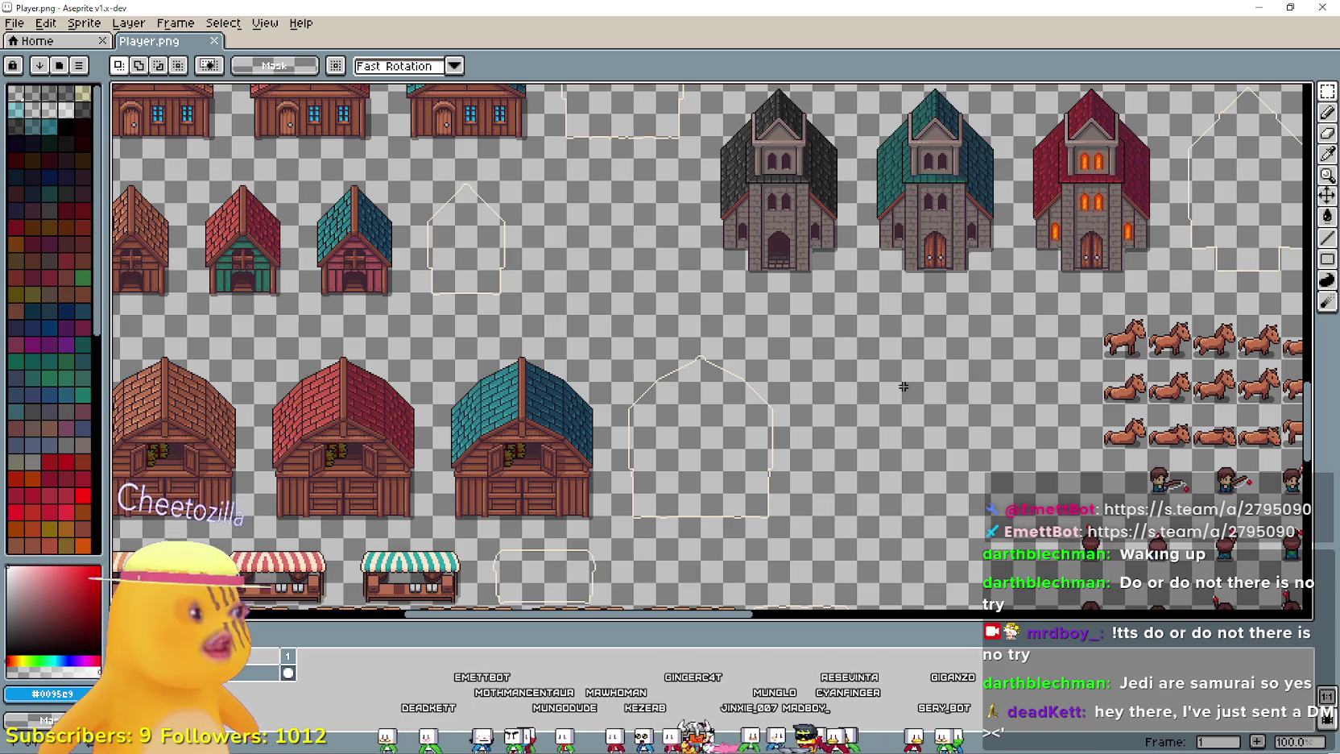
scroll(851, 349, down, 2)
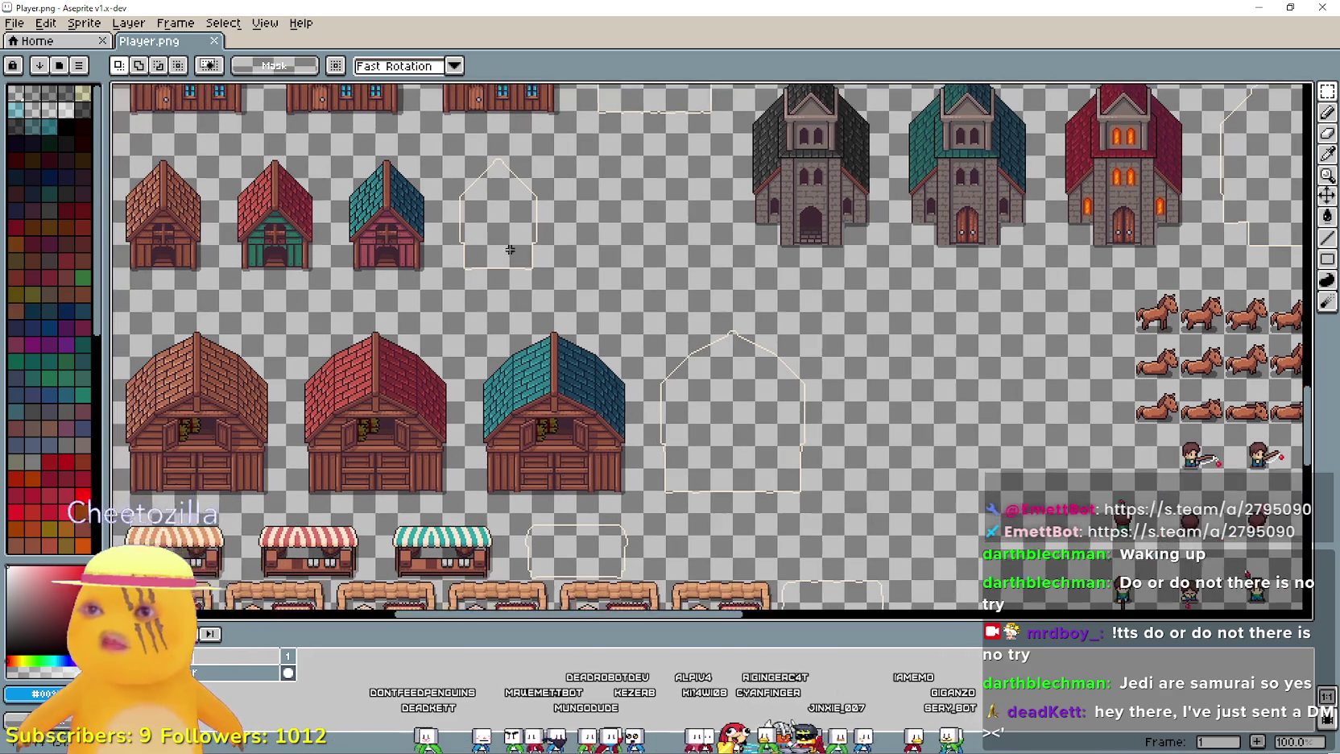
scroll(808, 392, up, 1)
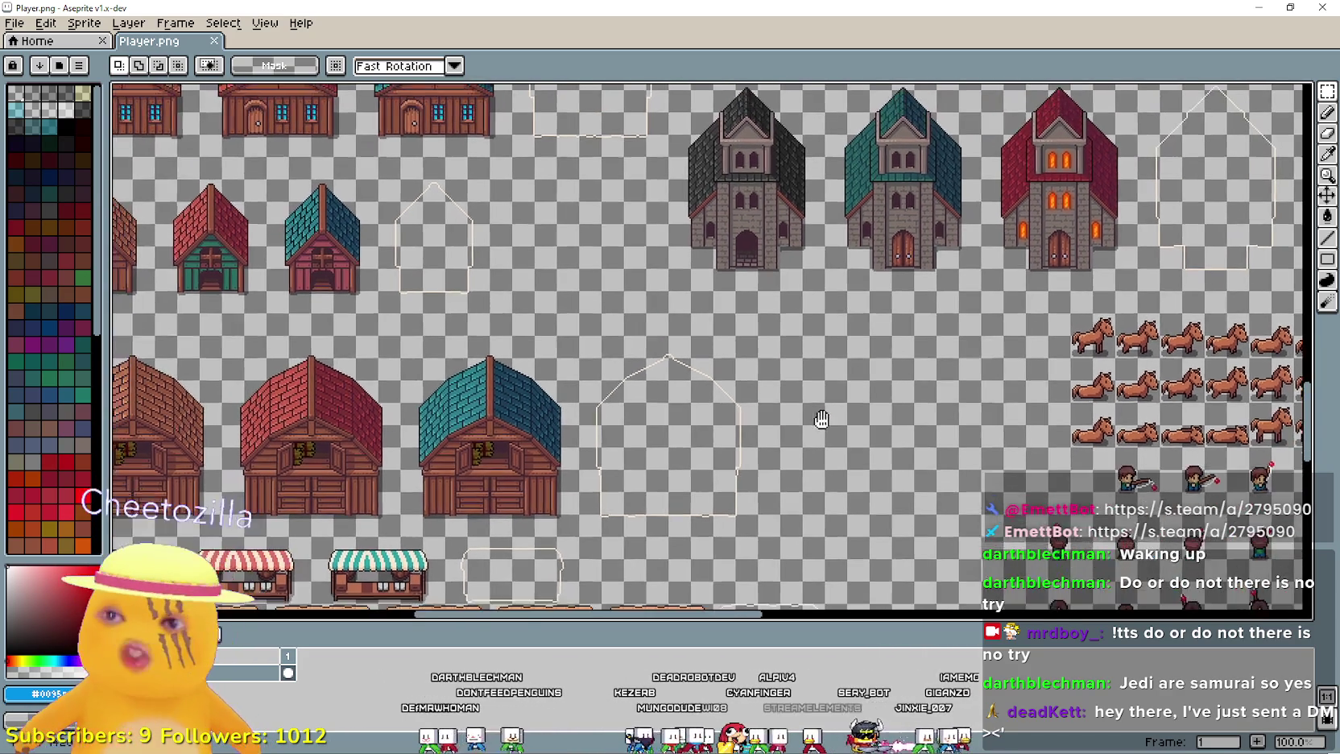
scroll(813, 402, down, 2)
scroll(825, 410, up, 2)
scroll(830, 400, down, 1)
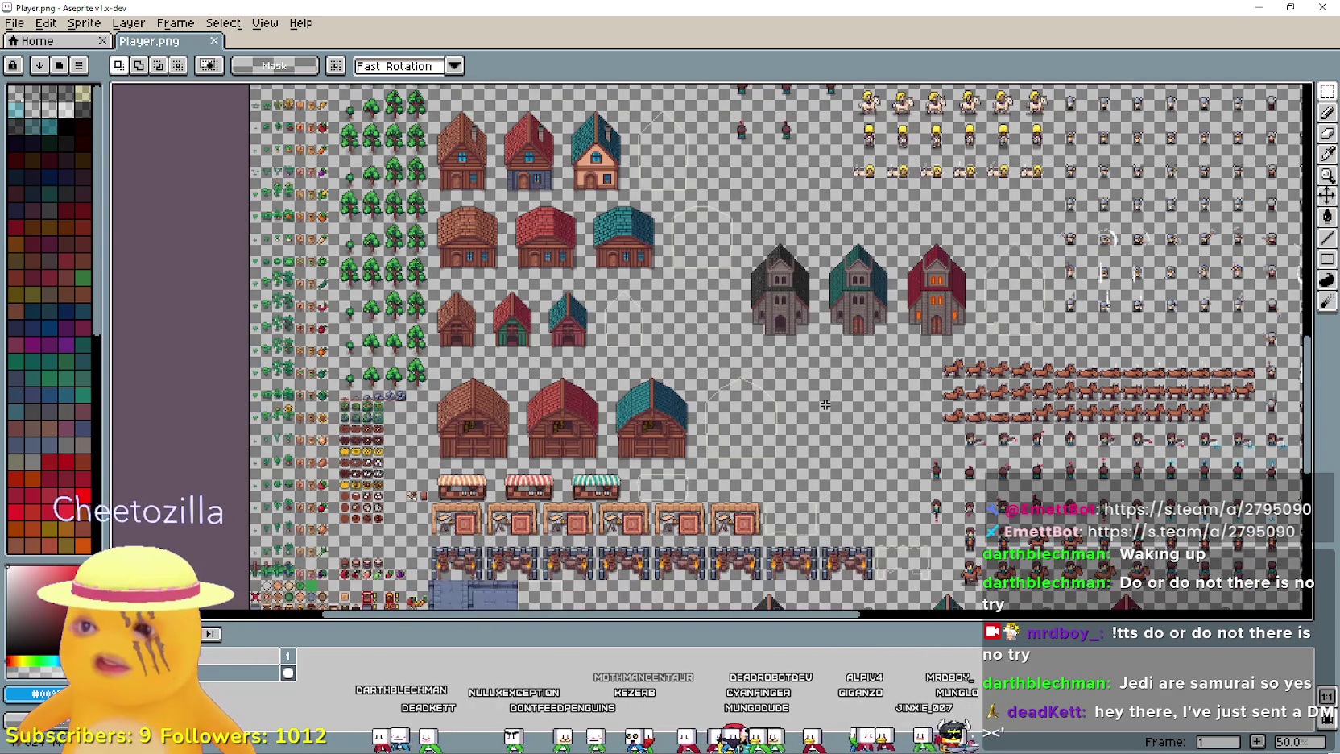
scroll(828, 398, down, 1)
scroll(809, 328, up, 2)
mouse_move(878, 375)
mouse_down()
mouse_move(766, 405)
mouse_move(761, 442)
mouse_move(867, 254)
mouse_move(878, 463)
mouse_move(781, 399)
mouse_up()
- Marquee-select the 112×160 empty house outline beside the red church and move it to 848, 1440
mouse_move(735, 333)
mouse_down()
mouse_move(582, 372)
mouse_move(583, 497)
mouse_up()
mouse_move(751, 424)
mouse_down()
mouse_move(814, 389)
mouse_move(885, 234)
mouse_up()
click(803, 453)
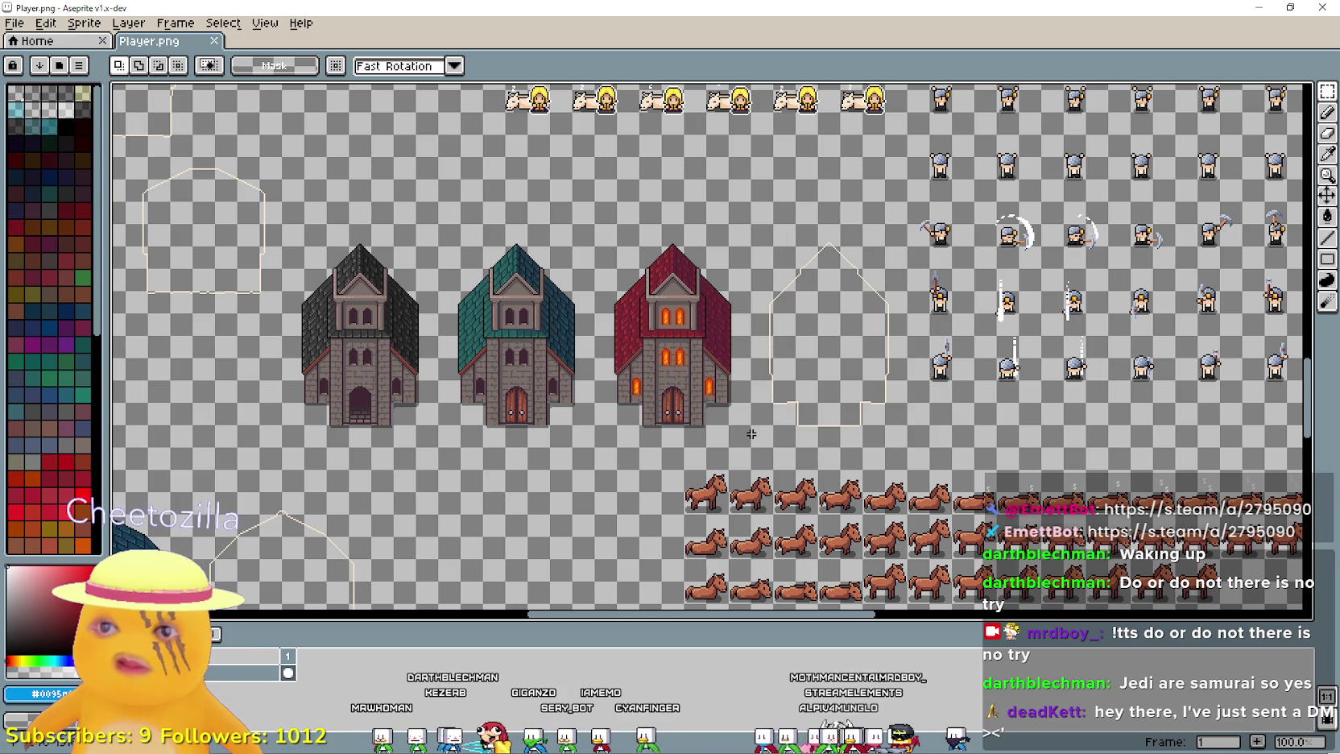
drag(800, 388, 908, 224)
mouse_move(829, 322)
mouse_down()
mouse_move(1047, 225)
mouse_move(712, 527)
mouse_move(735, 284)
mouse_move(782, 341)
mouse_up()
scroll(713, 527, down, 3)
mouse_move(975, 262)
mouse_down()
mouse_move(958, 302)
mouse_move(772, 480)
mouse_up()
- Drag a second 128×144 empty house outline down to 640, 1408 and commit it
scroll(838, 403, down, 2)
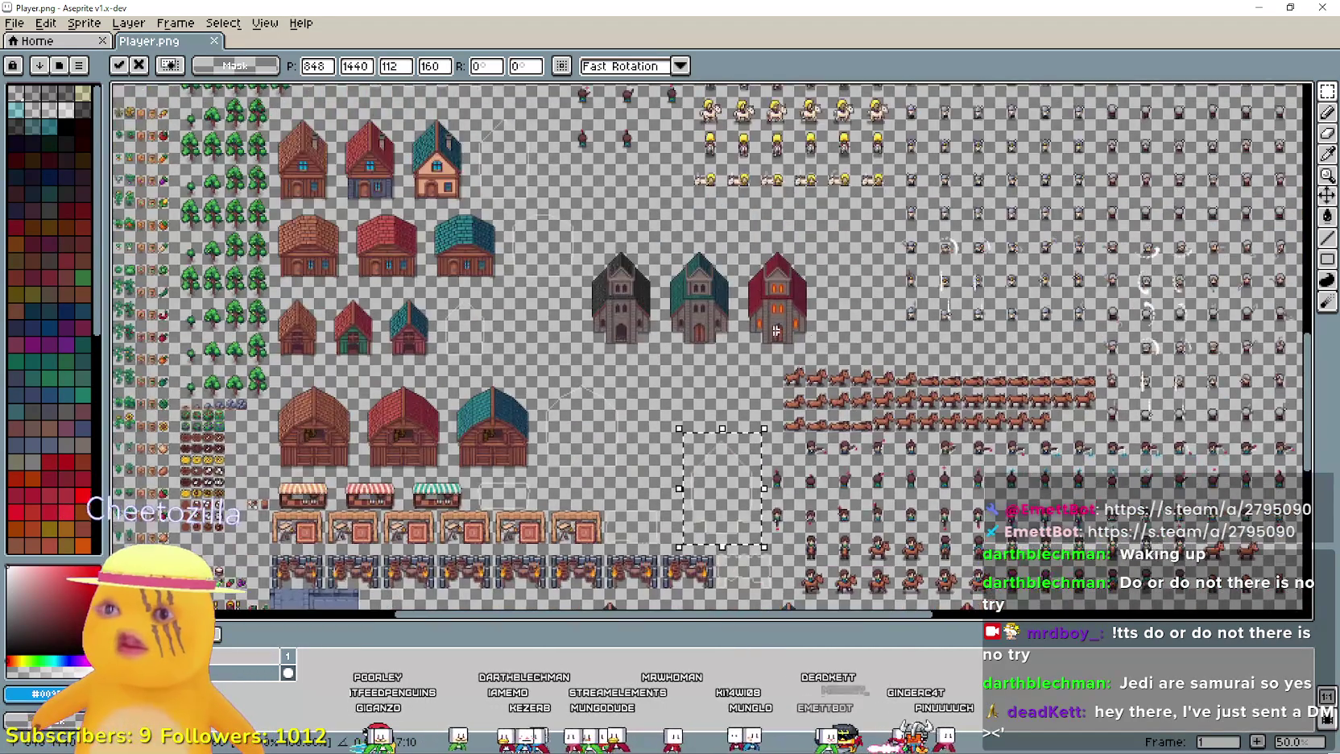
scroll(772, 480, up, 2)
scroll(772, 480, left, 5)
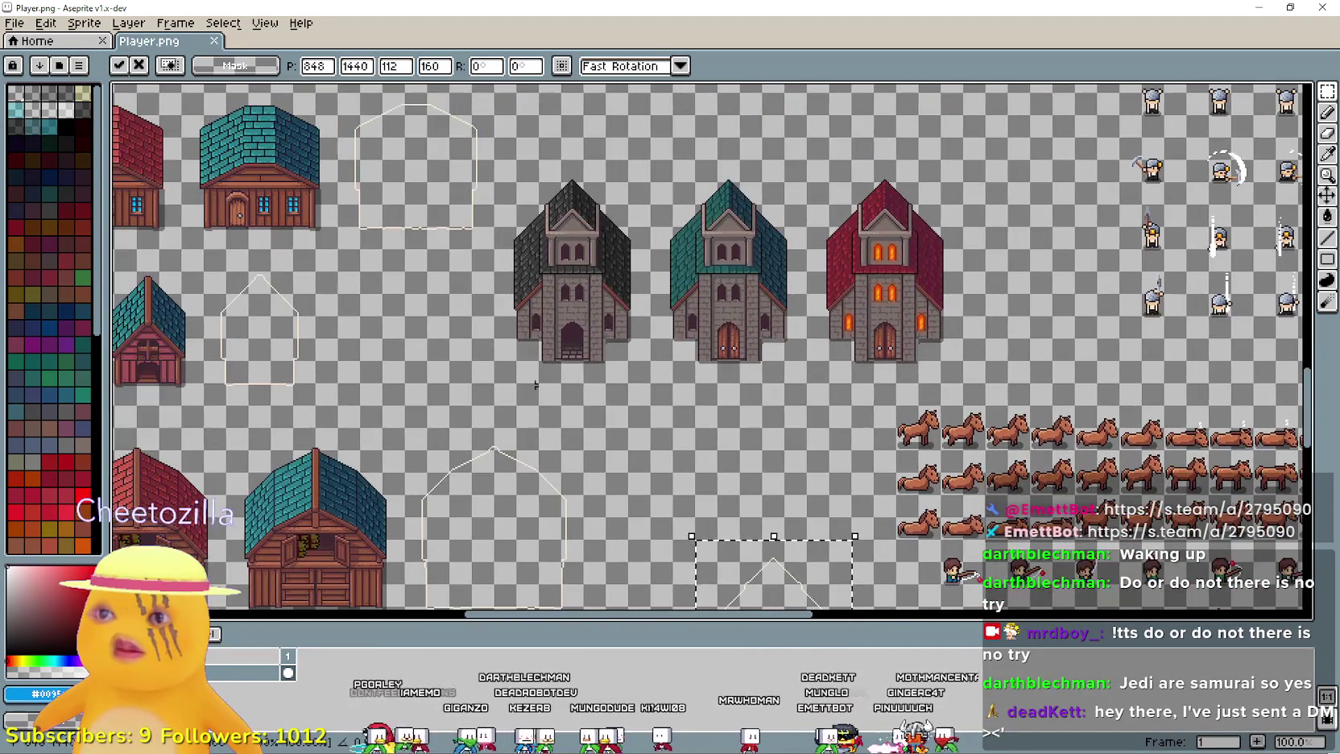
scroll(628, 447, down, 4)
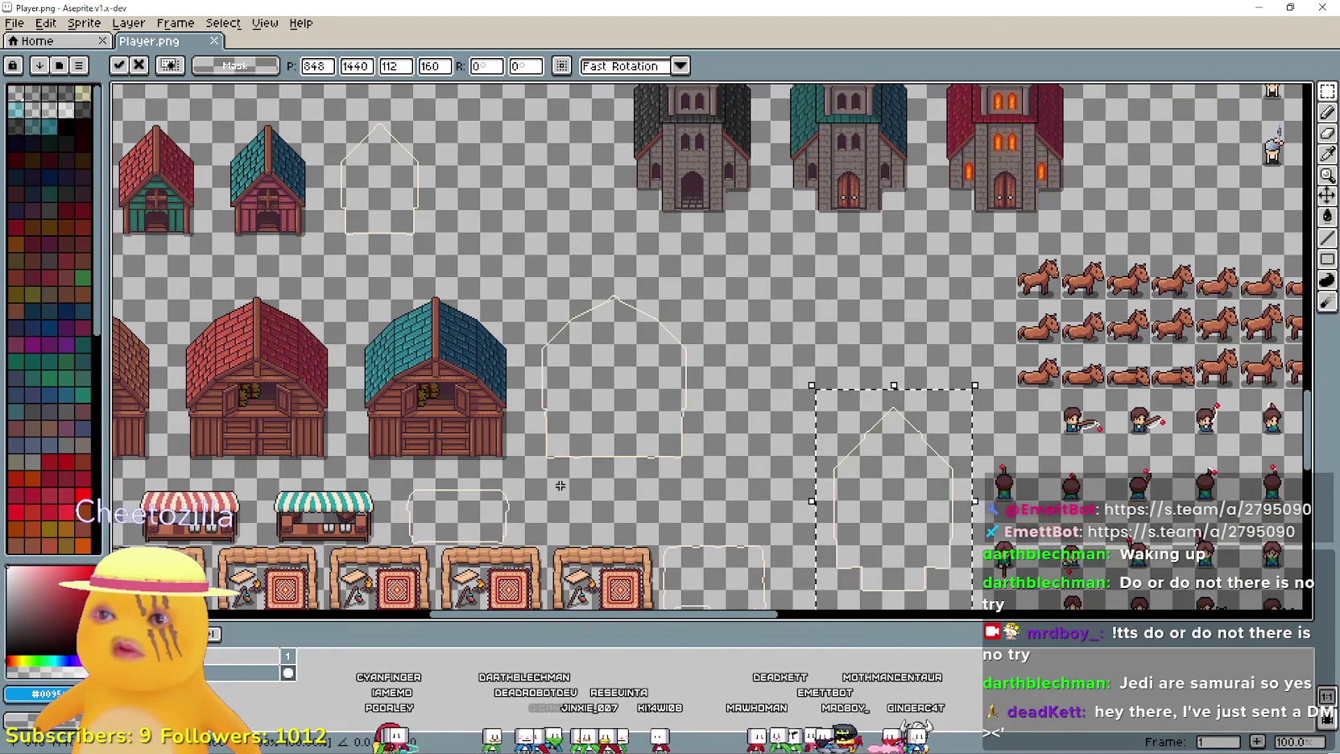
mouse_move(542, 476)
mouse_down()
mouse_move(706, 297)
mouse_move(705, 277)
mouse_move(642, 347)
mouse_move(644, 374)
mouse_up()
scroll(625, 464, down, 3)
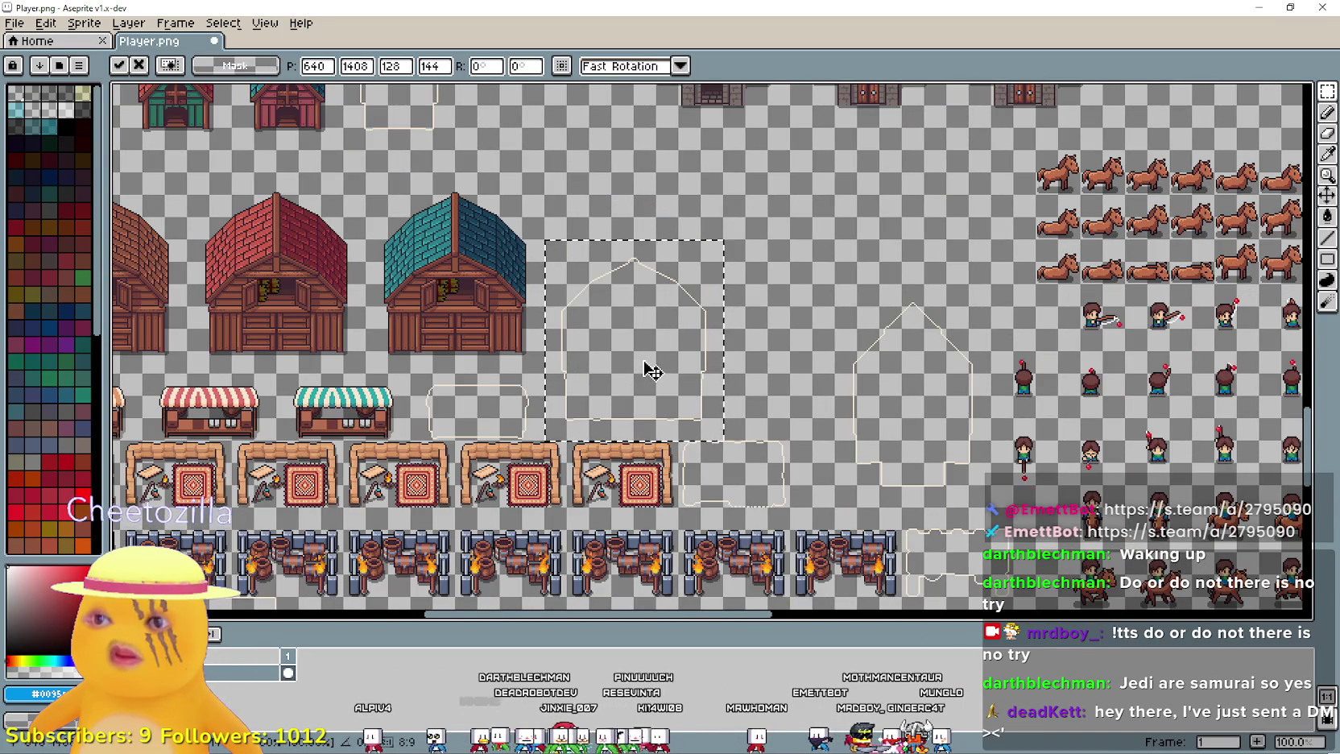
scroll(644, 374, down, 1)
scroll(591, 442, up, 3)
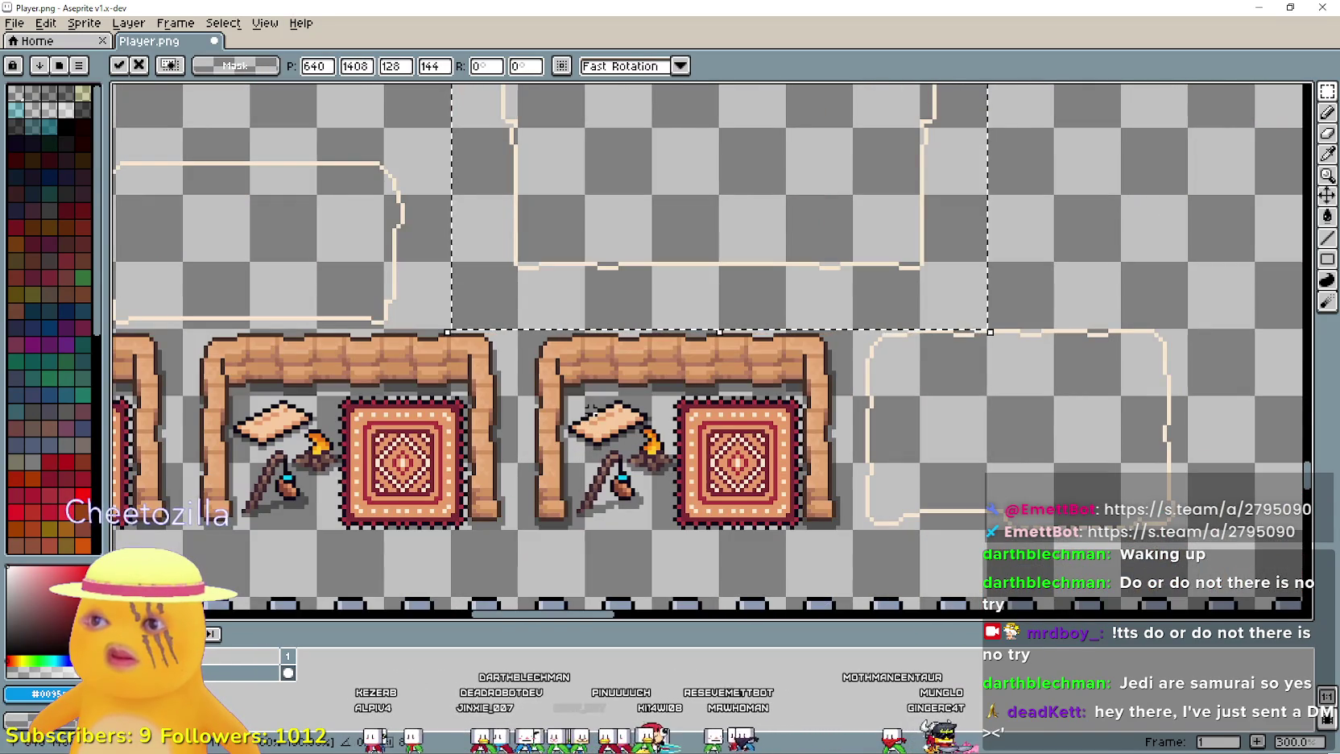
scroll(592, 412, down, 3)
scroll(888, 463, up, 5)
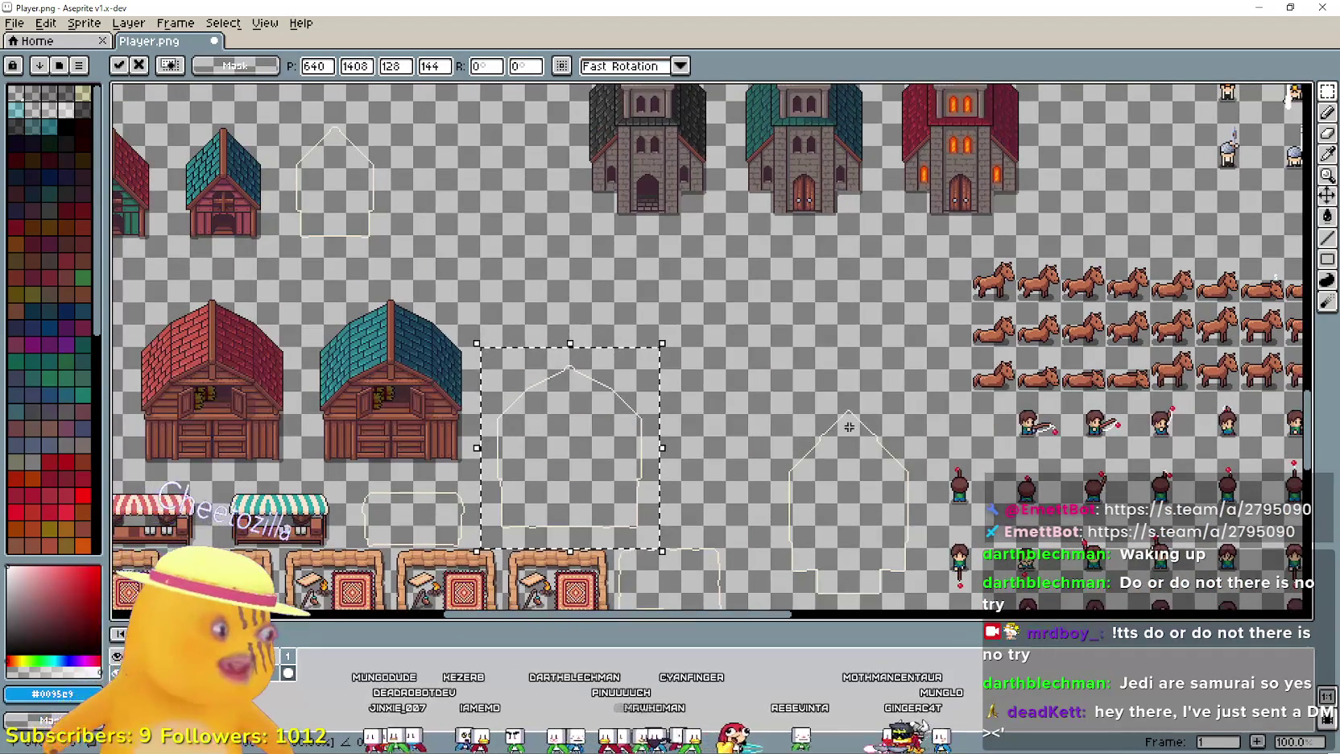
scroll(818, 335, up, 4)
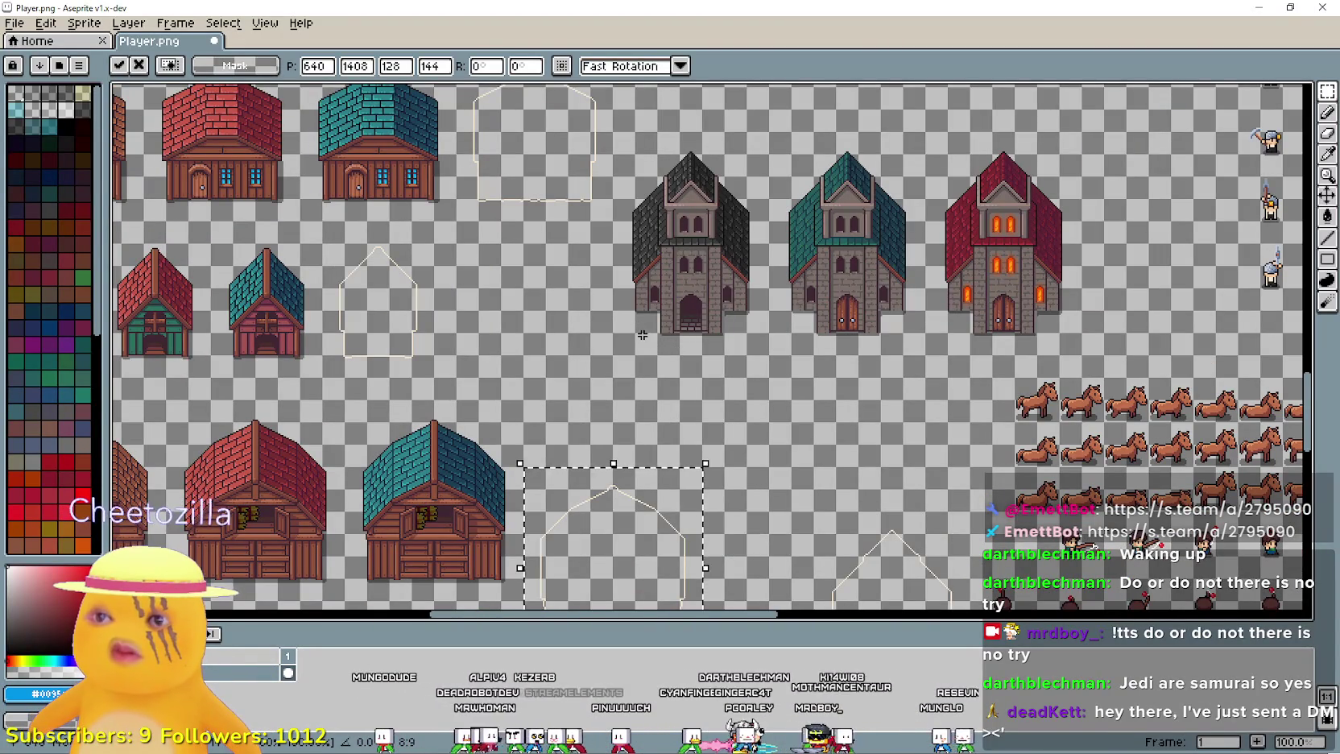
click(642, 333)
- Draw a marquee around the three churches, redoing it more tightly
drag(643, 332, 1063, 145)
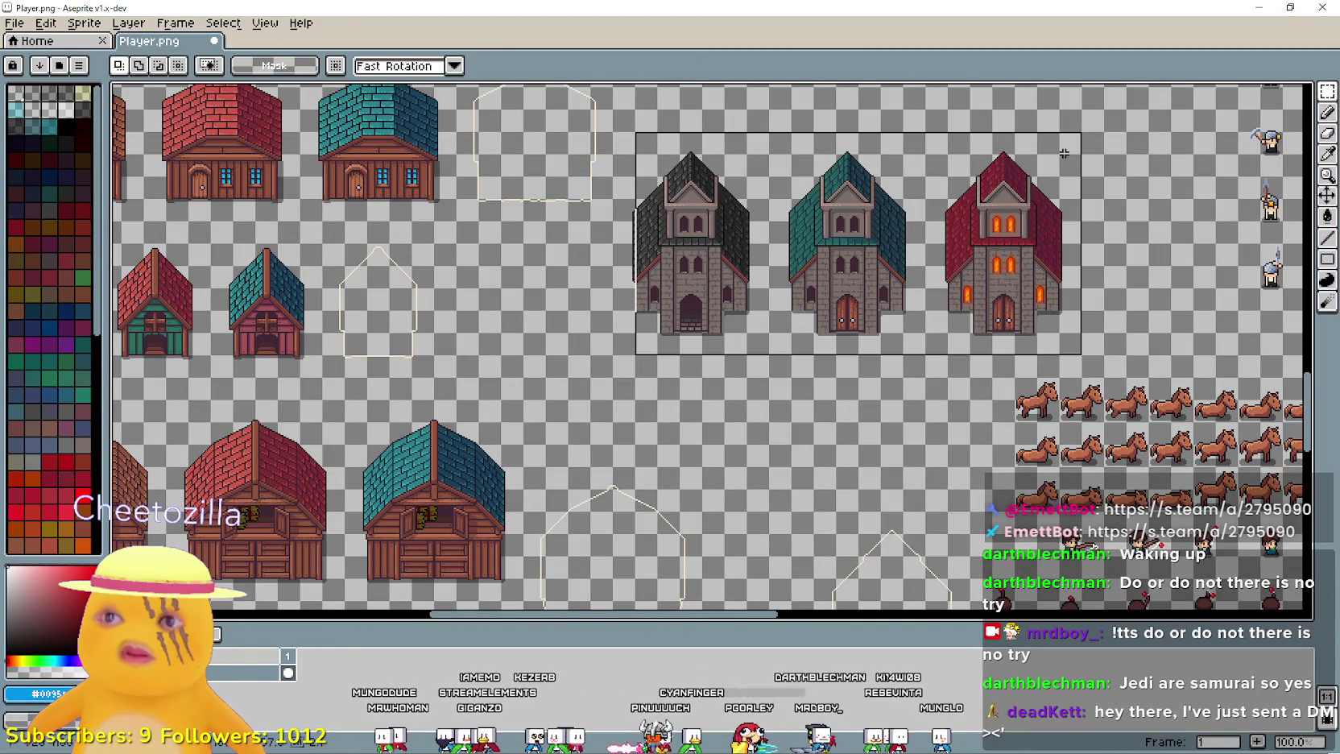
click(627, 333)
mouse_move(614, 354)
mouse_down()
mouse_move(1039, 197)
mouse_move(1080, 154)
mouse_move(1061, 135)
mouse_up()
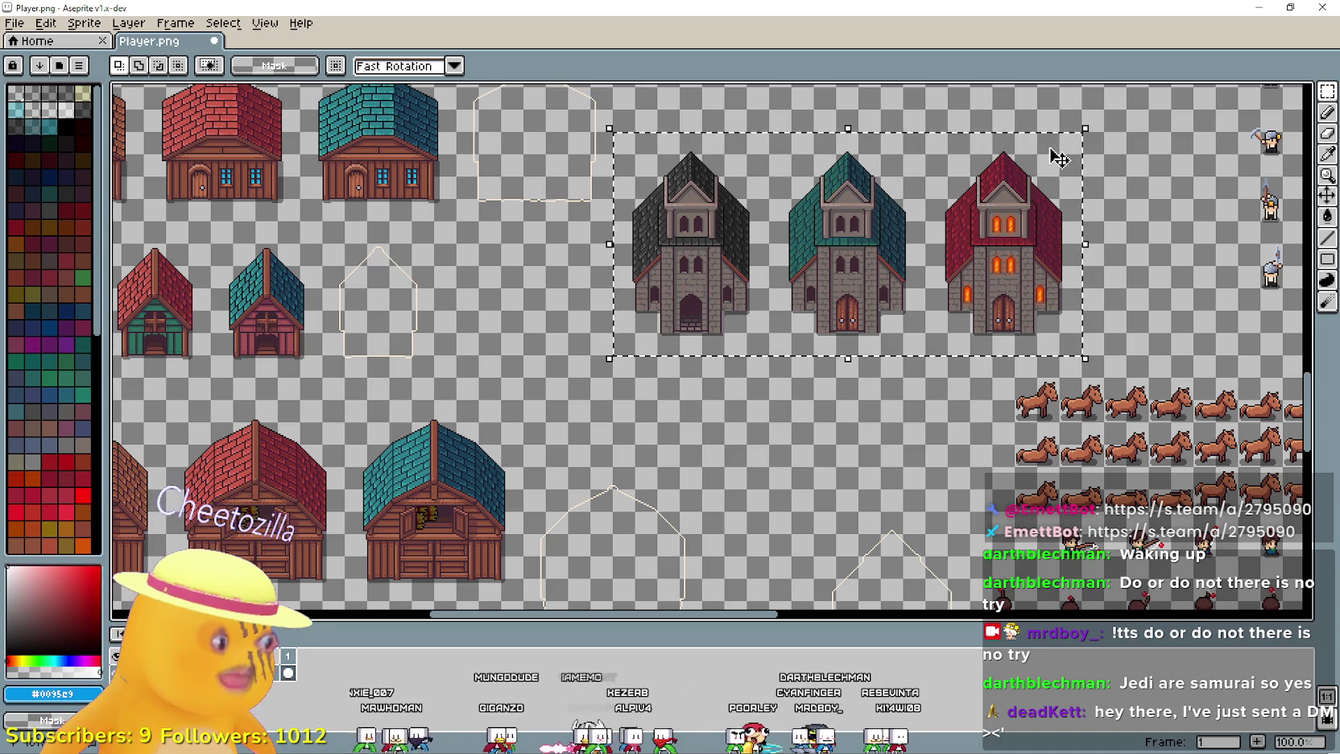
- Move the three churches down-left with a slight right nudge, committing them at 640, 1232
mouse_move(876, 263)
mouse_down()
mouse_move(831, 338)
mouse_move(772, 347)
mouse_move(749, 314)
mouse_up()
scroll(797, 322, up, 1)
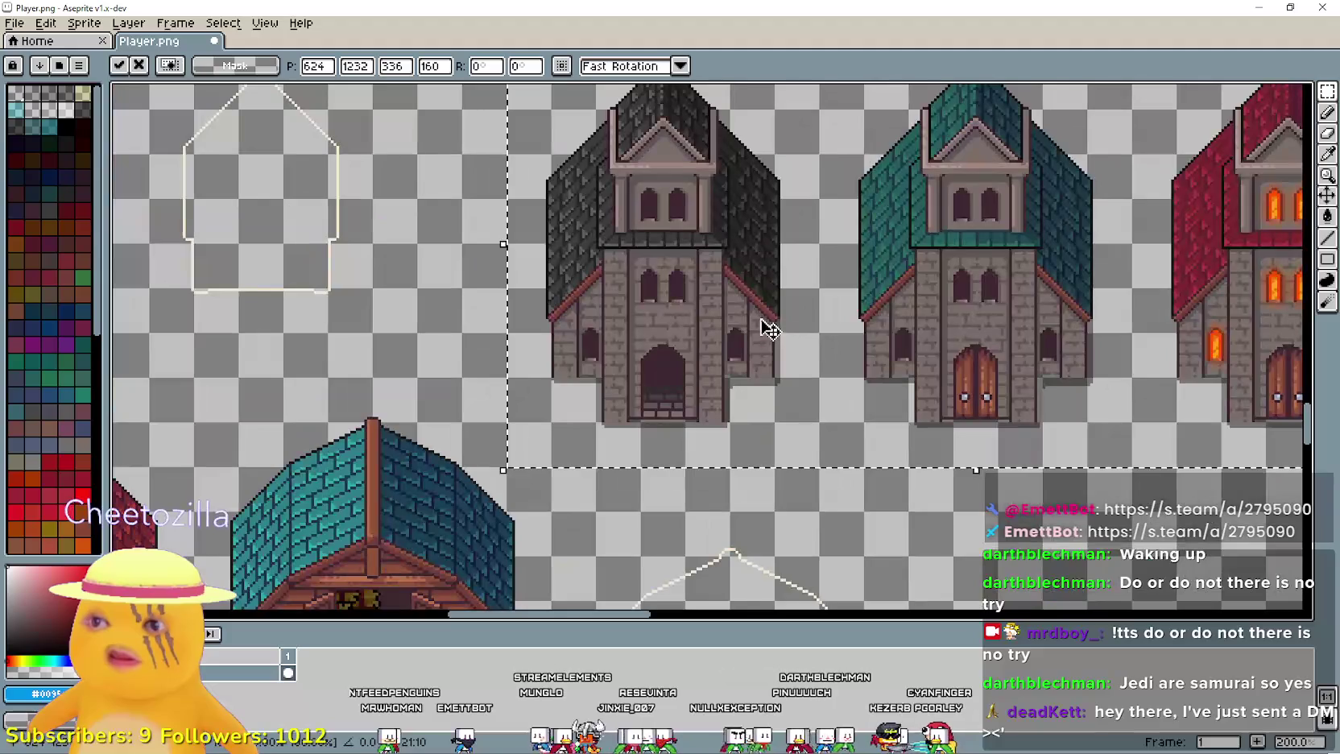
scroll(935, 272, up, 1)
scroll(922, 288, down, 2)
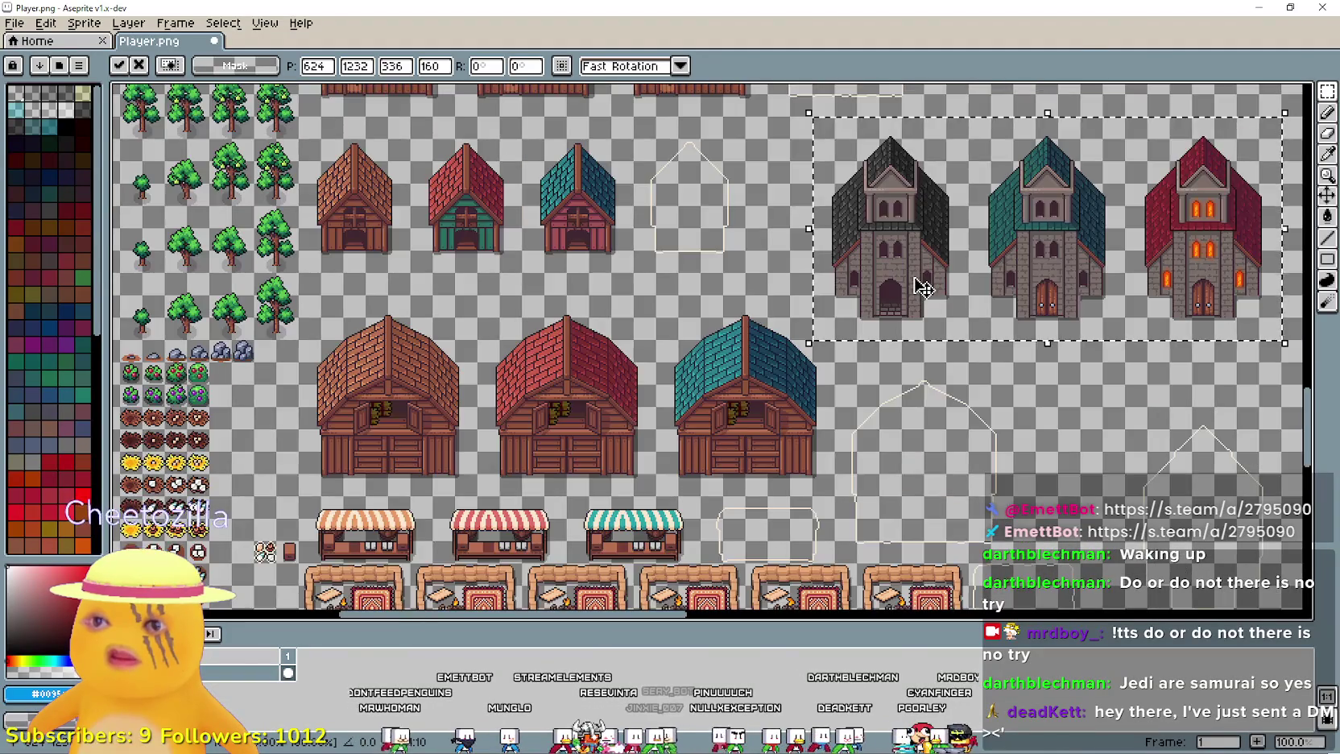
scroll(797, 364, up, 1)
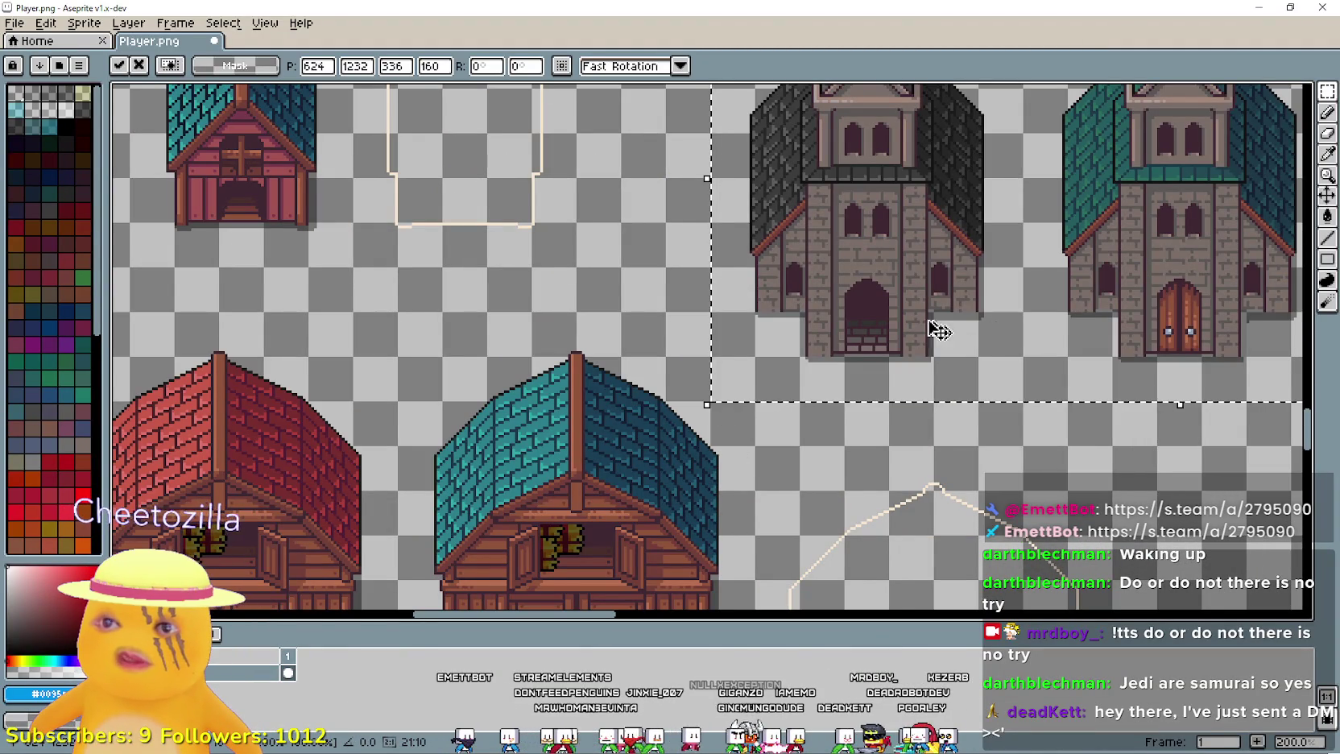
scroll(934, 334, down, 2)
scroll(721, 352, up, 2)
scroll(744, 342, down, 1)
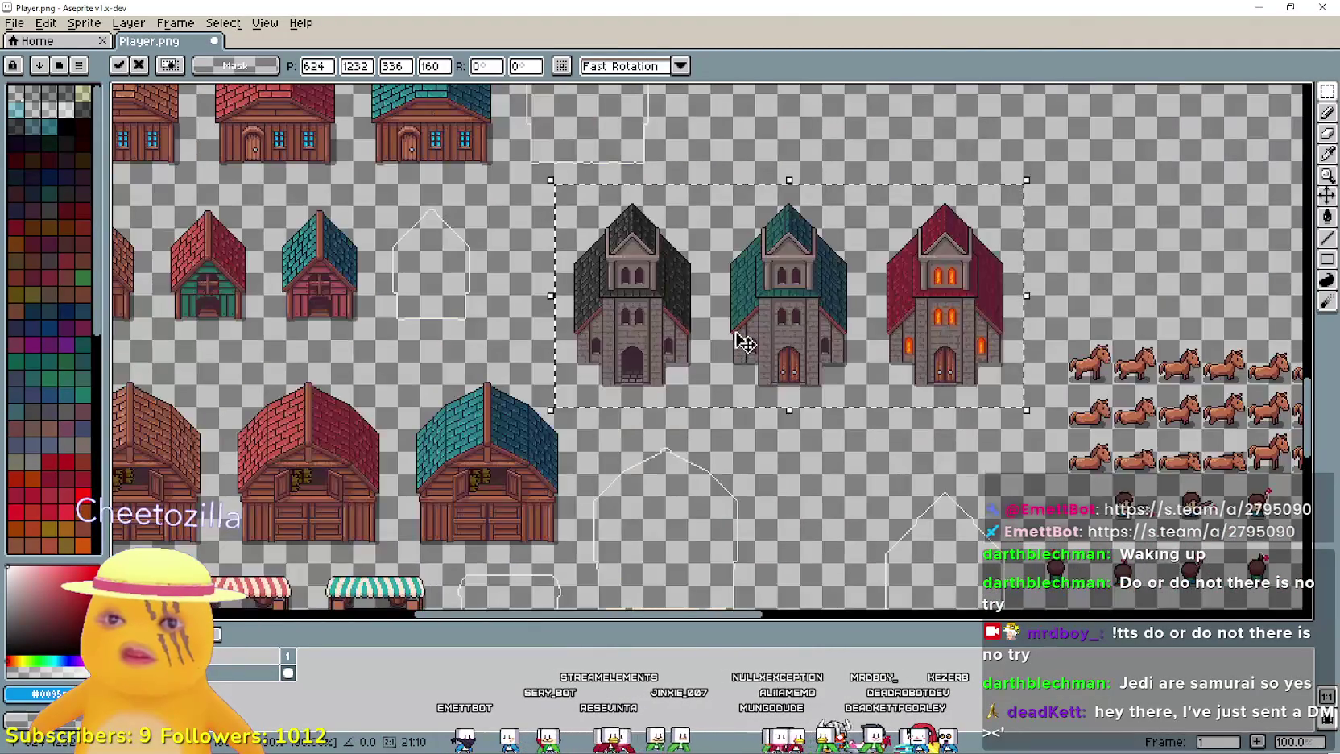
drag(744, 342, 767, 344)
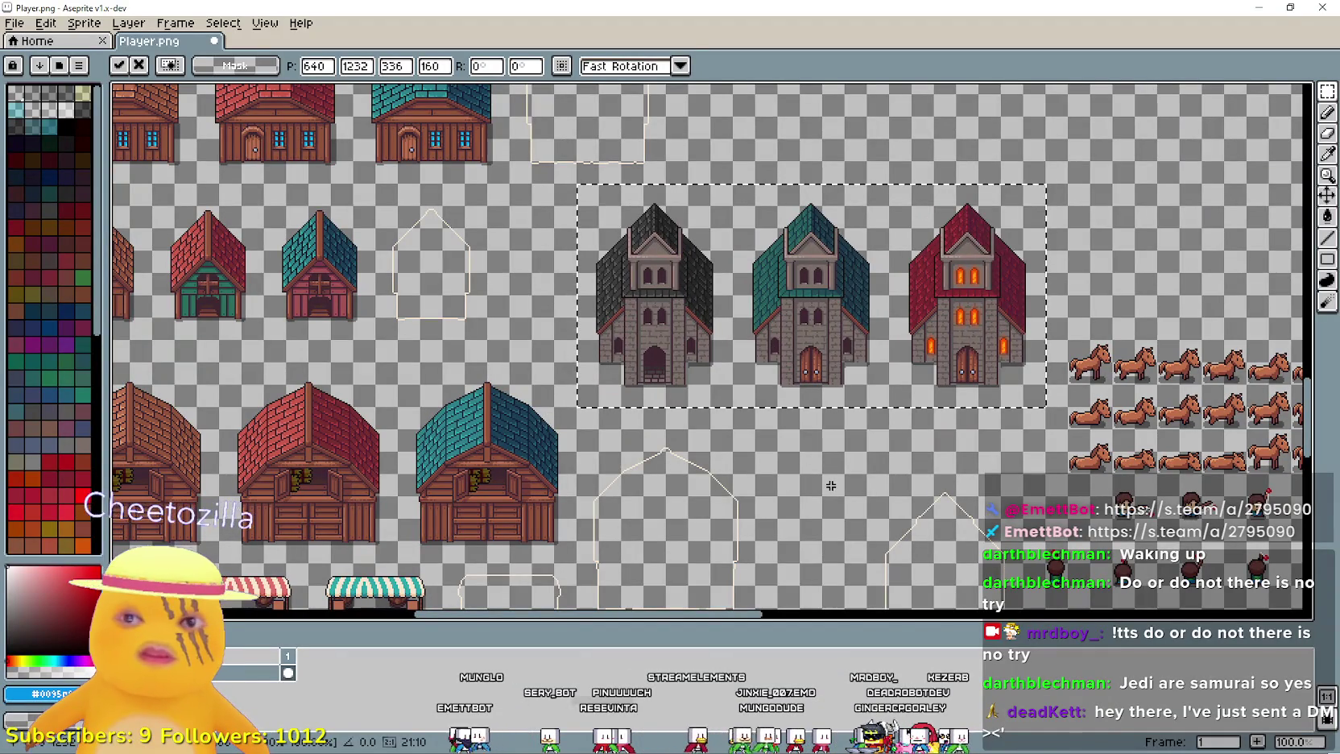
key(ctrl+d)
mouse_move(845, 254)
mouse_down()
mouse_move(684, 362)
mouse_move(676, 430)
mouse_move(675, 197)
mouse_move(813, 228)
mouse_move(792, 83)
mouse_move(769, 390)
mouse_move(724, 265)
mouse_move(884, 355)
mouse_move(815, 347)
mouse_up()
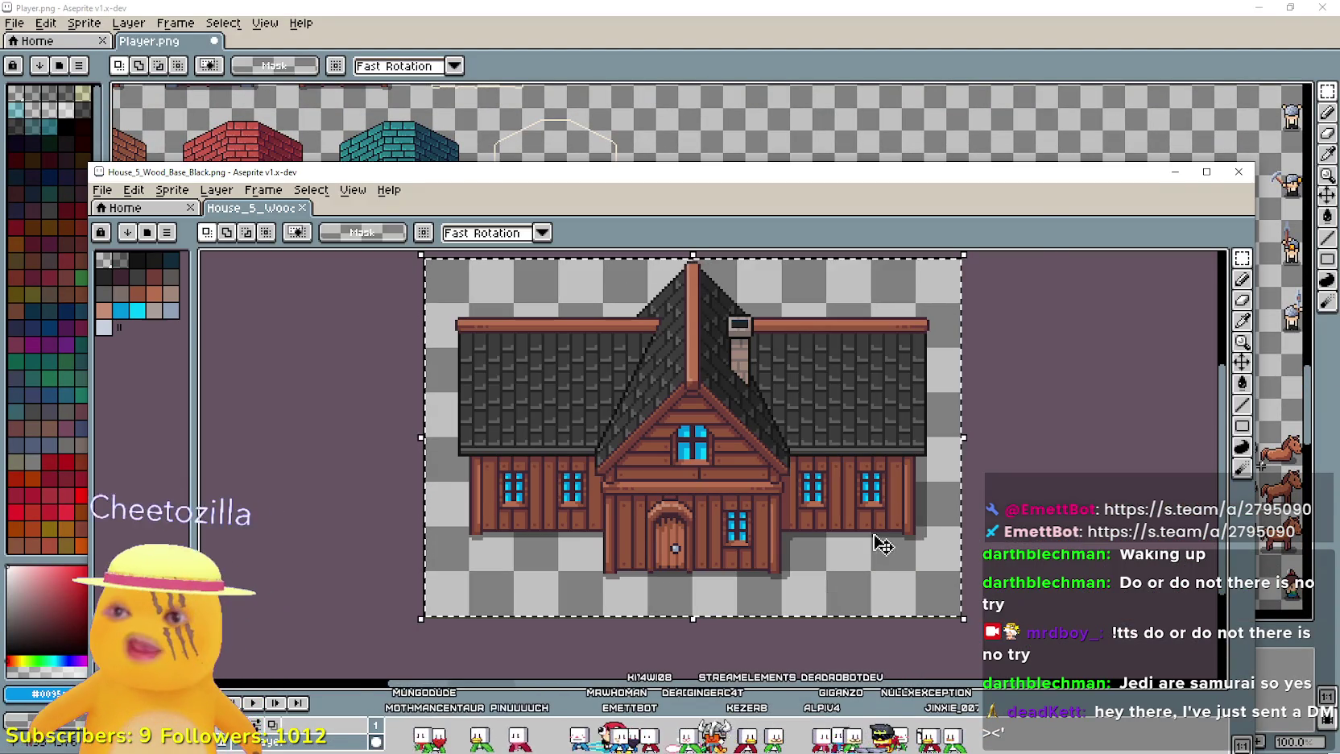
- Paste the black-roofed wooden house into Player.png at 704, 1104, above the churches
click(925, 6)
drag(839, 256, 697, 391)
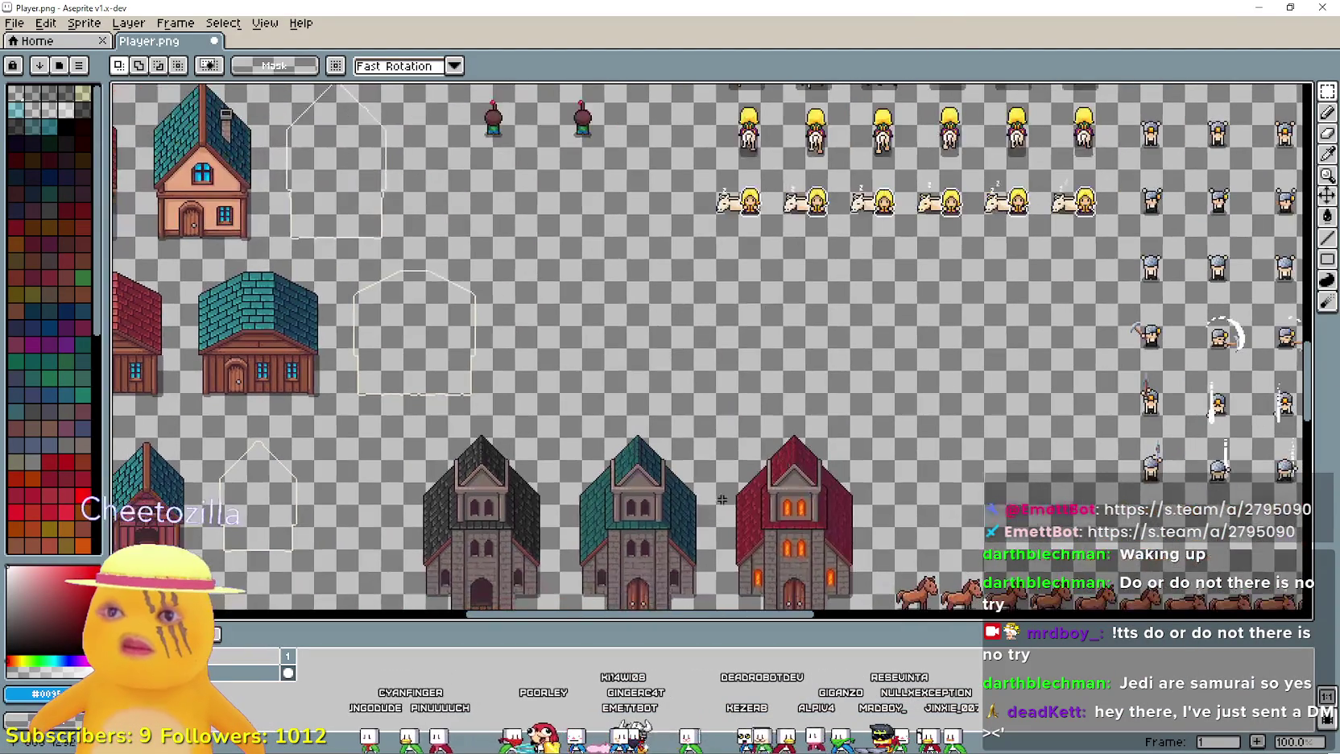
key(ctrl+v)
mouse_move(1003, 389)
mouse_down()
mouse_move(712, 320)
mouse_move(832, 397)
mouse_move(873, 407)
mouse_move(864, 353)
mouse_move(846, 344)
mouse_move(587, 332)
mouse_up()
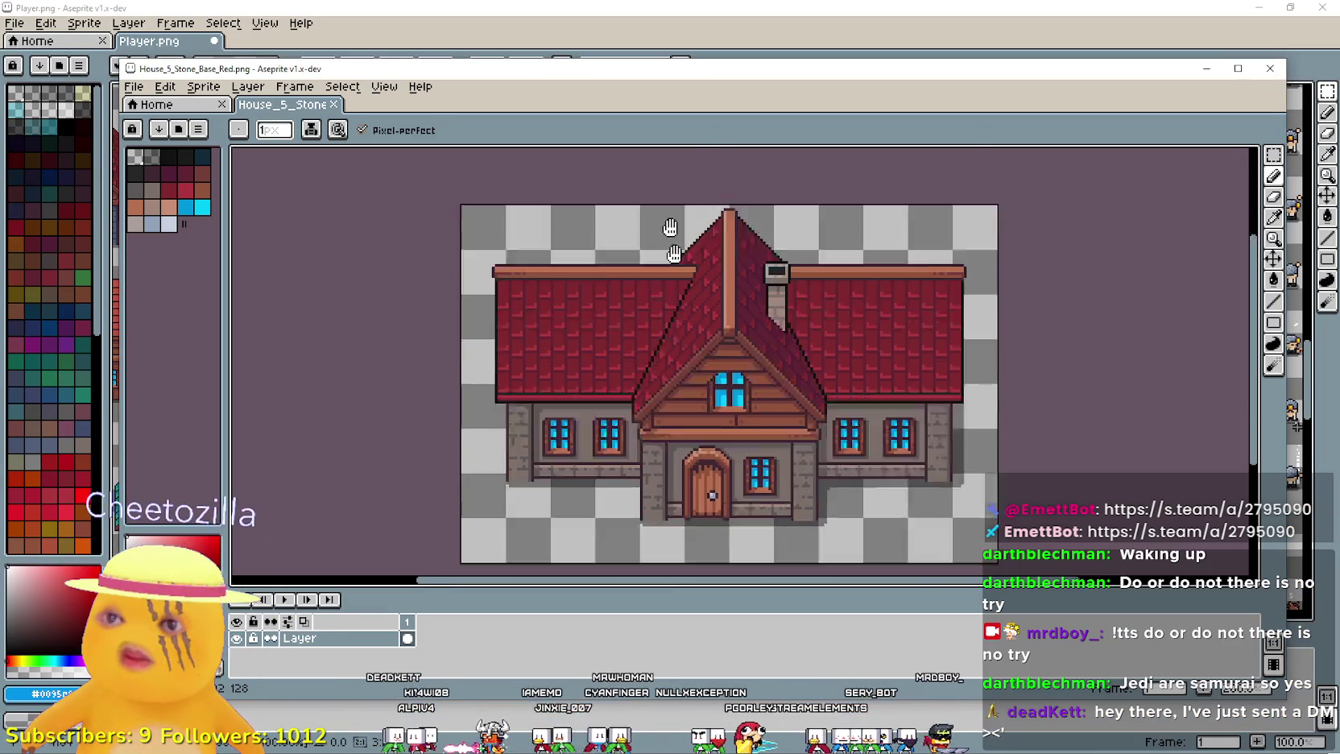
- Select the whole red-roofed stone house with the Rectangular Marquee
drag(670, 228, 648, 193)
click(1275, 155)
mouse_move(433, 166)
mouse_down()
mouse_move(981, 487)
mouse_move(966, 507)
mouse_up()
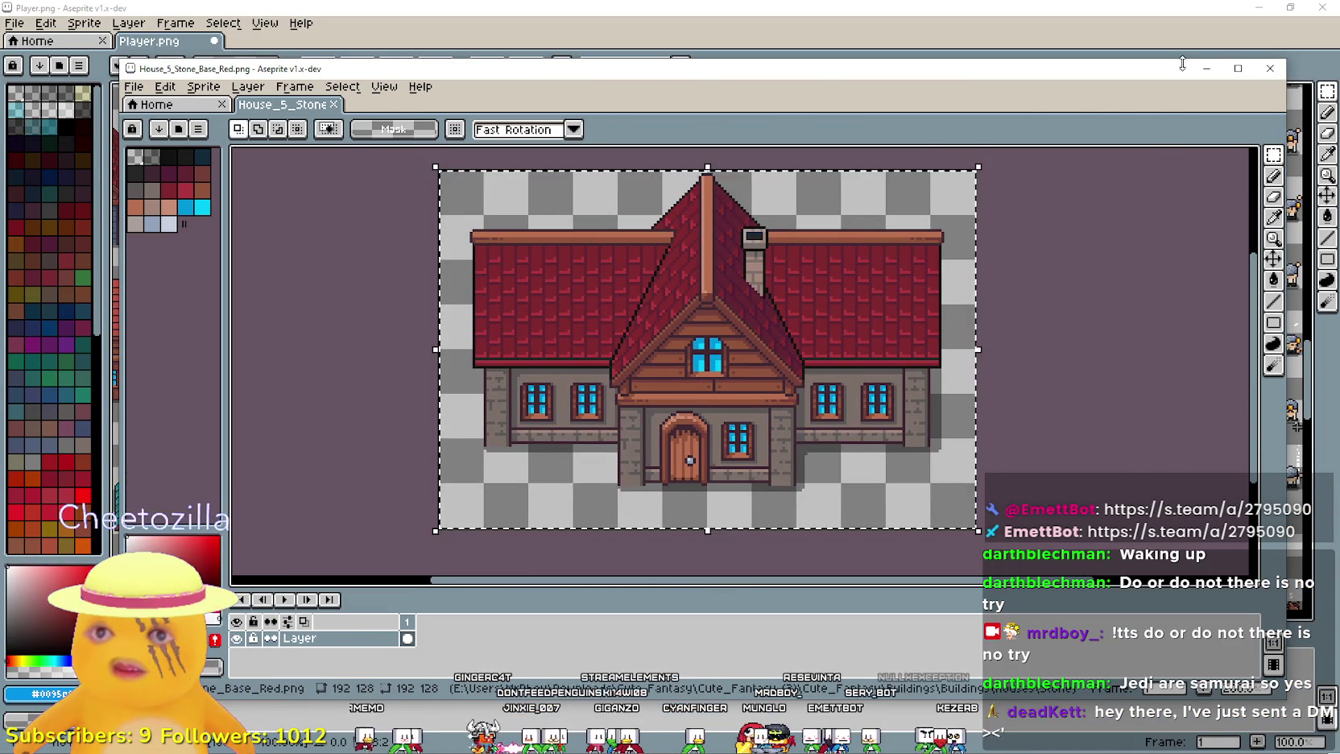
- Paste the red stone house at 896, 1104 beside the wooden house, then close its image
click(1206, 67)
key(ctrl+v)
mouse_move(515, 338)
mouse_down()
mouse_move(768, 392)
mouse_move(786, 367)
mouse_up()
drag(884, 509, 888, 388)
key(alt+Tab)
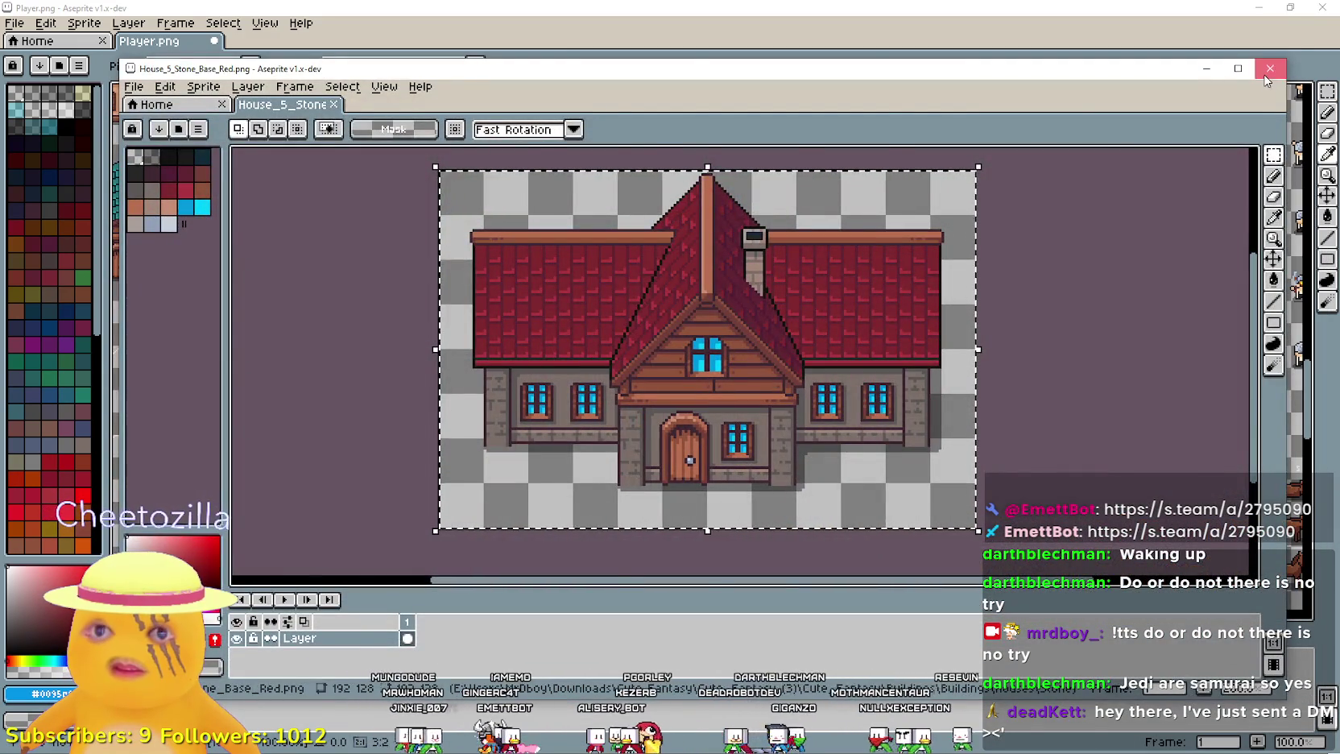
click(1269, 68)
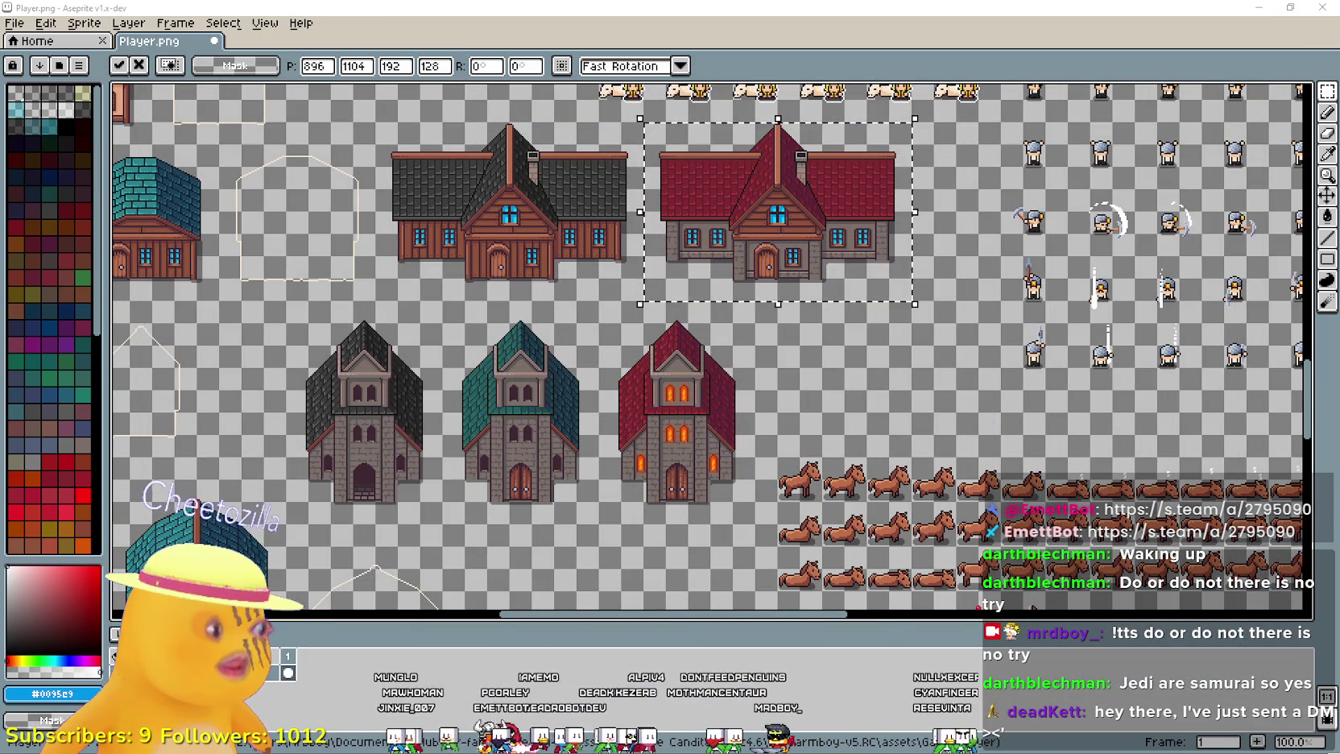
key(alt+Tab)
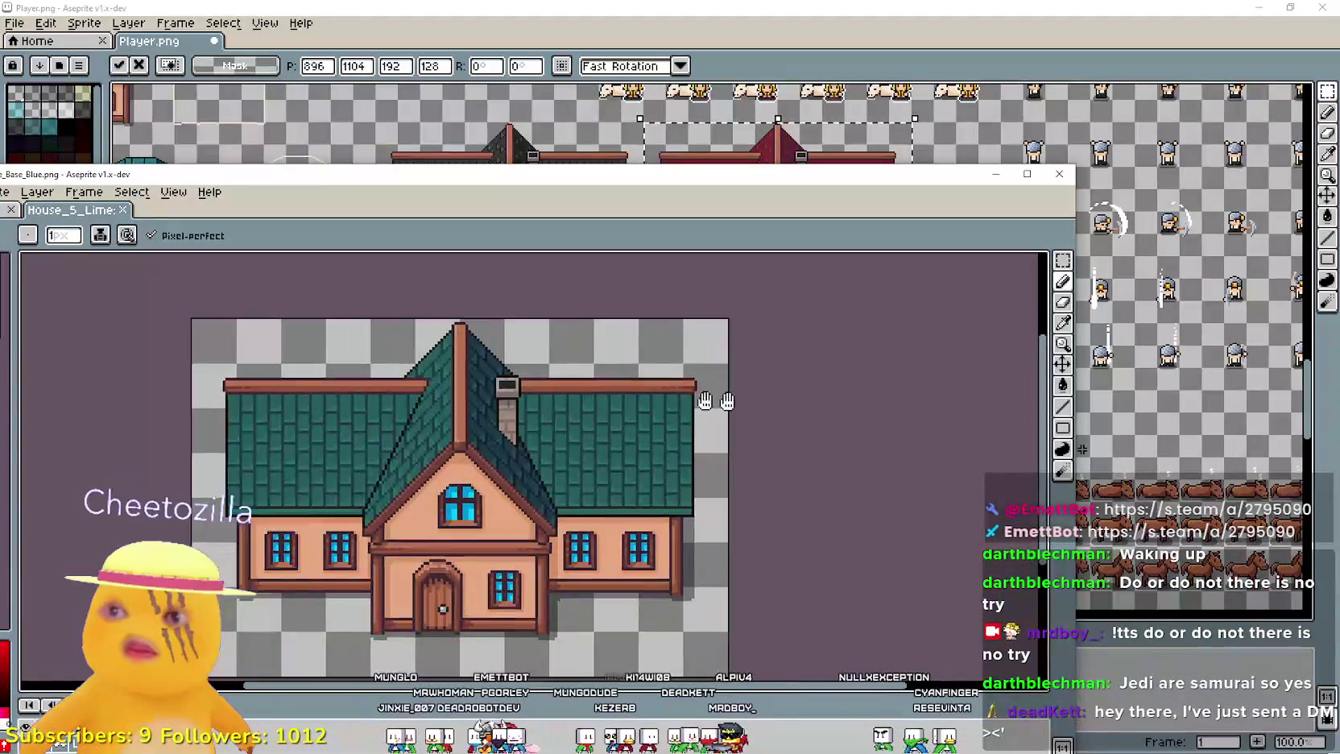
click(1062, 261)
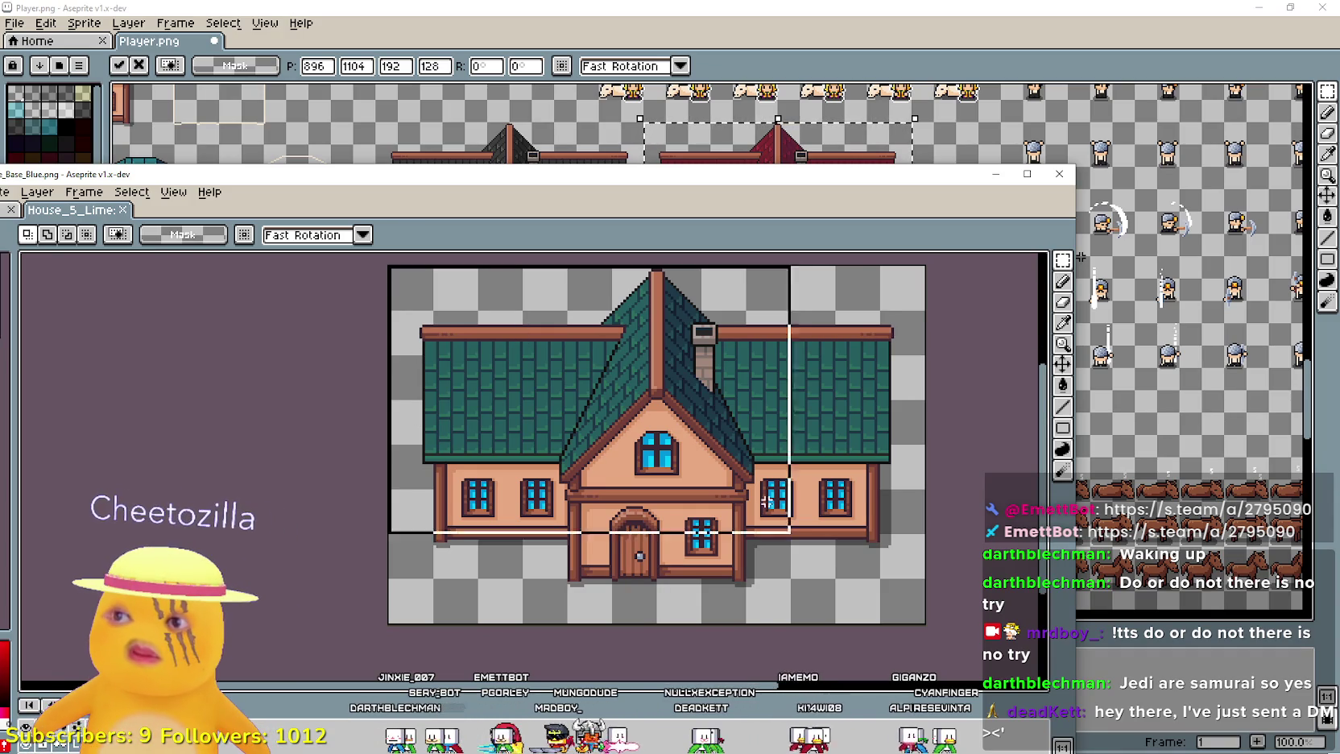
click(987, 176)
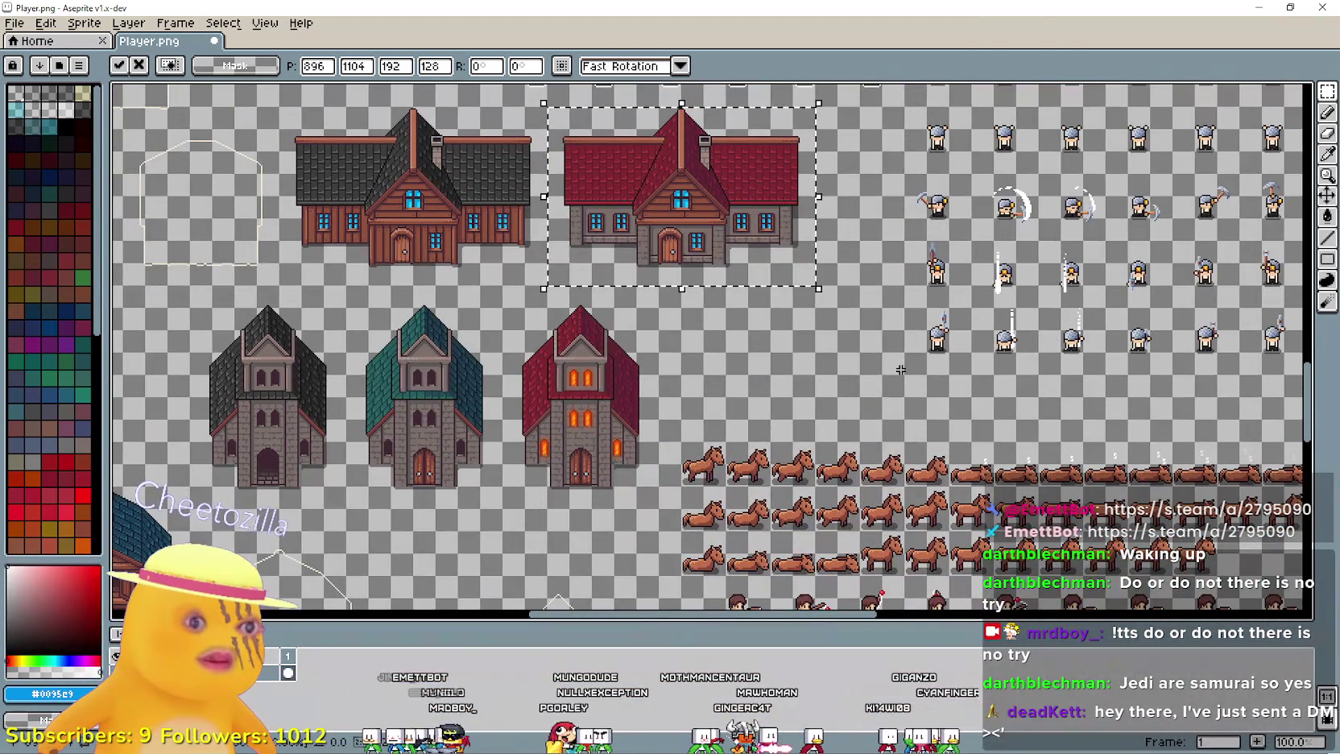
drag(900, 370, 796, 352)
key(ctrl+v)
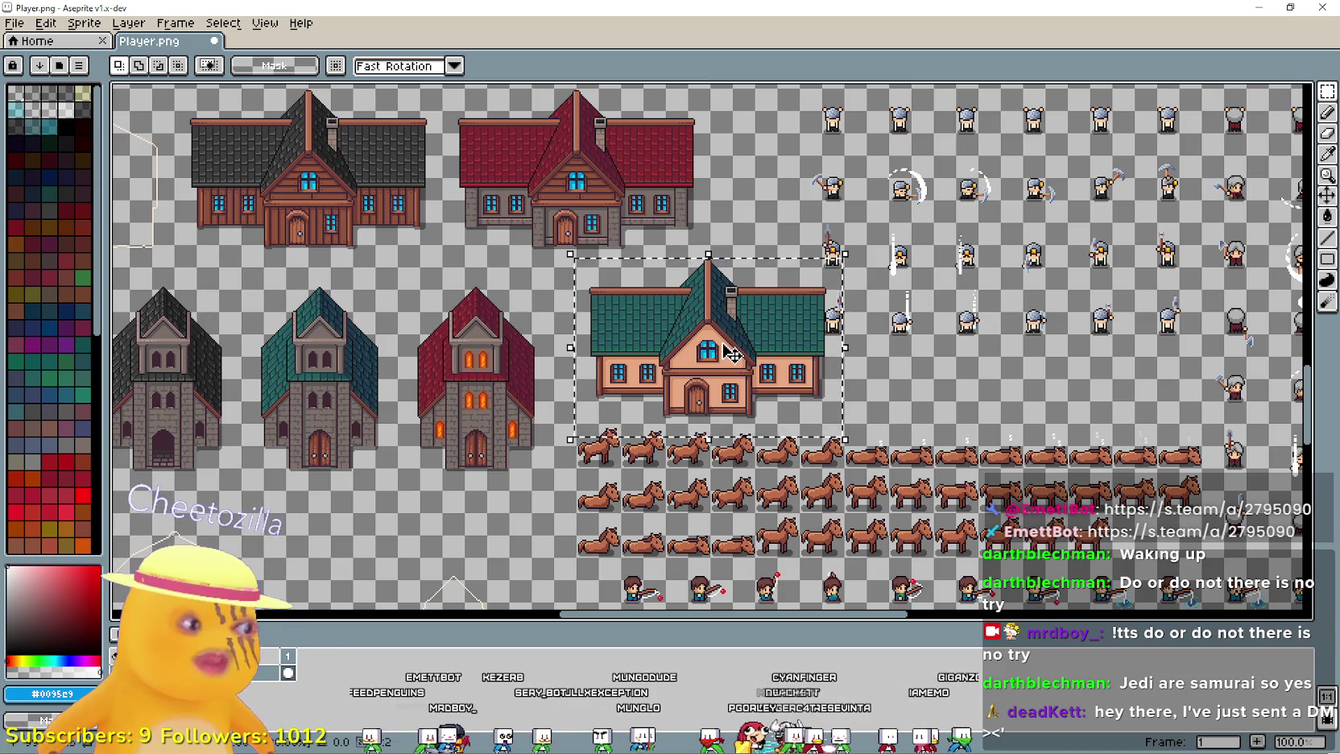
mouse_move(733, 352)
mouse_down()
mouse_move(640, 197)
mouse_move(634, 229)
mouse_up()
mouse_move(761, 425)
mouse_down()
mouse_move(880, 426)
mouse_move(686, 554)
mouse_move(757, 573)
mouse_up()
mouse_move(677, 415)
mouse_down()
mouse_move(658, 424)
mouse_move(710, 317)
mouse_up()
scroll(710, 316, up, 3)
scroll(700, 346, down, 2)
scroll(688, 364, up, 2)
scroll(747, 443, down, 3)
scroll(747, 443, down, 2)
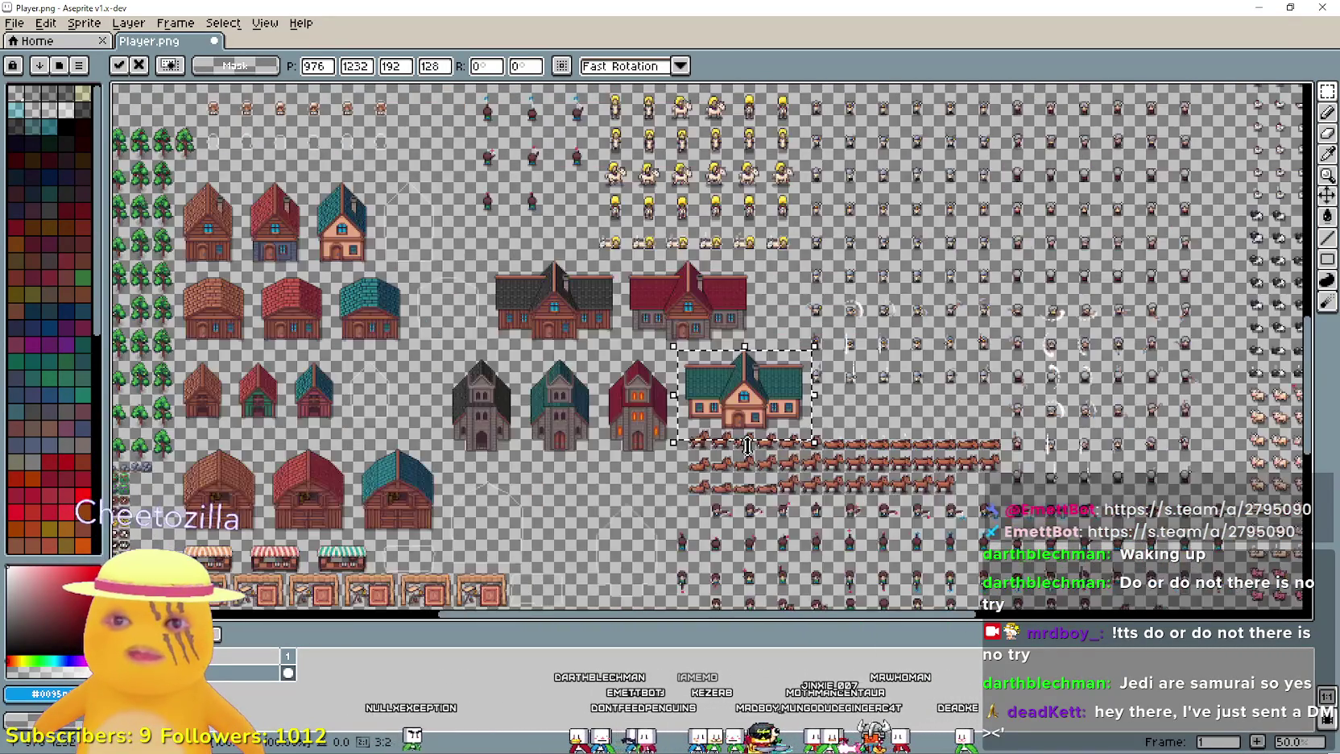
key(Escape)
scroll(804, 382, up, 1)
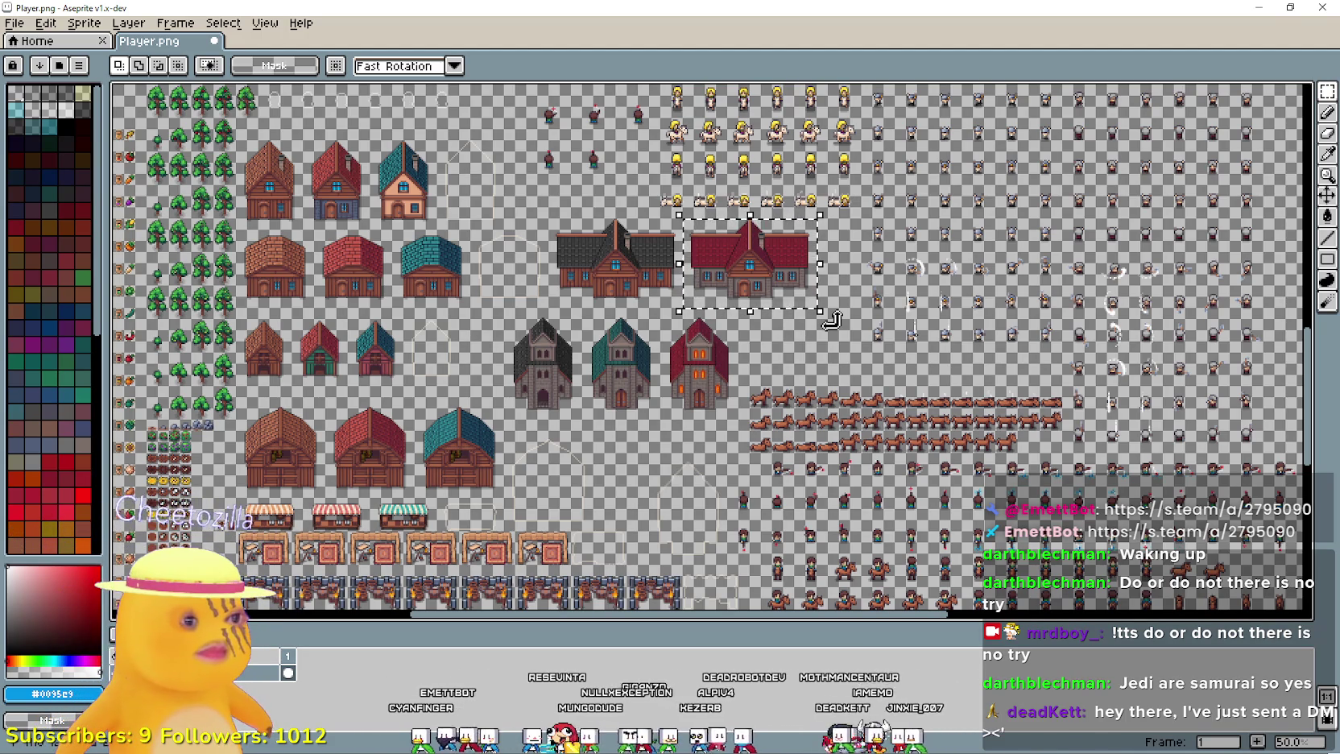
drag(517, 305, 616, 497)
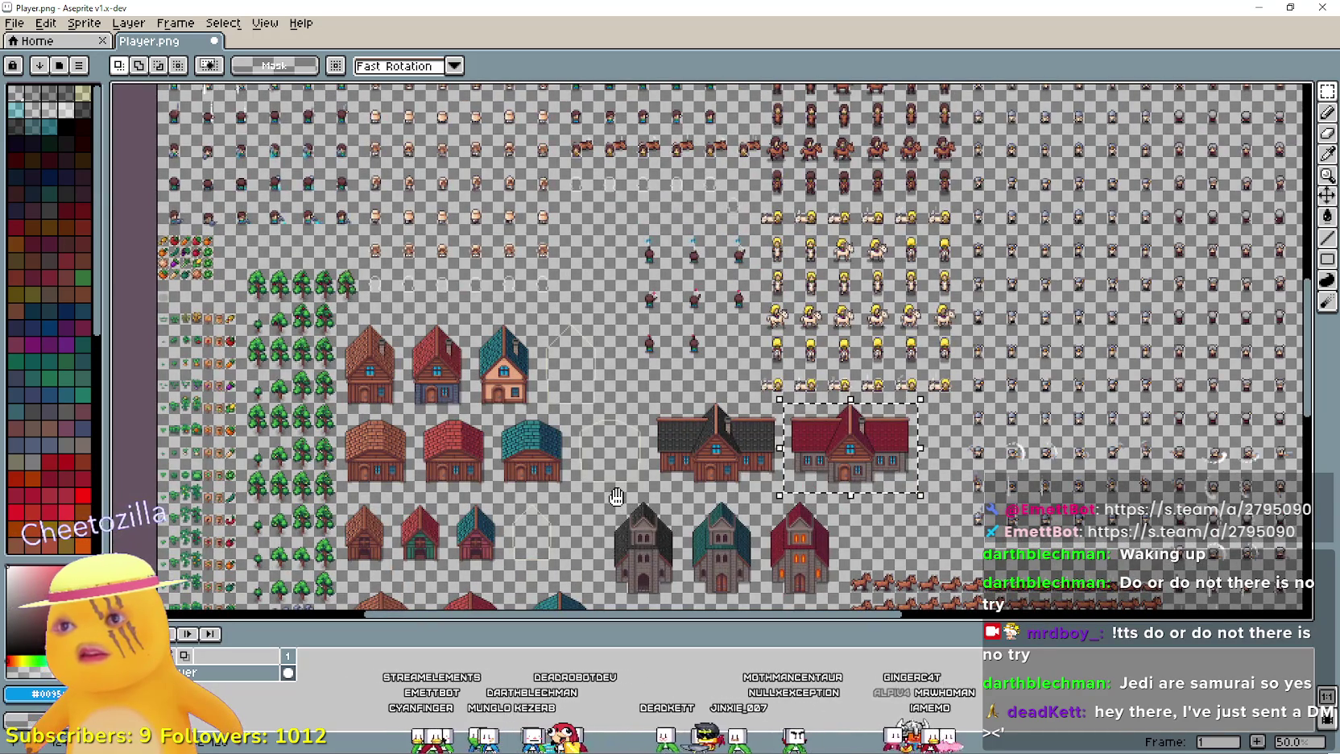
drag(616, 497, 631, 338)
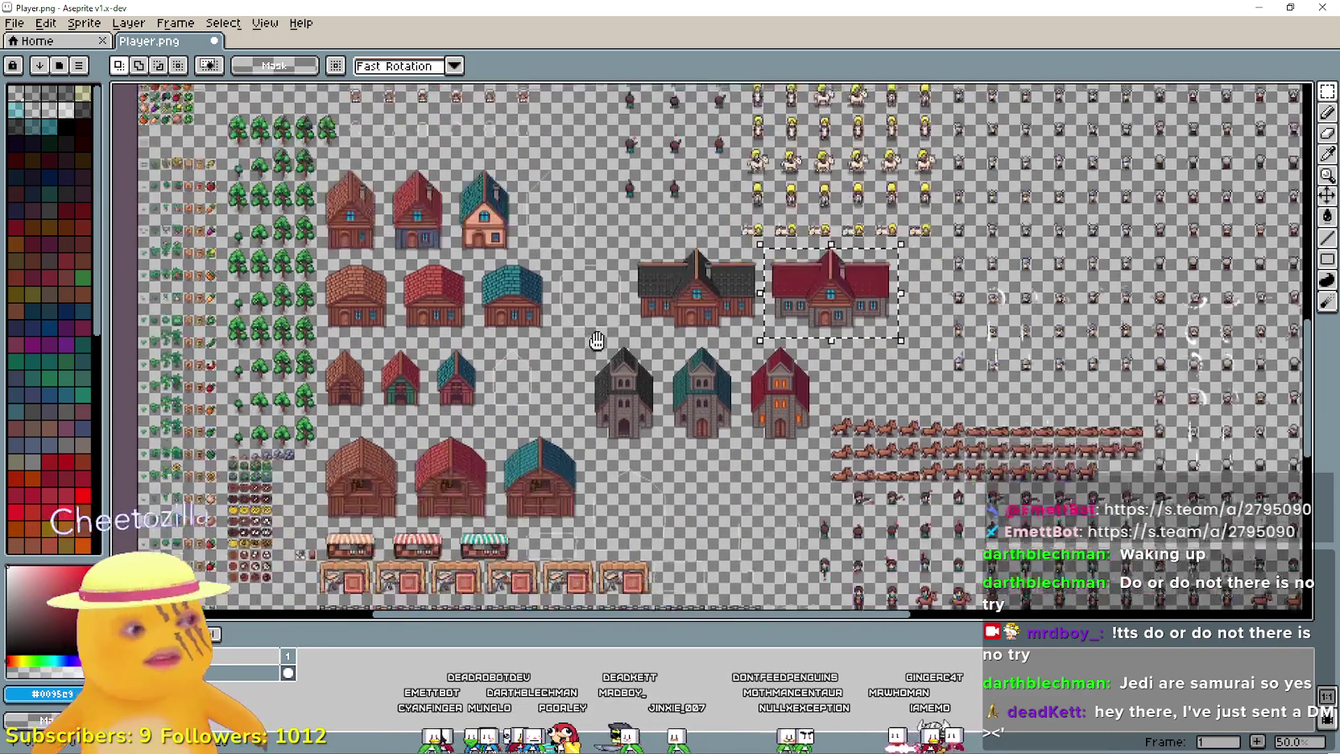
scroll(757, 486, up, 1)
mouse_move(757, 486)
mouse_down()
mouse_move(865, 323)
mouse_move(1046, 228)
mouse_move(813, 120)
mouse_move(647, 322)
mouse_move(699, 323)
mouse_up()
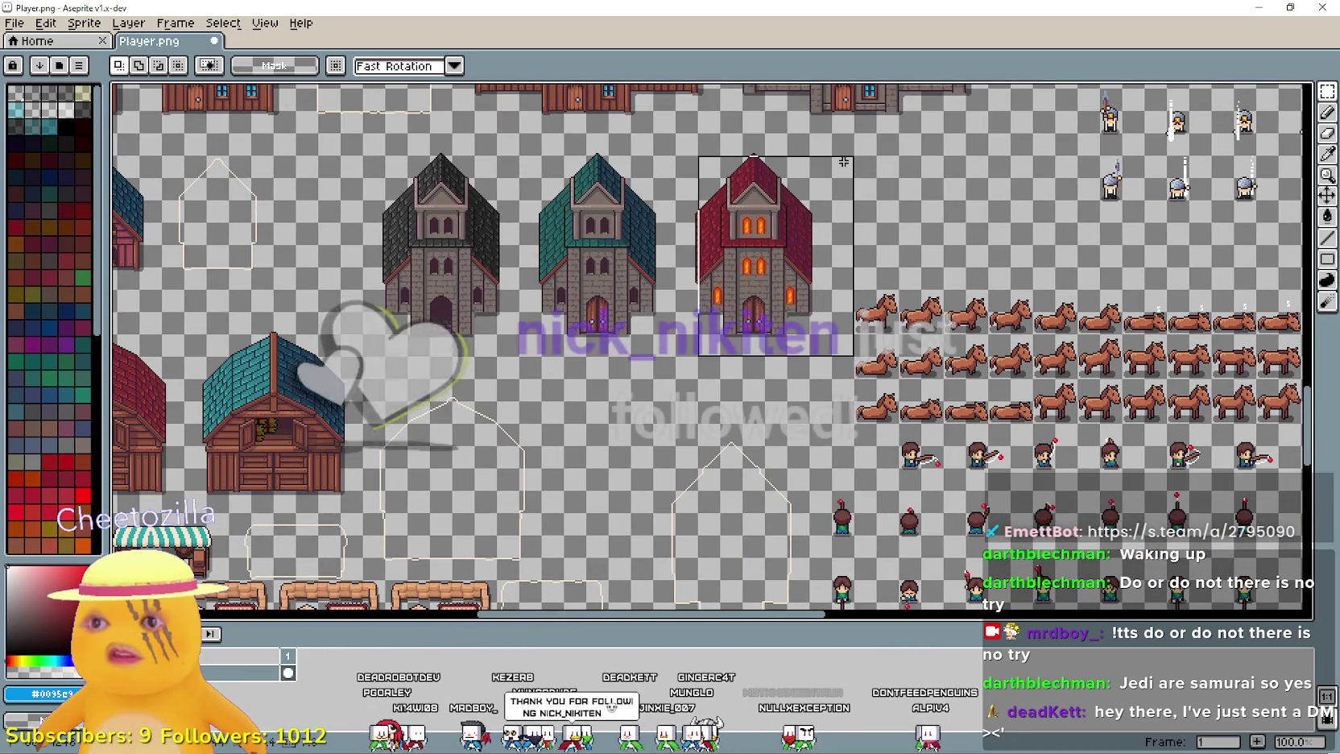
- Select all three churches and move them down together
drag(676, 354, 772, 246)
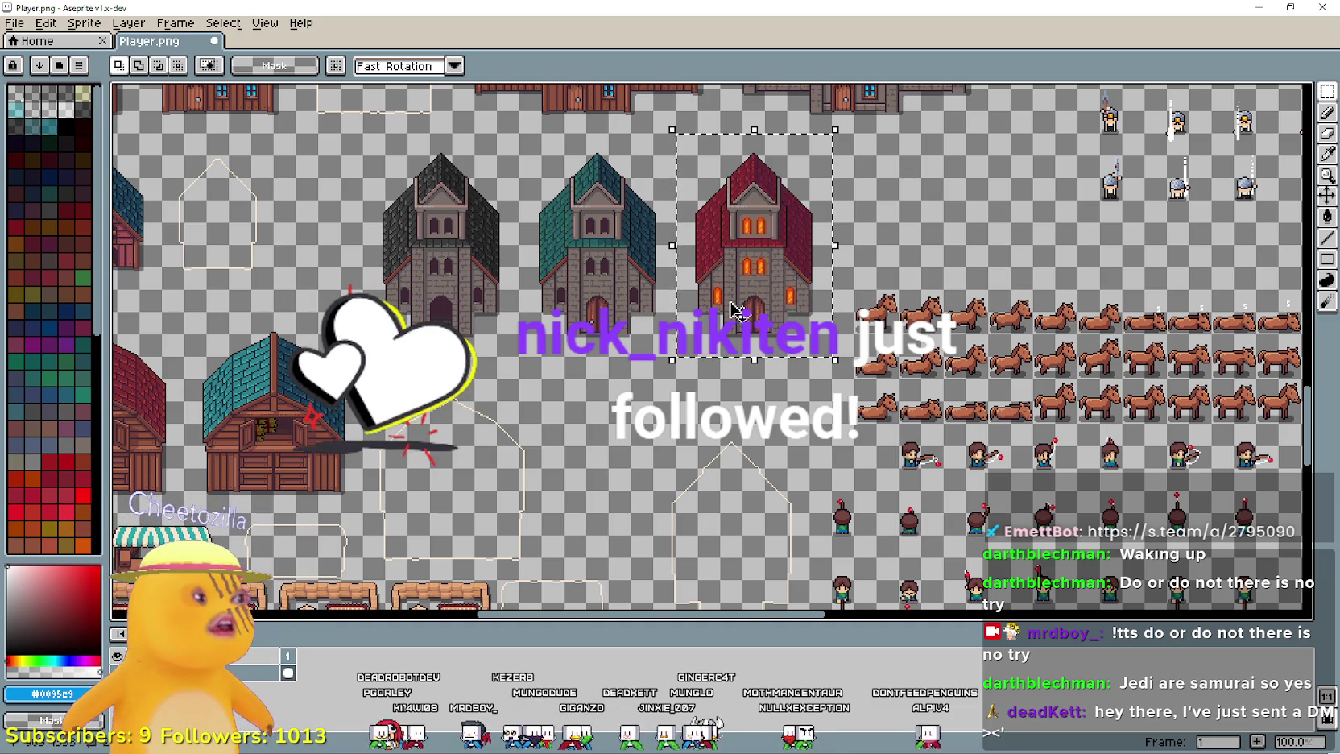
mouse_move(739, 396)
mouse_down()
mouse_move(750, 356)
mouse_move(793, 483)
mouse_move(796, 580)
mouse_move(736, 500)
mouse_move(318, 410)
mouse_move(276, 476)
mouse_up()
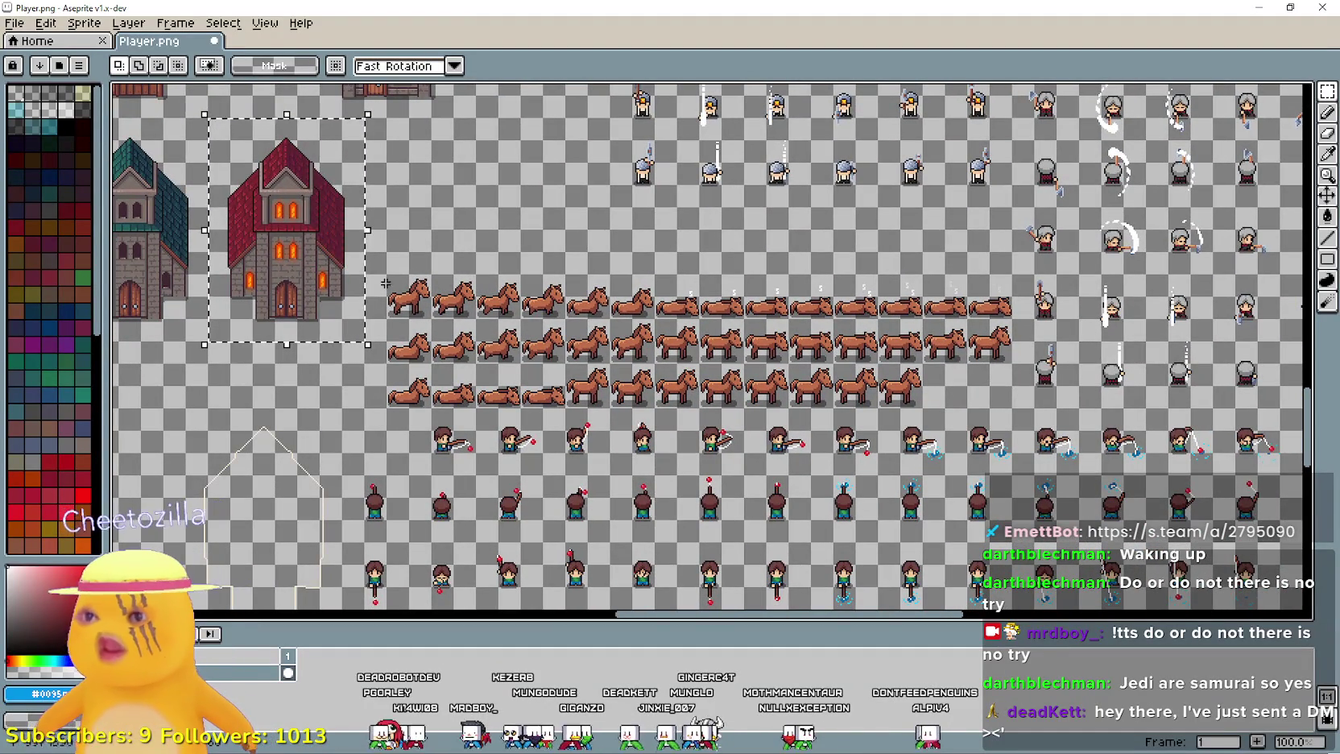
mouse_move(582, 297)
mouse_down()
mouse_move(775, 367)
mouse_move(938, 457)
mouse_move(1029, 294)
mouse_move(1059, 294)
mouse_move(1061, 464)
mouse_move(1299, 404)
mouse_move(1216, 282)
mouse_up()
drag(485, 403, 363, 281)
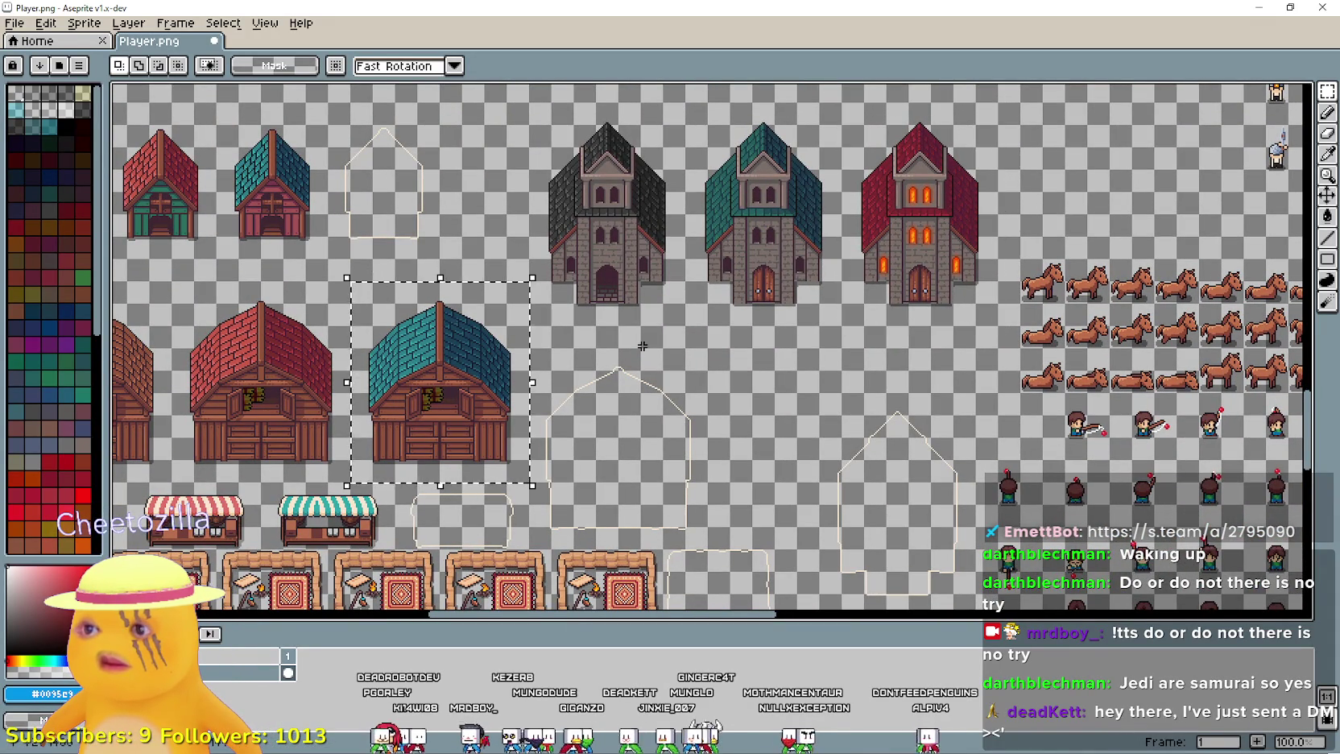
click(562, 312)
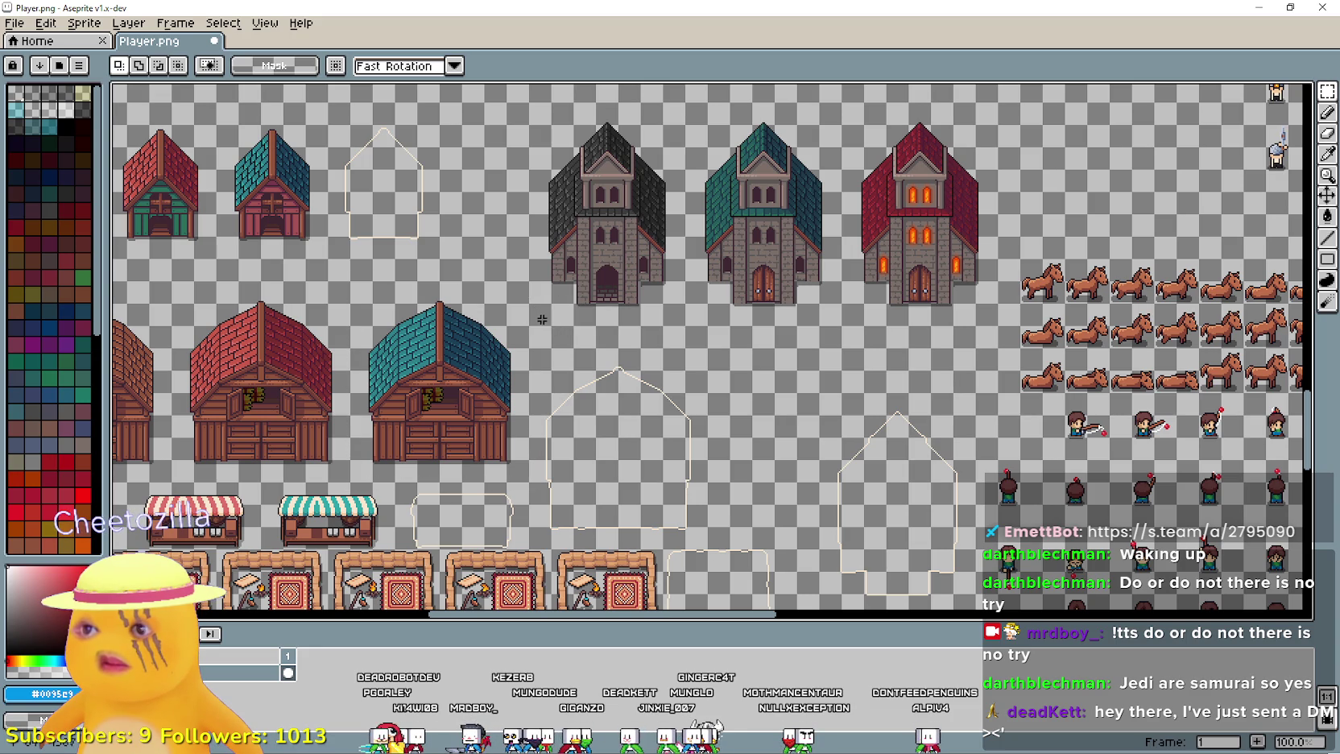
mouse_move(528, 327)
mouse_down()
mouse_move(977, 125)
mouse_move(1000, 99)
mouse_up()
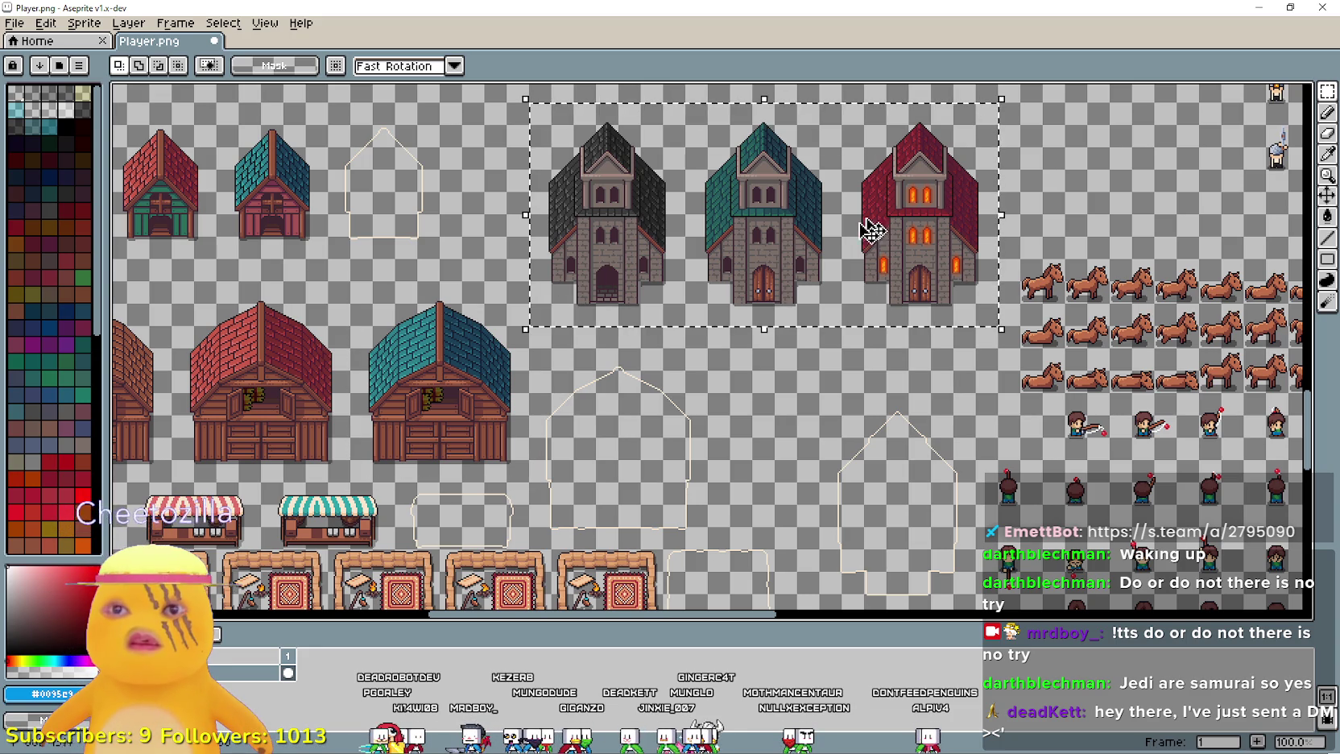
mouse_move(790, 208)
mouse_down()
mouse_move(783, 250)
mouse_move(774, 240)
mouse_up()
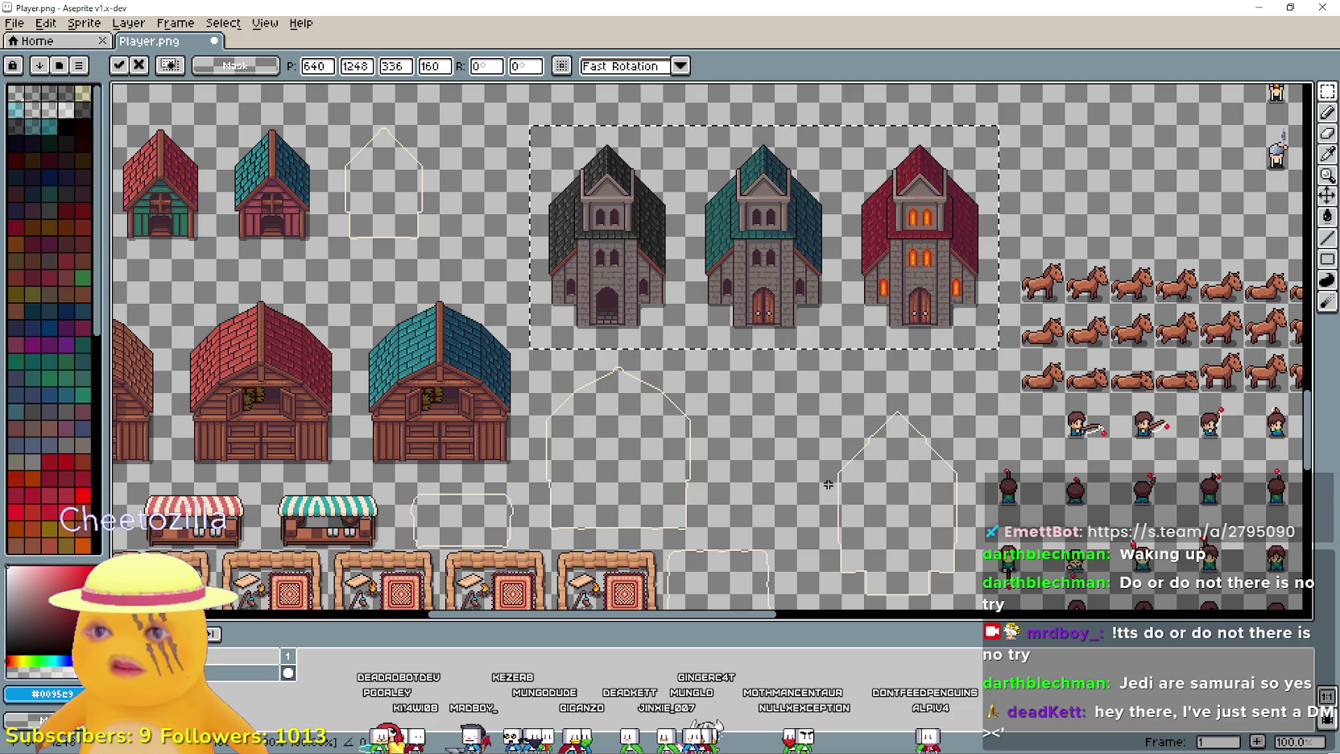
click(822, 457)
mouse_move(785, 114)
mouse_down()
mouse_move(561, 240)
mouse_move(537, 269)
mouse_move(595, 428)
mouse_move(541, 178)
mouse_move(549, 117)
mouse_up()
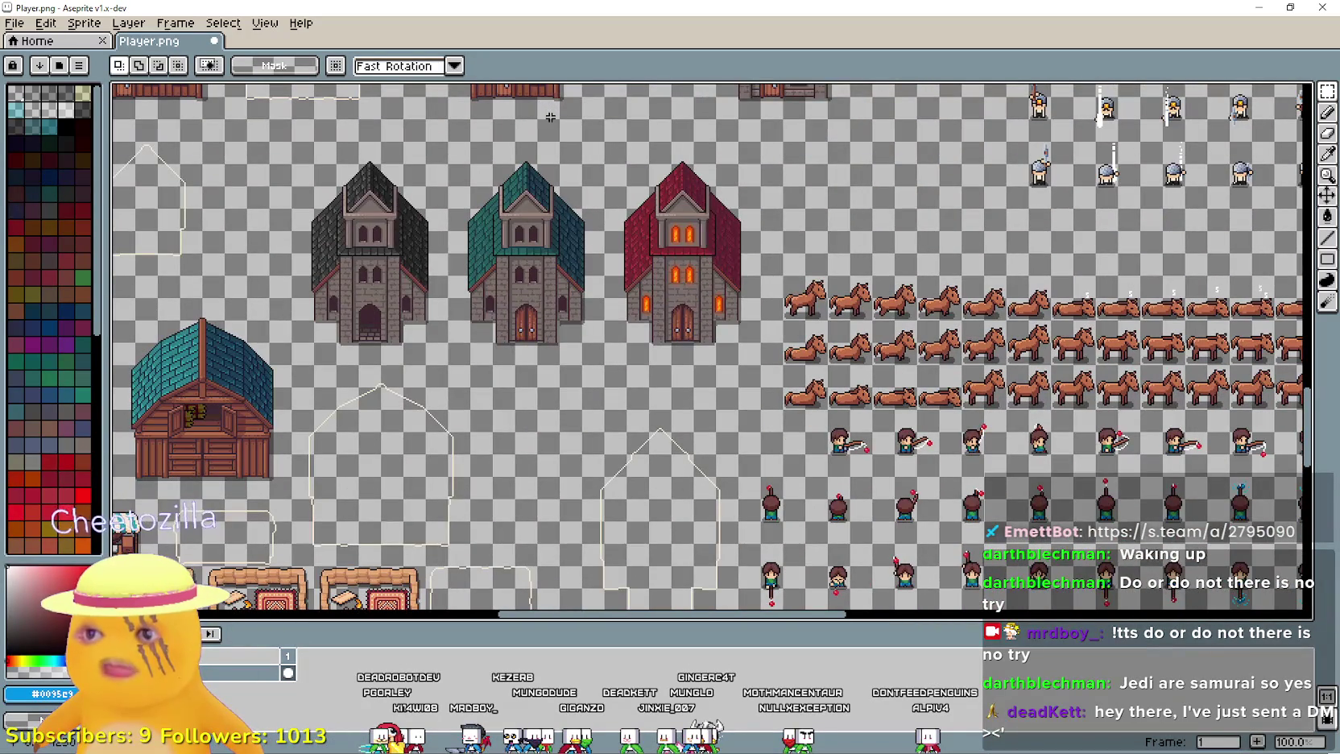
- Move the red church further down than the others
mouse_move(612, 352)
mouse_down()
mouse_move(785, 141)
mouse_move(764, 138)
mouse_up()
drag(703, 289, 694, 338)
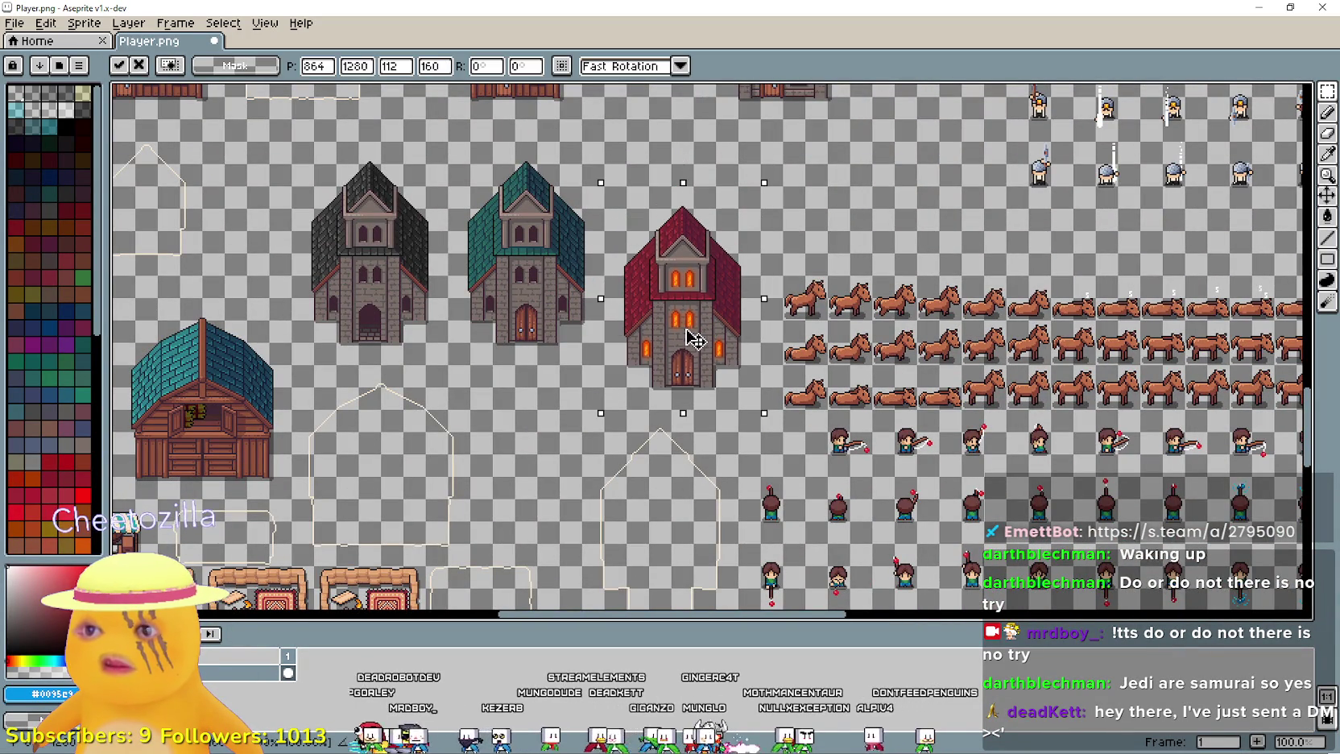
mouse_move(519, 399)
mouse_down()
mouse_move(621, 396)
mouse_move(667, 205)
mouse_move(713, 137)
mouse_up()
click(621, 397)
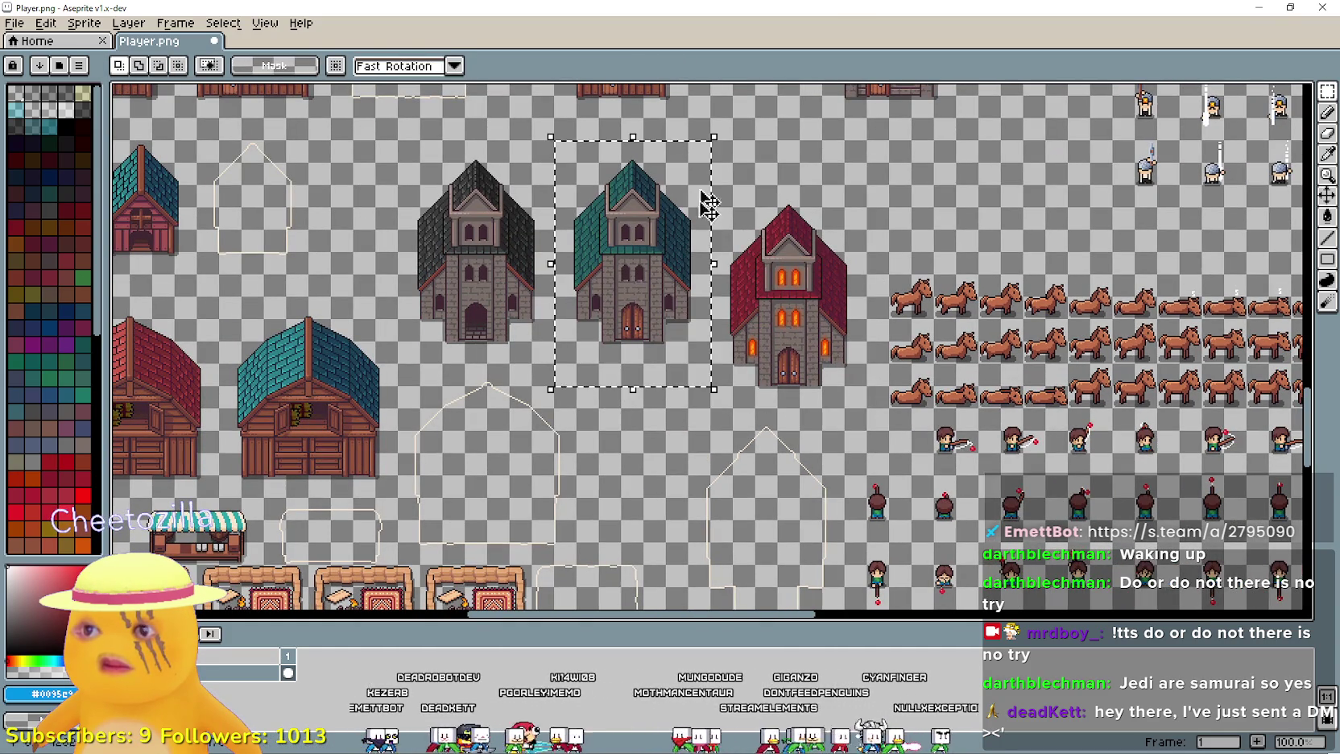
- Step the teal church down, then nudge it back up to 752, 1264
drag(637, 314, 616, 370)
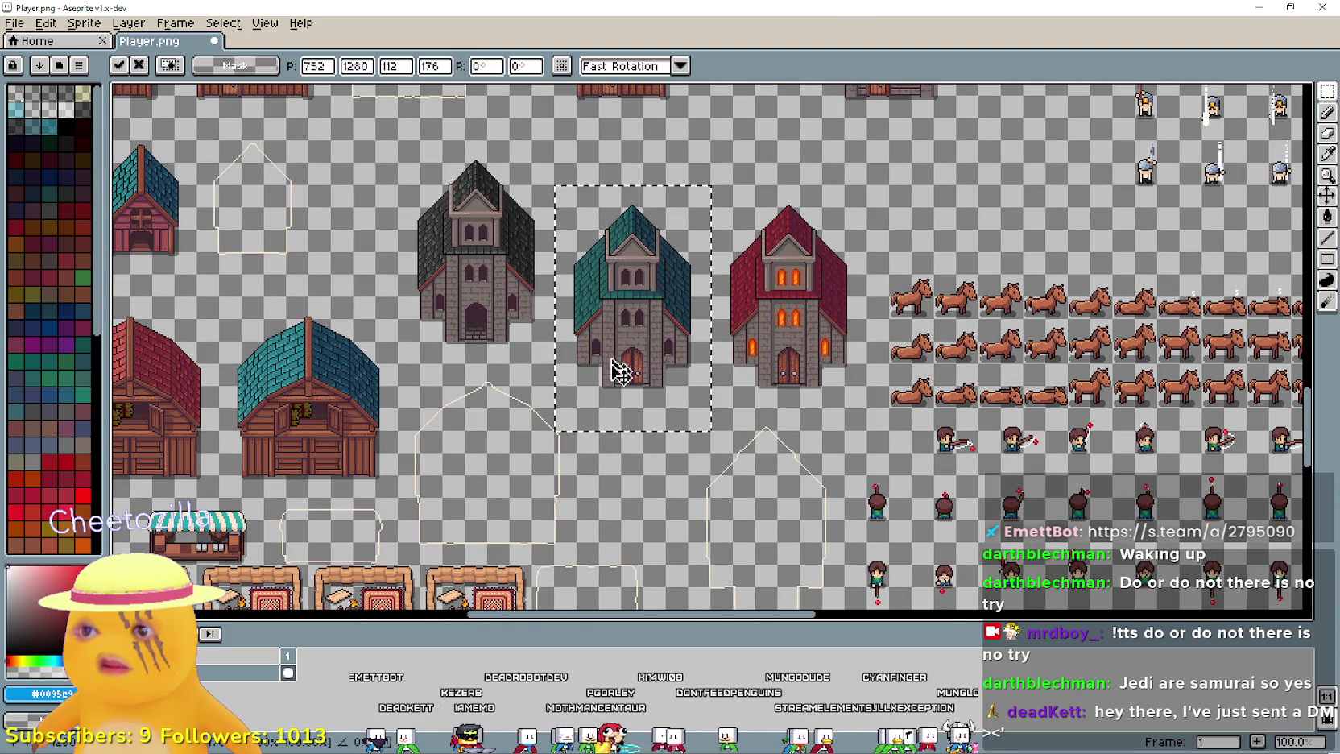
scroll(555, 431, up, 2)
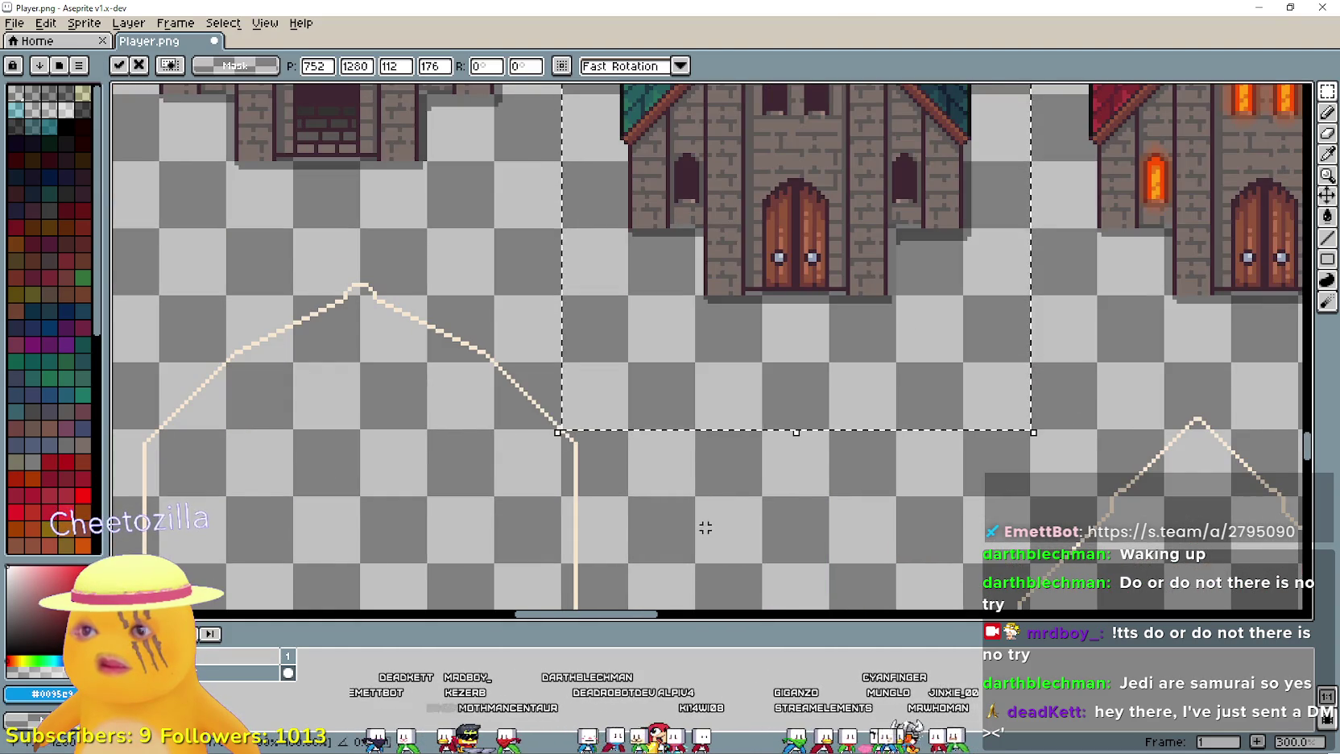
scroll(705, 527, down, 2)
mouse_move(717, 382)
mouse_down()
mouse_move(727, 410)
mouse_move(720, 392)
mouse_up()
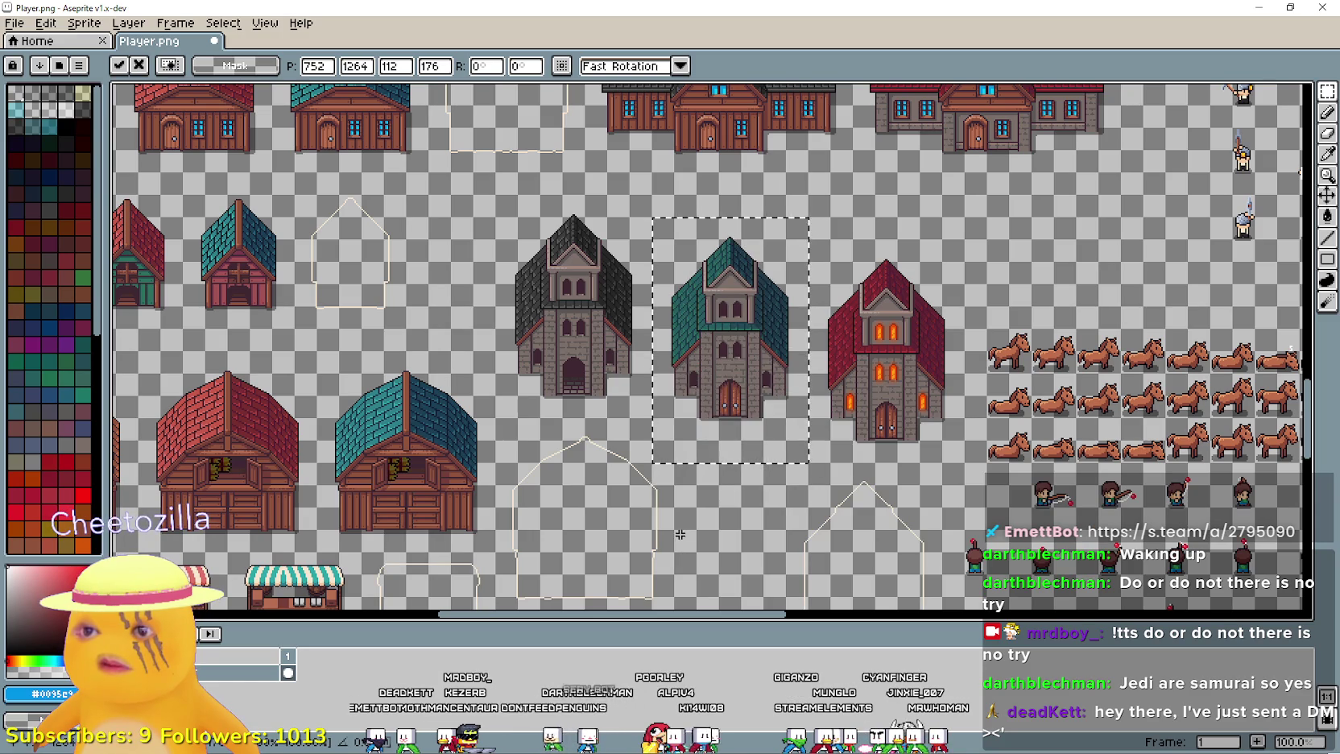
click(670, 483)
drag(668, 430, 801, 256)
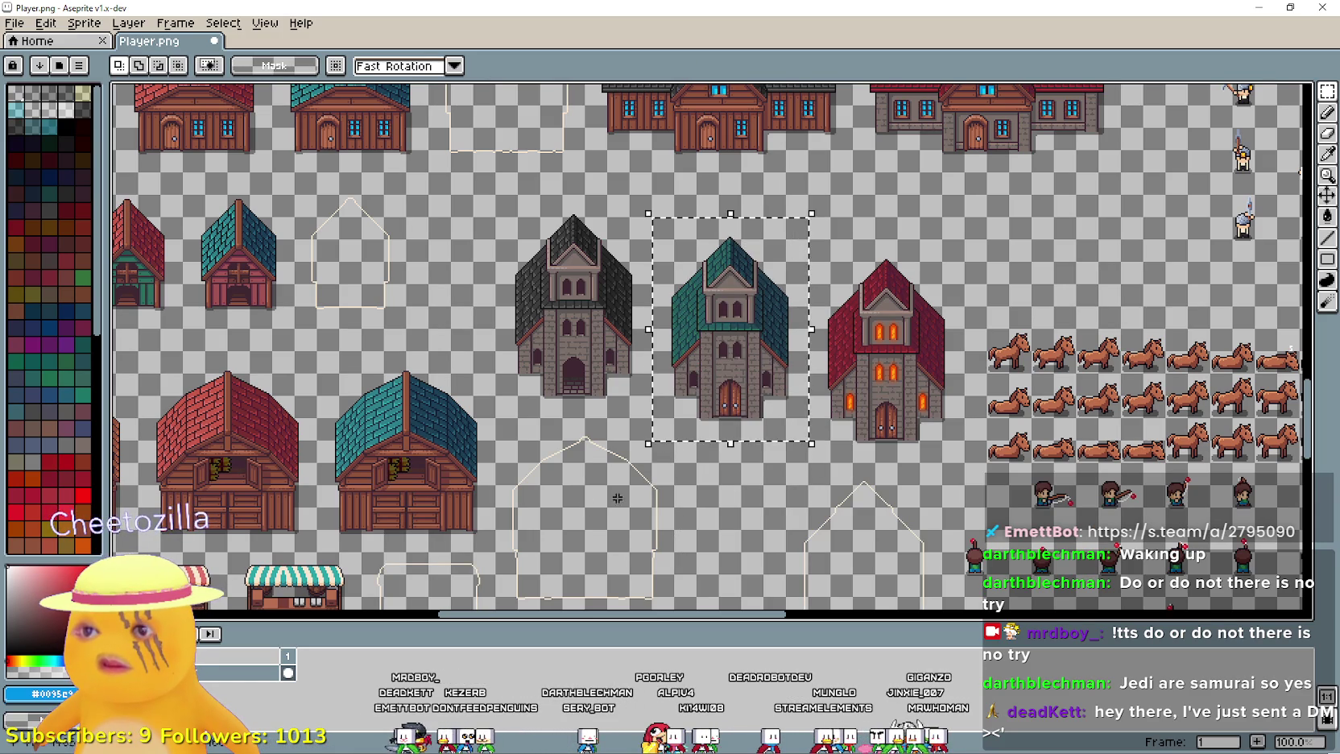
scroll(798, 242, down, 2)
mouse_move(512, 545)
mouse_down()
mouse_move(694, 386)
mouse_move(709, 346)
mouse_move(688, 345)
mouse_up()
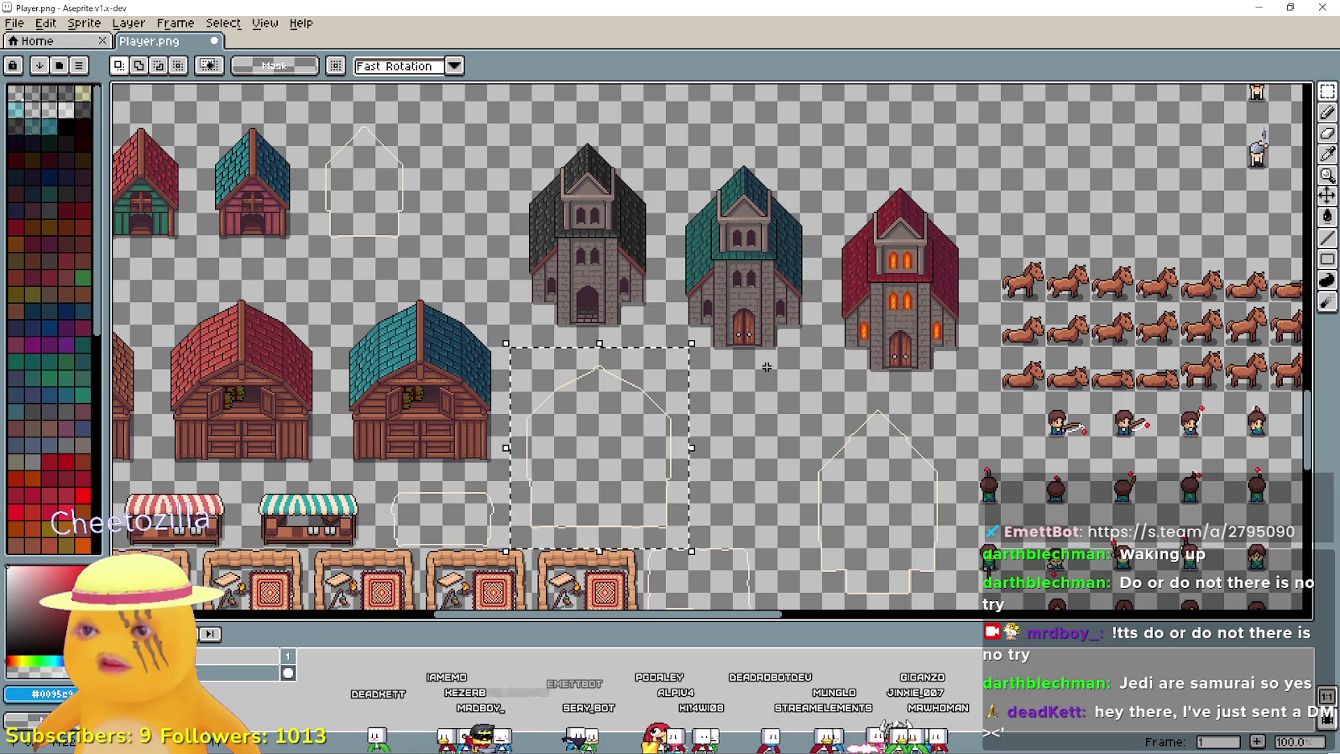
scroll(764, 365, up, 1)
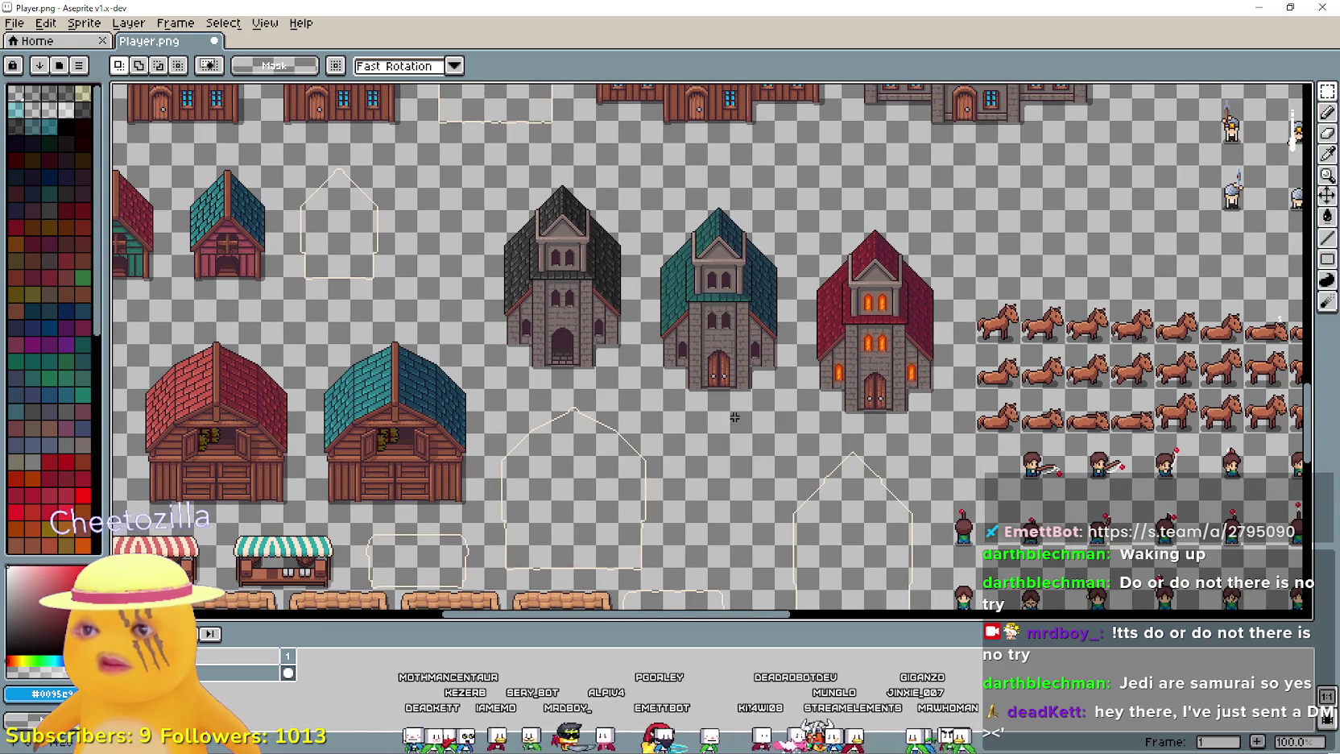
scroll(709, 395, up, 5)
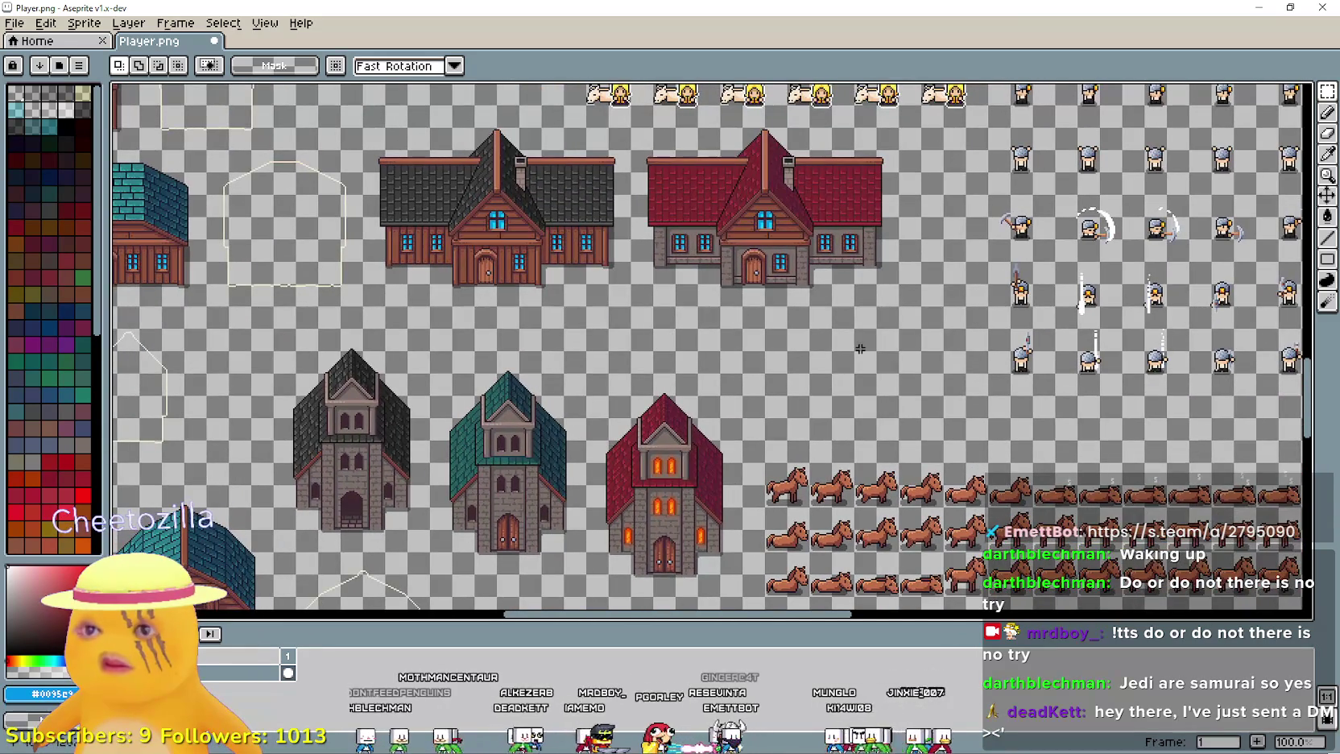
- Move the top row of horses up and to the right
scroll(860, 347, down, 5)
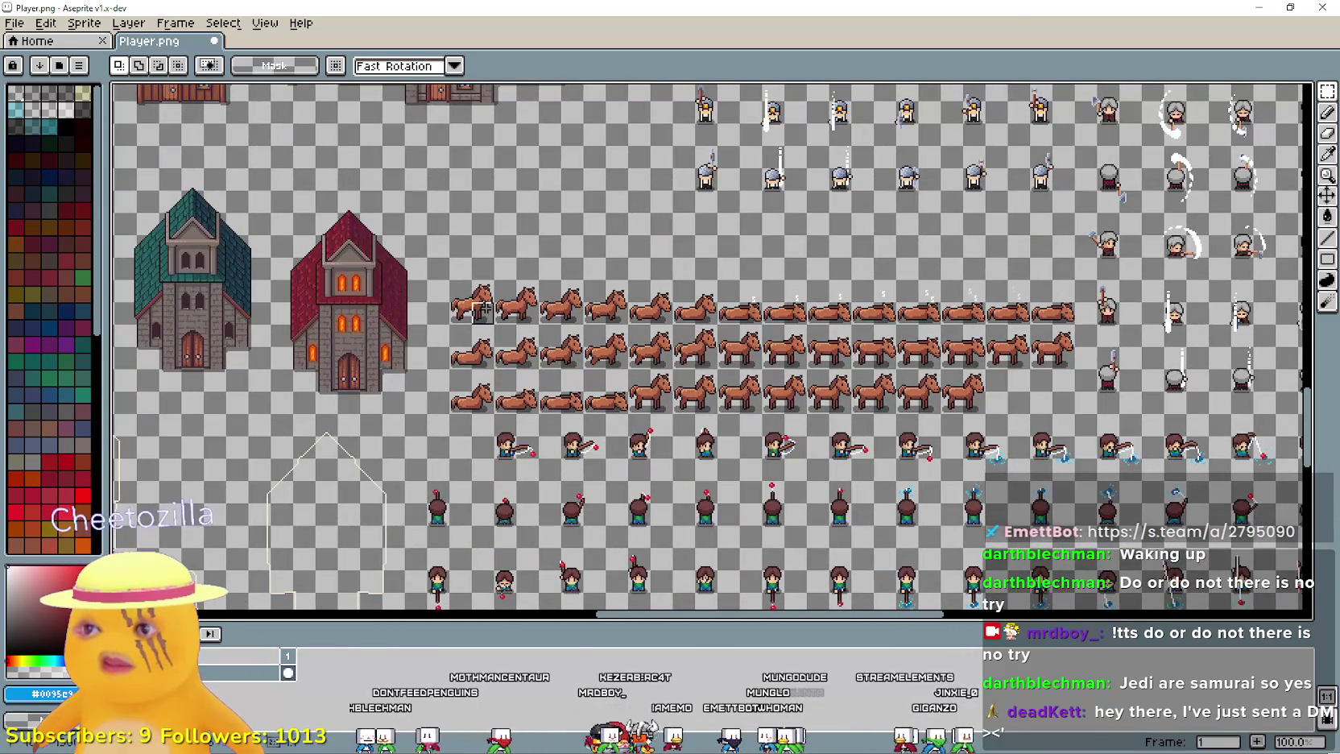
click(487, 317)
drag(459, 314, 743, 297)
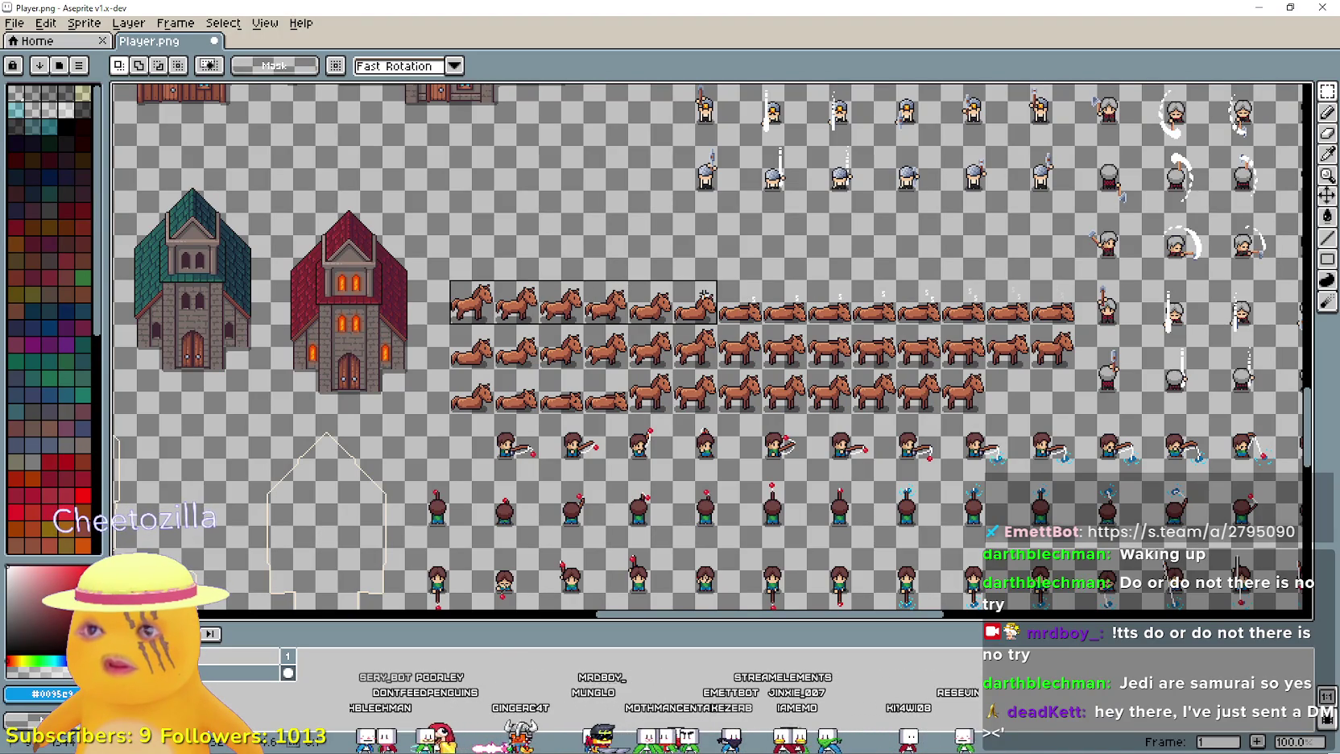
drag(540, 306, 786, 239)
click(589, 300)
- Add two lying horses to end the top row and raise the lying-horse row beneath it
drag(717, 322, 803, 281)
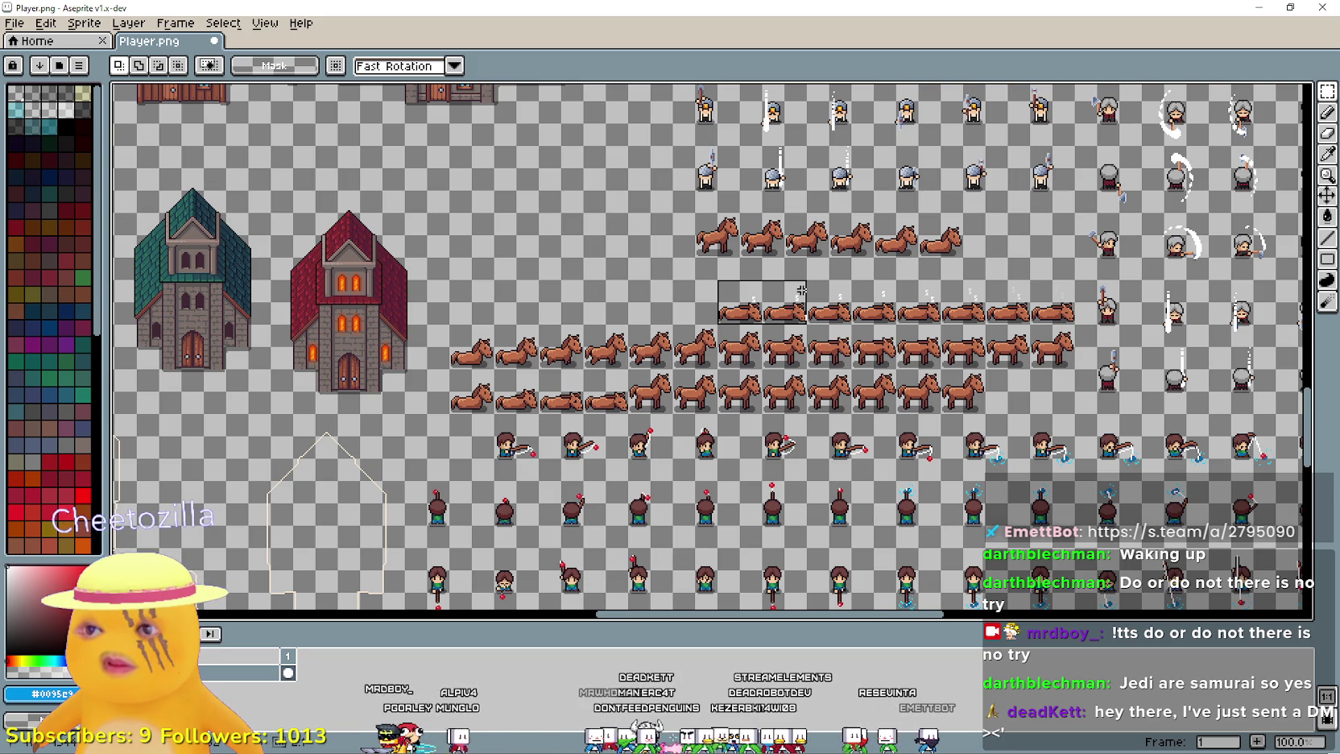
drag(827, 282, 835, 278)
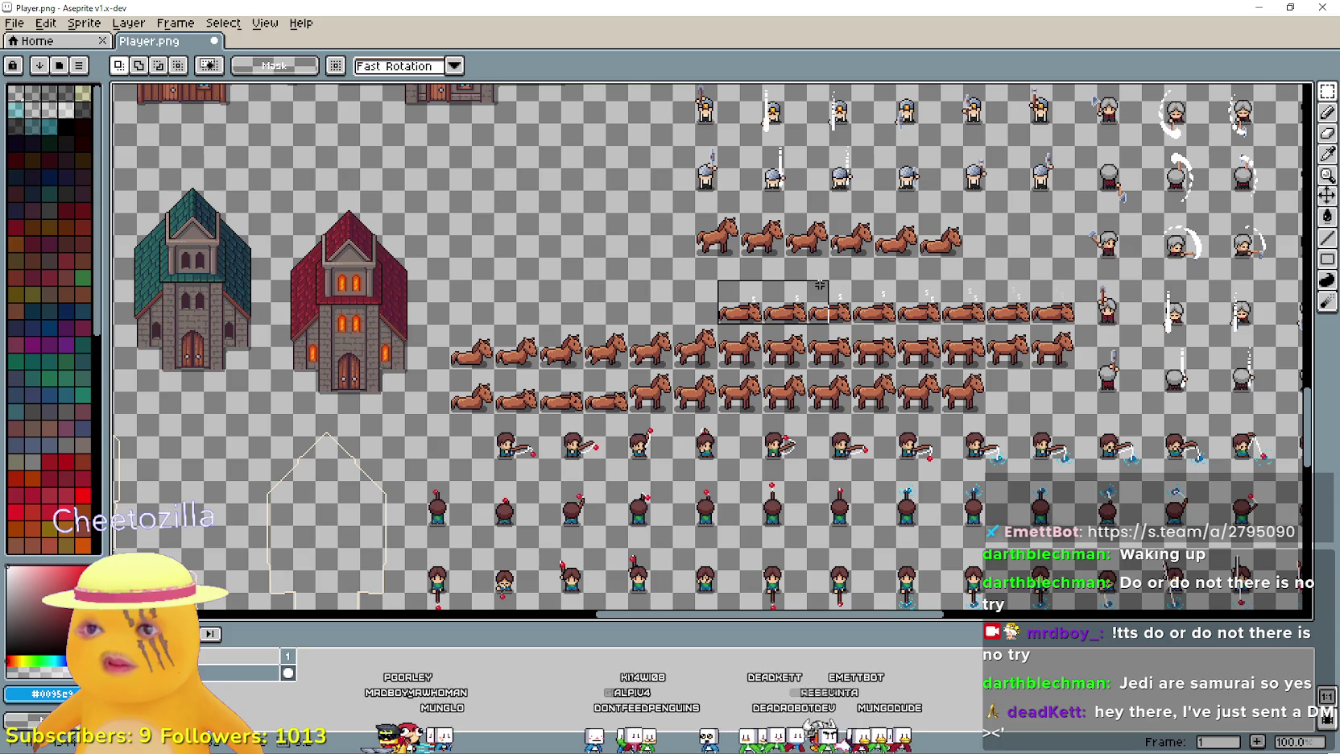
mouse_move(767, 310)
mouse_down()
mouse_move(834, 305)
mouse_move(1013, 243)
mouse_up()
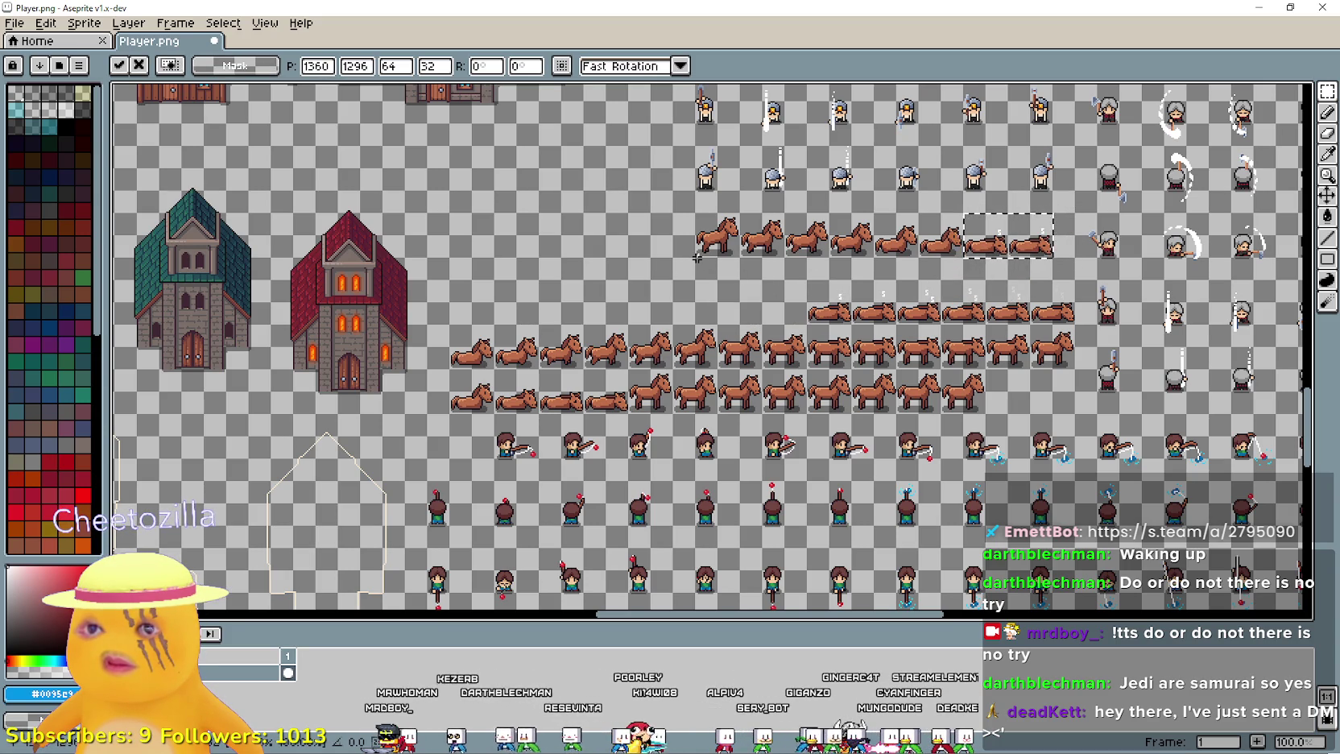
key(ctrl+d)
mouse_move(808, 327)
mouse_down()
mouse_move(1009, 278)
mouse_move(1081, 276)
mouse_up()
drag(1021, 315, 905, 292)
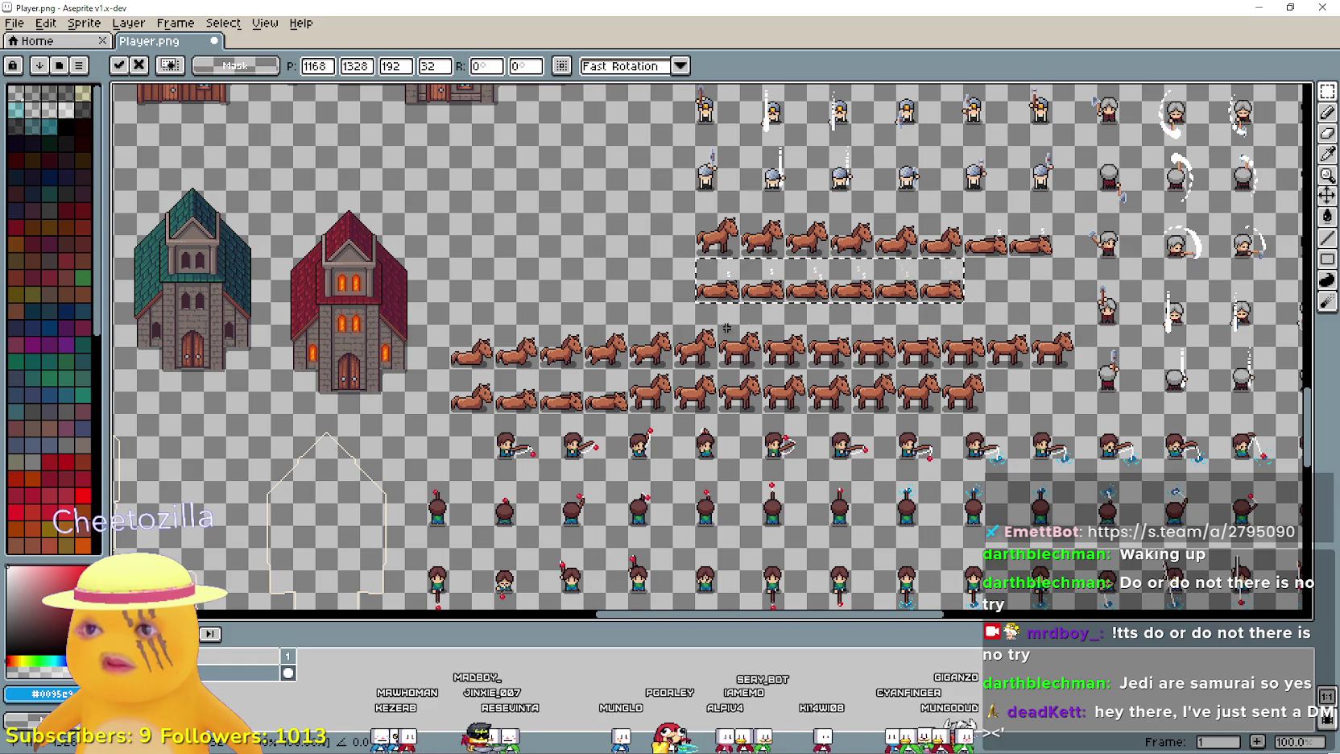
- Move seven middle-row horses up out of the way
drag(450, 390, 580, 328)
click(580, 328)
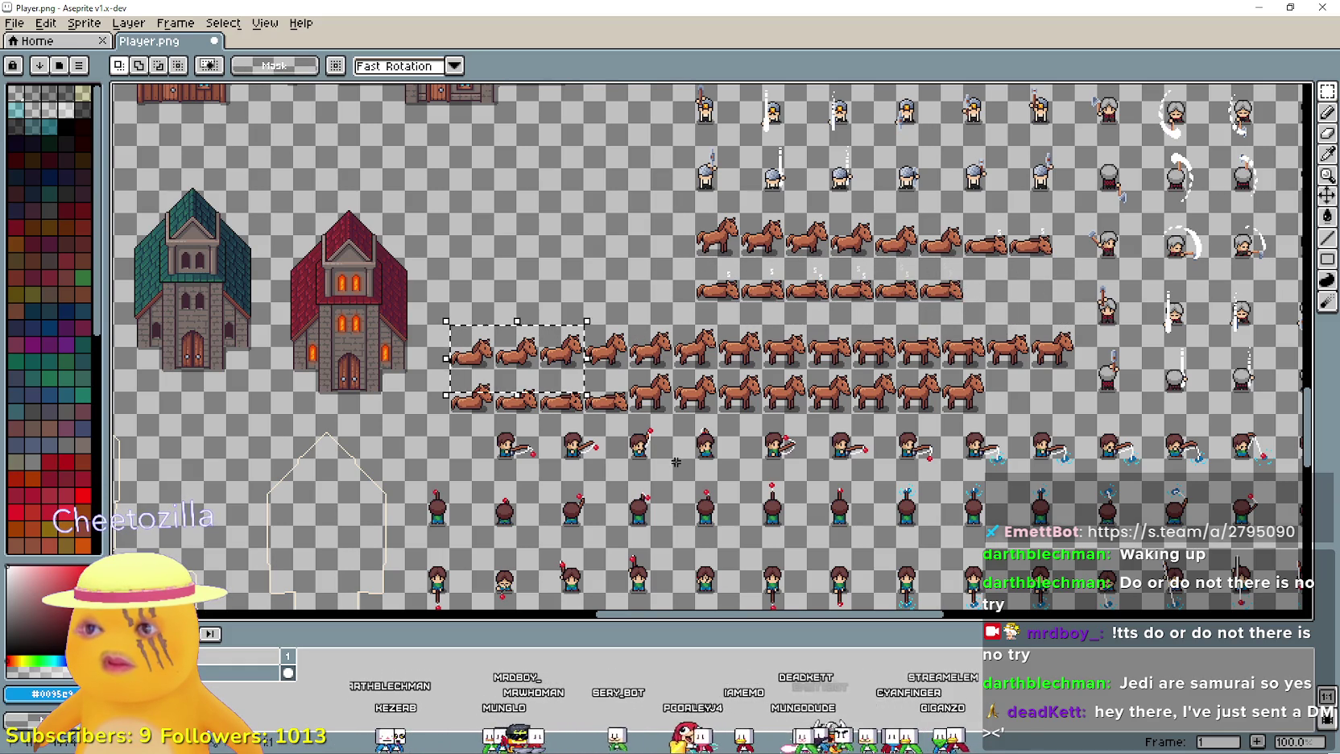
mouse_move(452, 367)
mouse_down()
mouse_move(576, 325)
mouse_move(555, 325)
mouse_move(538, 330)
mouse_move(1038, 290)
mouse_move(1047, 268)
mouse_up()
mouse_move(540, 368)
mouse_down()
mouse_move(557, 348)
mouse_move(709, 330)
mouse_move(603, 342)
mouse_up()
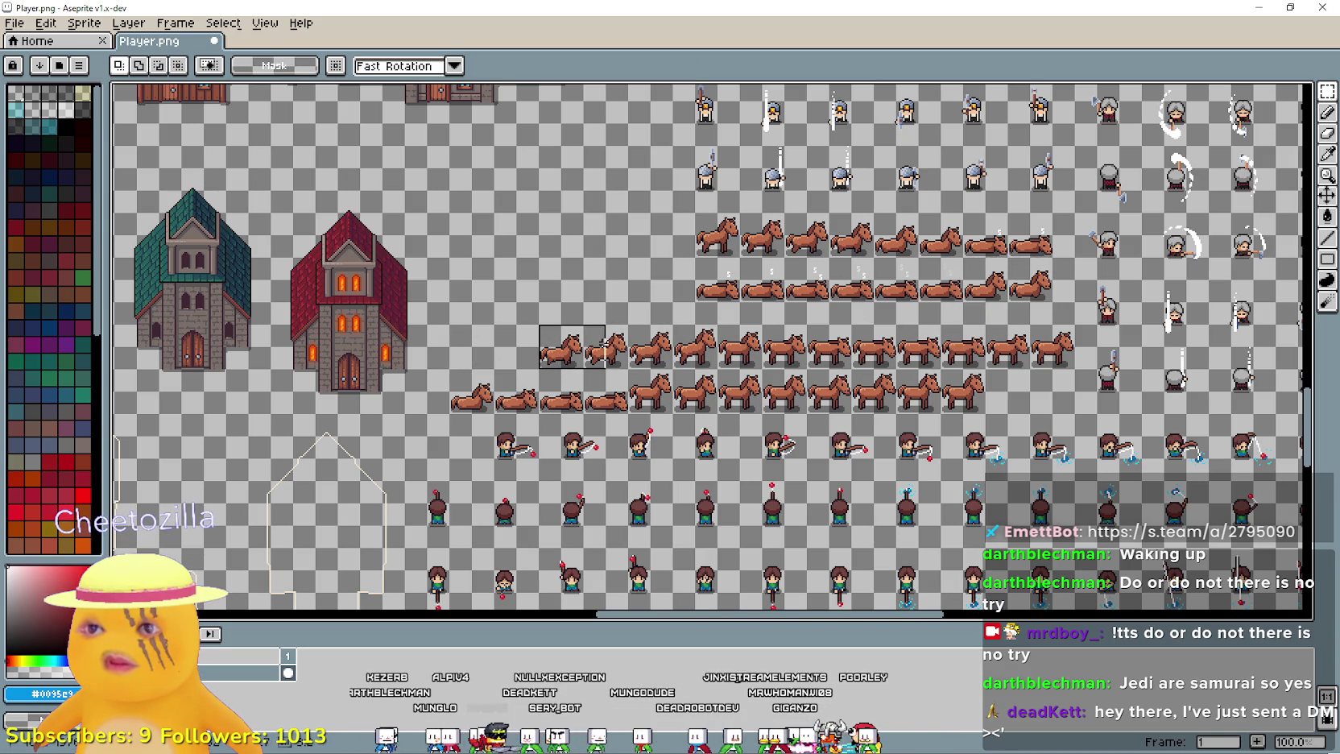
click(702, 369)
drag(760, 375, 1077, 324)
mouse_move(977, 332)
mouse_down()
mouse_move(569, 209)
mouse_move(550, 149)
mouse_up()
- Build a third row from five standing horses plus three more, ending at 1328, 1360
scroll(563, 354, up, 2)
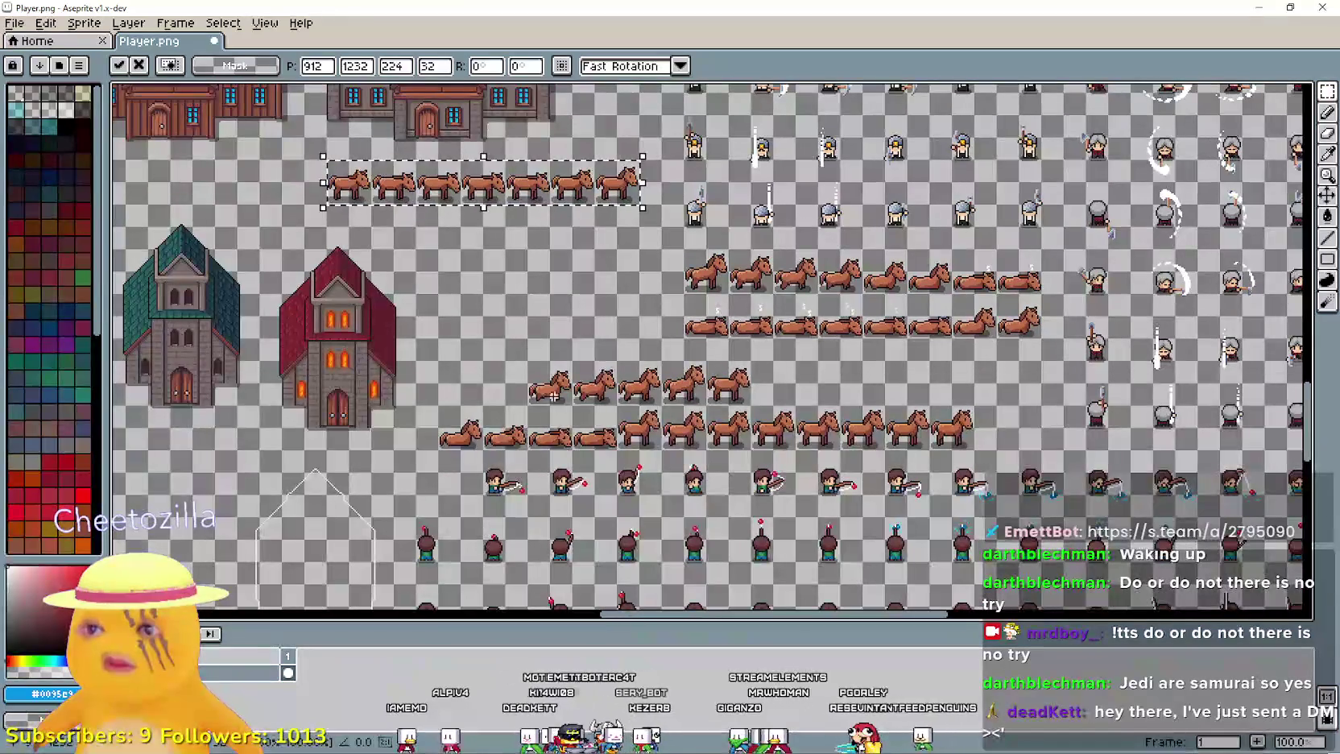
mouse_move(527, 360)
mouse_down()
mouse_move(755, 411)
mouse_move(797, 379)
mouse_move(845, 370)
mouse_up()
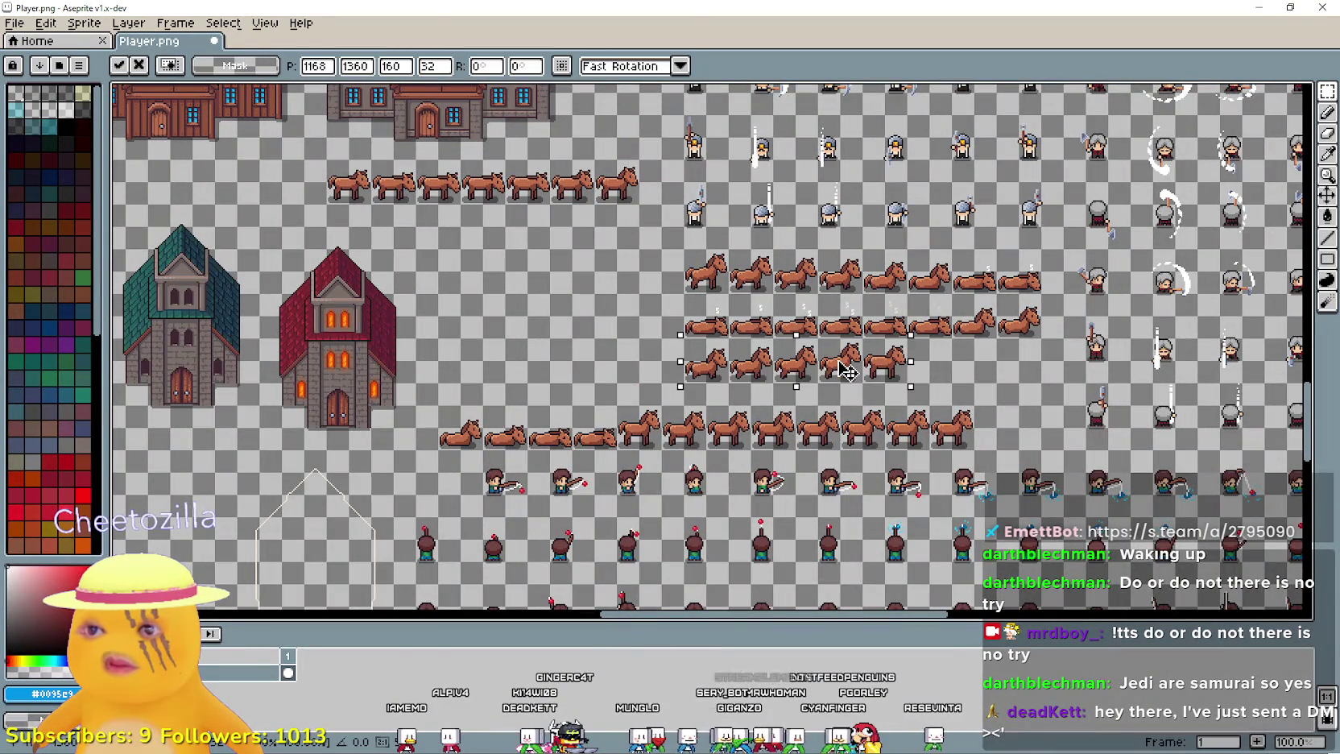
key(Return)
scroll(524, 324, up, 2)
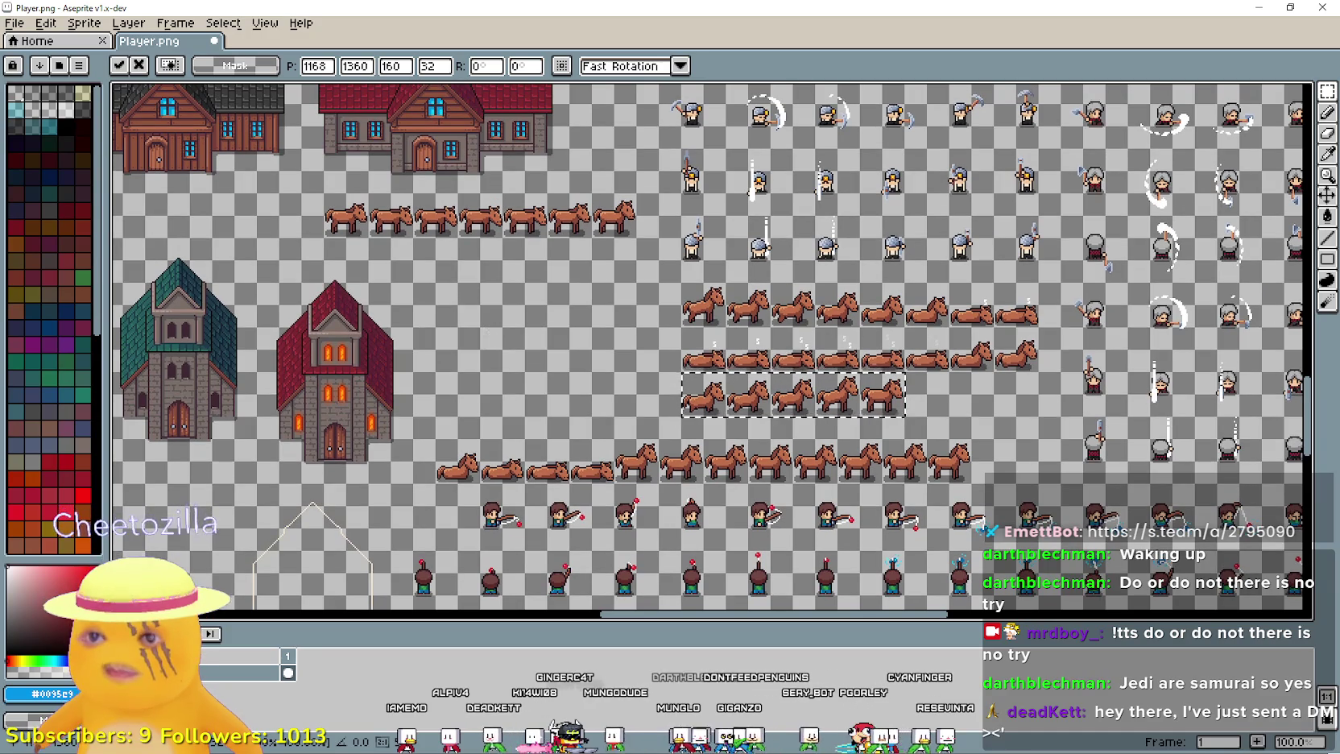
click(378, 243)
mouse_move(321, 192)
mouse_down()
mouse_move(942, 437)
mouse_move(1026, 397)
mouse_up()
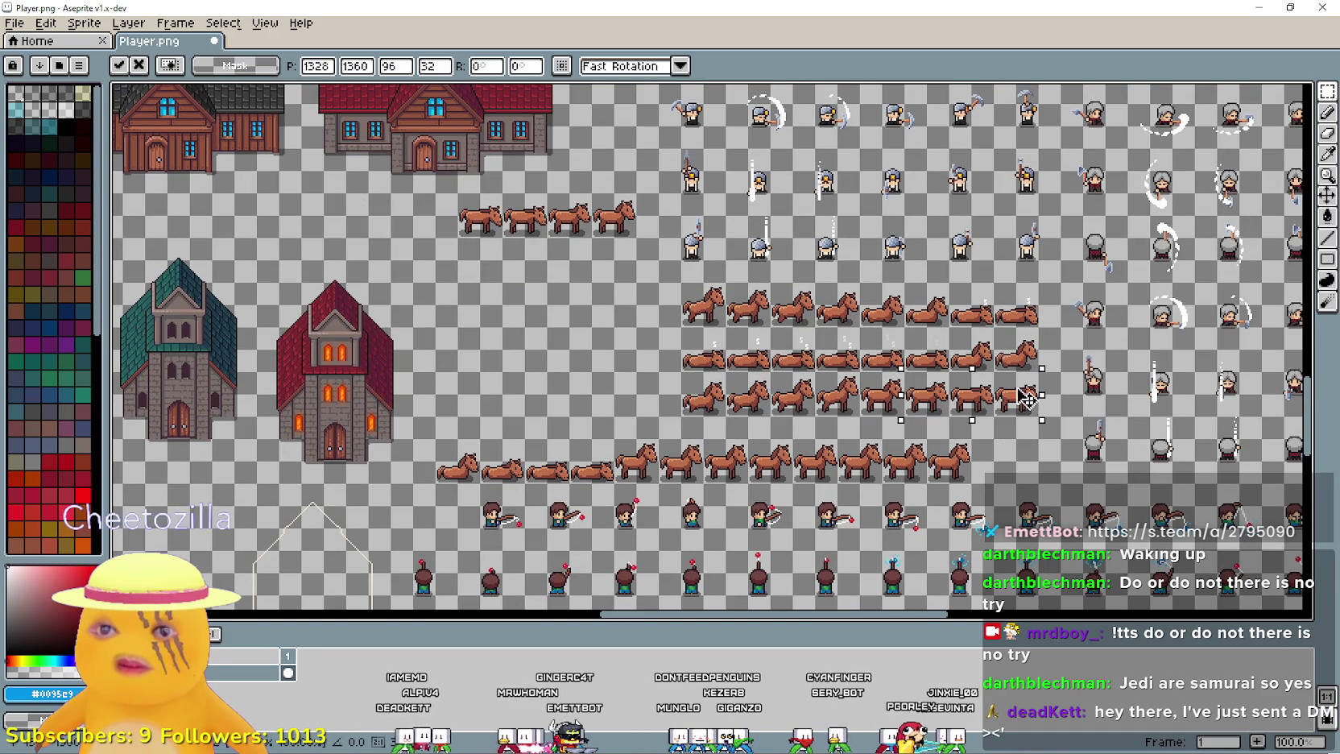
scroll(709, 412, down, 3)
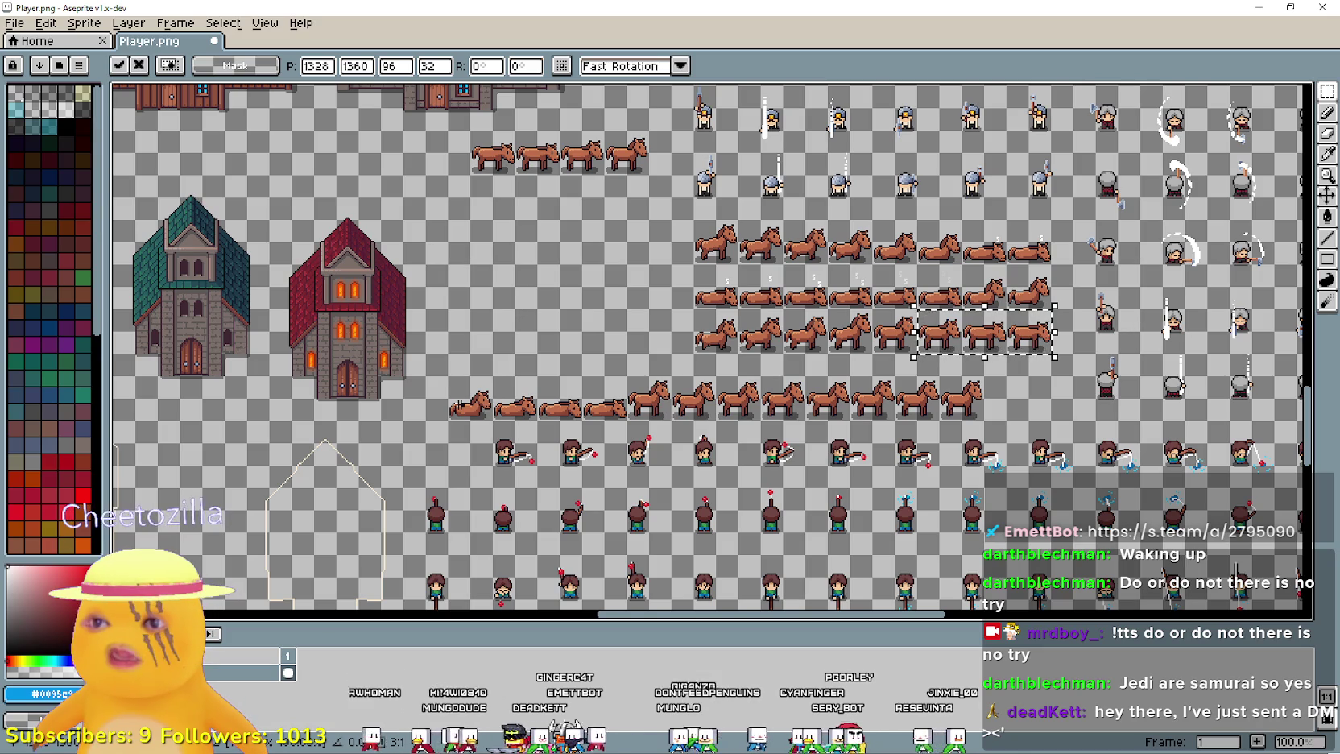
click(450, 408)
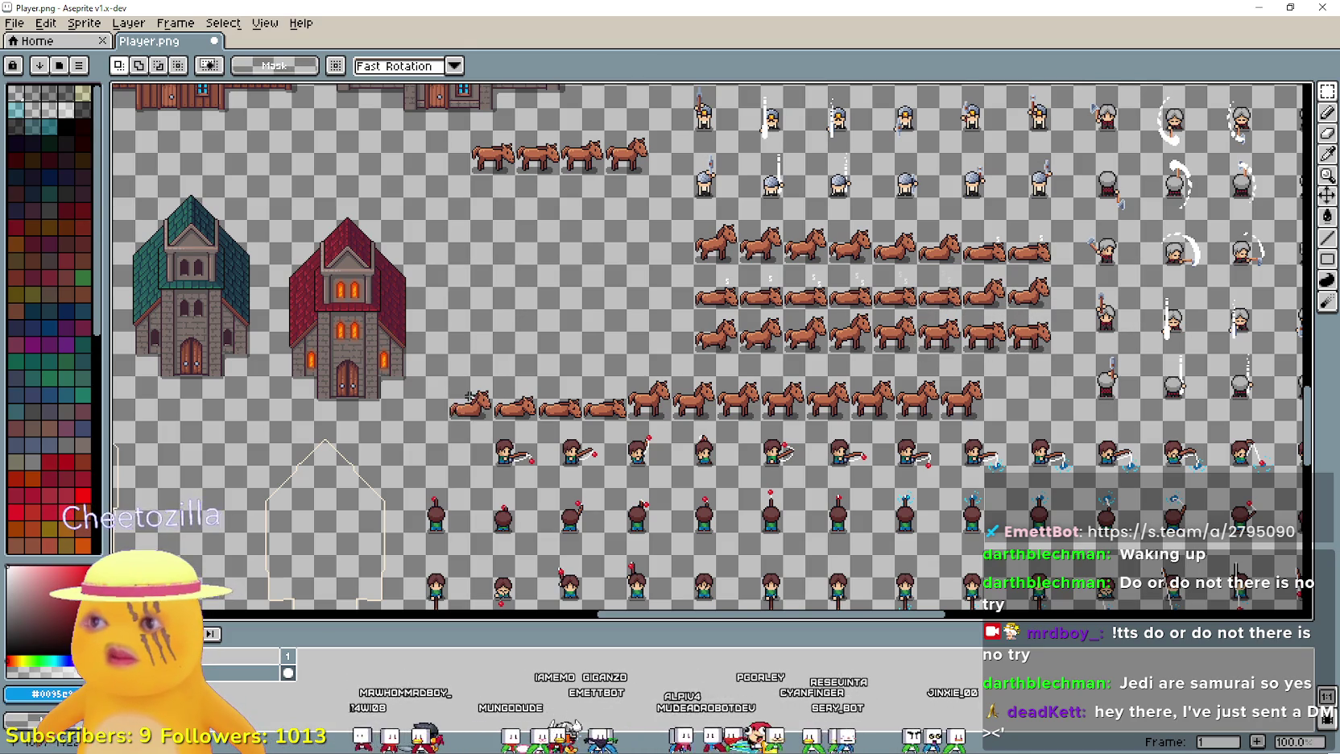
scroll(469, 396, left, 5)
scroll(535, 323, right, 4)
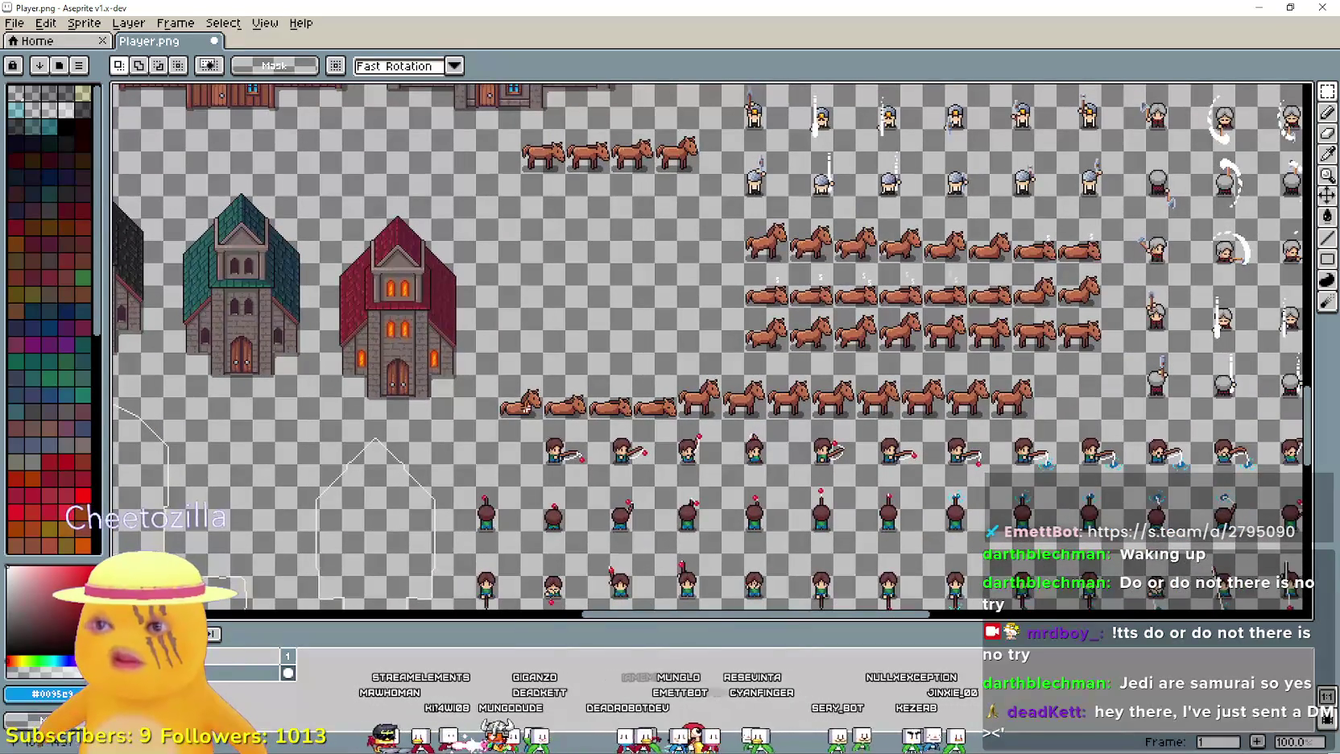
- Move the lying horses from the bottom row up beside the churches
drag(497, 375, 1039, 427)
scroll(843, 440, left, 8)
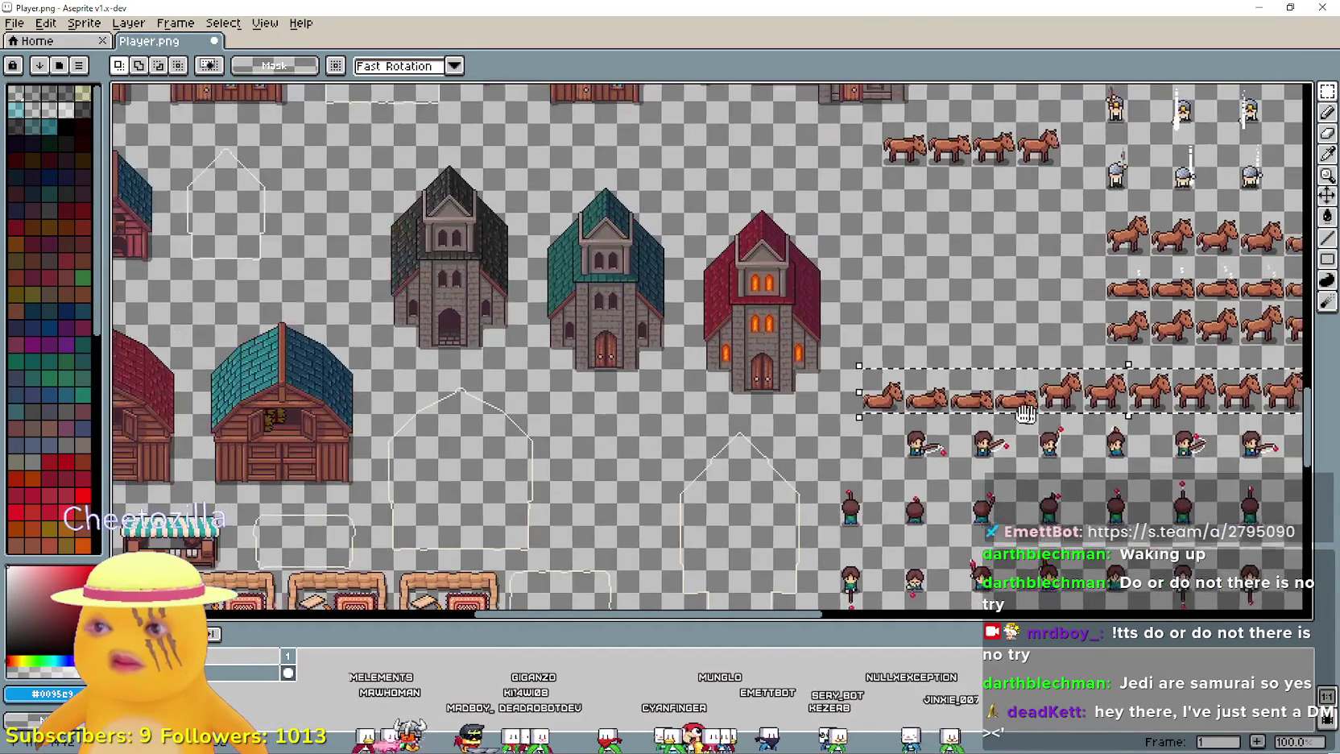
scroll(843, 440, right, 5)
mouse_move(665, 439)
mouse_down()
mouse_move(883, 414)
mouse_move(861, 355)
mouse_move(862, 292)
mouse_up()
mouse_move(882, 406)
mouse_down()
mouse_move(1019, 455)
mouse_move(1199, 455)
mouse_move(910, 370)
mouse_move(958, 410)
mouse_move(944, 438)
mouse_move(792, 354)
mouse_move(634, 221)
mouse_move(637, 197)
mouse_up()
click(706, 205)
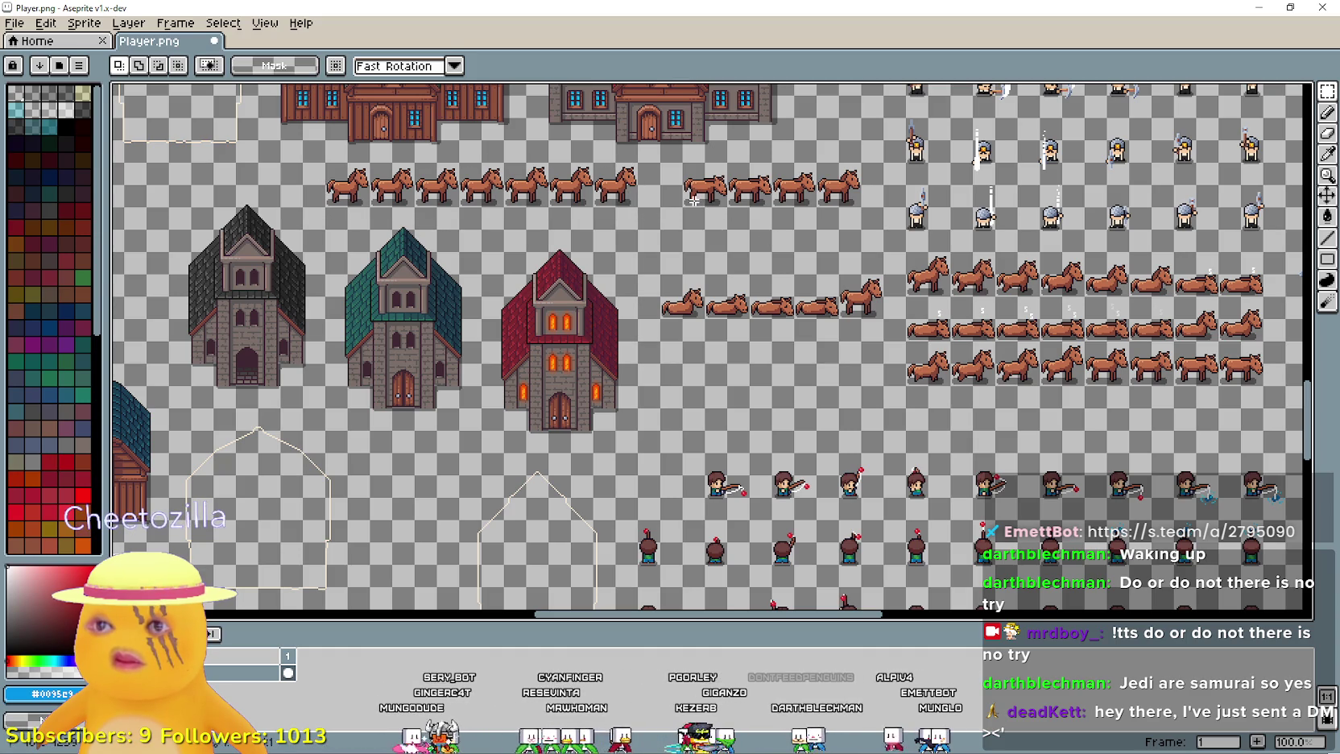
- Place four spare horses under the eight-horse rows, aligned with the columns above
mouse_move(697, 200)
mouse_down()
mouse_move(881, 211)
mouse_move(971, 417)
mouse_move(812, 399)
mouse_up()
click(600, 402)
drag(589, 386, 596, 452)
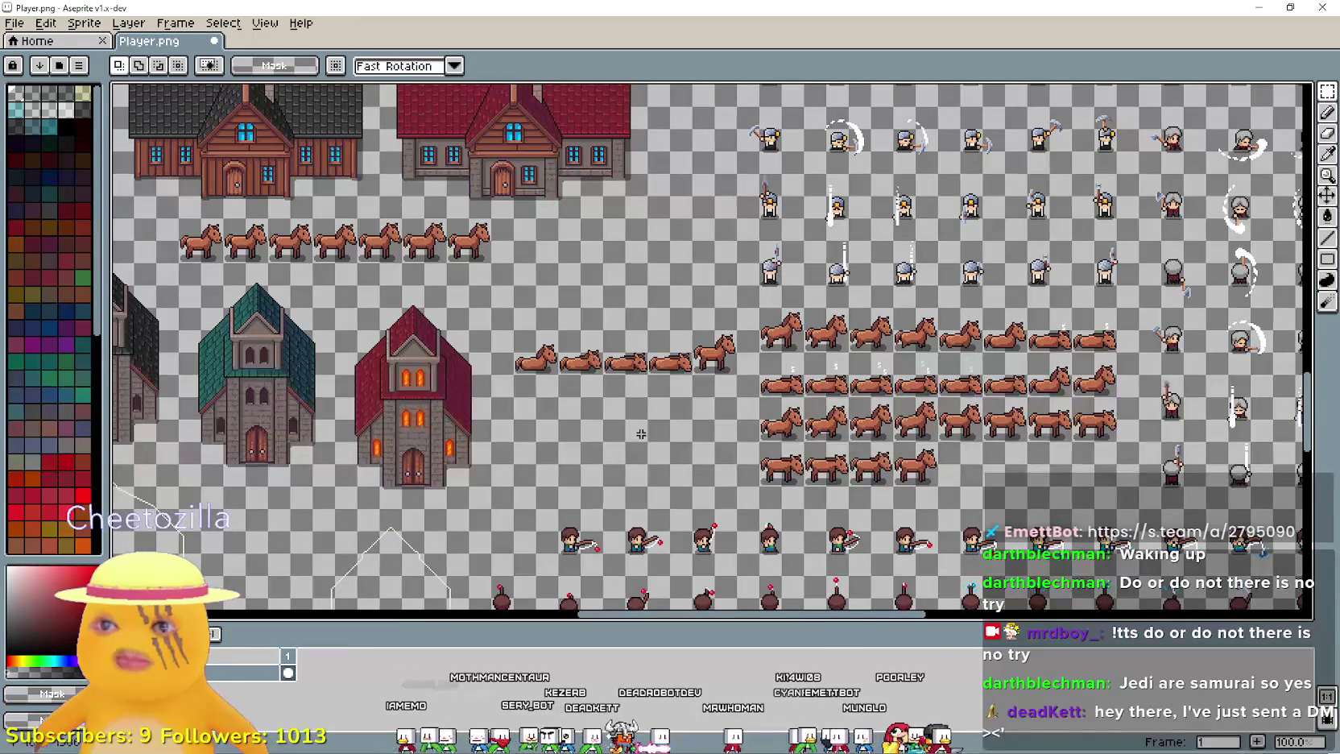
mouse_move(500, 245)
mouse_down()
mouse_move(621, 189)
mouse_move(619, 213)
mouse_up()
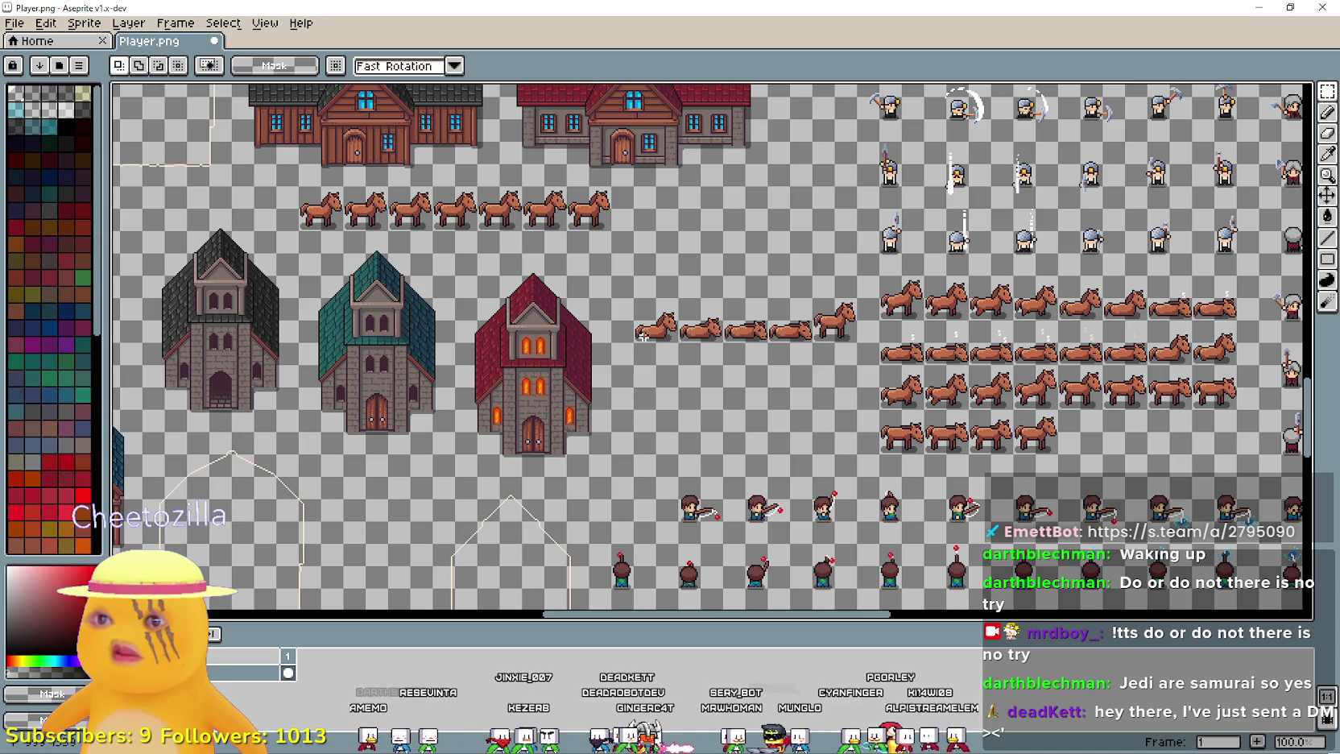
scroll(480, 186, up, 1)
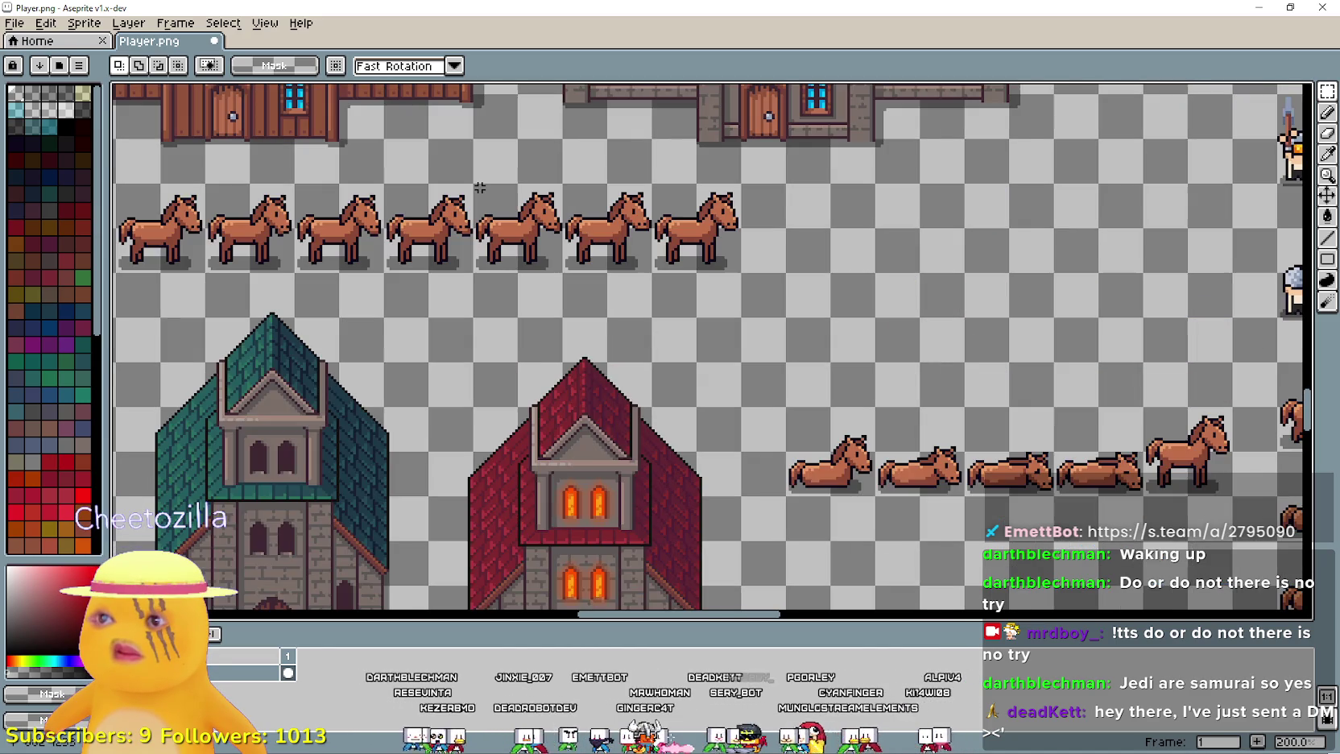
scroll(480, 187, down, 1)
scroll(457, 215, up, 1)
scroll(434, 211, down, 1)
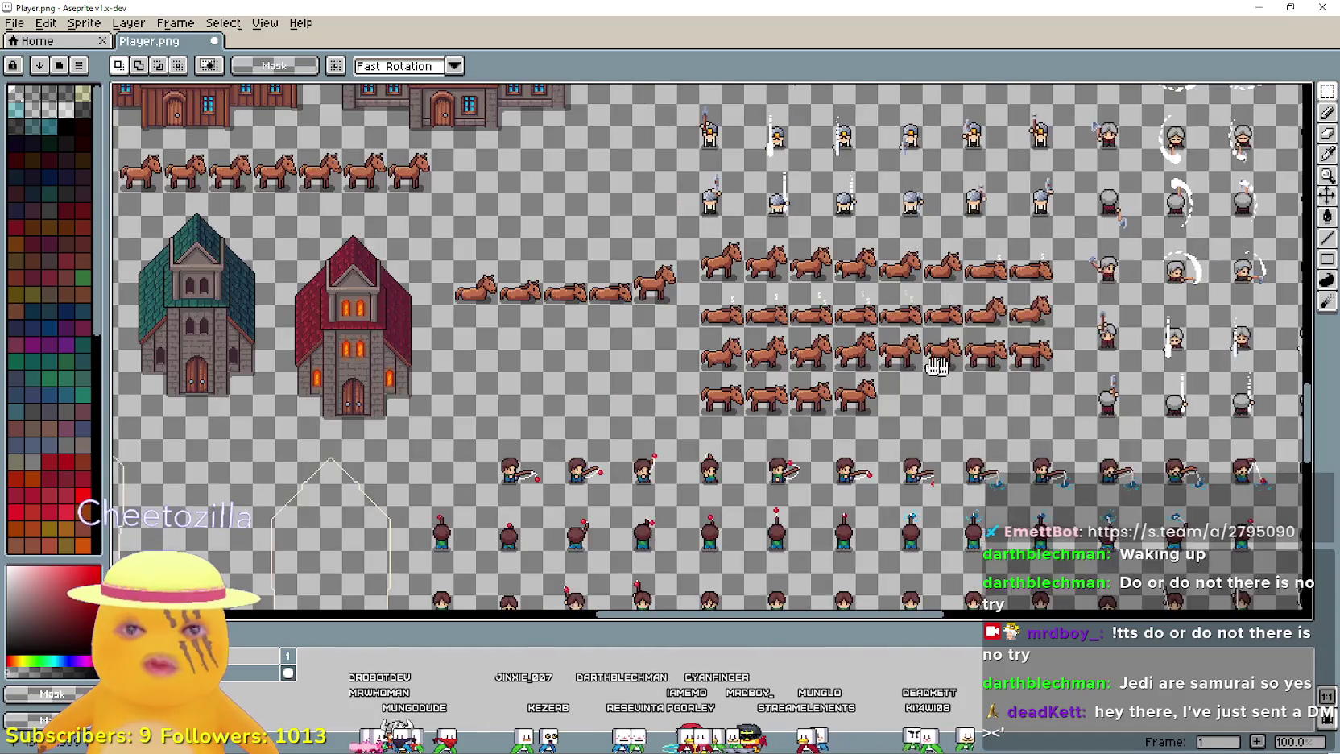
scroll(659, 338, up, 1)
drag(512, 318, 717, 352)
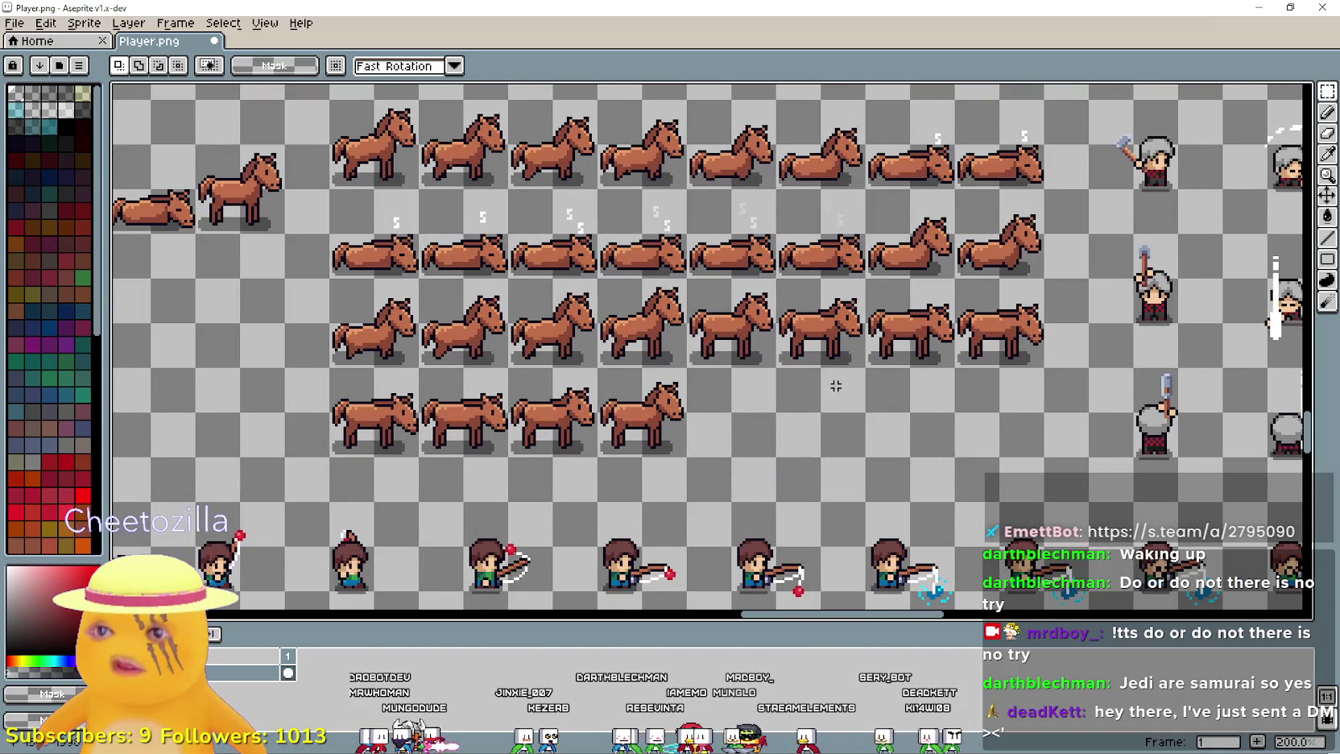
scroll(657, 365, down, 1)
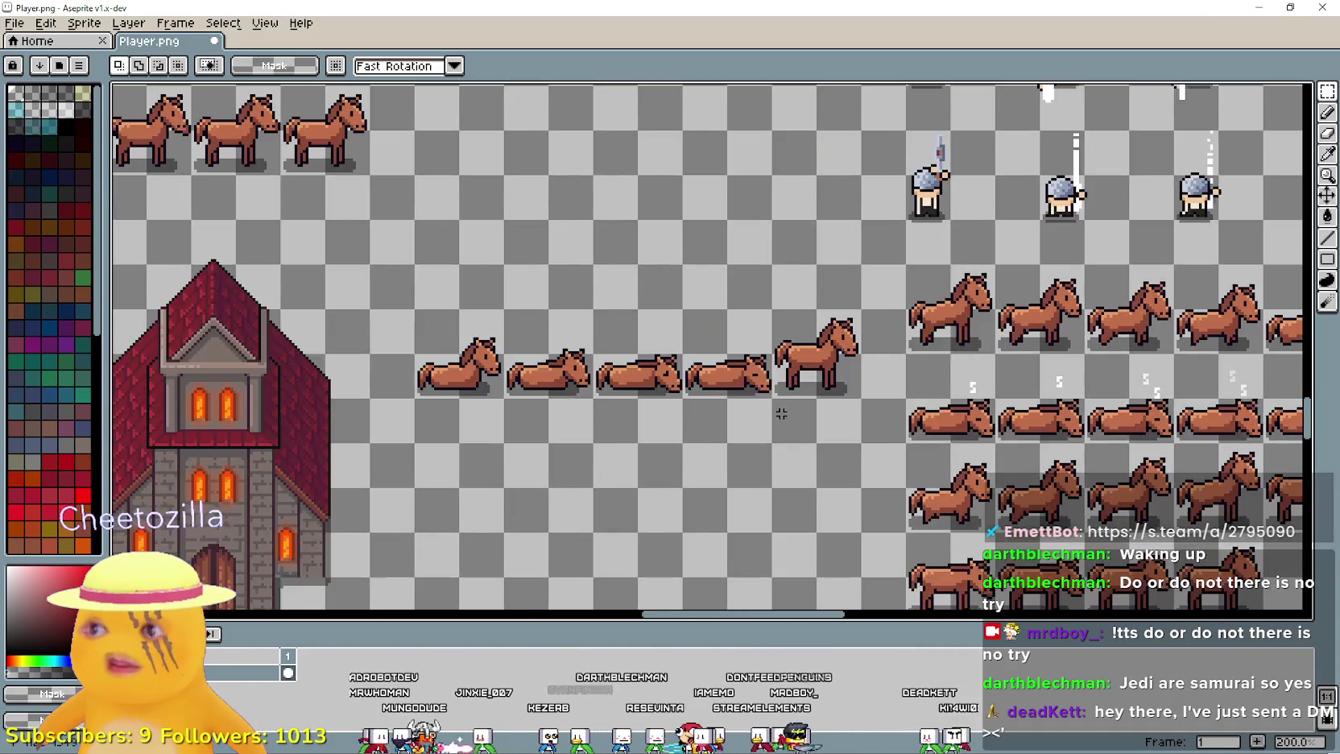
scroll(840, 412, up, 1)
scroll(609, 324, down, 1)
scroll(550, 343, up, 1)
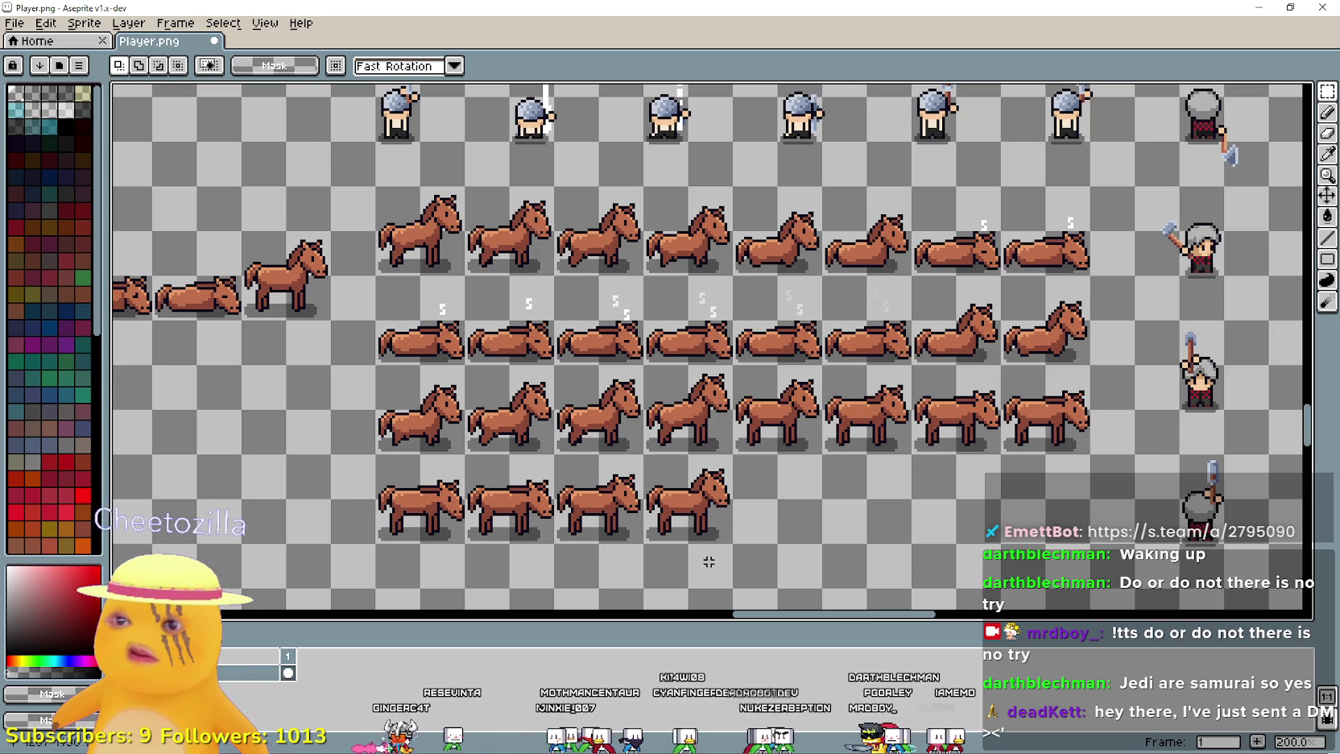
scroll(709, 561, down, 3)
scroll(279, 270, up, 4)
- Move four horses to fill the bottom row of the horse block
mouse_move(319, 303)
mouse_down()
mouse_move(364, 255)
mouse_move(950, 211)
mouse_up()
scroll(897, 303, down, 1)
mouse_move(1018, 409)
mouse_down()
mouse_move(648, 278)
mouse_move(785, 336)
mouse_up()
click(384, 223)
mouse_move(395, 223)
mouse_down()
mouse_move(596, 172)
mouse_move(553, 204)
mouse_move(1206, 437)
mouse_move(1020, 400)
mouse_move(1119, 384)
mouse_up()
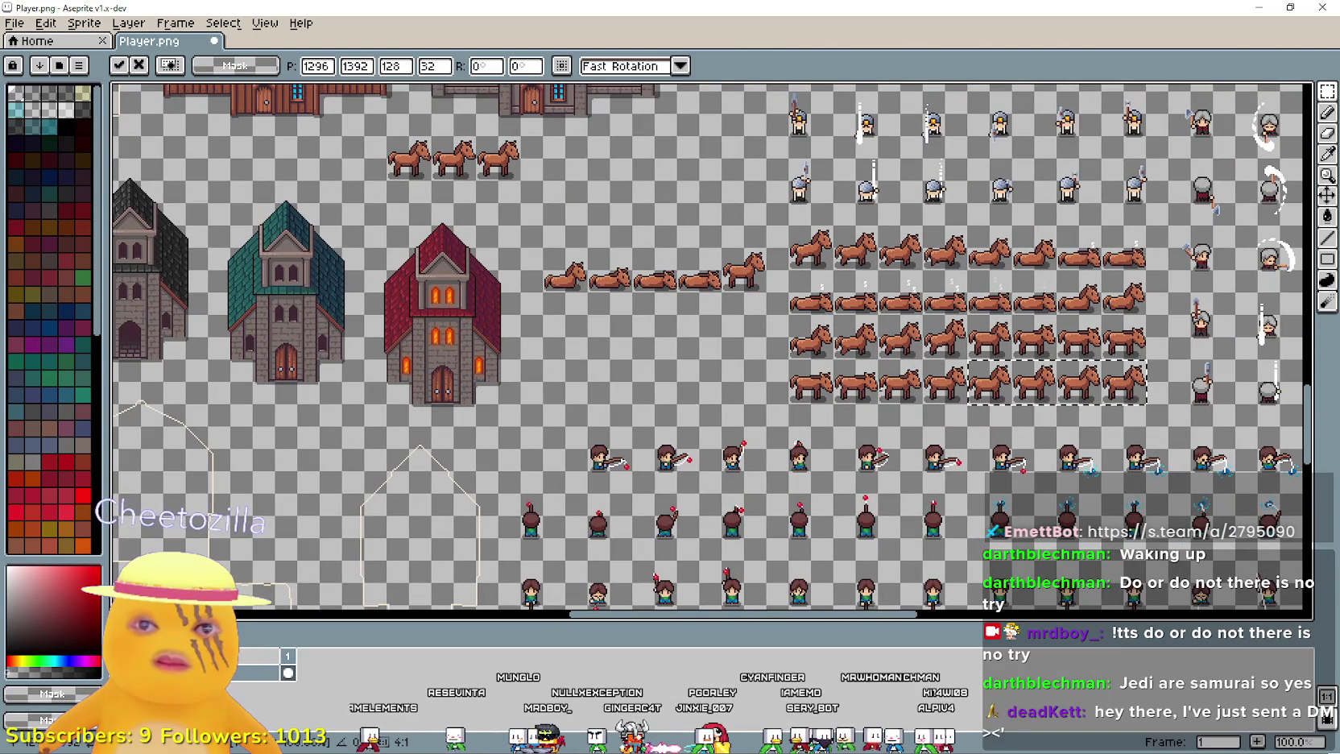
key(Return)
- Move the three remaining spare horses under the lying-horse row
mouse_move(729, 348)
mouse_down()
mouse_move(915, 367)
mouse_move(932, 354)
mouse_up()
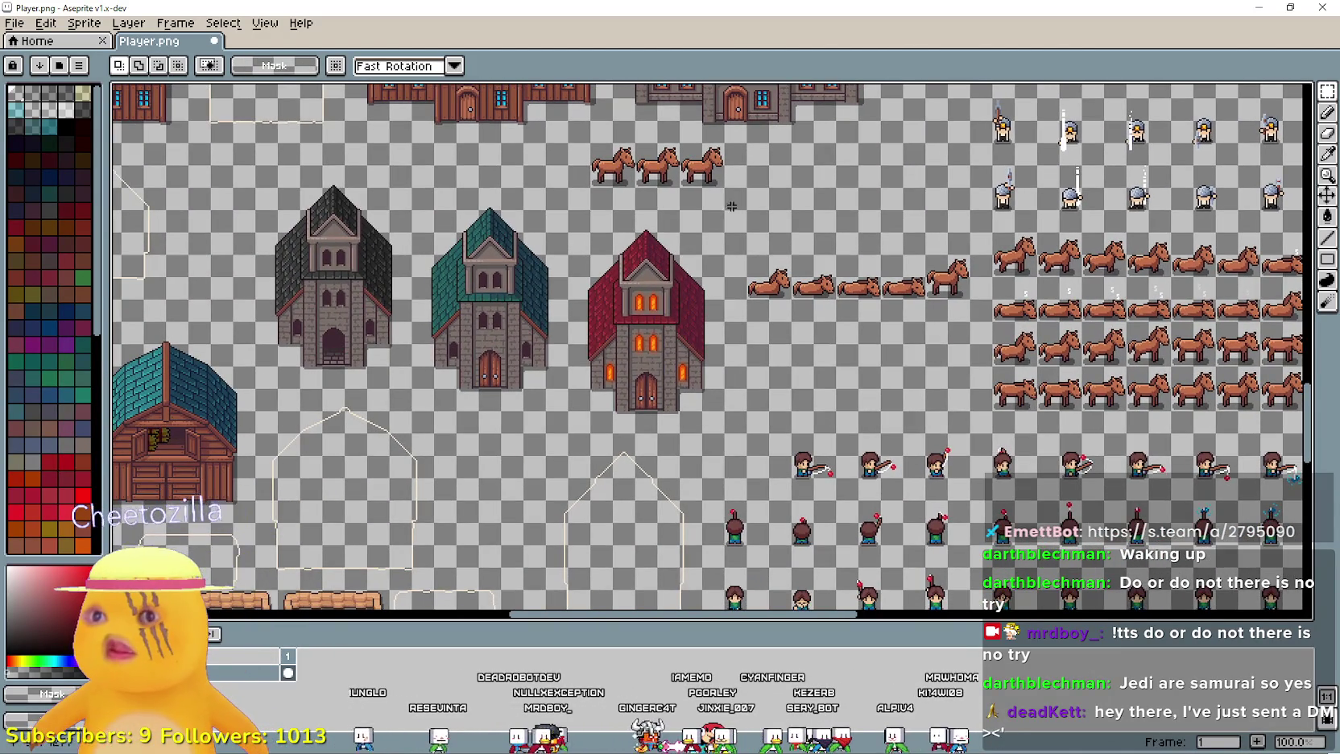
drag(731, 206, 551, 227)
mouse_move(778, 392)
mouse_down()
mouse_move(709, 88)
mouse_move(684, 322)
mouse_move(657, 396)
mouse_up()
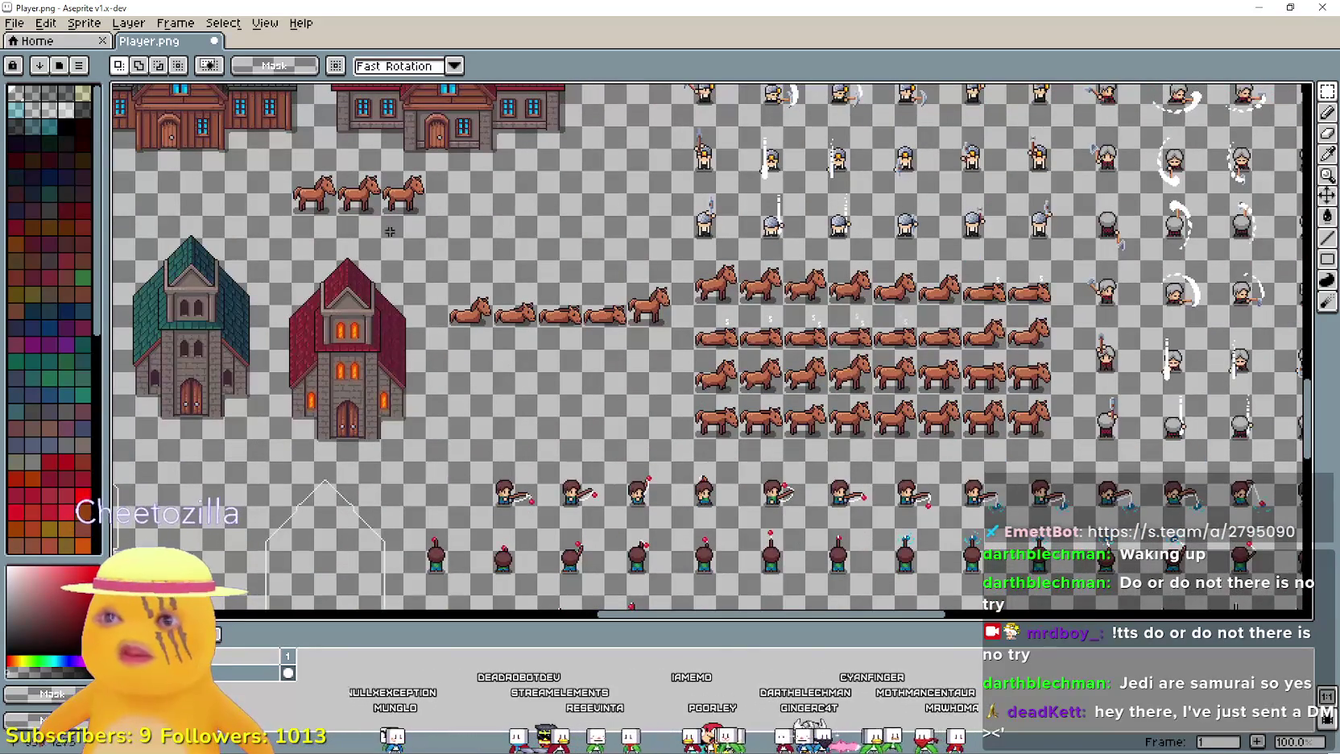
drag(294, 217, 434, 167)
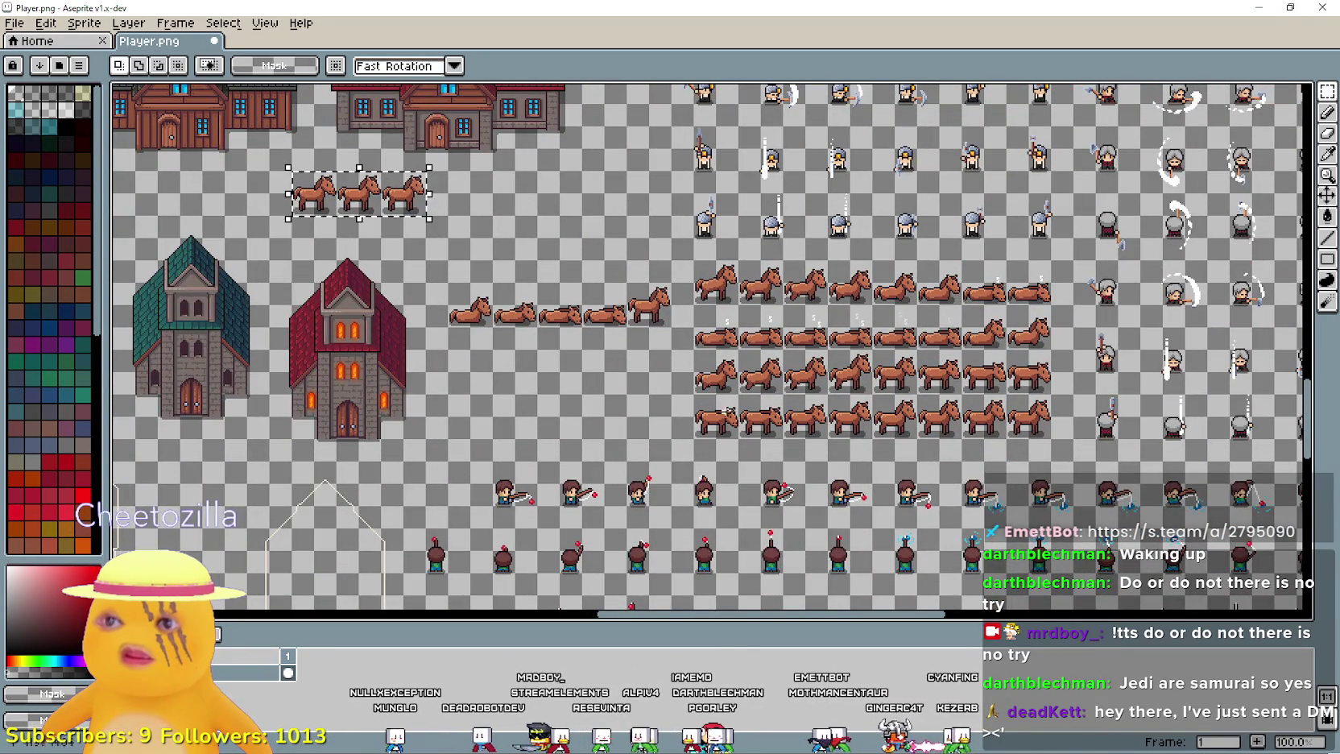
scroll(693, 401, up, 1)
scroll(761, 317, down, 1)
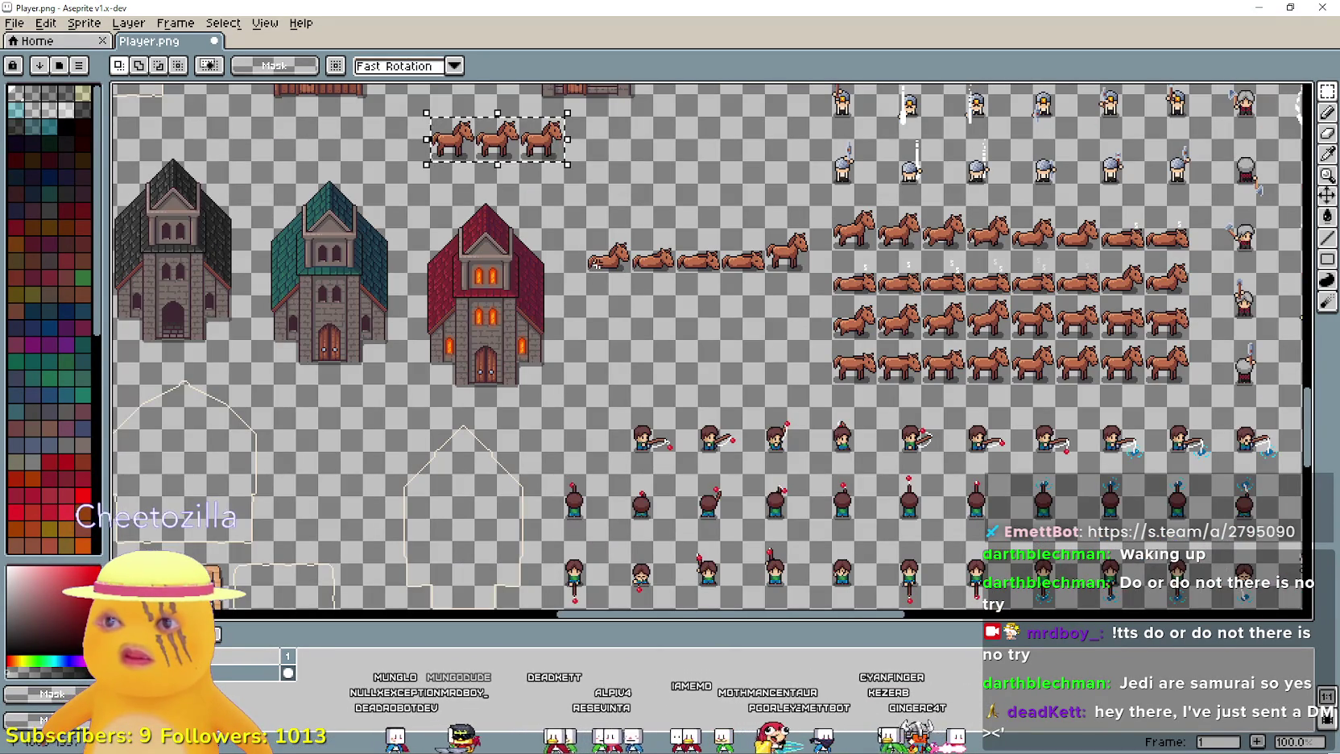
click(490, 153)
mouse_move(490, 153)
mouse_down()
mouse_move(756, 314)
mouse_move(733, 335)
mouse_move(642, 330)
mouse_up()
click(661, 284)
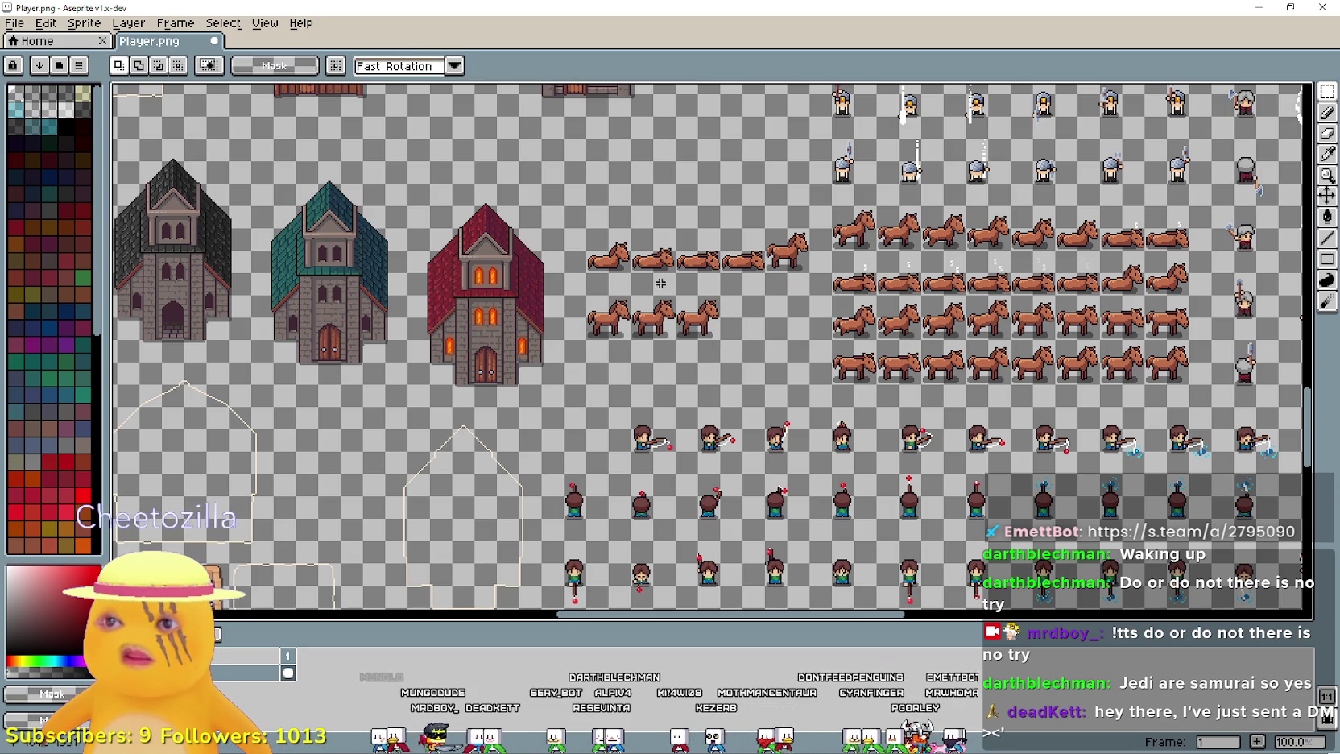
- Select the lying-horse row beside the churches and bring up the recent files list
mouse_move(584, 275)
mouse_down()
mouse_move(747, 227)
mouse_move(812, 226)
mouse_up()
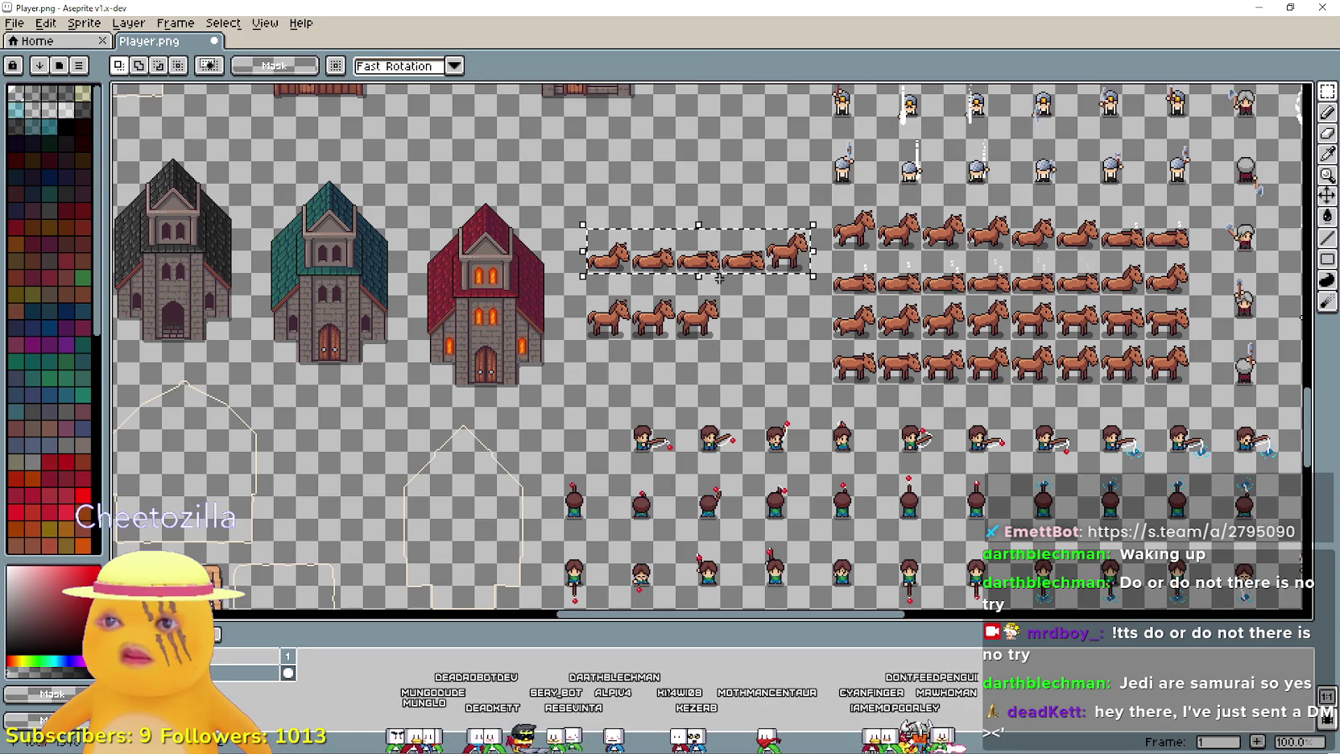
scroll(668, 250, up, 1)
mouse_move(849, 363)
mouse_down()
mouse_move(575, 383)
mouse_move(346, 367)
mouse_up()
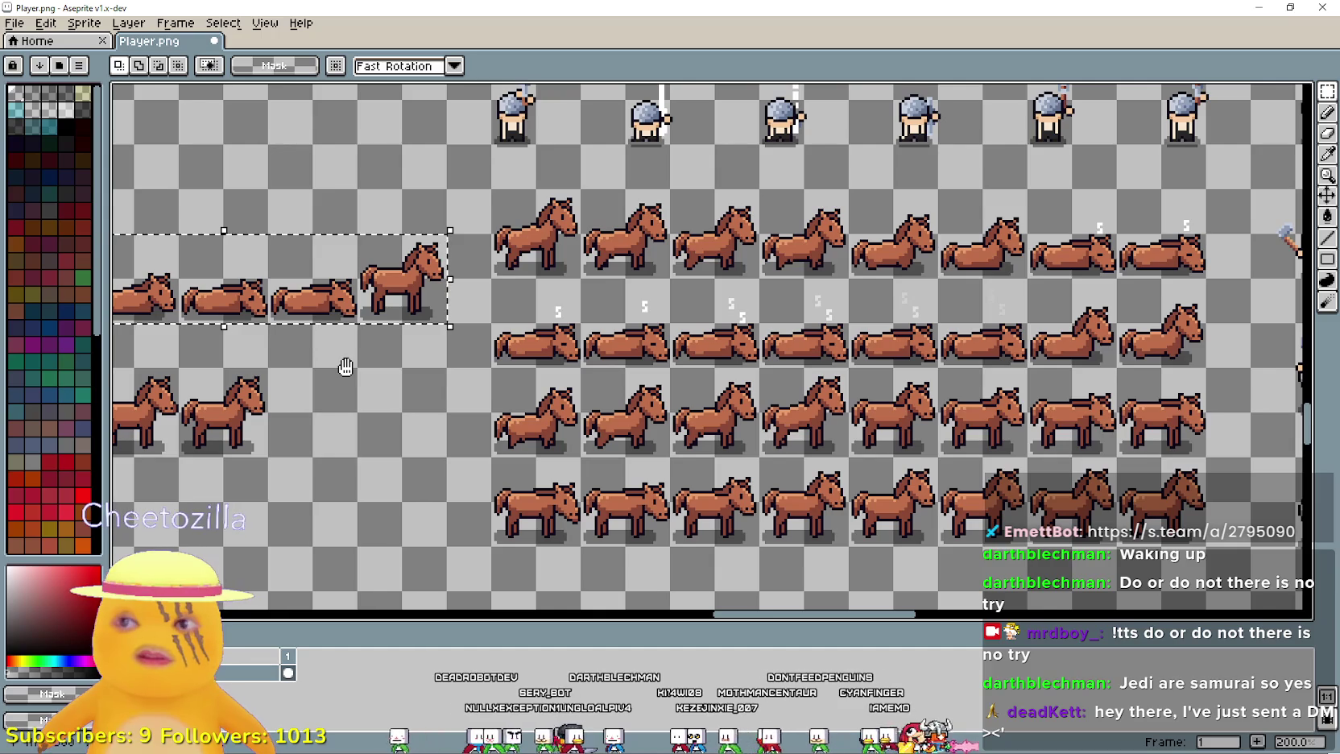
mouse_move(345, 367)
mouse_down()
mouse_move(419, 367)
mouse_move(393, 366)
mouse_up()
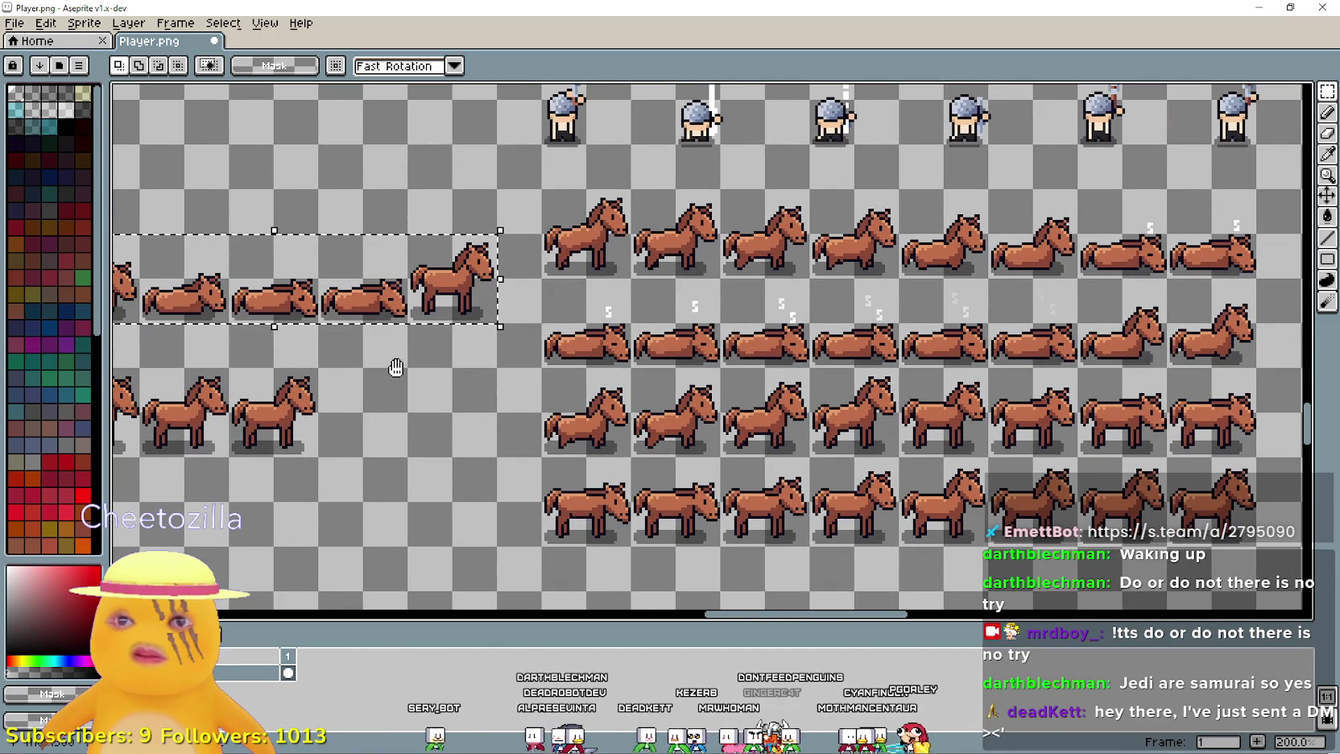
mouse_move(395, 367)
mouse_down()
mouse_move(571, 302)
mouse_move(310, 348)
mouse_move(503, 301)
mouse_move(194, 300)
mouse_move(663, 290)
mouse_move(372, 307)
mouse_up()
click(20, 23)
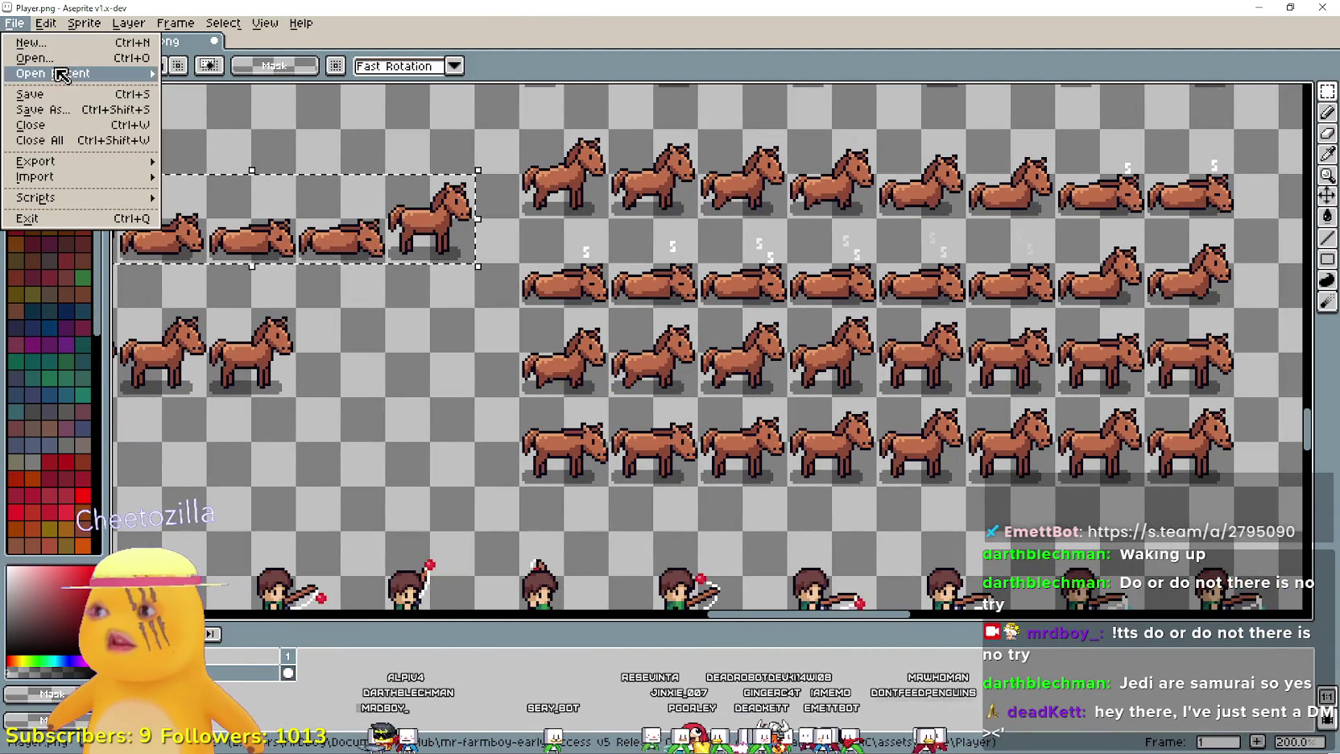
mouse_move(80, 76)
click(292, 97)
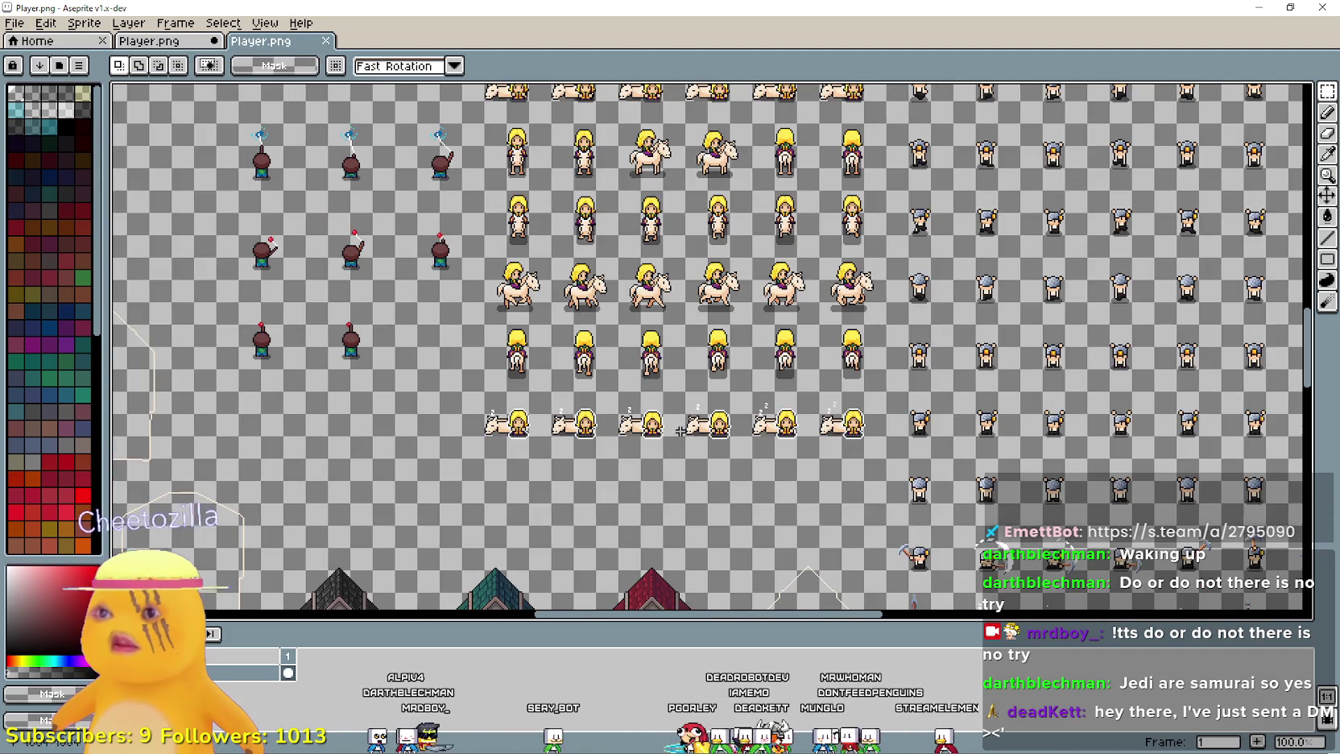
scroll(680, 430, down, 3)
scroll(537, 266, up, 4)
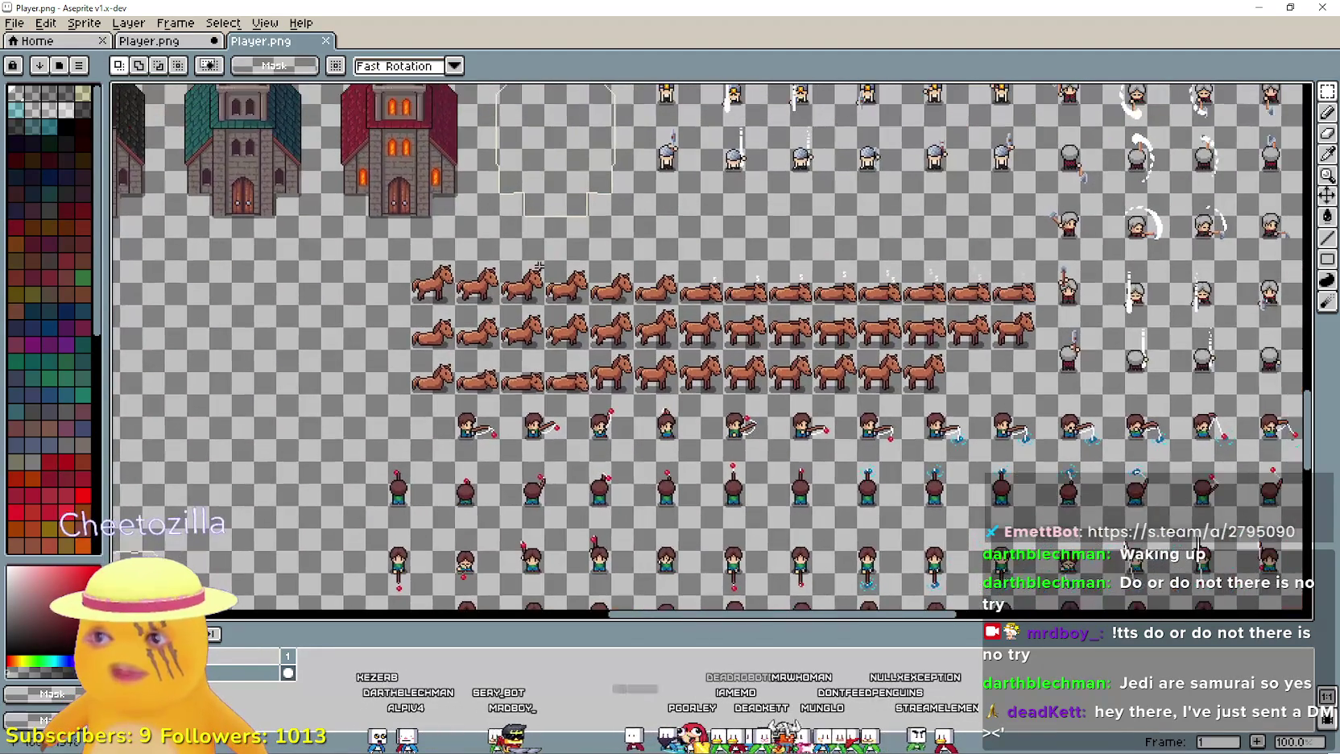
mouse_move(266, 41)
mouse_down()
mouse_move(808, 410)
mouse_move(788, 497)
mouse_up()
scroll(571, 298, up, 1)
scroll(571, 298, down, 1)
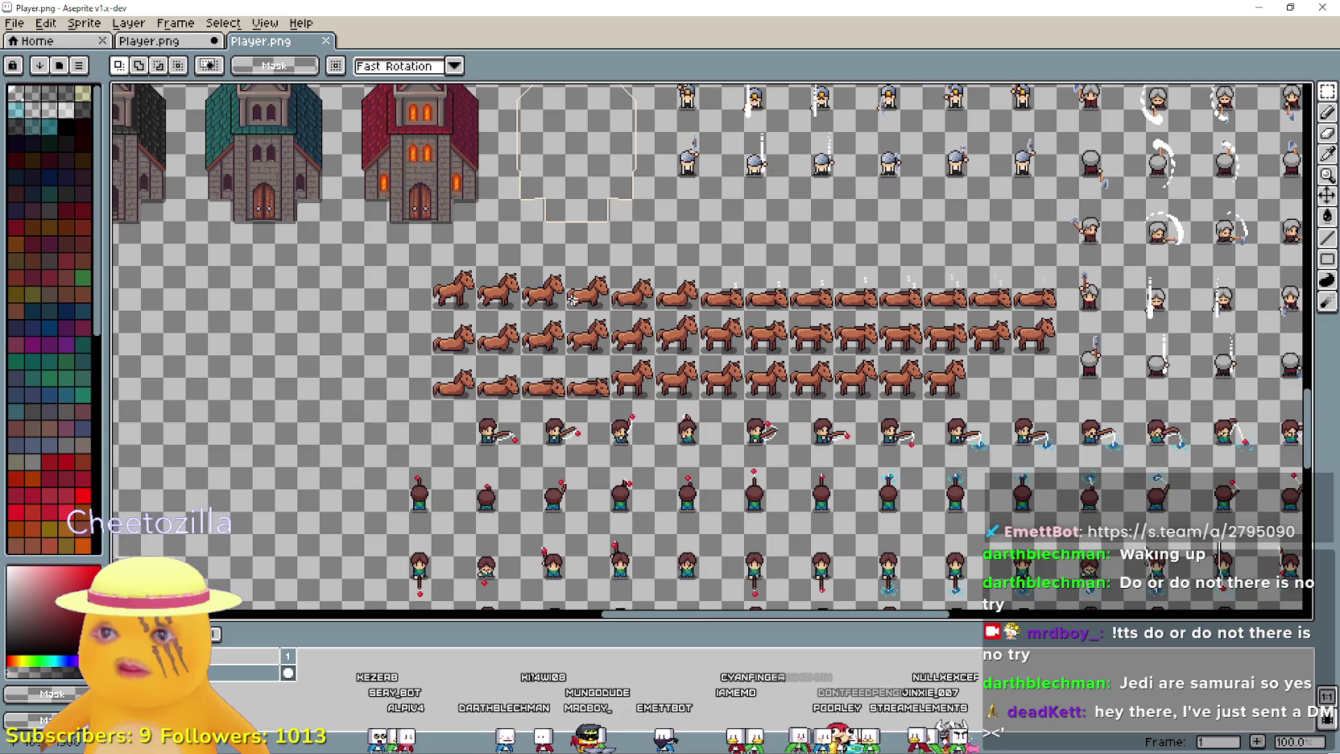
click(326, 40)
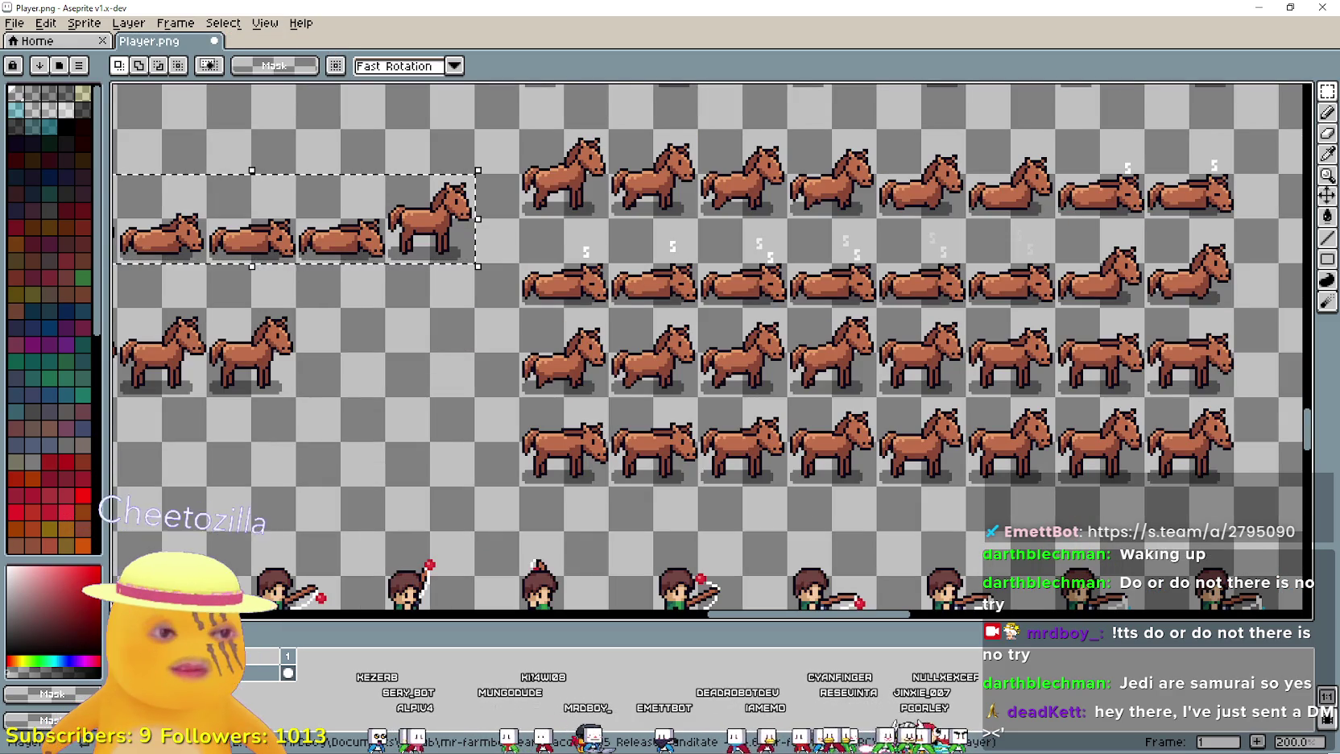
key(alt+Tab)
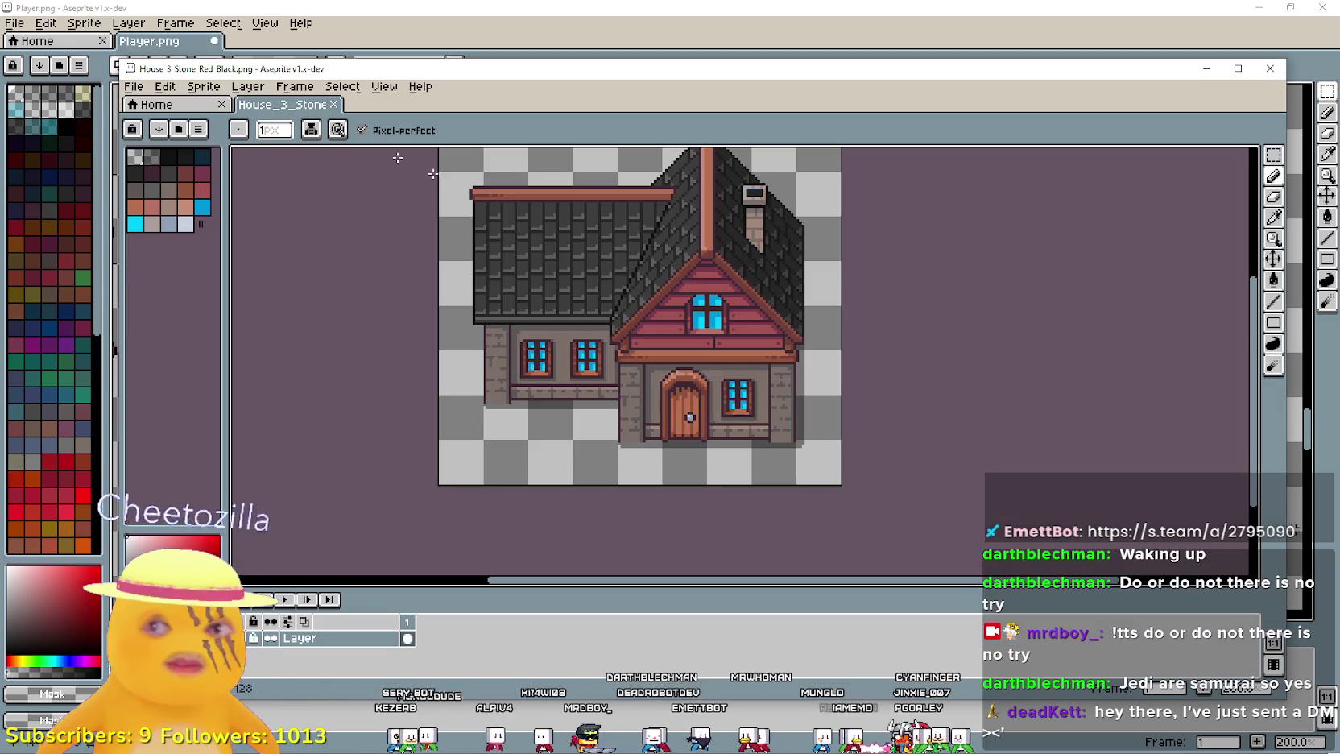
click(134, 87)
mouse_move(197, 139)
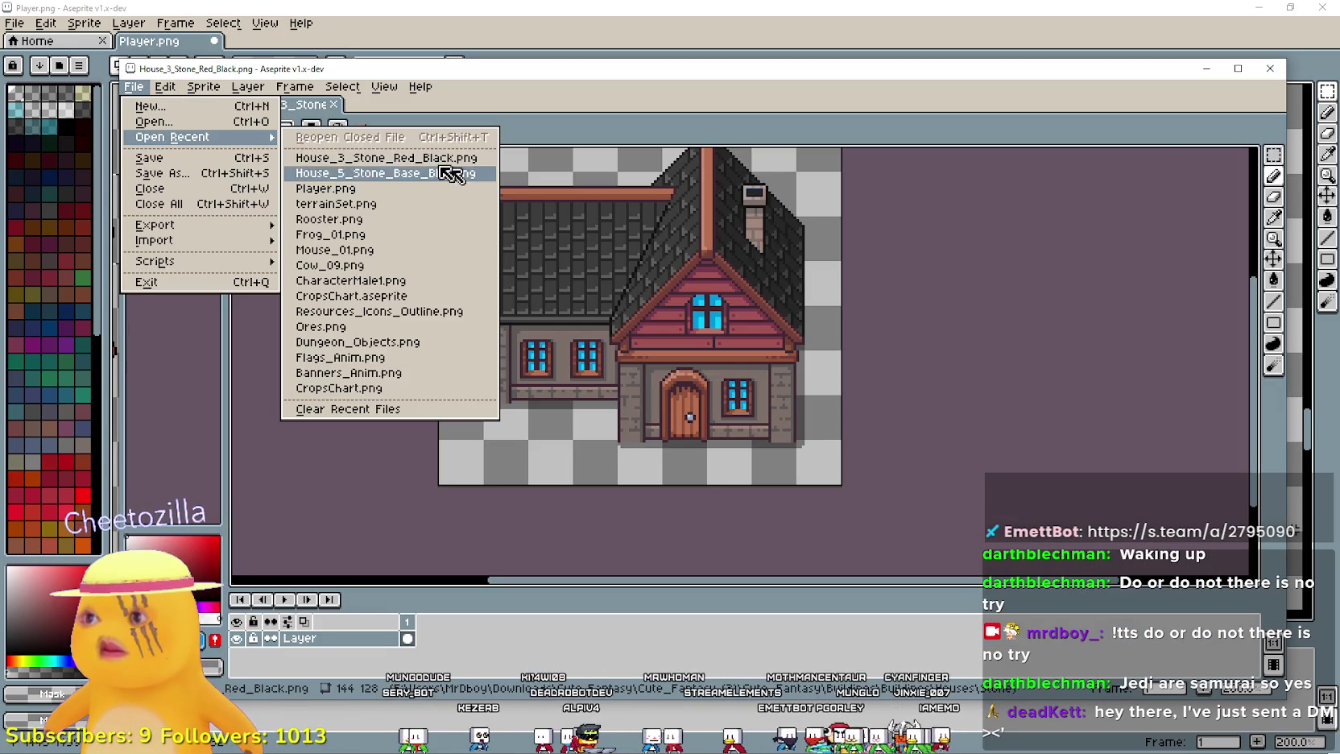
click(325, 188)
key(alt+Tab)
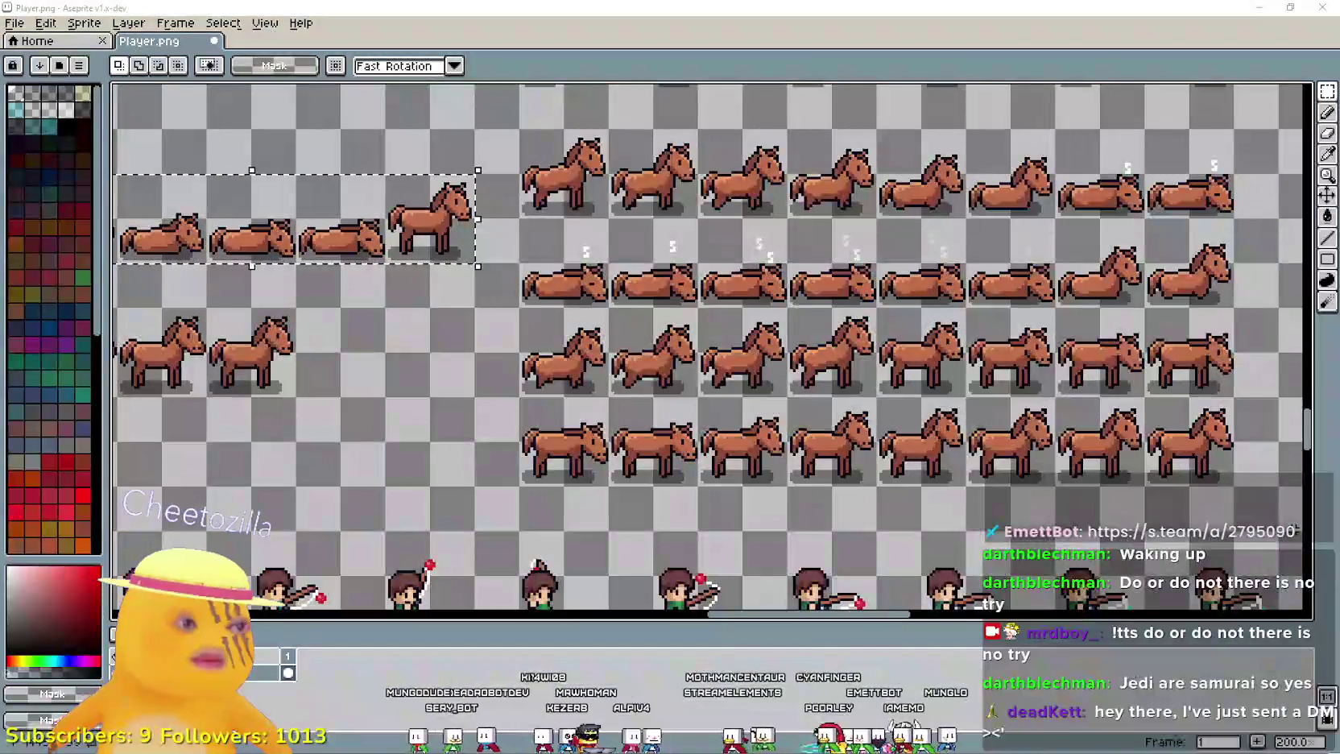
mouse_move(1045, 318)
mouse_down()
mouse_move(953, 334)
mouse_move(939, 352)
mouse_up()
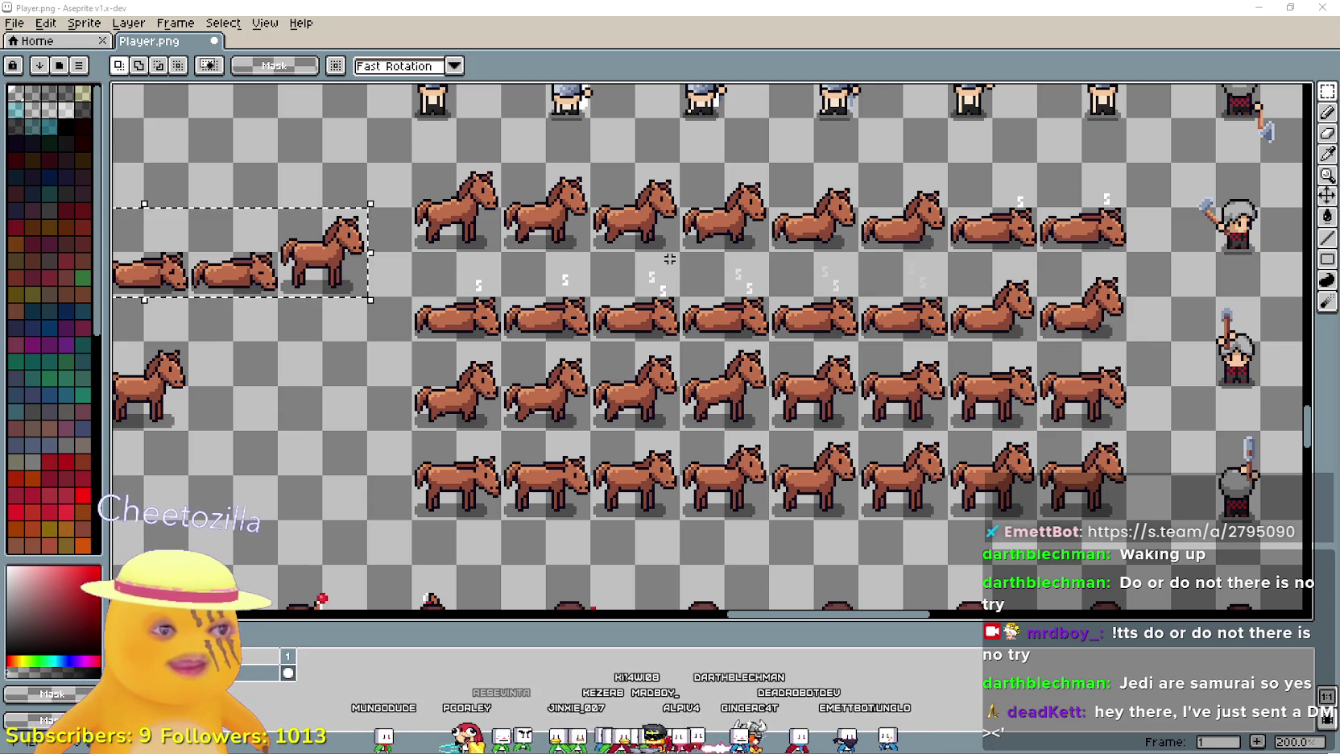
mouse_move(658, 251)
mouse_down()
mouse_move(665, 340)
mouse_move(615, 267)
mouse_up()
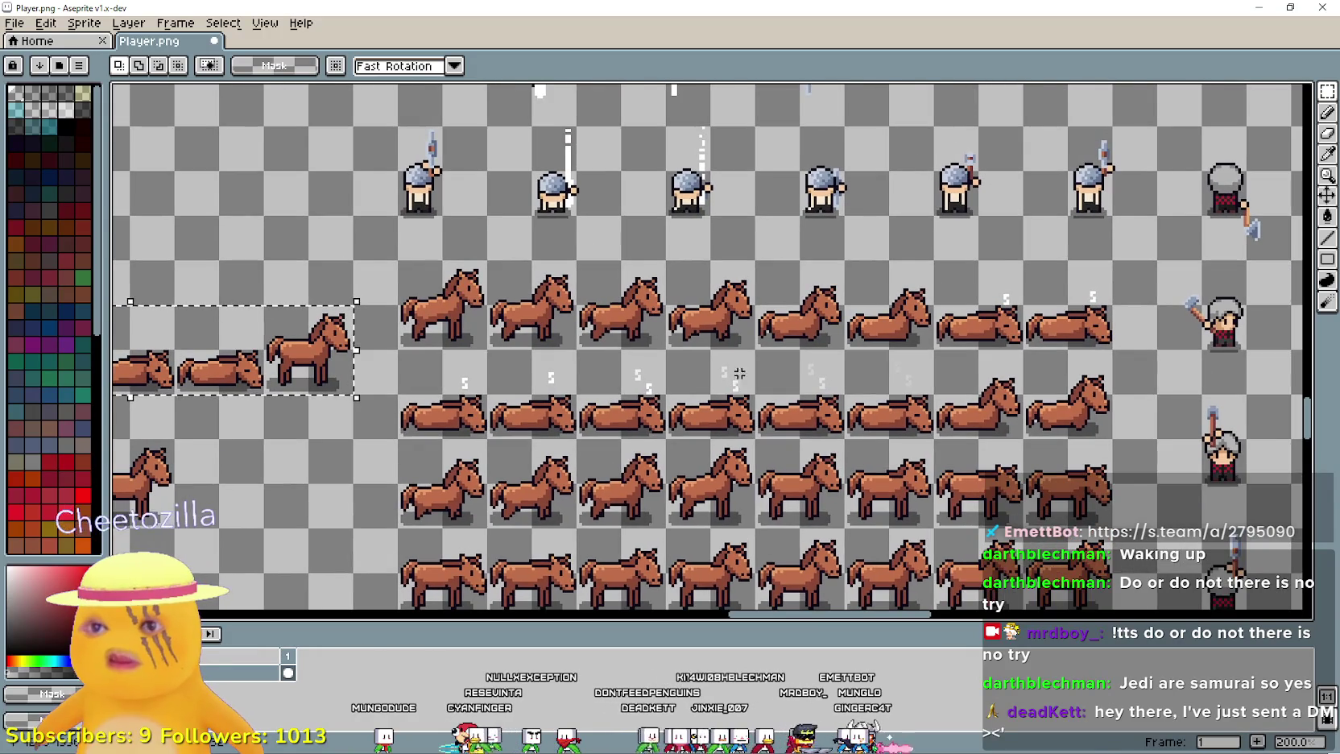
scroll(724, 338, down, 2)
scroll(668, 350, up, 2)
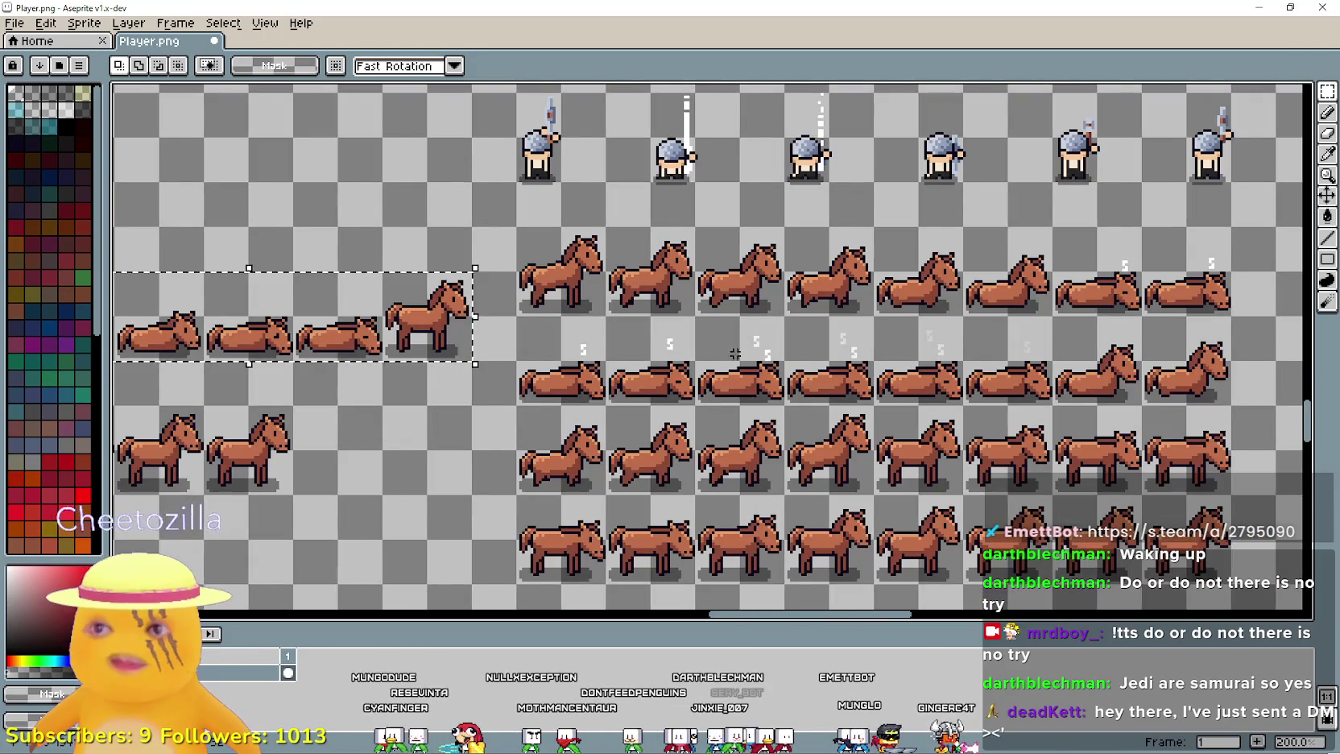
scroll(668, 350, down, 1)
click(504, 294)
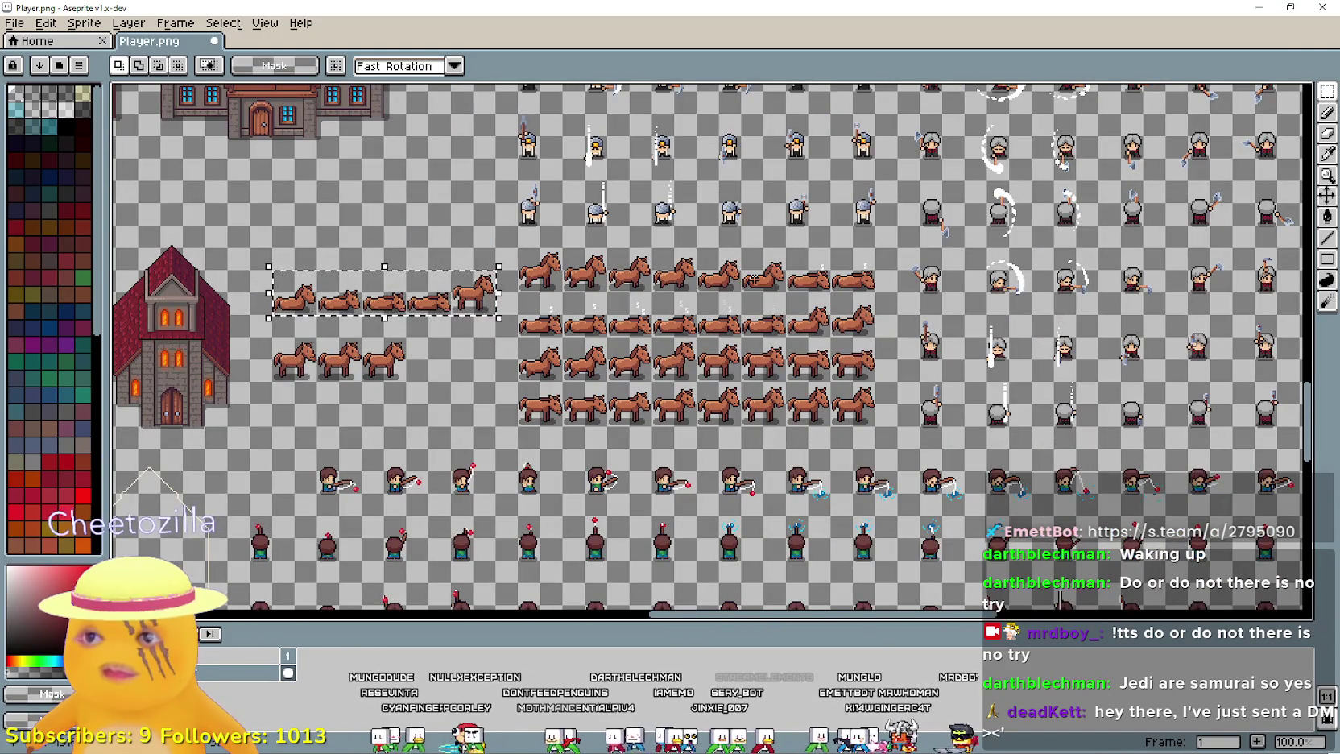
mouse_move(512, 294)
mouse_down()
mouse_move(697, 247)
mouse_move(789, 244)
mouse_up()
click(907, 386)
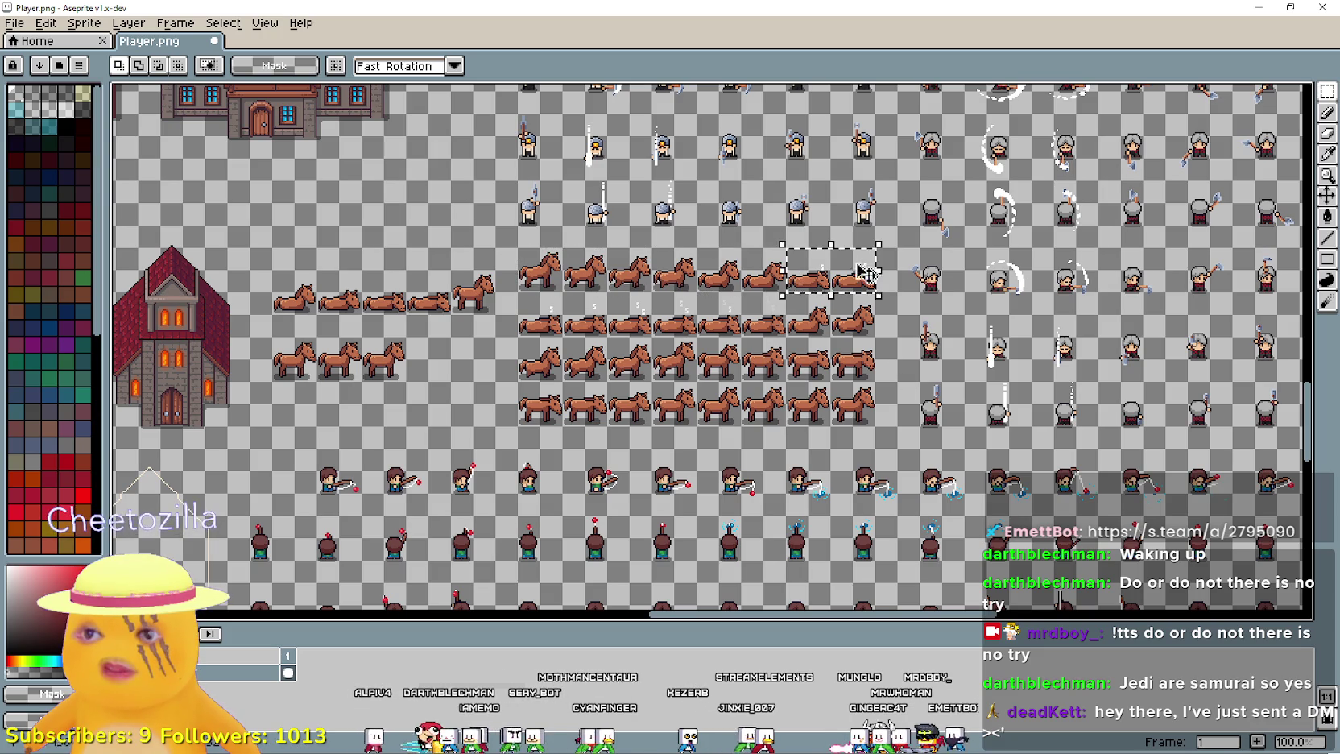
mouse_move(518, 293)
mouse_down()
mouse_move(697, 336)
mouse_move(774, 309)
mouse_up()
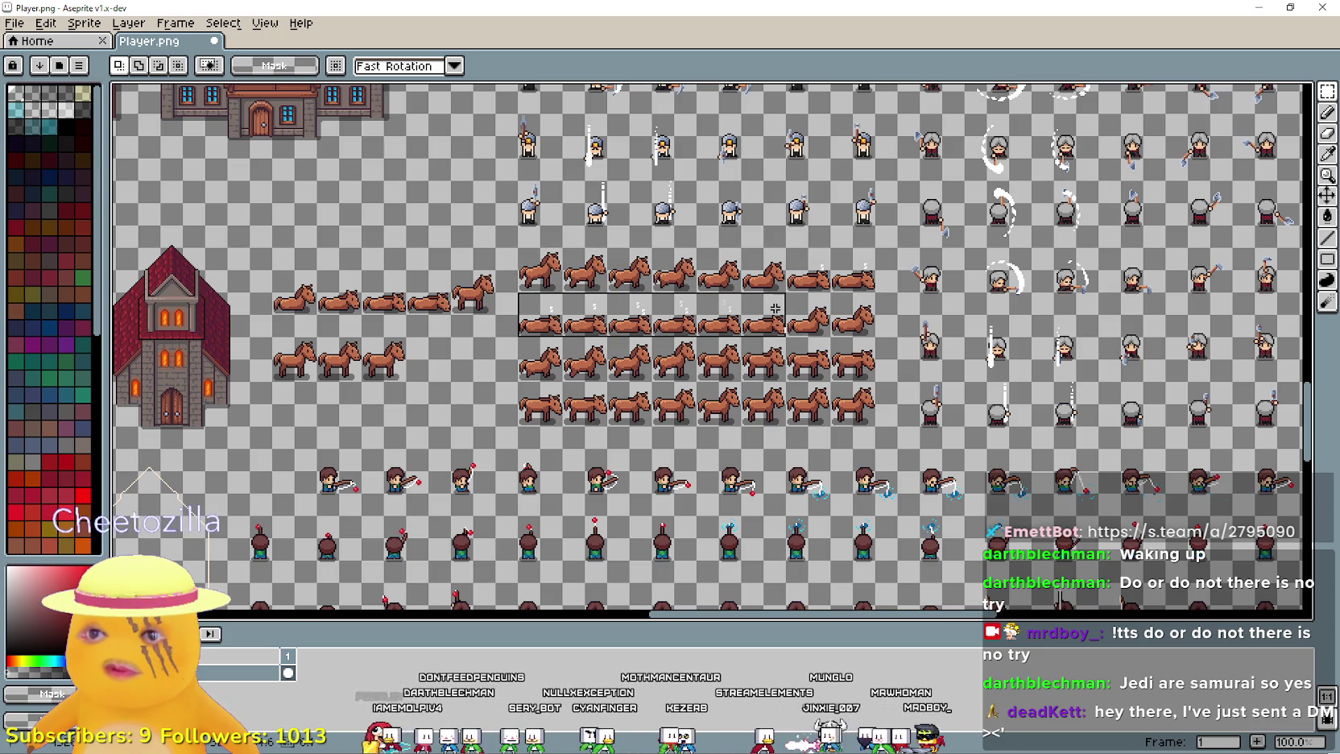
click(789, 323)
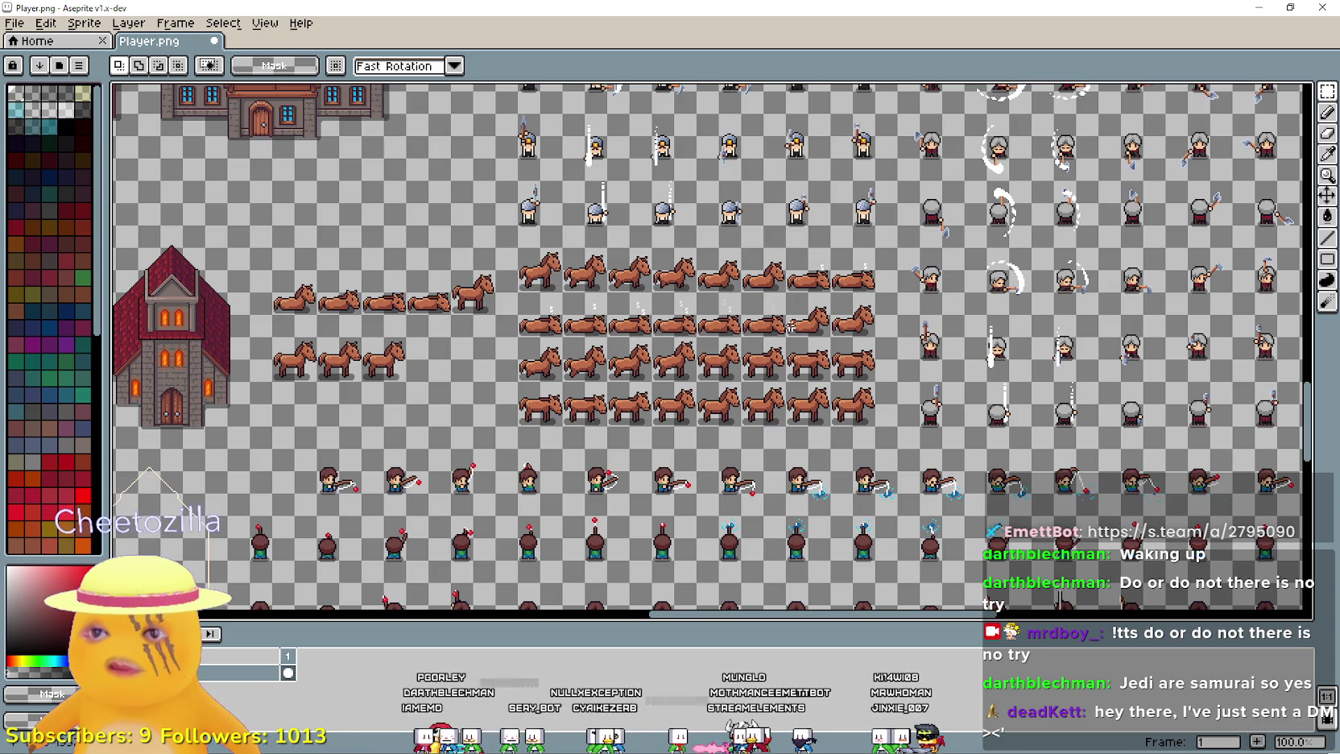
drag(789, 326, 876, 331)
drag(527, 373, 697, 382)
scroll(694, 387, up, 1)
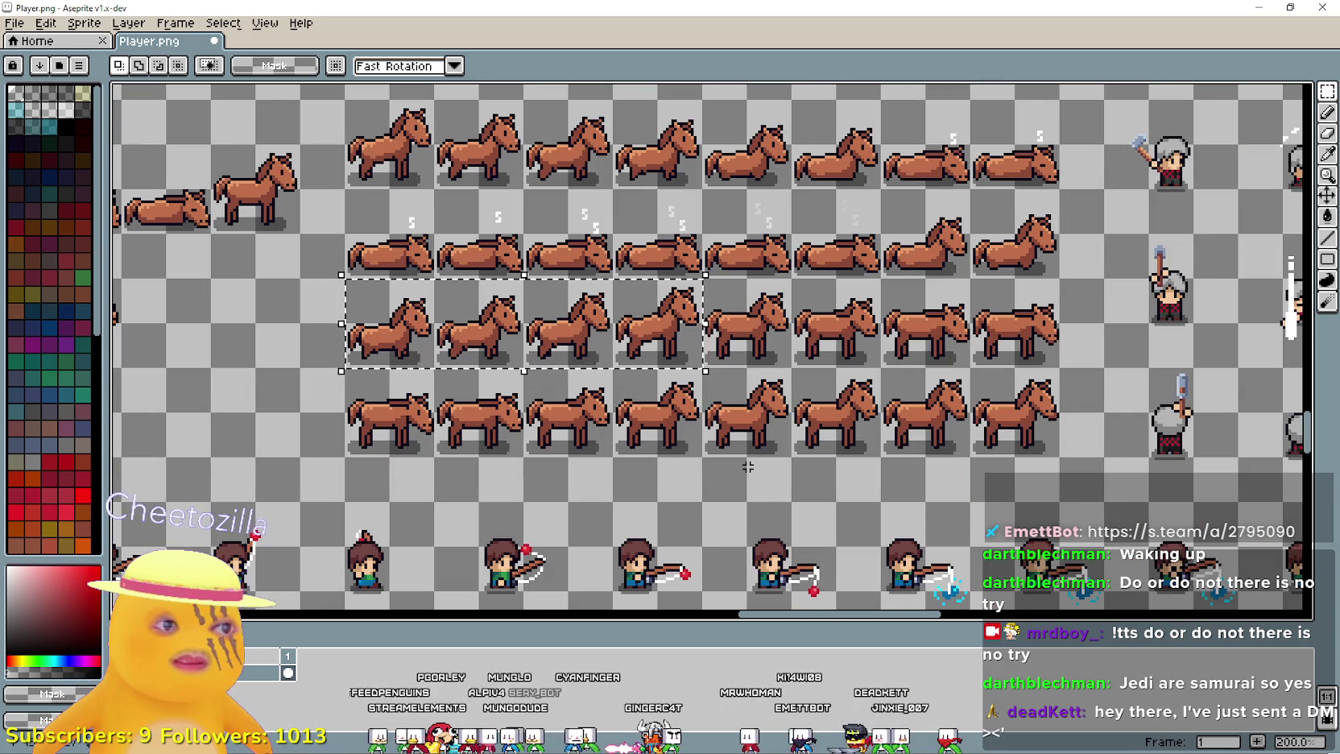
click(744, 358)
mouse_move(718, 352)
mouse_down()
mouse_move(926, 281)
mouse_move(1057, 282)
mouse_up()
drag(385, 436, 699, 416)
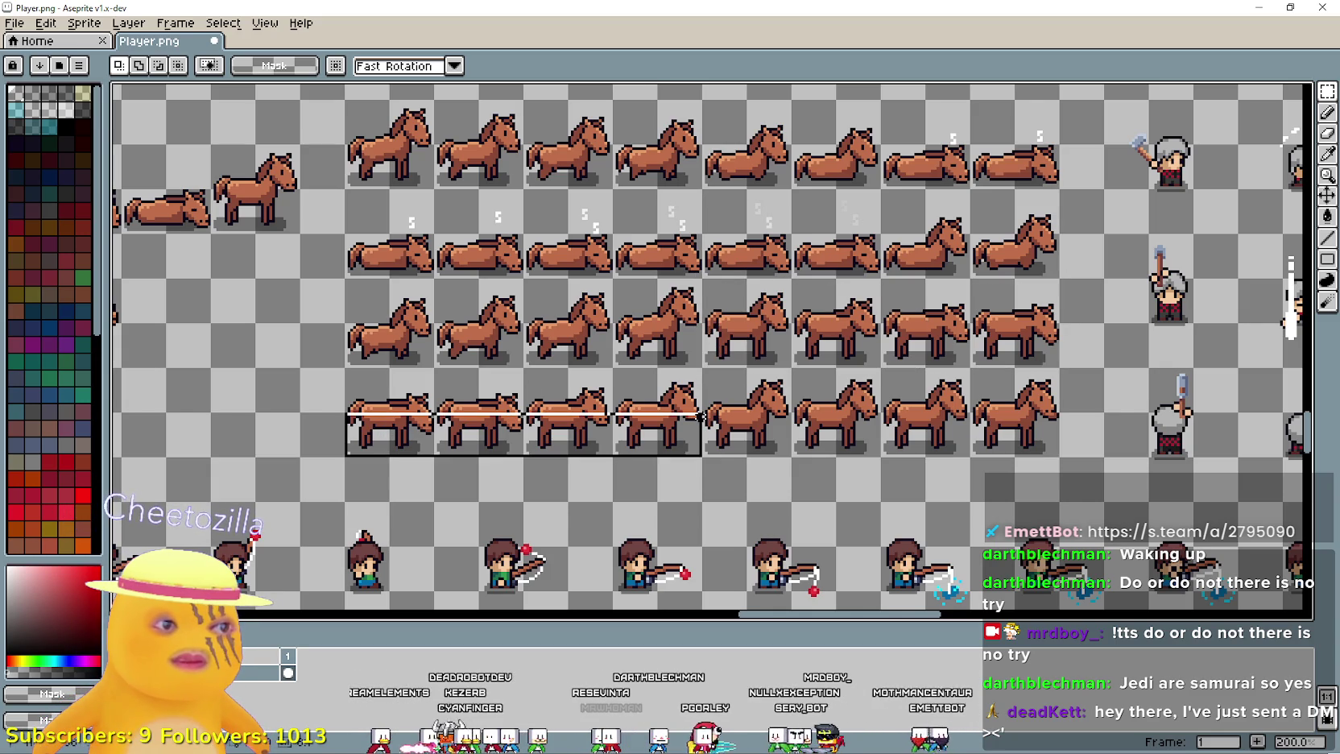
drag(700, 415, 700, 415)
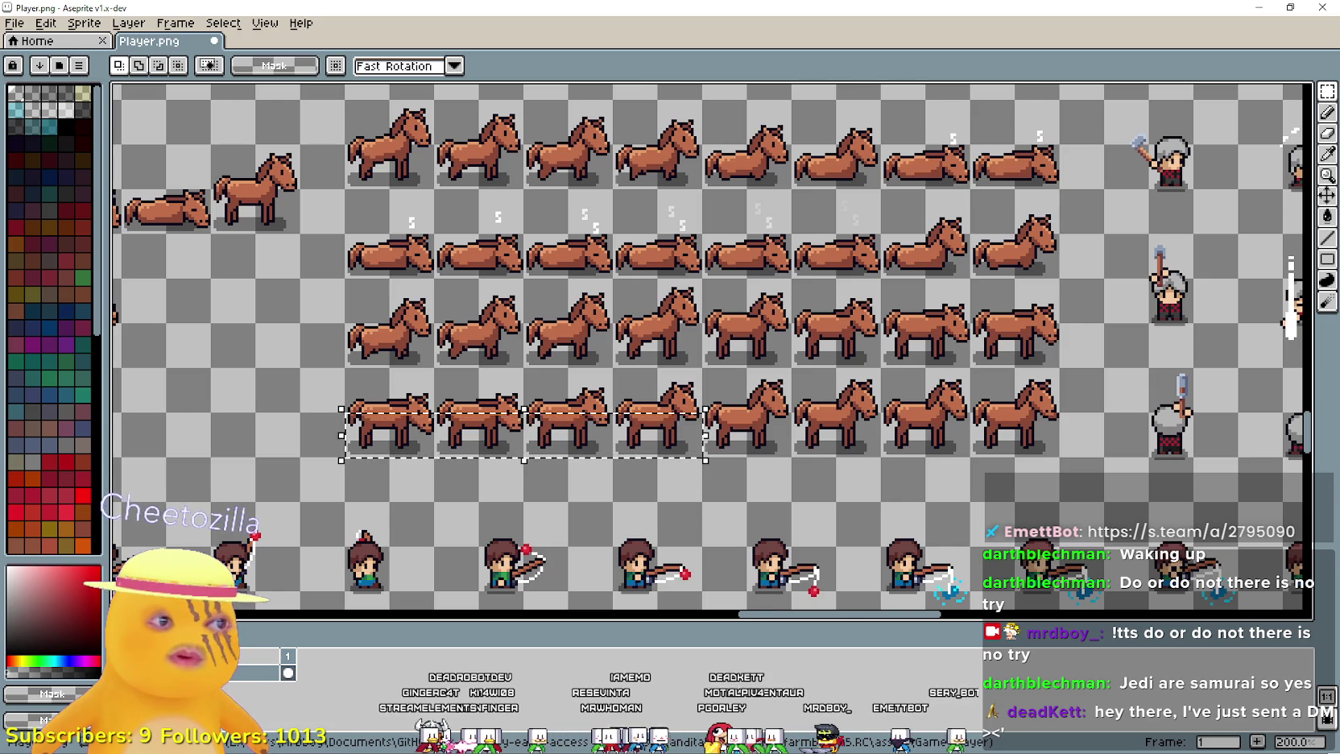
mouse_move(747, 324)
mouse_down()
mouse_move(703, 342)
mouse_move(708, 379)
mouse_up()
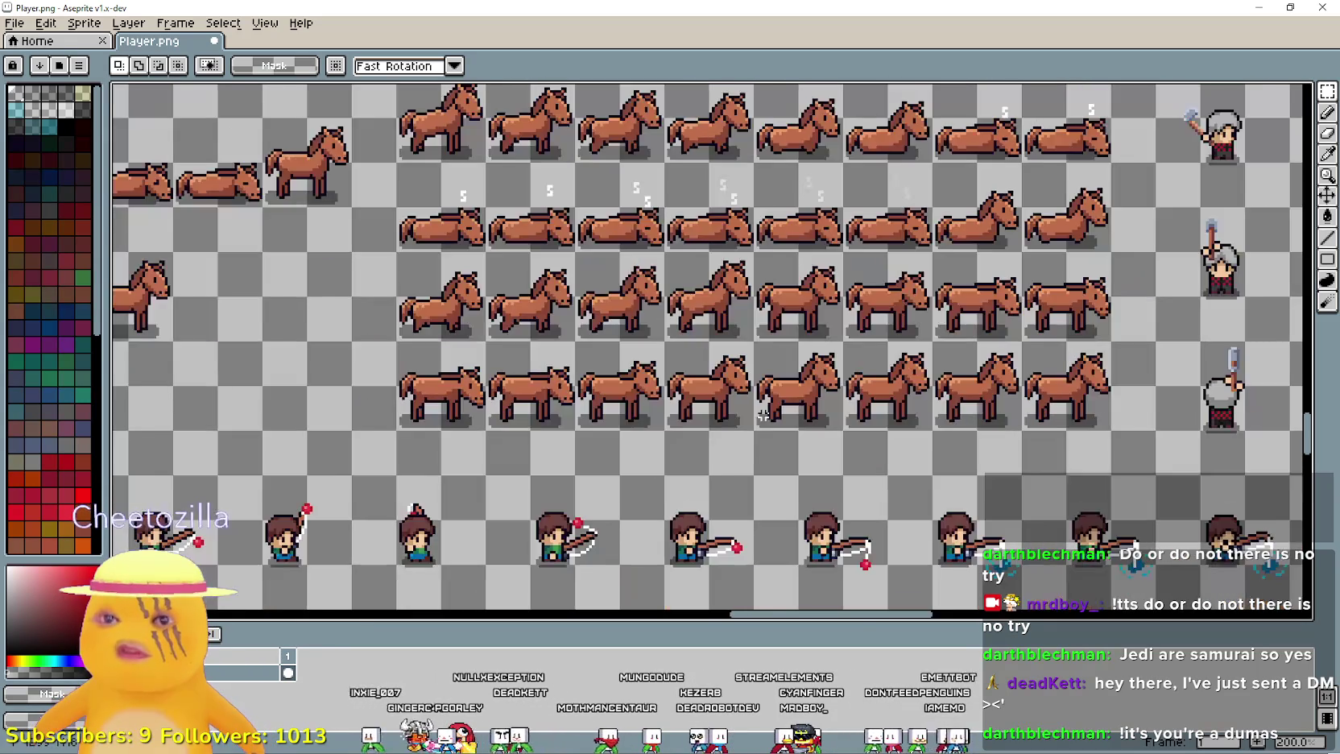
- Select the four lying horses with a tight marquee
scroll(571, 394, down, 1)
scroll(570, 393, left, 3)
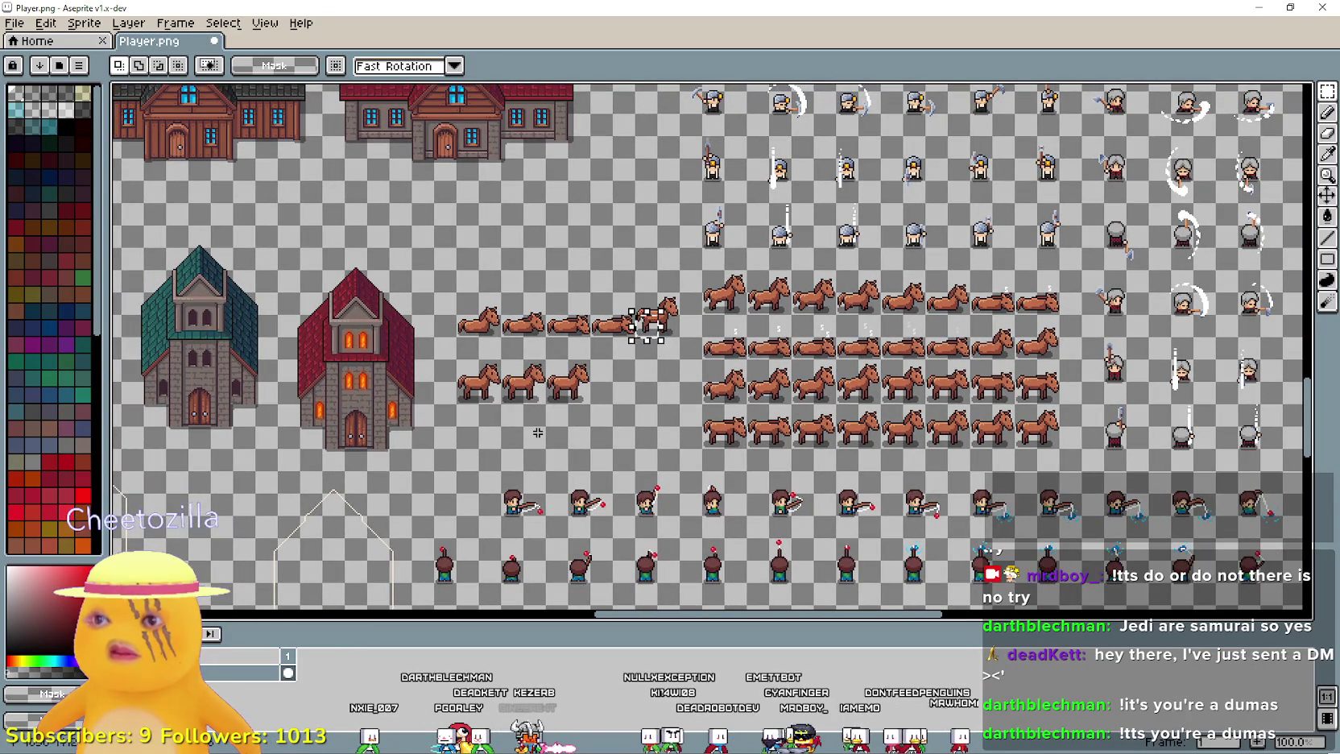
scroll(670, 306, up, 1)
scroll(670, 306, up, 1)
scroll(658, 306, down, 2)
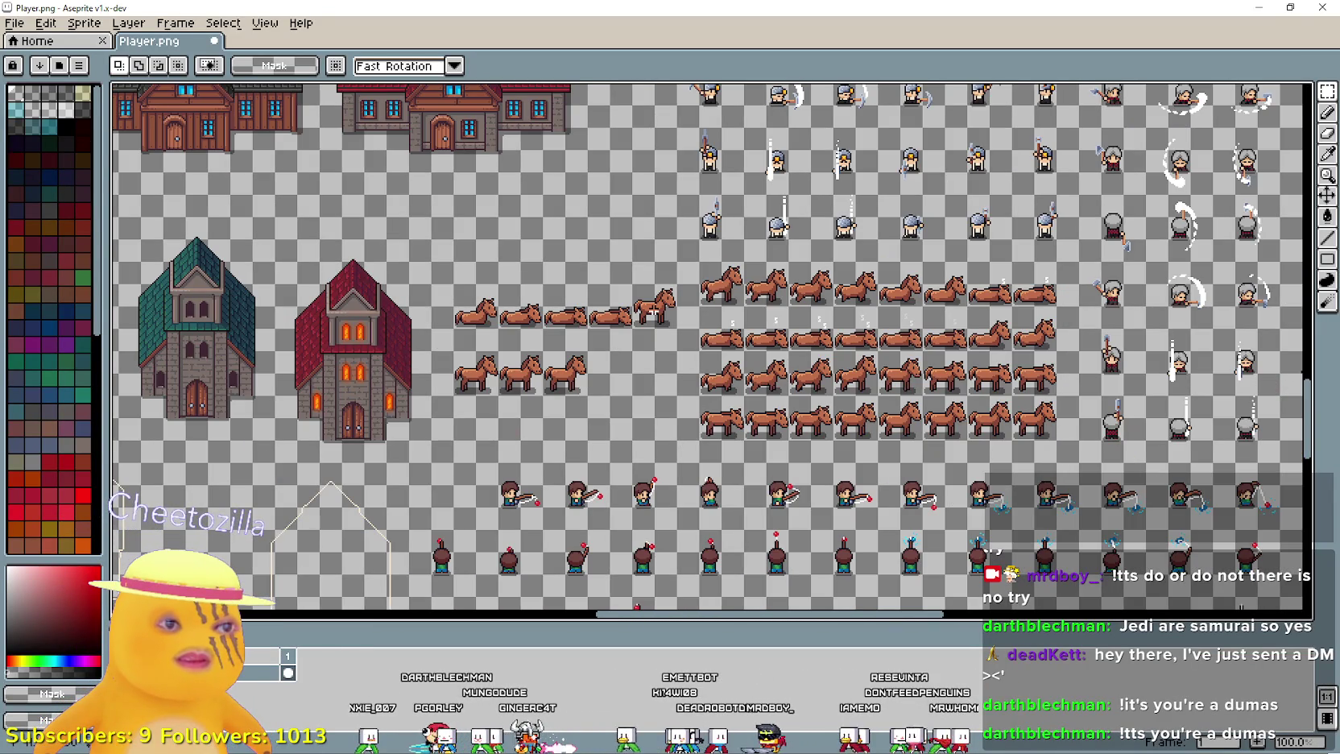
mouse_move(472, 281)
mouse_down()
mouse_move(572, 328)
mouse_move(636, 331)
mouse_up()
click(593, 357)
mouse_move(454, 327)
mouse_down()
mouse_move(616, 297)
mouse_move(616, 209)
mouse_up()
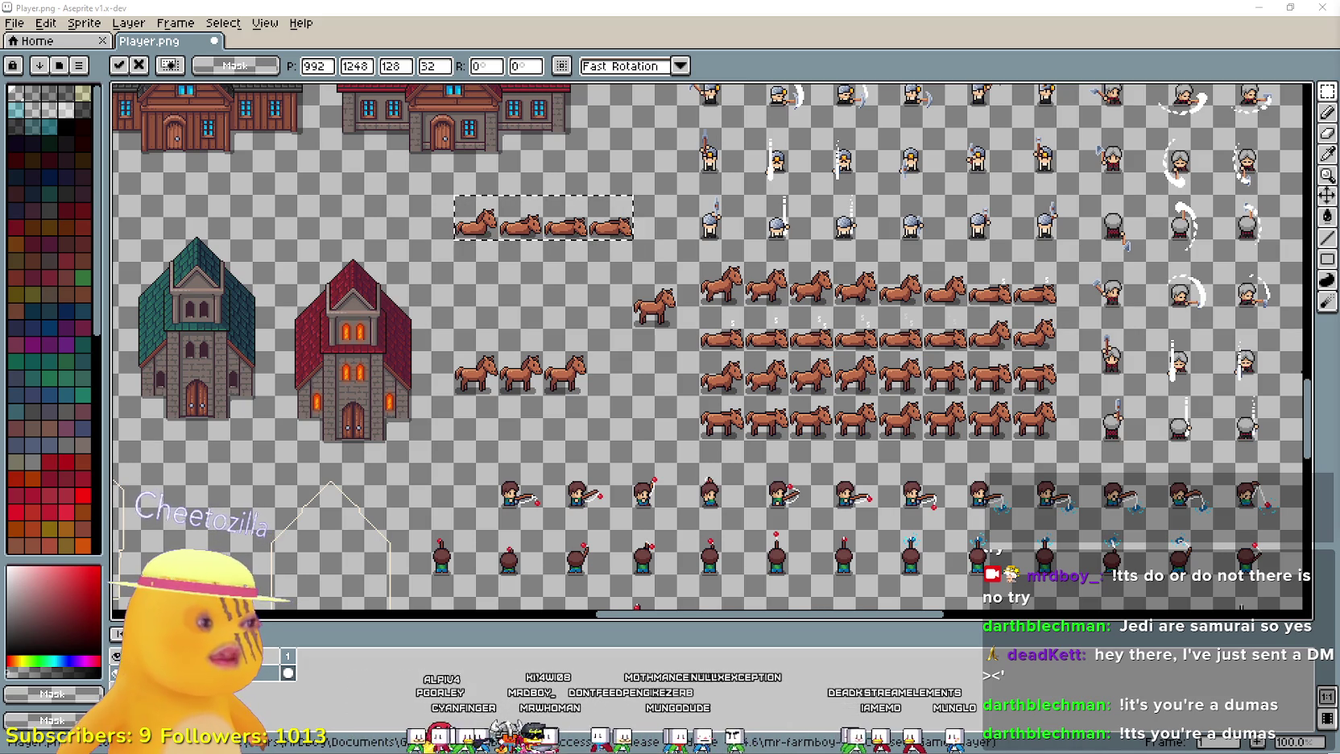
- Shift the whole large horse block slightly right and commit it
drag(884, 422, 902, 371)
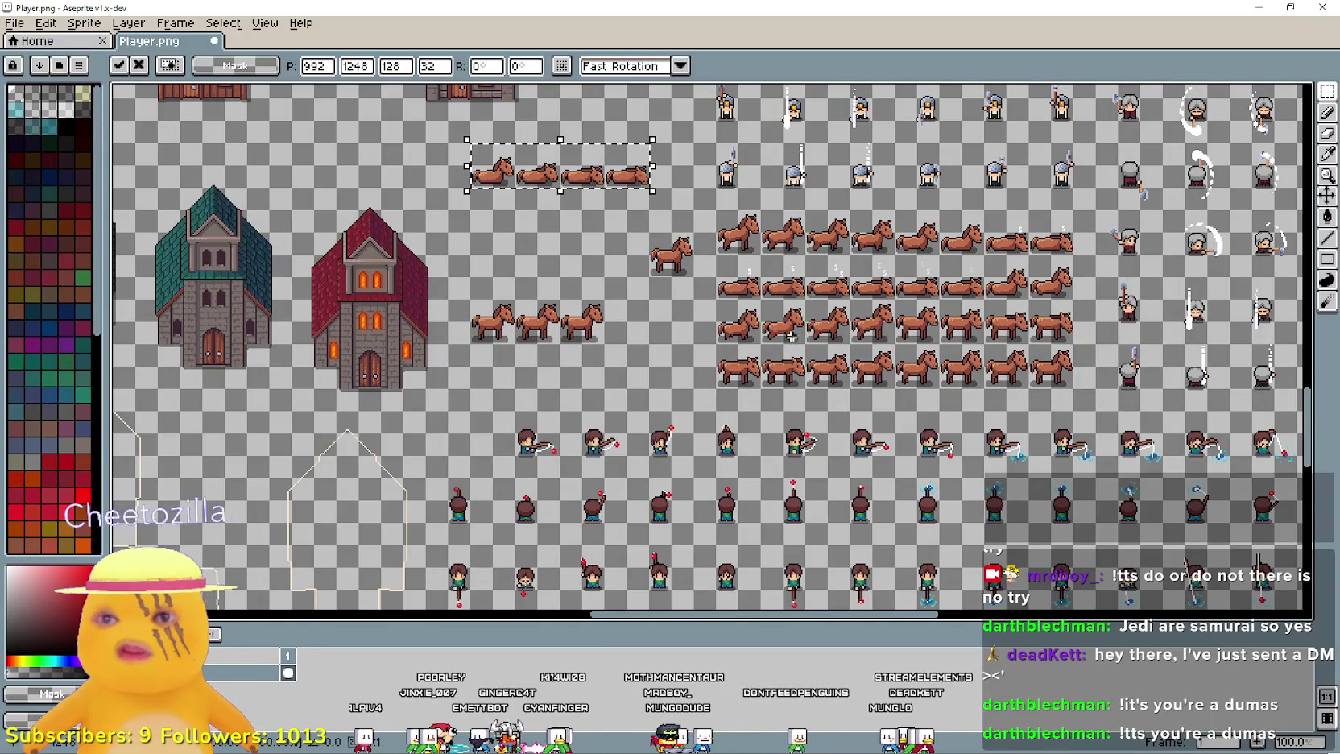
mouse_move(717, 388)
mouse_down()
mouse_move(960, 234)
mouse_move(1079, 207)
mouse_up()
drag(957, 300, 974, 300)
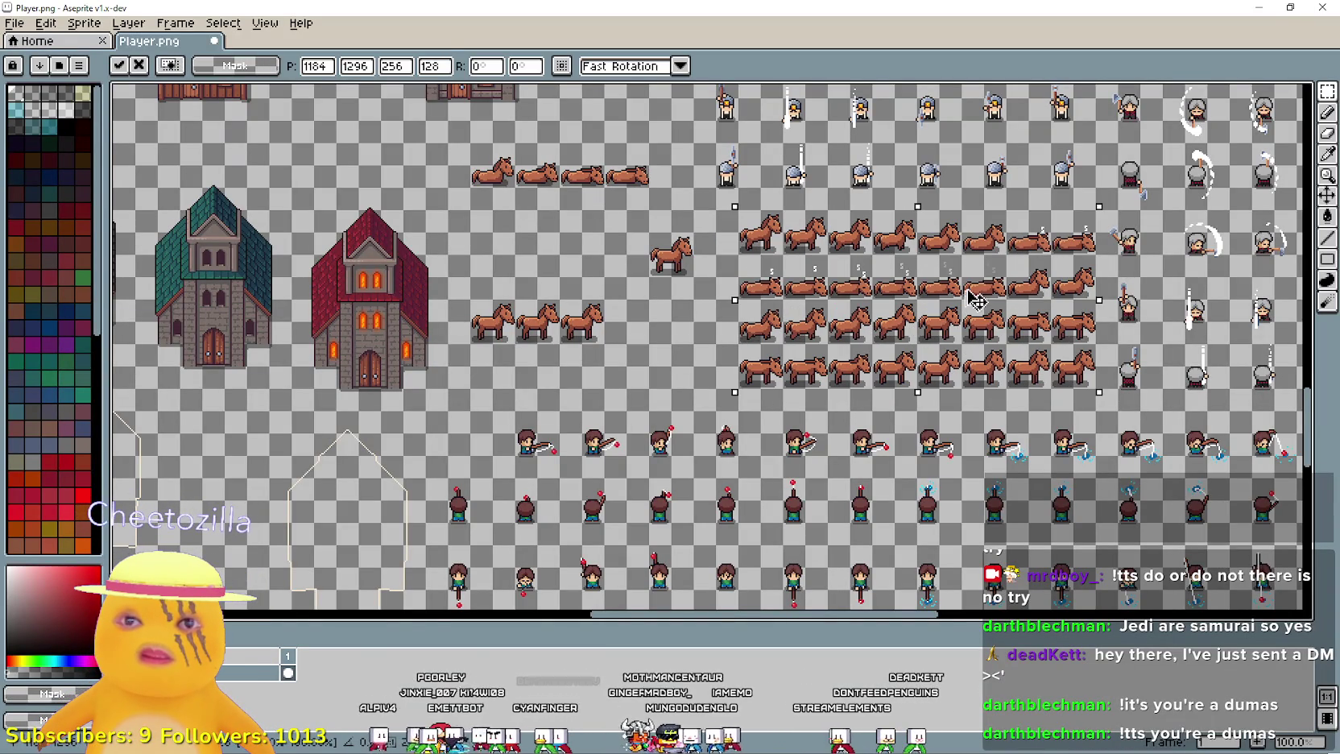
click(716, 291)
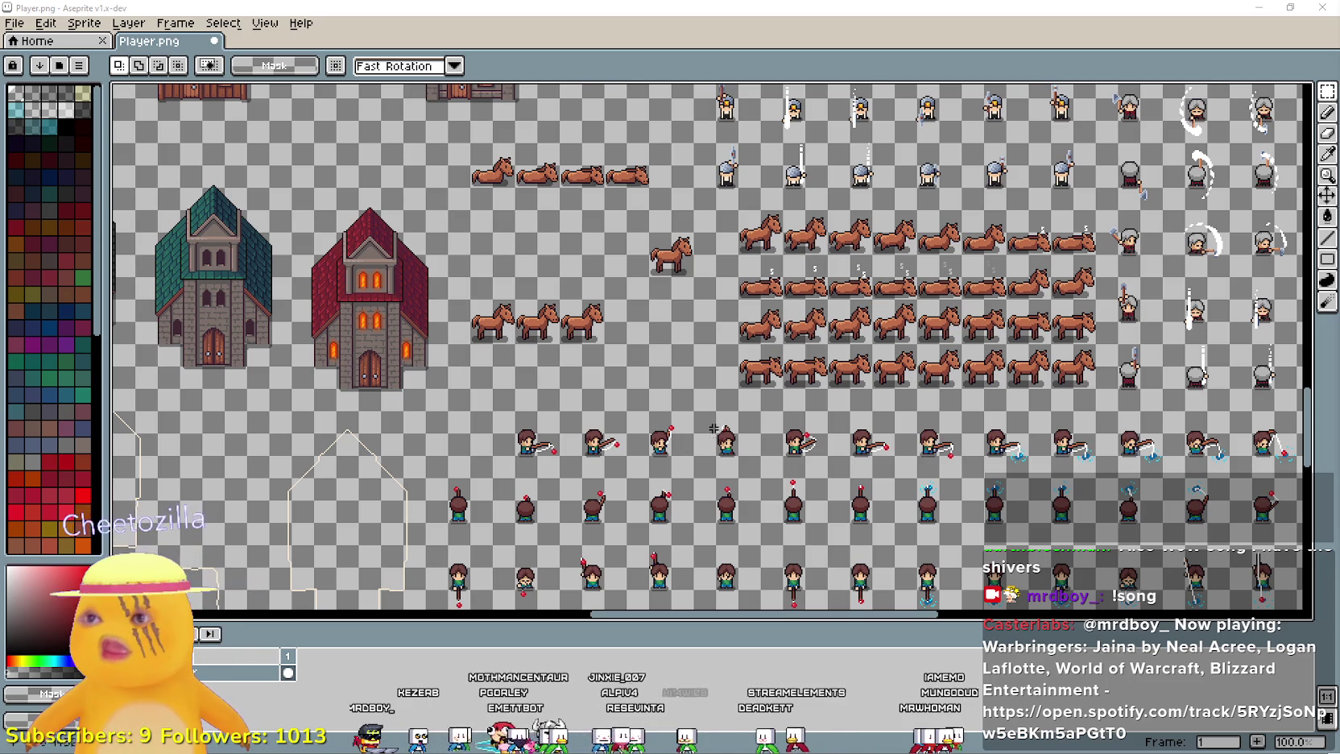
- Trial-select the three standing horses by the red church and the lone standing horse
drag(689, 355, 731, 376)
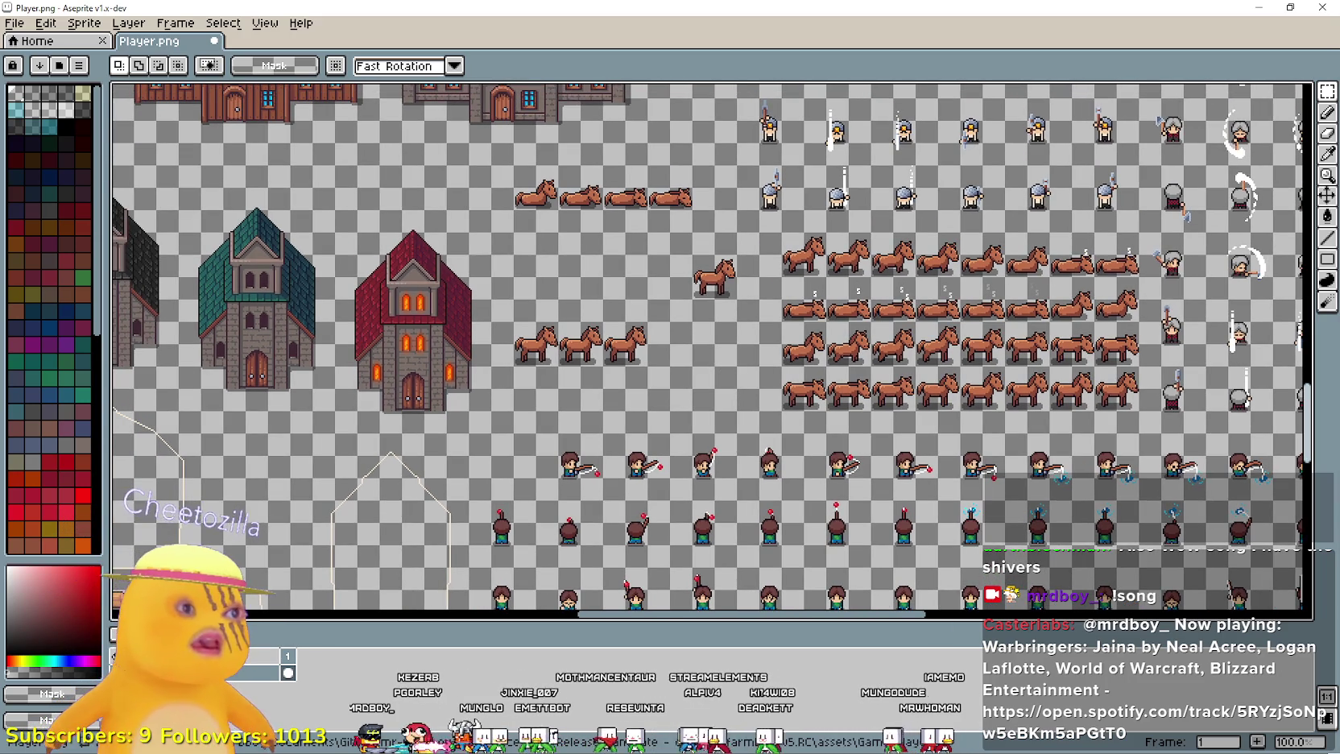
drag(790, 333, 779, 336)
scroll(769, 354, up, 1)
scroll(769, 352, down, 1)
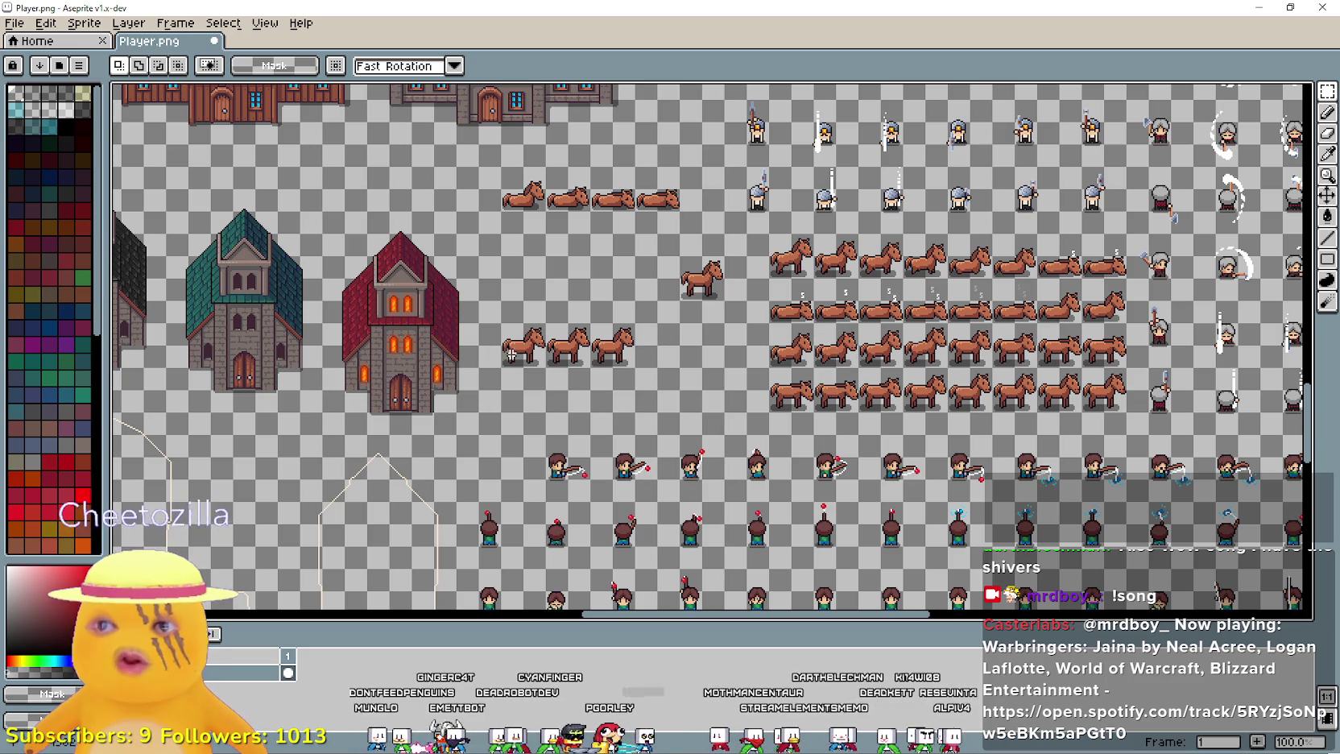
drag(499, 321, 638, 371)
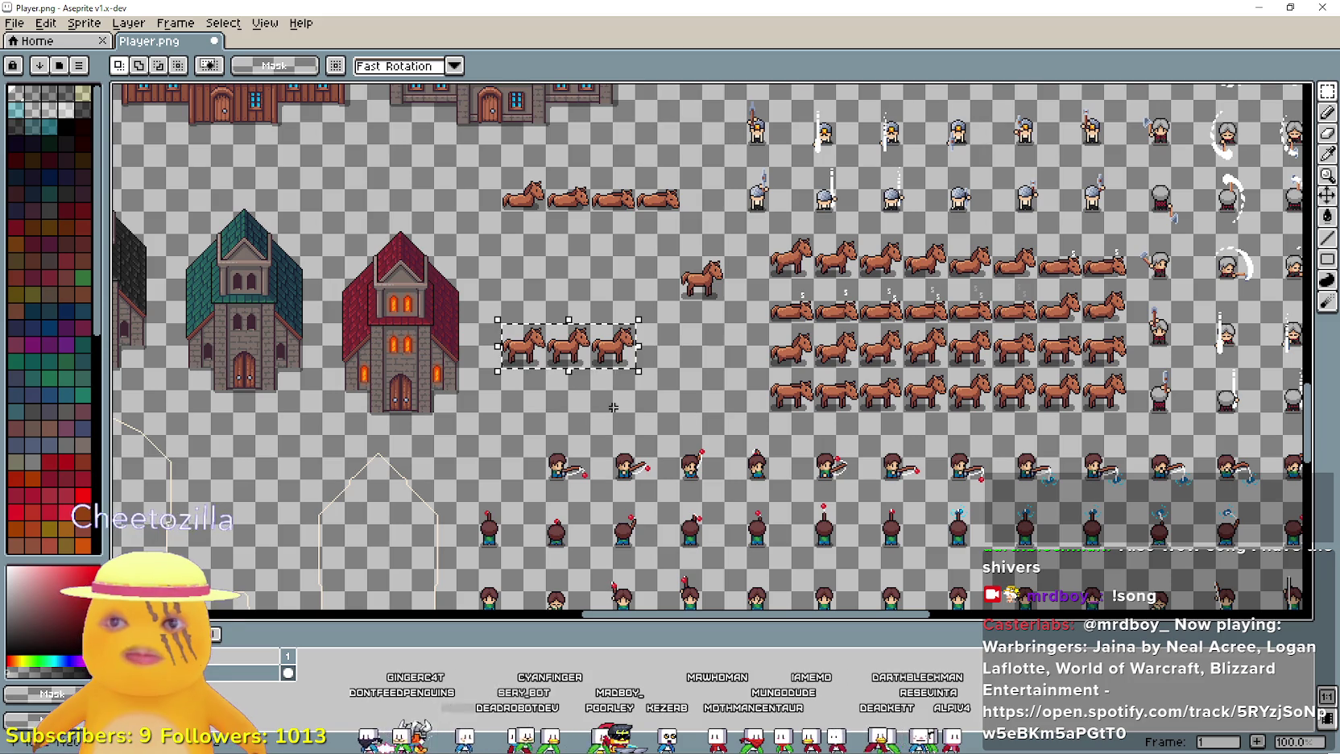
scroll(676, 278, up, 1)
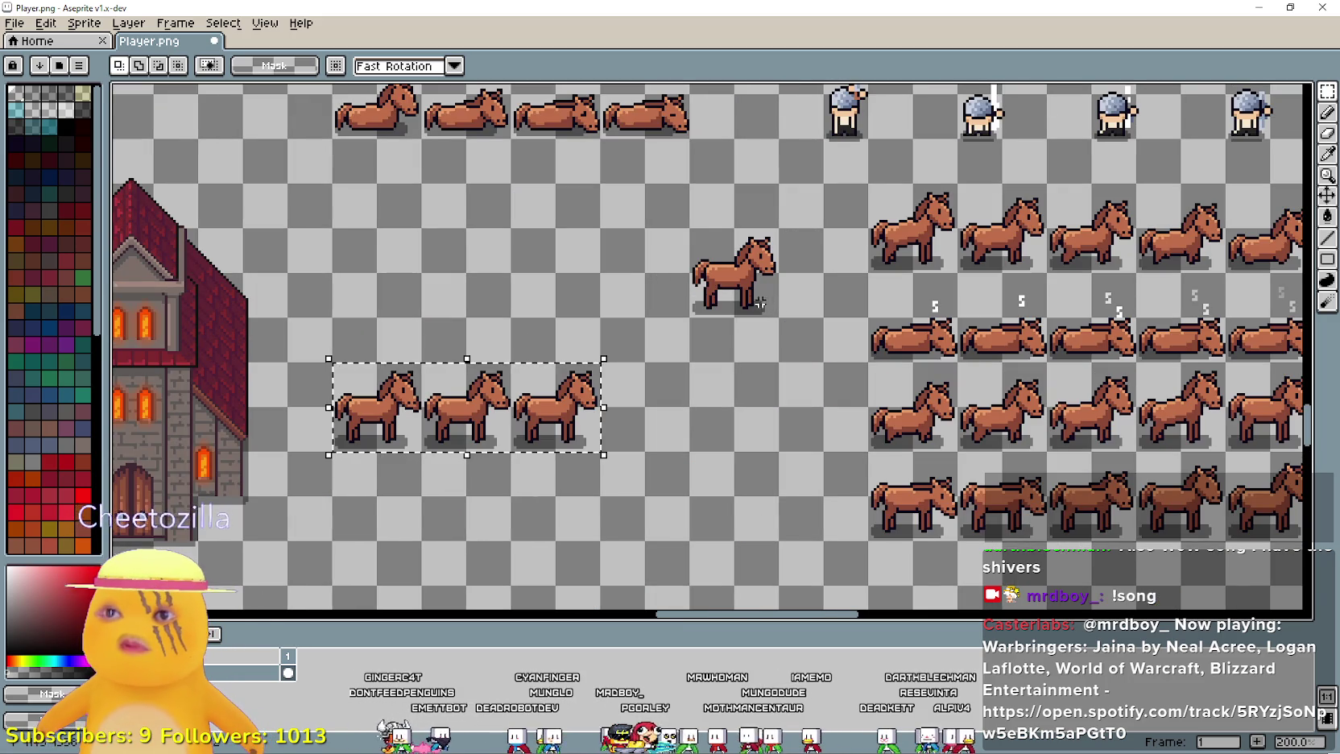
drag(691, 312, 773, 228)
scroll(746, 295, down, 2)
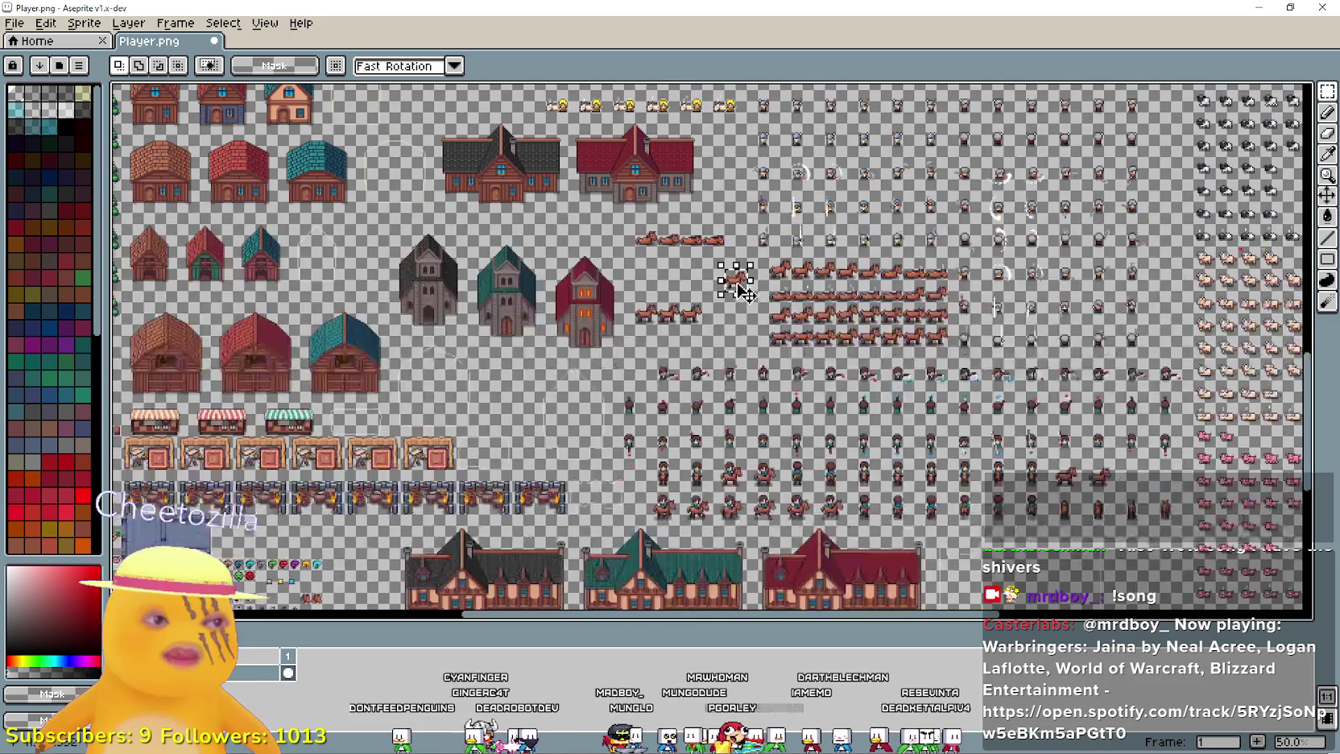
scroll(785, 348, up, 1)
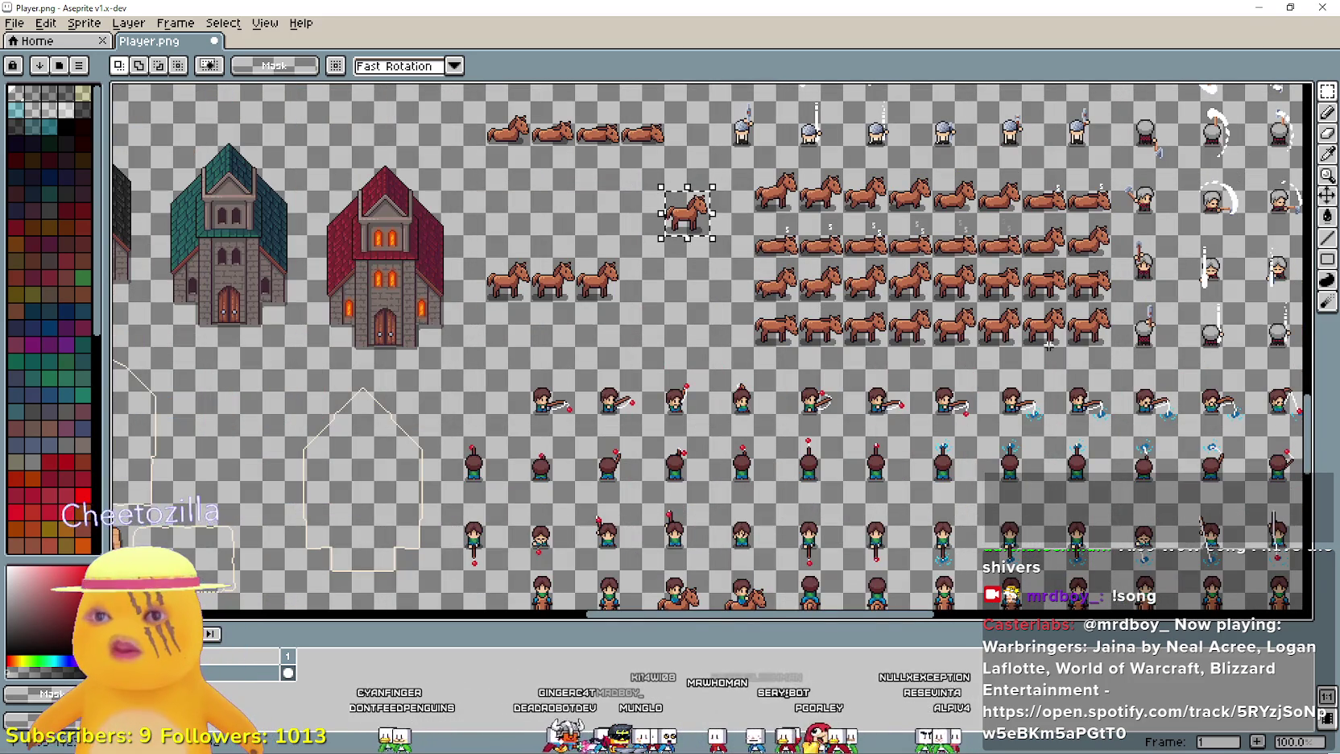
- Select the whole horse block and delete it, leaving only the four lying horses
drag(1111, 346, 821, 260)
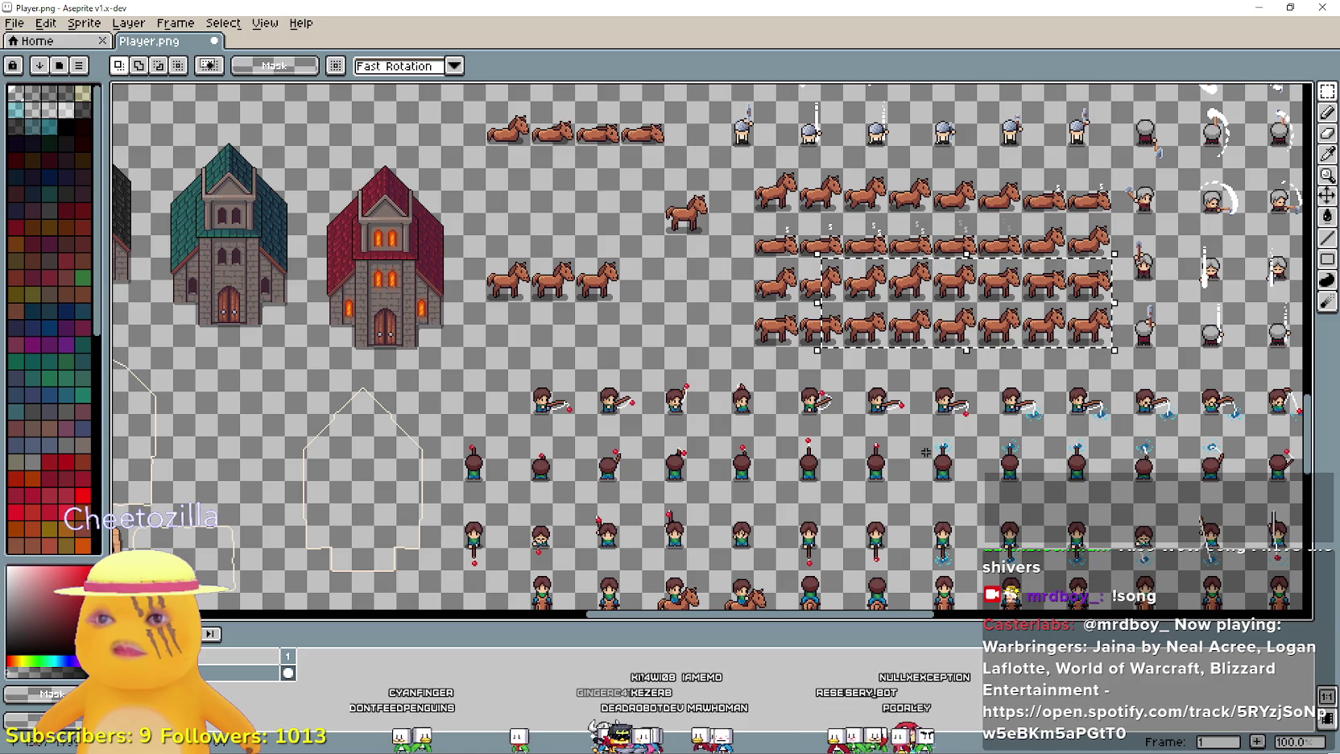
scroll(1026, 354, up, 1)
scroll(985, 322, down, 1)
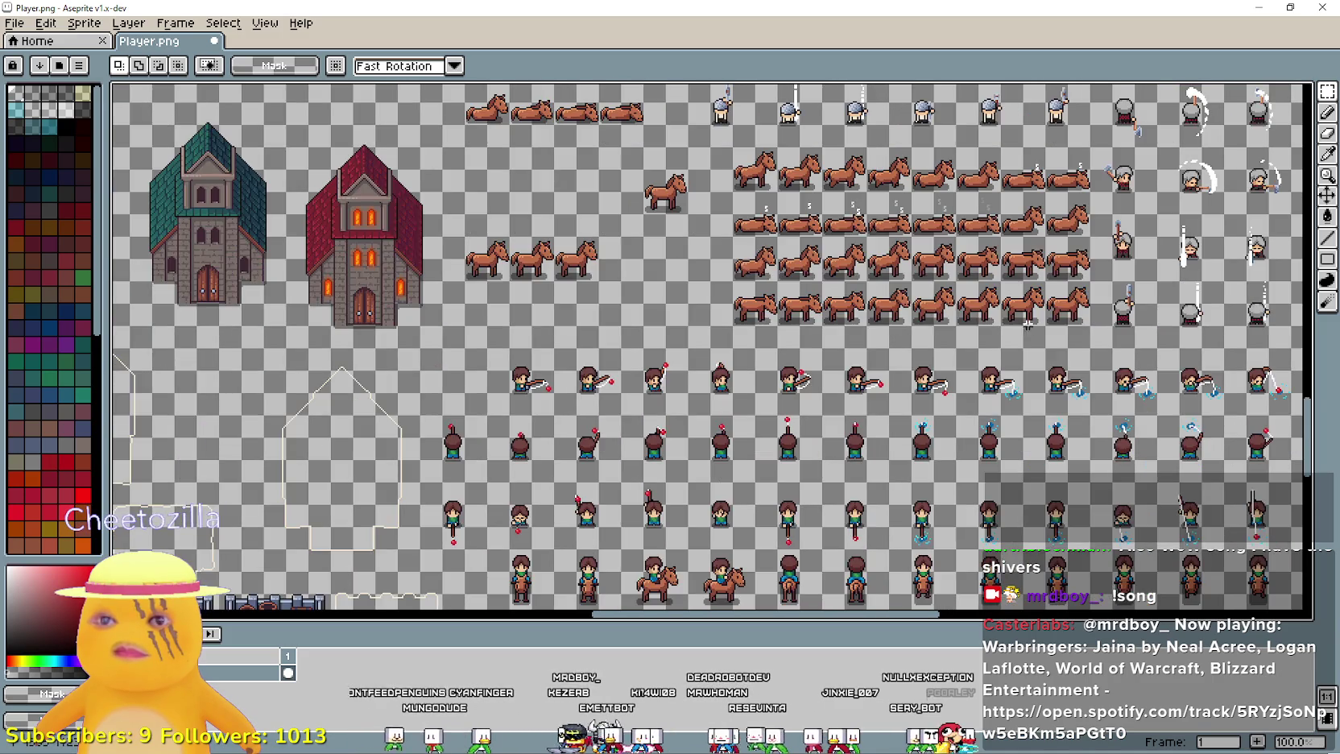
mouse_move(1004, 400)
mouse_down()
mouse_move(455, 230)
mouse_move(377, 219)
mouse_up()
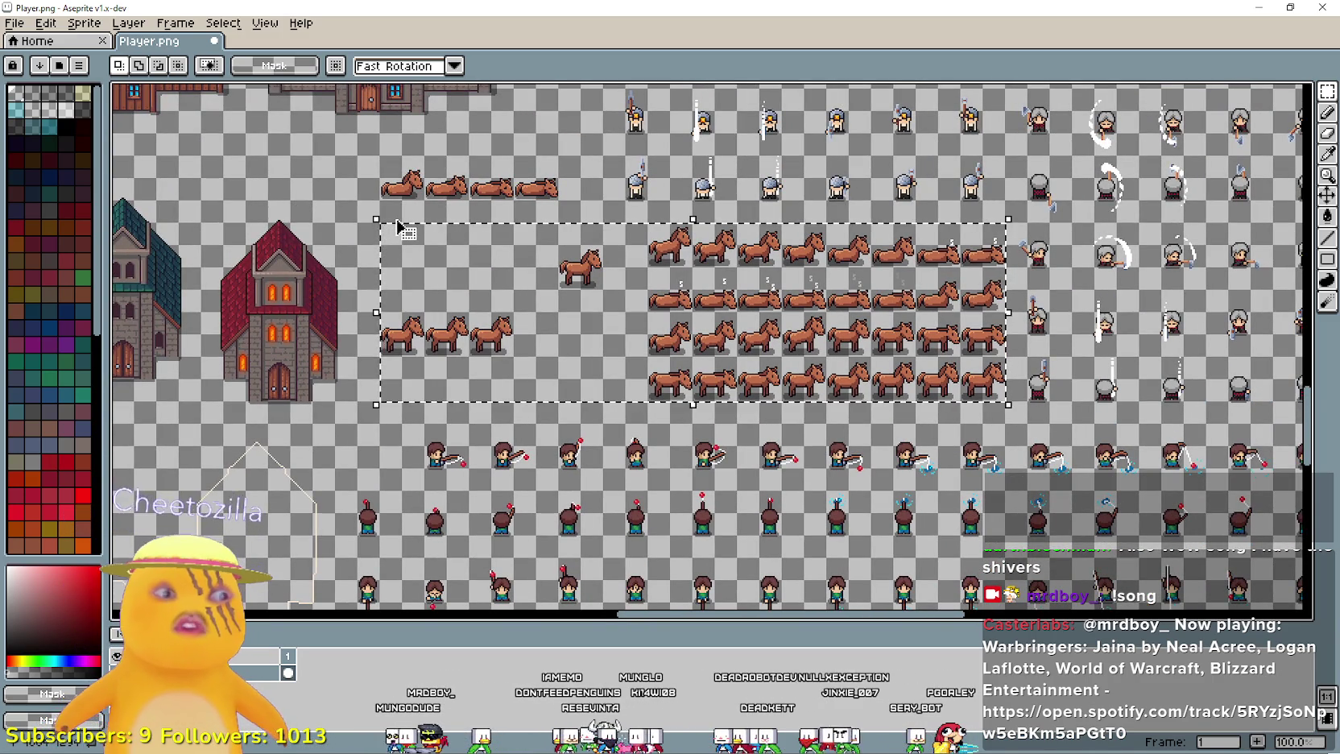
key(Delete)
- Erase the leftover jumbled horse row from the sheet
drag(380, 223, 603, 151)
key(Delete)
mouse_move(567, 288)
mouse_down()
mouse_move(1024, 388)
mouse_move(758, 361)
mouse_up()
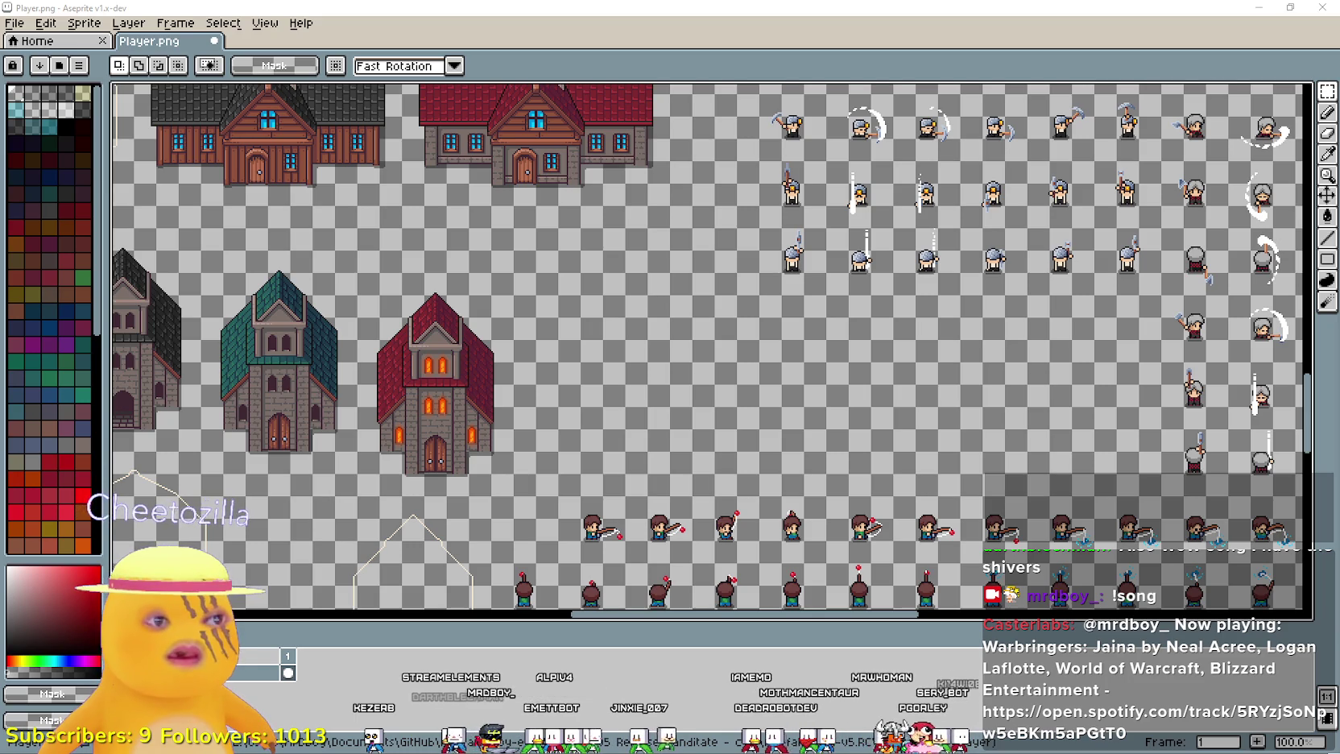
- Toggle Ctrl+F advanced mode on and back off, dismissing its warning
key(ctrl+f)
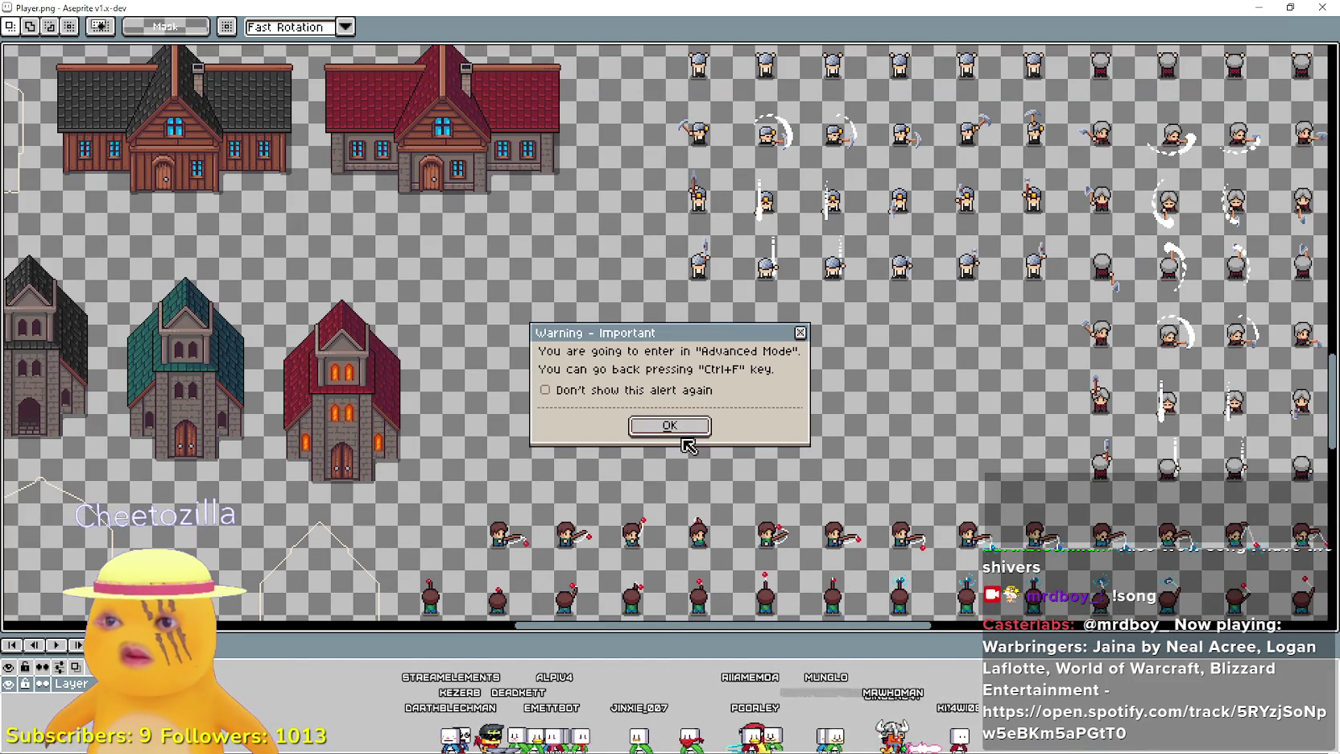
click(684, 421)
key(F8)
key(ctrl+f)
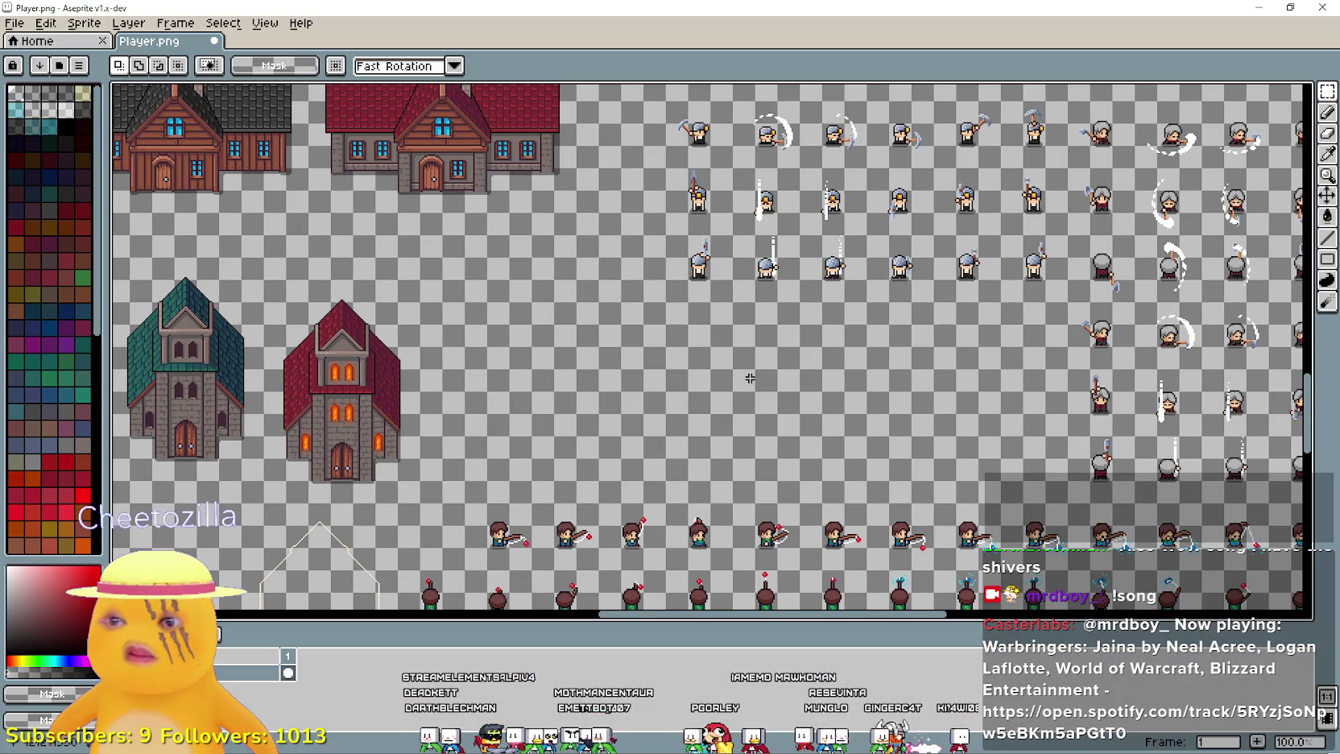
- Paste the six-horse strip into the cleared space at 1168, 1296
key(ctrl+v)
mouse_move(616, 383)
mouse_down()
mouse_move(984, 338)
mouse_move(869, 334)
mouse_up()
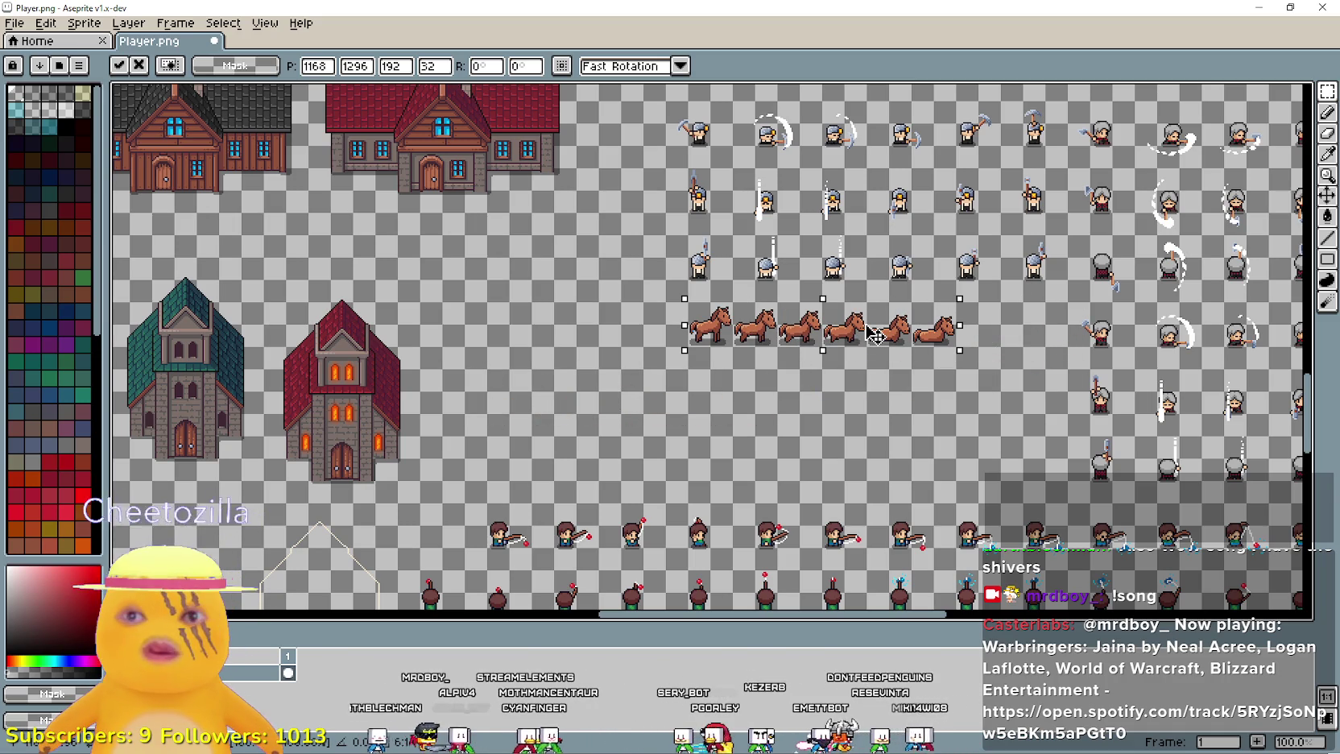
click(780, 408)
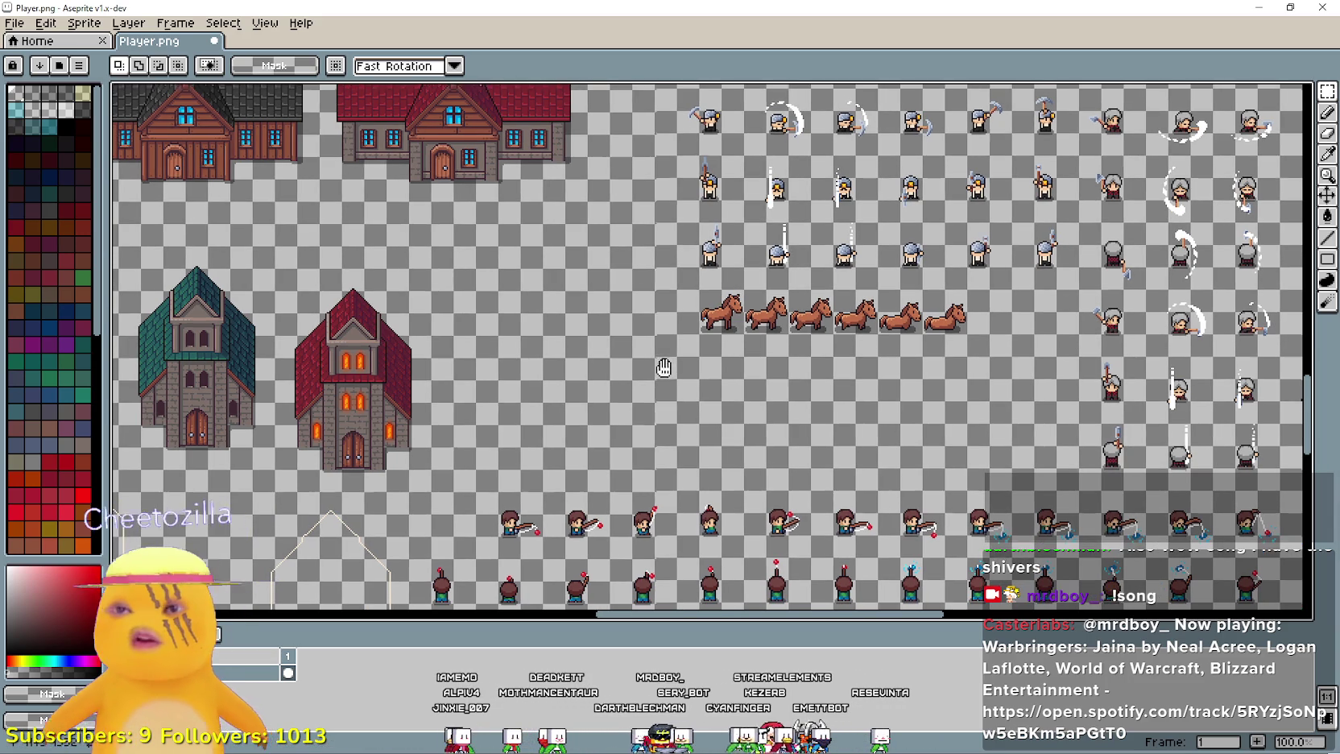
- Paste a second six-horse row directly below the first
key(ctrl+v)
mouse_move(706, 446)
mouse_down()
mouse_move(966, 402)
mouse_move(922, 380)
mouse_up()
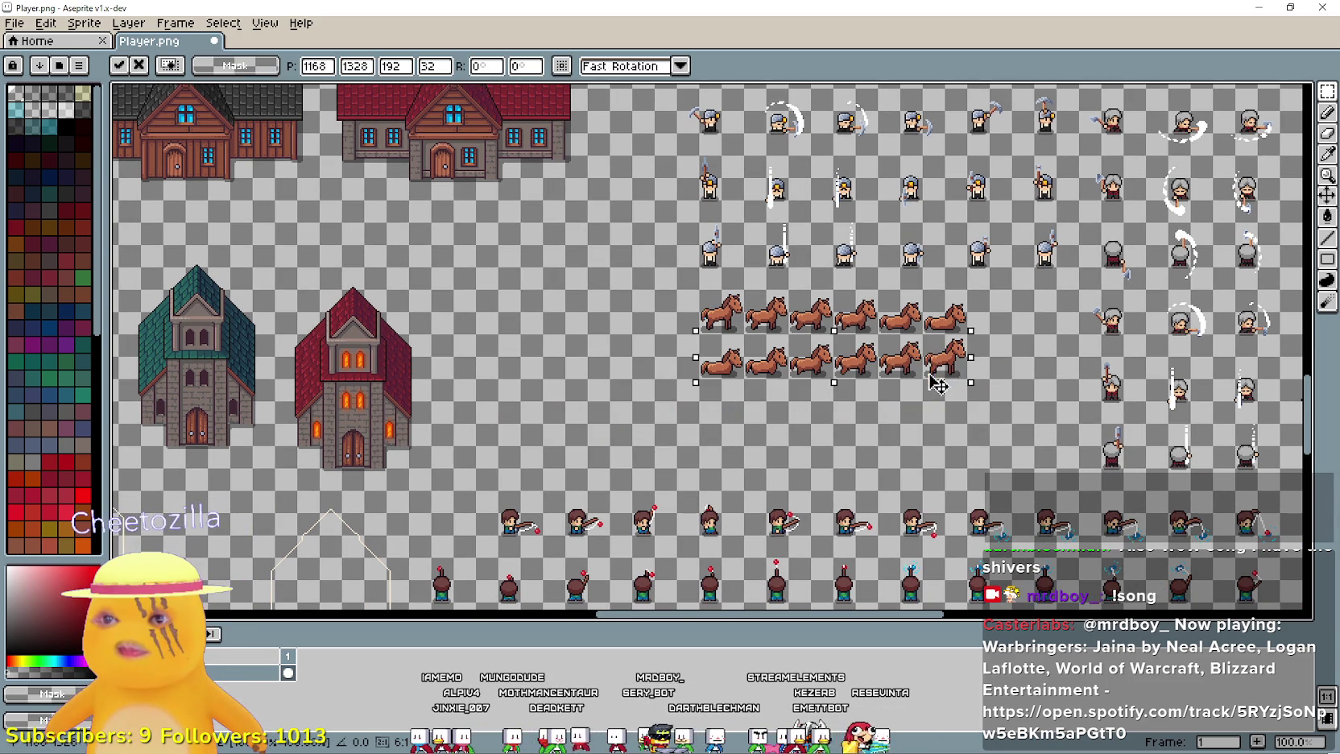
key(Return)
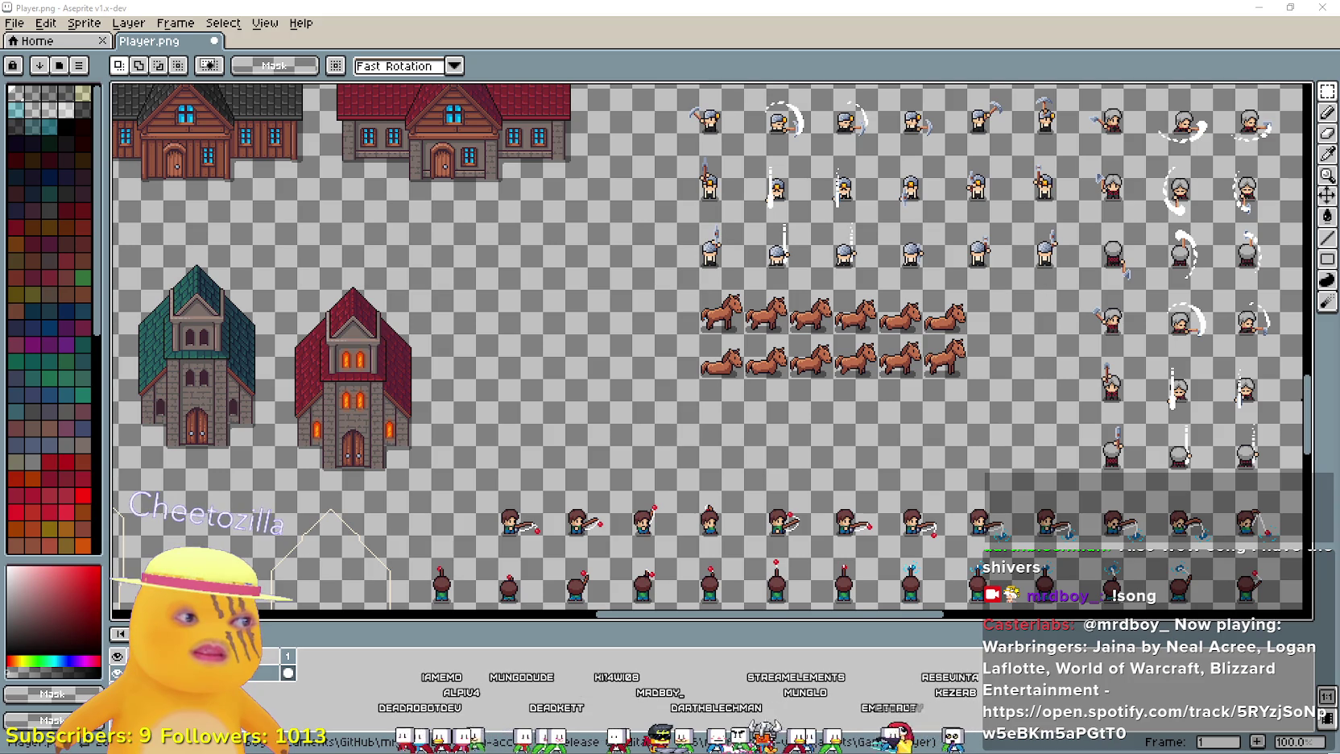
- Paste the row of lying horses beneath the standing rows
key(ctrl+v)
mouse_move(833, 459)
mouse_down()
mouse_move(877, 403)
mouse_move(886, 434)
mouse_move(885, 418)
mouse_up()
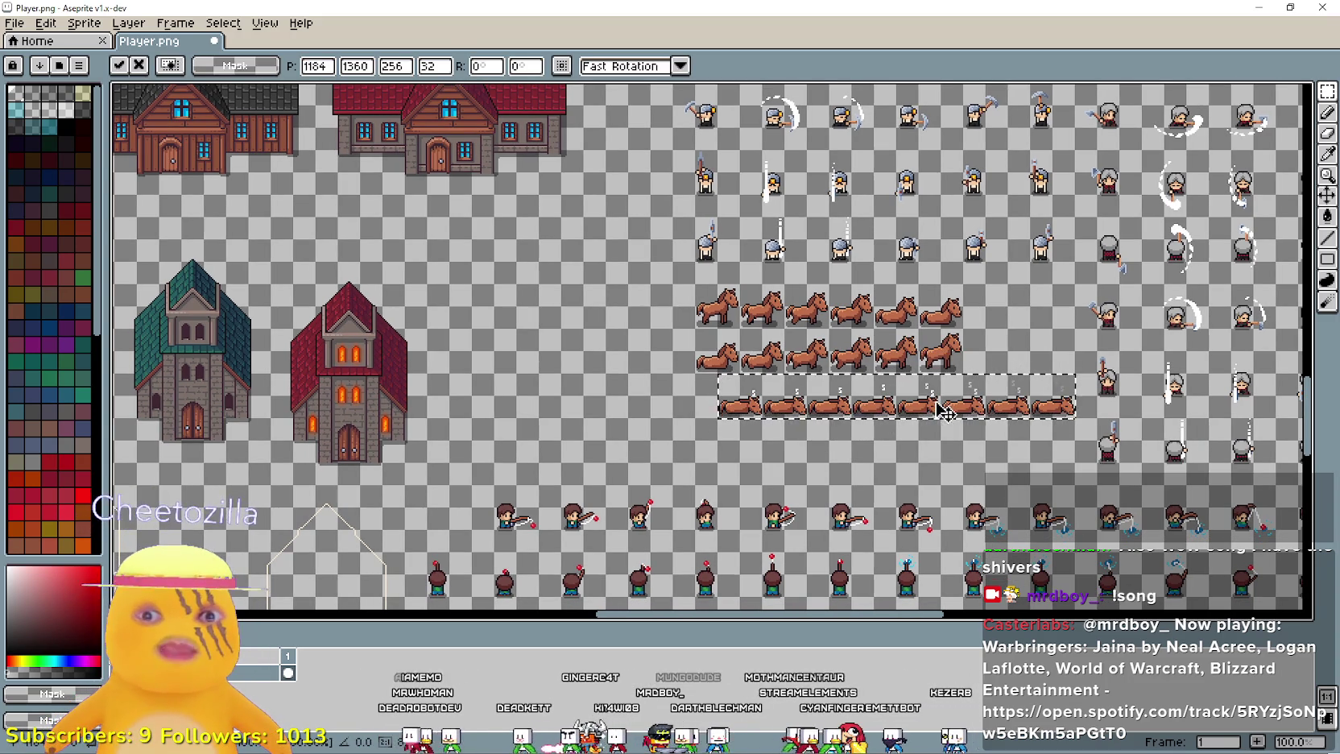
key(Return)
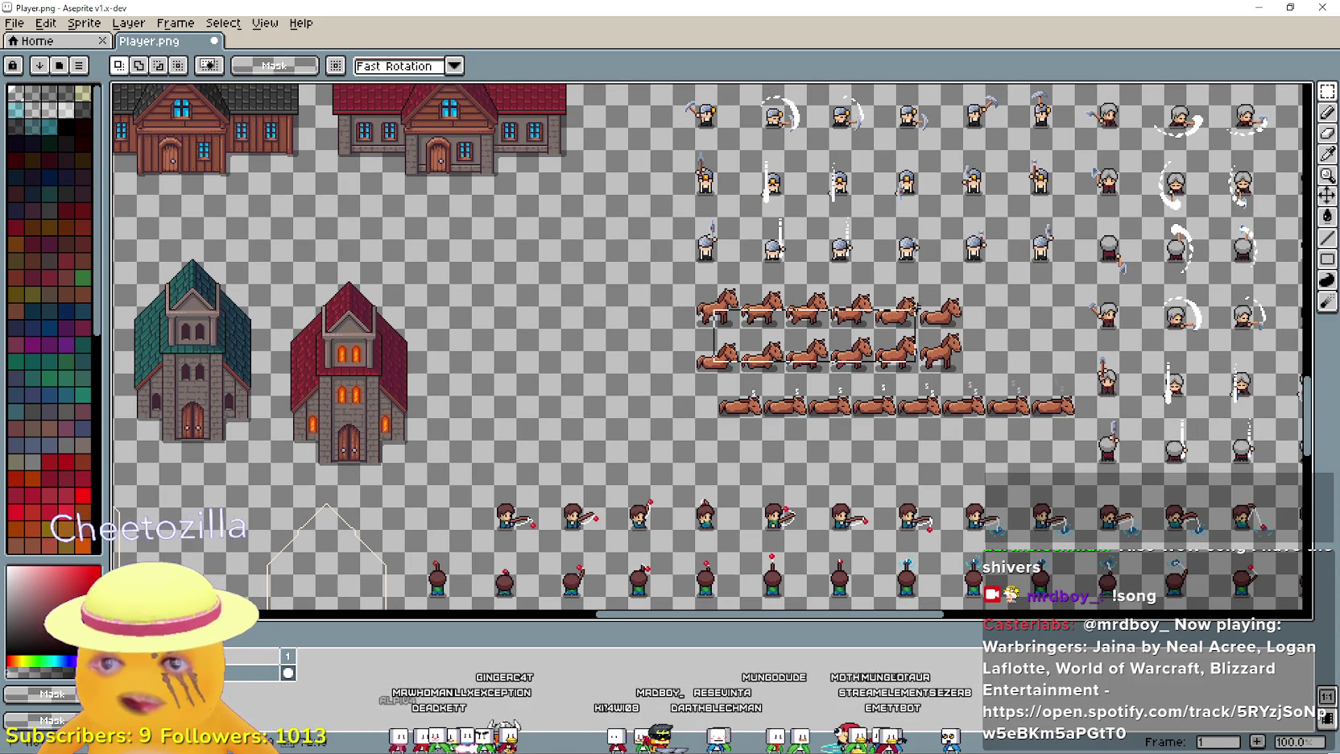
- Shift both standing rows right to line up with the lying row
mouse_move(711, 369)
mouse_down()
mouse_move(896, 283)
mouse_move(965, 280)
mouse_up()
mouse_move(911, 337)
mouse_down()
mouse_move(955, 336)
mouse_move(933, 337)
mouse_up()
key(Return)
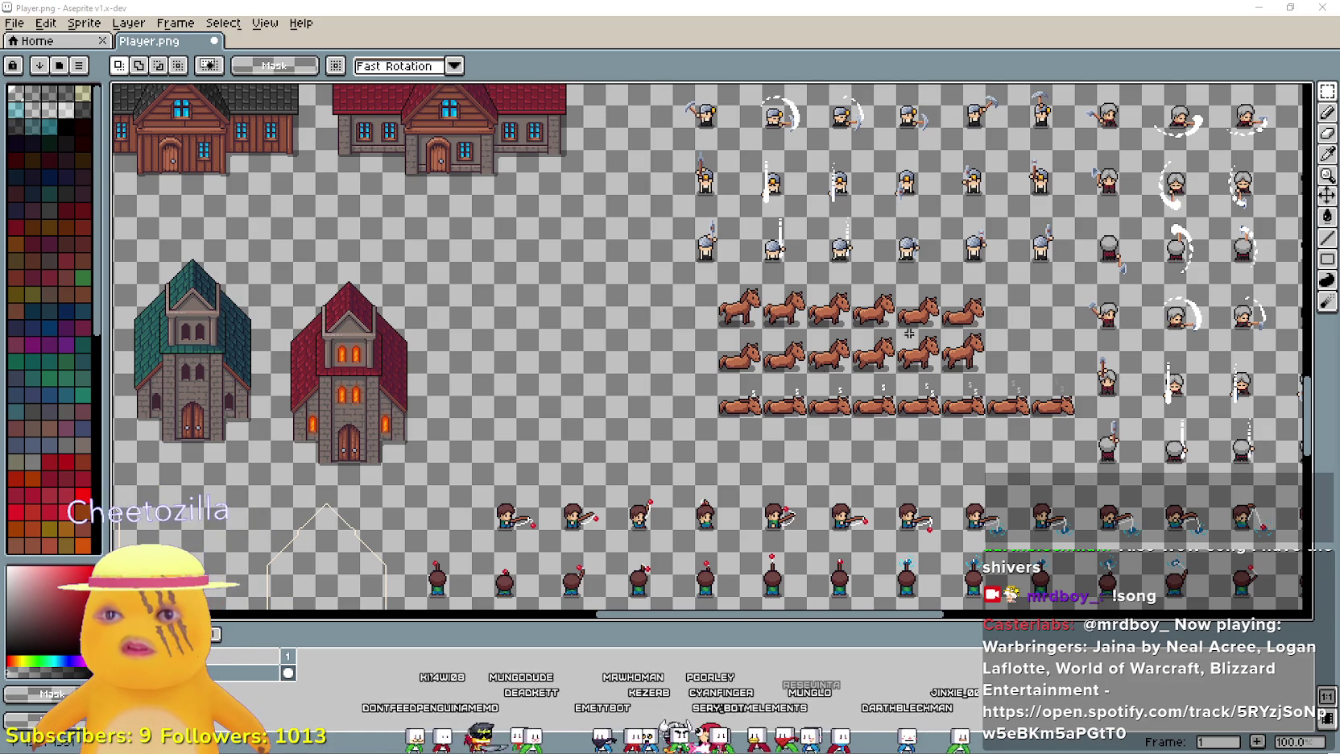
- Paste single horses into the empty end slots, making rows one and two eight frames each
scroll(1033, 316, up, 1)
key(ctrl+v)
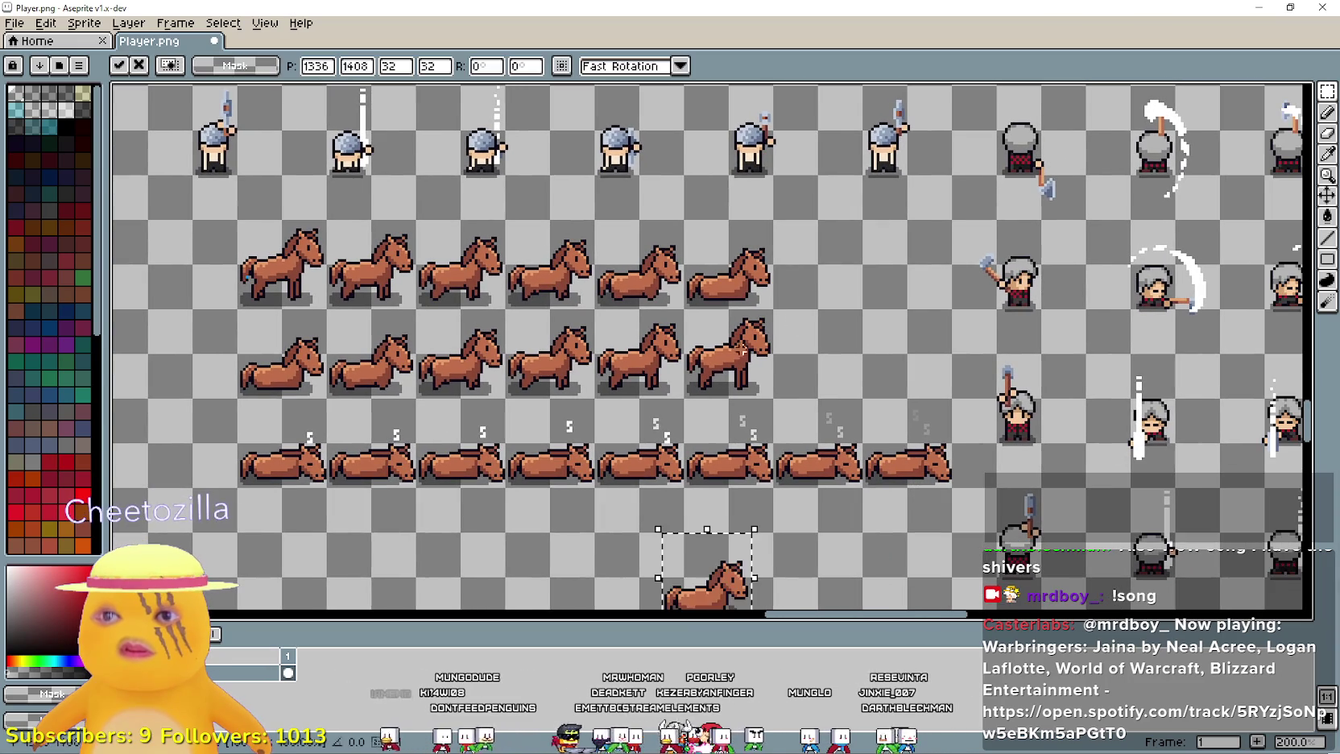
mouse_move(753, 600)
mouse_down()
mouse_move(908, 306)
mouse_move(869, 305)
mouse_up()
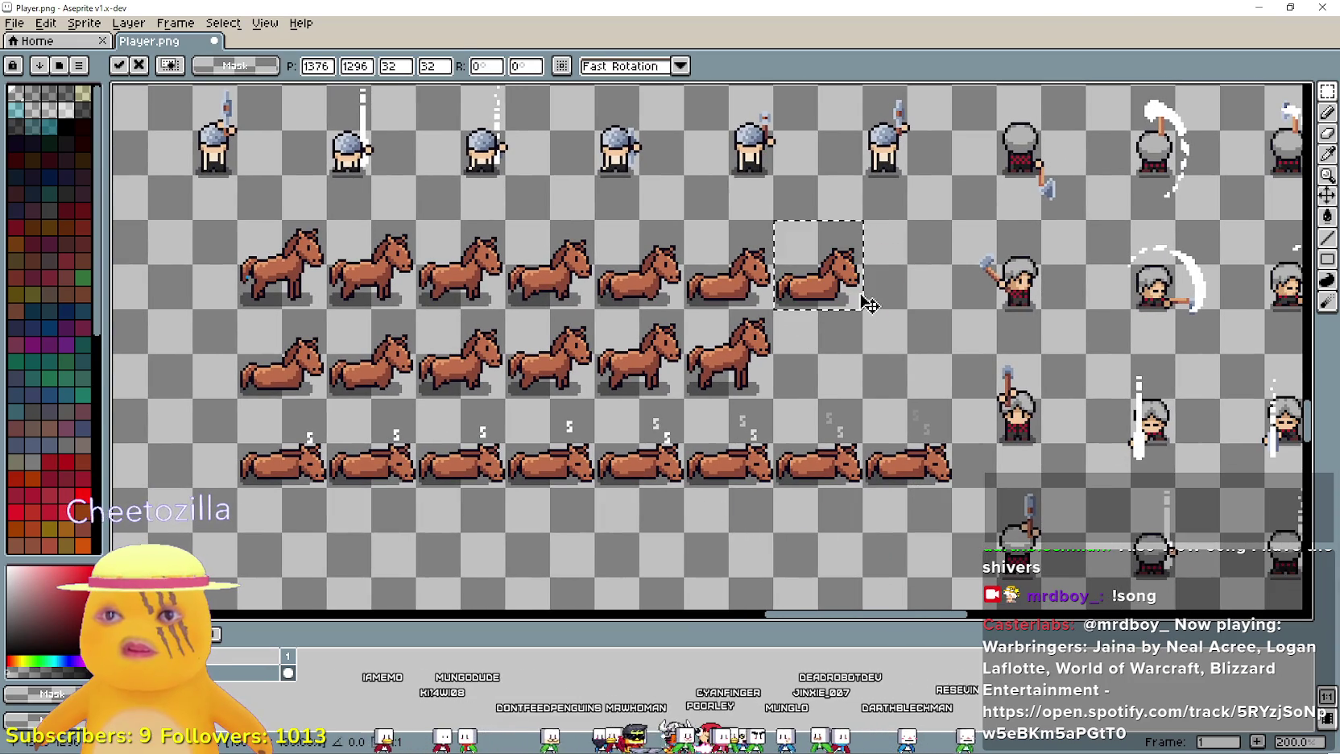
click(947, 354)
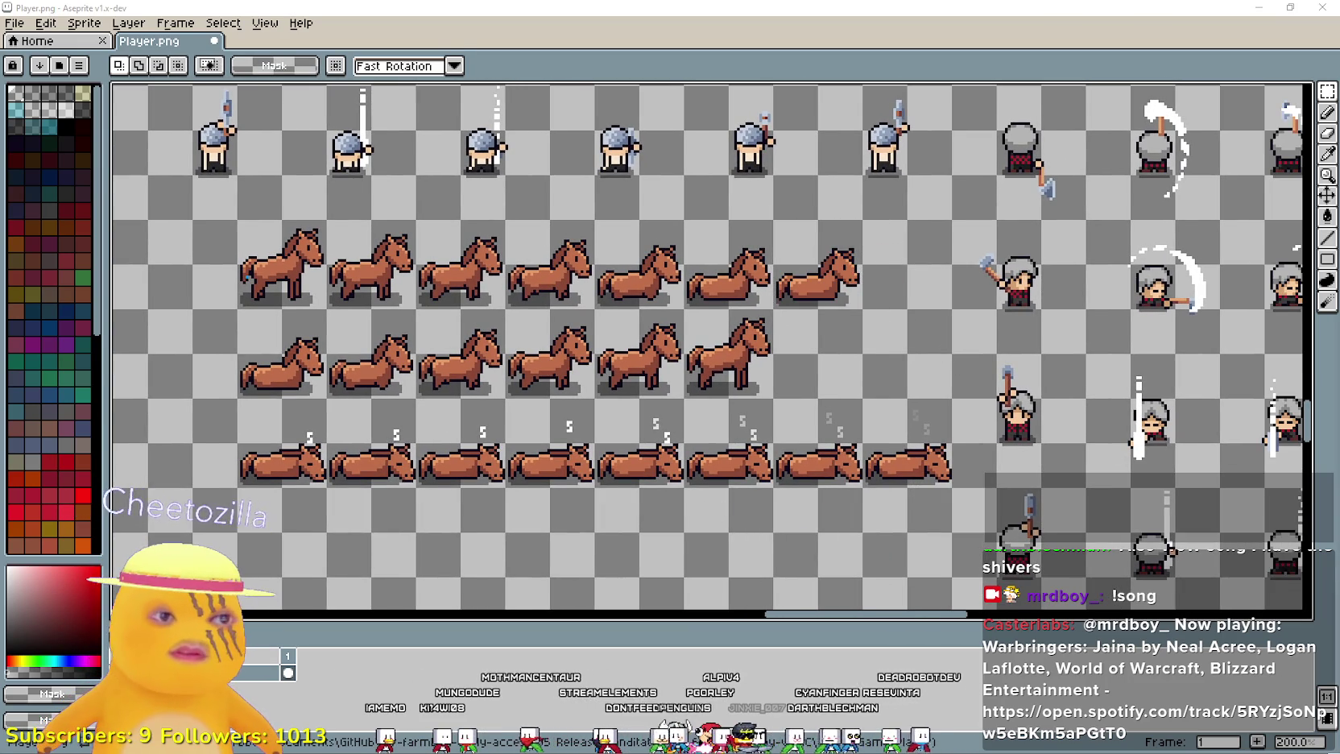
key(ctrl+v)
mouse_move(729, 576)
mouse_down()
mouse_move(910, 275)
mouse_move(935, 270)
mouse_up()
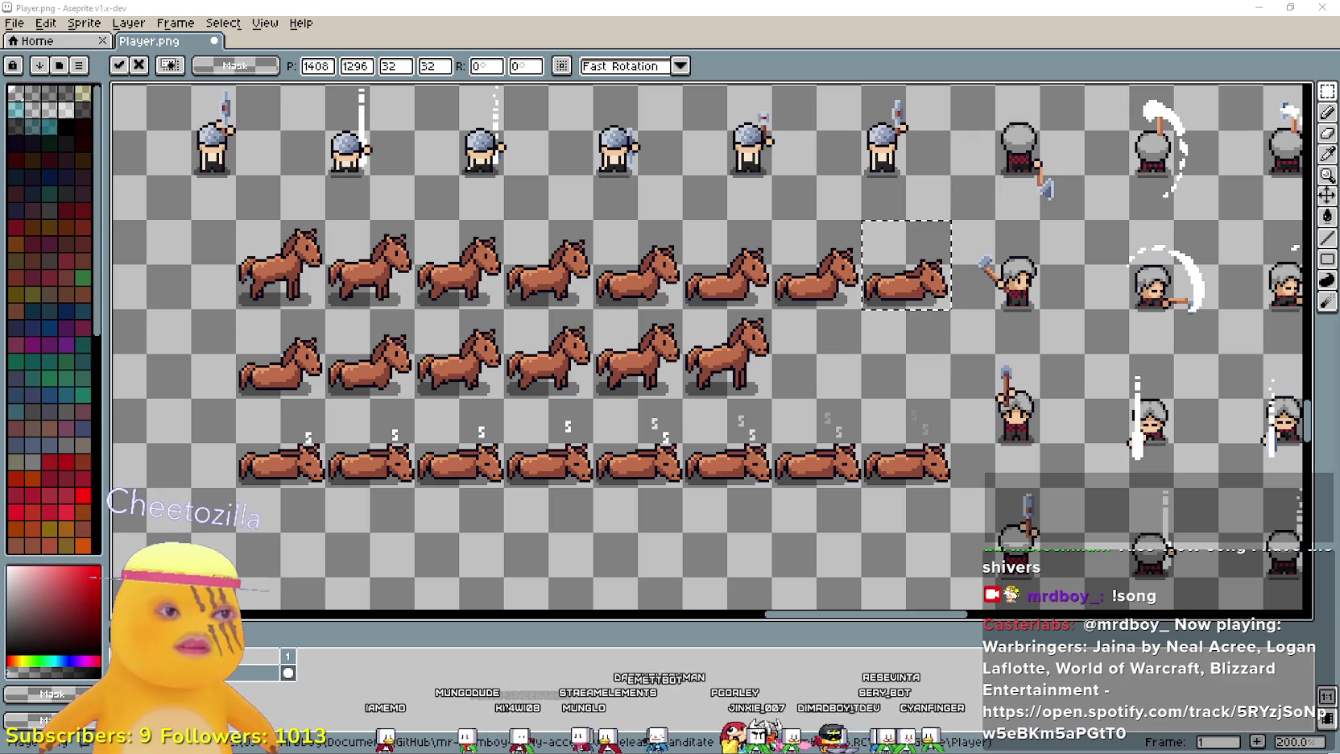
key(ctrl+v)
mouse_move(687, 622)
mouse_down()
mouse_move(799, 356)
mouse_move(799, 405)
mouse_up()
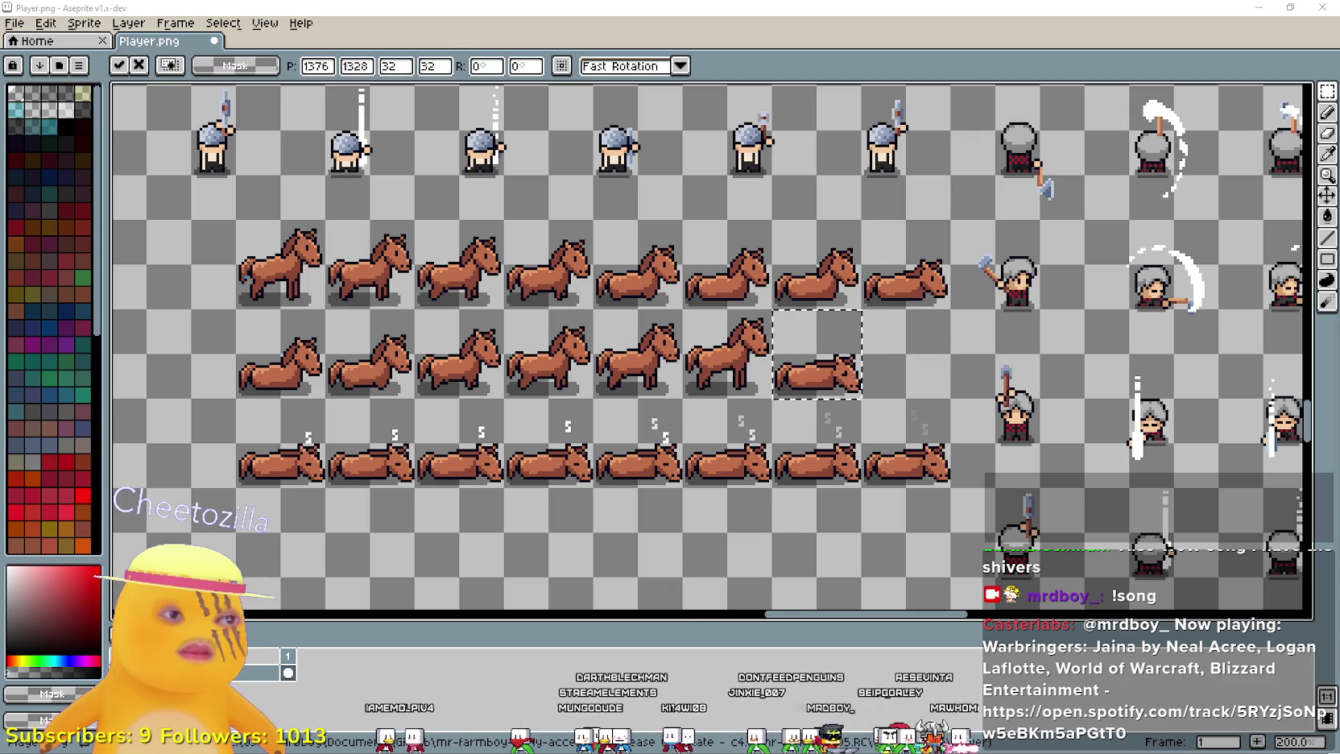
key(ctrl+v)
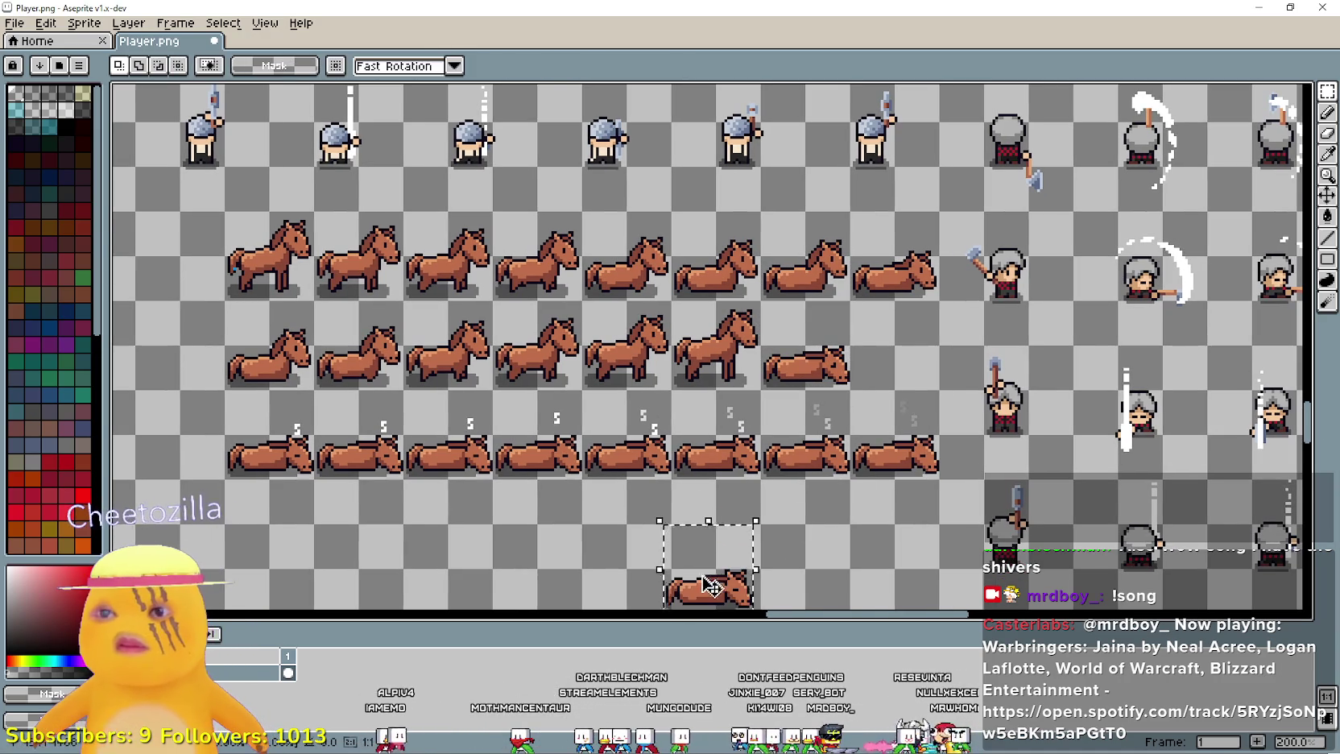
drag(710, 585, 898, 367)
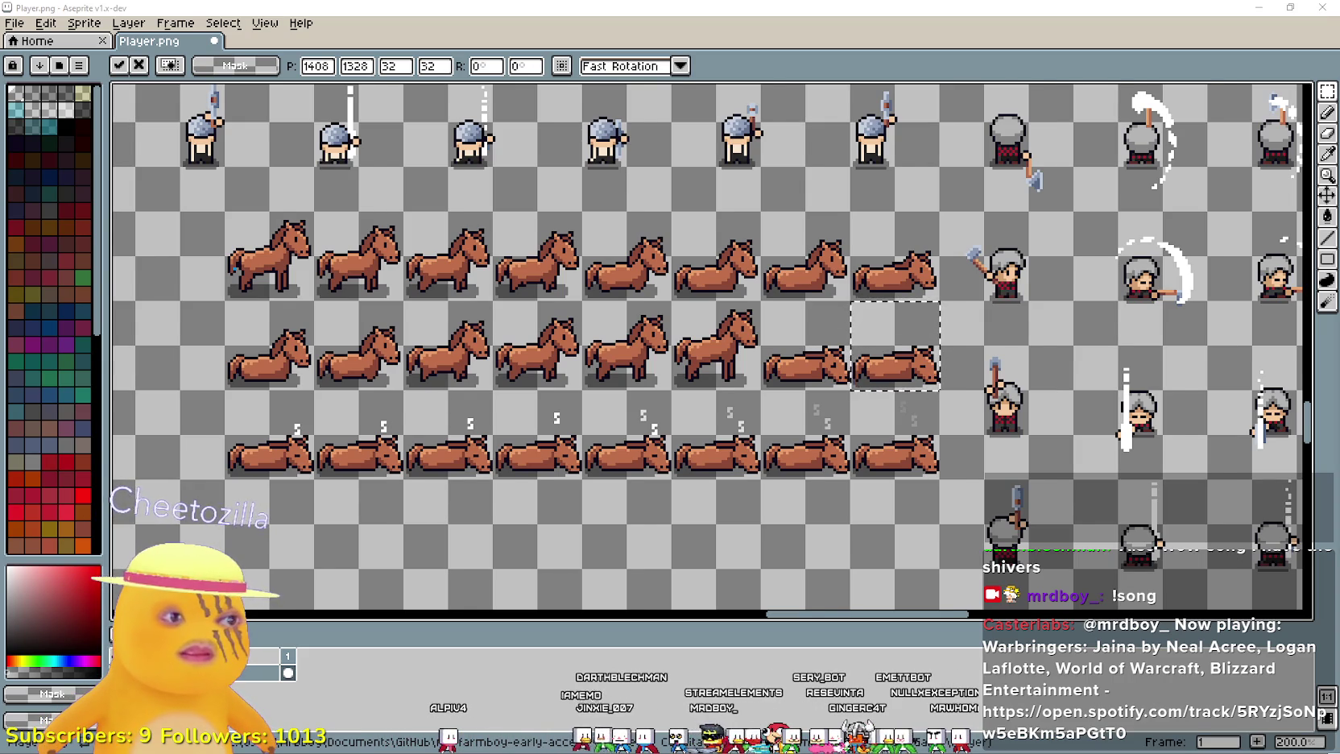
- Place a row of eight standing horses at 1184, 1408 below the lying horses
scroll(987, 266, down, 1)
key(ctrl+v)
mouse_move(693, 412)
mouse_down()
mouse_move(751, 409)
mouse_move(755, 397)
mouse_up()
key(Return)
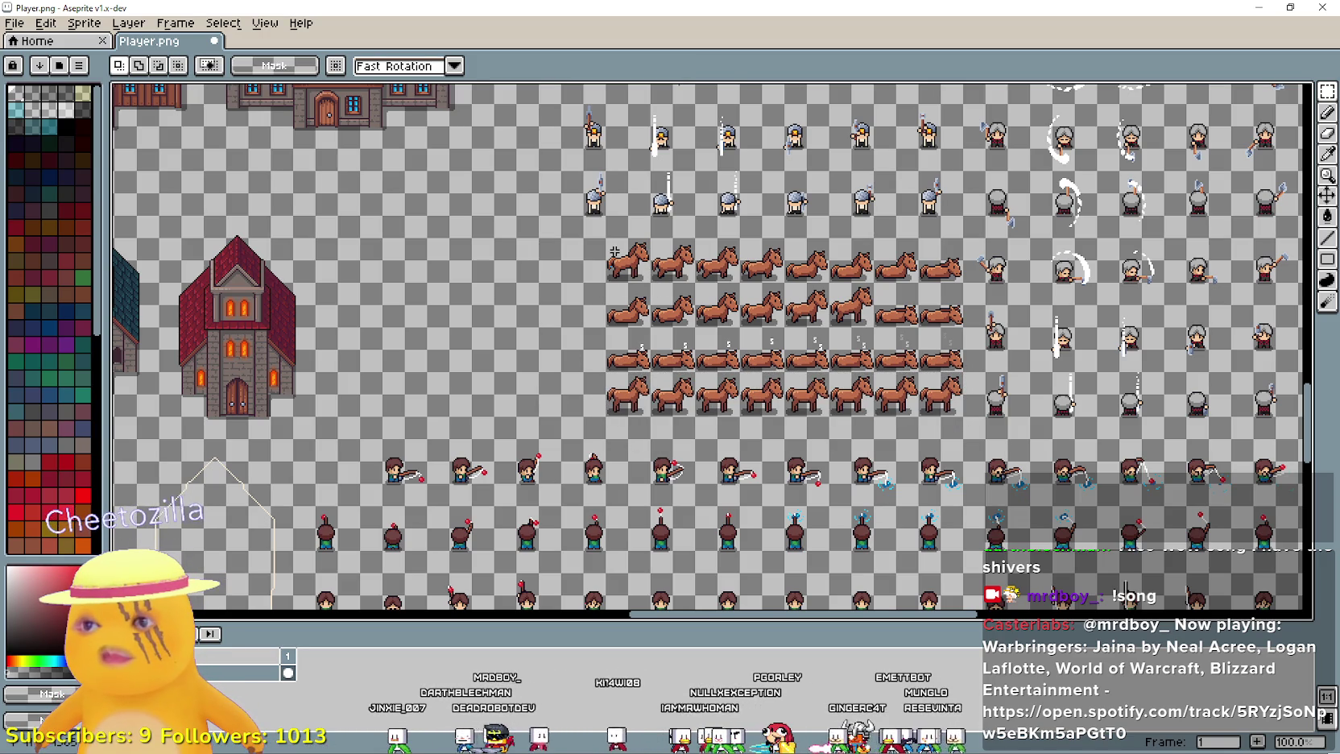
- Pan around the sheet to survey the buildings, churches and empty spots
mouse_move(575, 345)
mouse_down()
mouse_move(547, 369)
mouse_move(750, 441)
mouse_up()
scroll(750, 442, down, 2)
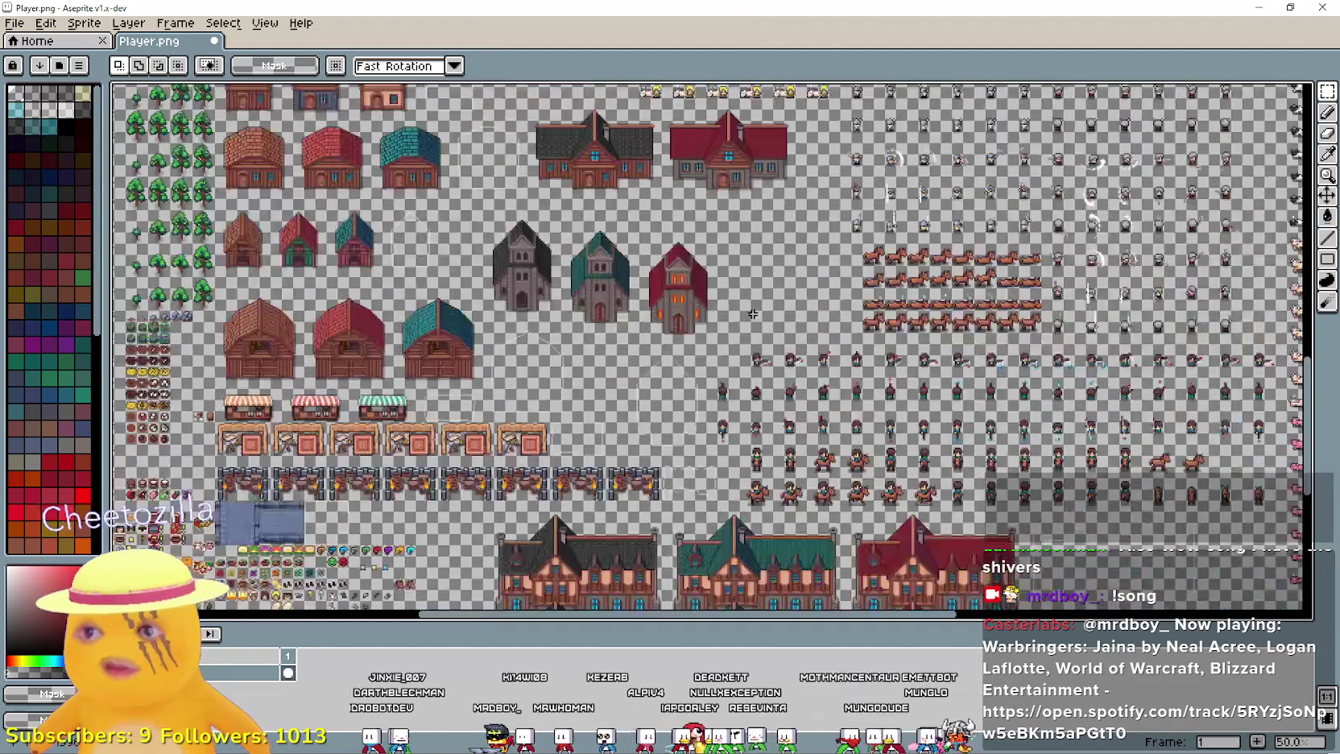
mouse_move(757, 305)
mouse_down()
mouse_move(763, 455)
mouse_move(746, 401)
mouse_move(786, 275)
mouse_up()
scroll(706, 326, up, 2)
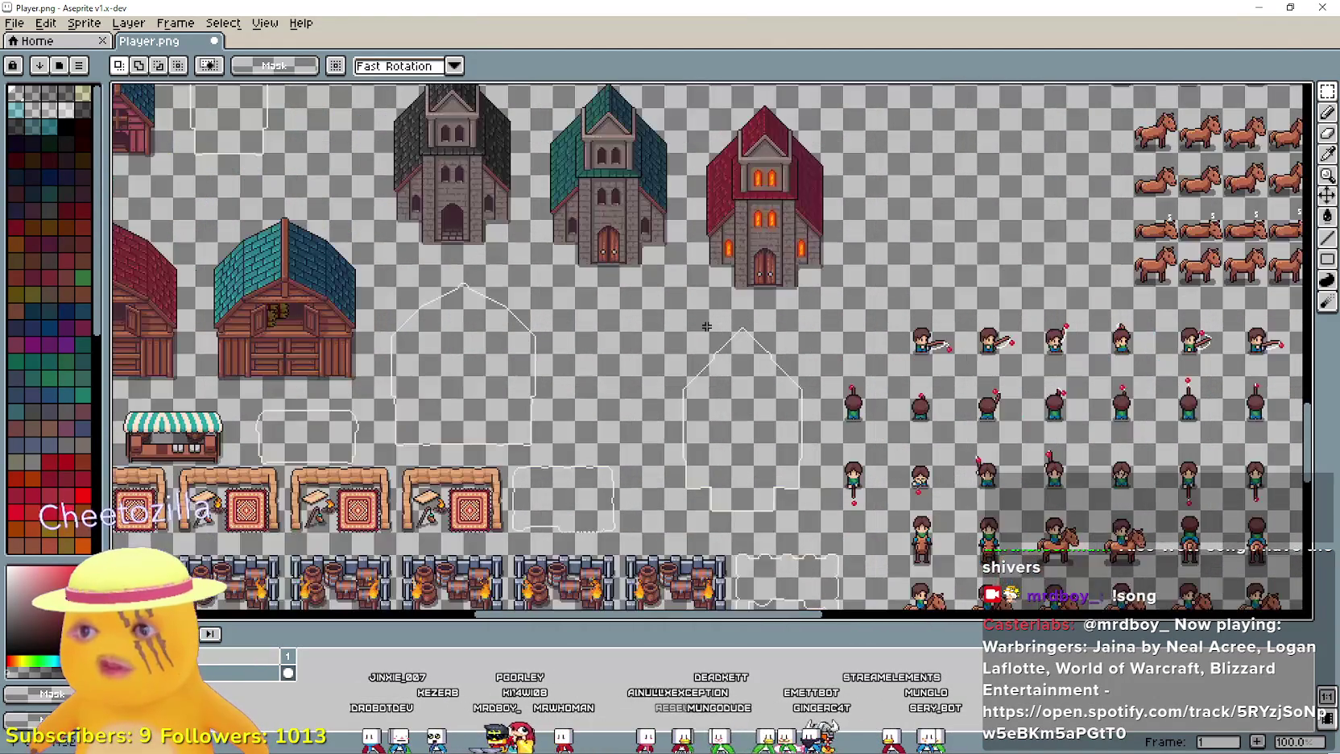
drag(877, 437, 711, 437)
drag(724, 322, 769, 531)
mouse_move(765, 338)
mouse_down()
mouse_move(624, 472)
mouse_move(1091, 496)
mouse_move(809, 432)
mouse_move(644, 266)
mouse_up()
drag(963, 376, 660, 295)
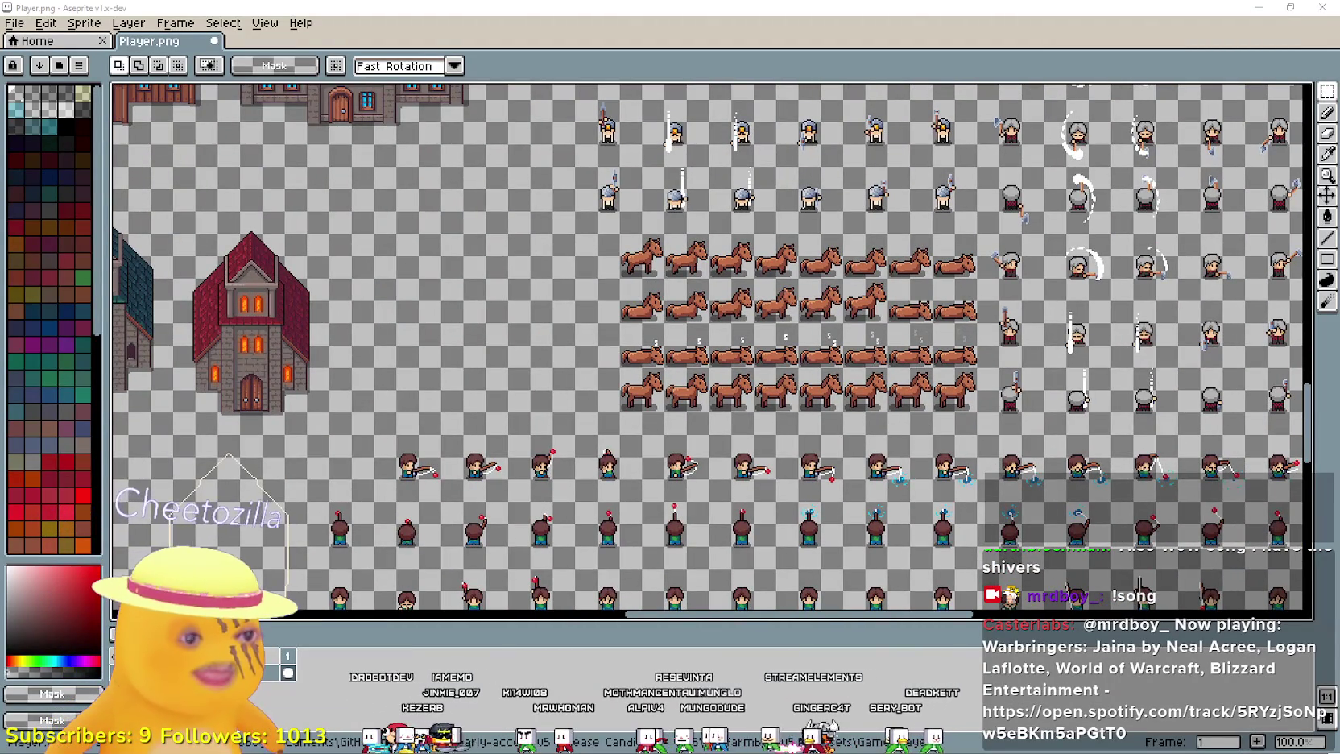
- Paste the lime house from House_5_Lime into Player.png at 976, 1232
key(alt+Tab)
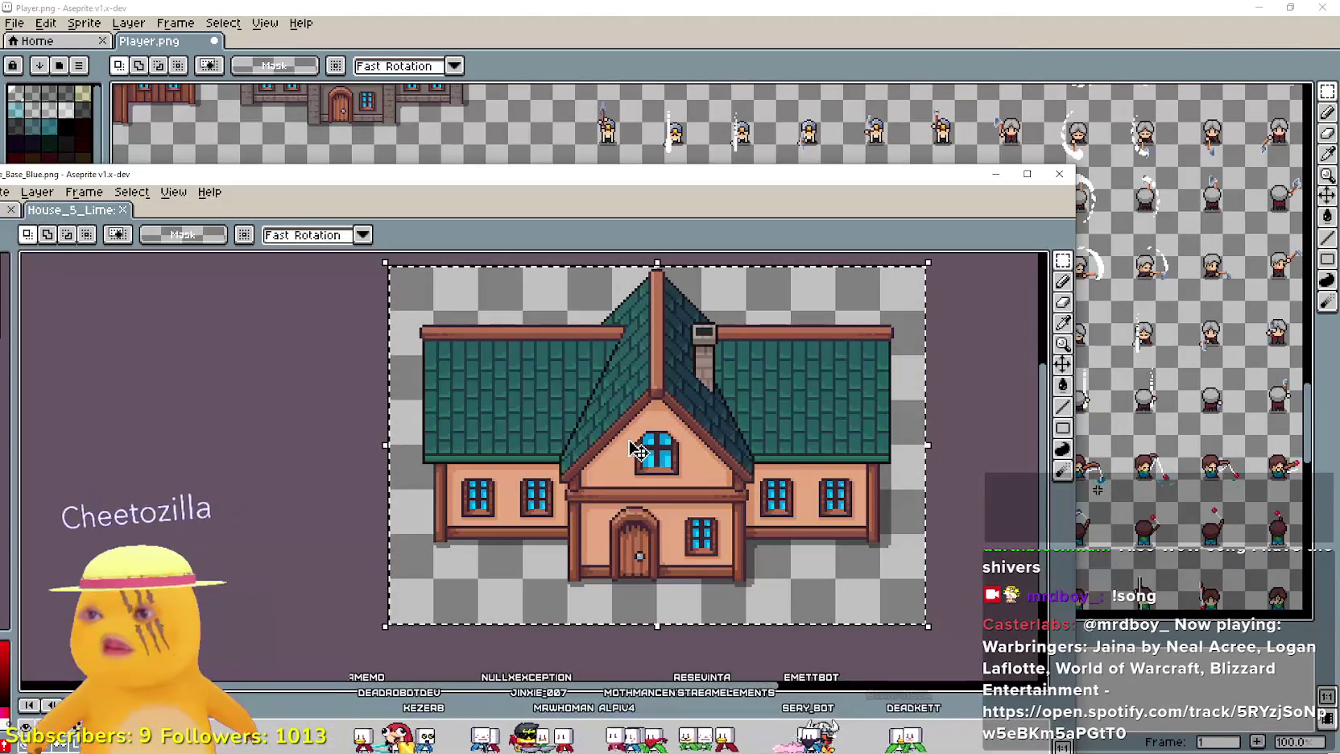
click(744, 22)
drag(404, 288, 547, 332)
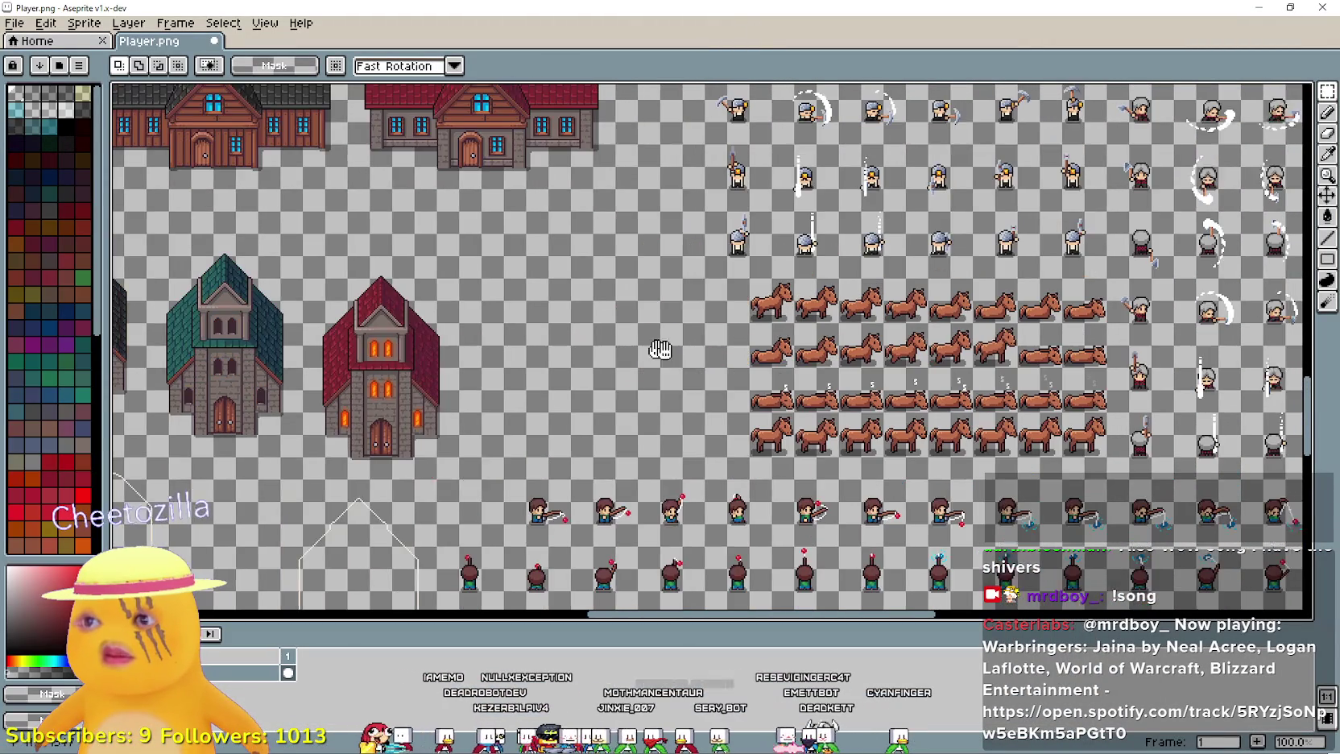
key(ctrl+v)
mouse_move(709, 374)
mouse_down()
mouse_move(572, 397)
mouse_move(755, 489)
mouse_move(736, 217)
mouse_up()
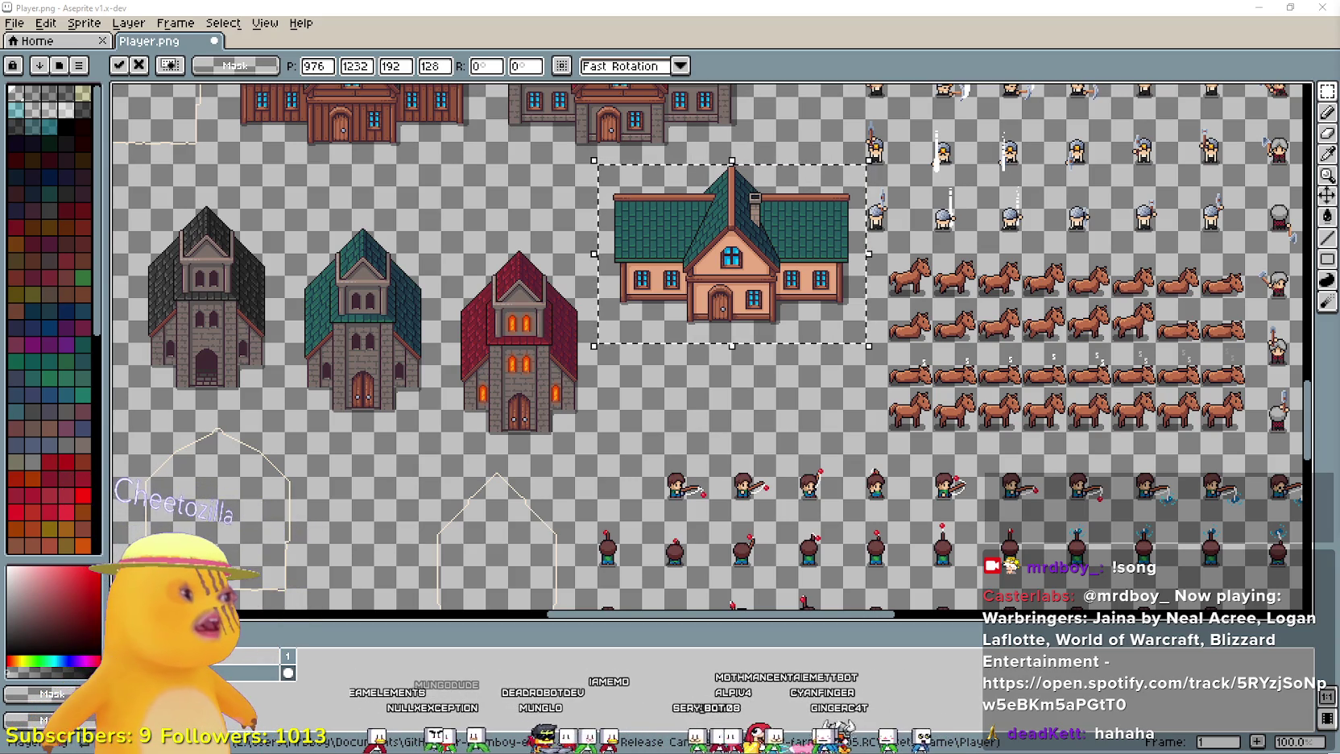
- Lower the green-roofed house to 976, 1312 and move the red house down-right to 960, 1184
drag(890, 406, 919, 439)
drag(860, 383, 939, 452)
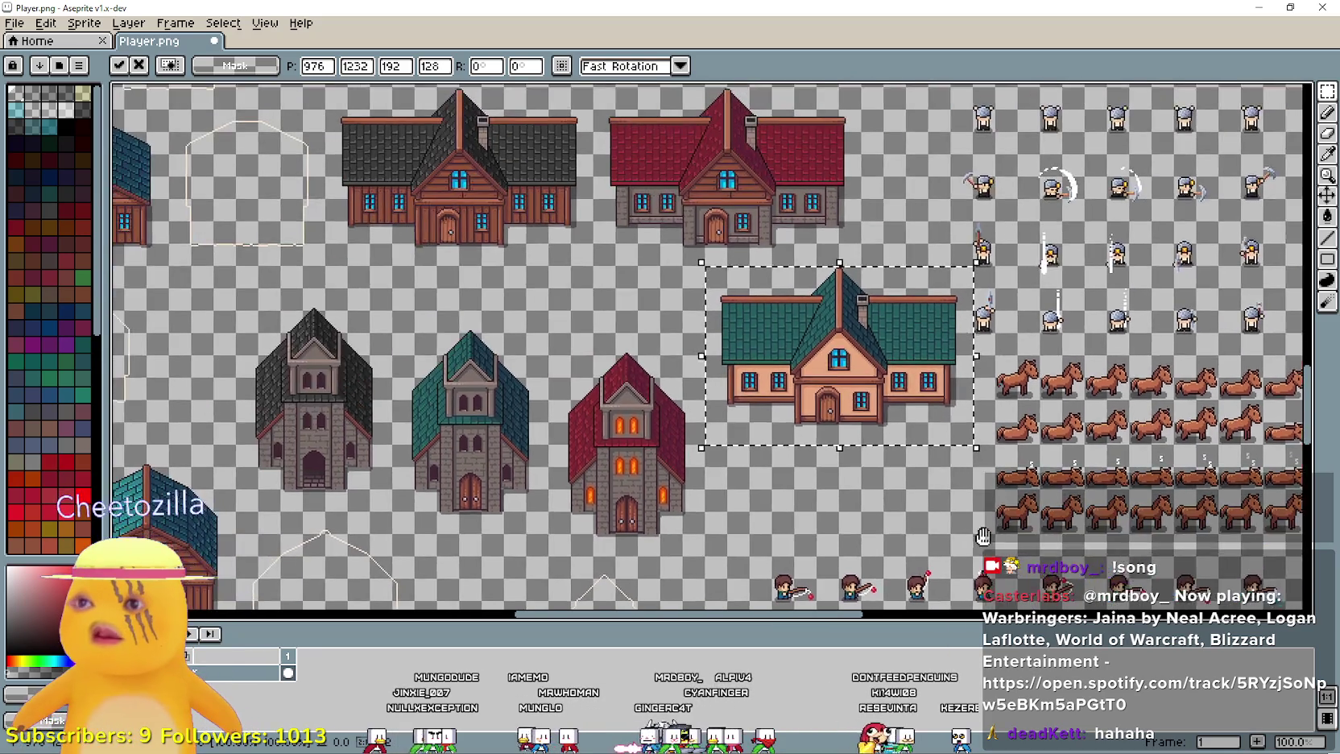
drag(724, 435, 964, 449)
mouse_move(829, 349)
mouse_down()
mouse_move(846, 543)
mouse_move(796, 367)
mouse_move(852, 484)
mouse_move(660, 264)
mouse_move(553, 285)
mouse_move(727, 354)
mouse_move(533, 285)
mouse_move(963, 373)
mouse_move(592, 249)
mouse_move(634, 255)
mouse_move(624, 236)
mouse_move(603, 271)
mouse_up()
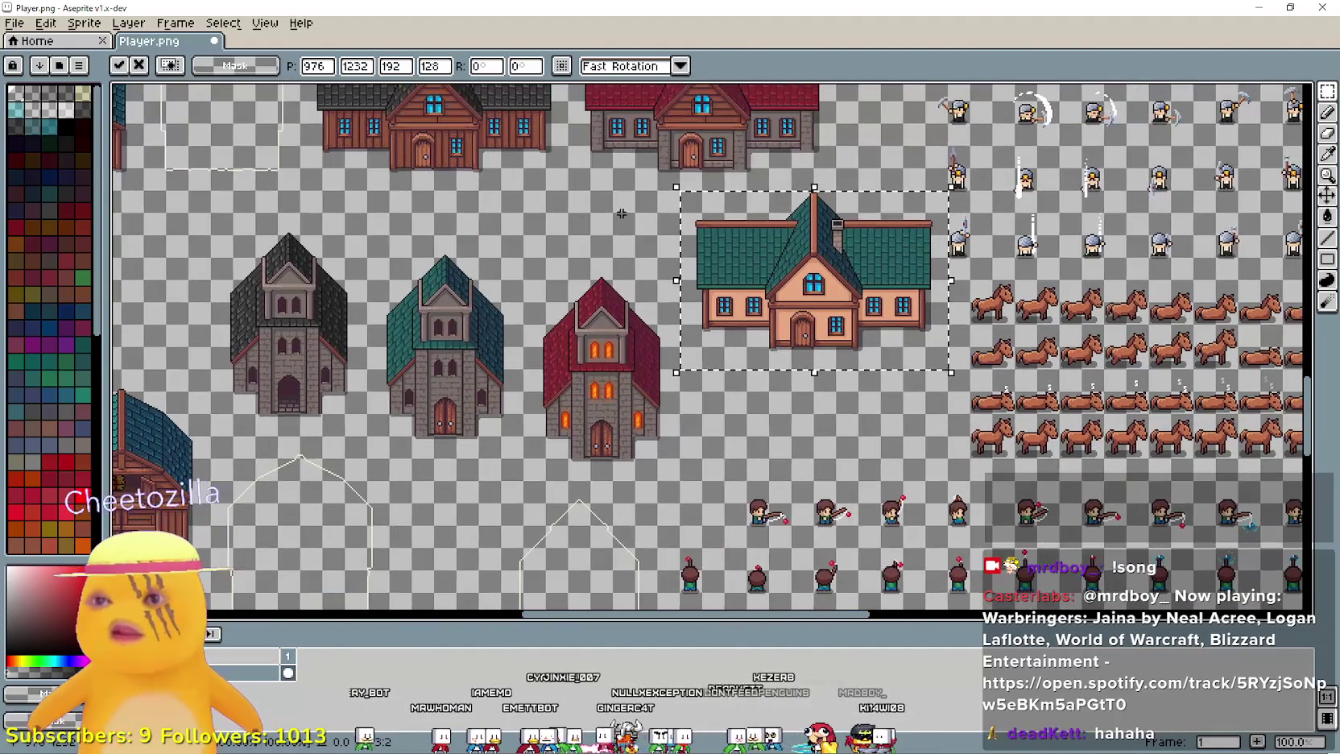
drag(827, 400, 821, 446)
drag(711, 236, 737, 453)
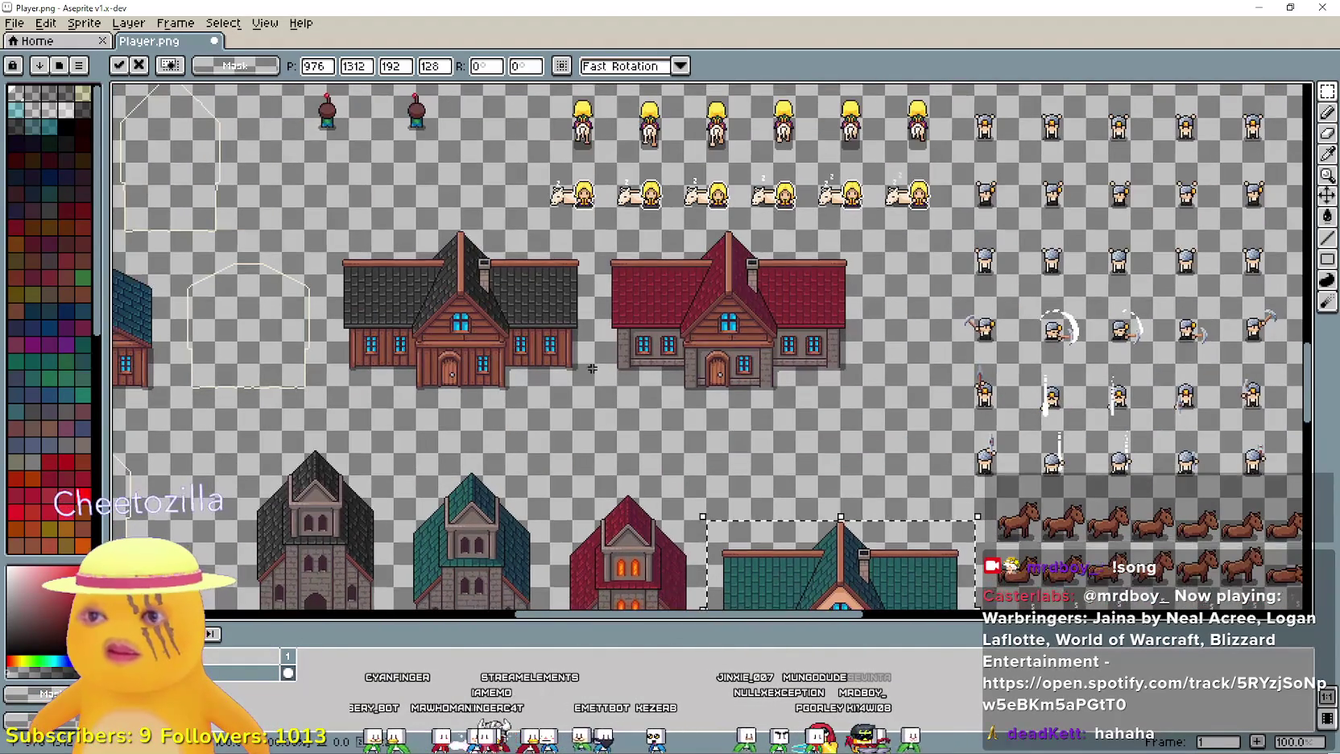
click(615, 403)
drag(603, 396, 826, 248)
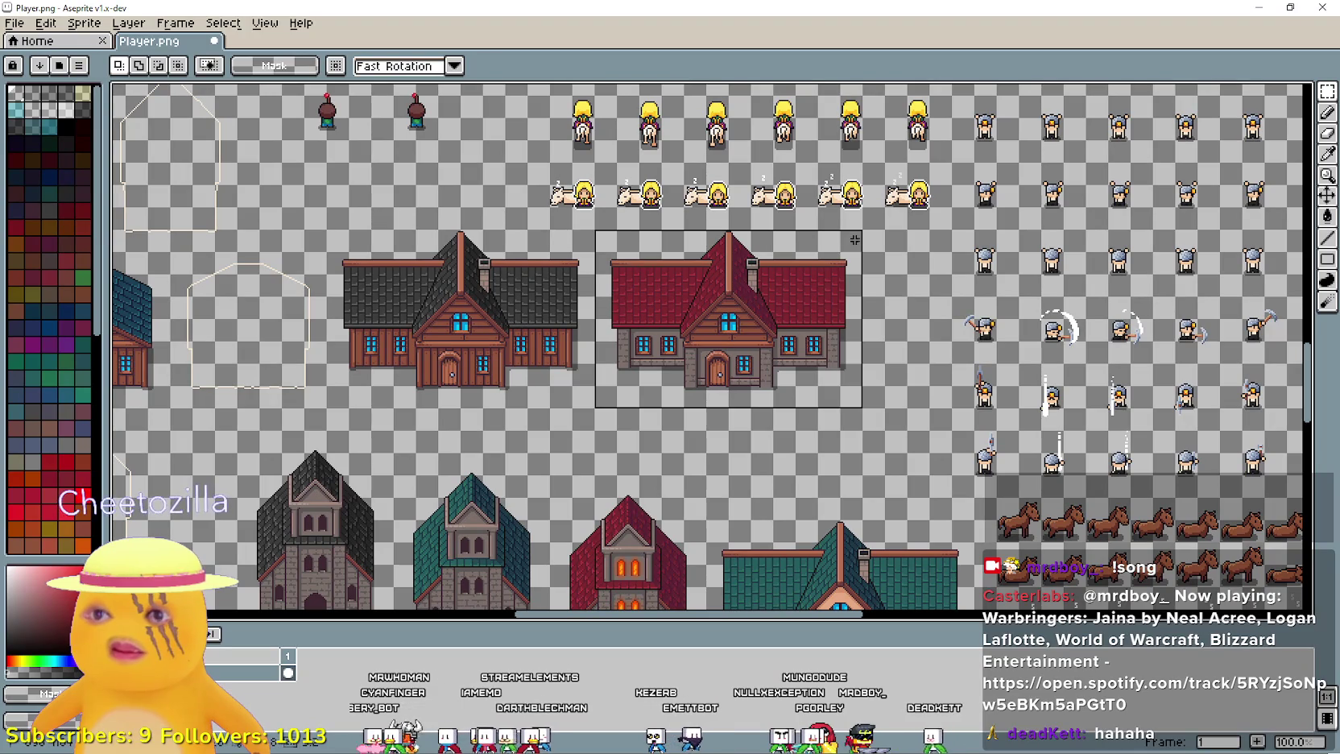
mouse_move(753, 325)
mouse_down()
mouse_move(842, 432)
mouse_move(821, 282)
mouse_move(842, 291)
mouse_up()
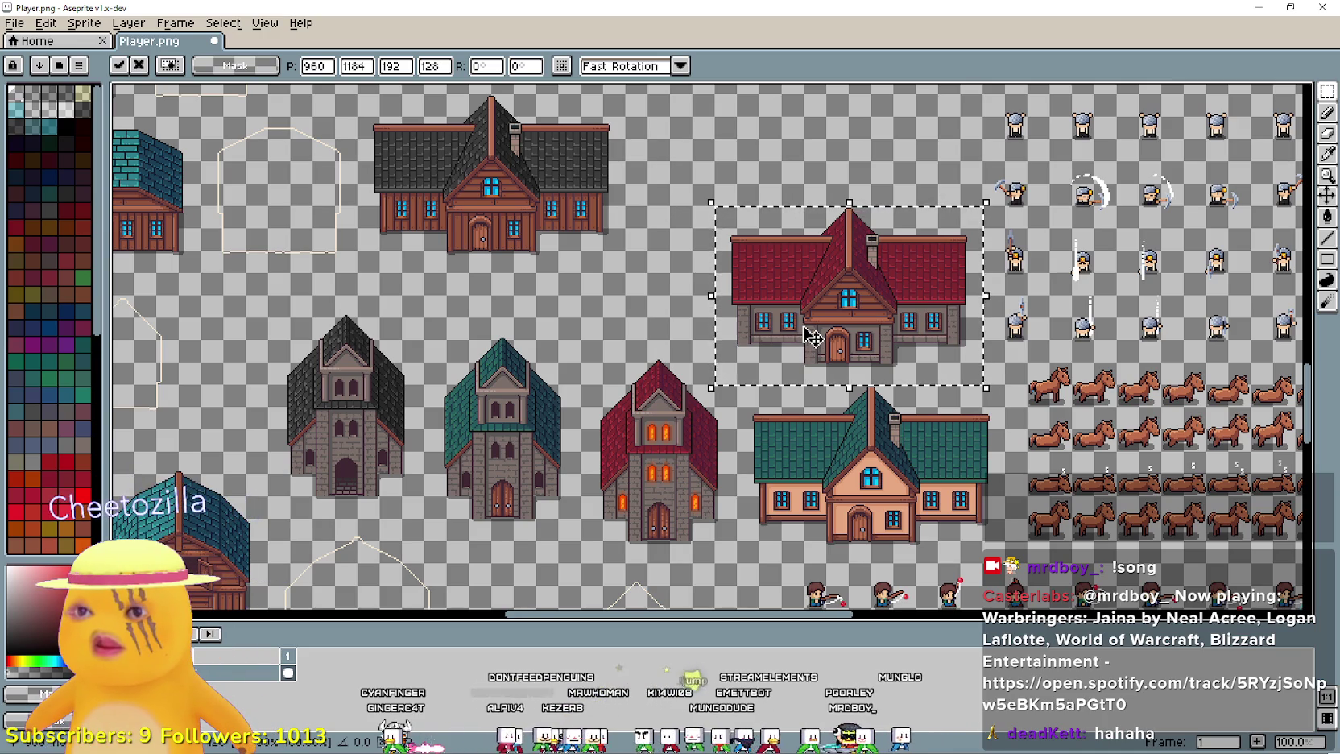
- Move the dark and red houses together to the right into one row
mouse_move(846, 290)
mouse_down()
mouse_move(483, 322)
mouse_move(378, 120)
mouse_move(477, 493)
mouse_move(564, 483)
mouse_up()
scroll(564, 483, down, 2)
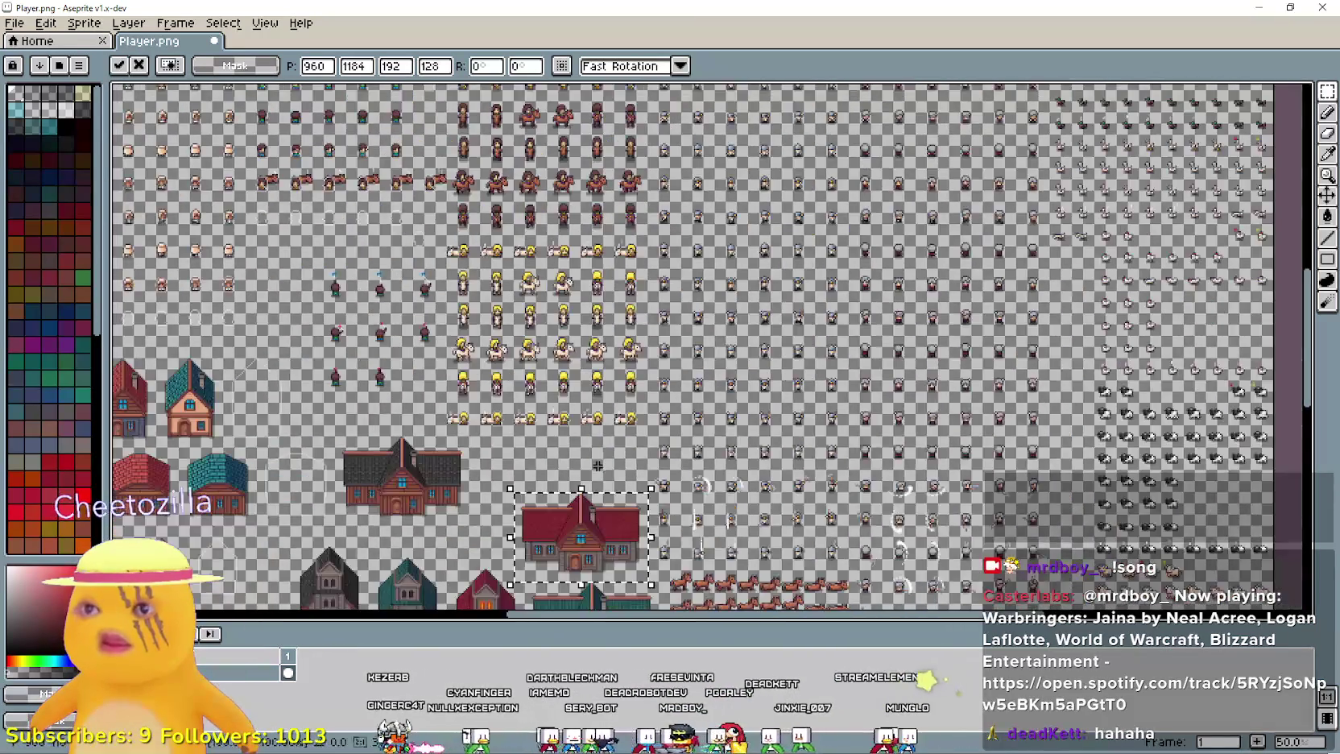
scroll(636, 376, up, 2)
mouse_move(636, 377)
mouse_down()
mouse_move(903, 392)
mouse_move(837, 262)
mouse_up()
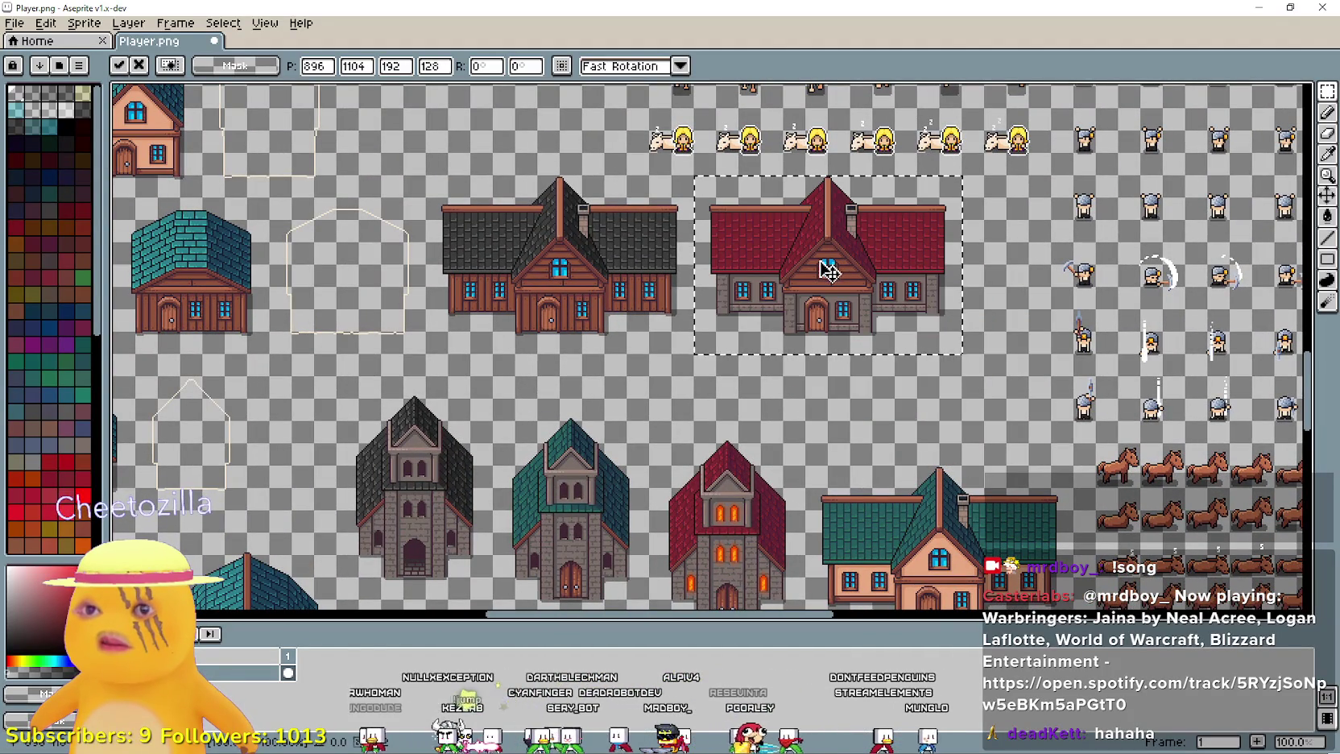
mouse_move(430, 353)
mouse_down()
mouse_move(676, 239)
mouse_move(953, 174)
mouse_up()
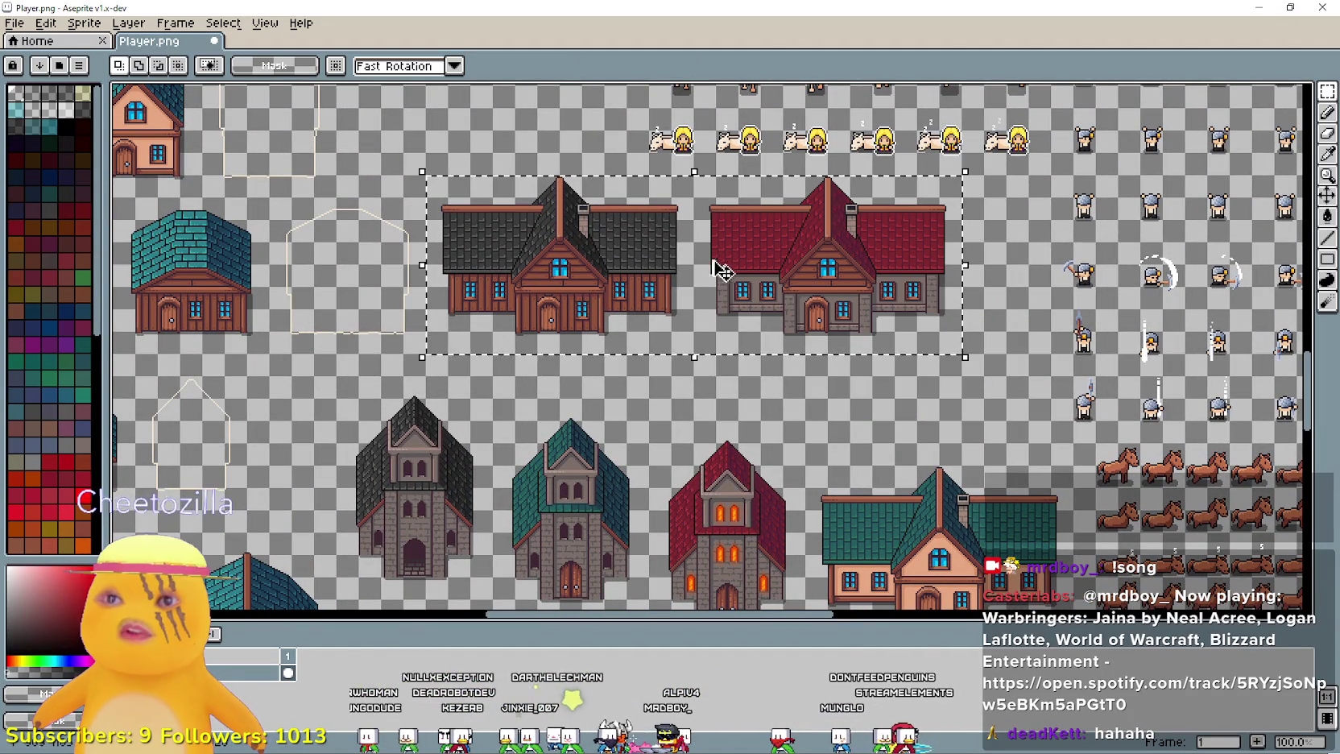
scroll(730, 249, up, 1)
scroll(762, 278, down, 1)
mouse_move(636, 311)
mouse_down()
mouse_move(742, 316)
mouse_move(788, 294)
mouse_up()
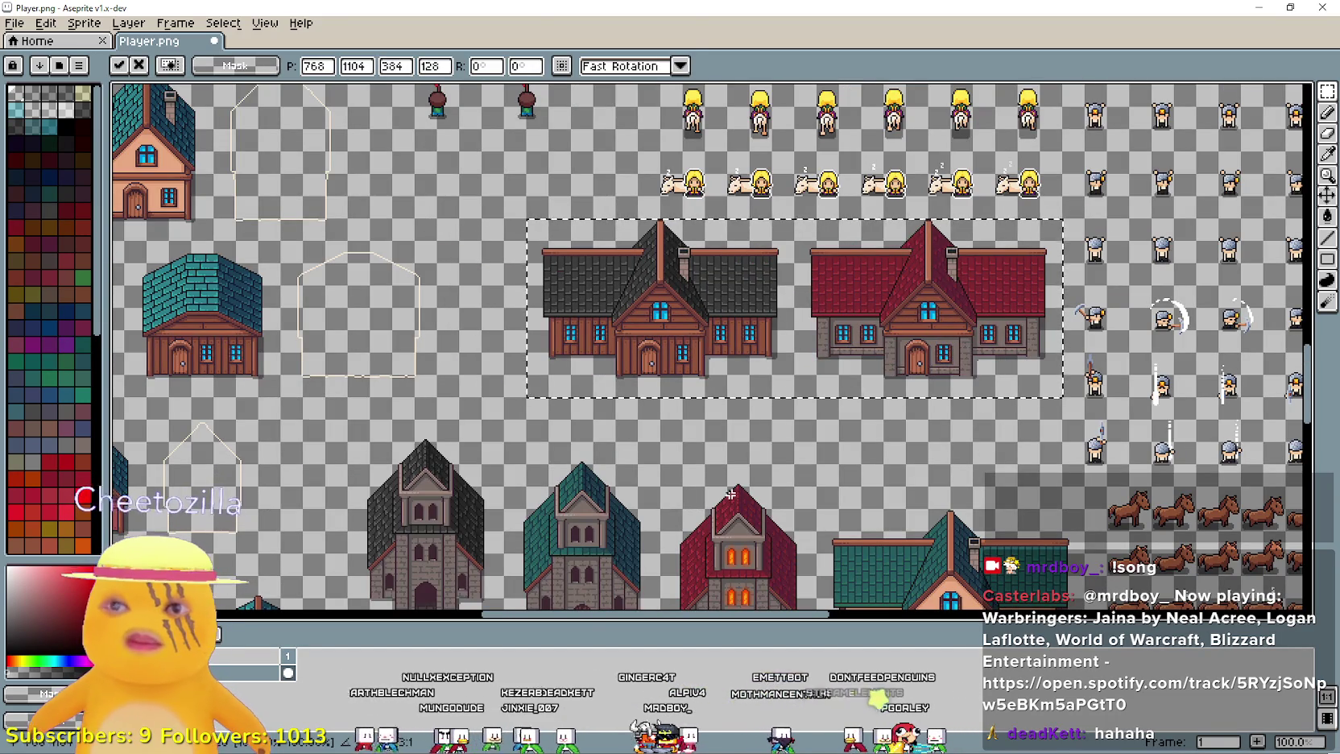
click(720, 462)
- Raise the green-roofed house, settling it at 976, 1312
scroll(720, 462, down, 3)
scroll(713, 473, right, 3)
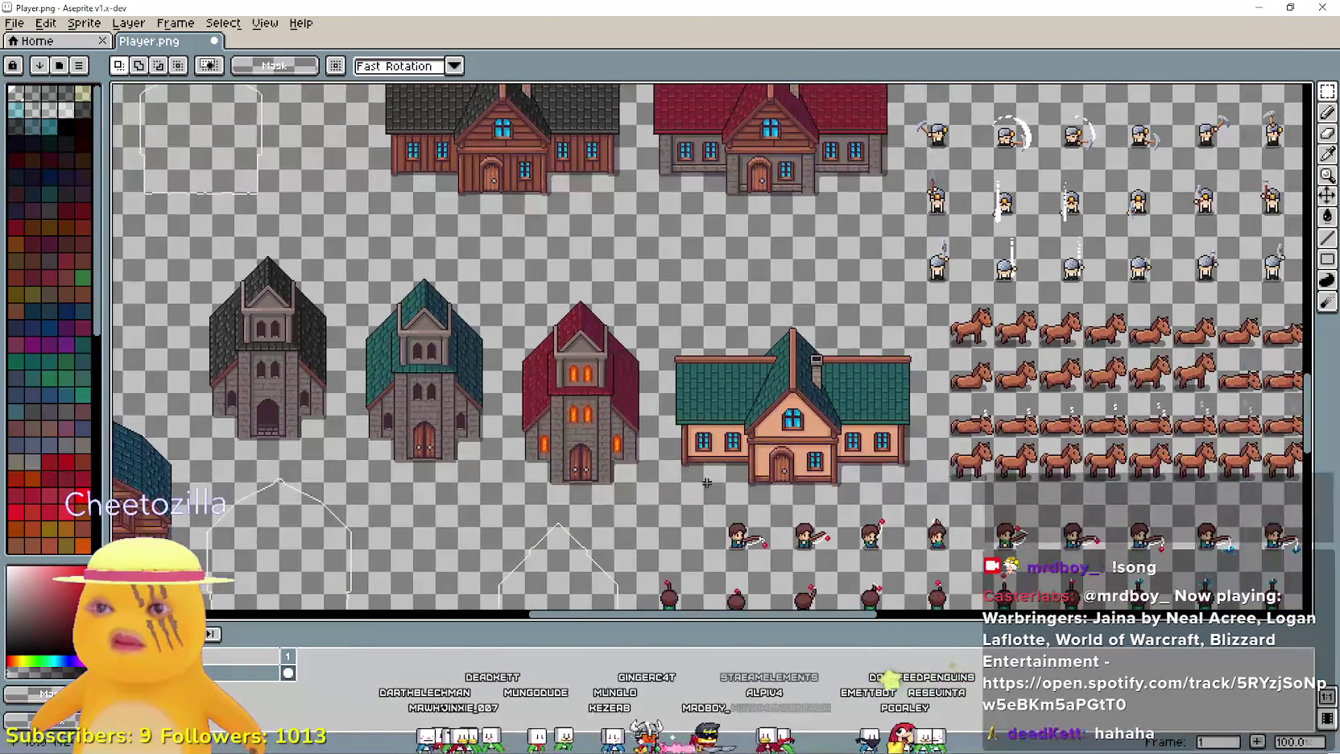
mouse_move(673, 499)
mouse_down()
mouse_move(901, 368)
mouse_move(913, 333)
mouse_up()
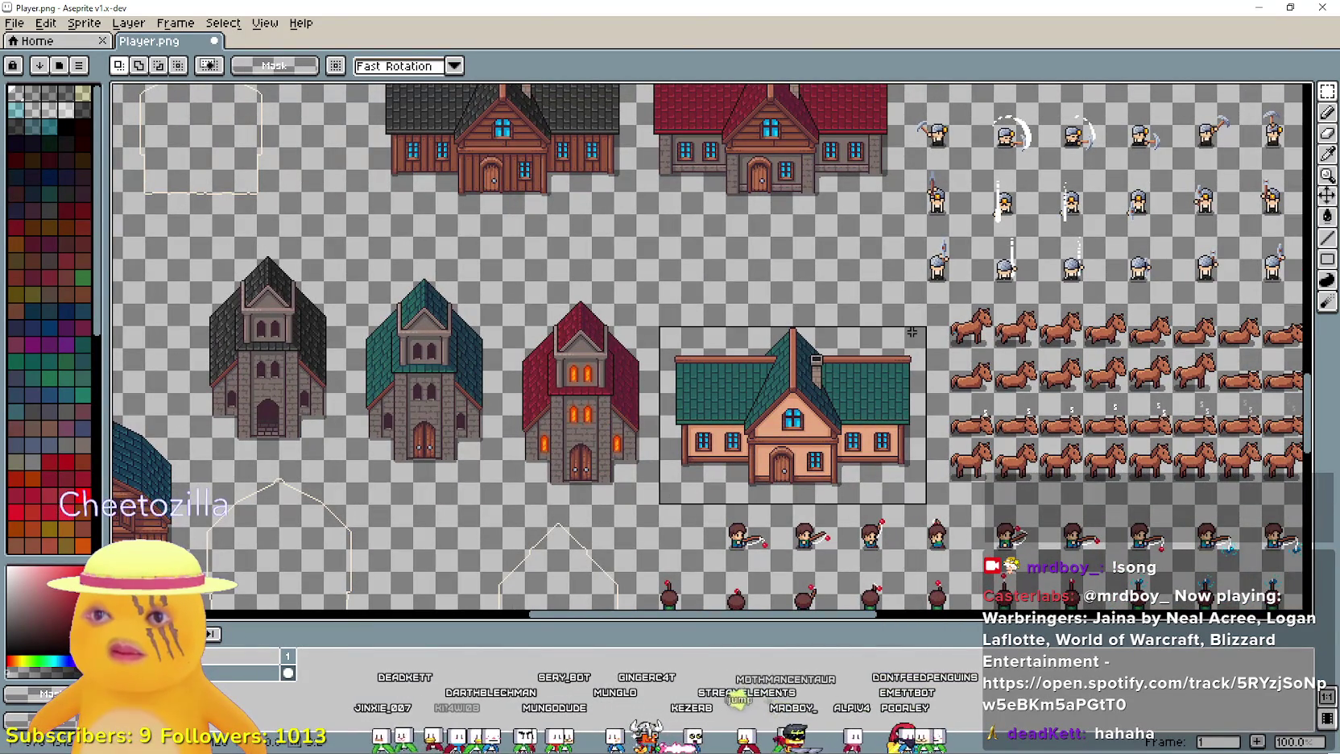
mouse_move(843, 410)
mouse_down()
mouse_move(840, 310)
mouse_move(822, 295)
mouse_move(838, 425)
mouse_up()
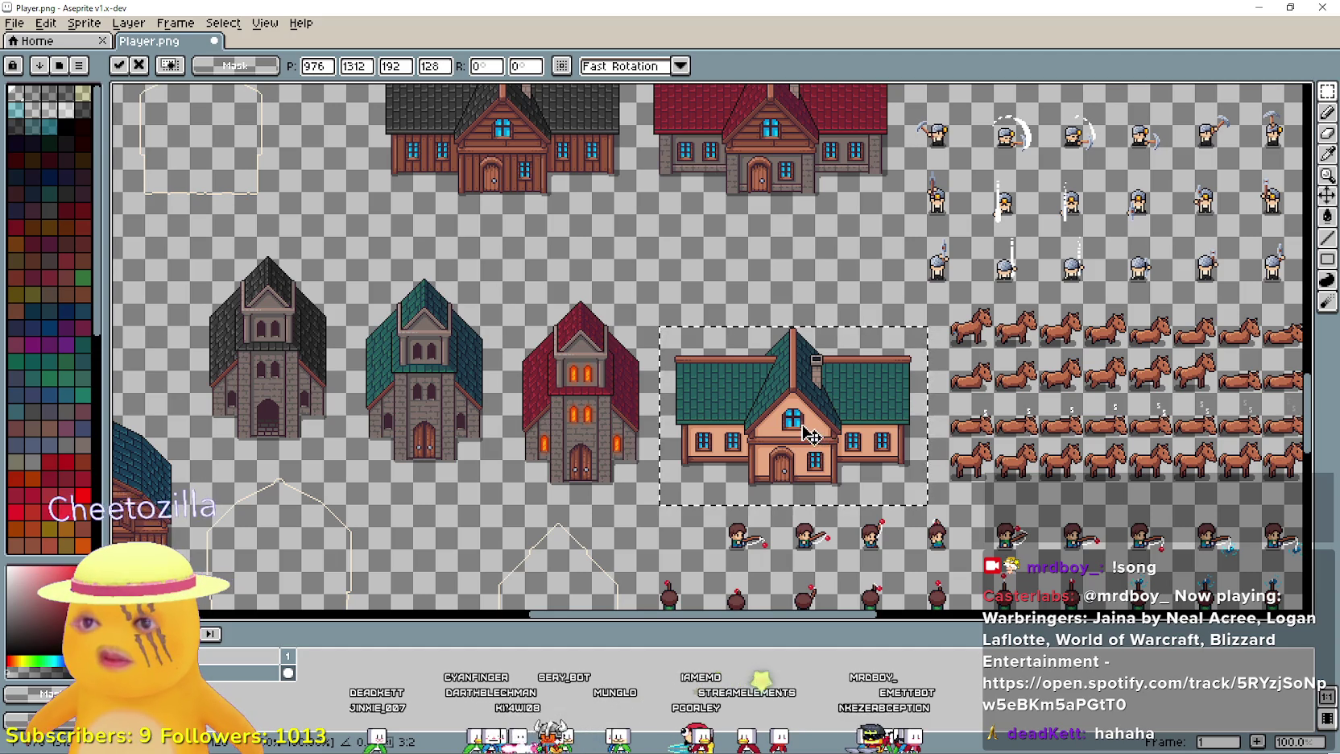
scroll(801, 431, up, 1)
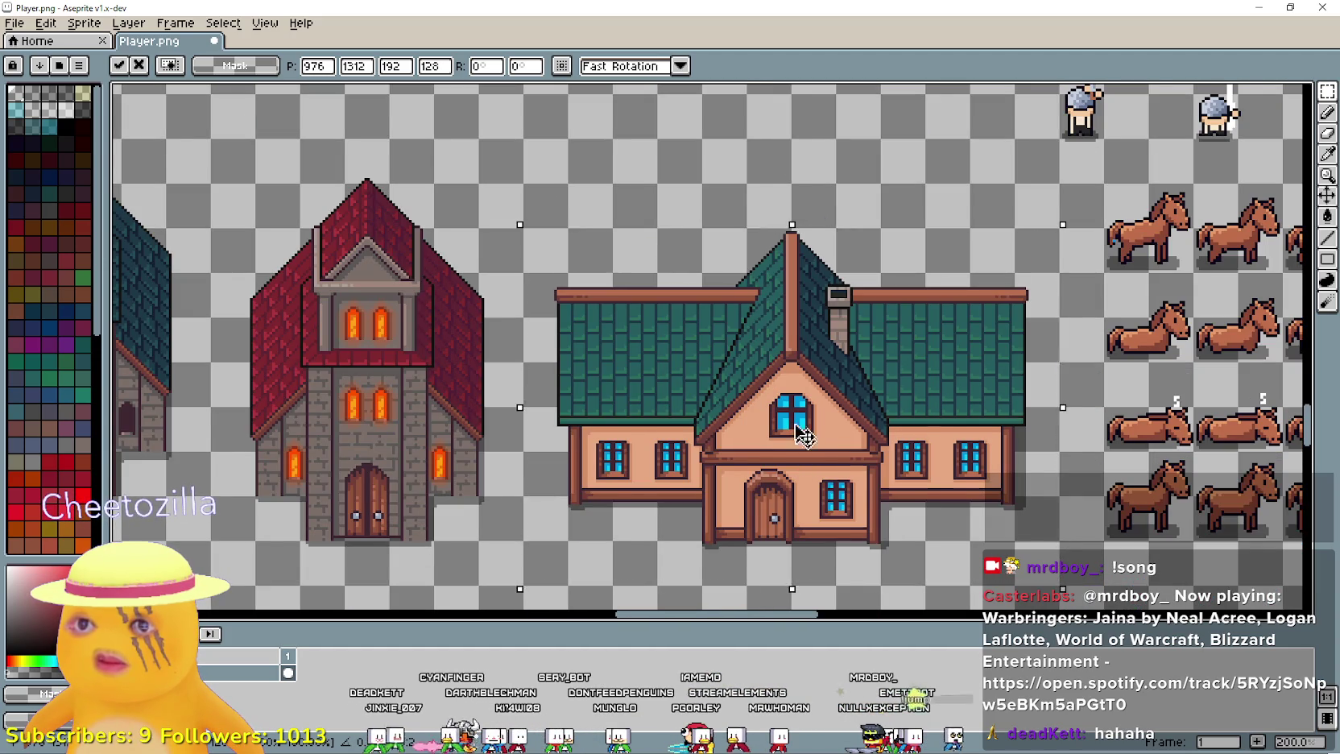
drag(799, 428, 805, 405)
scroll(805, 405, down, 1)
key(ctrl+d)
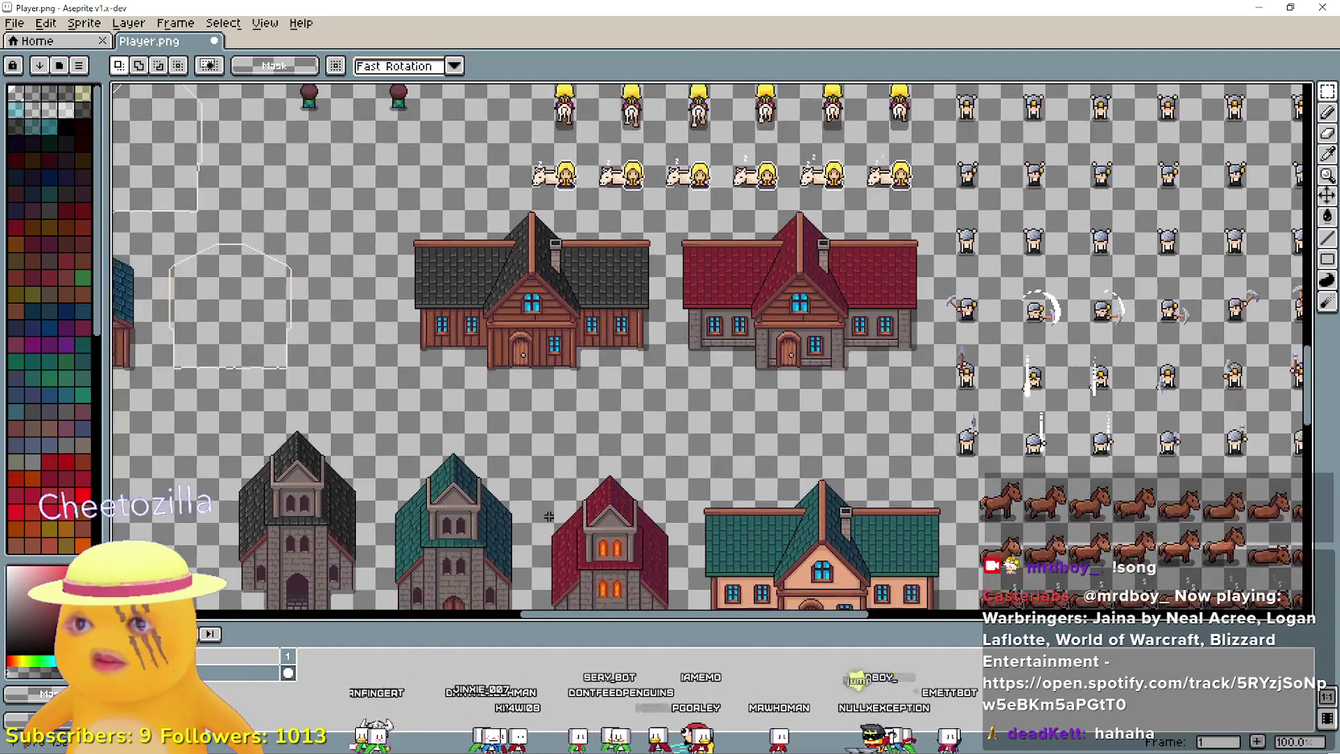
- Raise the teal church back up to 752, 1264
scroll(644, 355, down, 1)
scroll(727, 406, up, 1)
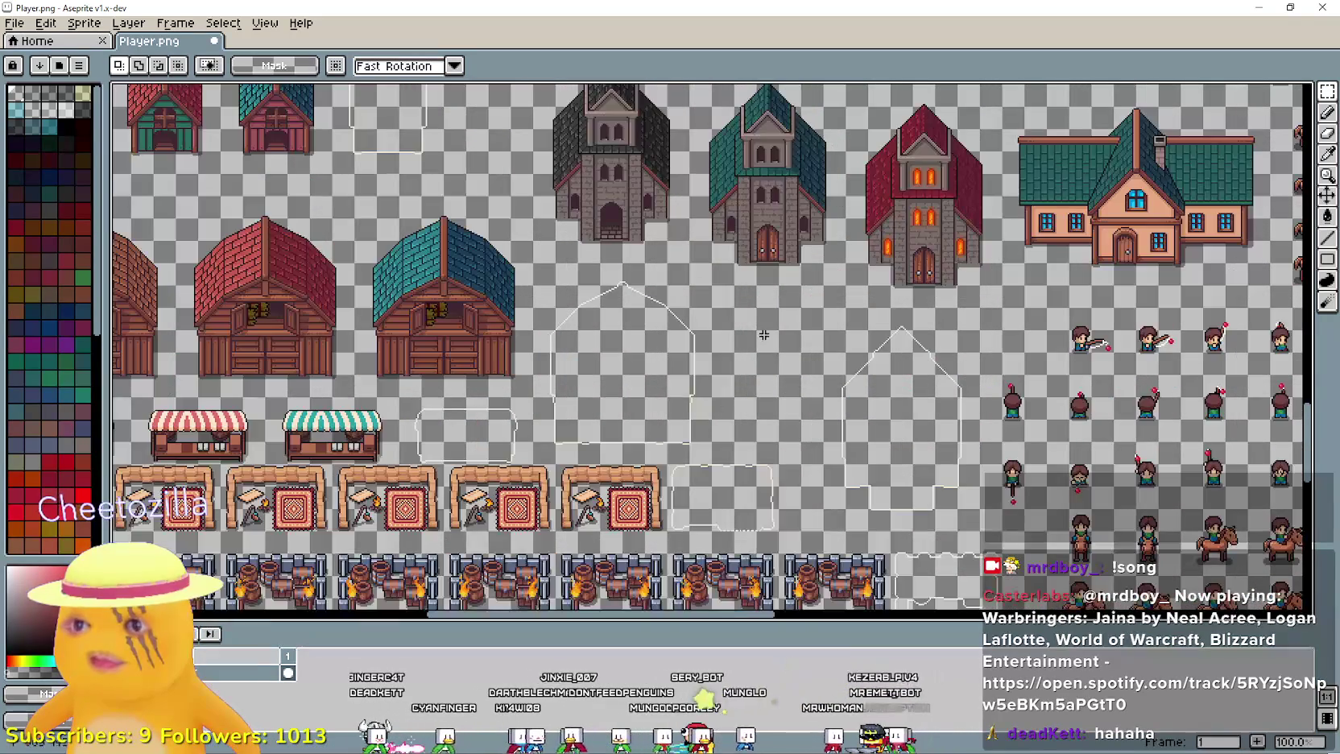
drag(652, 374, 816, 143)
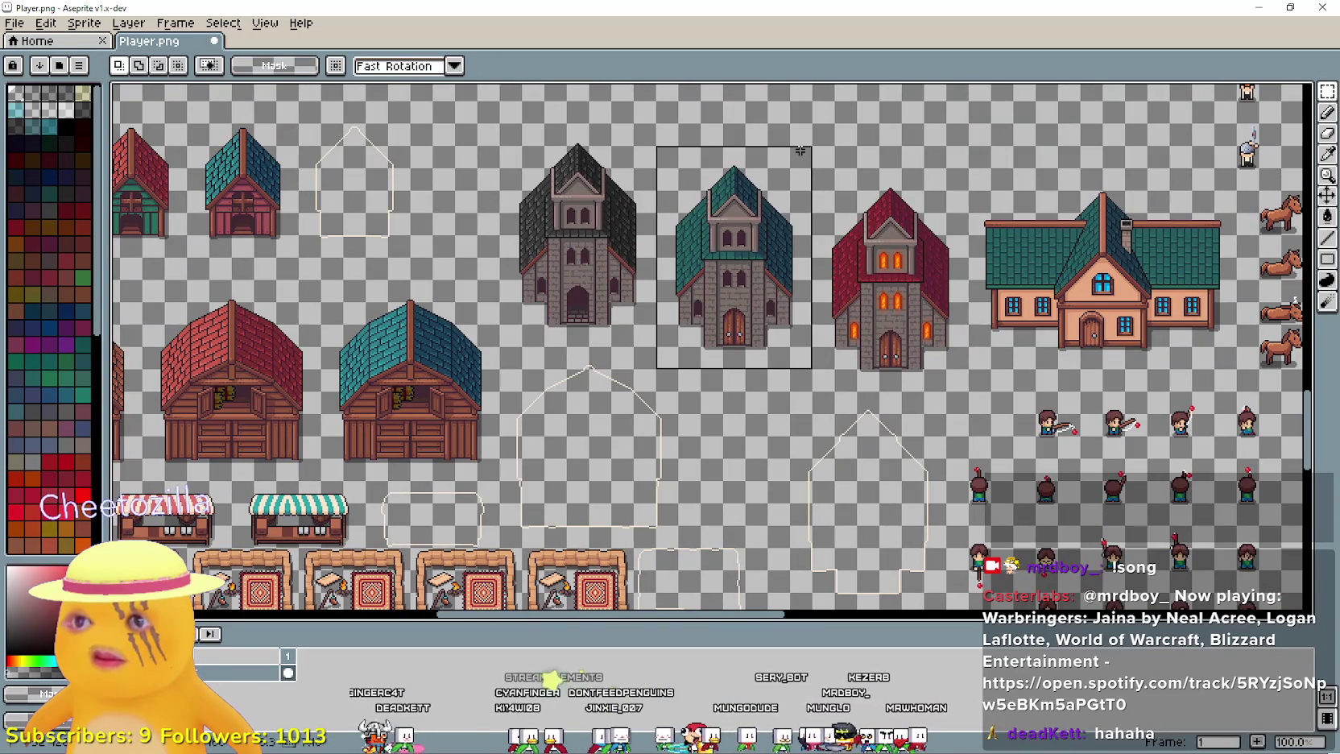
mouse_move(744, 266)
mouse_down()
mouse_move(742, 254)
mouse_move(735, 415)
mouse_up()
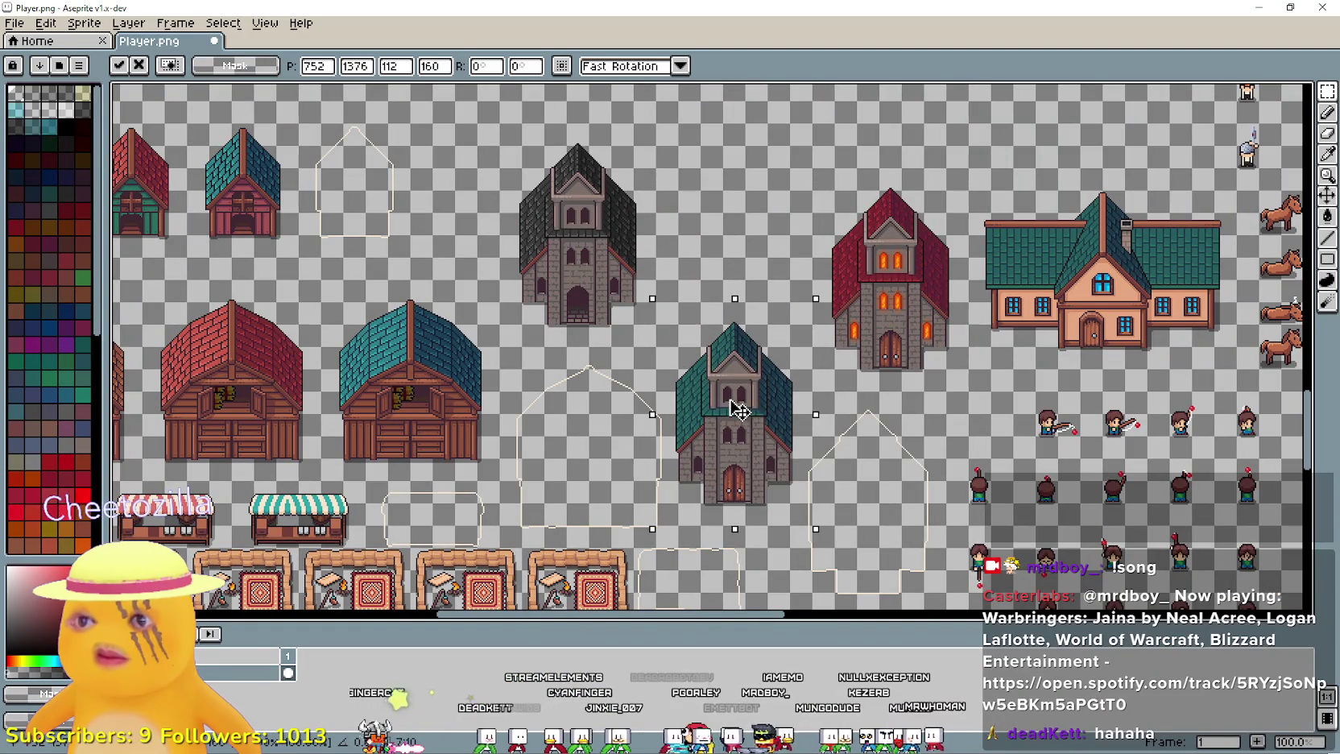
mouse_move(727, 475)
mouse_down()
mouse_move(726, 277)
mouse_move(733, 463)
mouse_move(747, 343)
mouse_move(757, 366)
mouse_up()
scroll(757, 366, down, 3)
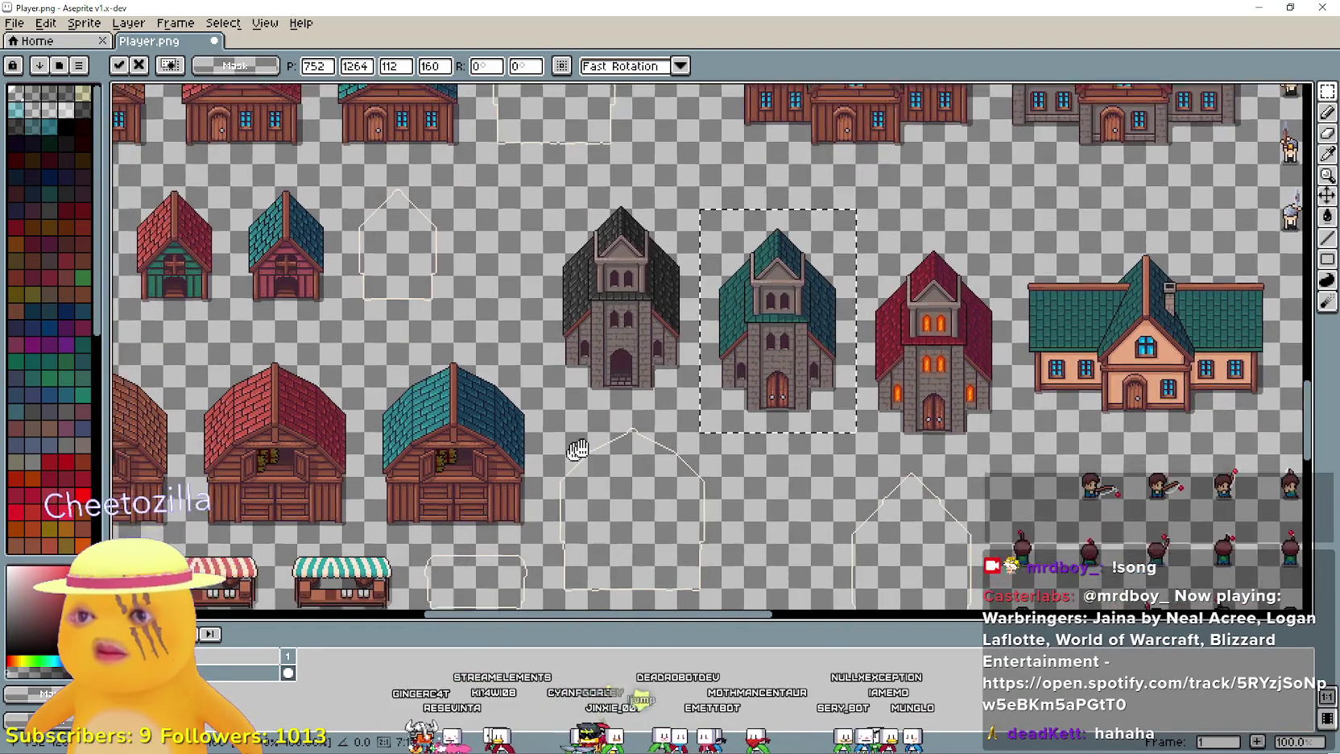
key(ctrl+d)
- Shift the dark church 16 px right to 640, 1232
scroll(662, 328, up, 3)
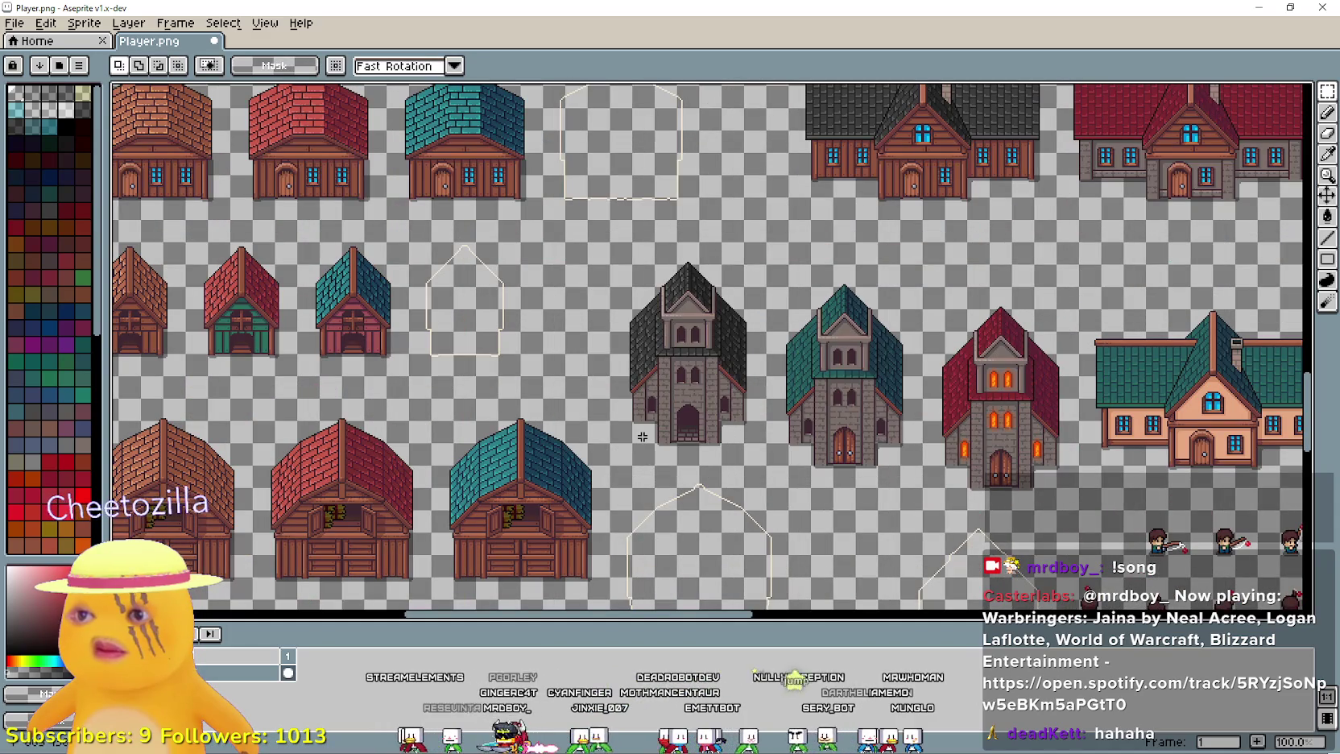
drag(721, 339, 742, 273)
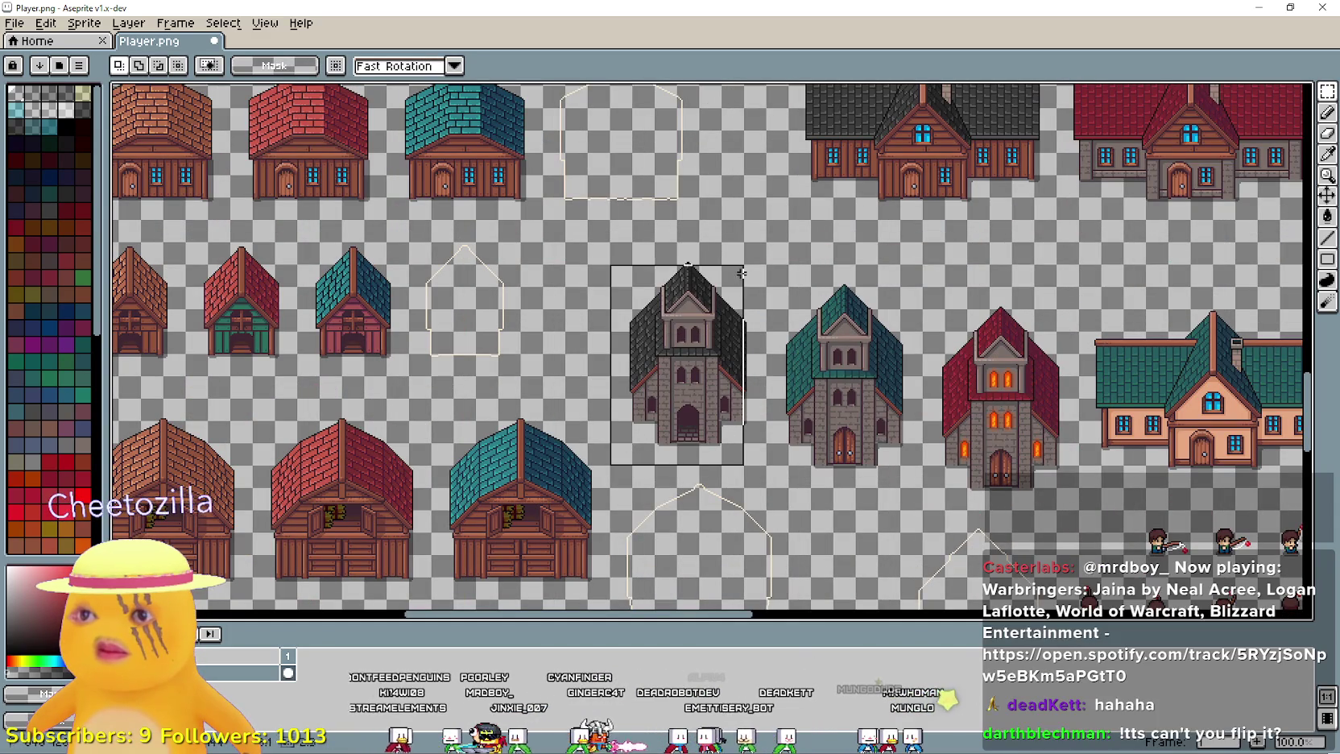
click(706, 425)
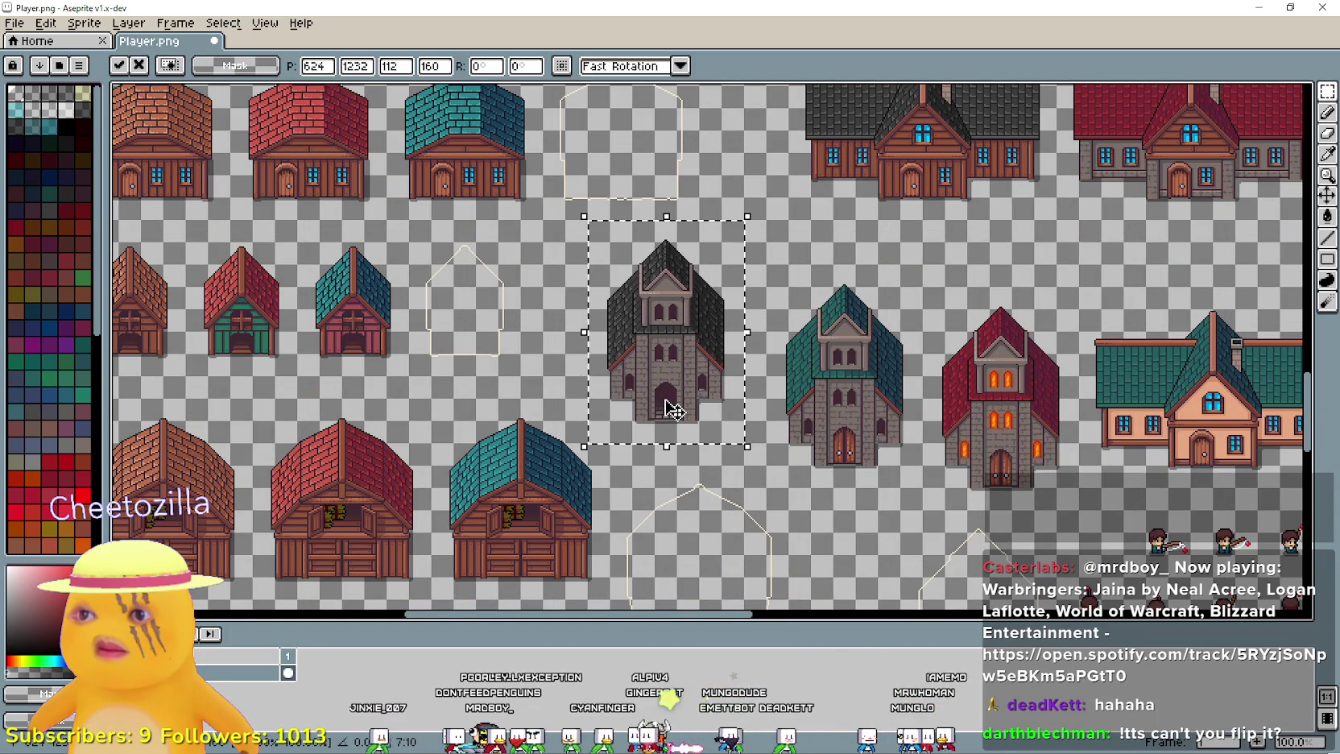
drag(665, 411, 681, 410)
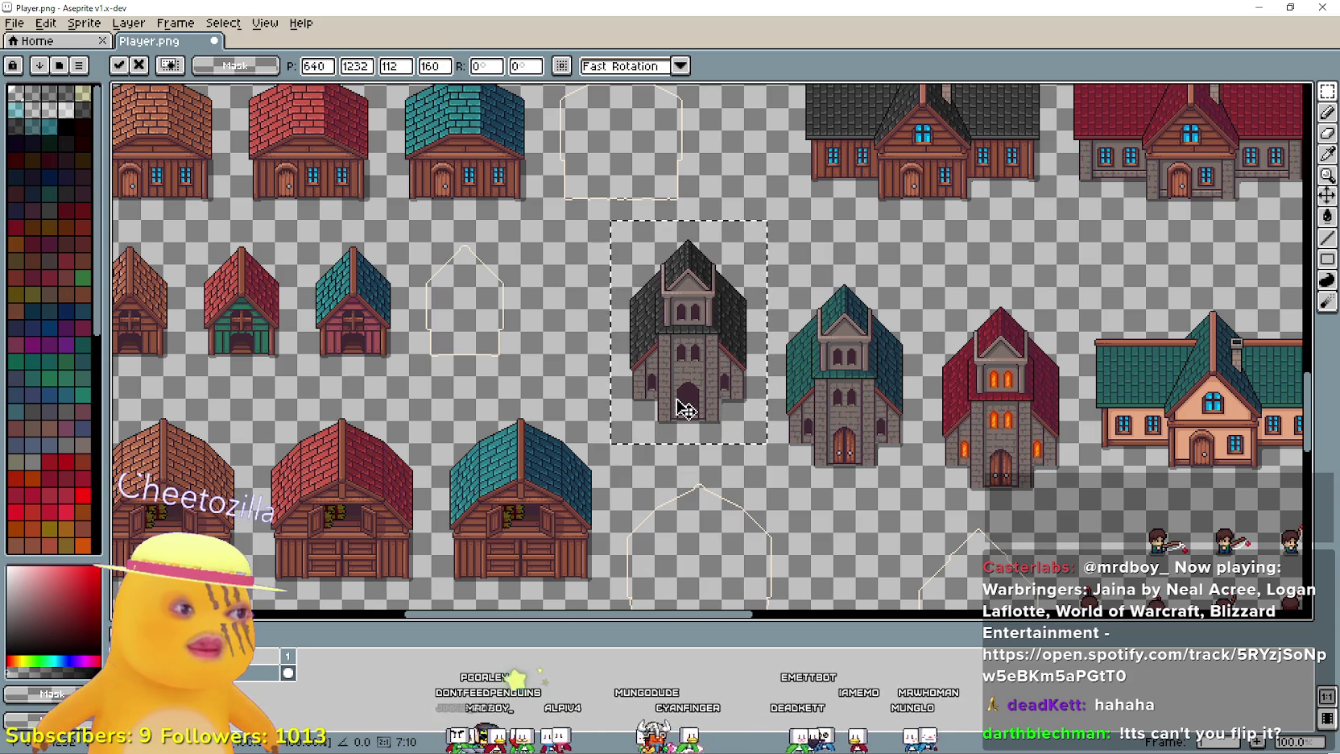
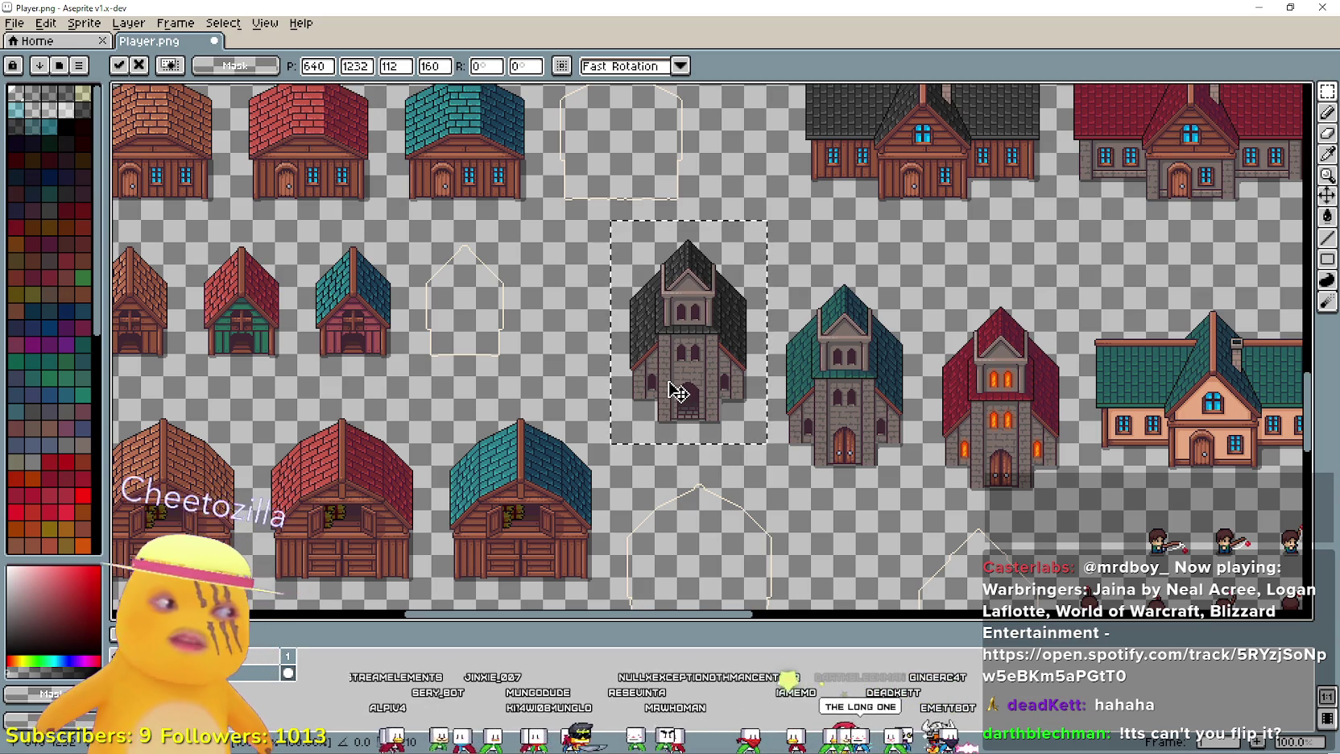
- Move the dark stone church from Y 1232 down to 1248 and commit its position
scroll(678, 392, down, 1)
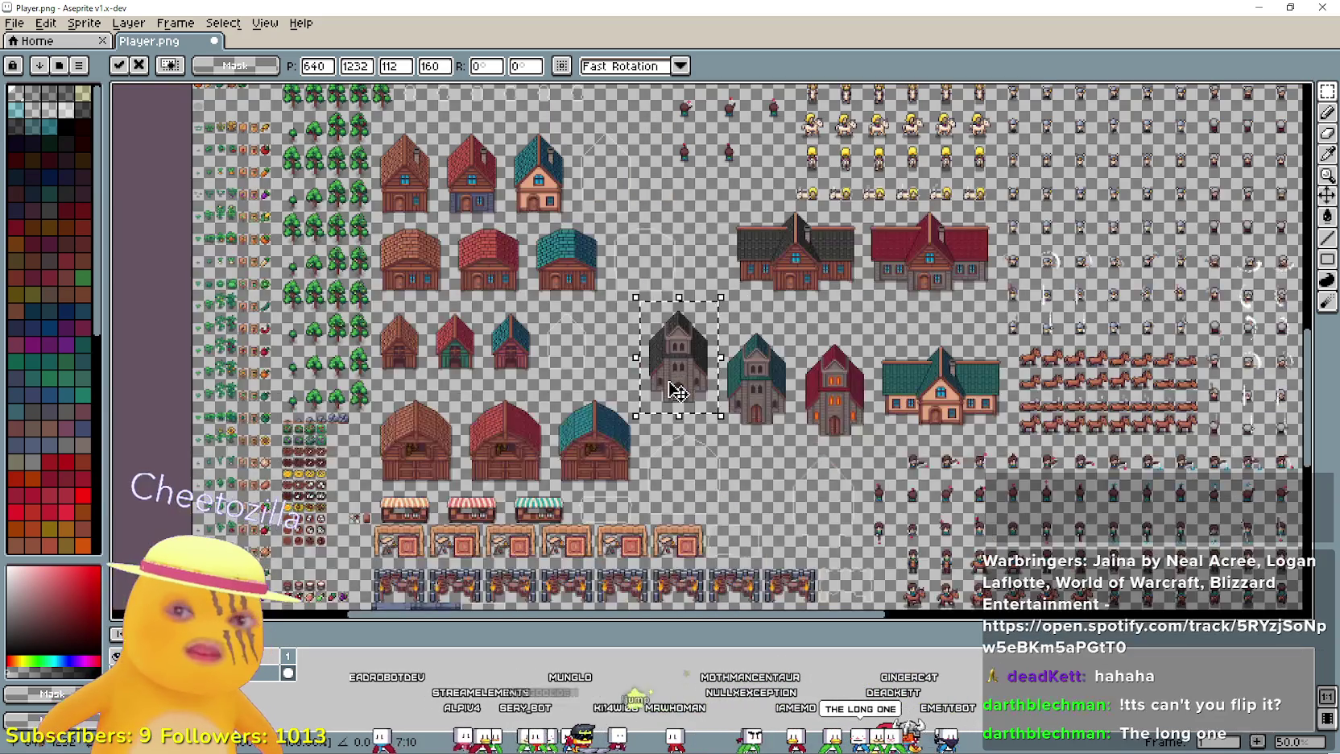
mouse_move(678, 392)
mouse_down()
mouse_move(697, 240)
mouse_move(381, 265)
mouse_move(406, 385)
mouse_move(652, 563)
mouse_move(607, 325)
mouse_move(461, 104)
mouse_move(426, 84)
mouse_move(377, 161)
mouse_up()
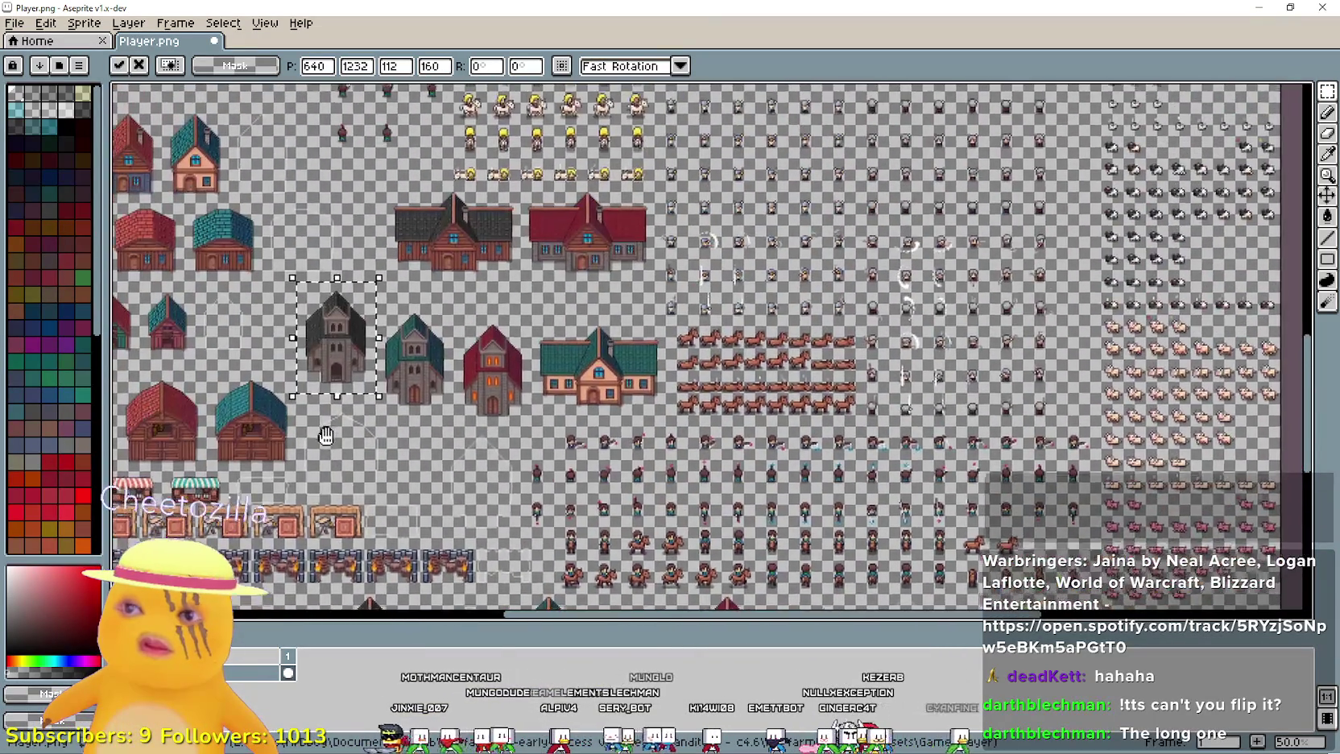
scroll(350, 368, up, 1)
mouse_move(370, 353)
mouse_down()
mouse_move(585, 375)
mouse_move(575, 442)
mouse_up()
scroll(586, 375, up, 1)
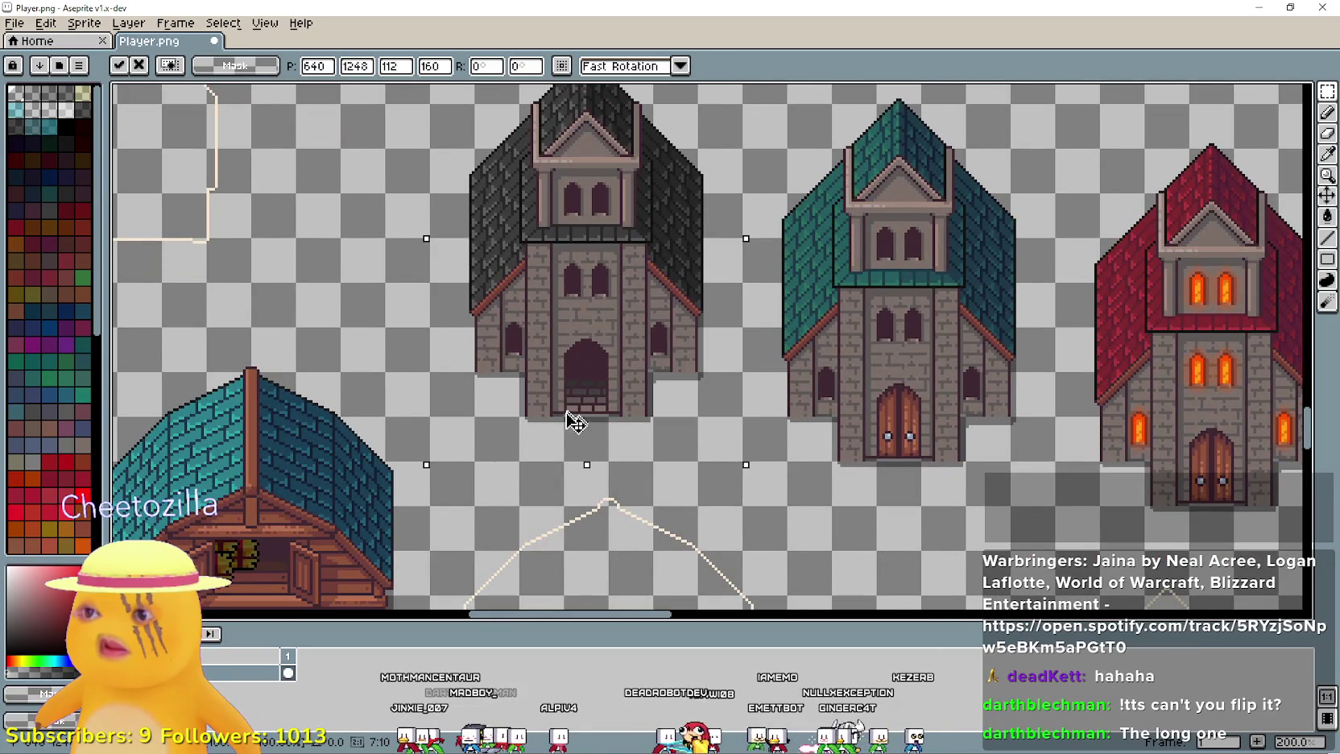
scroll(574, 395, down, 1)
scroll(612, 403, down, 1)
scroll(658, 411, up, 1)
click(721, 434)
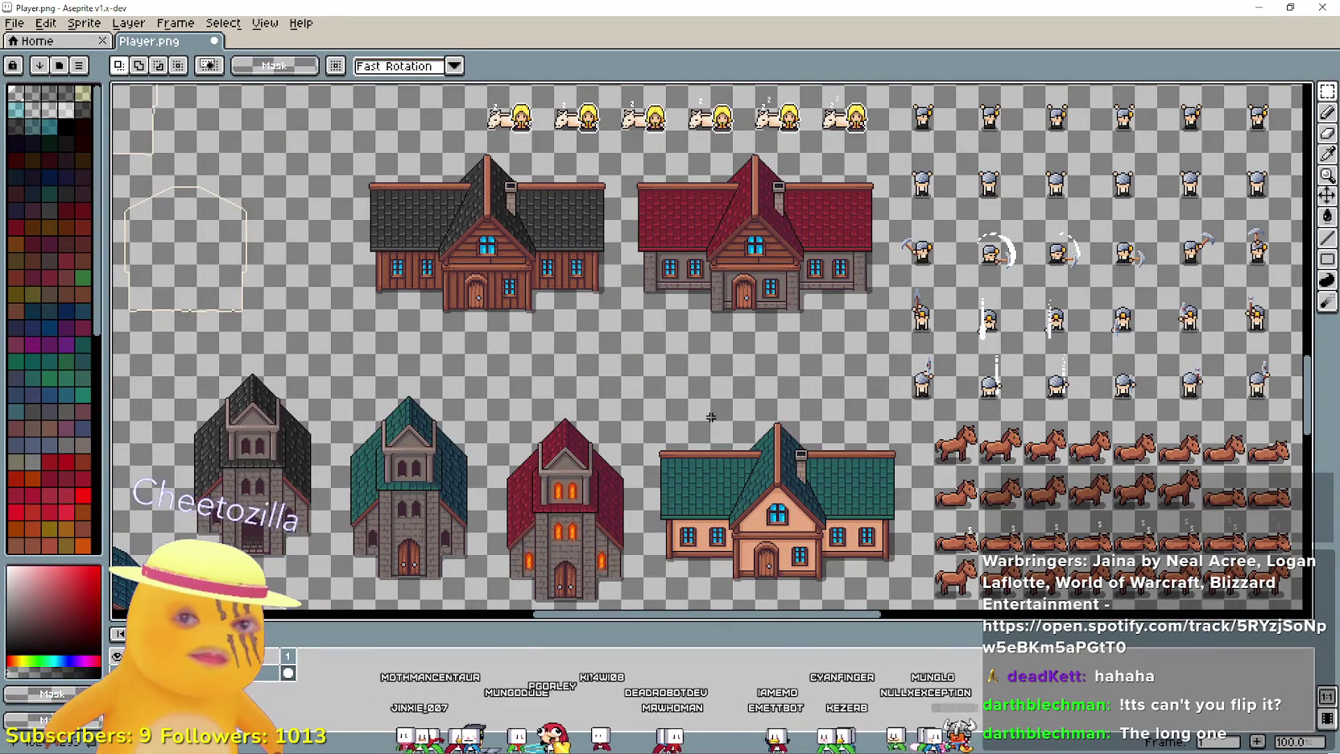
- Pan the sheet over to the horse, character and outlined head sprites
scroll(711, 417, down, 1)
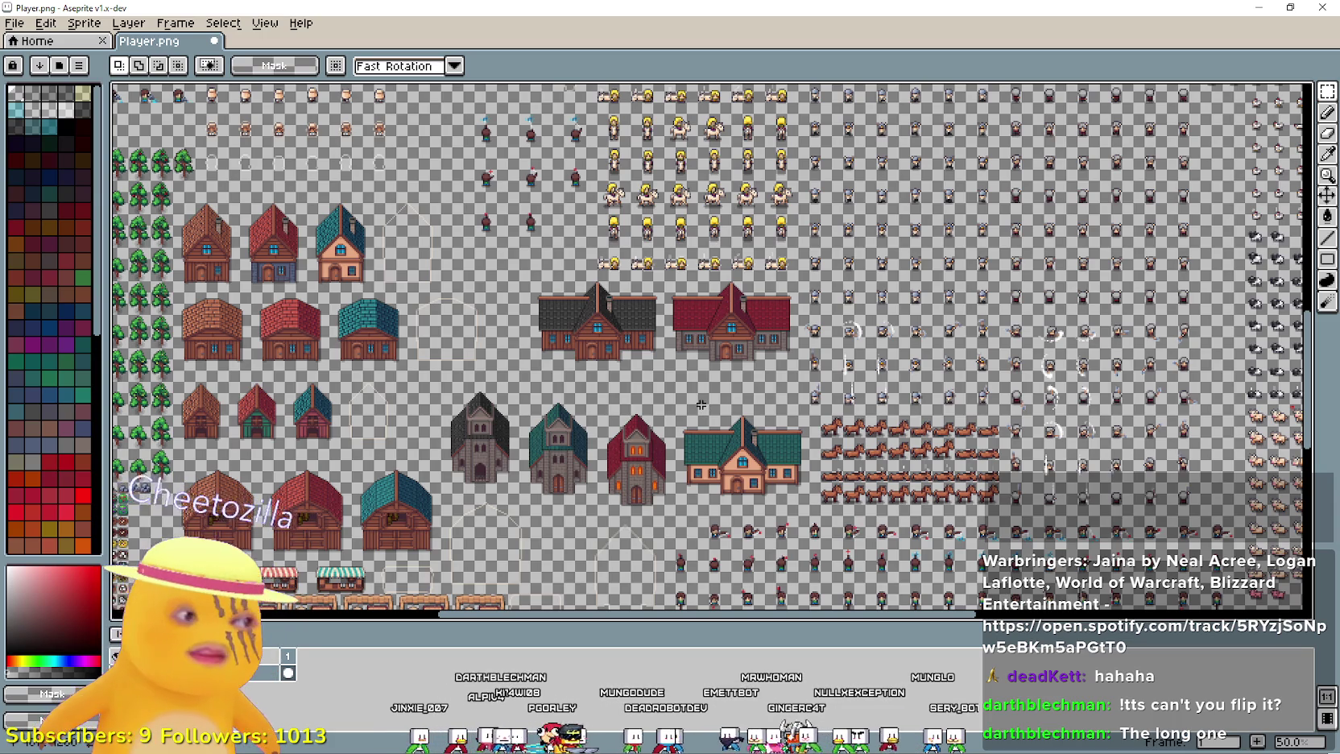
scroll(599, 309, up, 1)
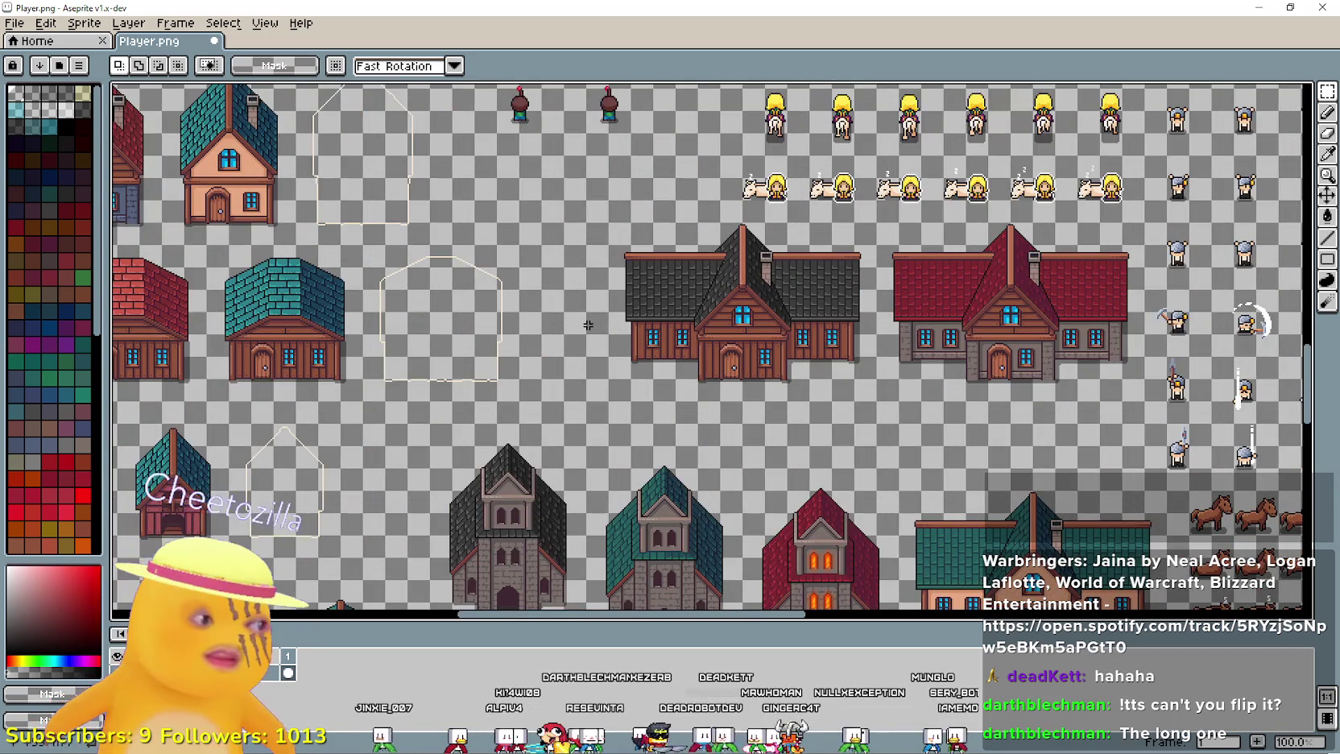
mouse_move(605, 341)
mouse_down()
mouse_move(632, 336)
mouse_move(710, 466)
mouse_up()
scroll(710, 465, down, 1)
scroll(750, 457, up, 1)
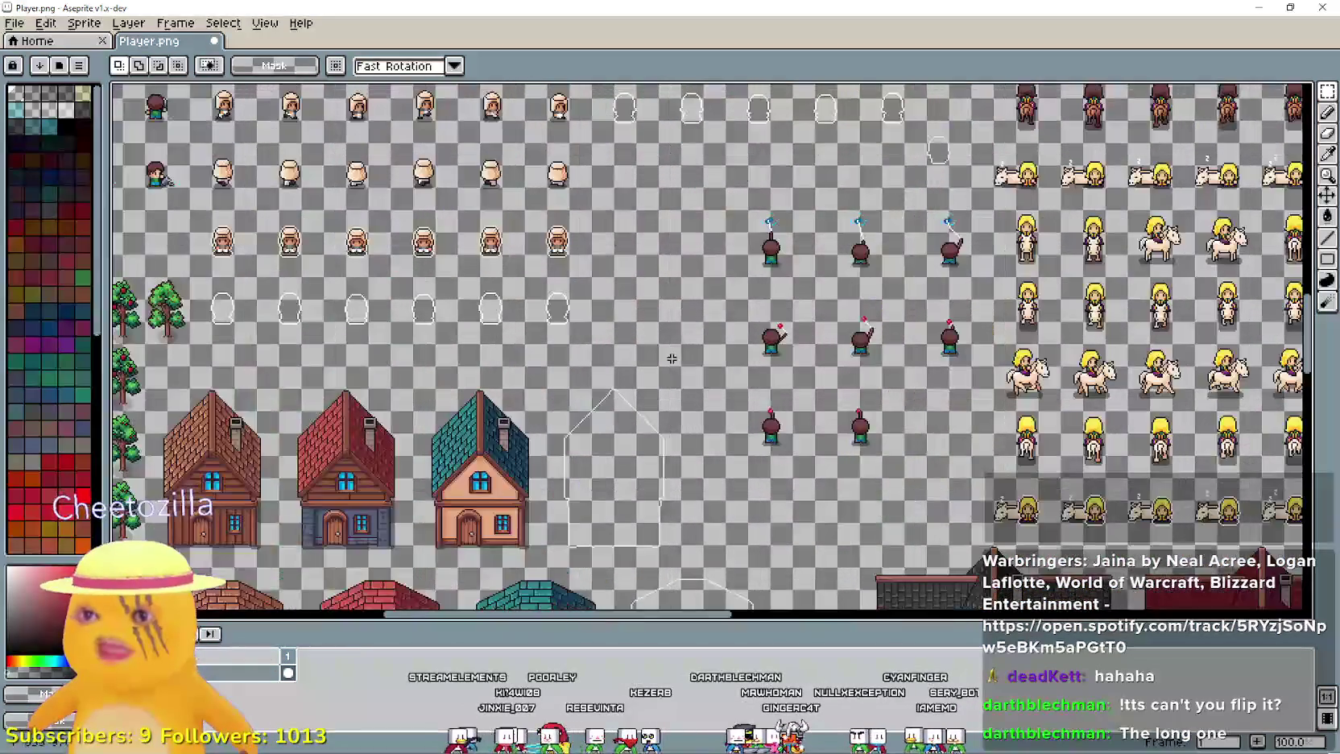
drag(843, 356, 685, 515)
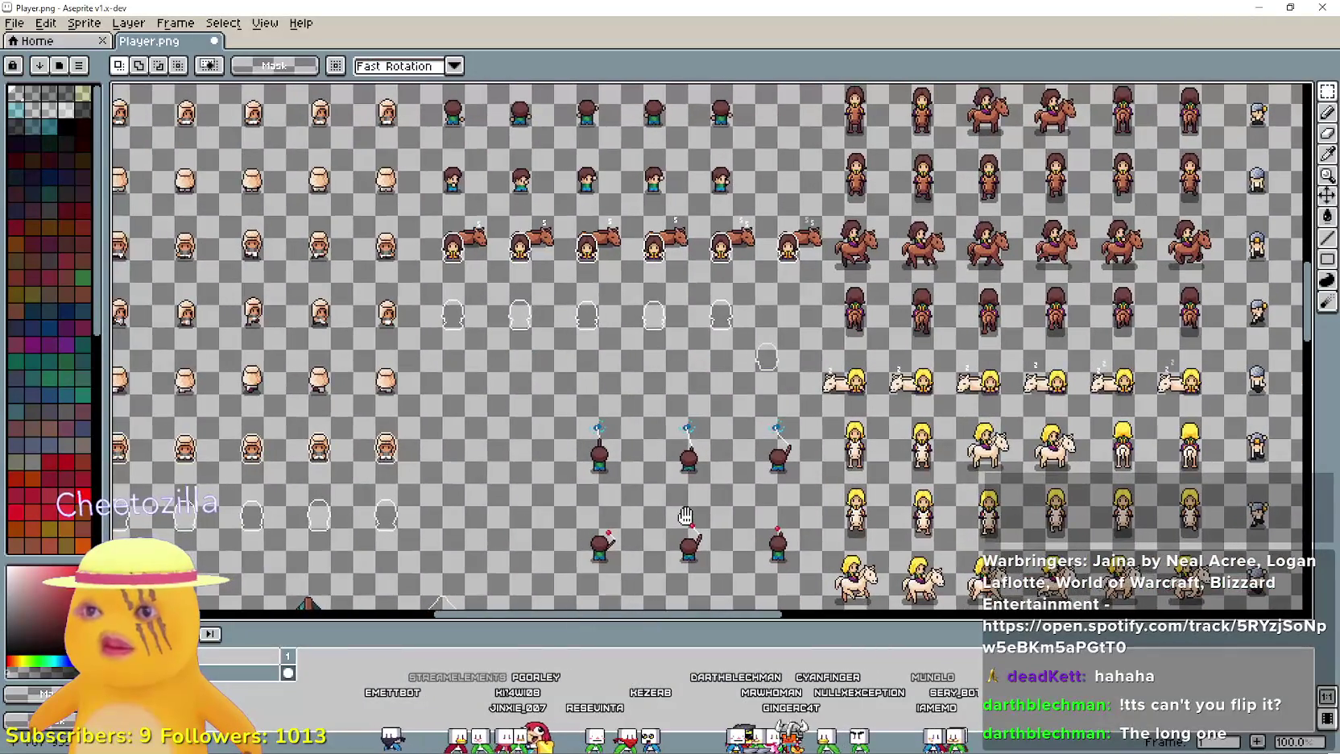
mouse_move(564, 288)
mouse_down()
mouse_move(499, 450)
mouse_move(474, 401)
mouse_up()
scroll(473, 400, up, 2)
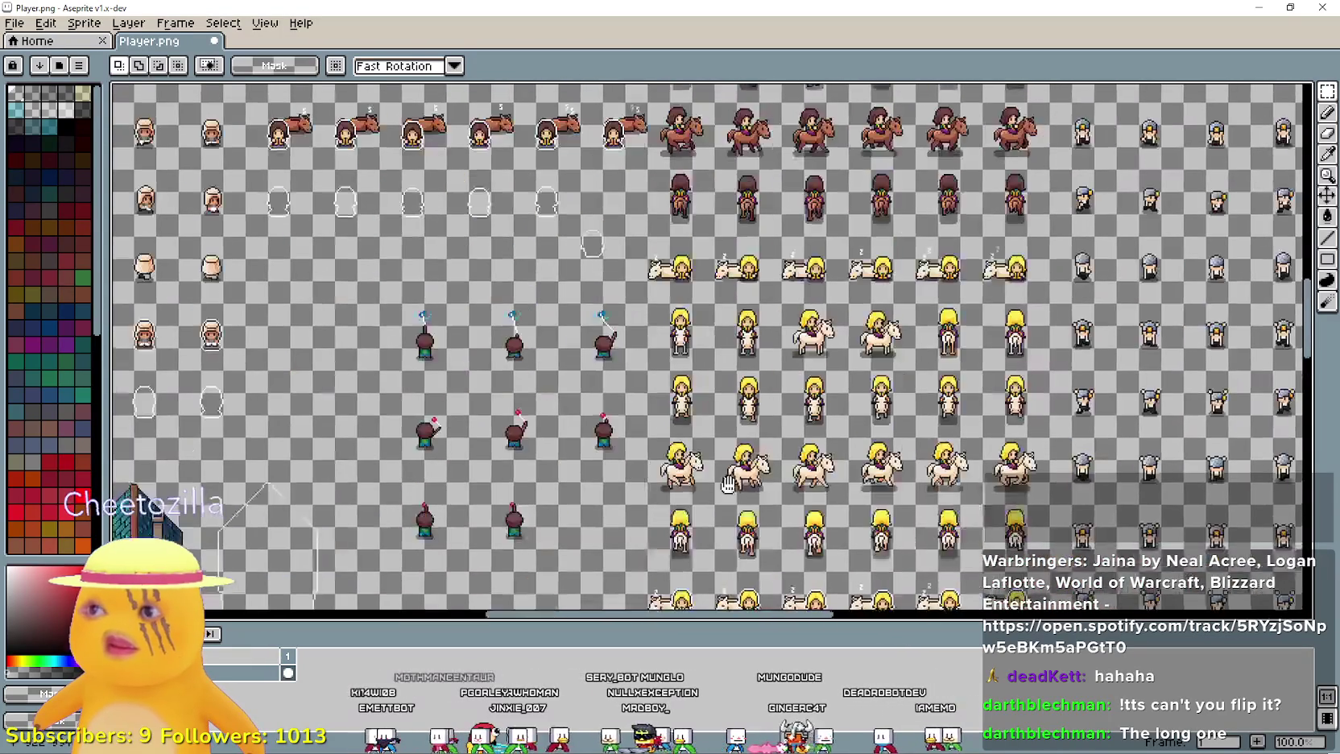
- Marquee-select and erase the row of blank outlined head sprites
drag(727, 484, 730, 484)
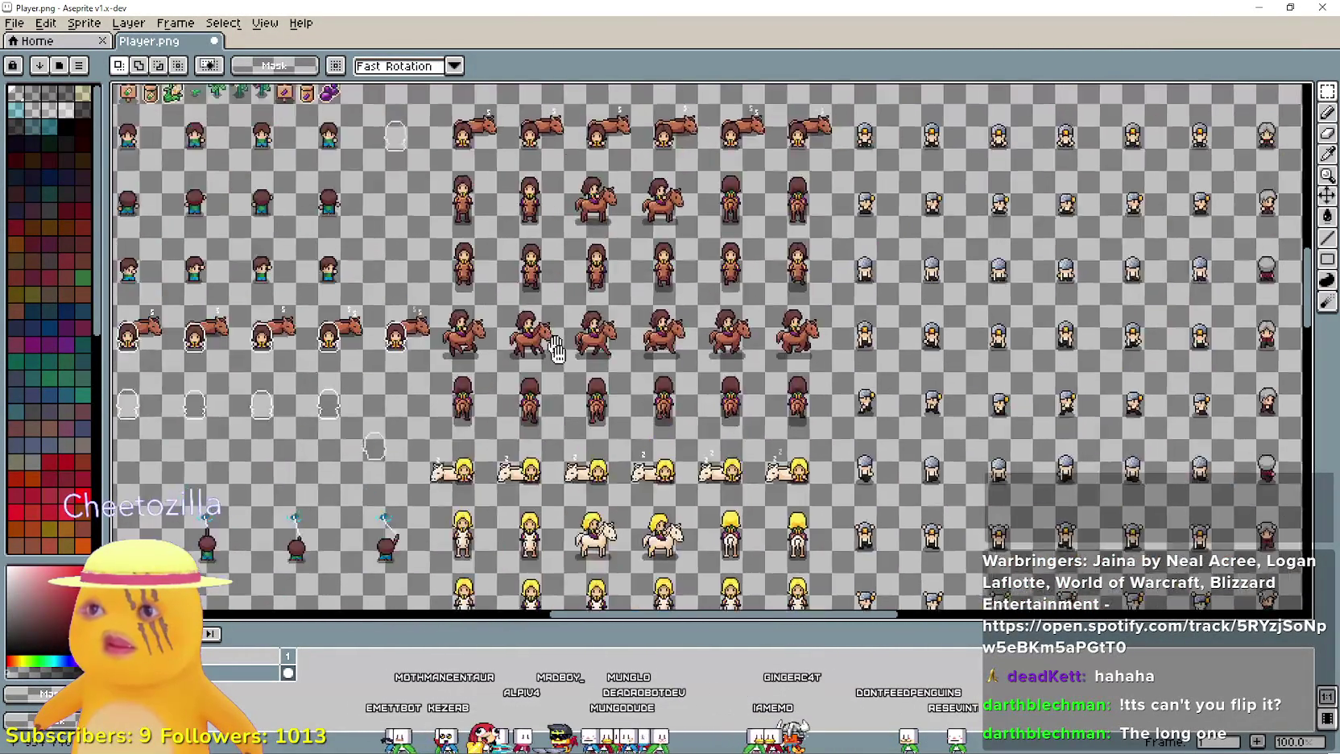
drag(555, 348, 953, 339)
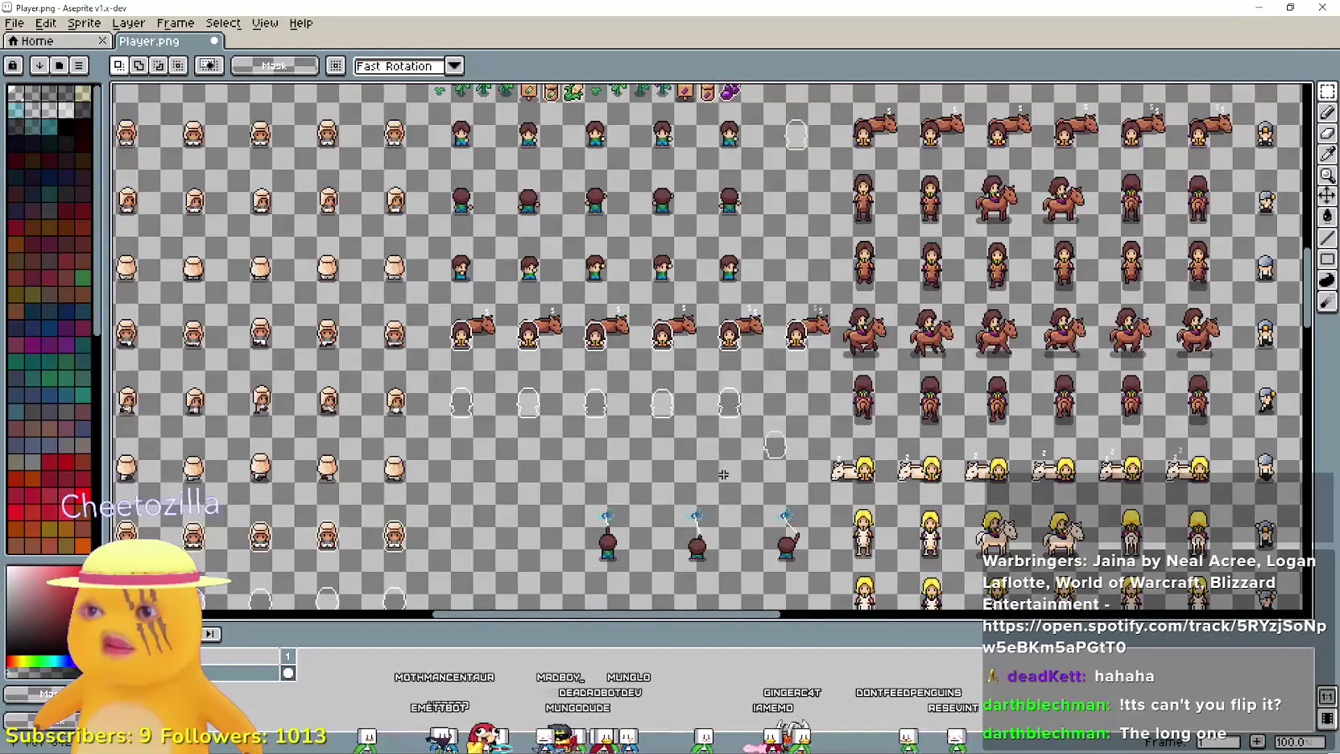
scroll(724, 249, down, 4)
scroll(582, 386, up, 2)
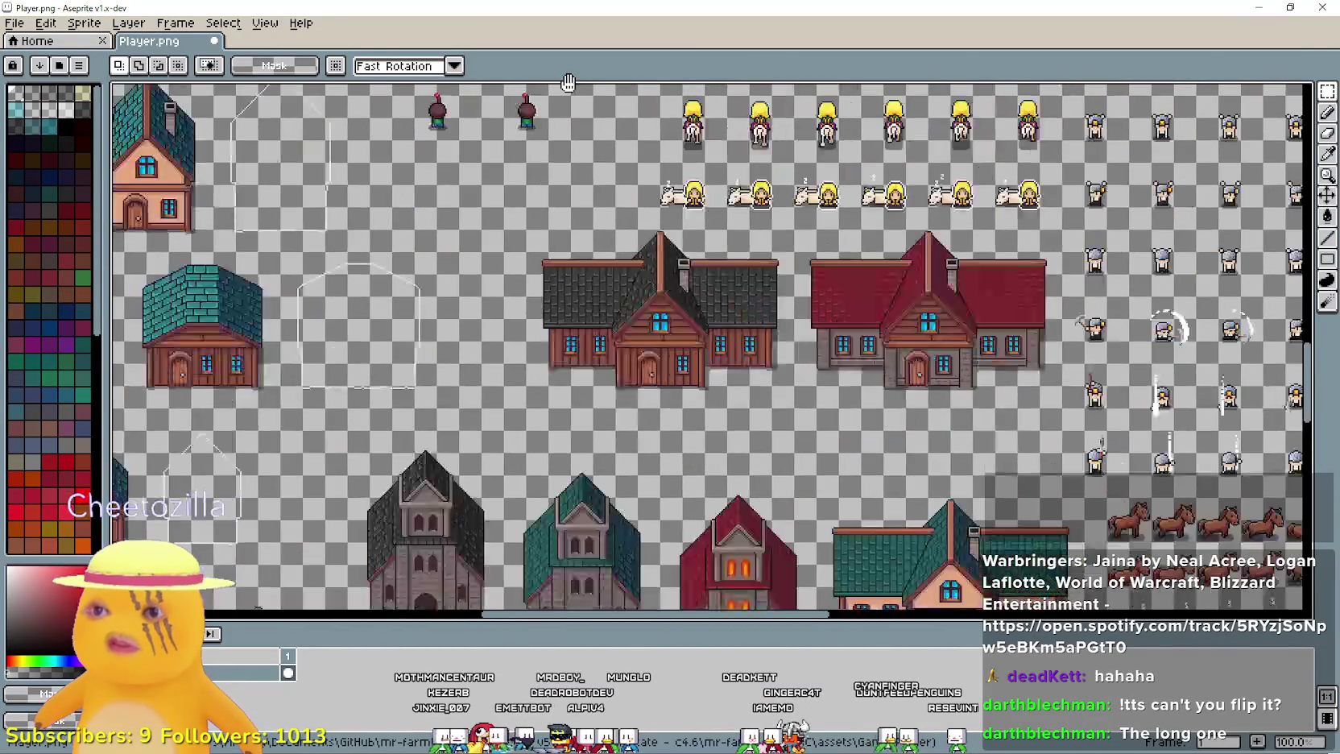
scroll(434, 441, down, 2)
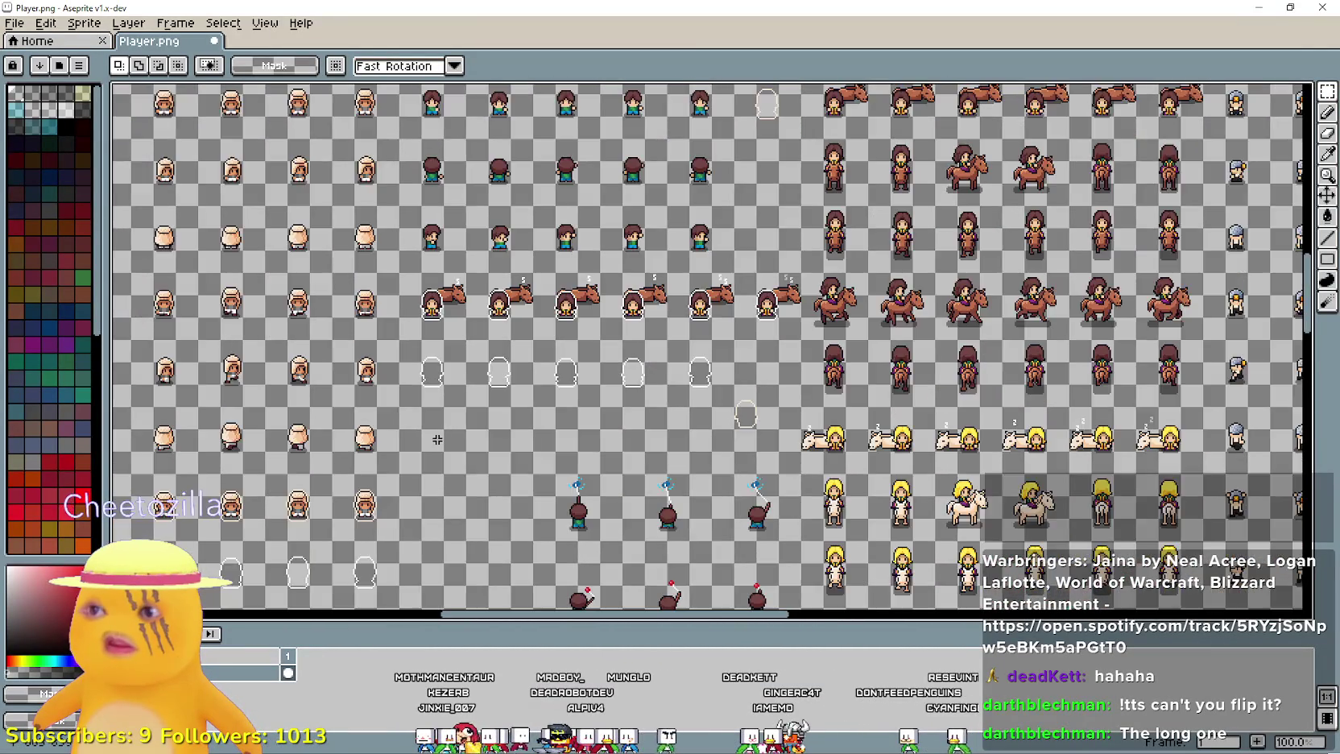
scroll(743, 232, up, 1)
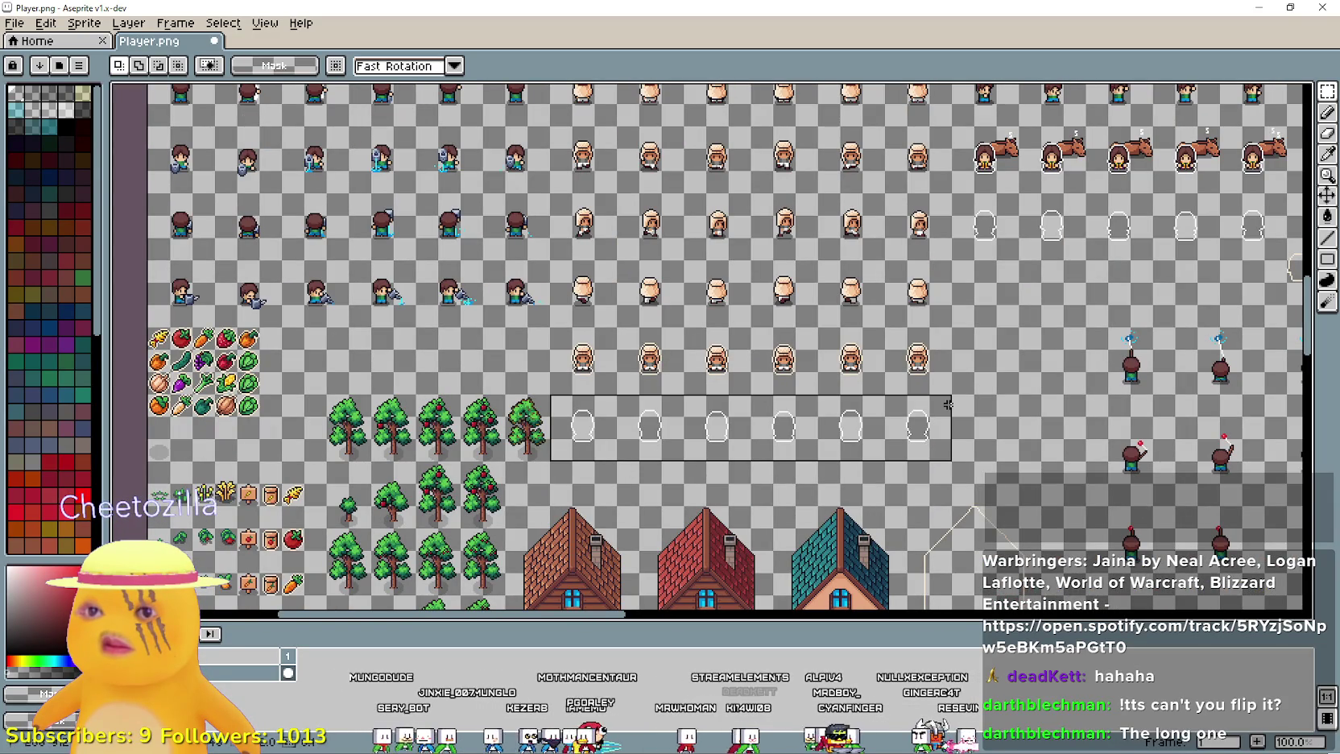
key(ctrl+d)
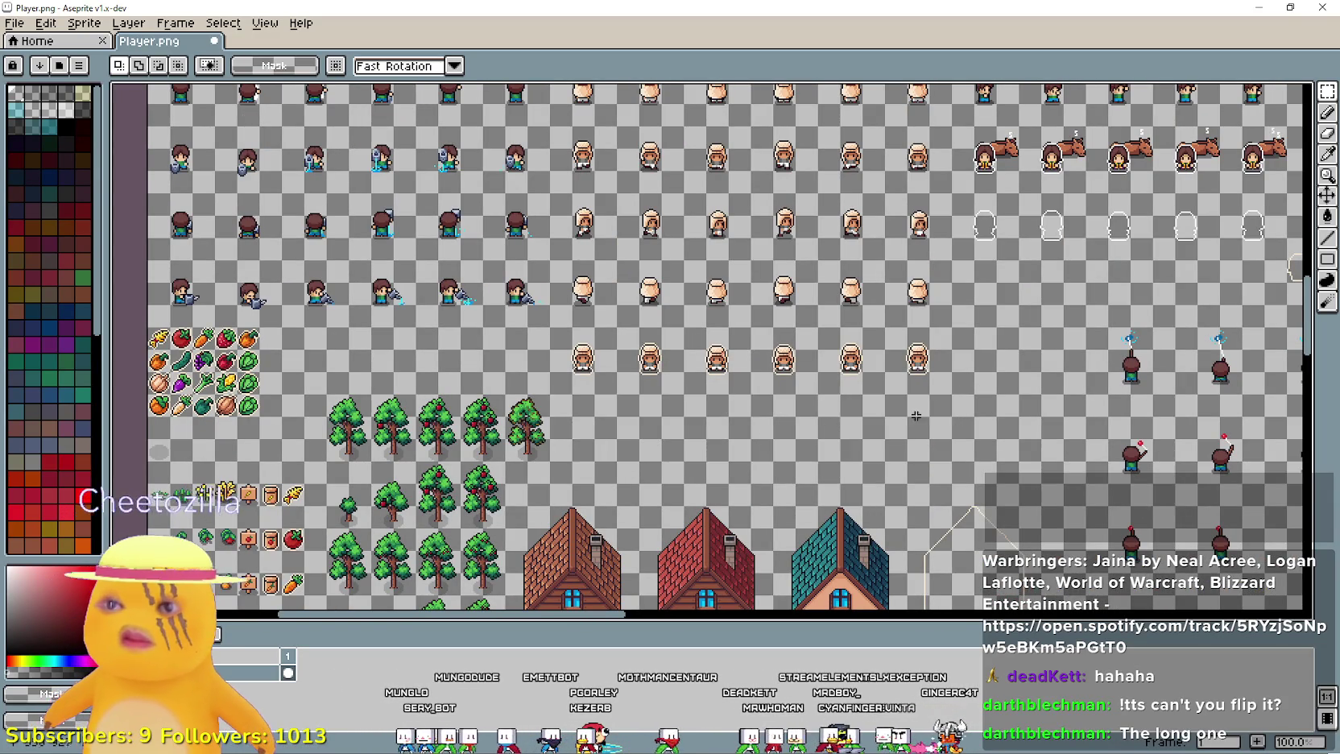
scroll(585, 448, right, 5)
mouse_move(464, 411)
mouse_down()
mouse_move(556, 346)
mouse_move(840, 295)
mouse_up()
key(Delete)
- Bring the churches into view and marquee-select the small dark figure sprites beside the riders
mouse_move(717, 446)
mouse_down()
mouse_move(644, 161)
mouse_move(184, 140)
mouse_up()
mouse_move(197, 523)
mouse_down()
mouse_move(197, 137)
mouse_move(269, 463)
mouse_move(496, 335)
mouse_move(466, 330)
mouse_move(493, 402)
mouse_move(668, 551)
mouse_up()
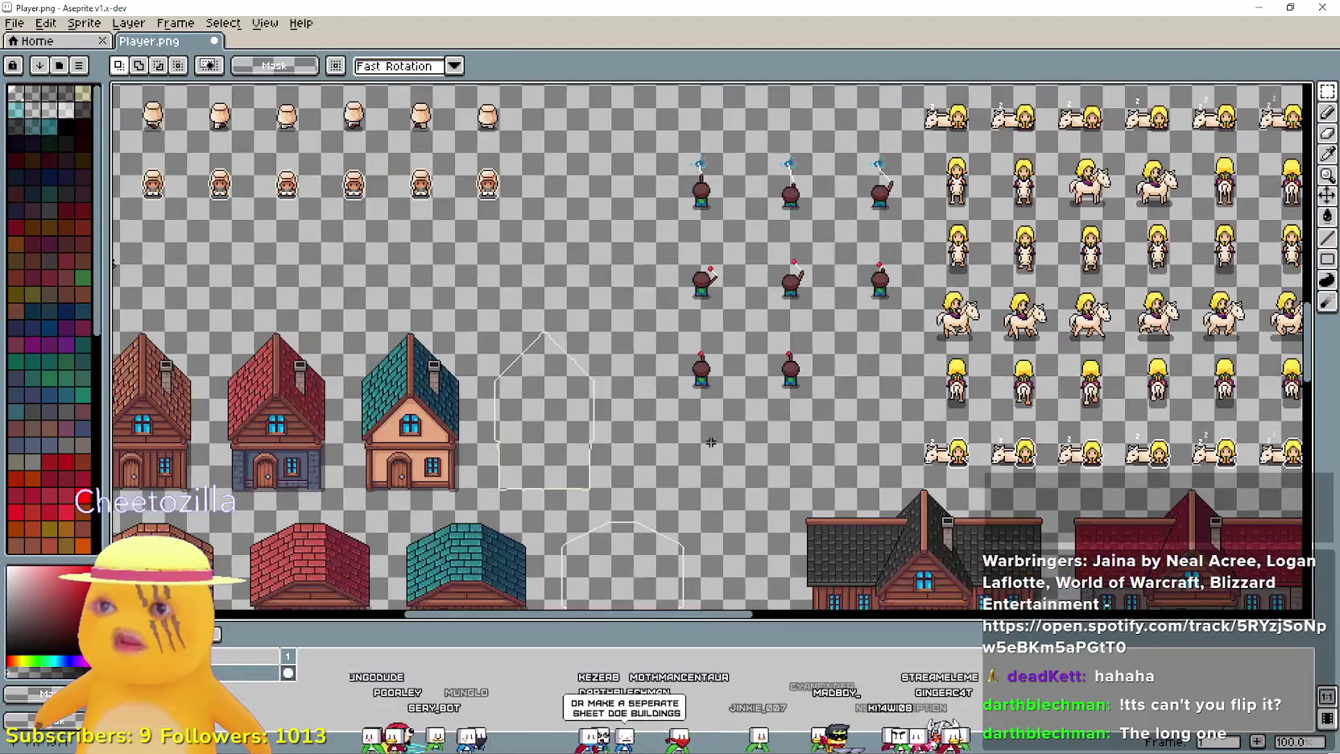
scroll(710, 442, down, 1)
scroll(724, 415, up, 1)
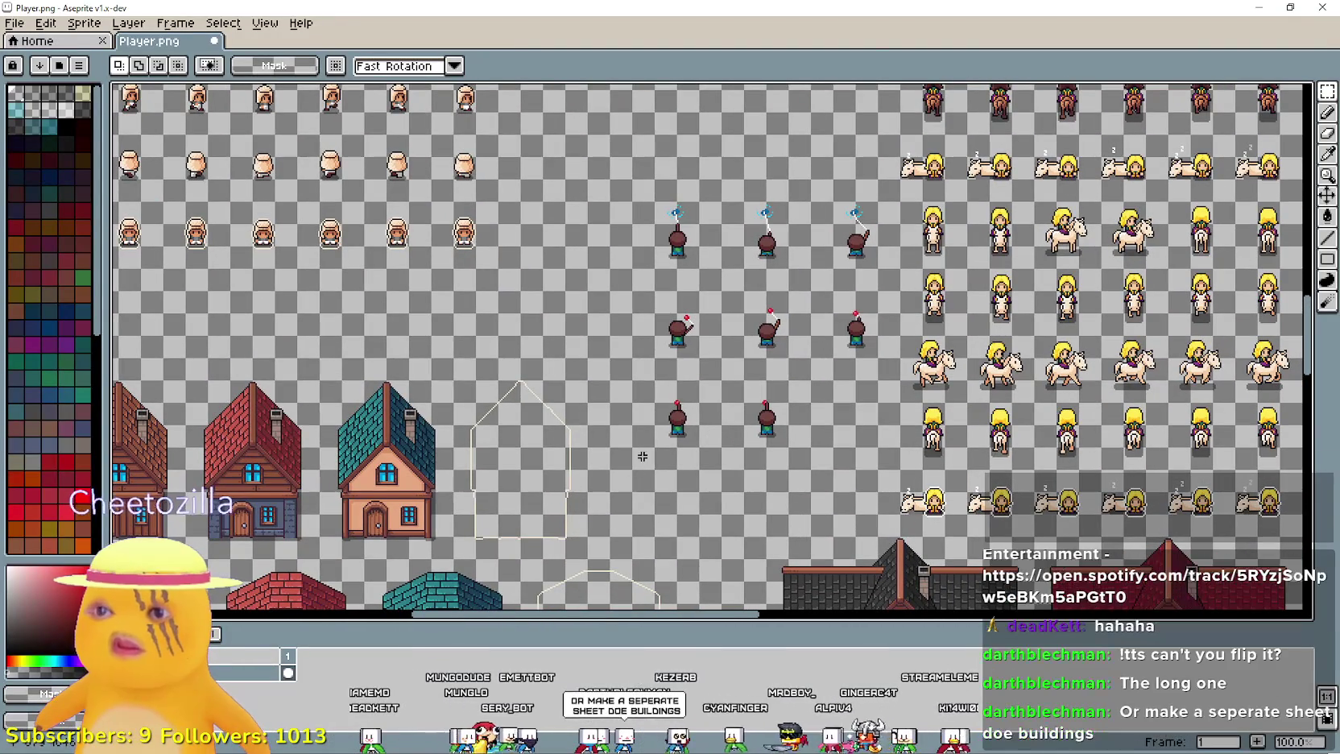
drag(655, 470, 880, 177)
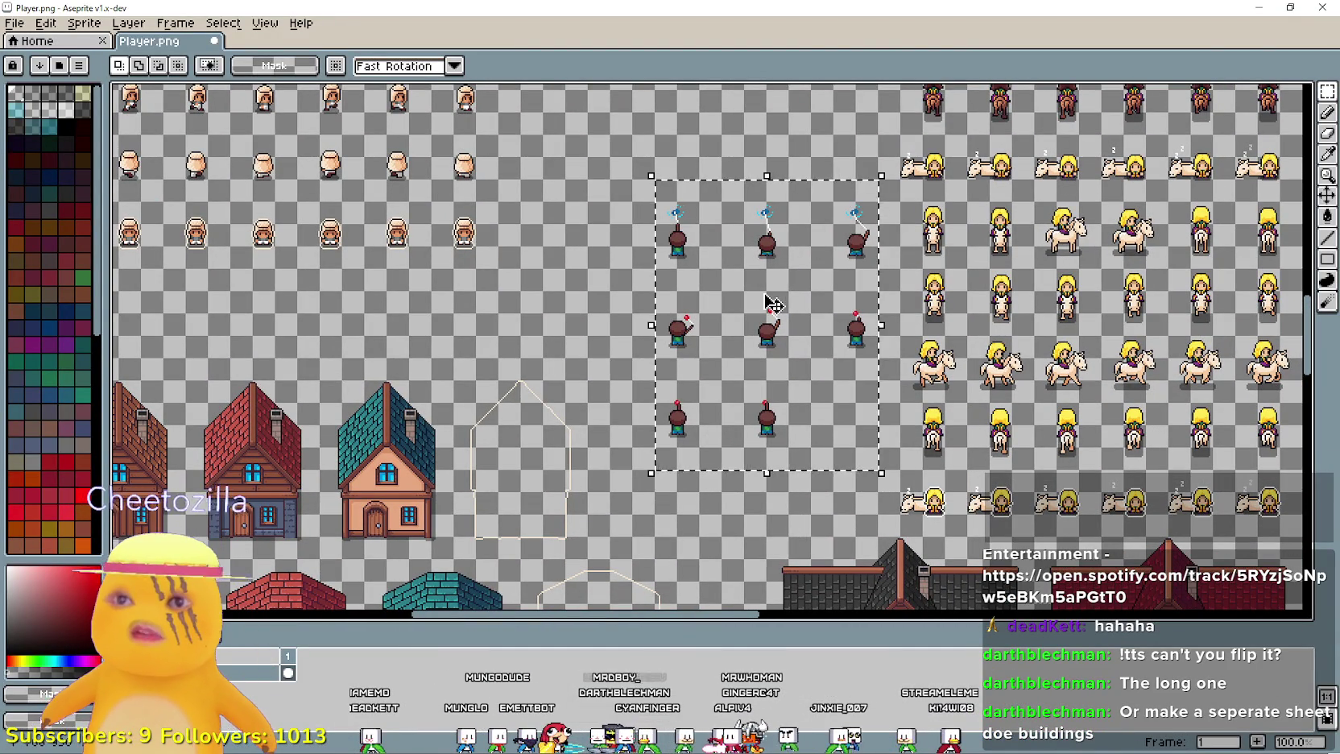
- Delete the selected small dark figure sprites
key(Delete)
scroll(402, 379, down, 1)
scroll(596, 347, up, 1)
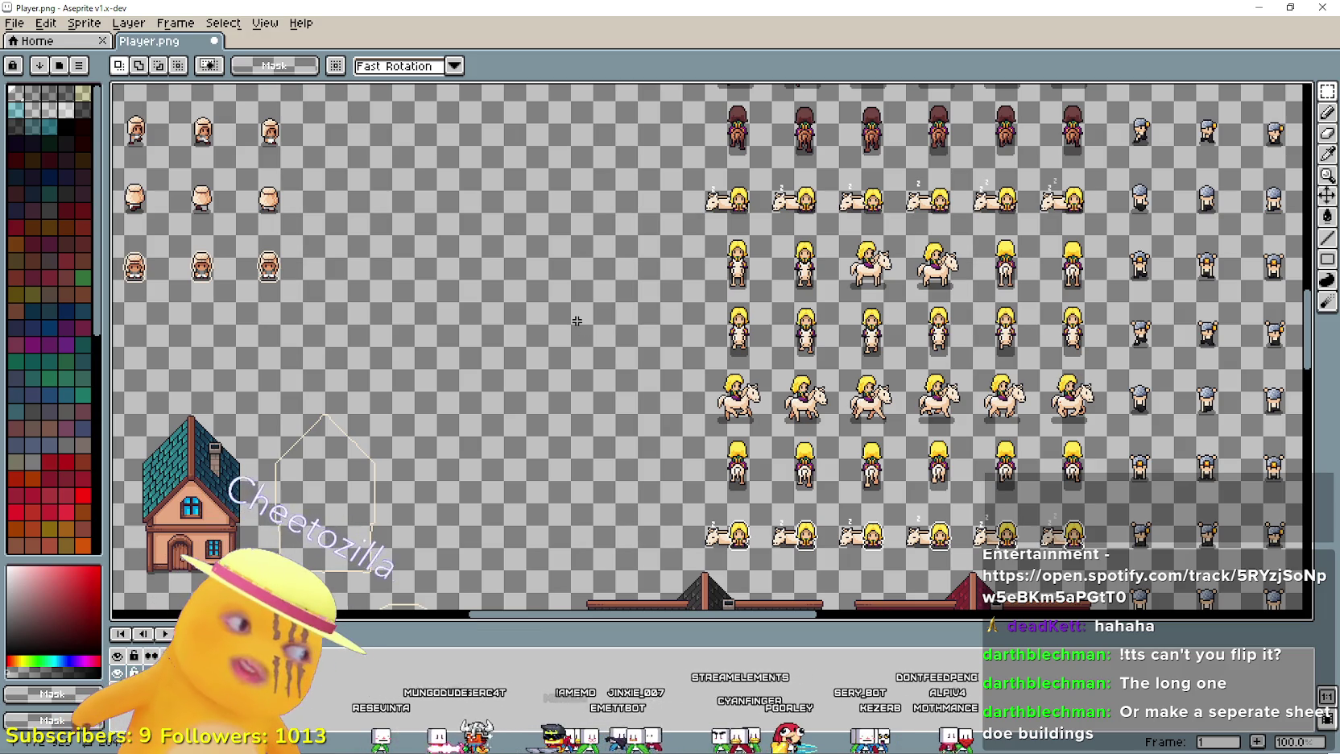
drag(581, 316, 595, 300)
scroll(595, 300, down, 2)
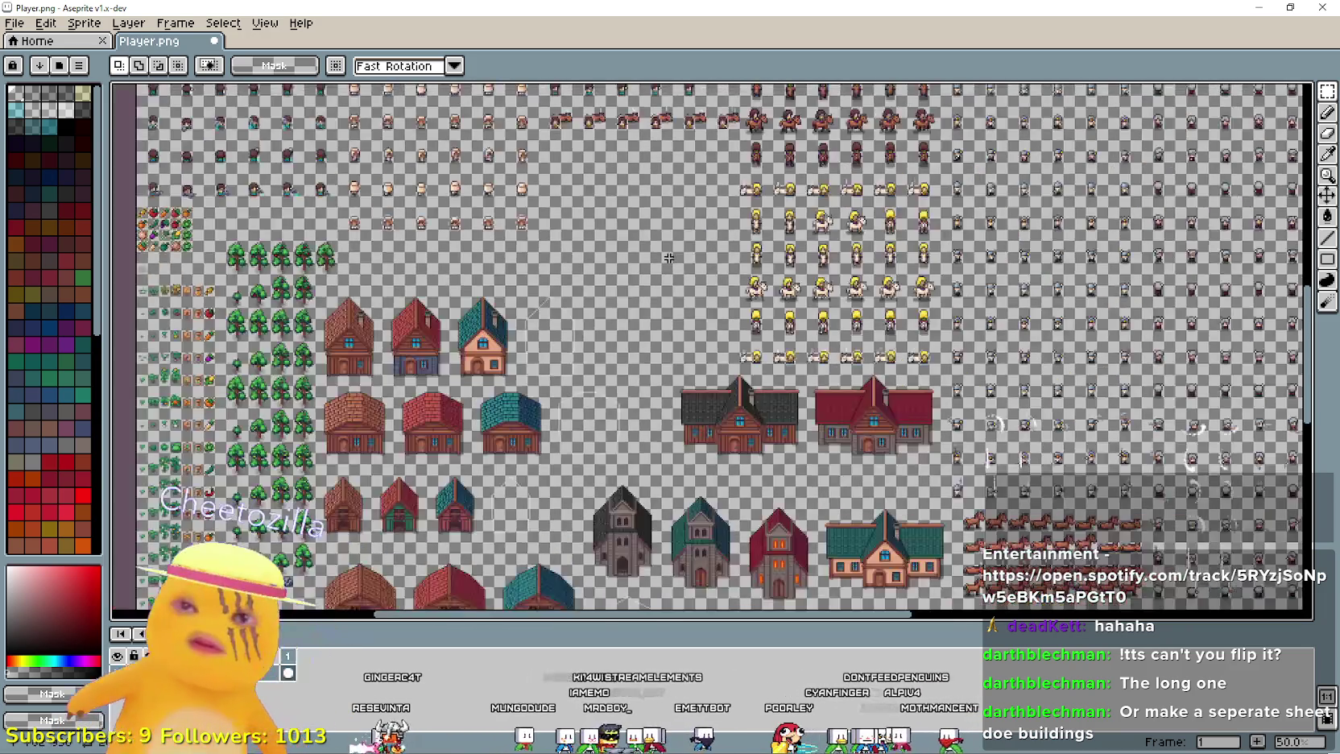
scroll(731, 422, up, 2)
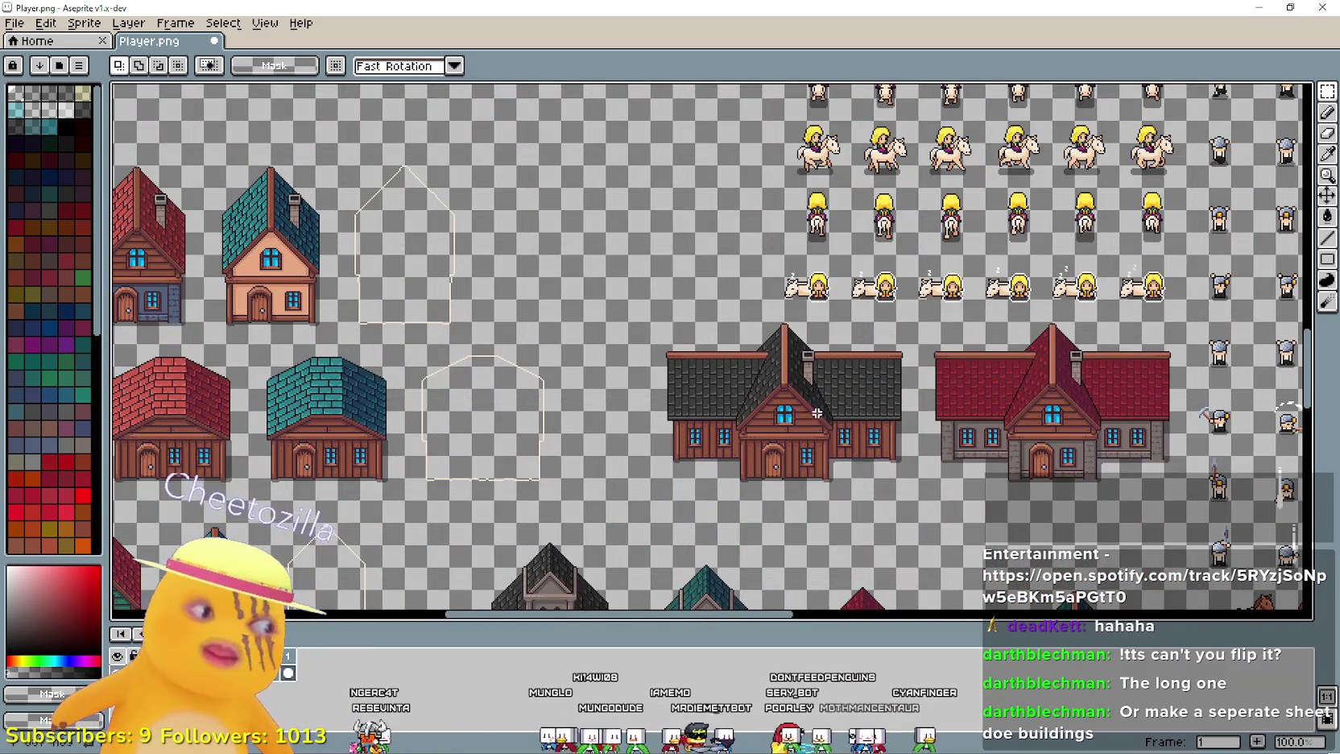
- Move the wide dark-roofed house up-left to 656,768 among the rider sprites
scroll(917, 478, down, 1)
scroll(803, 436, up, 1)
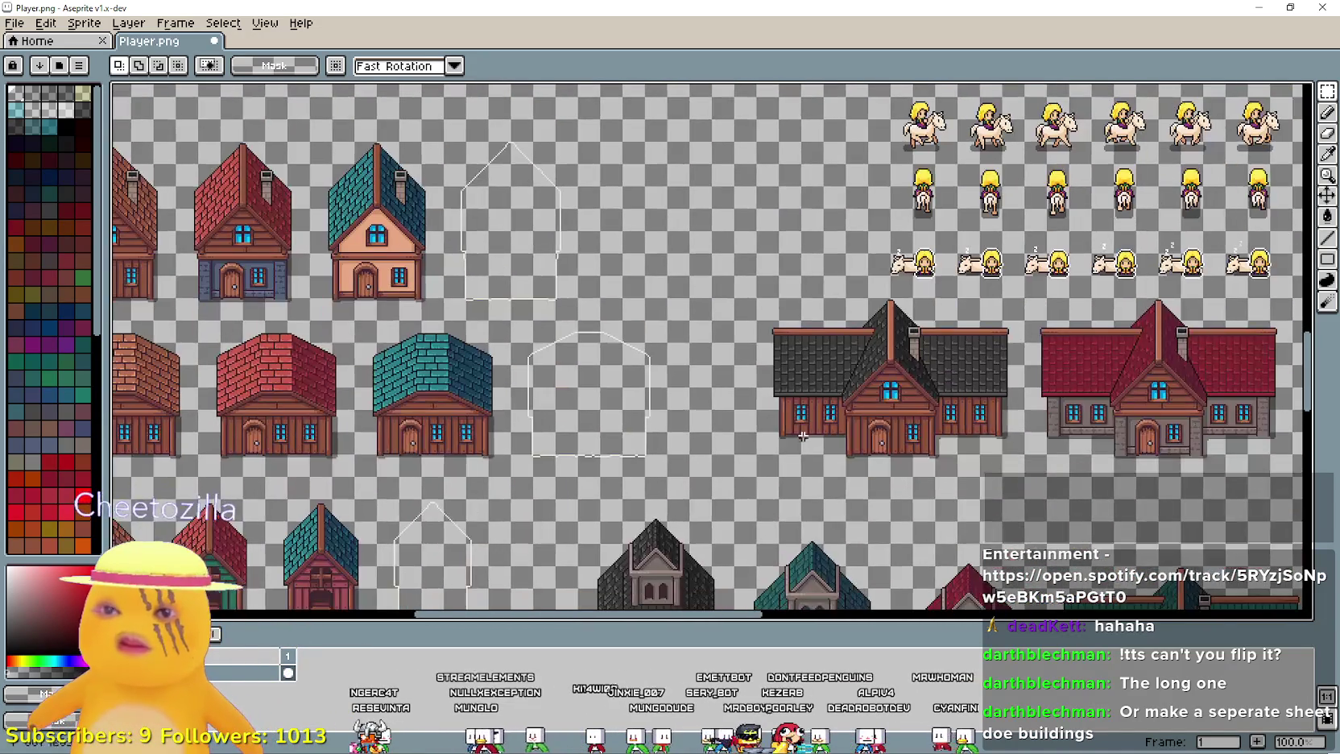
mouse_move(754, 478)
mouse_down()
mouse_move(1026, 318)
mouse_move(1027, 296)
mouse_up()
mouse_move(948, 386)
mouse_down()
mouse_move(801, 203)
mouse_move(834, 440)
mouse_move(849, 372)
mouse_move(893, 454)
mouse_move(813, 312)
mouse_move(903, 311)
mouse_move(882, 378)
mouse_move(778, 336)
mouse_move(773, 299)
mouse_move(857, 280)
mouse_move(665, 164)
mouse_up()
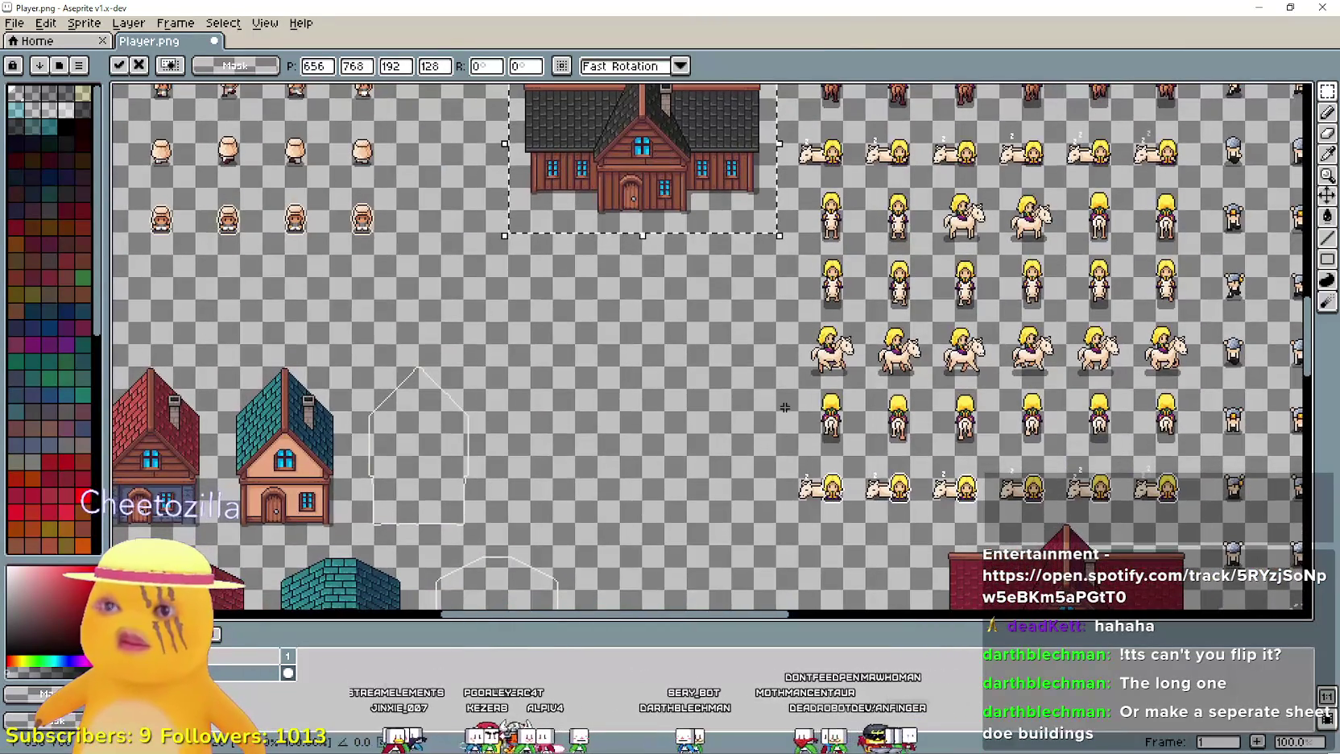
- Commit the dark house, then place the red-roofed wide house directly below it
key(Return)
drag(741, 423, 565, 222)
mouse_move(765, 493)
mouse_down()
mouse_move(978, 411)
mouse_move(1005, 326)
mouse_up()
mouse_move(918, 422)
mouse_down()
mouse_move(862, 395)
mouse_move(564, 330)
mouse_move(797, 445)
mouse_move(764, 316)
mouse_up()
key(Return)
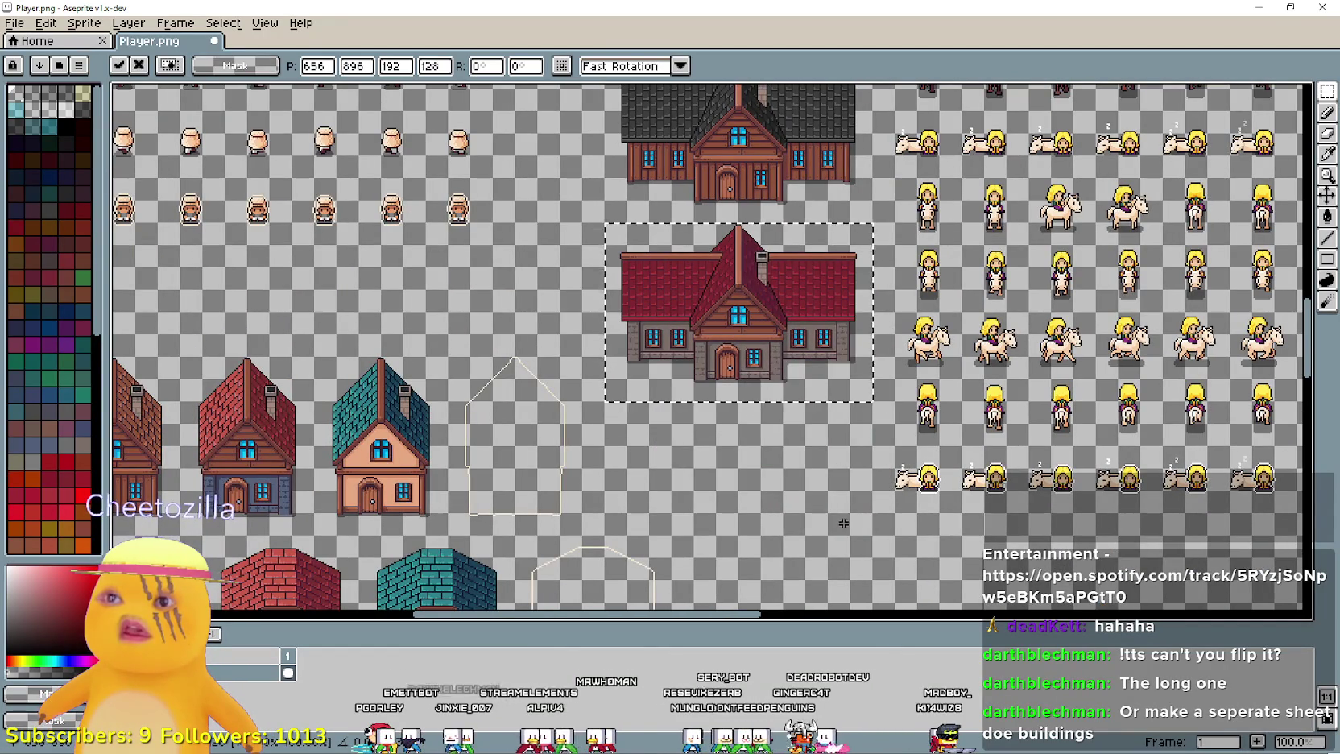
- Move the teal-roofed long house under the red house, to 704,1104
scroll(843, 523, down, 10)
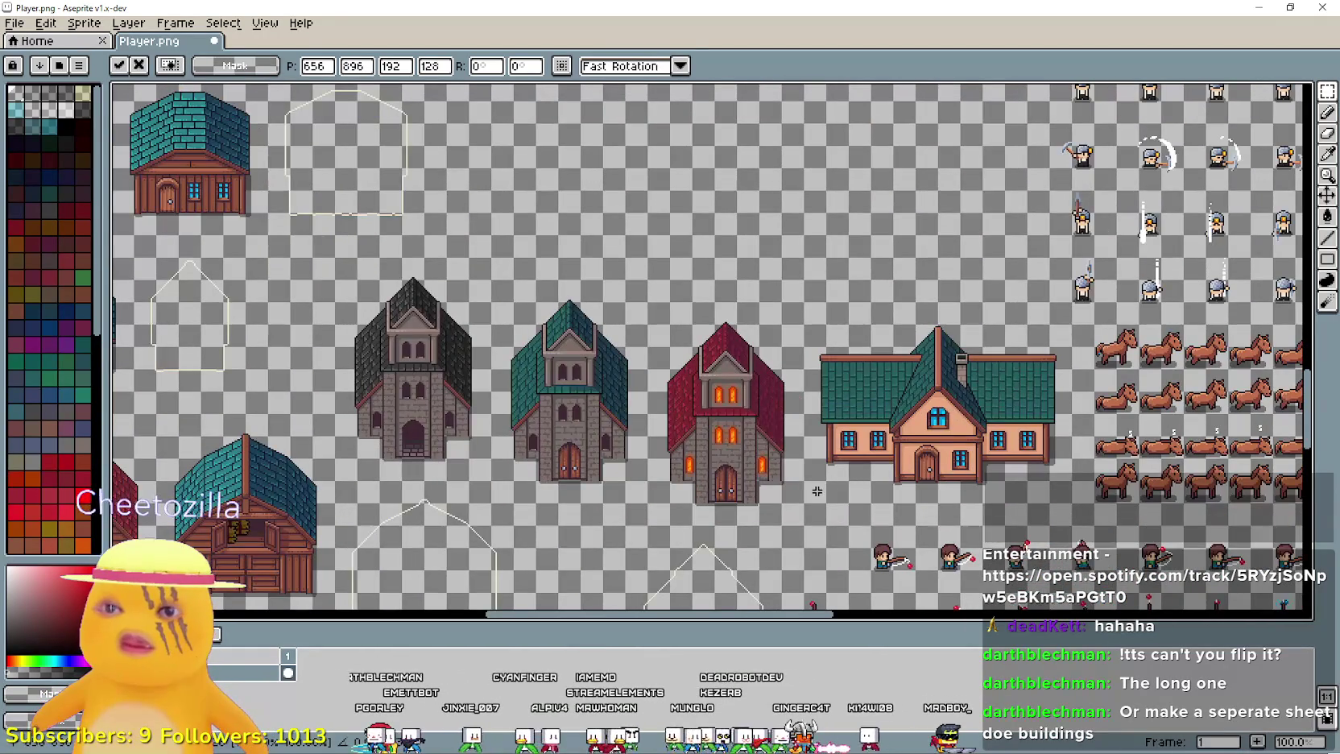
mouse_move(801, 505)
mouse_down()
mouse_move(1006, 431)
mouse_move(1076, 301)
mouse_move(846, 109)
mouse_up()
scroll(1088, 458, up, 5)
mouse_move(1089, 458)
mouse_down()
mouse_move(909, 429)
mouse_move(877, 364)
mouse_move(957, 479)
mouse_move(989, 498)
mouse_up()
scroll(876, 380, down, 2)
drag(876, 380, 830, 381)
- Duplicate the teal-roofed house to its right at 896,1104
scroll(833, 370, down, 2)
scroll(833, 370, right, 3)
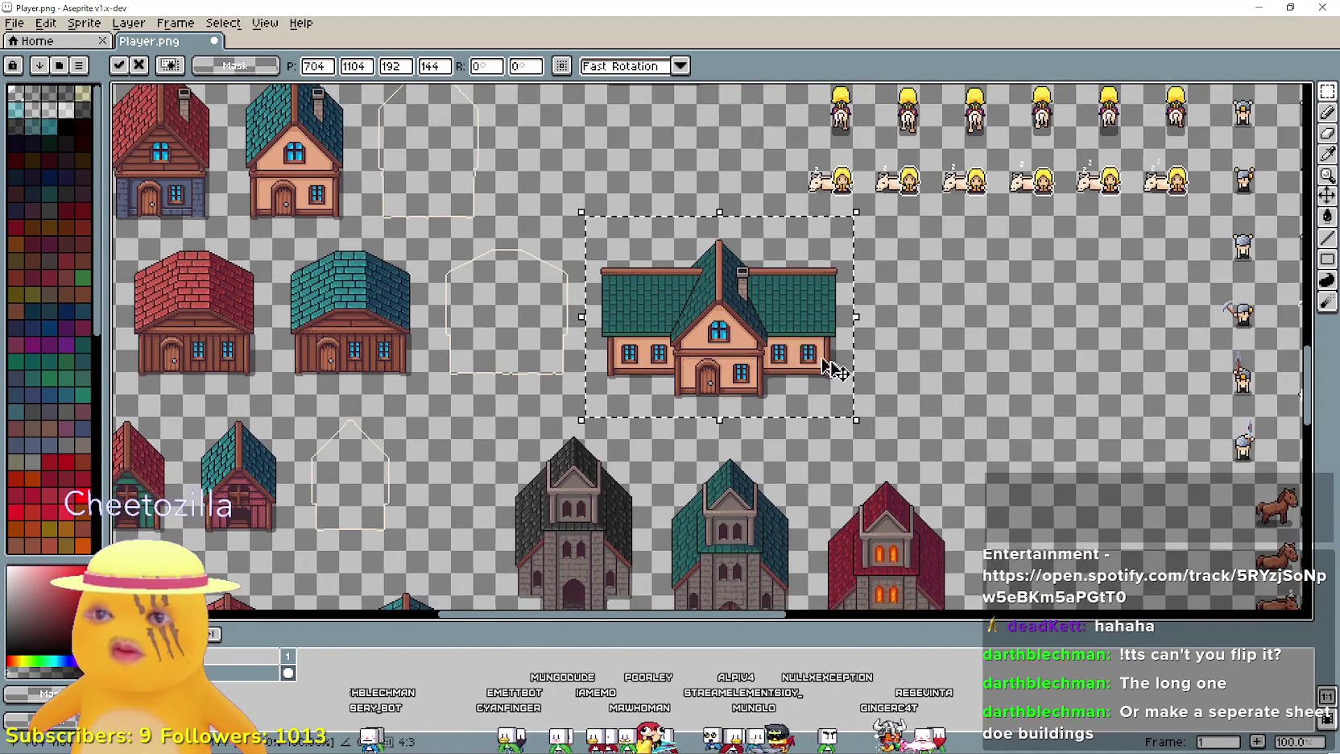
scroll(992, 380, down, 2)
scroll(992, 381, right, 3)
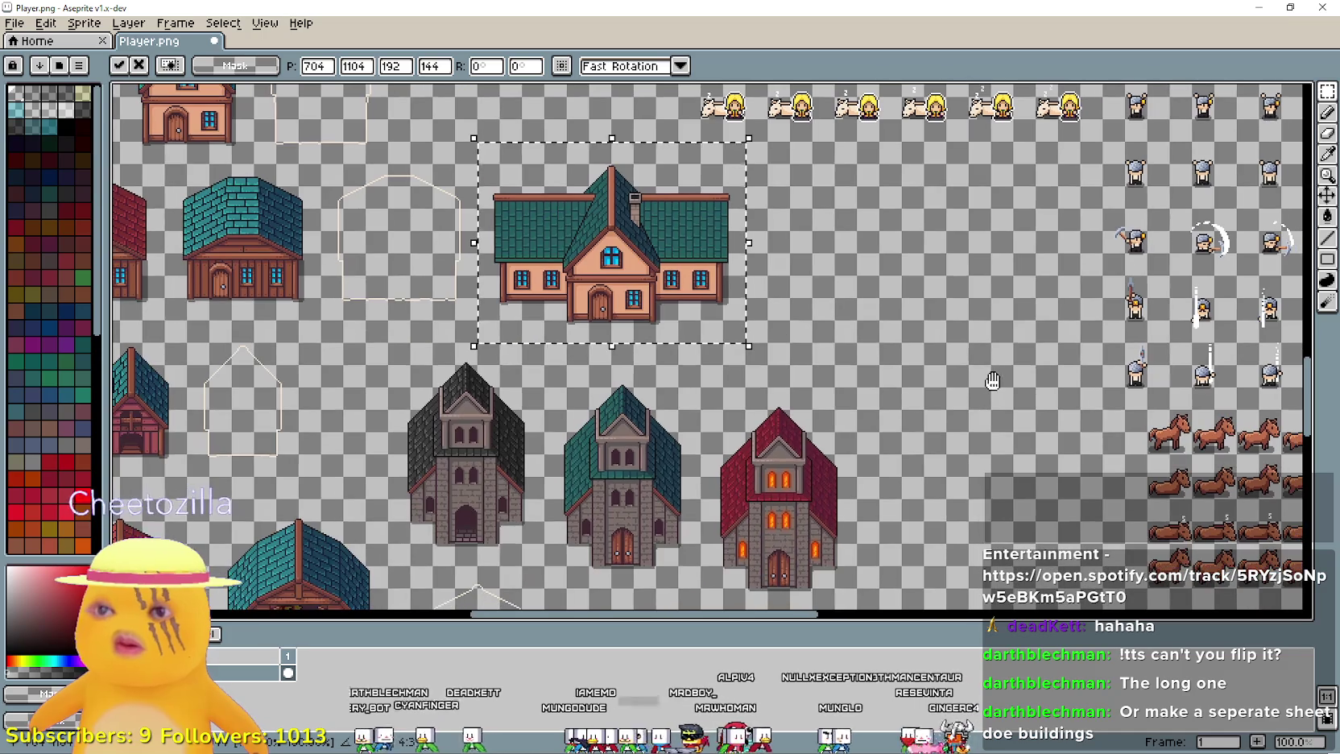
mouse_move(684, 302)
mouse_down()
mouse_move(875, 323)
mouse_move(862, 271)
mouse_up()
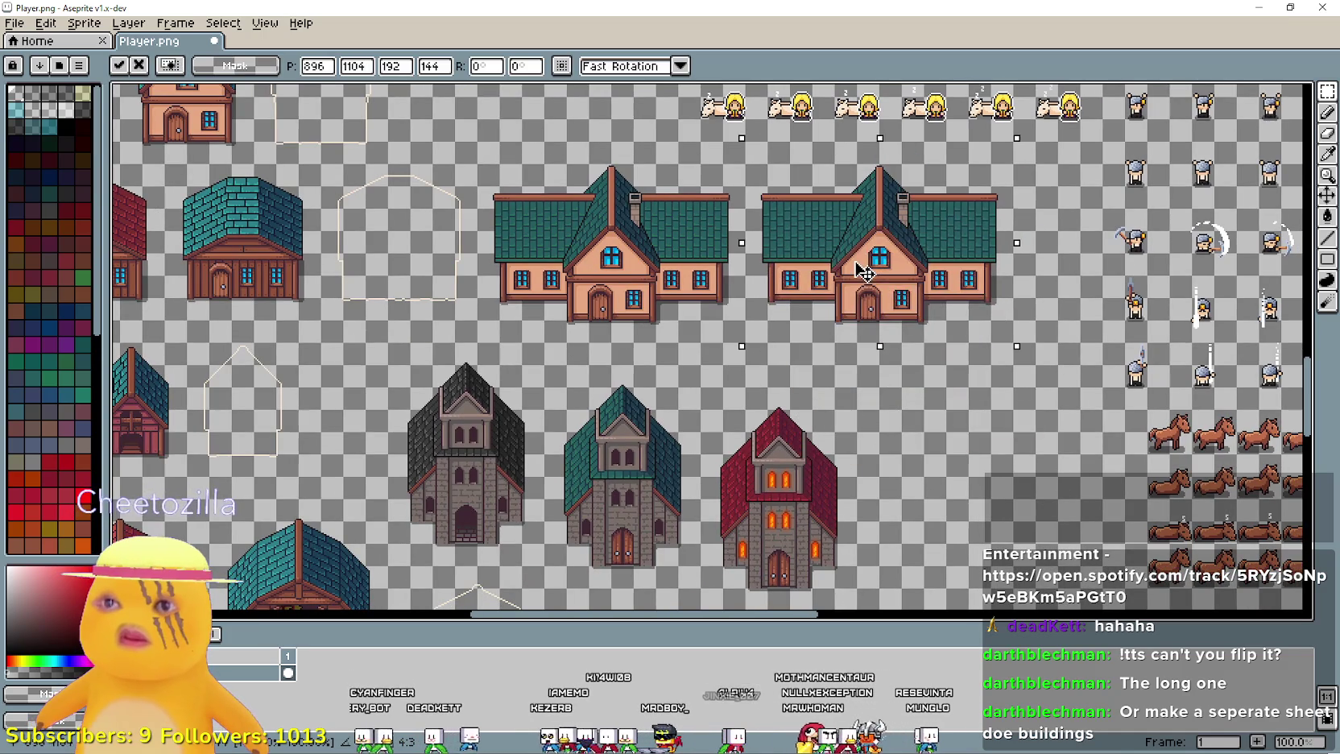
key(ctrl+d)
scroll(839, 314, down, 3)
scroll(839, 314, right, 3)
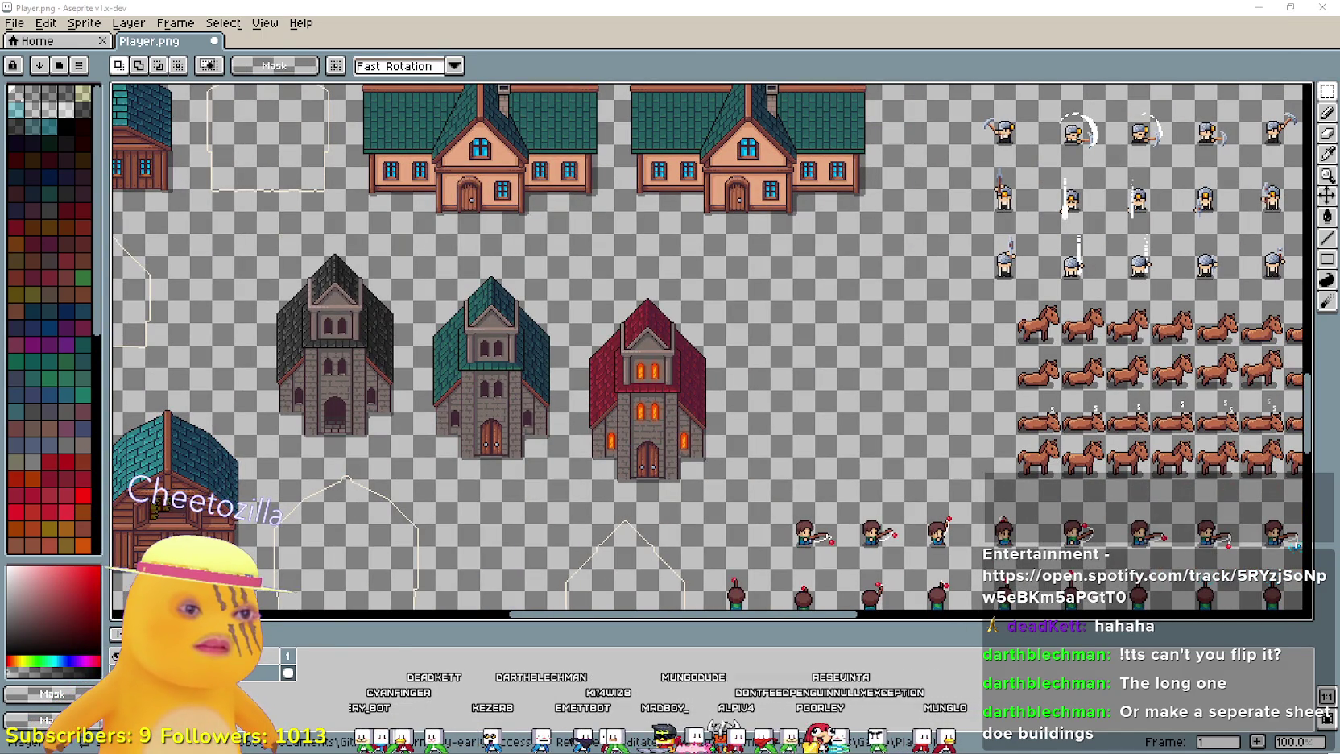
- Switch back to the Player.png sprite sheet via Aseprite's recent files
key(alt+Tab)
click(133, 86)
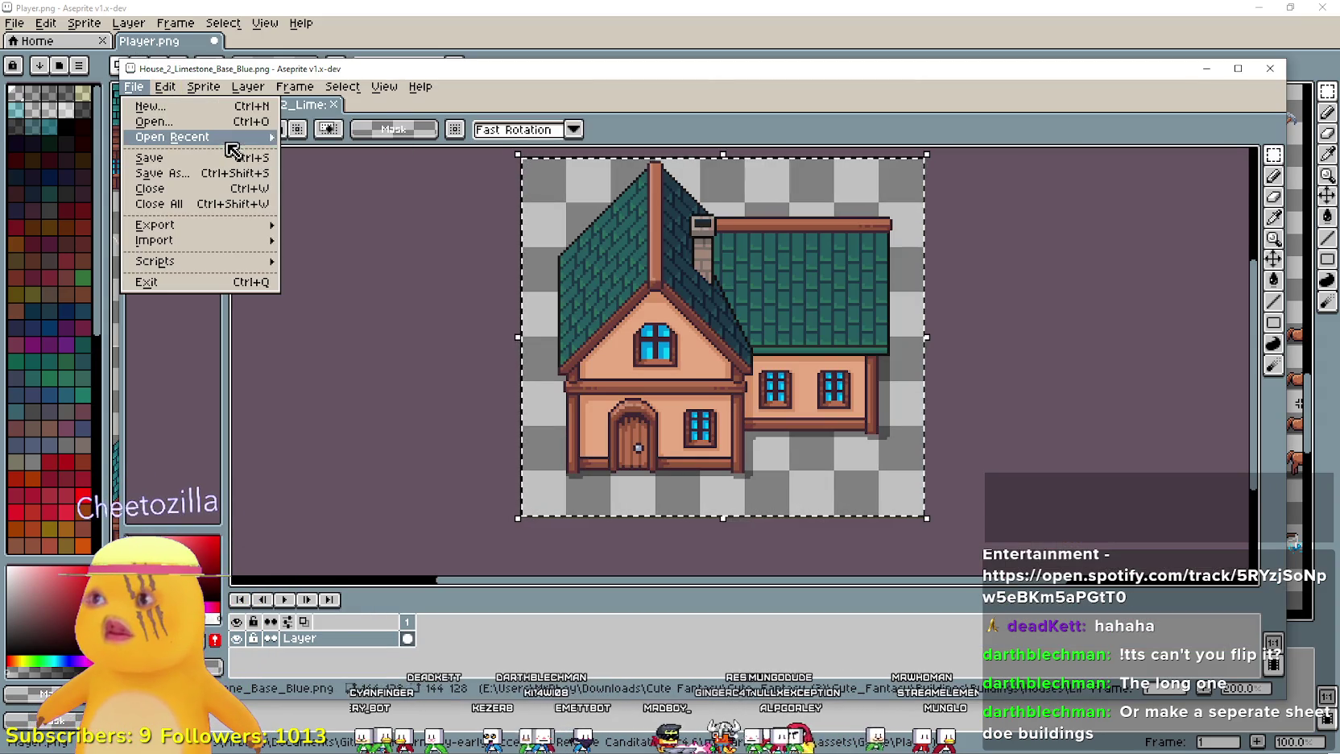
click(365, 161)
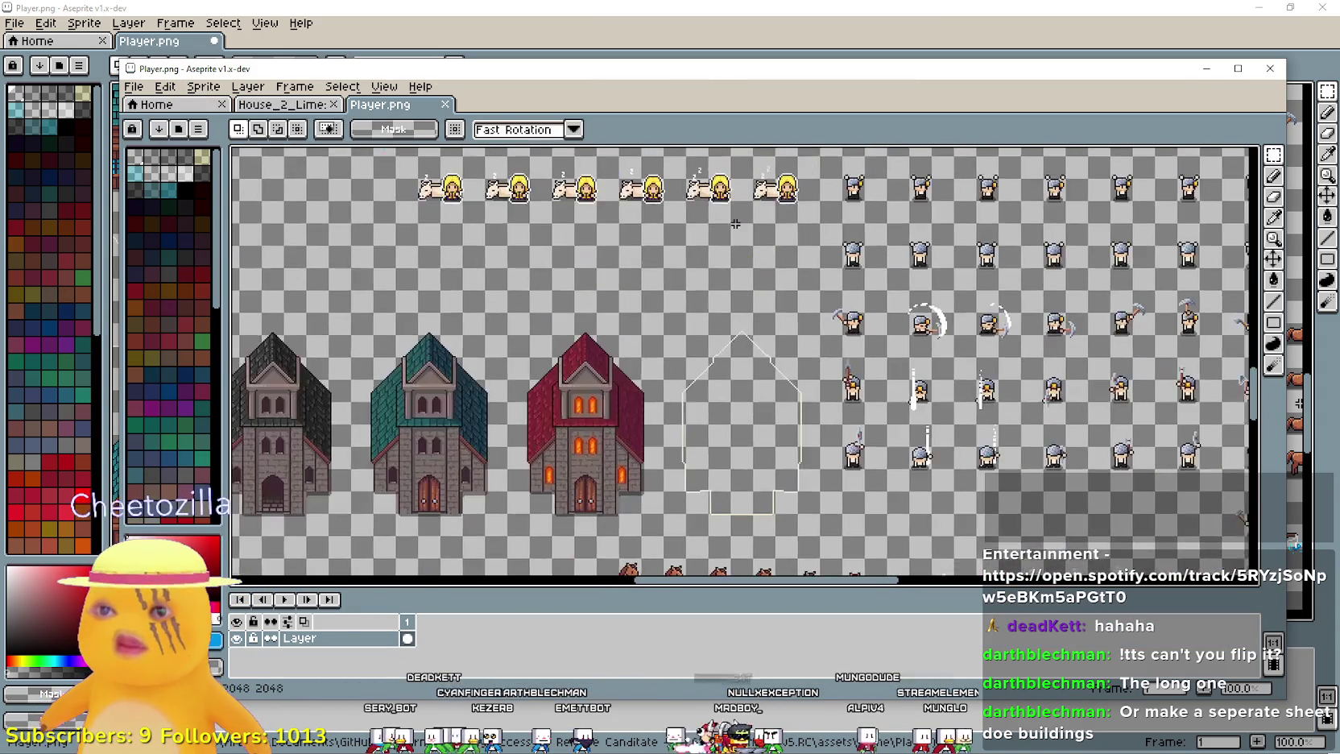
scroll(735, 223, down, 2)
scroll(579, 373, up, 2)
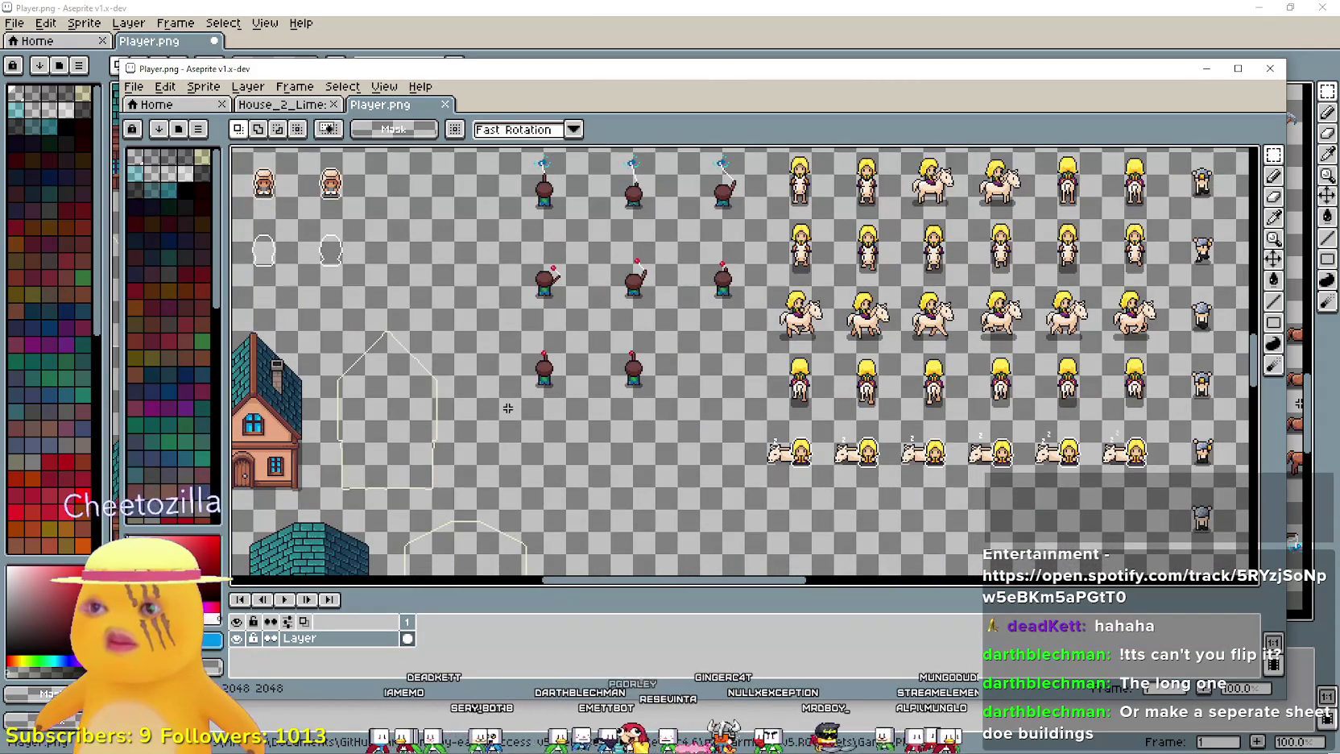
- Marquee-select the soldier sprites beside the houses, cancelling a stray transform
mouse_move(521, 397)
mouse_down()
mouse_move(725, 174)
mouse_move(763, 240)
mouse_up()
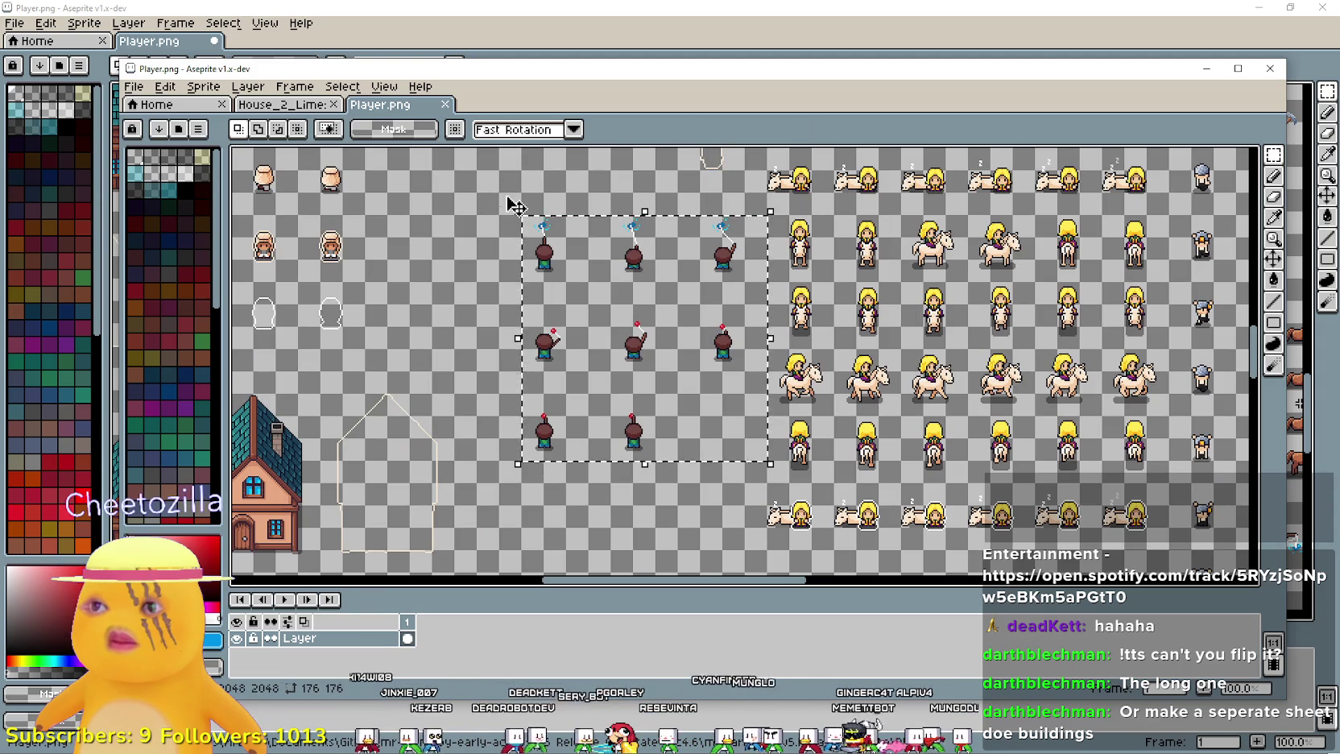
key(ctrl+t)
key(Escape)
mouse_move(499, 193)
mouse_down()
mouse_move(749, 444)
mouse_move(754, 473)
mouse_up()
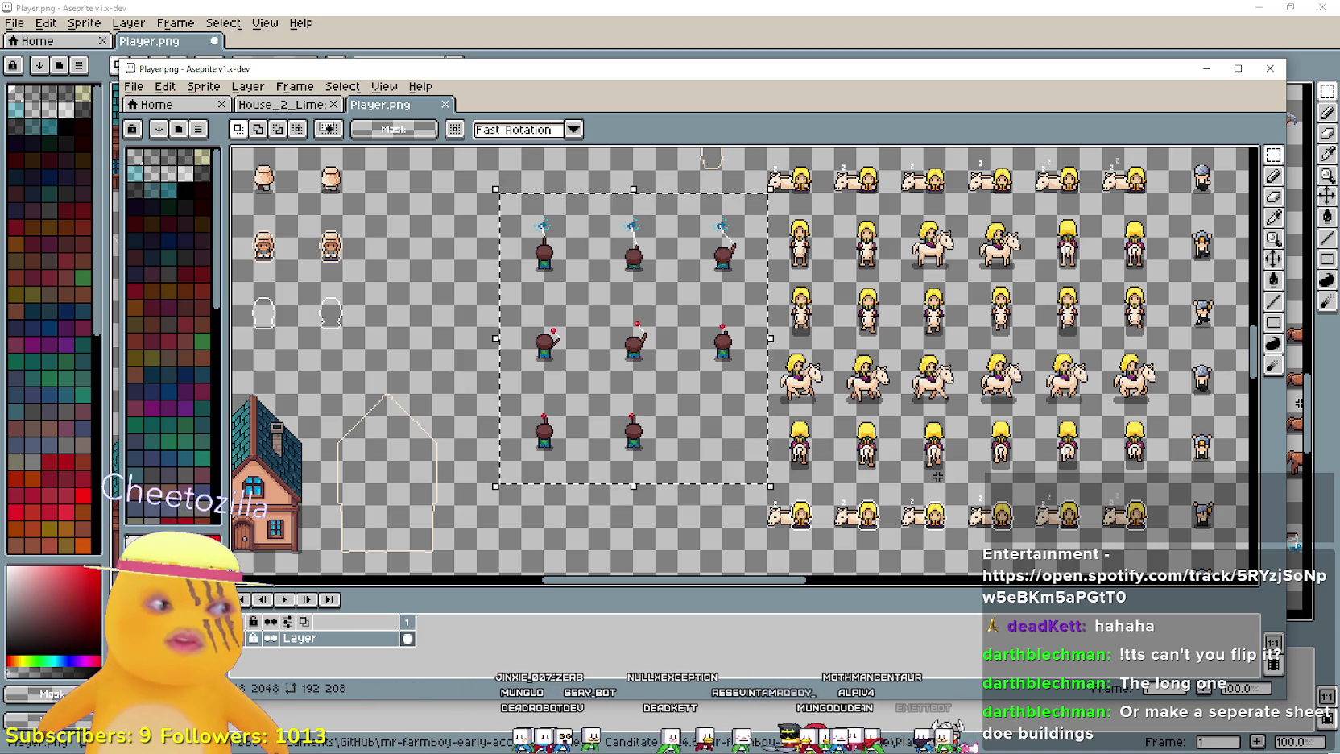
scroll(937, 476, up, 2)
scroll(966, 471, down, 4)
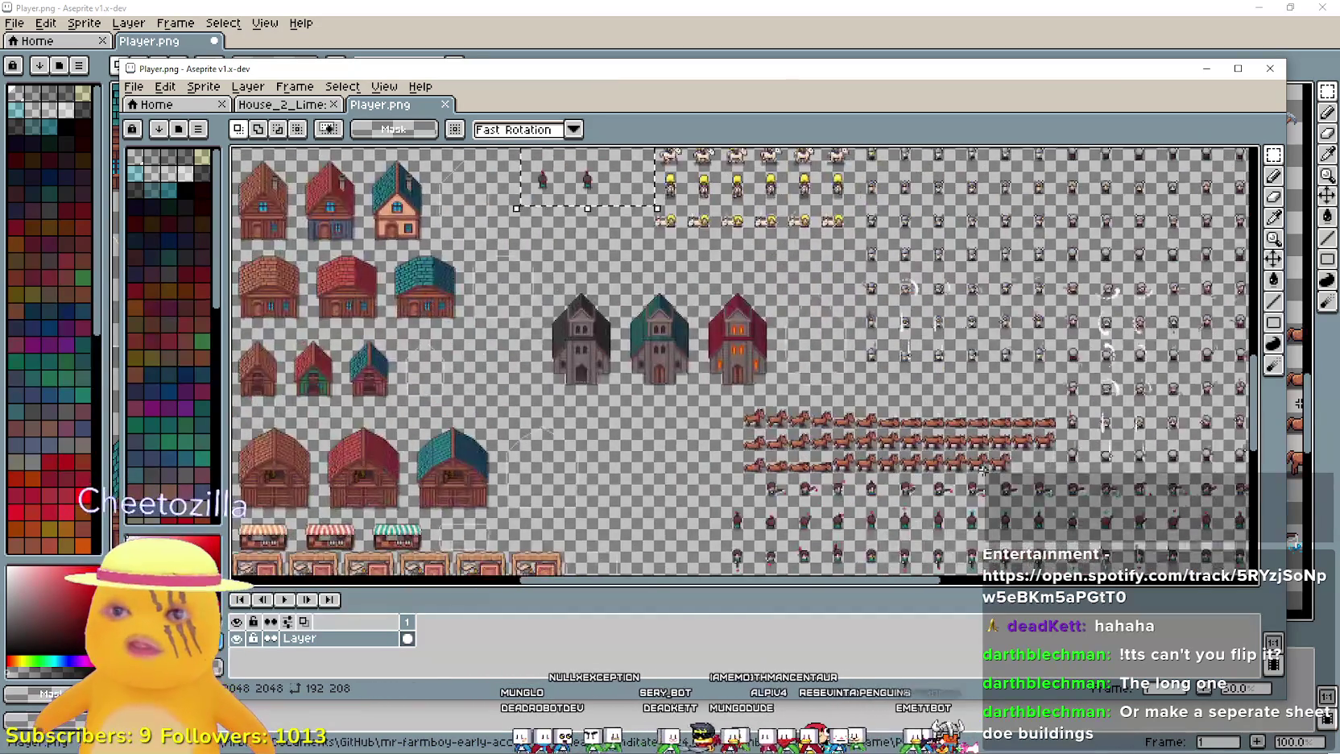
scroll(982, 469, up, 1)
scroll(982, 468, down, 1)
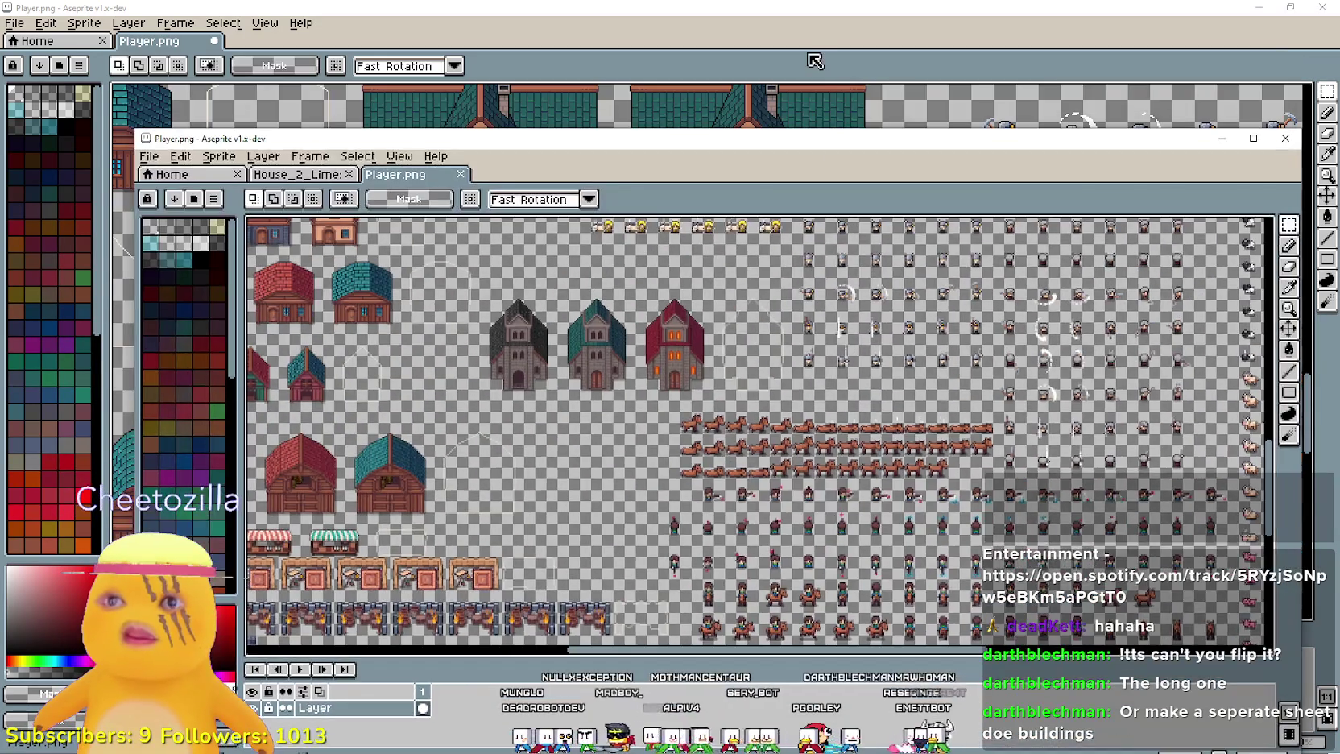
- Try moving the soldier sprites, return them, and clear the selection
mouse_move(908, 415)
mouse_down()
mouse_move(922, 428)
mouse_move(468, 343)
mouse_move(916, 381)
mouse_move(867, 358)
mouse_up()
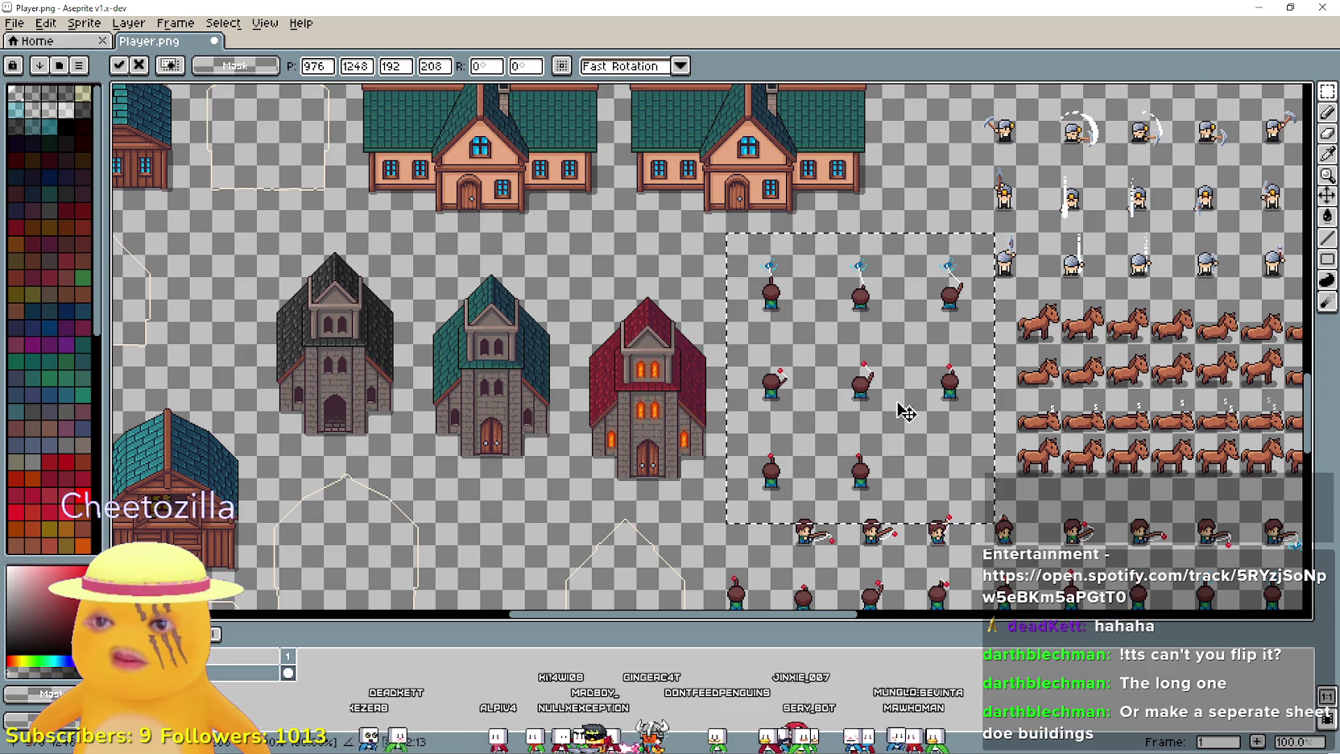
mouse_move(901, 414)
mouse_down()
mouse_move(694, 256)
mouse_move(707, 408)
mouse_up()
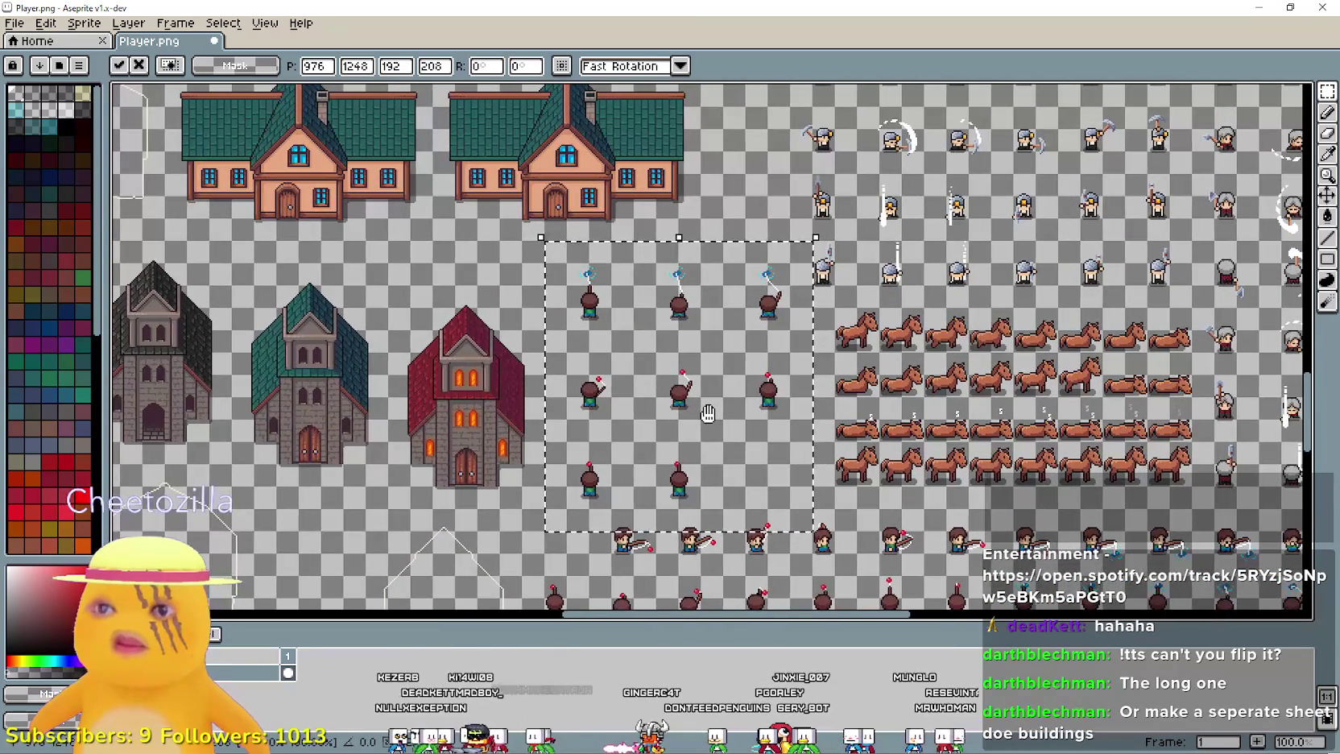
scroll(707, 408, down, 2)
scroll(886, 402, up, 2)
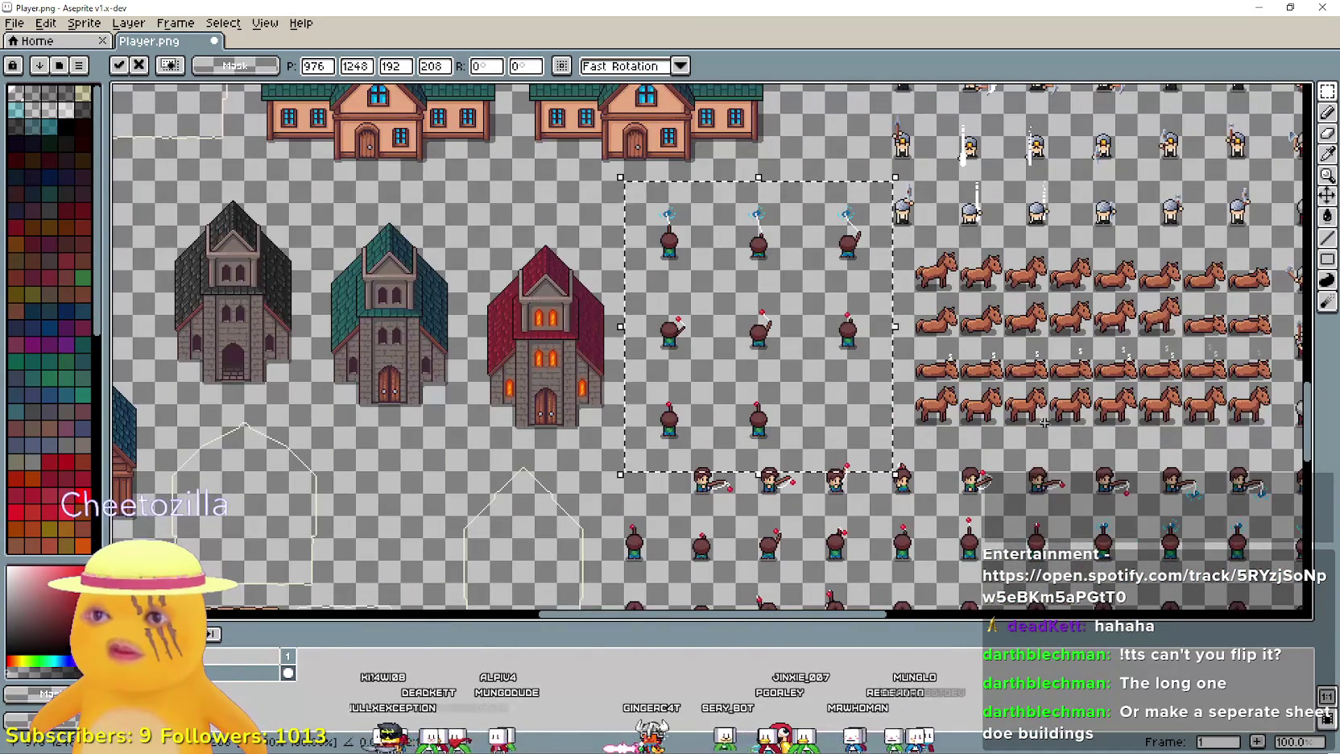
key(ctrl+d)
- Pan around the sheet to review the churches and building sprites
scroll(850, 322, down, 2)
mouse_move(743, 290)
mouse_down()
mouse_move(823, 439)
mouse_move(797, 393)
mouse_up()
scroll(797, 393, up, 1)
scroll(765, 443, down, 1)
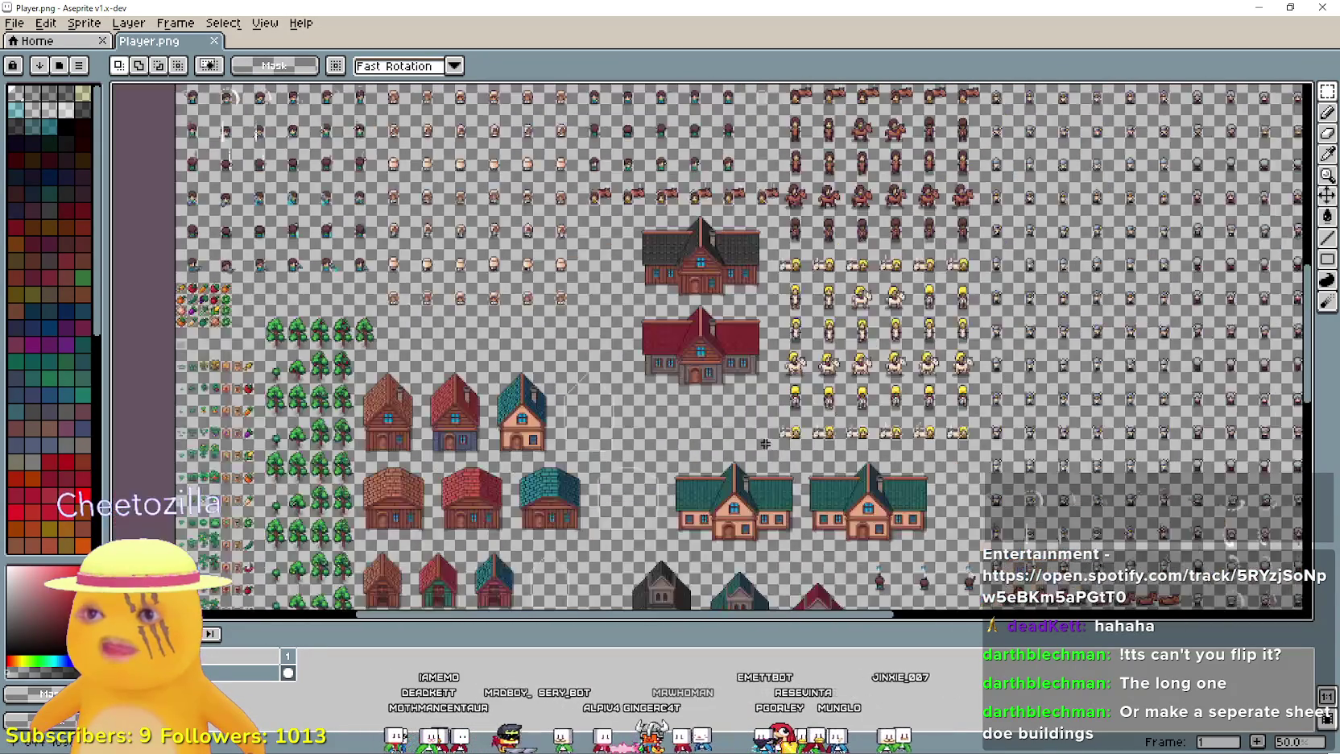
scroll(899, 482, up, 1)
mouse_move(749, 359)
mouse_down()
mouse_move(801, 380)
mouse_move(888, 343)
mouse_move(881, 313)
mouse_up()
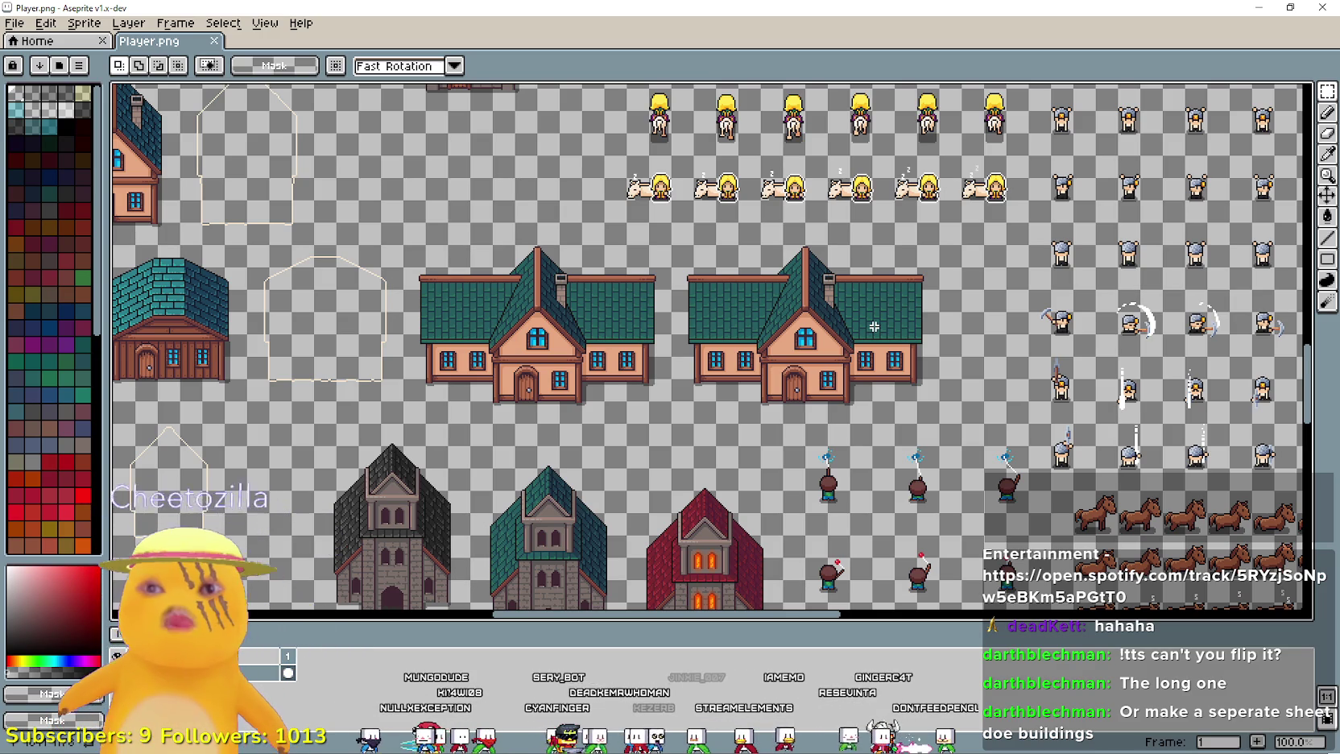
scroll(838, 350, down, 5)
scroll(838, 350, left, 2)
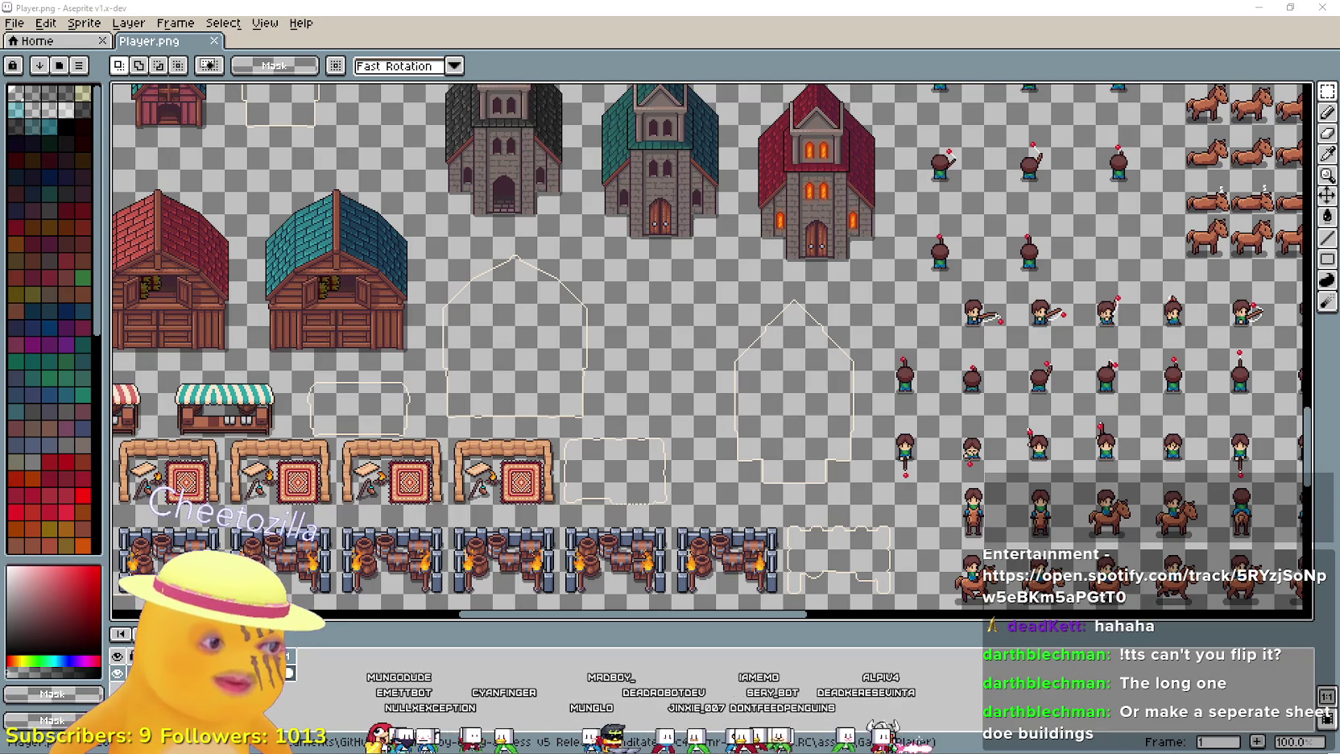
- Back in Godot, run the game with F5 and stop it with F8
key(alt+Tab)
key(F5)
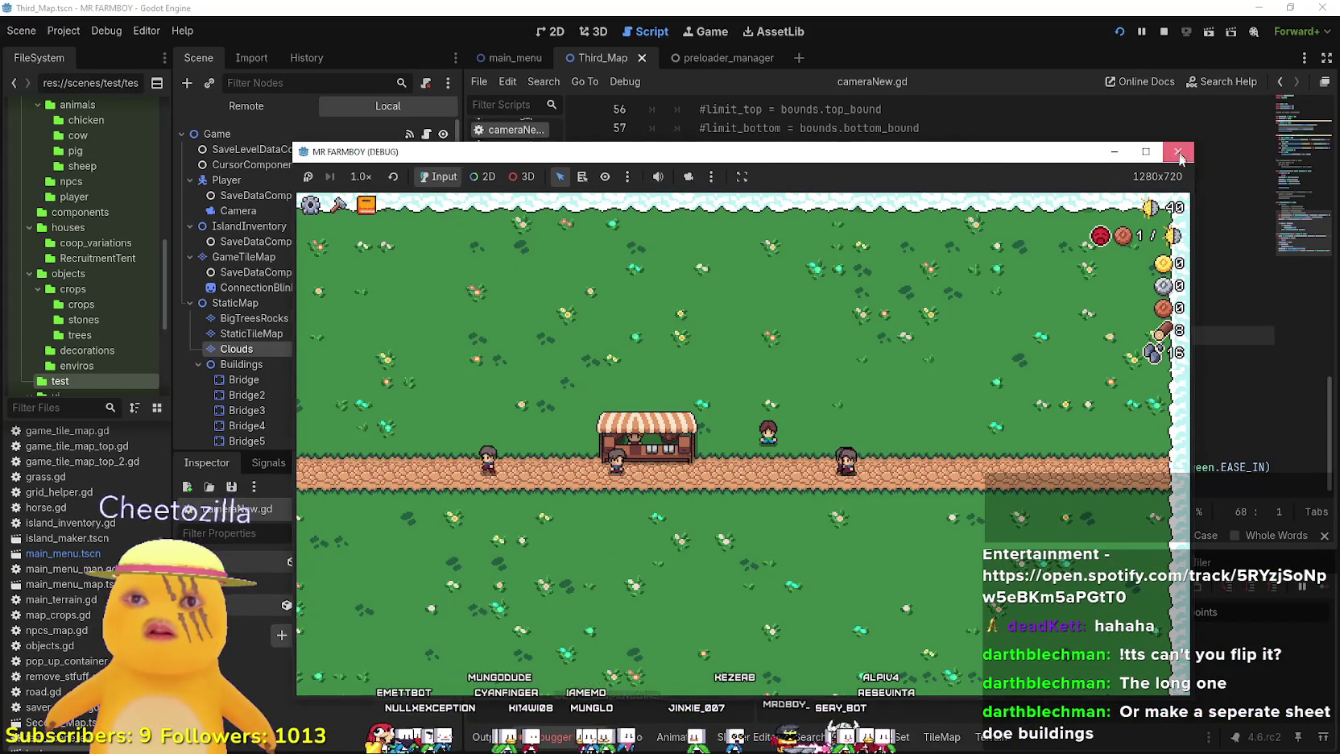
key(F8)
- Filter FileSystem for 'church' and open Church.tscn in the 2D view
text(church)
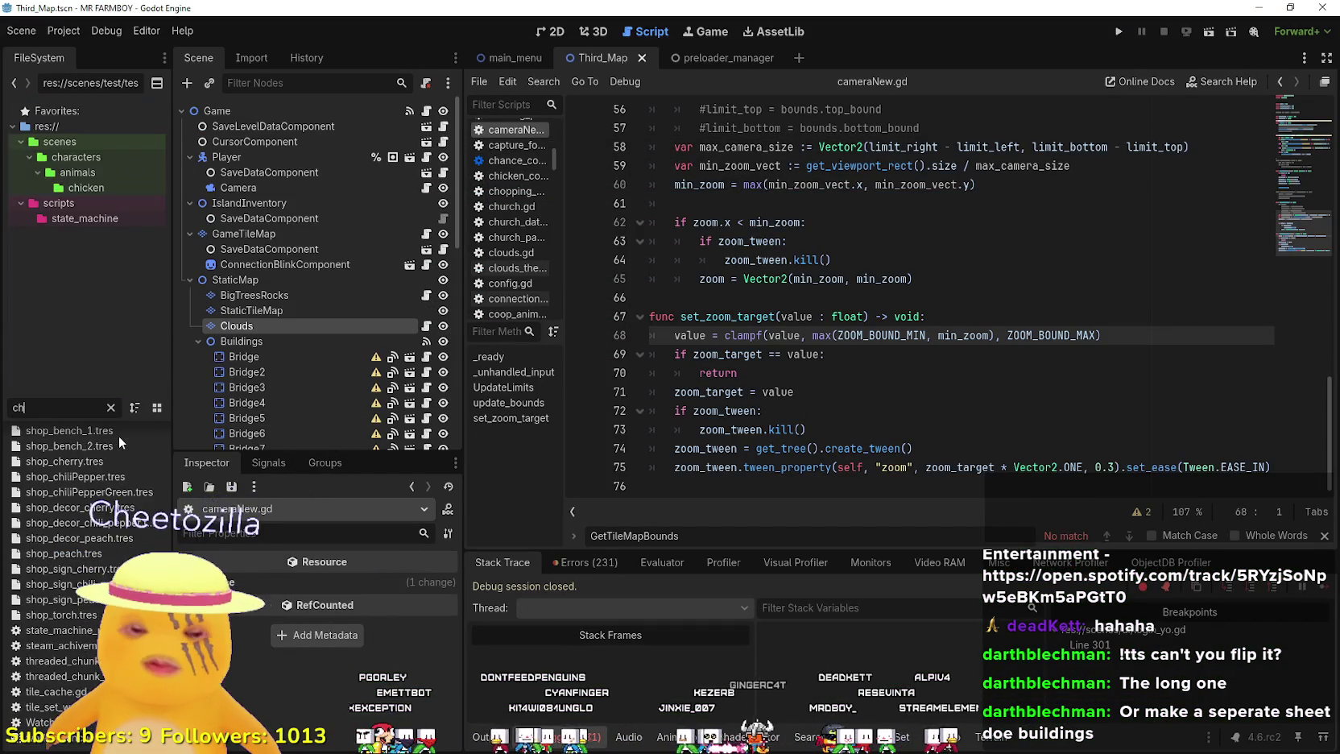
double_click(88, 452)
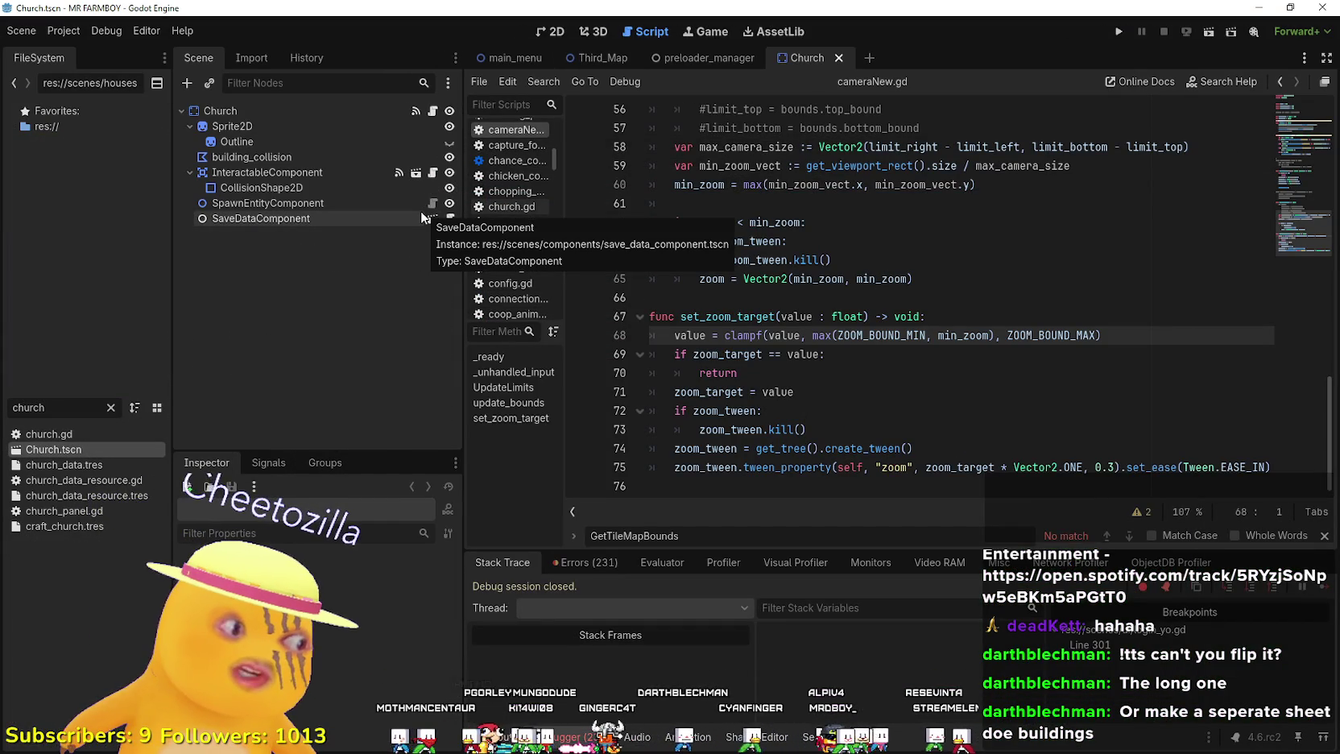
click(547, 32)
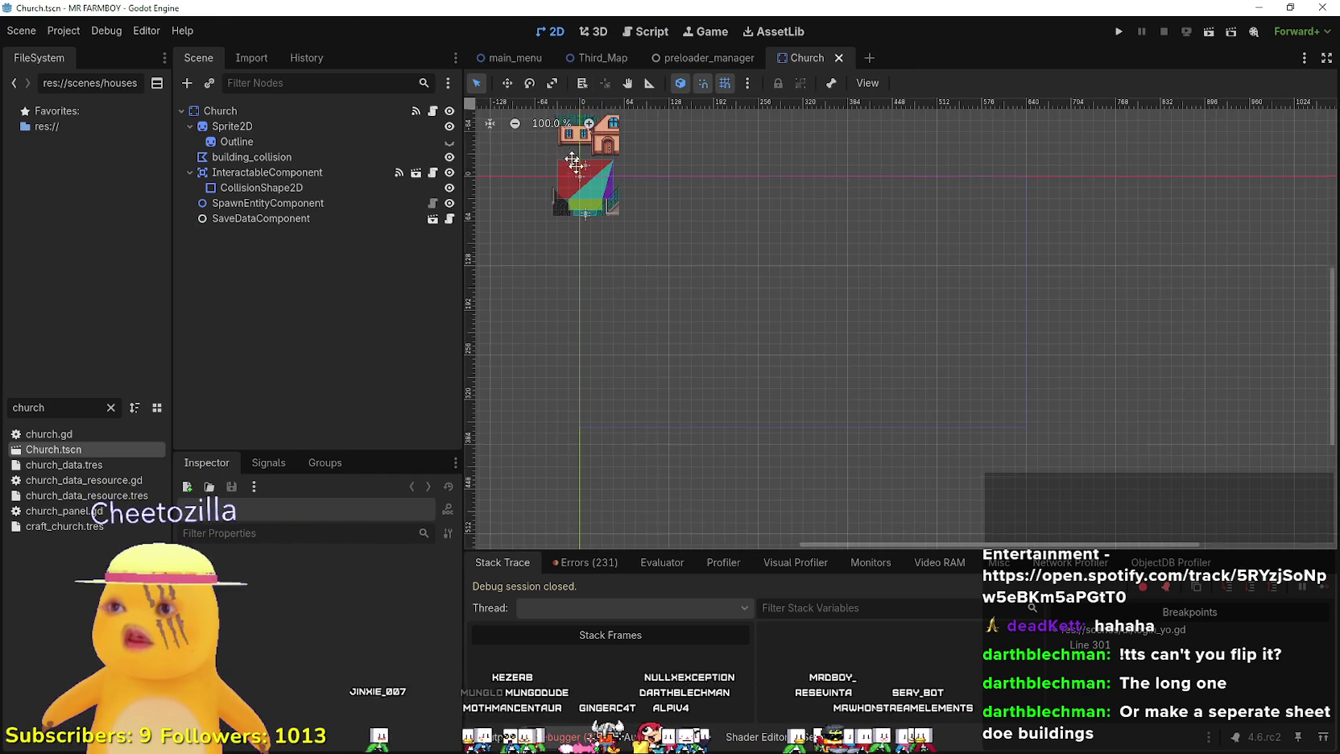
scroll(695, 255, up, 2)
scroll(695, 254, up, 3)
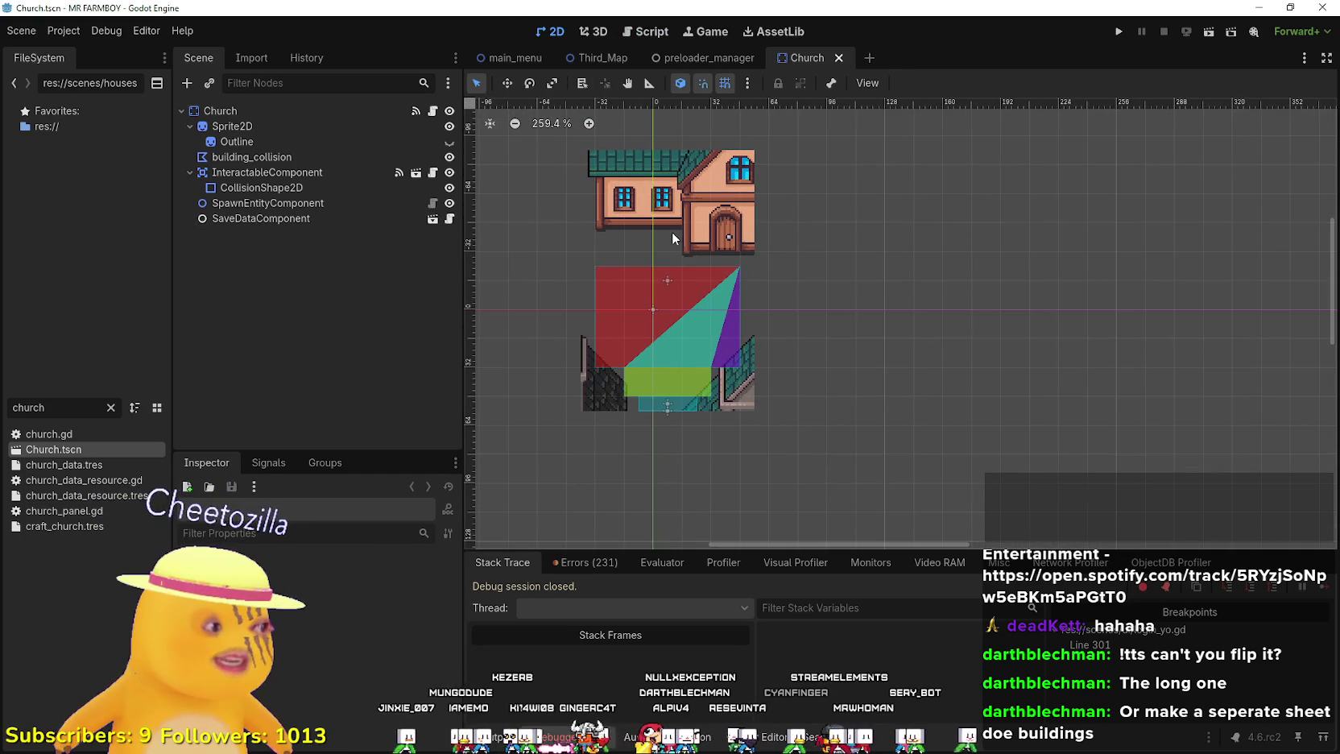
- Open the Region Editor for the church Sprite2D's atlas texture
click(673, 231)
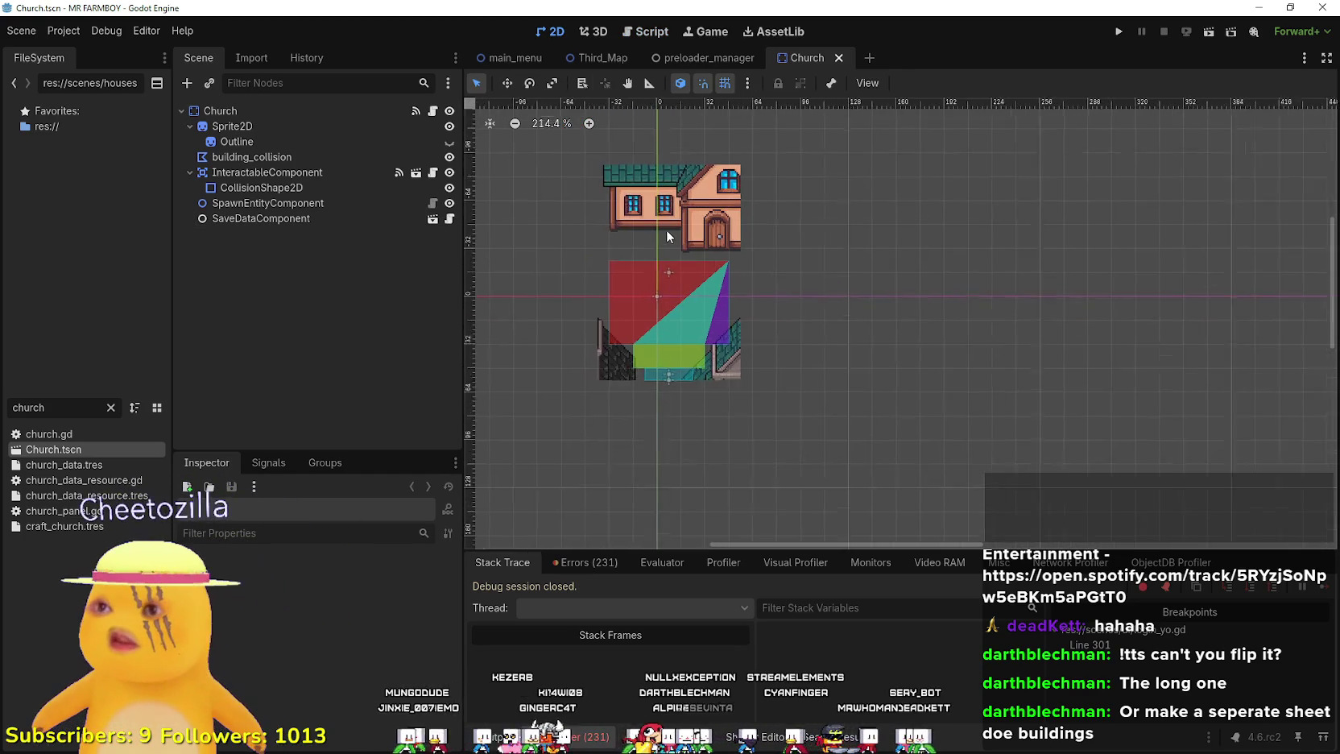
click(285, 130)
click(371, 596)
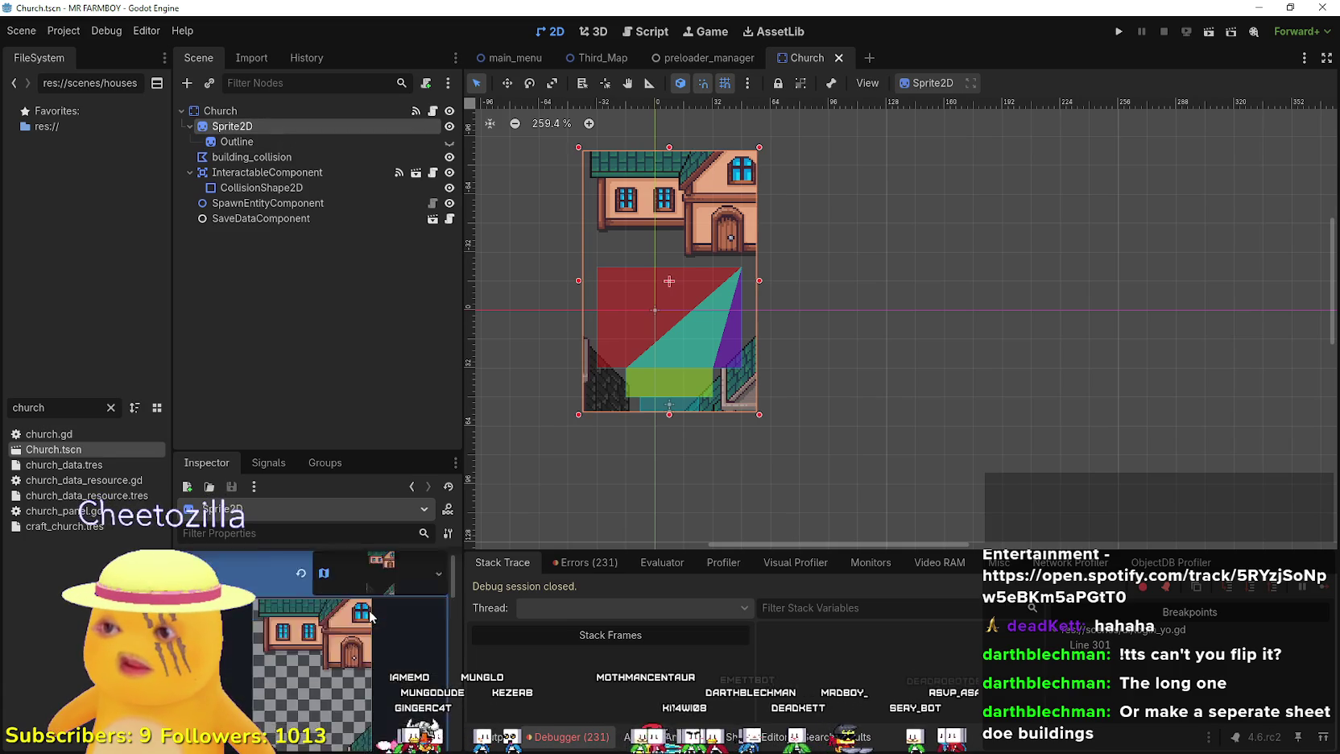
click(321, 730)
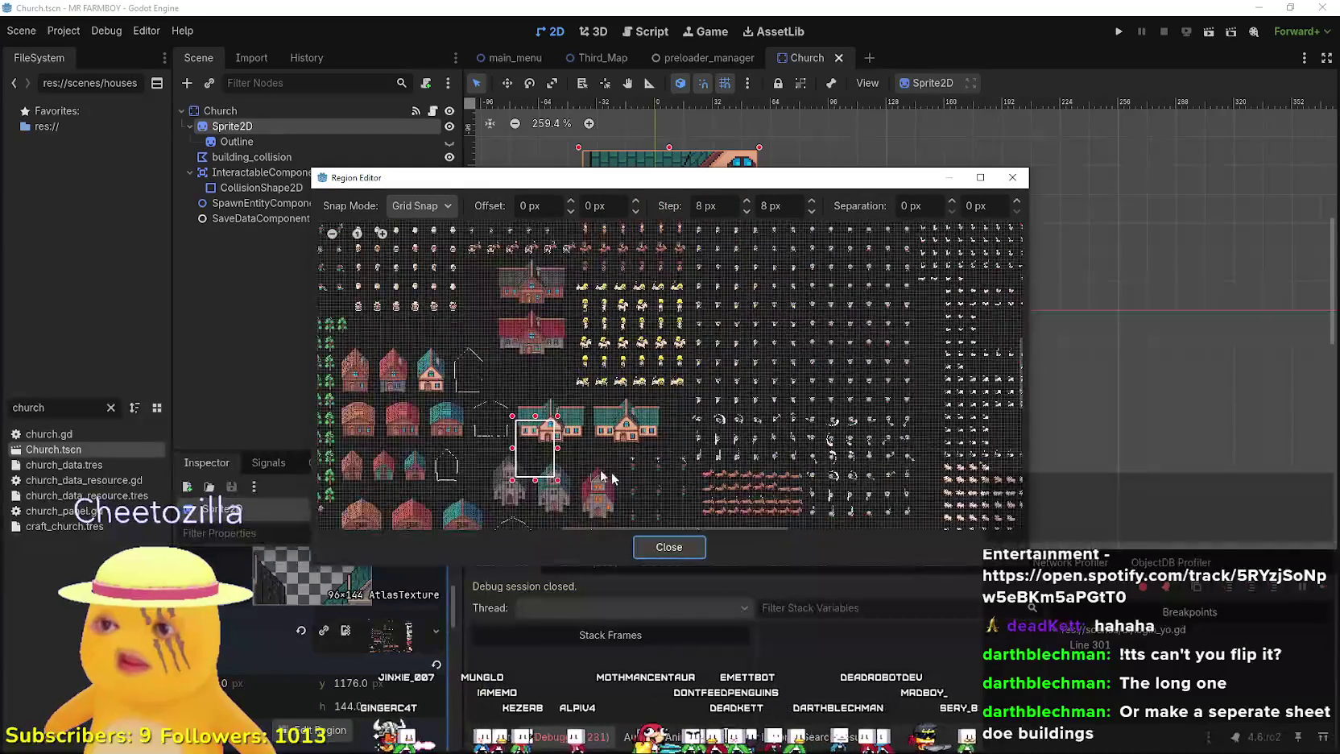
- Frame the dark stone church as a 96×144 region from y 1256, then close the Region Editor
scroll(596, 385, up, 2)
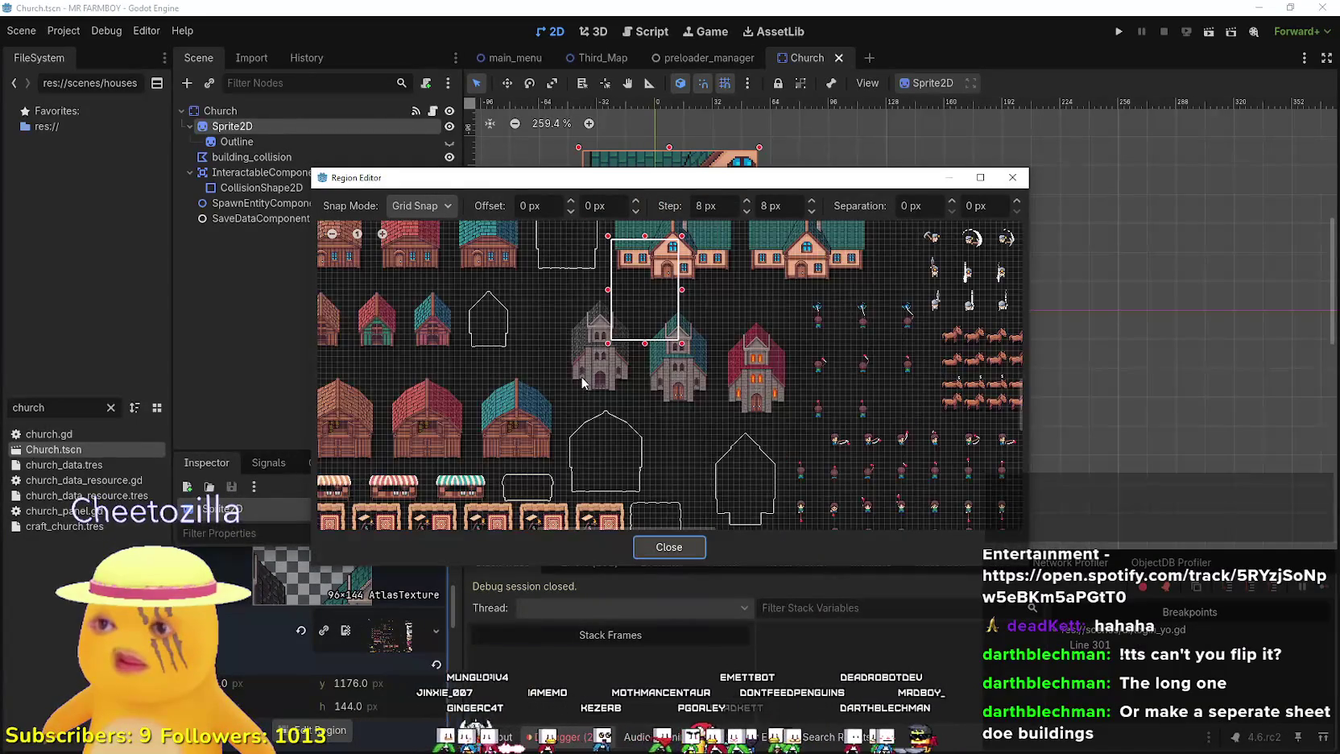
scroll(573, 386, up, 3)
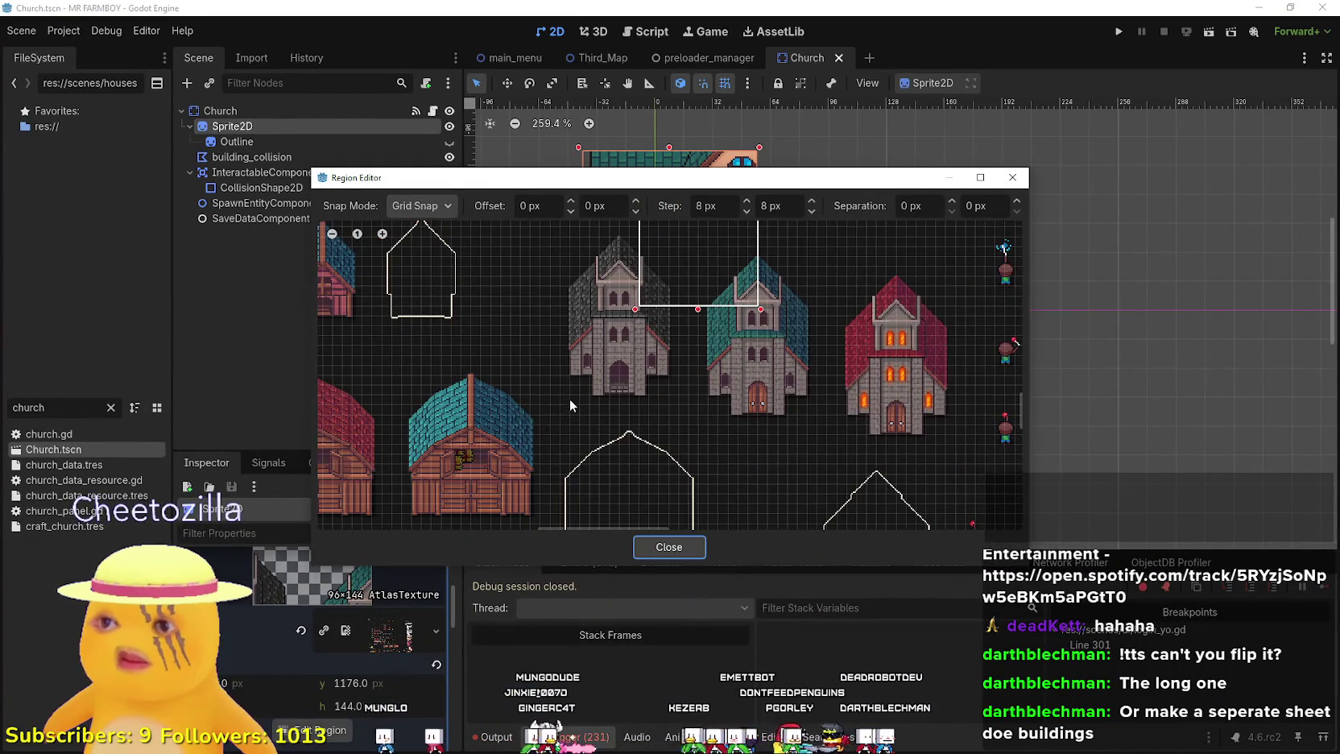
mouse_move(563, 400)
mouse_down()
mouse_move(672, 262)
mouse_move(681, 226)
mouse_up()
scroll(671, 374, up, 5)
mouse_move(691, 167)
mouse_down()
mouse_move(813, 420)
mouse_move(828, 624)
mouse_move(1016, 268)
mouse_move(1187, 212)
mouse_up()
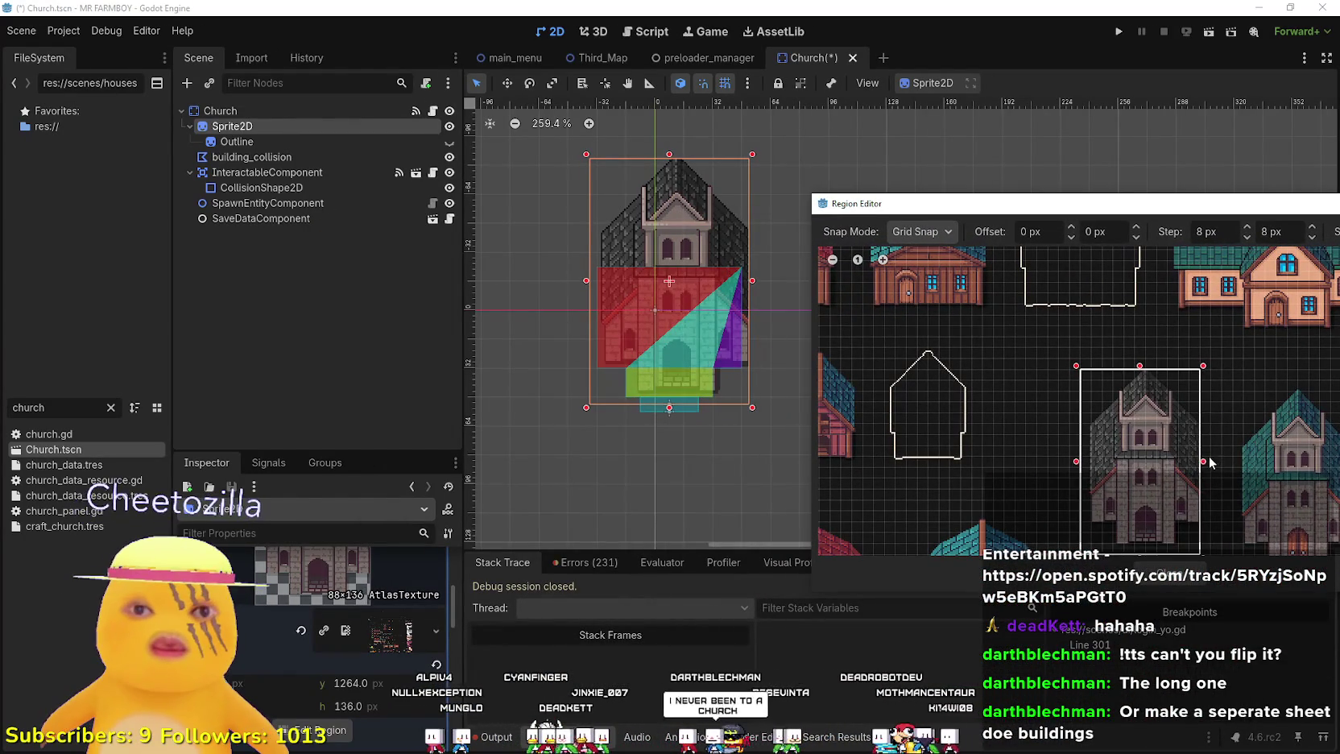
drag(1209, 458, 1214, 461)
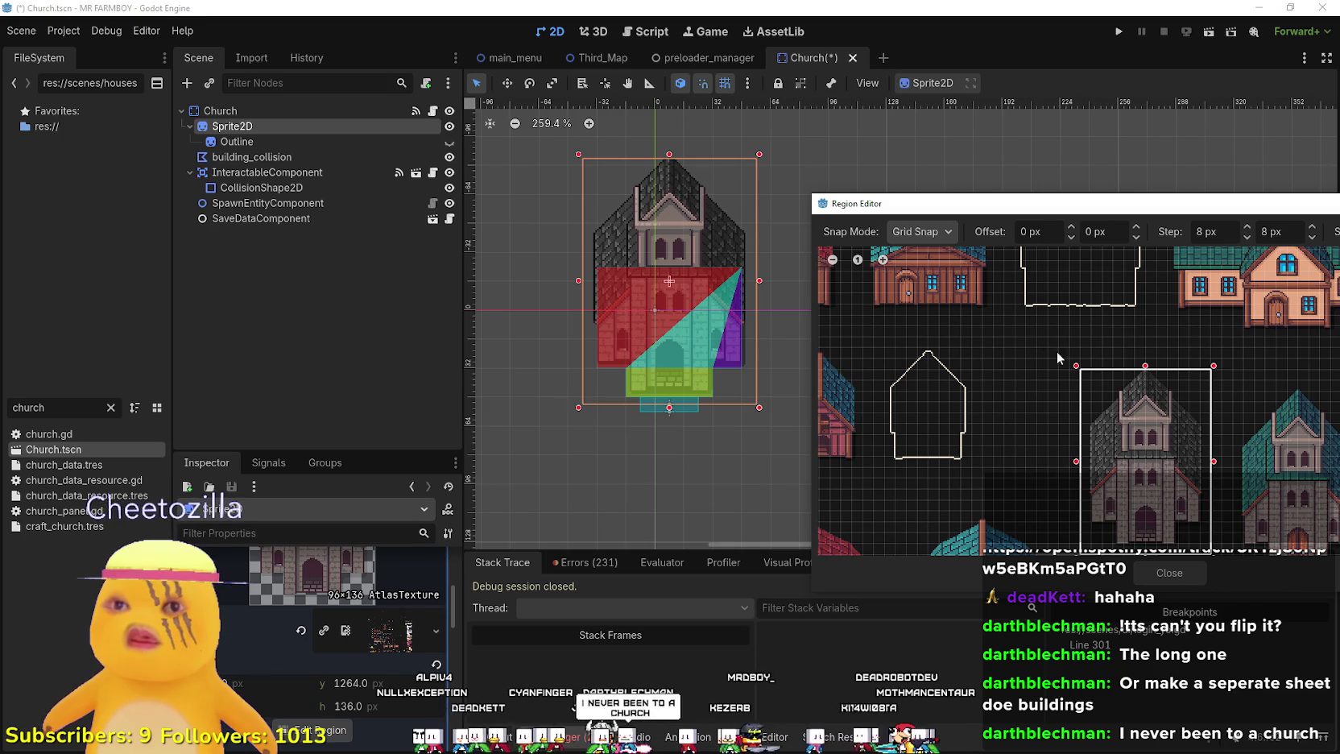
drag(1144, 368, 1148, 366)
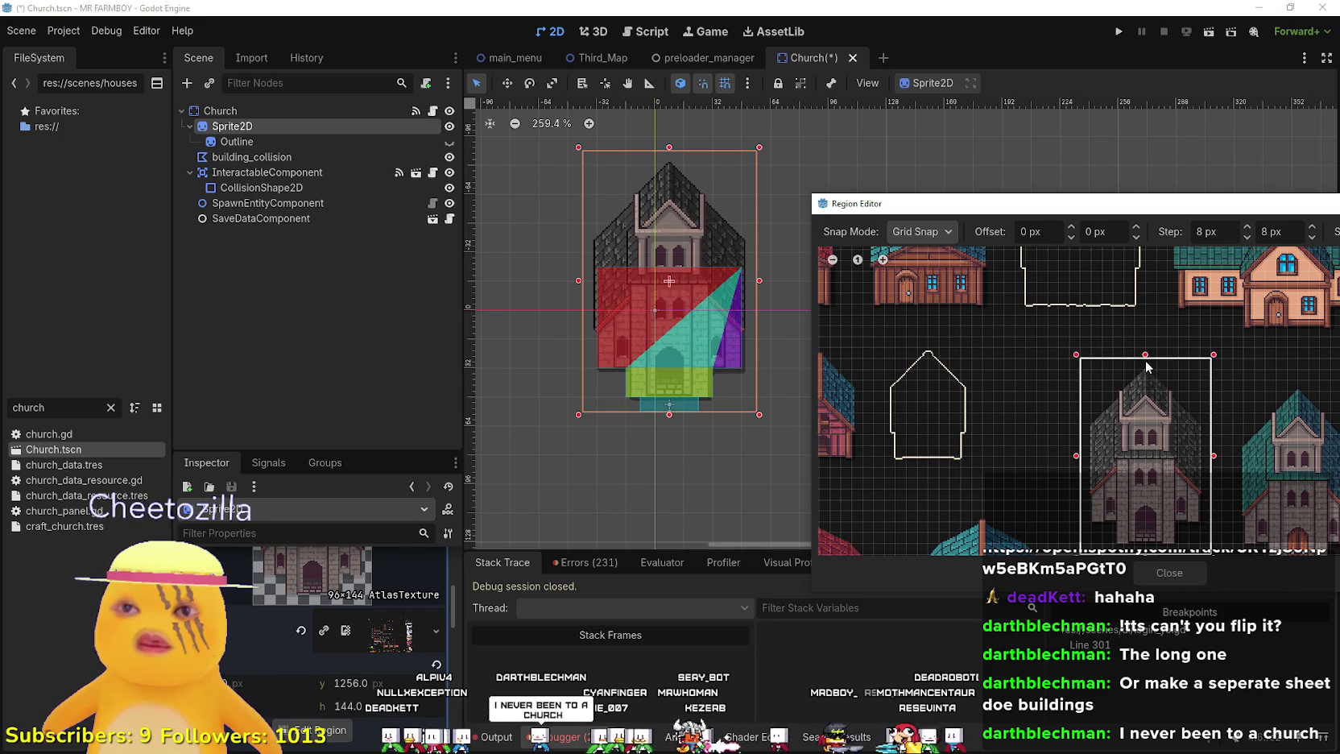
click(1185, 570)
click(261, 140)
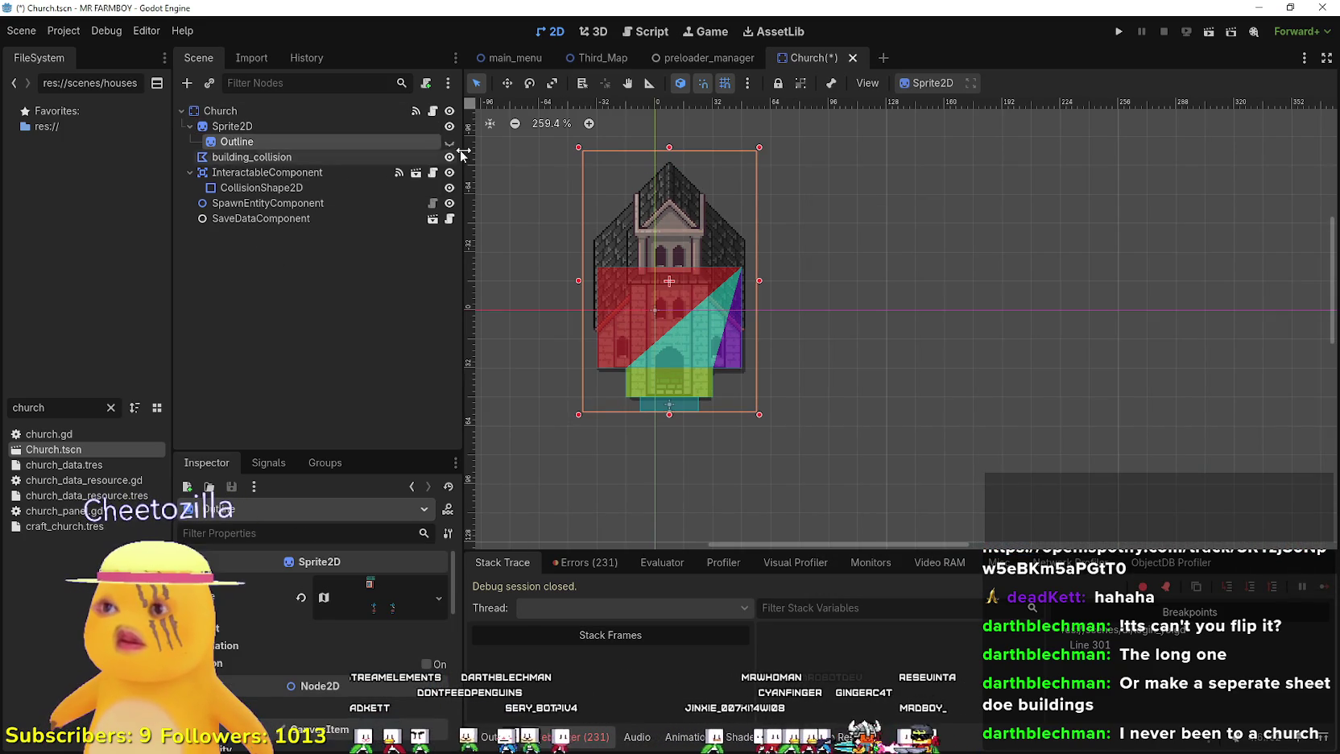
- Show the Outline sprite and open its atlas texture in the Region Editor
click(450, 141)
click(389, 598)
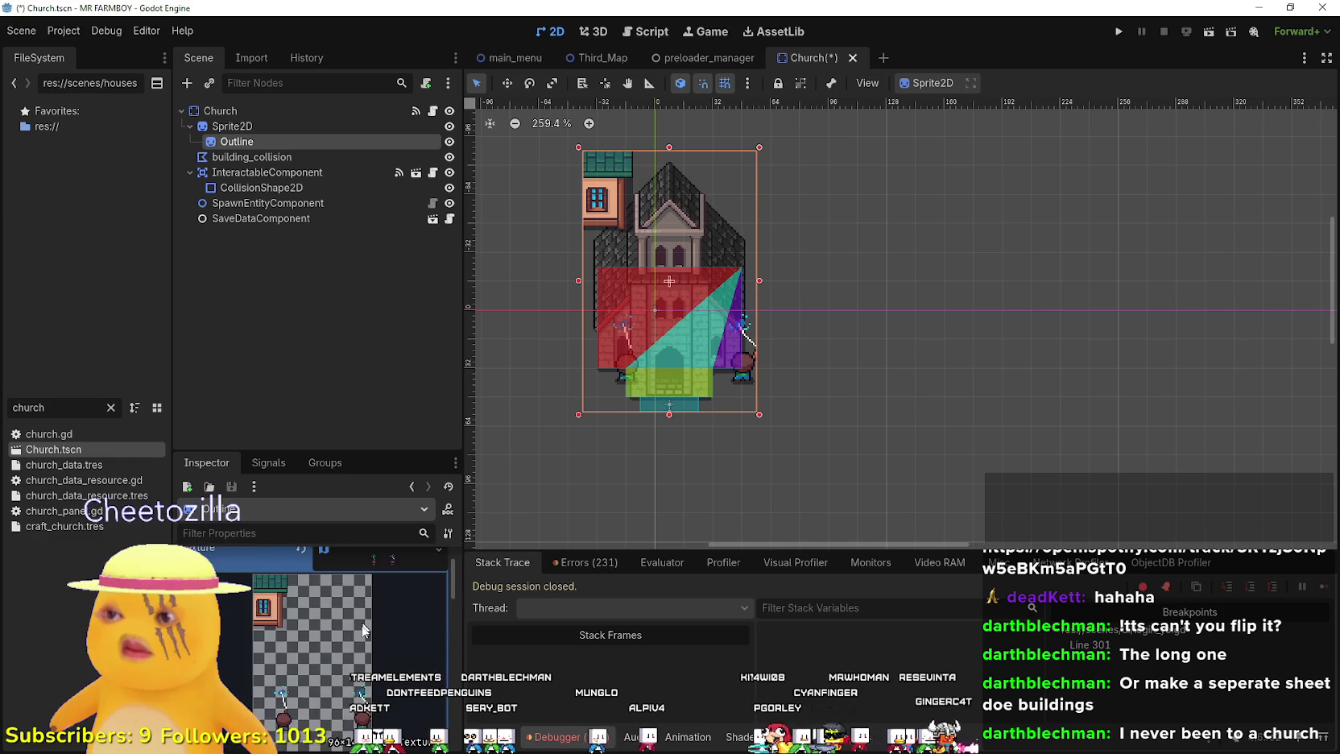
click(328, 747)
scroll(705, 377, down, 4)
scroll(697, 415, up, 4)
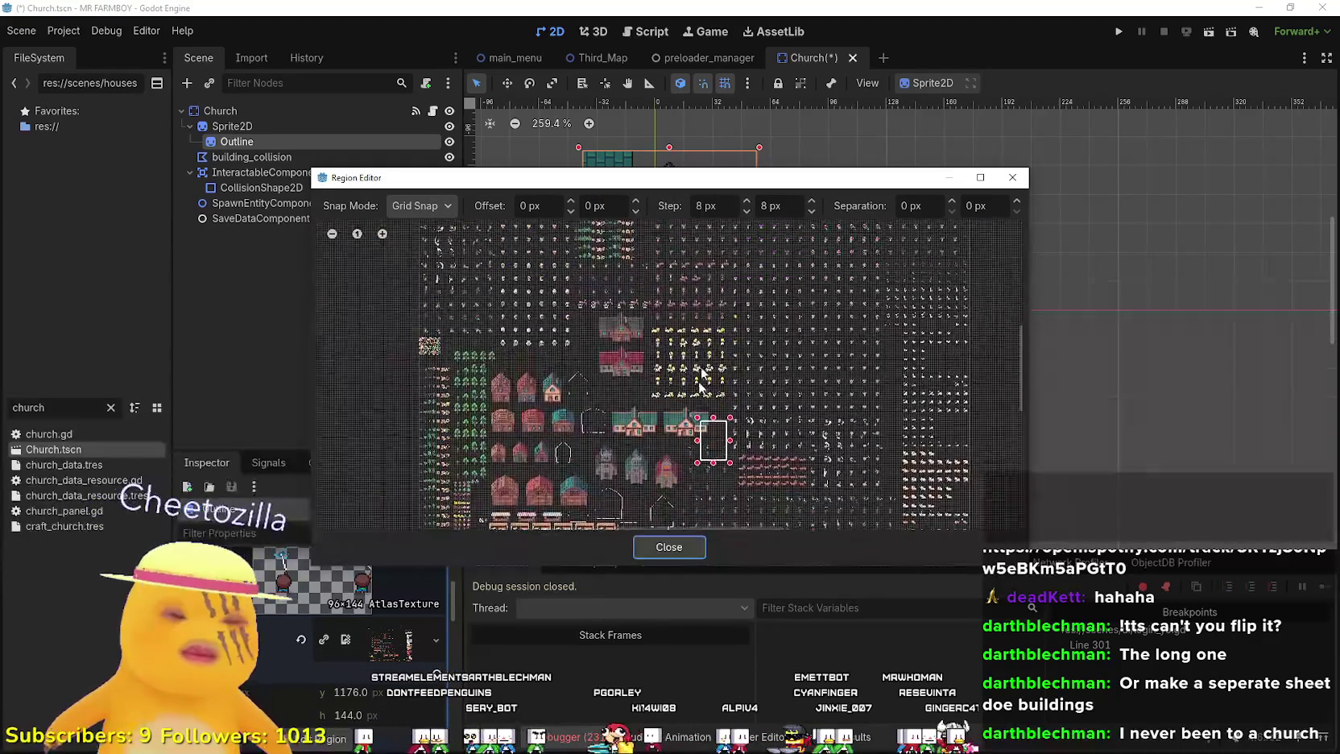
drag(705, 376, 733, 331)
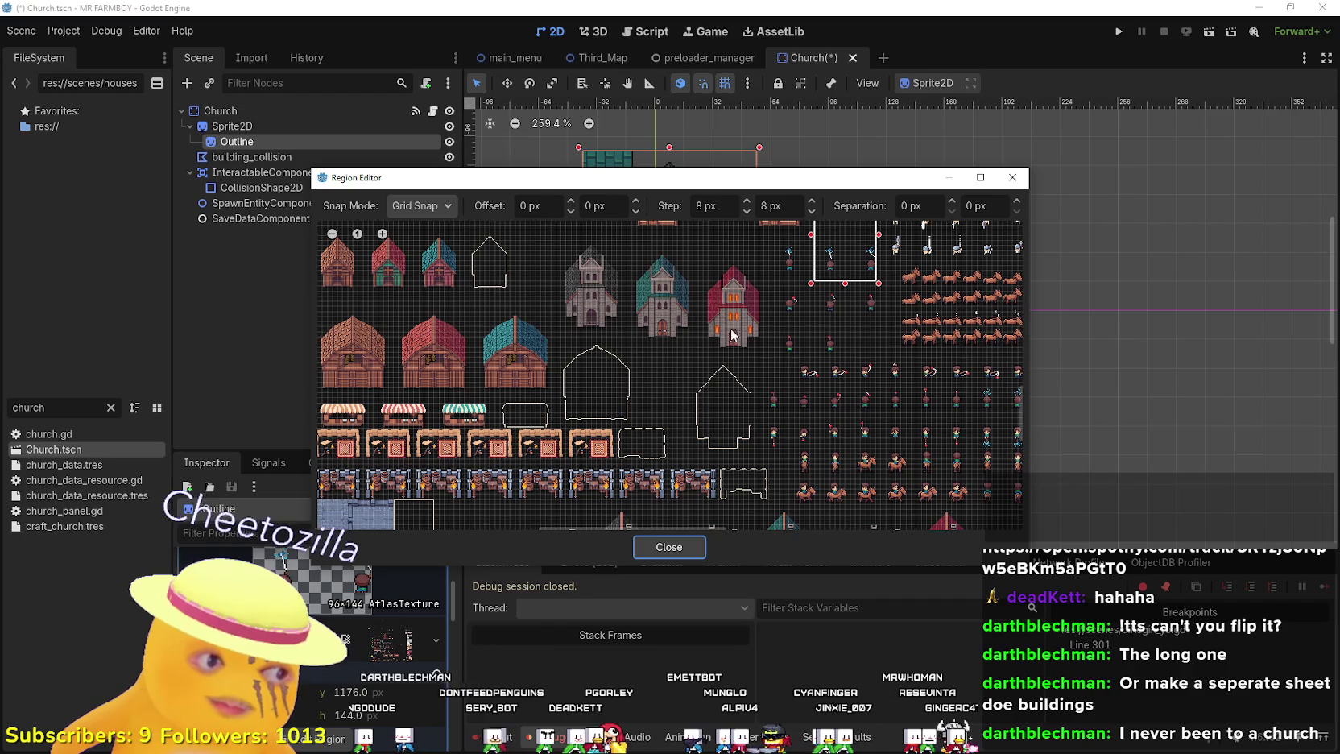
scroll(712, 406, up, 4)
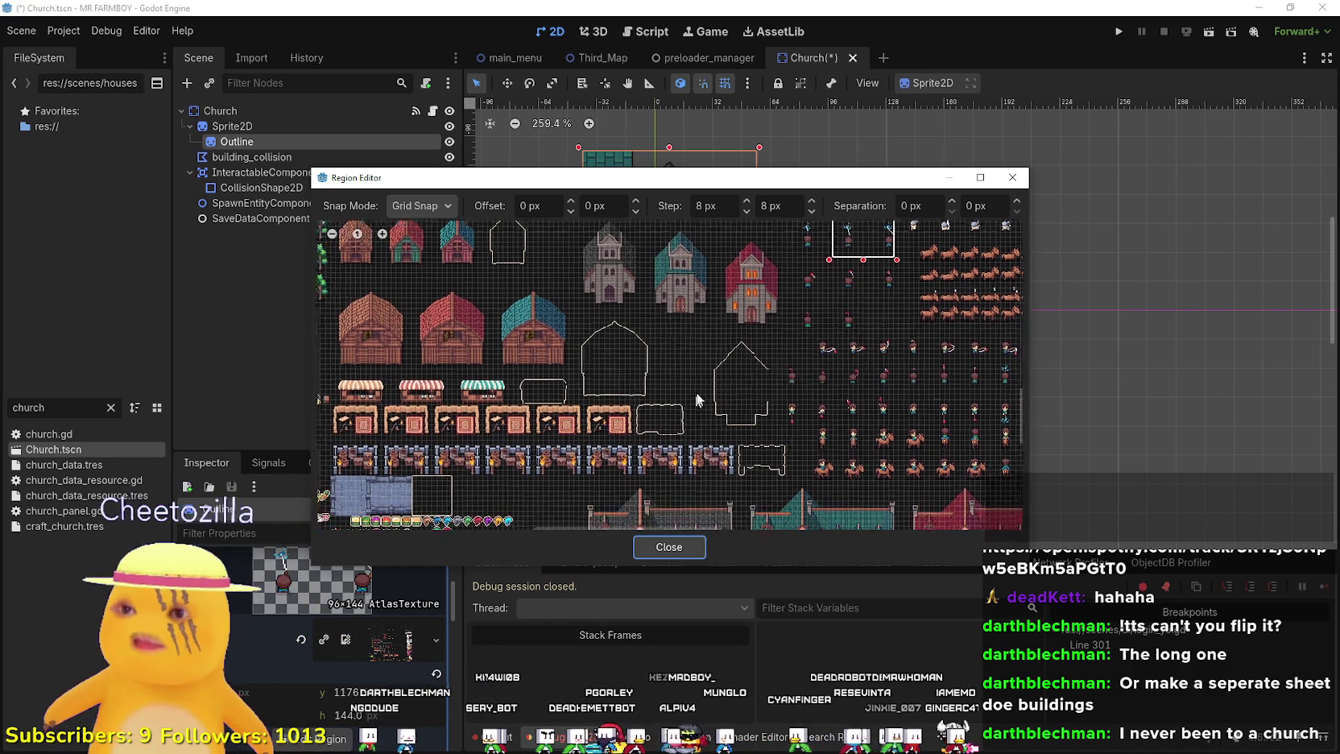
scroll(741, 474, up, 2)
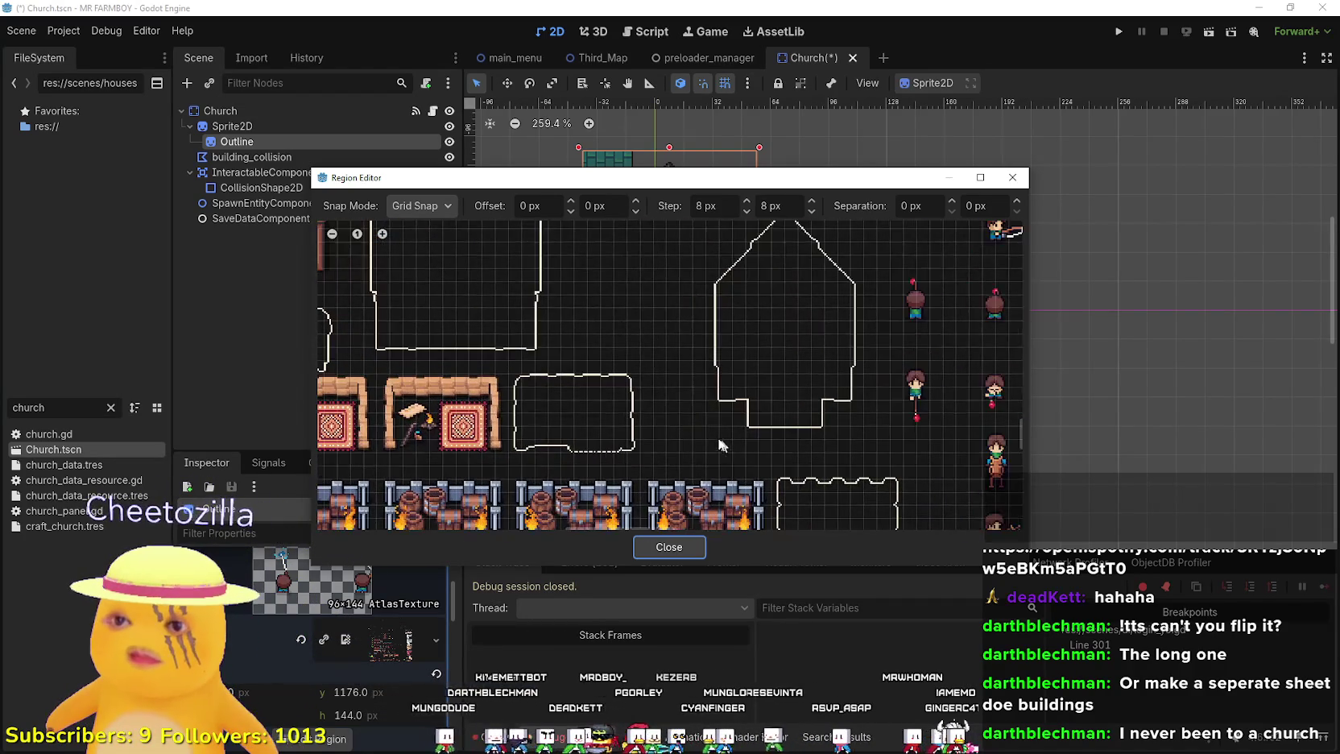
- Frame the church outline as a 96×144 region starting at y 1448
drag(702, 442, 866, 211)
scroll(821, 414, up, 2)
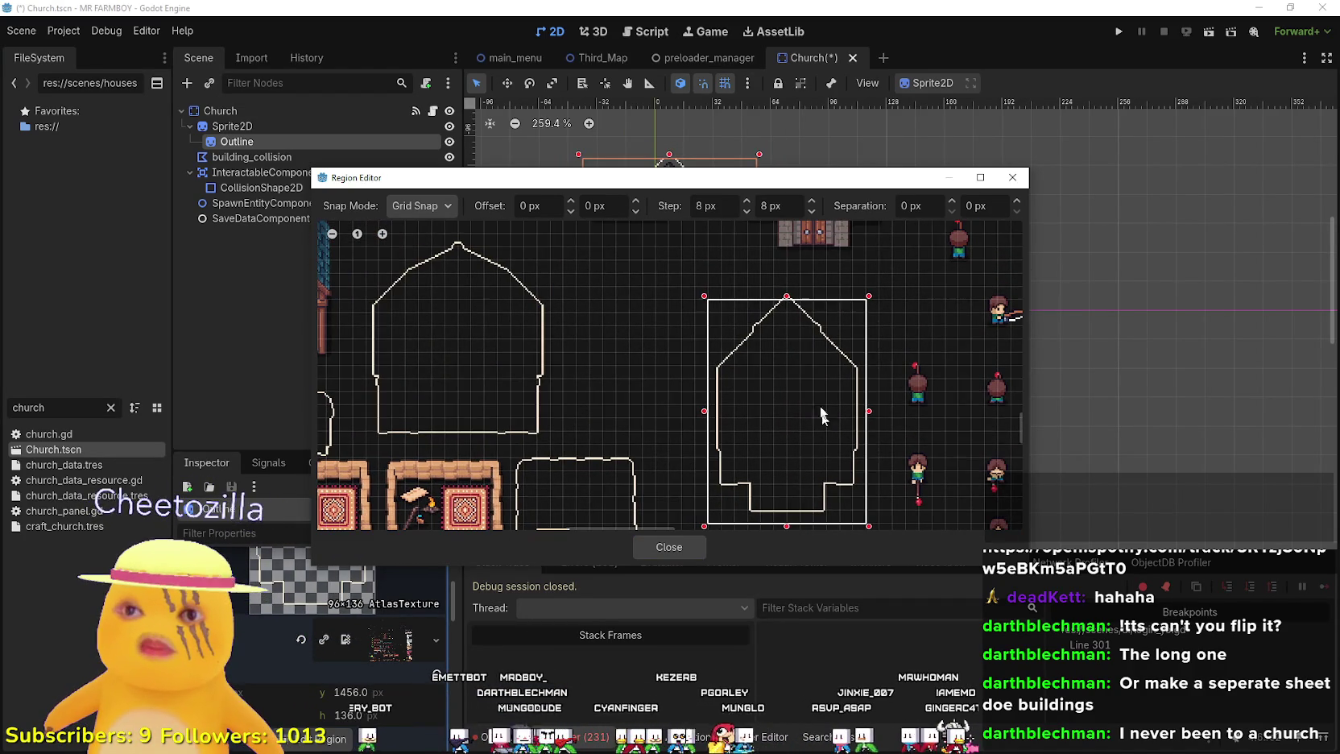
drag(788, 296, 788, 283)
mouse_move(735, 181)
mouse_down()
mouse_move(772, 432)
mouse_move(825, 635)
mouse_move(822, 199)
mouse_up()
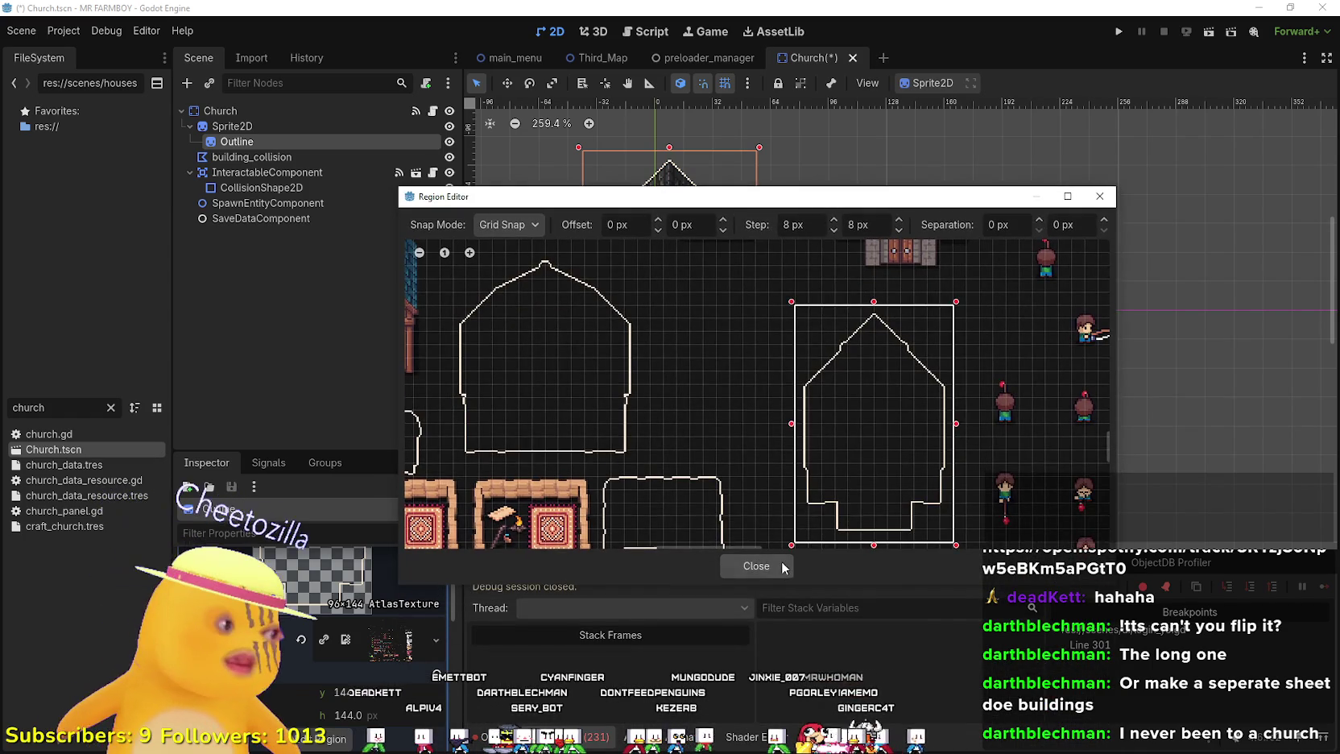
click(756, 565)
- Hide the Outline node and save Church.tscn
click(450, 141)
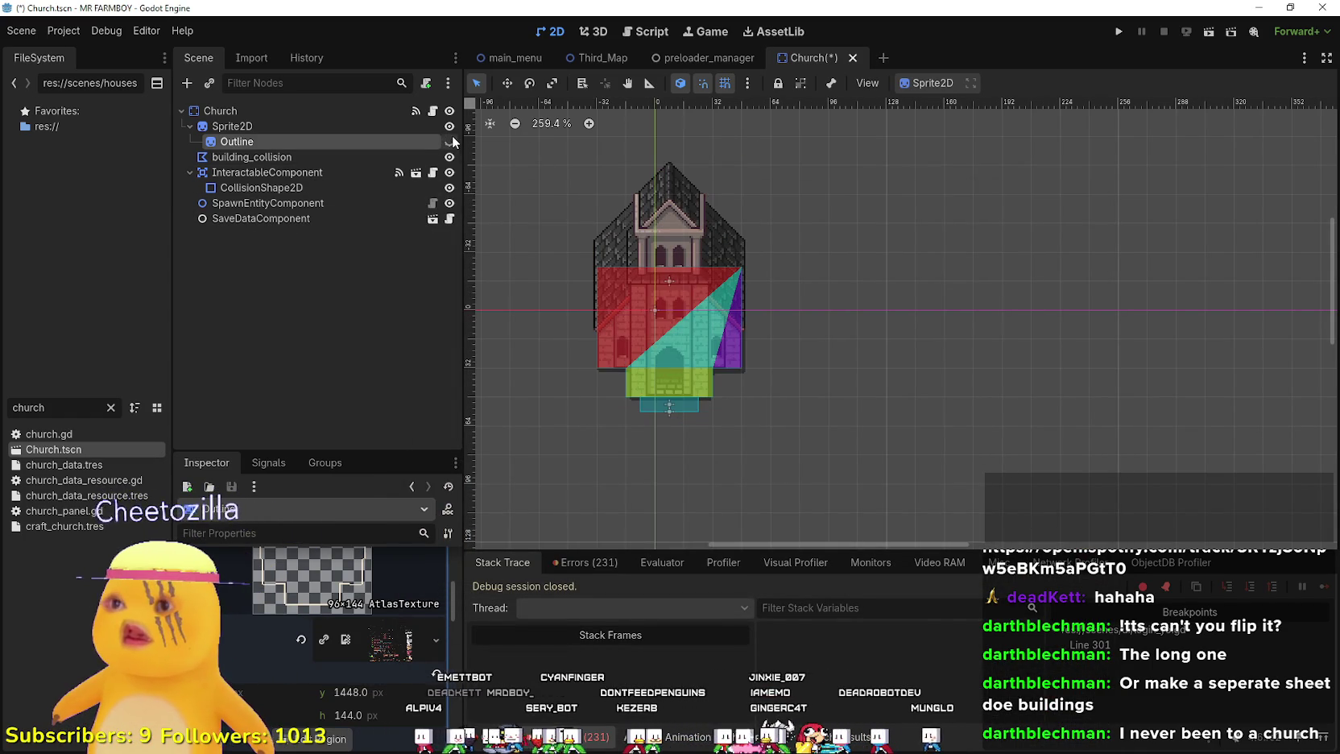
key(ctrl+s)
click(363, 111)
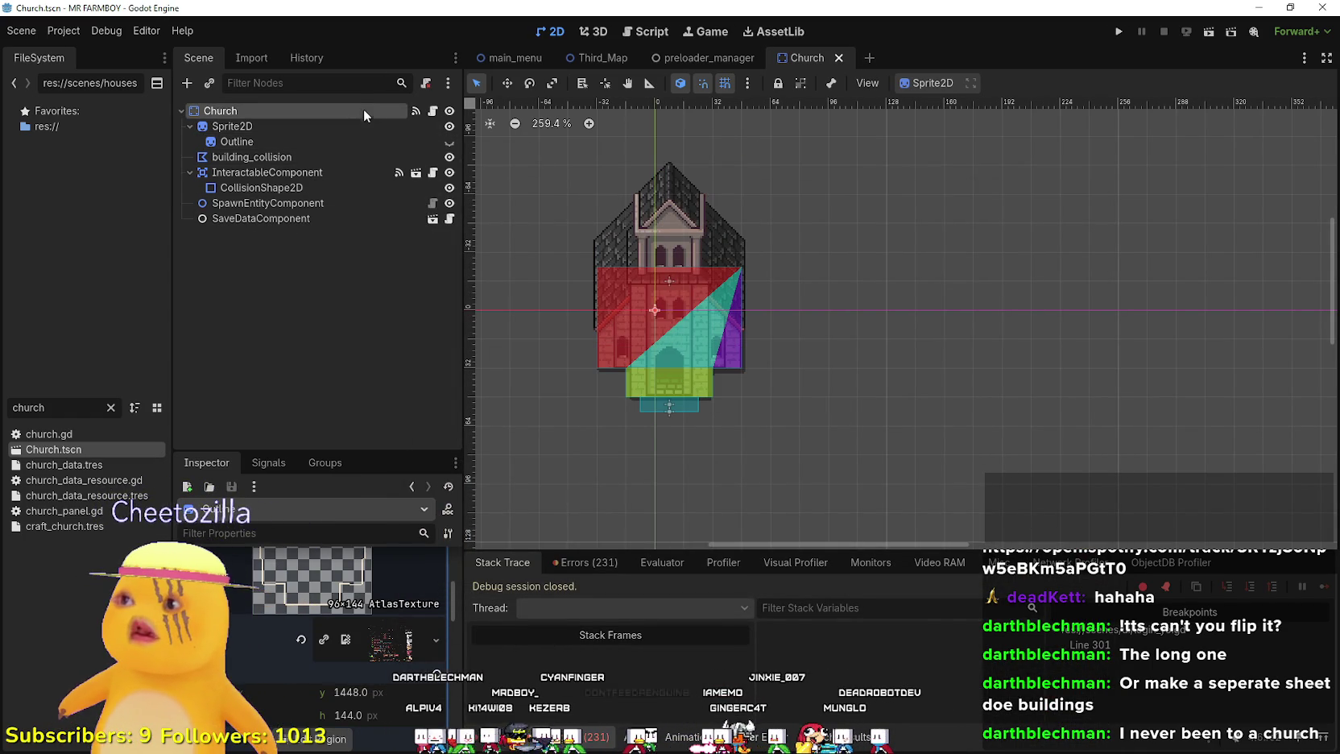
- Open the Church texture's Region Editor and draw a new region around the teal church
scroll(368, 621, down, 5)
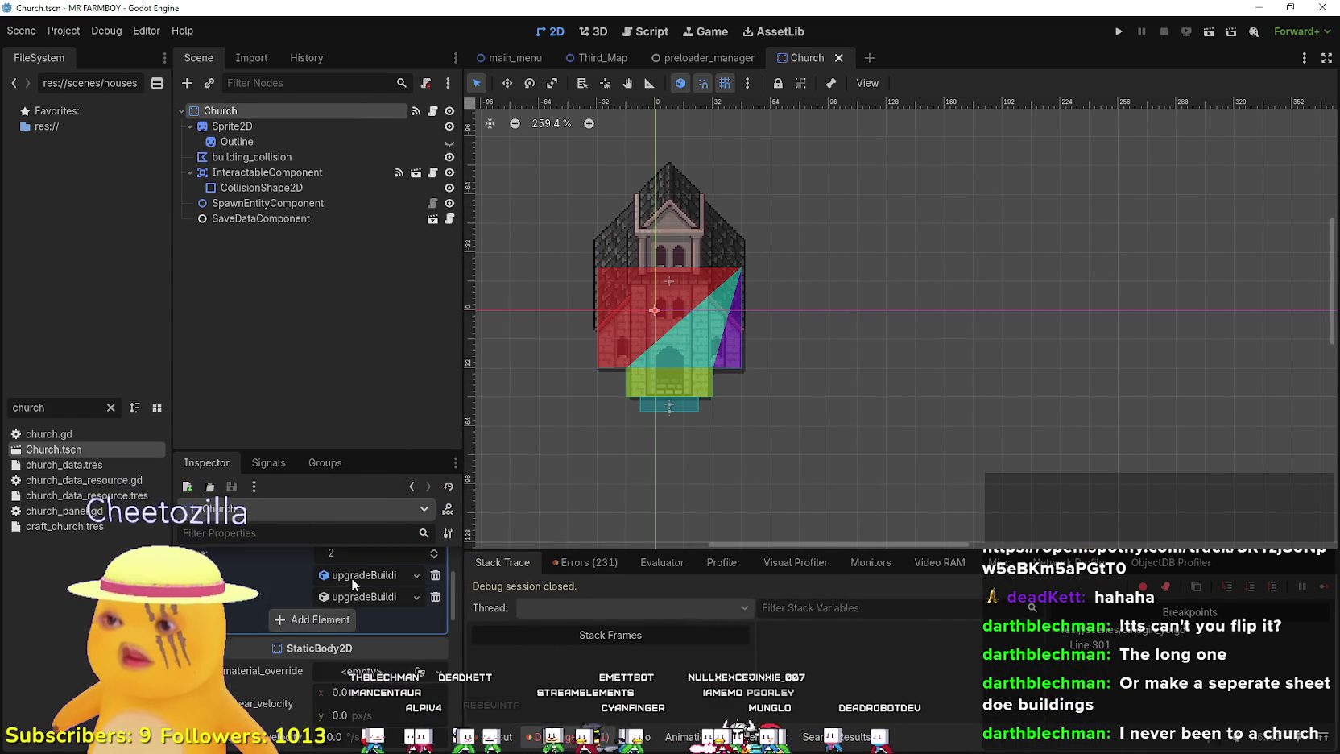
scroll(347, 588, down, 5)
scroll(343, 596, down, 3)
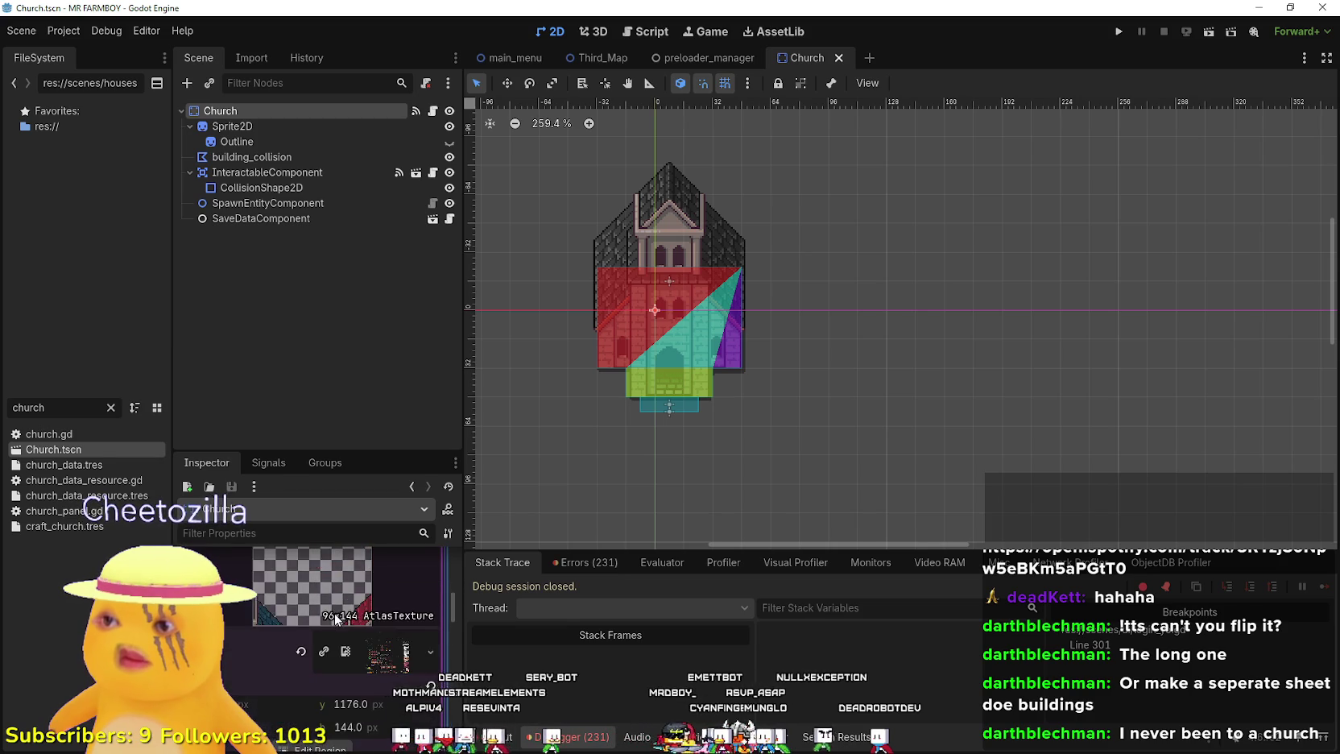
click(338, 675)
scroll(531, 471, down, 3)
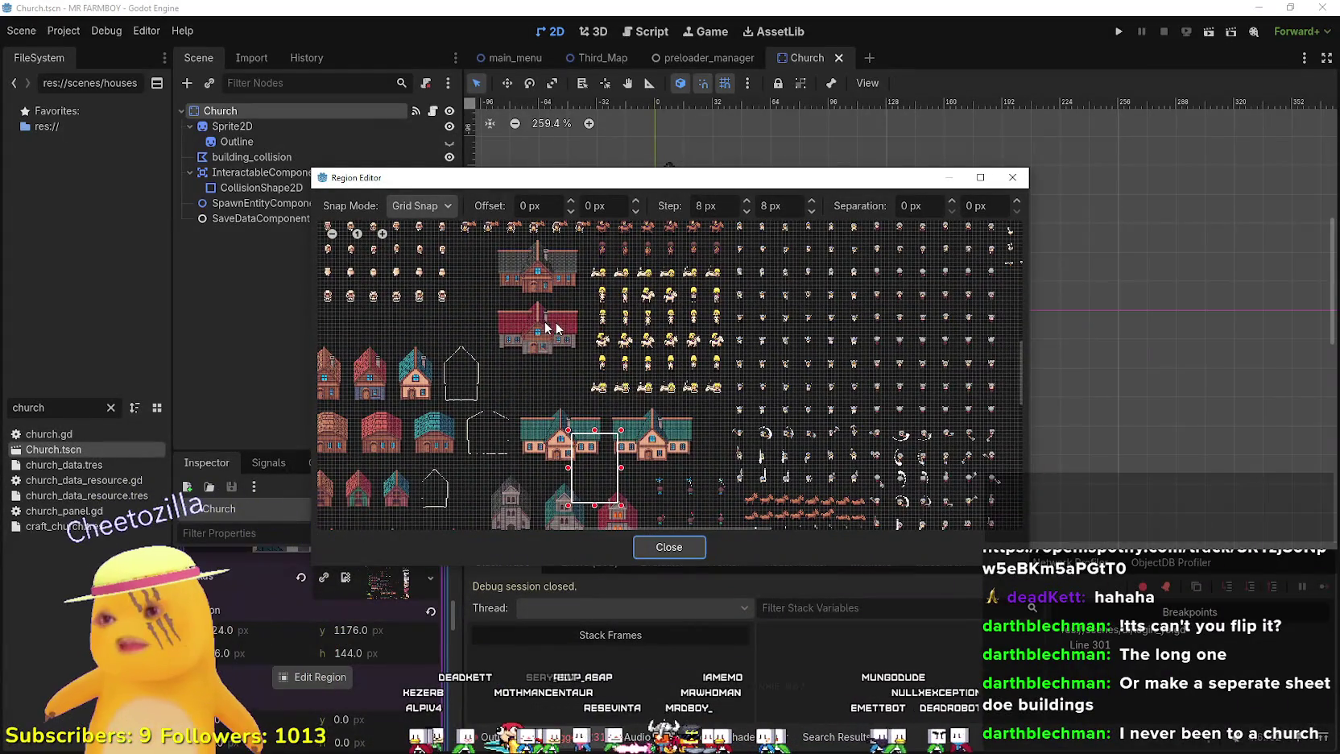
scroll(508, 397, up, 2)
scroll(498, 426, down, 3)
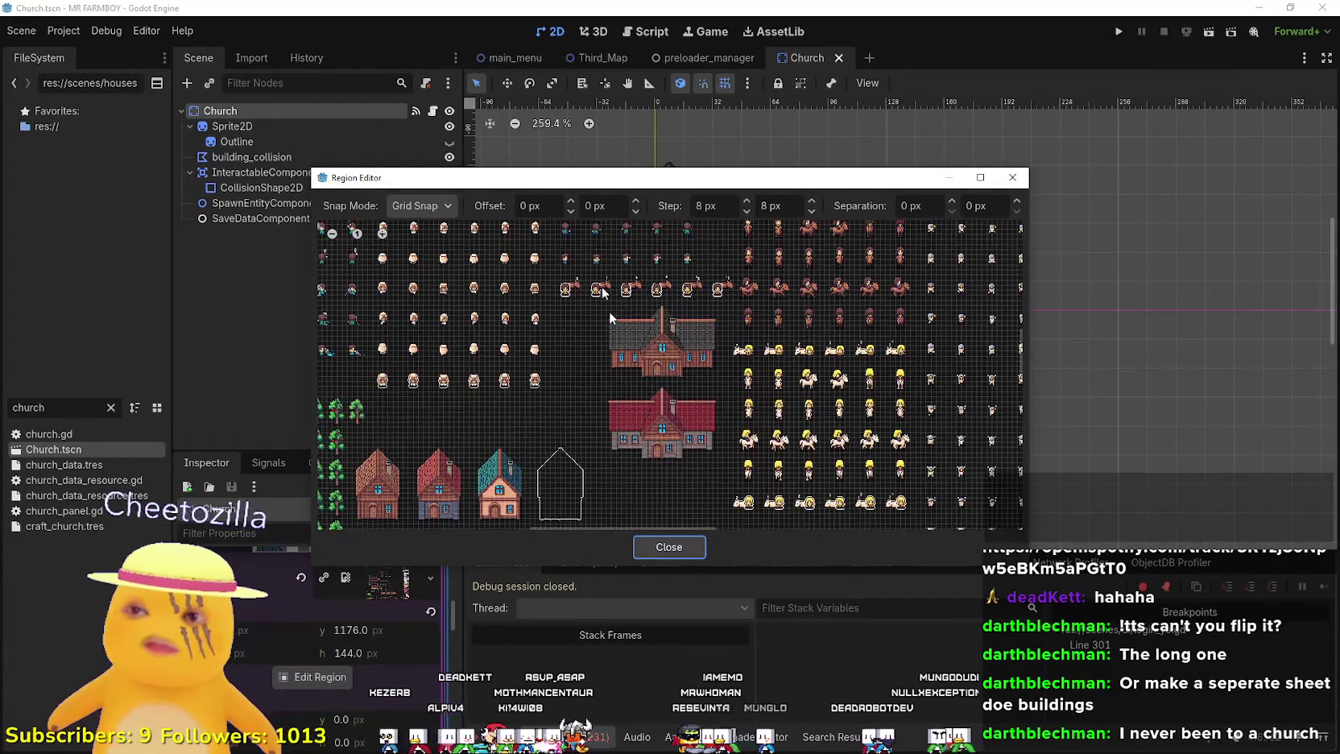
scroll(676, 361, up, 2)
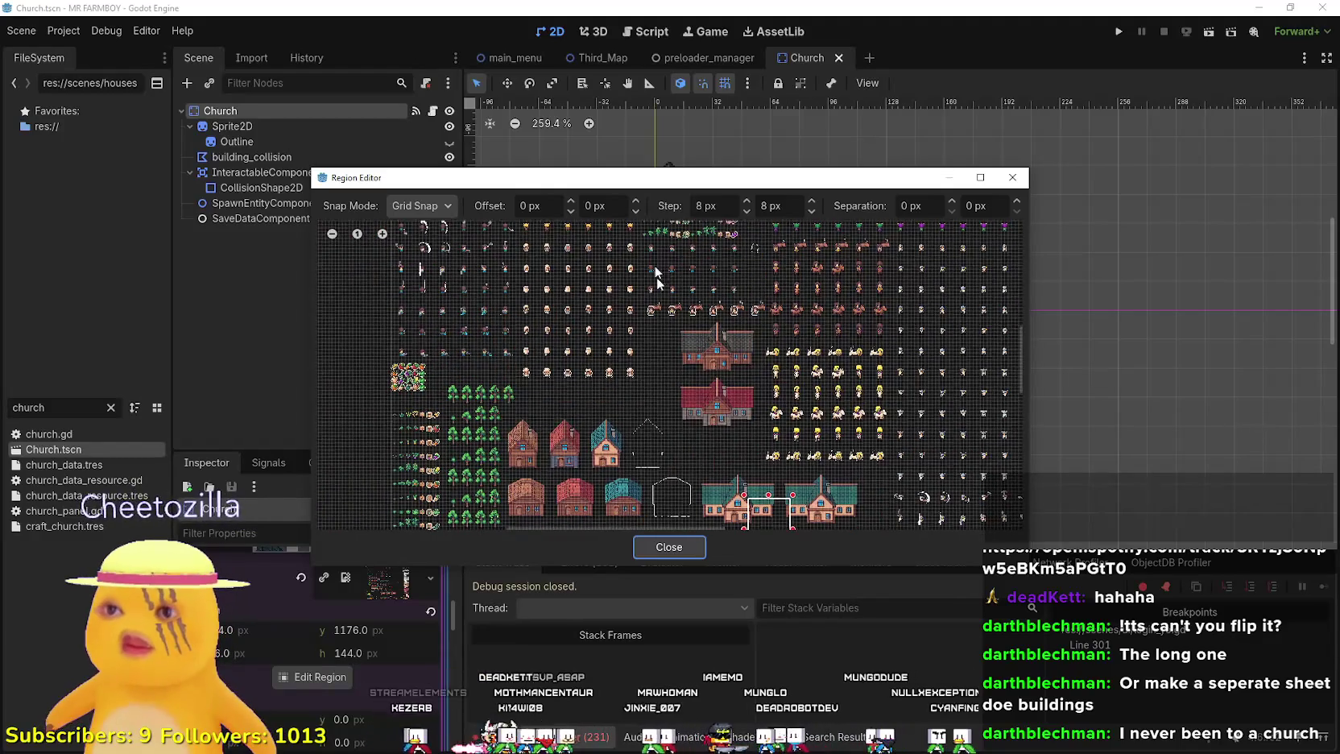
scroll(656, 277, down, 2)
scroll(709, 419, up, 4)
scroll(743, 418, up, 4)
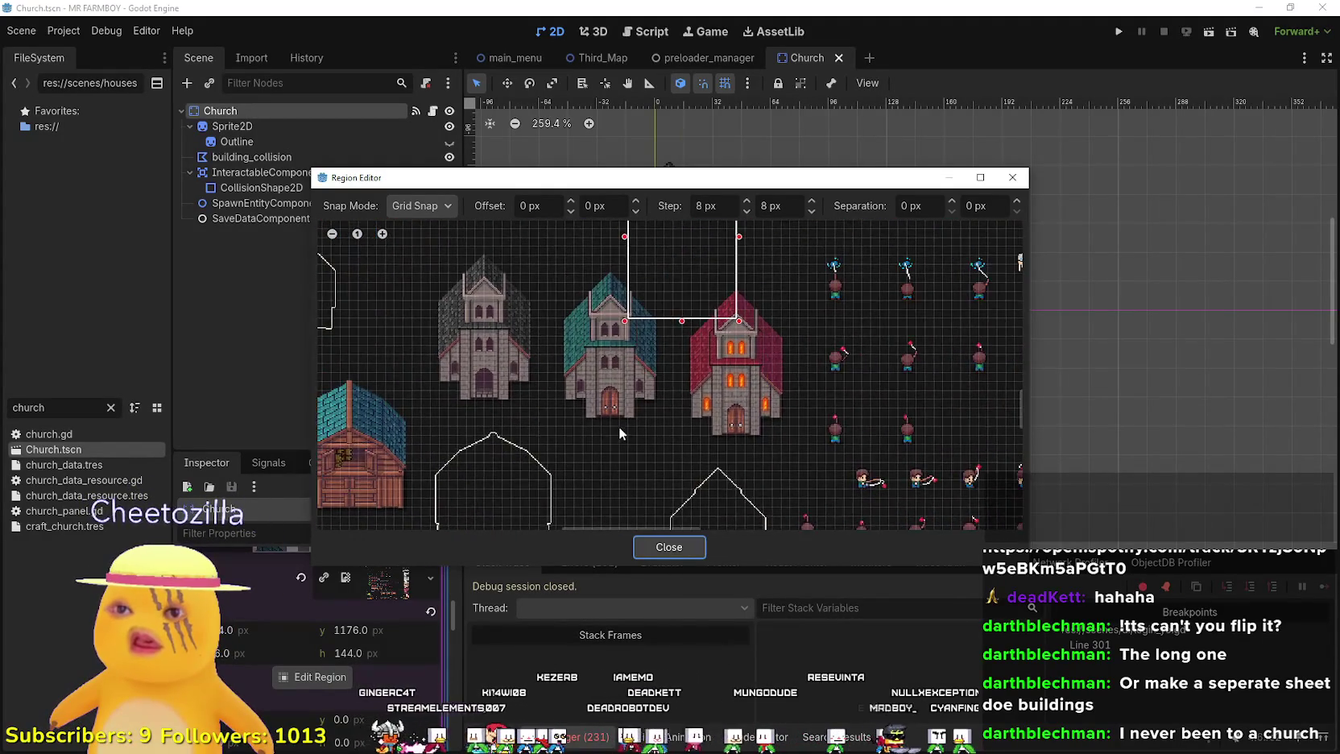
mouse_move(528, 454)
mouse_down()
mouse_move(658, 338)
mouse_move(712, 237)
mouse_up()
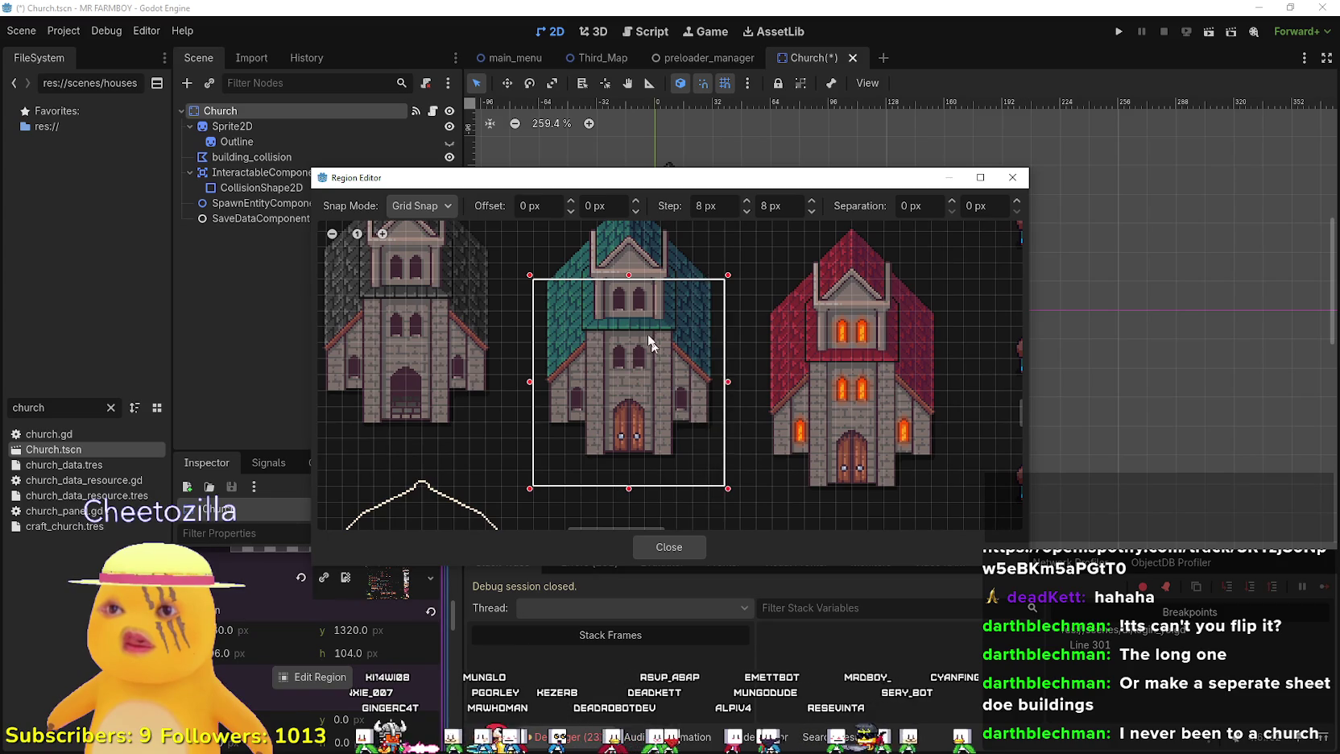
- Raise the region's top edge one grid step to y 1272, 144 px tall, then close the editor
drag(648, 335, 687, 433)
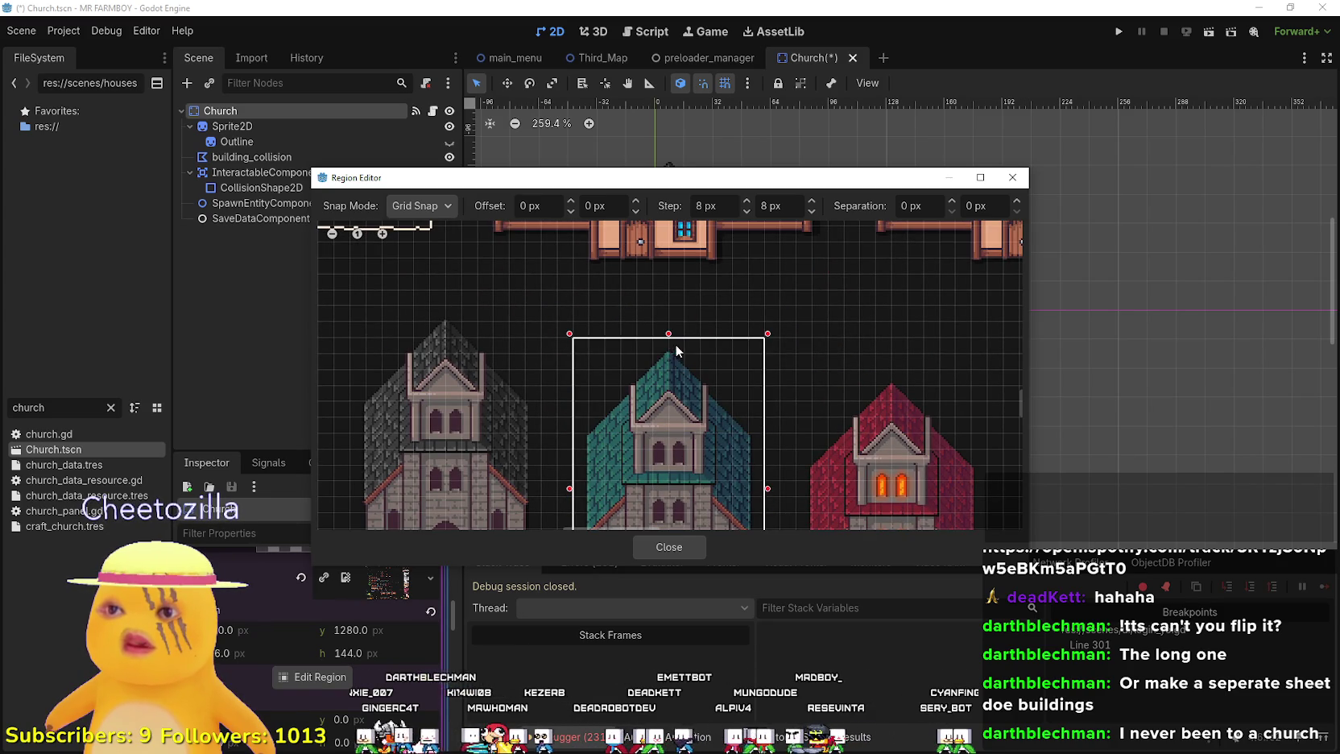
drag(676, 351, 676, 346)
scroll(683, 435, down, 5)
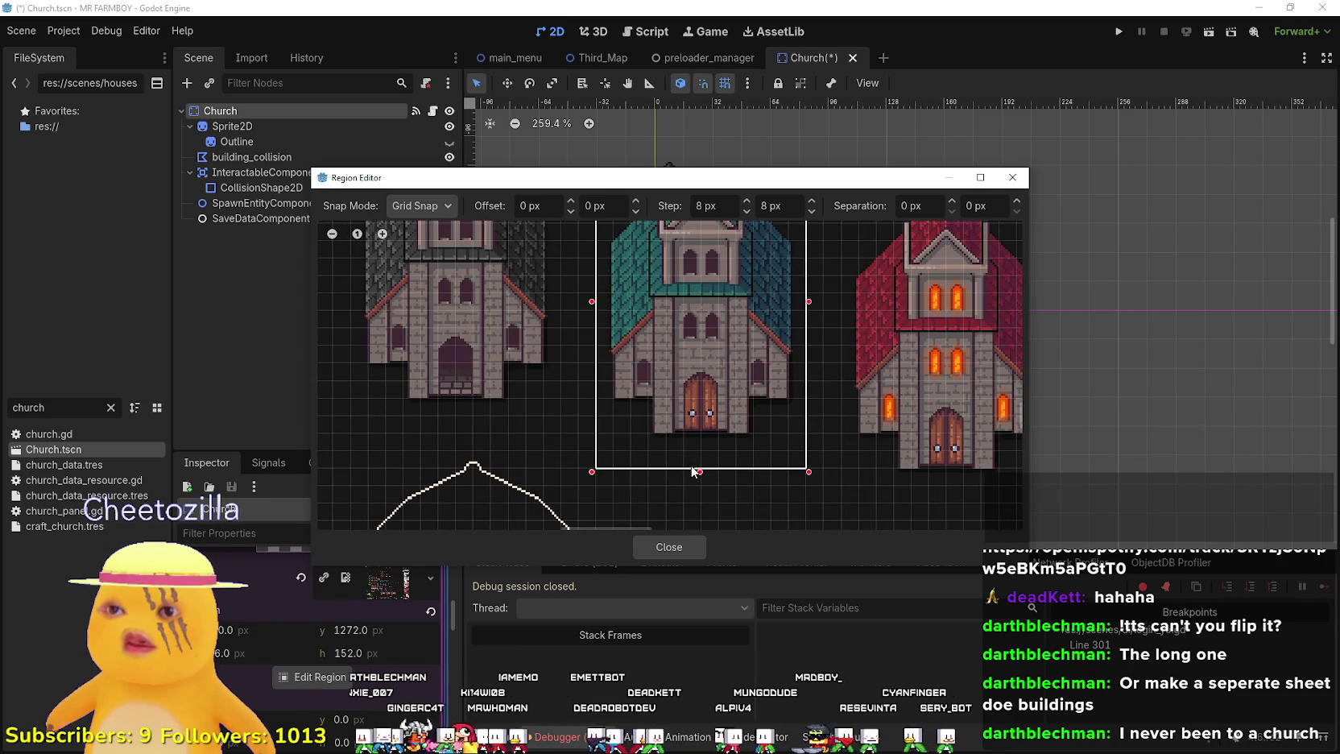
scroll(693, 471, down, 5)
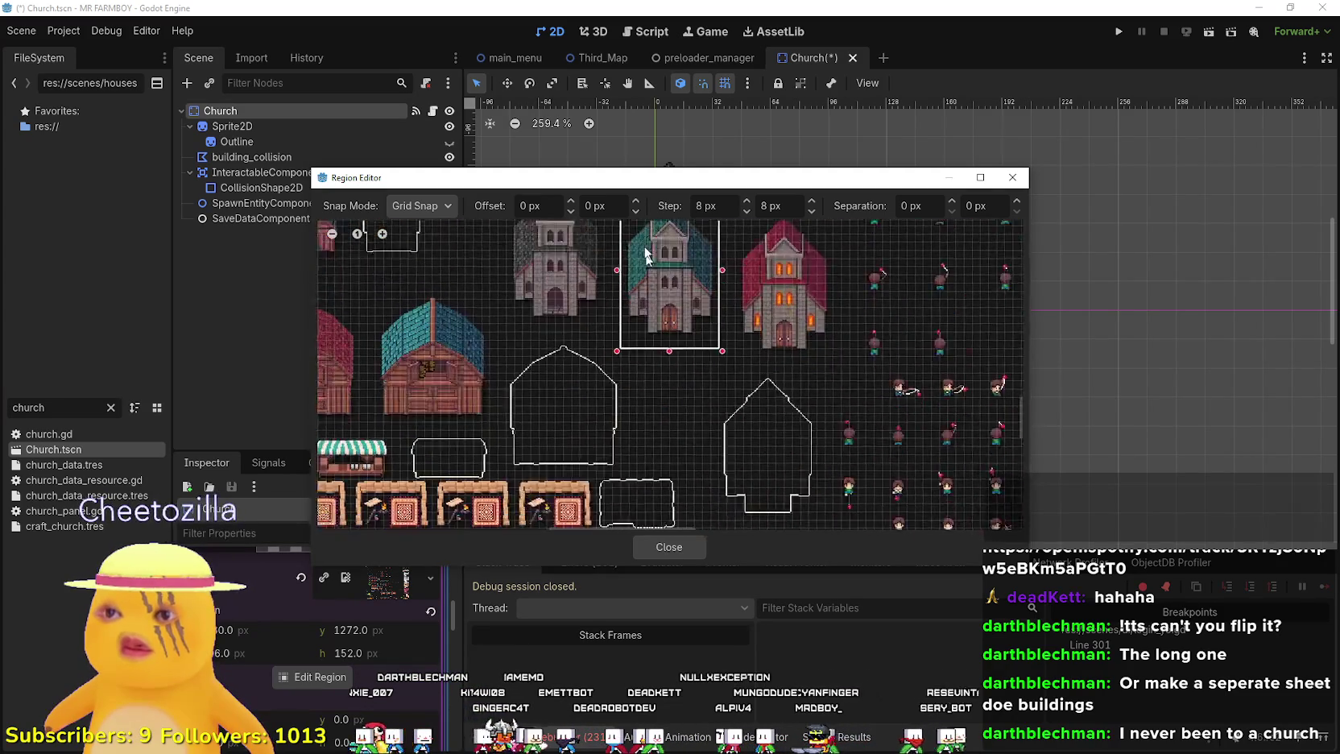
scroll(647, 256, down, 3)
scroll(646, 300, up, 3)
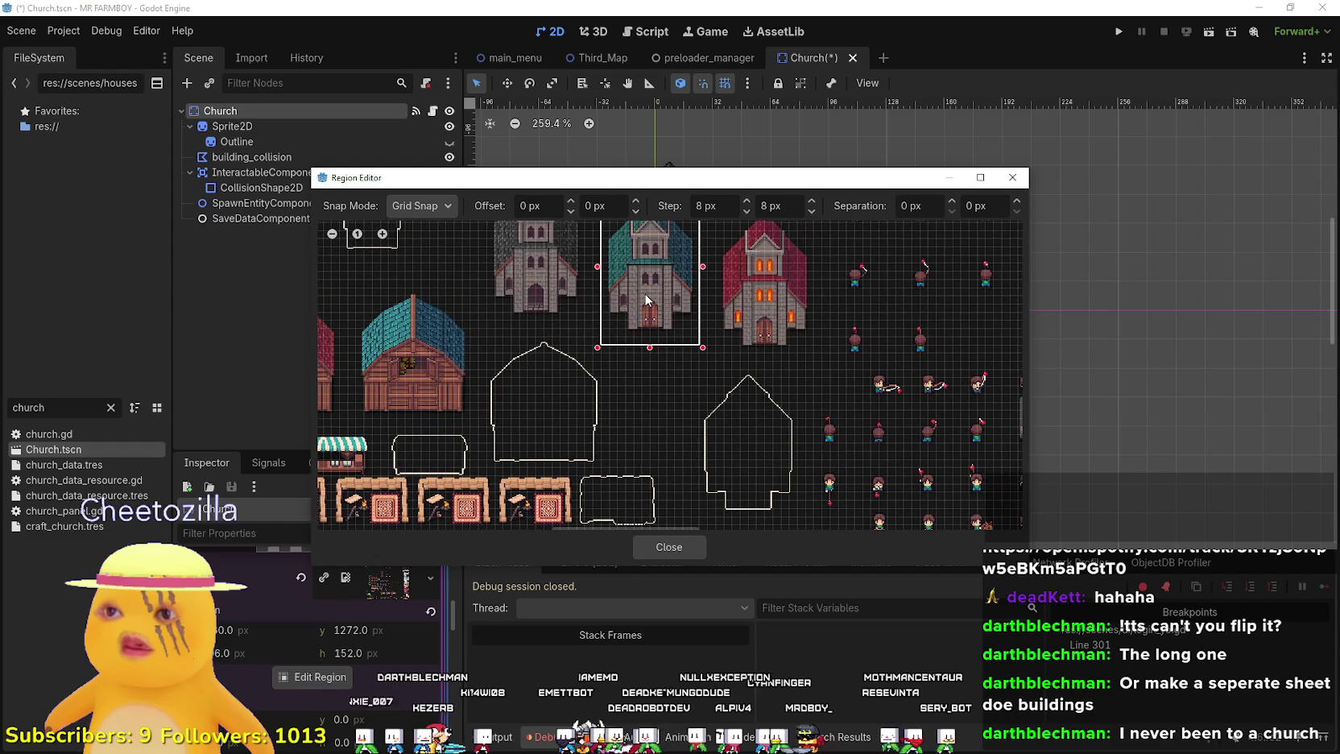
scroll(646, 299, down, 2)
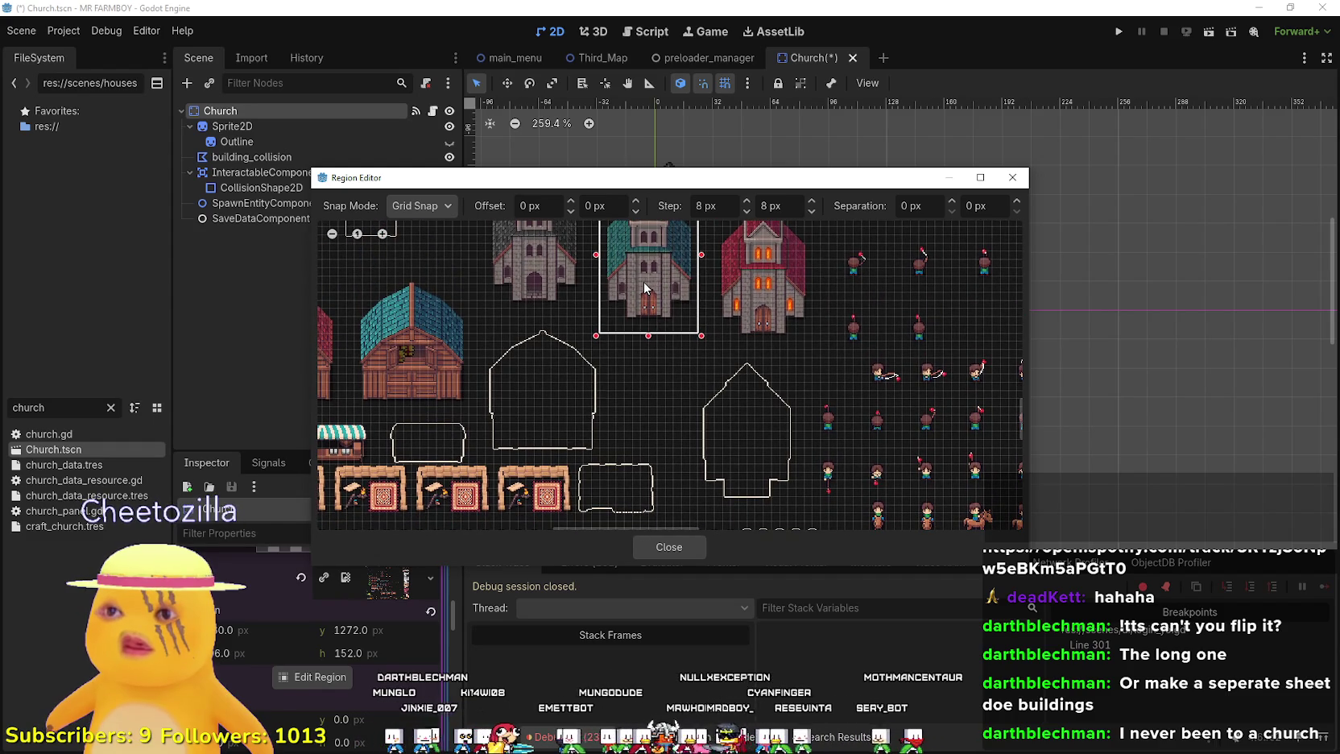
drag(661, 183, 788, 719)
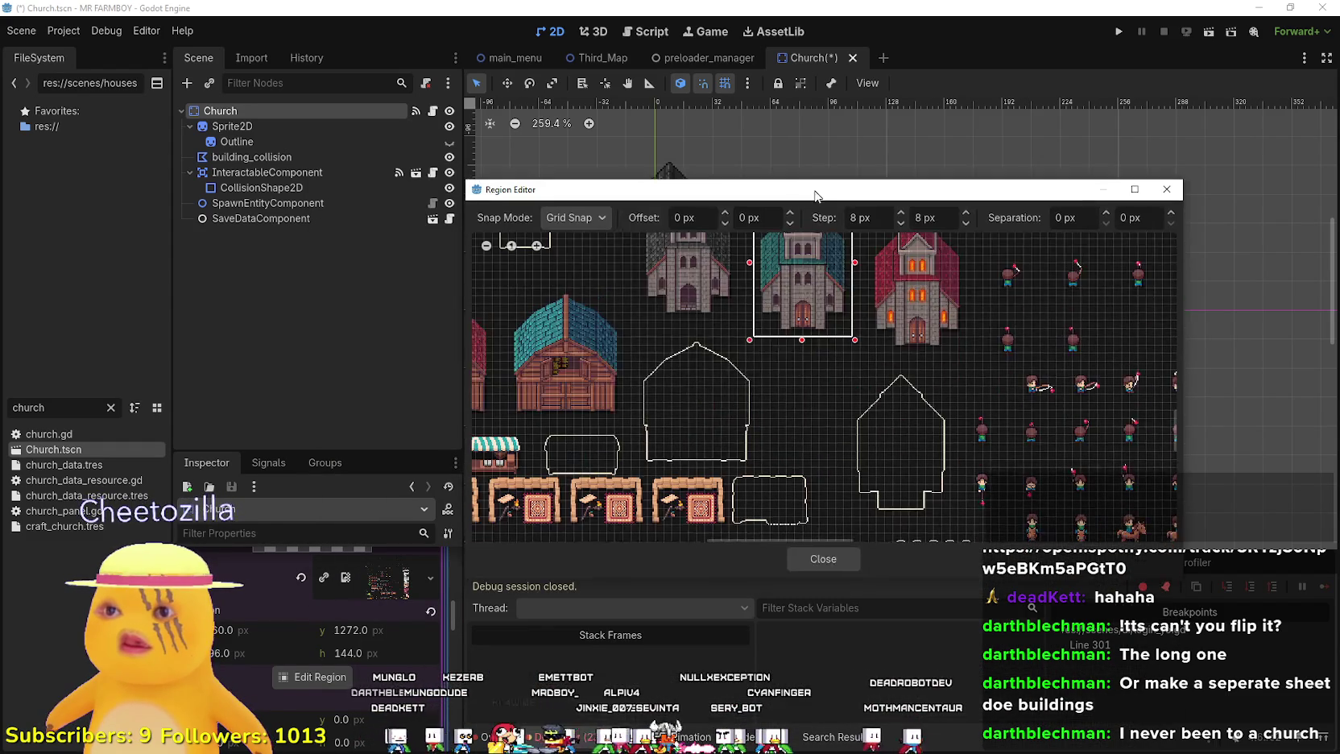
click(826, 567)
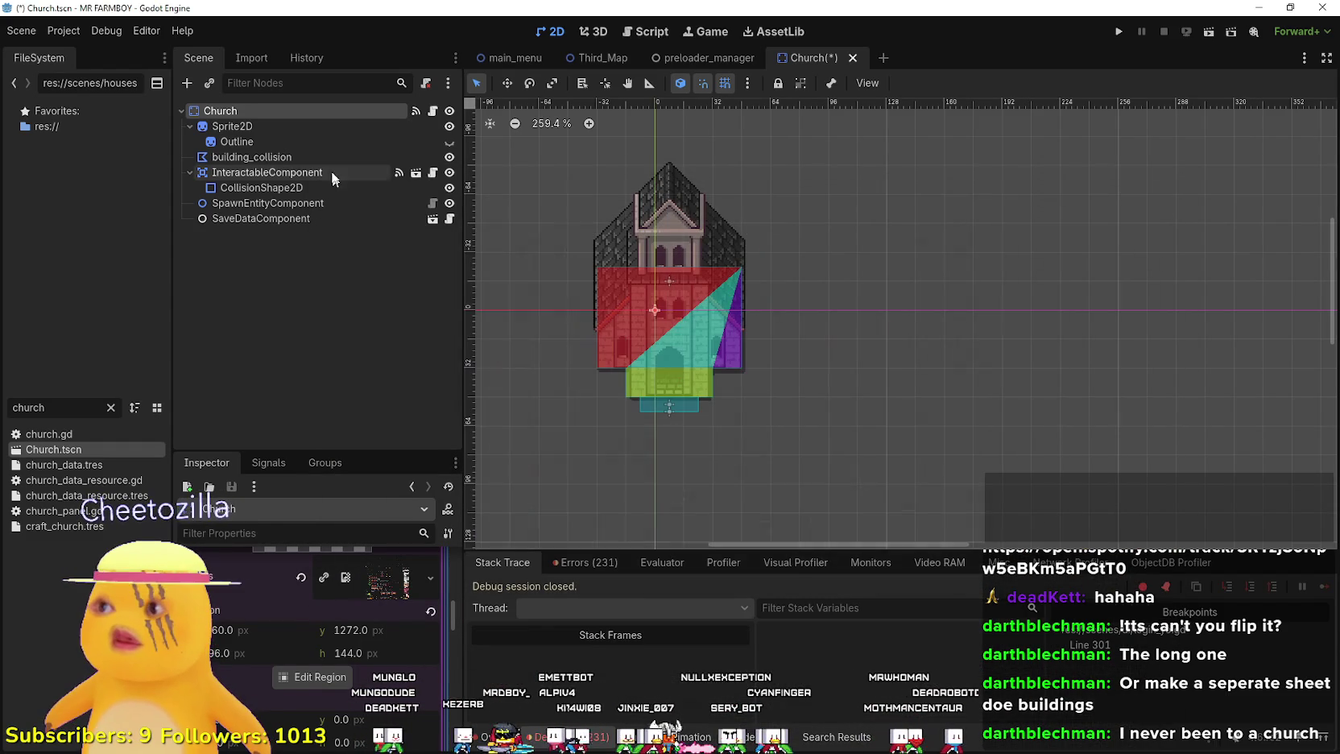
- Check the Sprite2D region in the Region Editor, then toggle the Outline node's visibility on and off
click(314, 126)
click(334, 745)
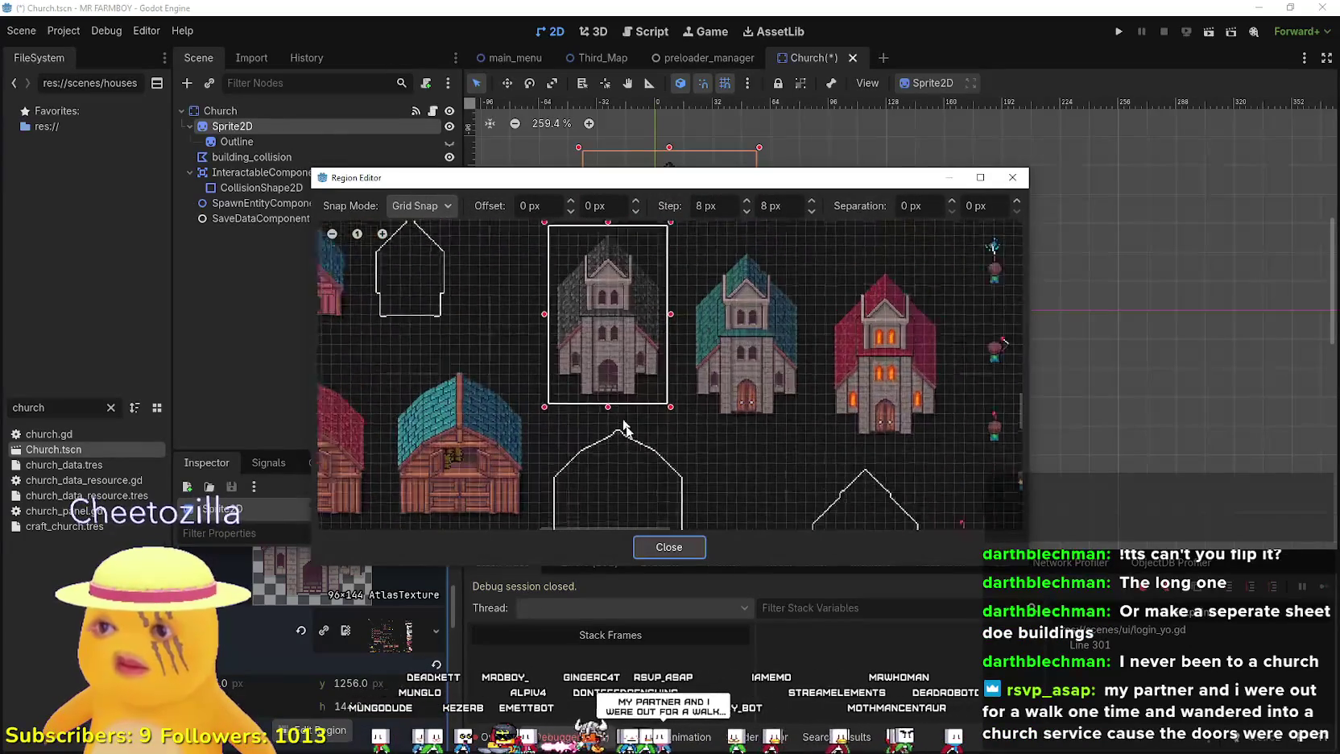
click(669, 546)
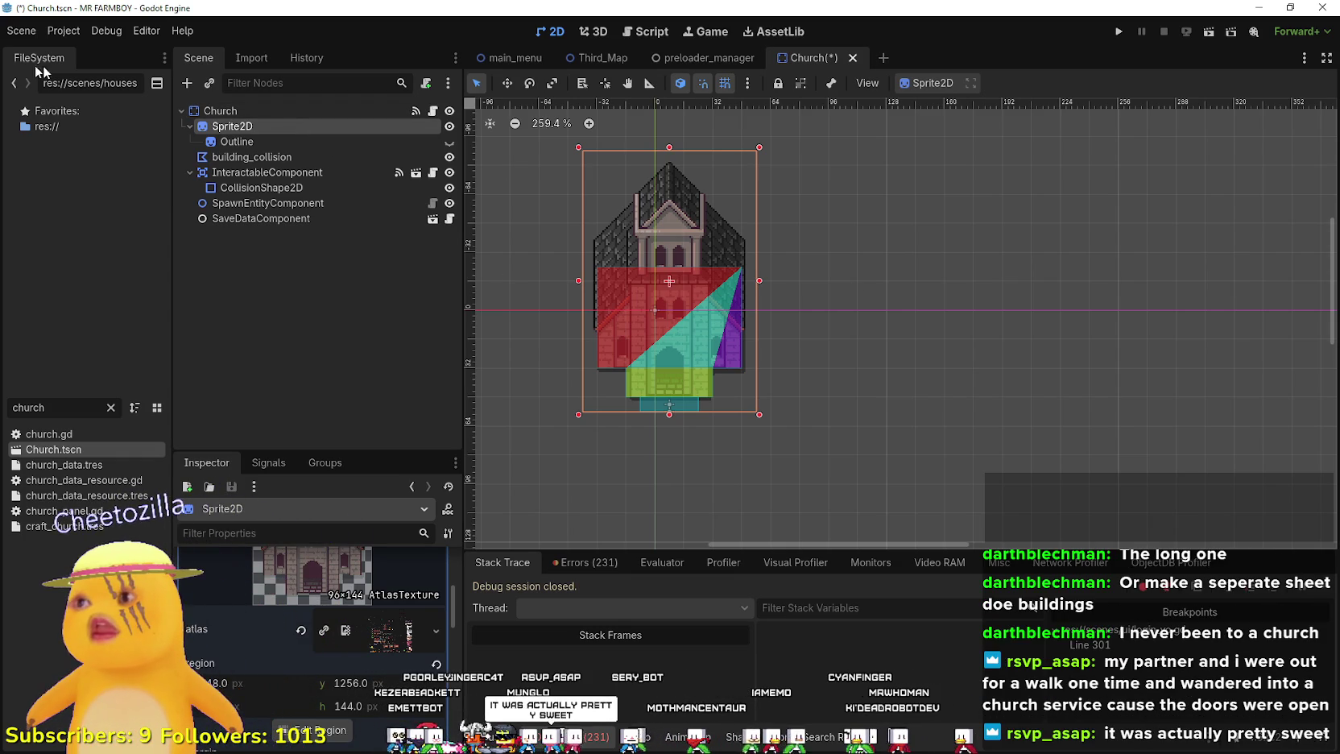
click(450, 142)
click(449, 142)
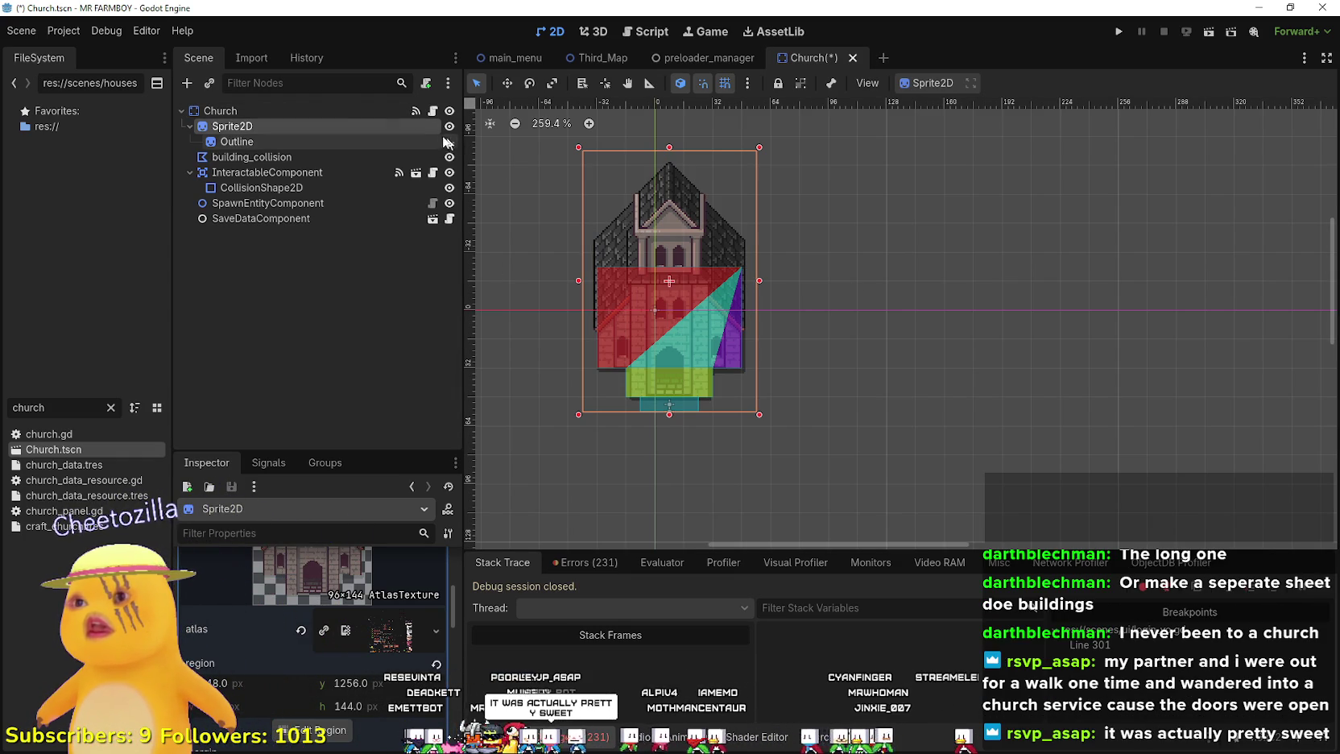
- Review the Church root's properties, then the Sprite2D's, collapsing its texture preview
click(326, 111)
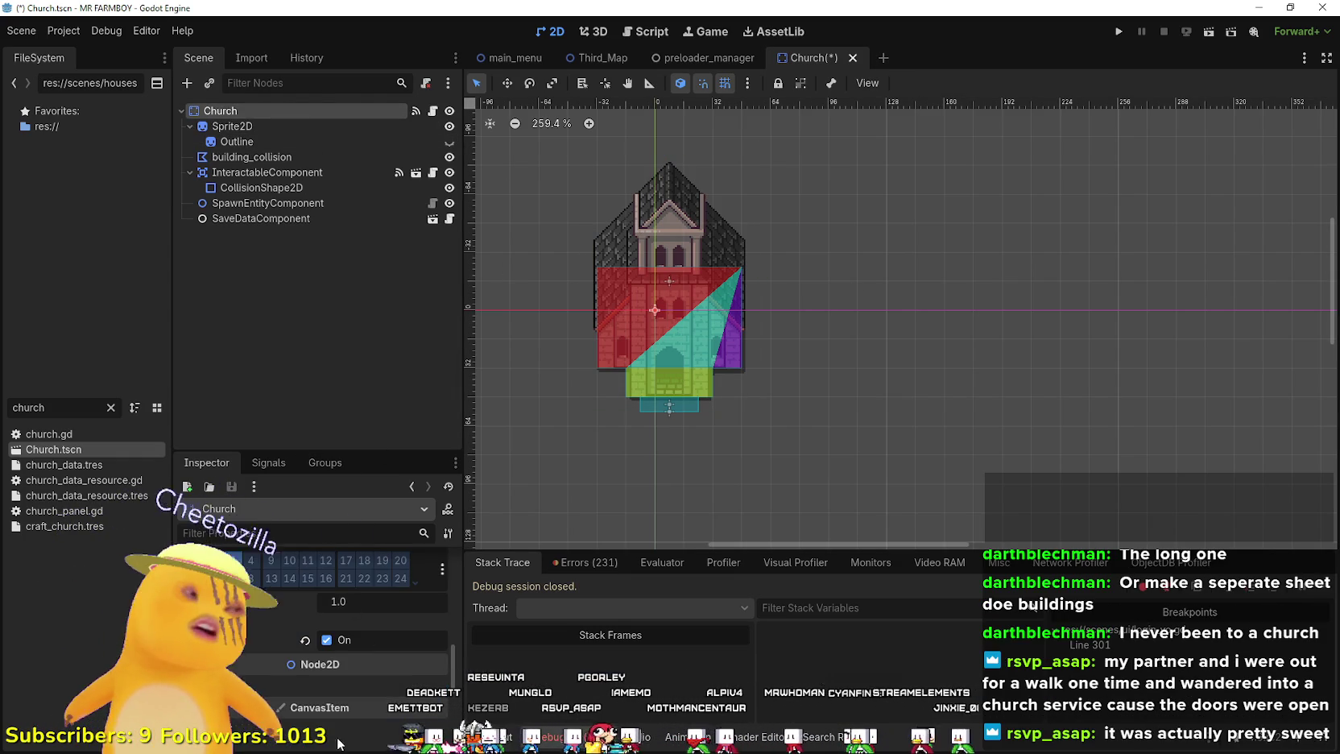
scroll(338, 725, up, 3)
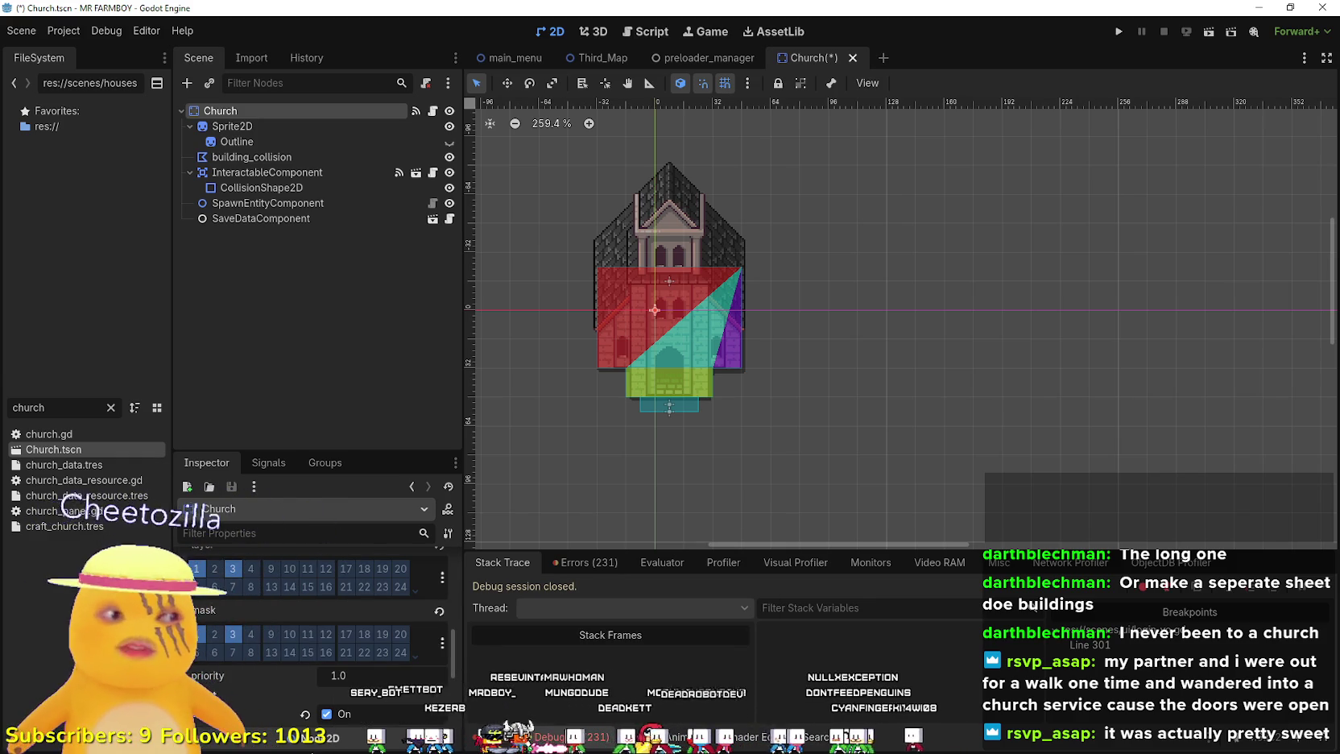
scroll(314, 628, down, 10)
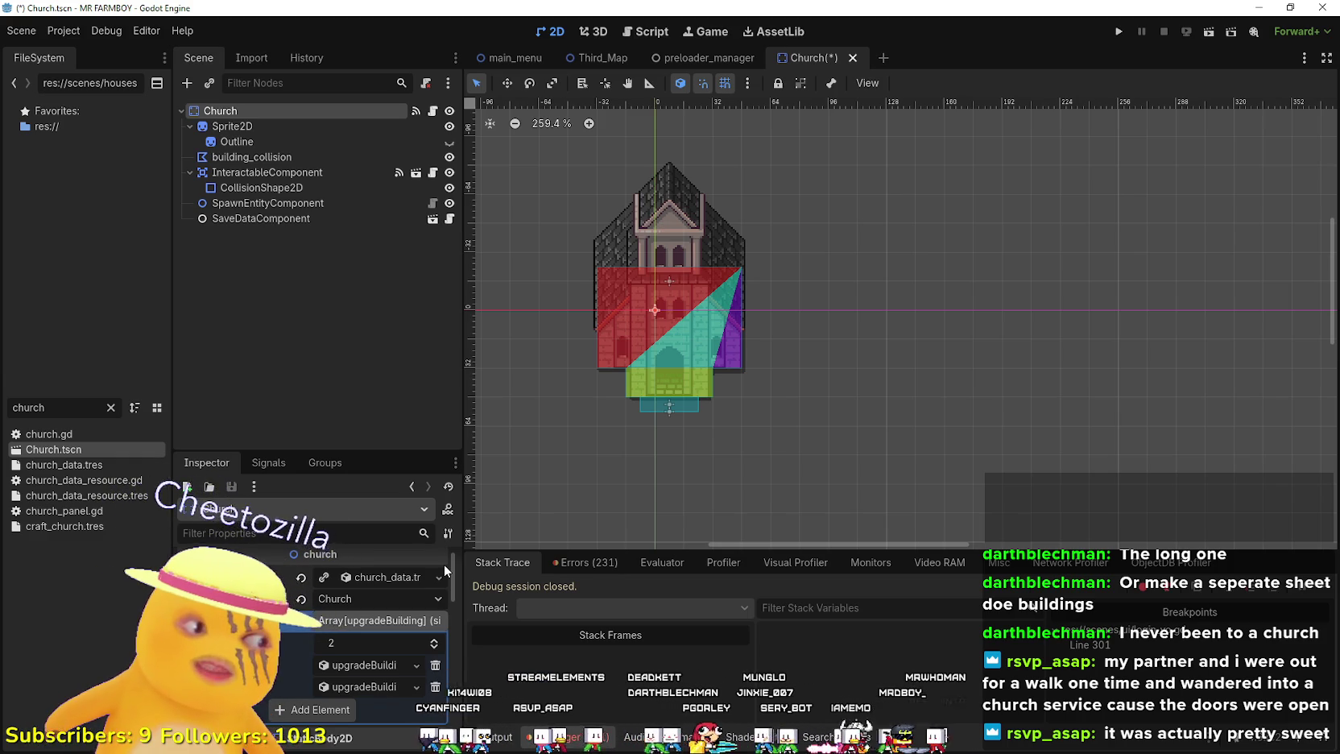
click(366, 127)
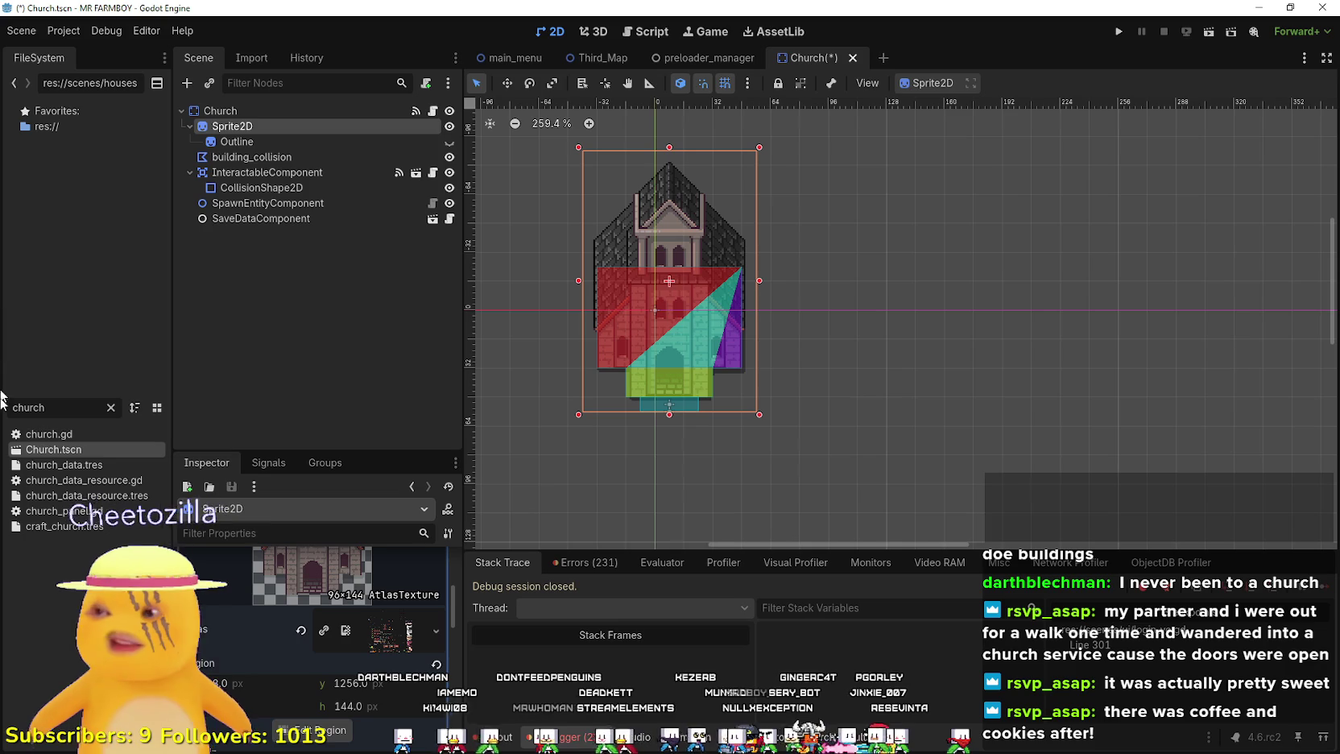
scroll(336, 647, up, 1)
scroll(334, 641, up, 5)
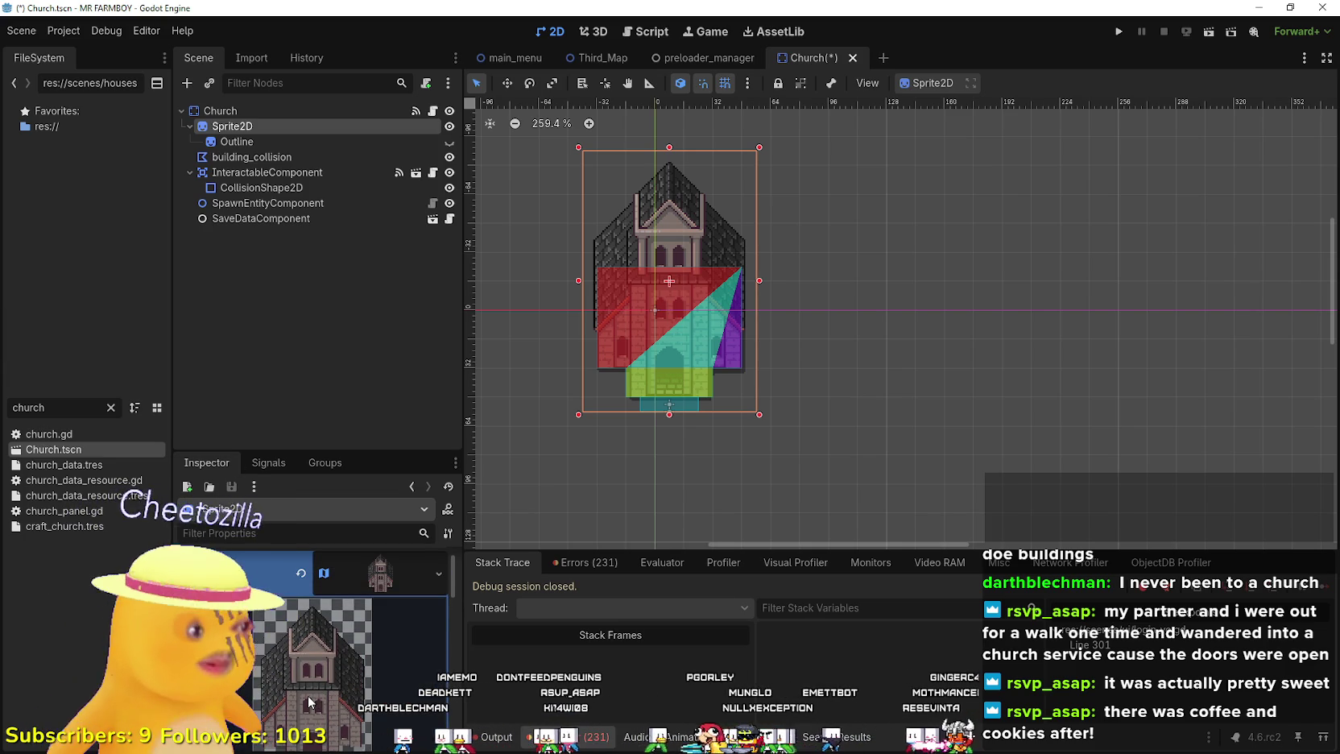
scroll(308, 695, up, 1)
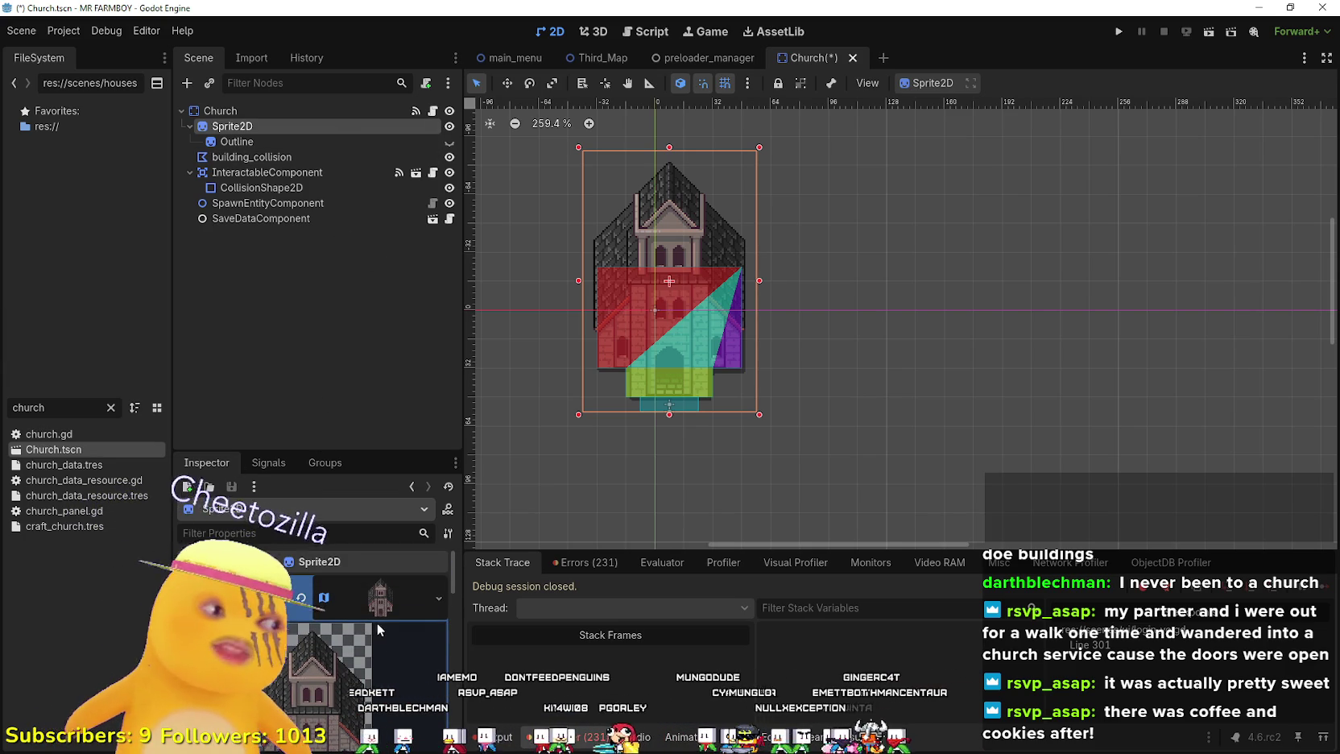
click(379, 581)
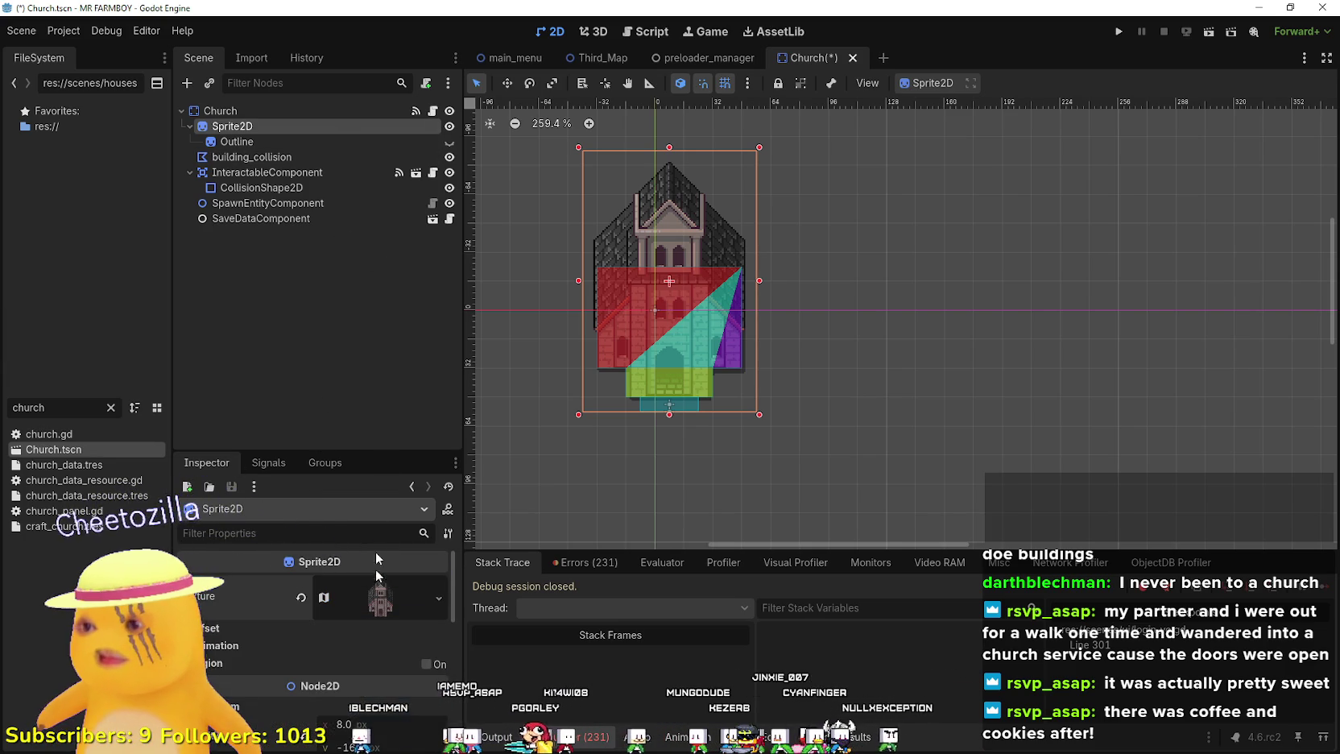
- Expand an upgradeBuilding entry on the Church root and open the Region Editor on its 96×144 texture
click(304, 112)
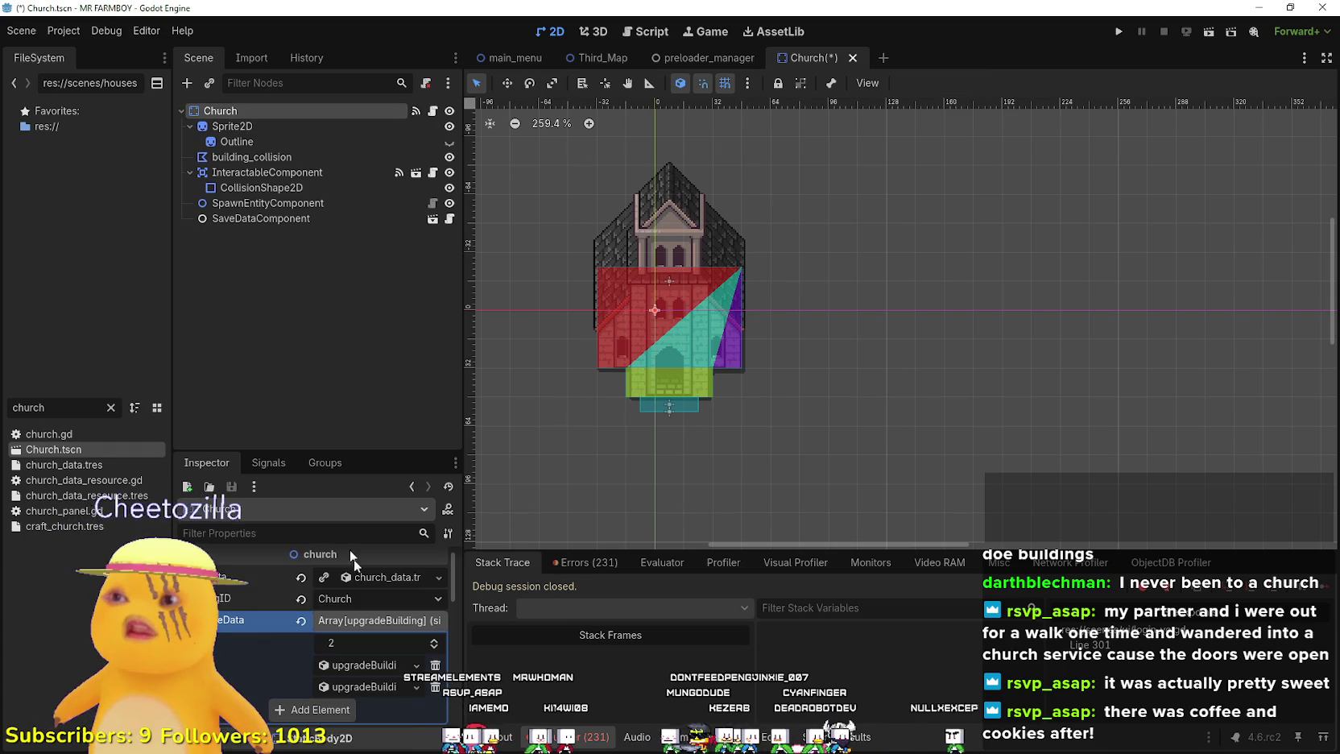
click(255, 141)
click(264, 125)
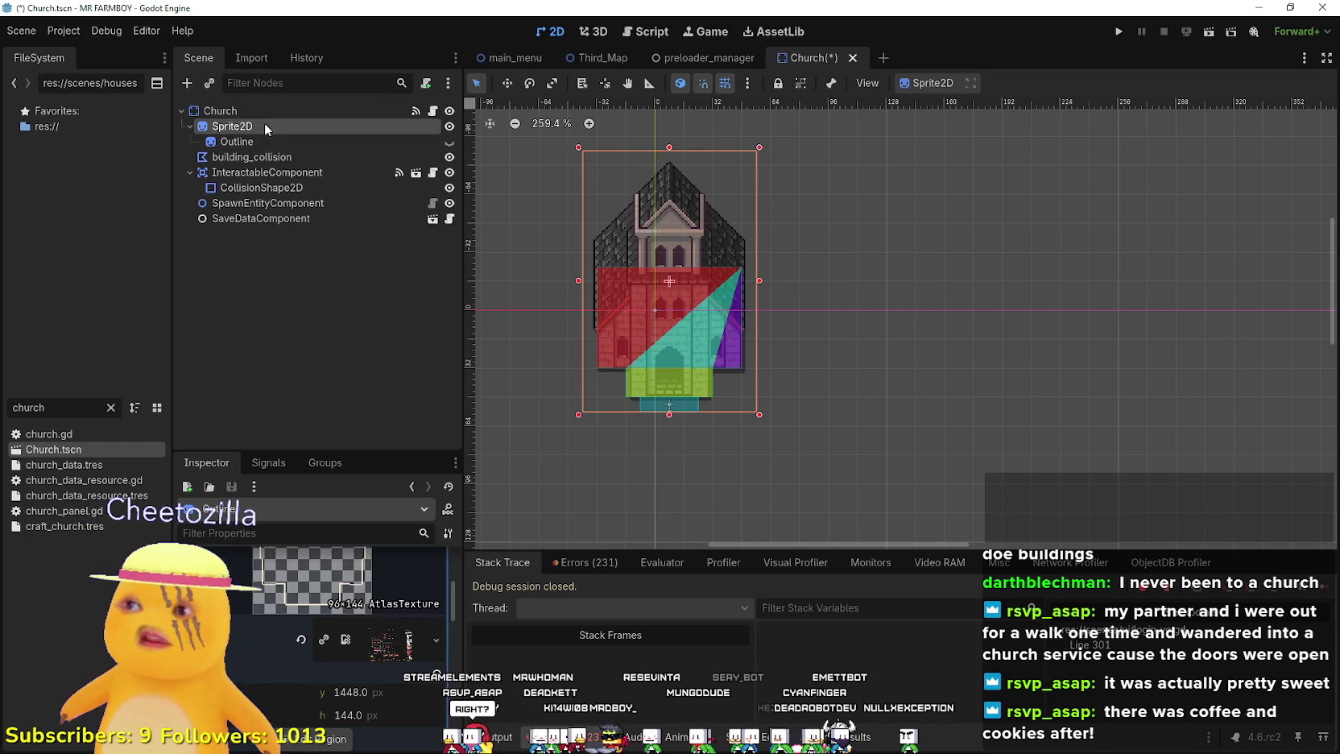
click(308, 114)
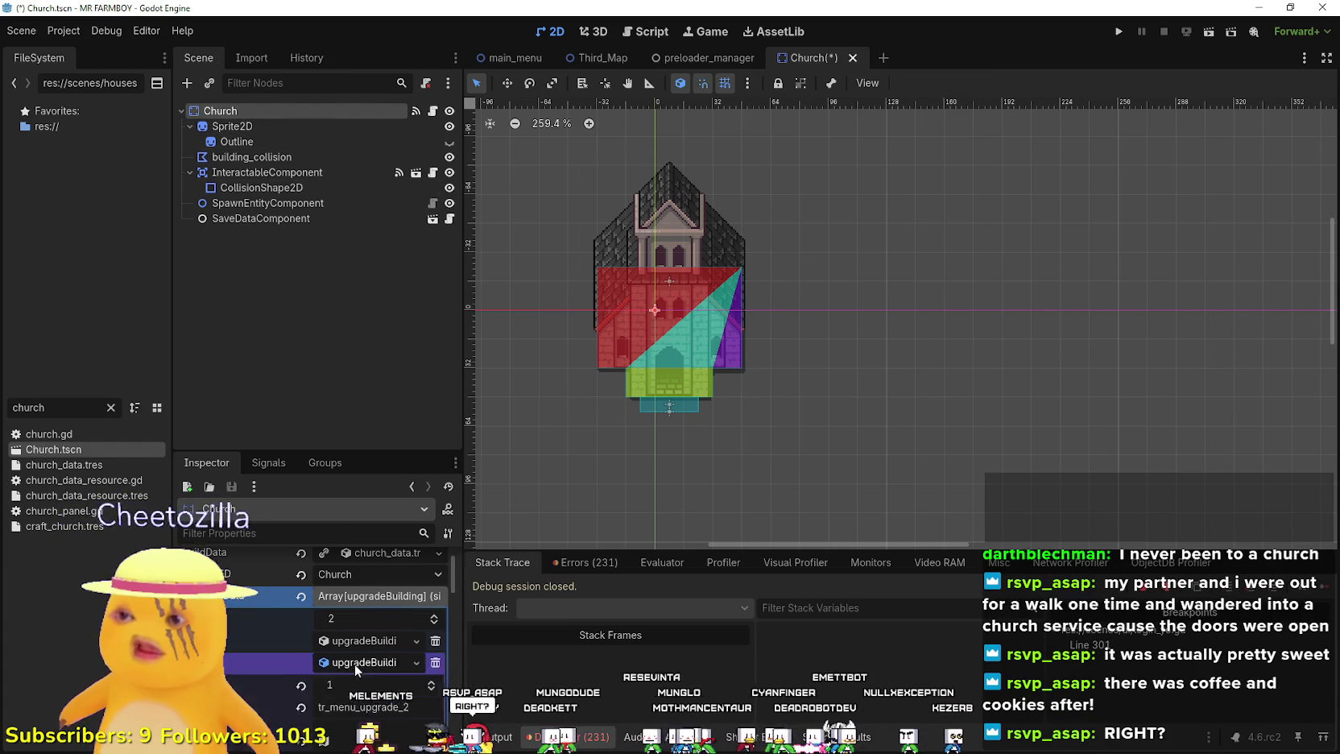
click(353, 663)
scroll(366, 659, down, 5)
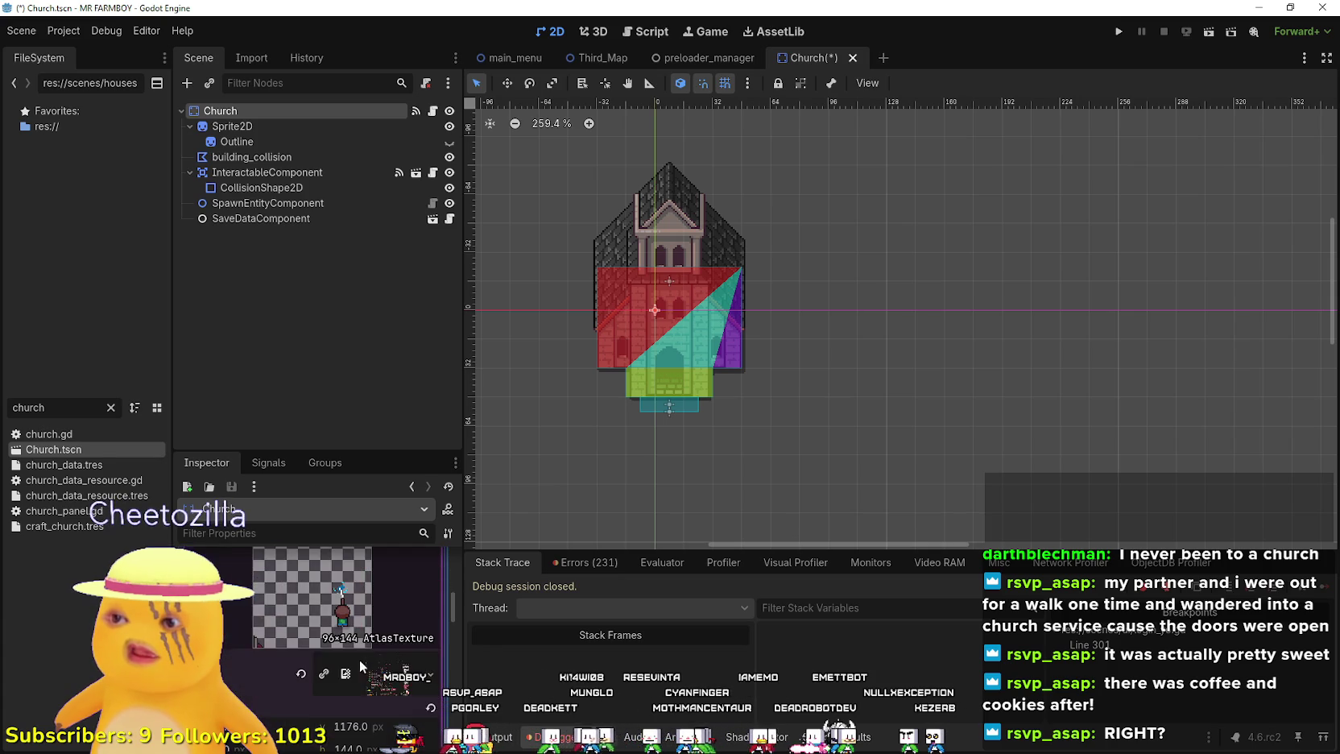
click(352, 670)
- Frame the red-roofed church at y 1288, 144 px tall, trim the right edge, and save Church.tscn
scroll(681, 332, down, 5)
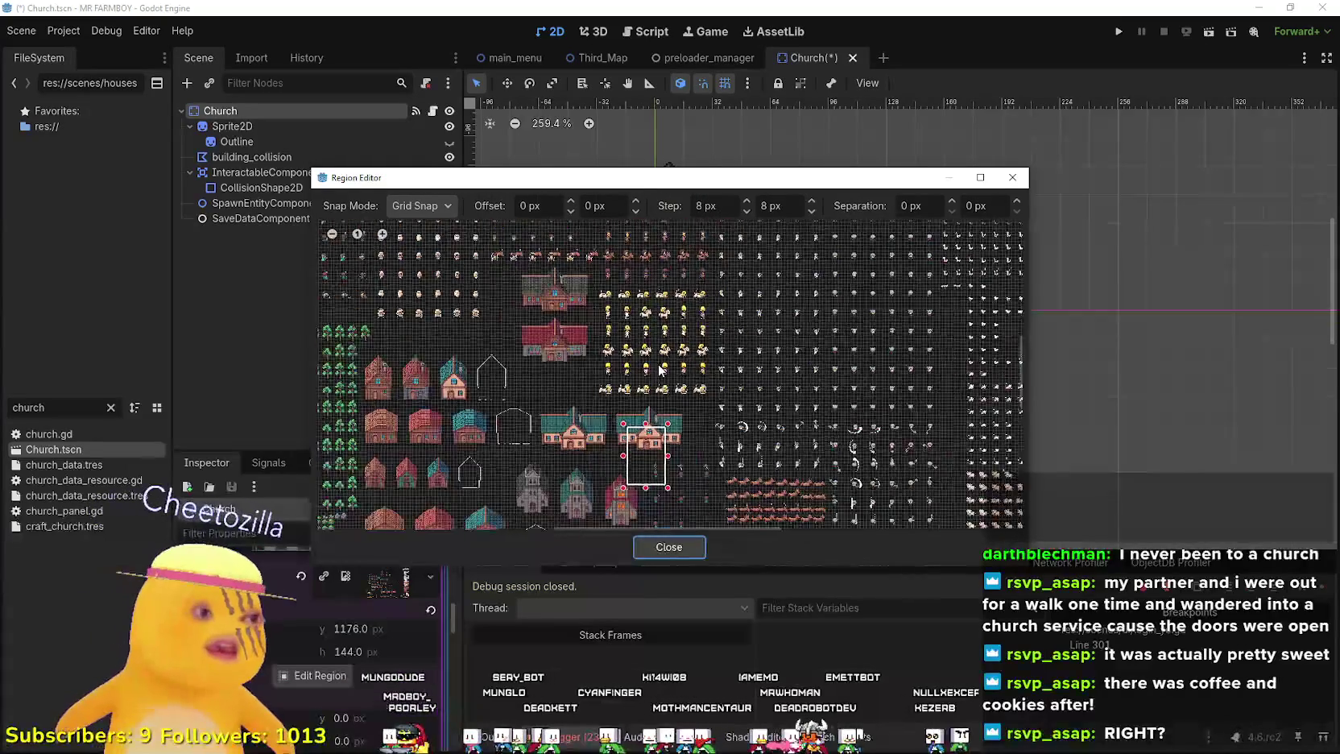
scroll(681, 332, up, 8)
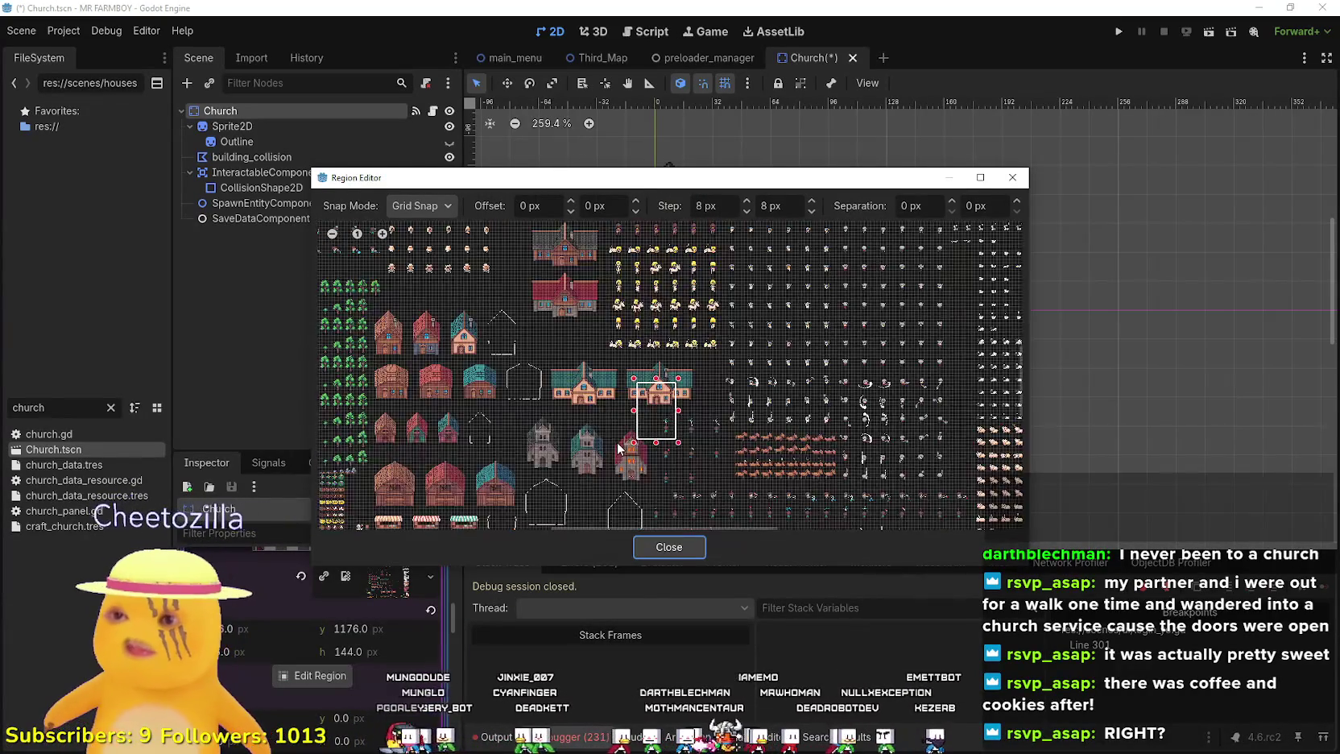
scroll(636, 369, up, 5)
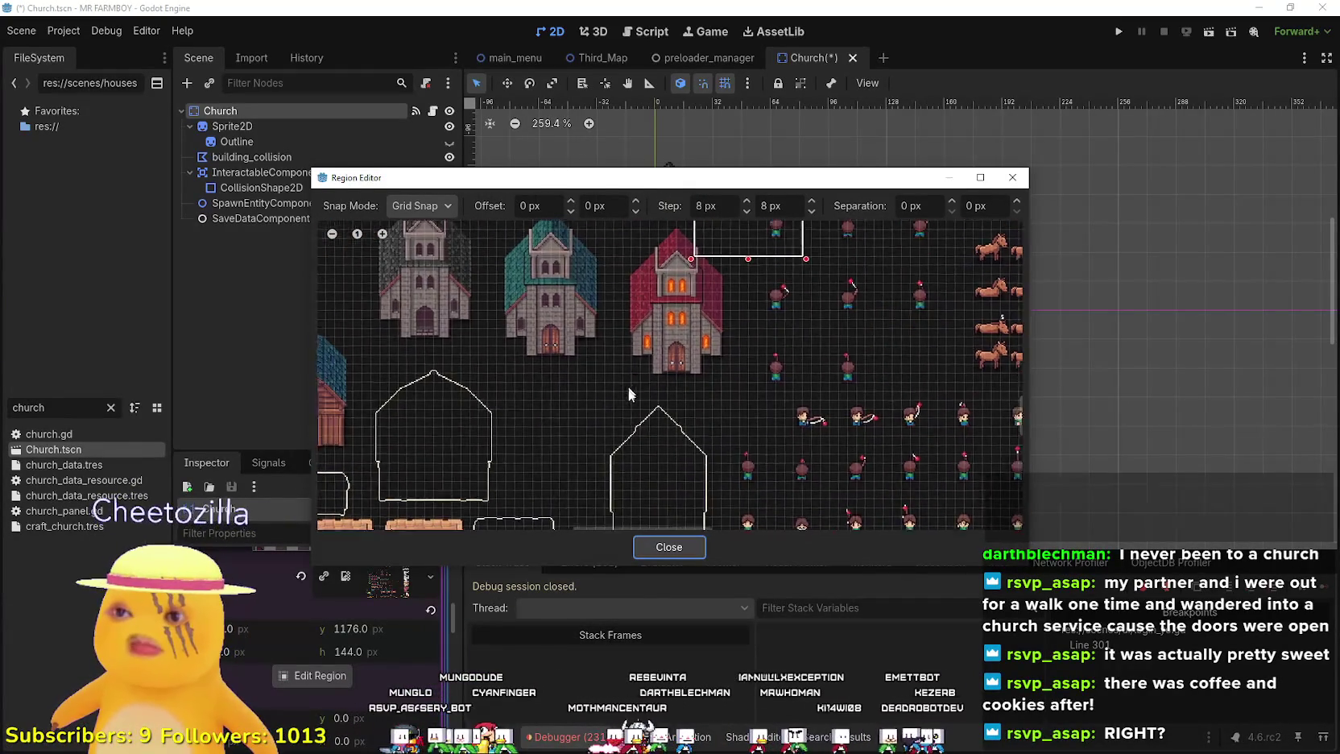
mouse_move(623, 423)
mouse_down()
mouse_move(748, 276)
mouse_move(680, 392)
mouse_up()
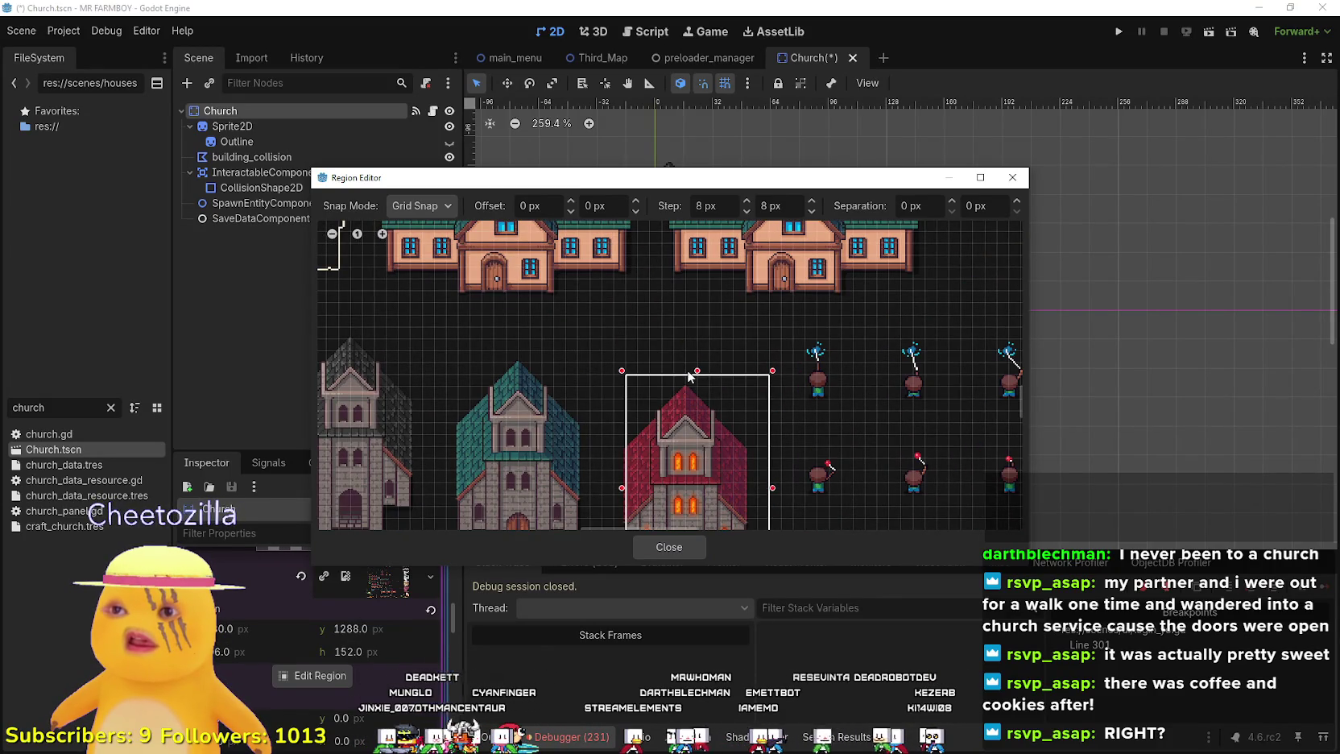
scroll(683, 383, down, 3)
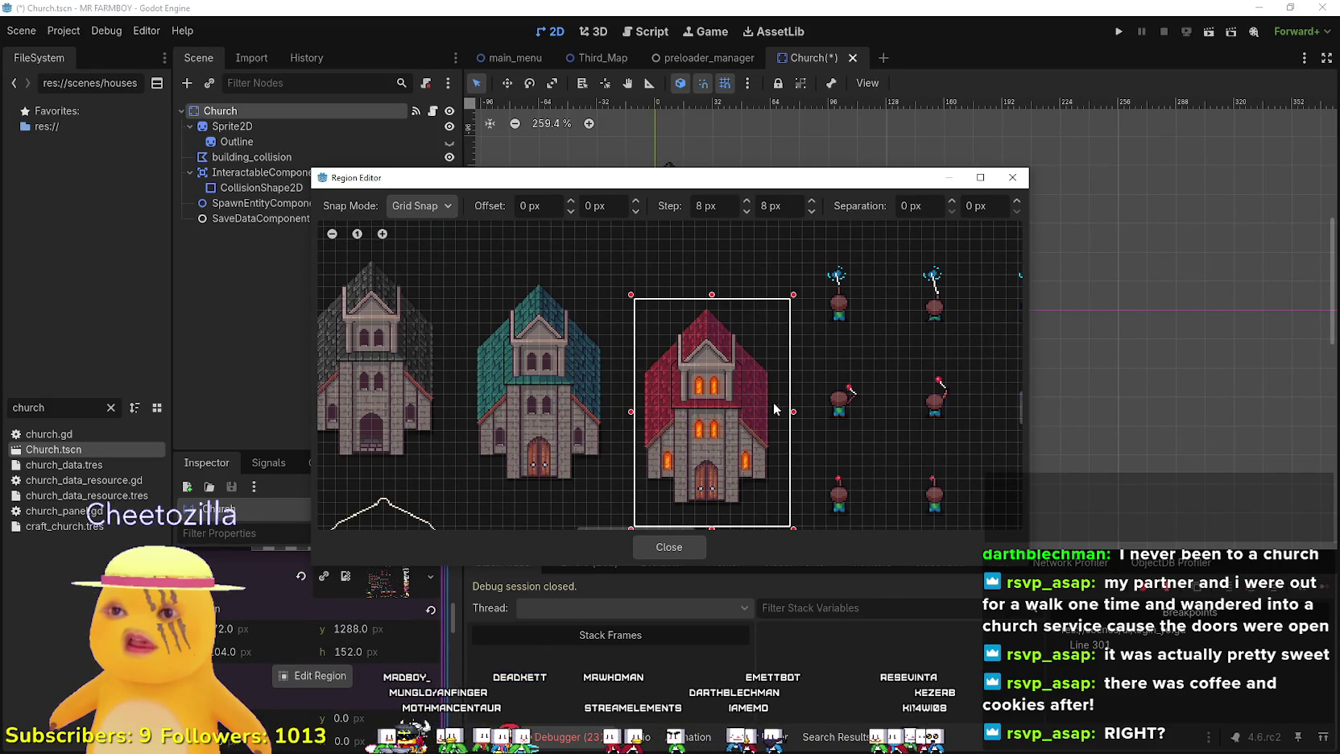
drag(787, 416, 777, 416)
scroll(714, 462, up, 2)
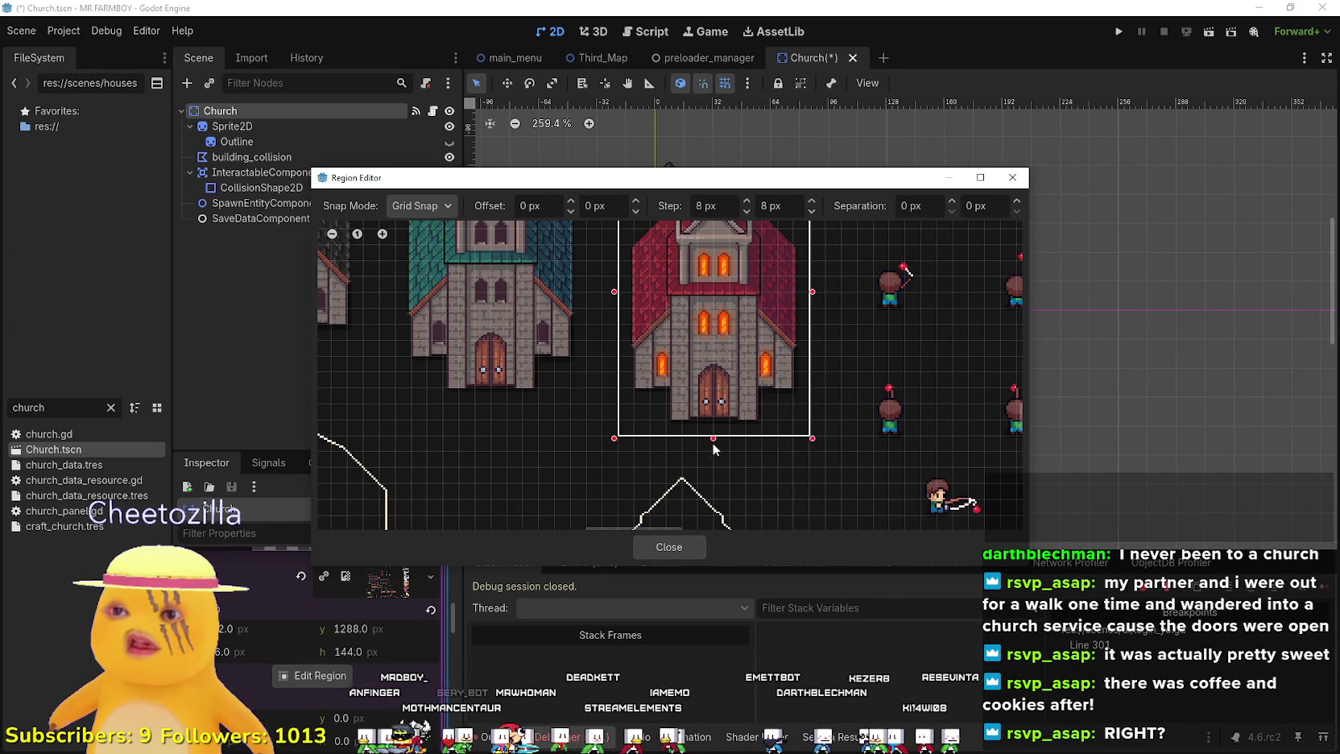
click(685, 545)
key(ctrl+s)
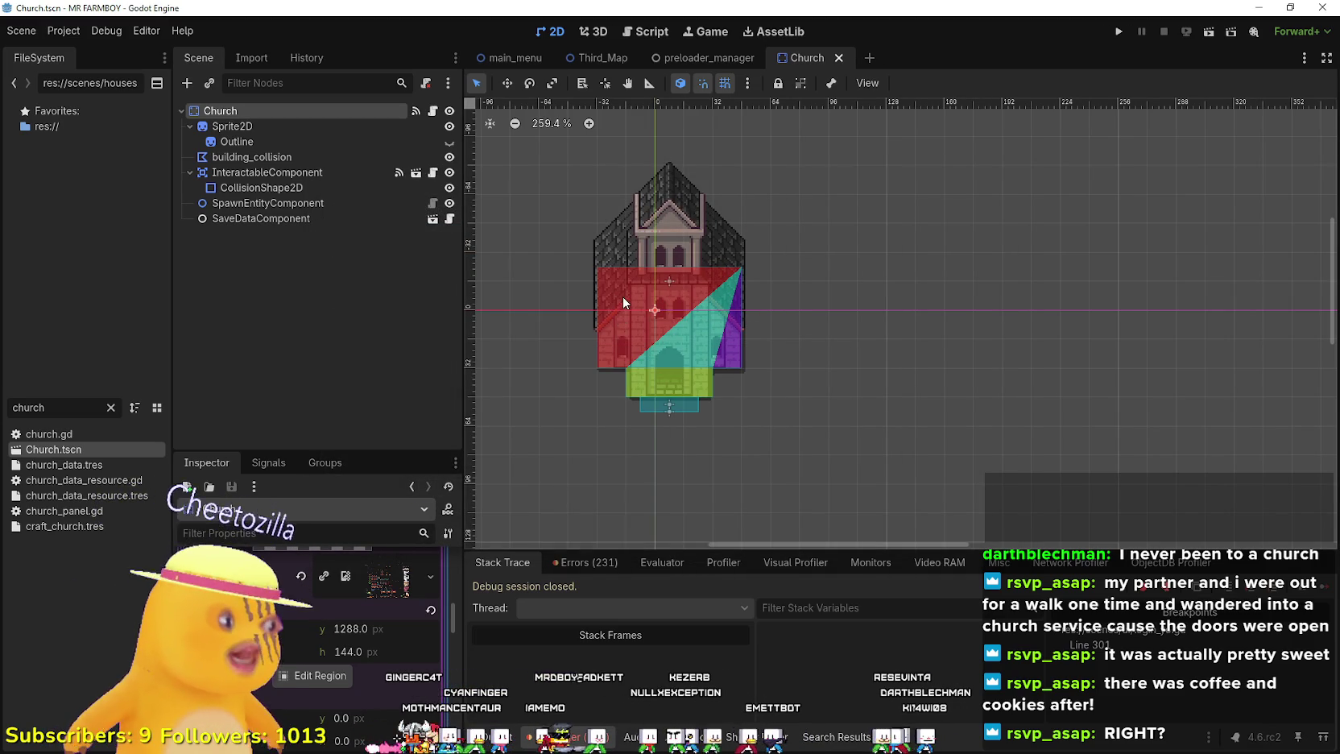
mouse_move(332, 656)
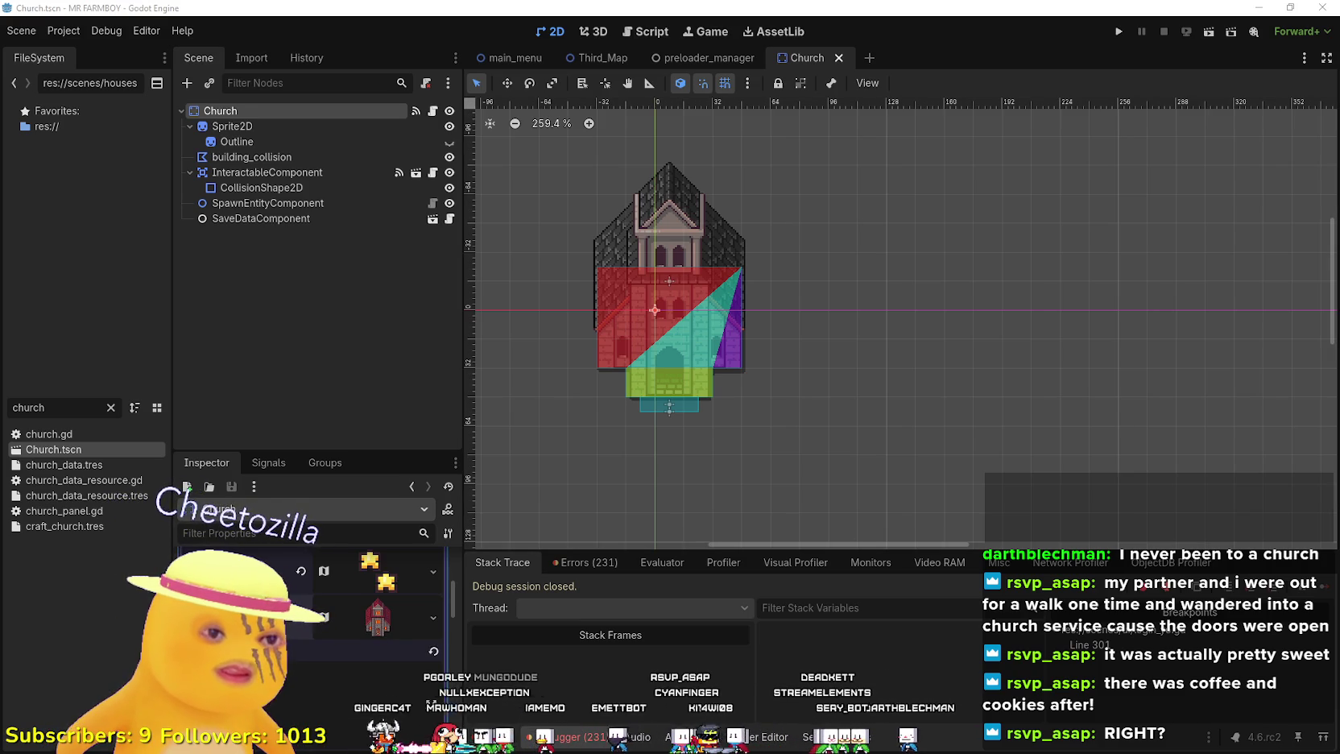
- Switch to Aseprite and pan around Player.png to look over the building outlines
key(alt+Tab)
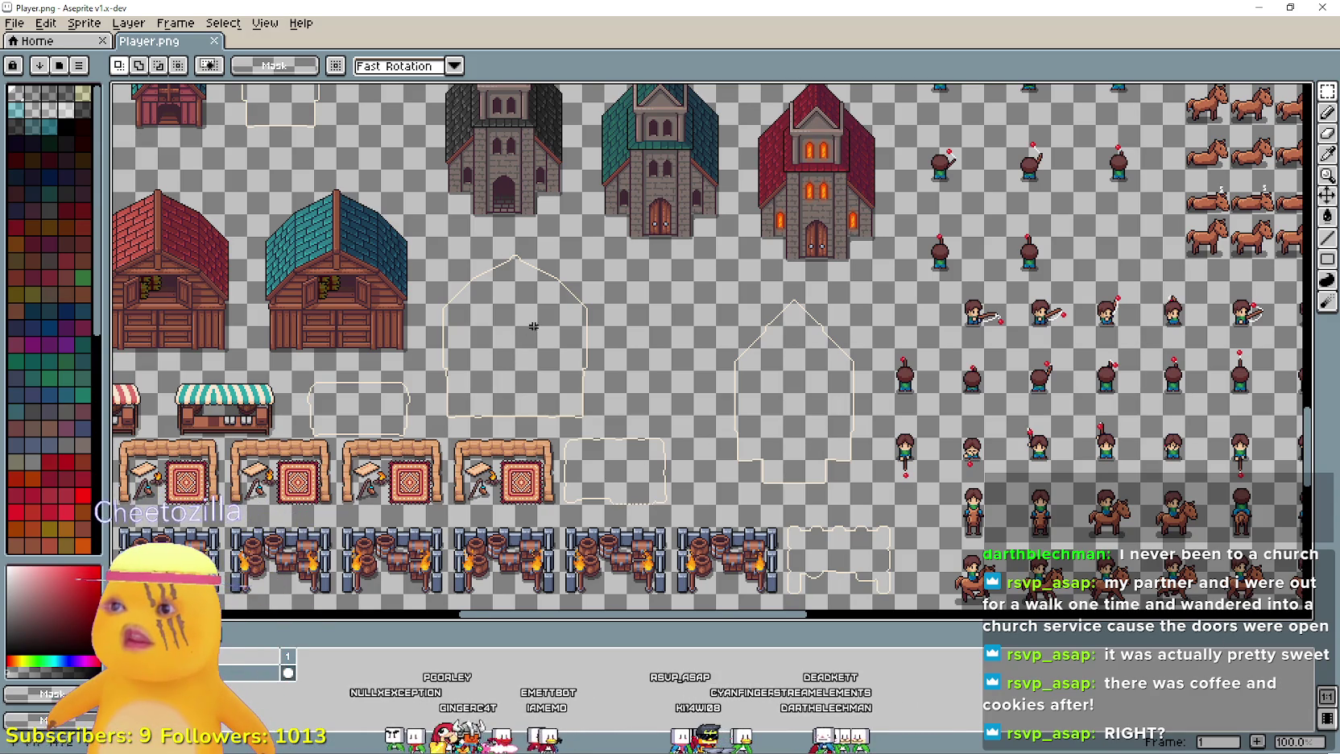
scroll(533, 326, up, 4)
scroll(533, 326, left, 5)
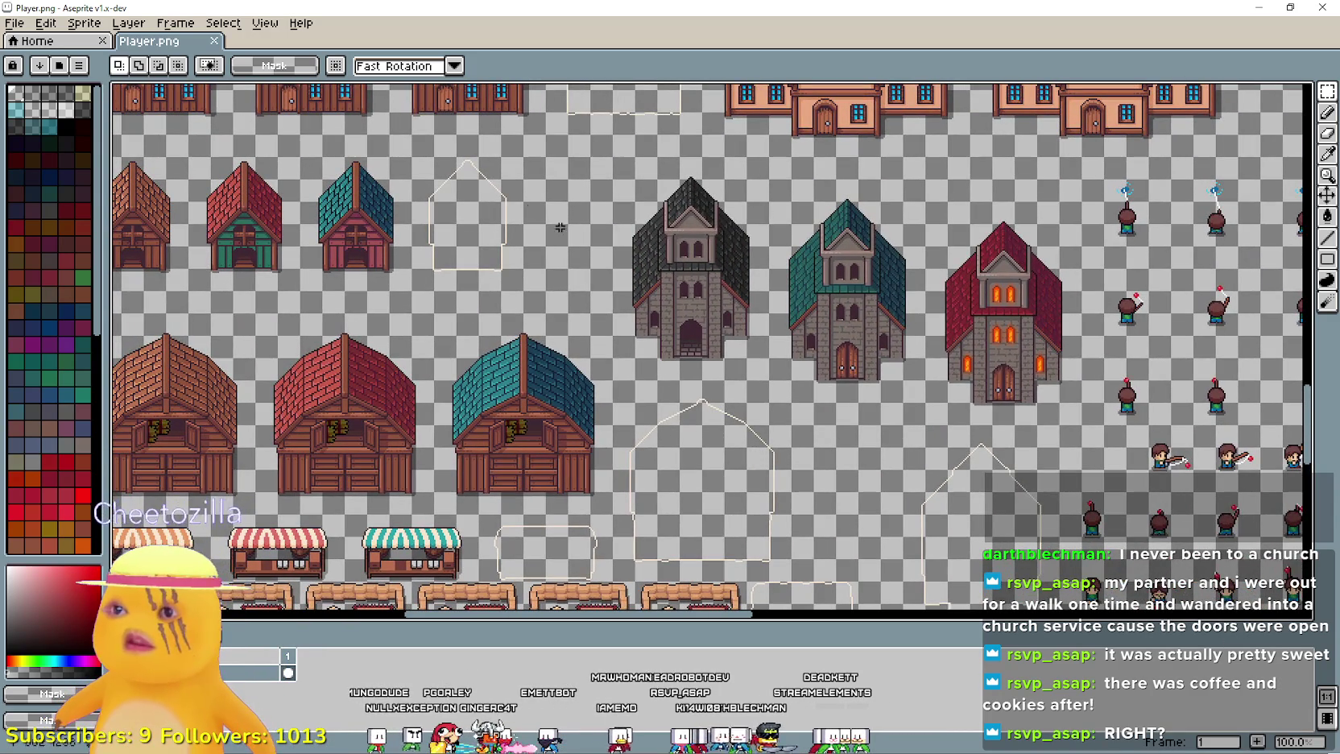
scroll(862, 324, down, 2)
scroll(861, 325, left, 6)
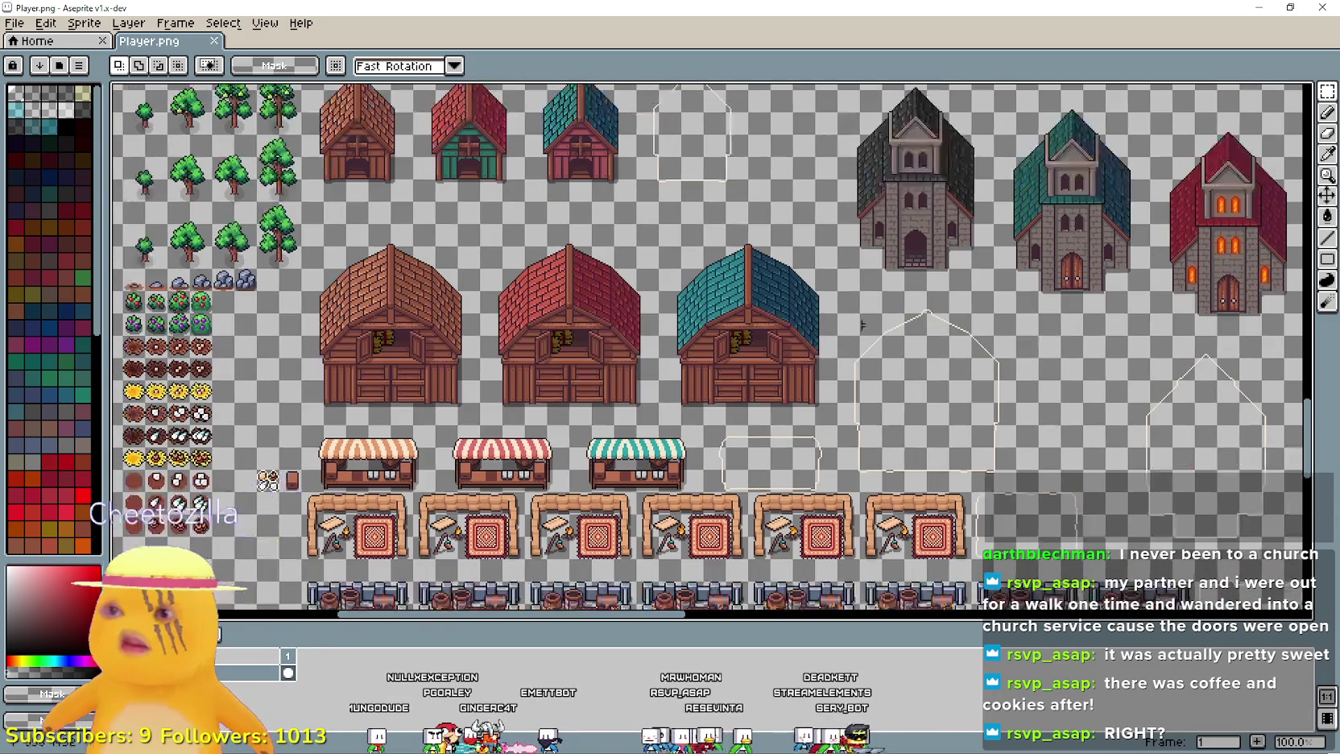
scroll(601, 332, down, 4)
scroll(600, 332, right, 10)
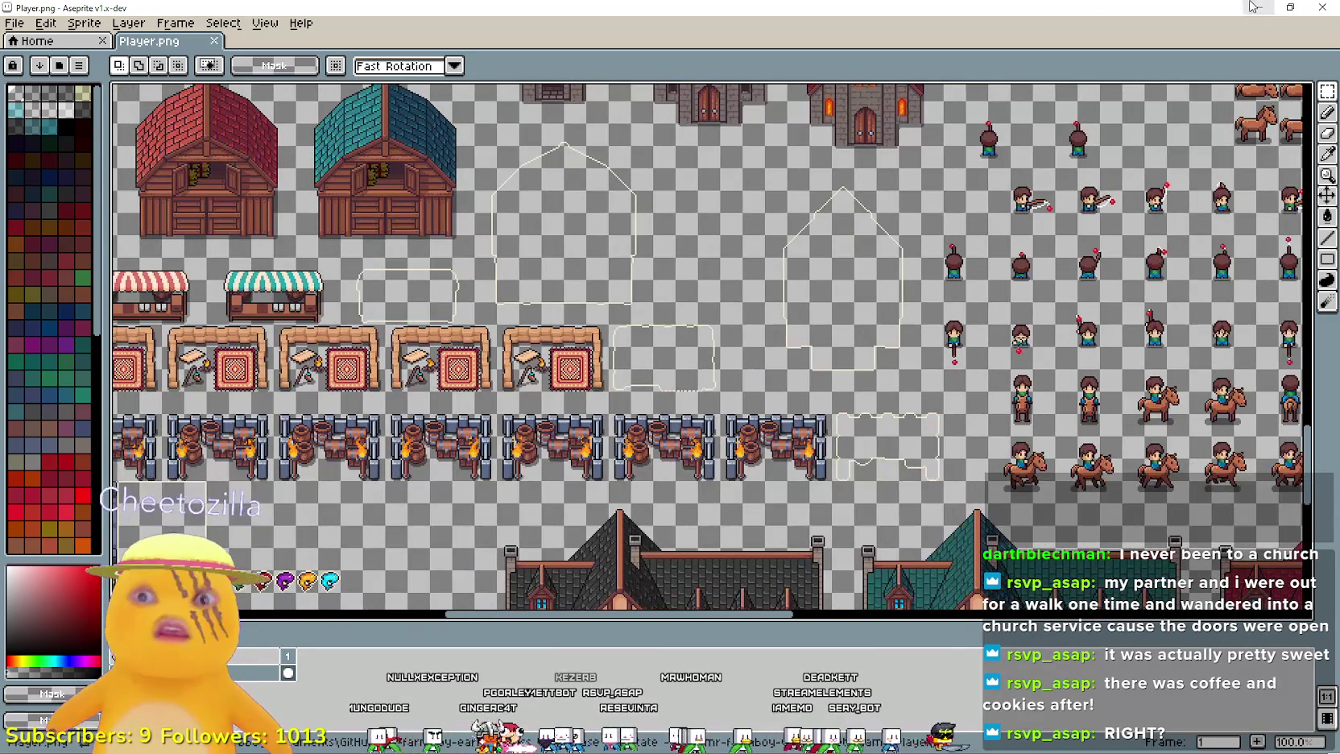
- Minimize Aseprite and filter Godot's FileSystem to 'barn'
click(1254, 6)
double_click(69, 409)
text(barn)
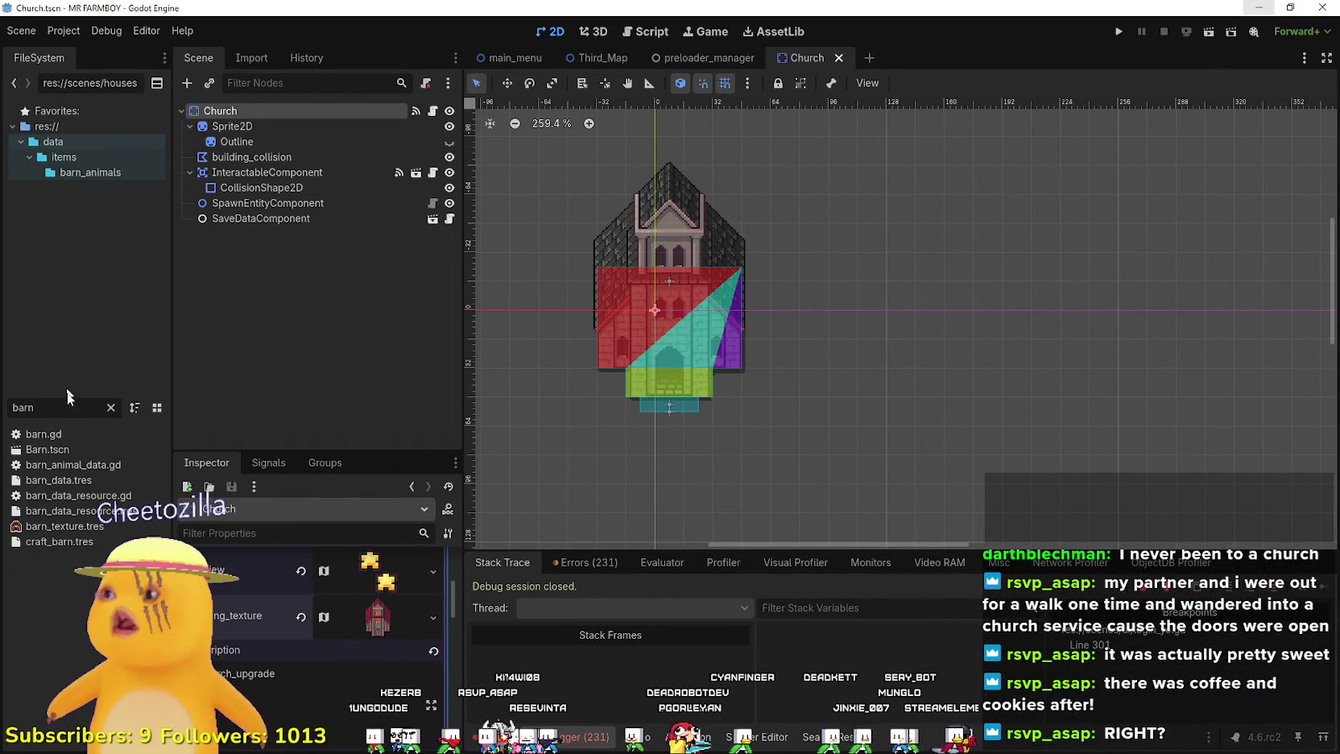
- Open Barn.tscn, make Outline visible, and open the Region Editor on its AtlasTexture
double_click(56, 450)
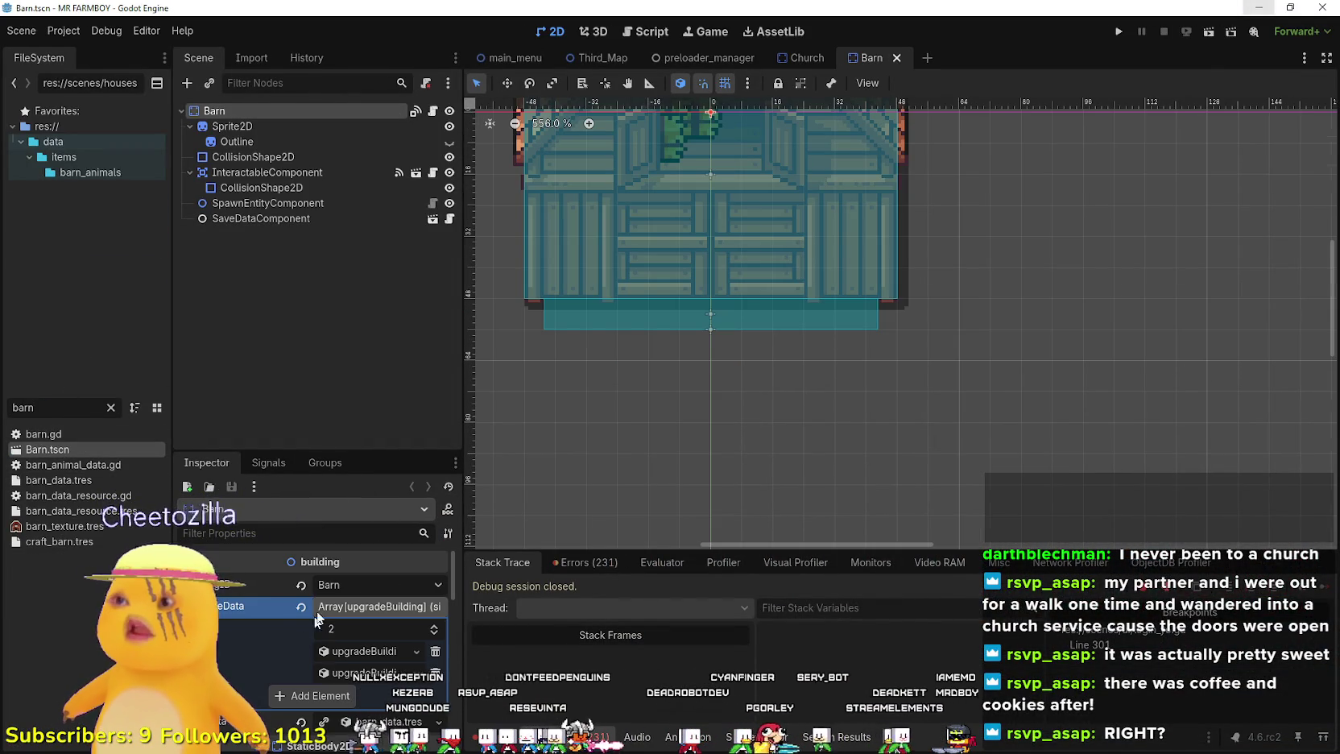
click(449, 141)
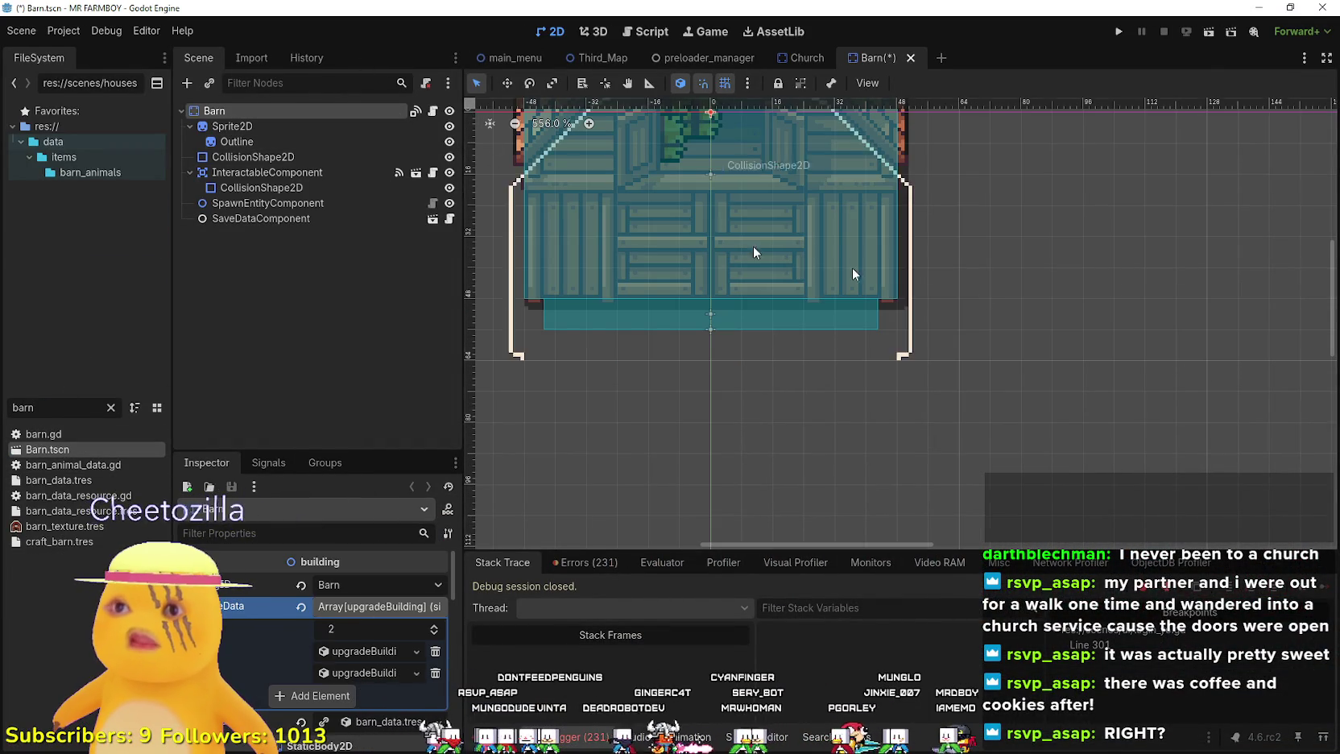
scroll(852, 282, down, 4)
click(851, 282)
click(378, 597)
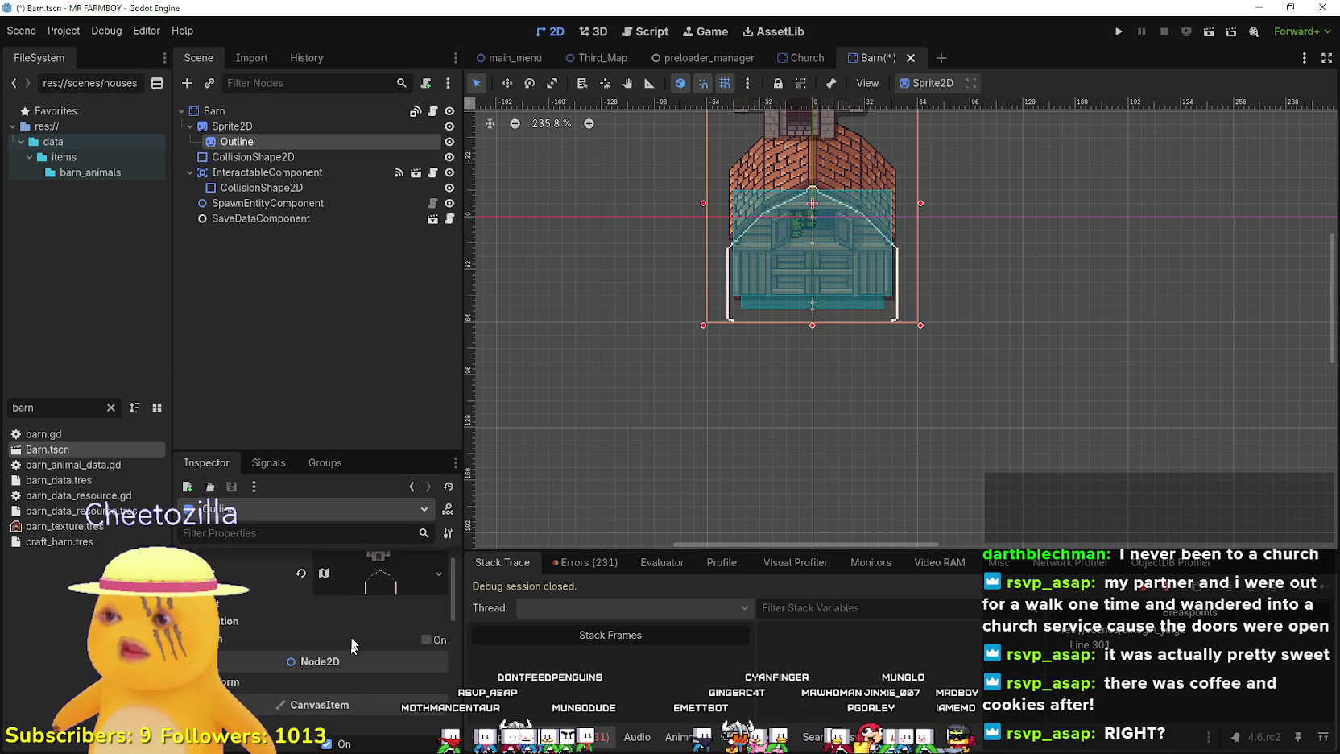
scroll(333, 672, down, 2)
click(347, 707)
click(310, 729)
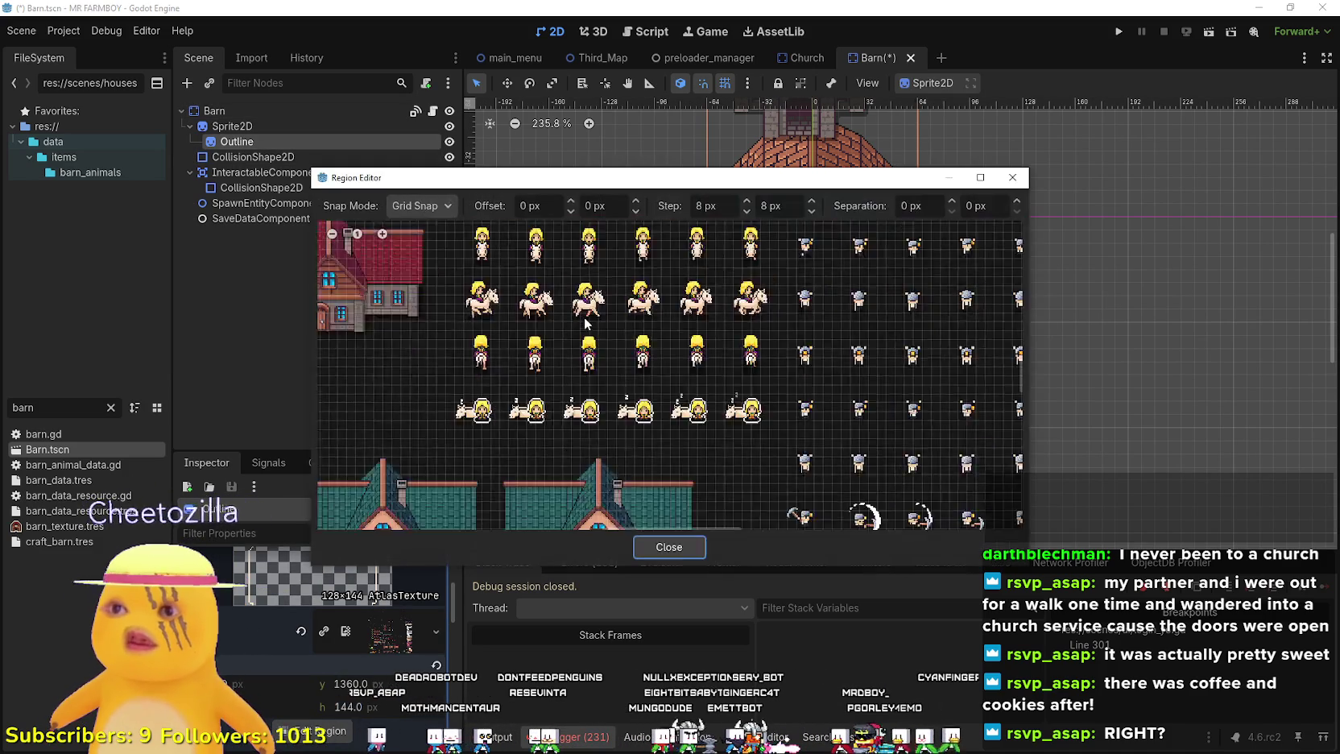
- Resize the outline region to 128×128 around the barn outline, close the editor, and save
scroll(667, 319, down, 3)
scroll(693, 373, up, 1)
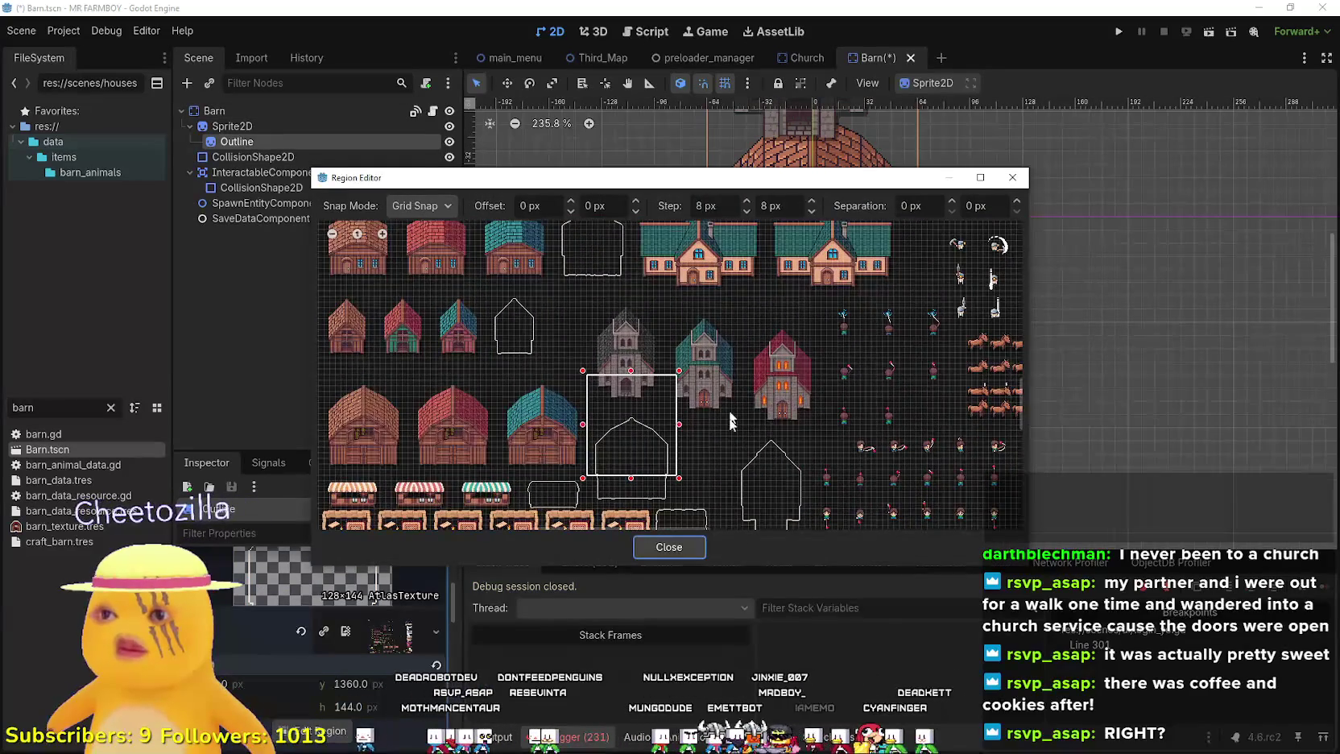
scroll(728, 418, up, 3)
drag(595, 401, 602, 469)
scroll(620, 411, up, 2)
drag(639, 262, 631, 364)
drag(751, 171, 877, 603)
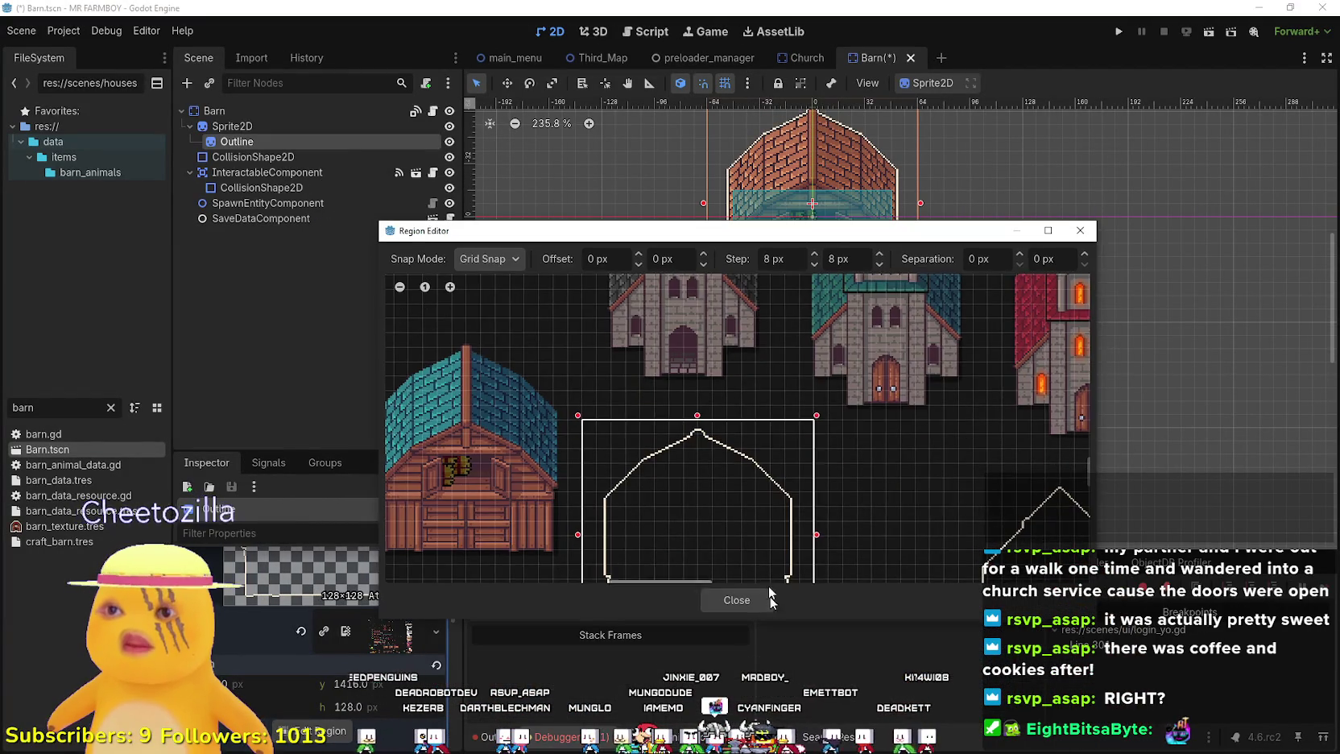
click(741, 598)
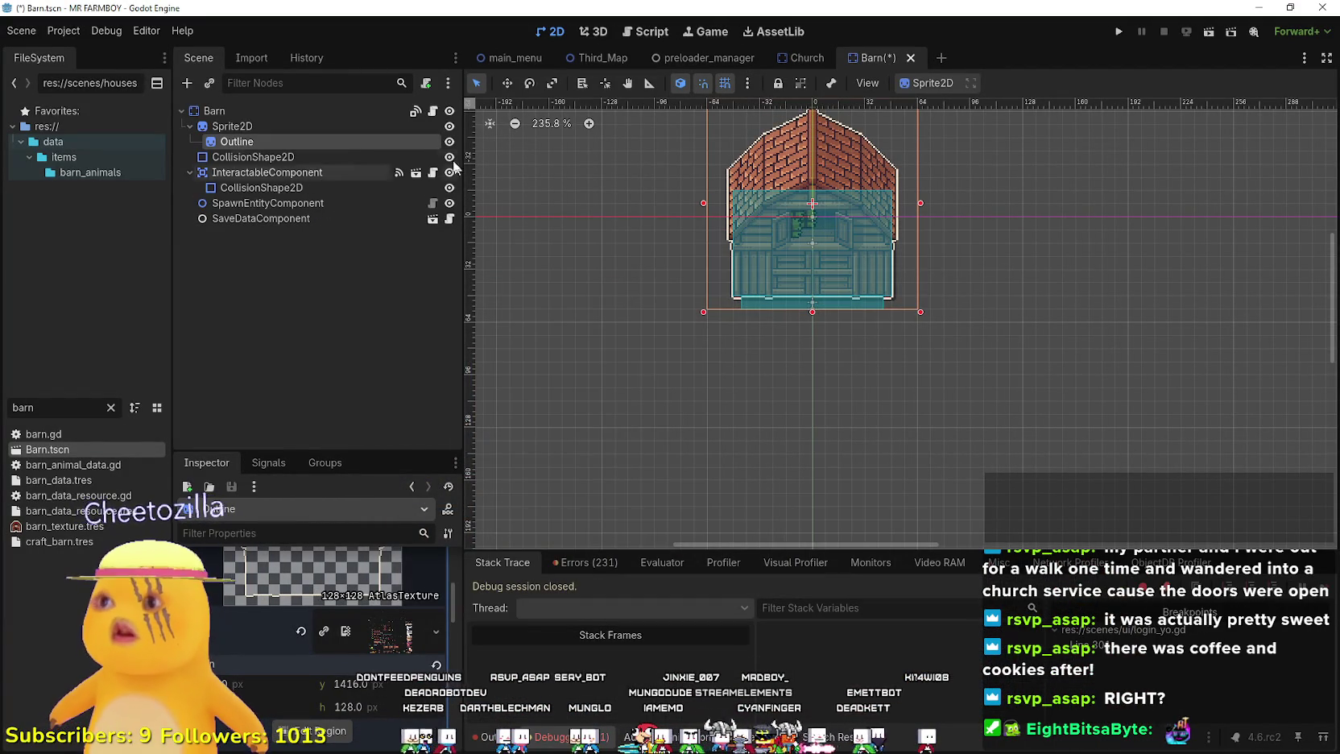
key(ctrl+s)
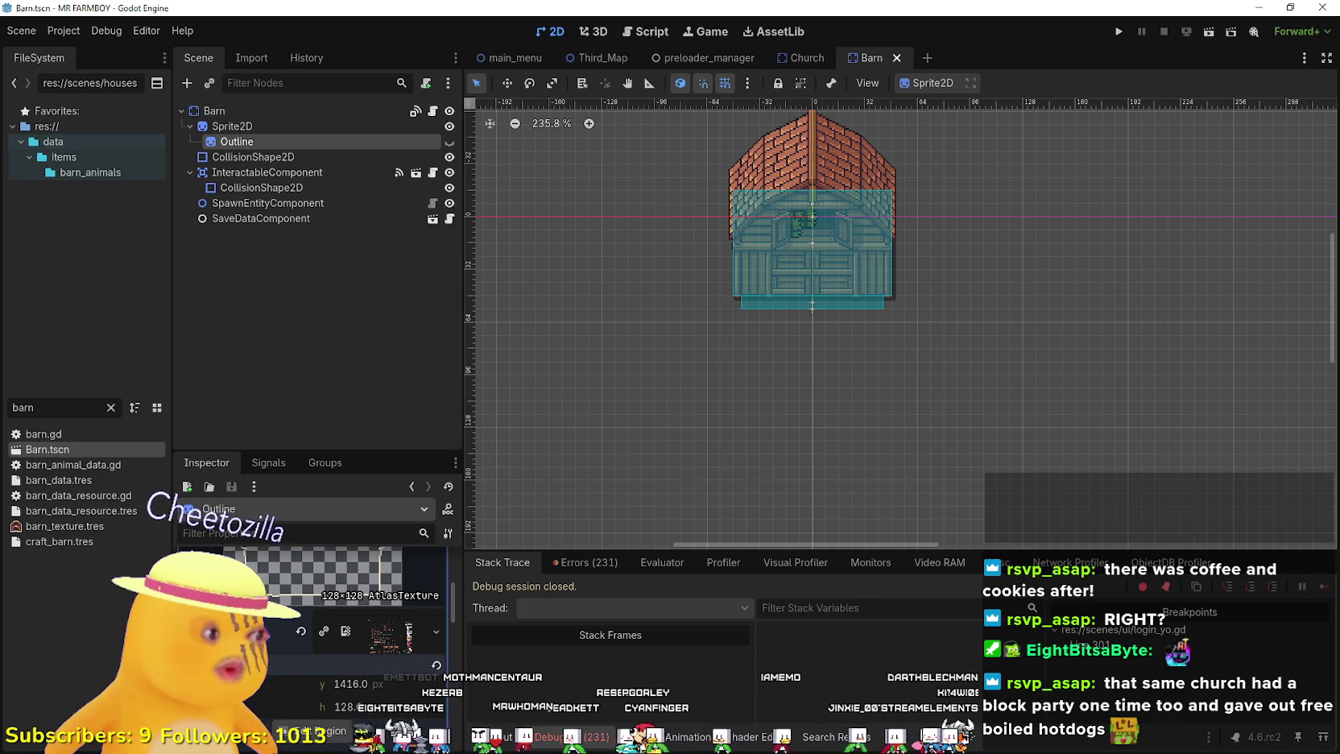
- Inspect the Barn root's first upgradeBuilding entry, reselect Outline, then switch to Steam
click(300, 117)
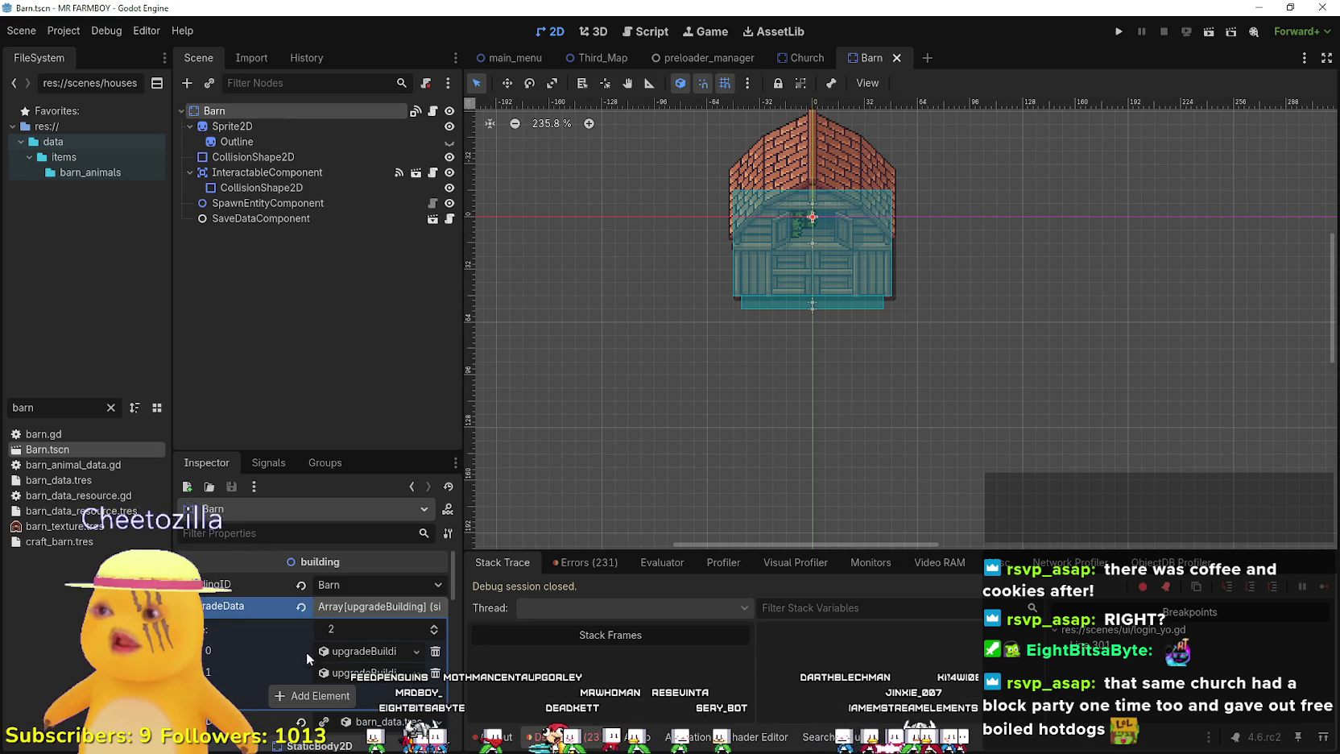
click(363, 650)
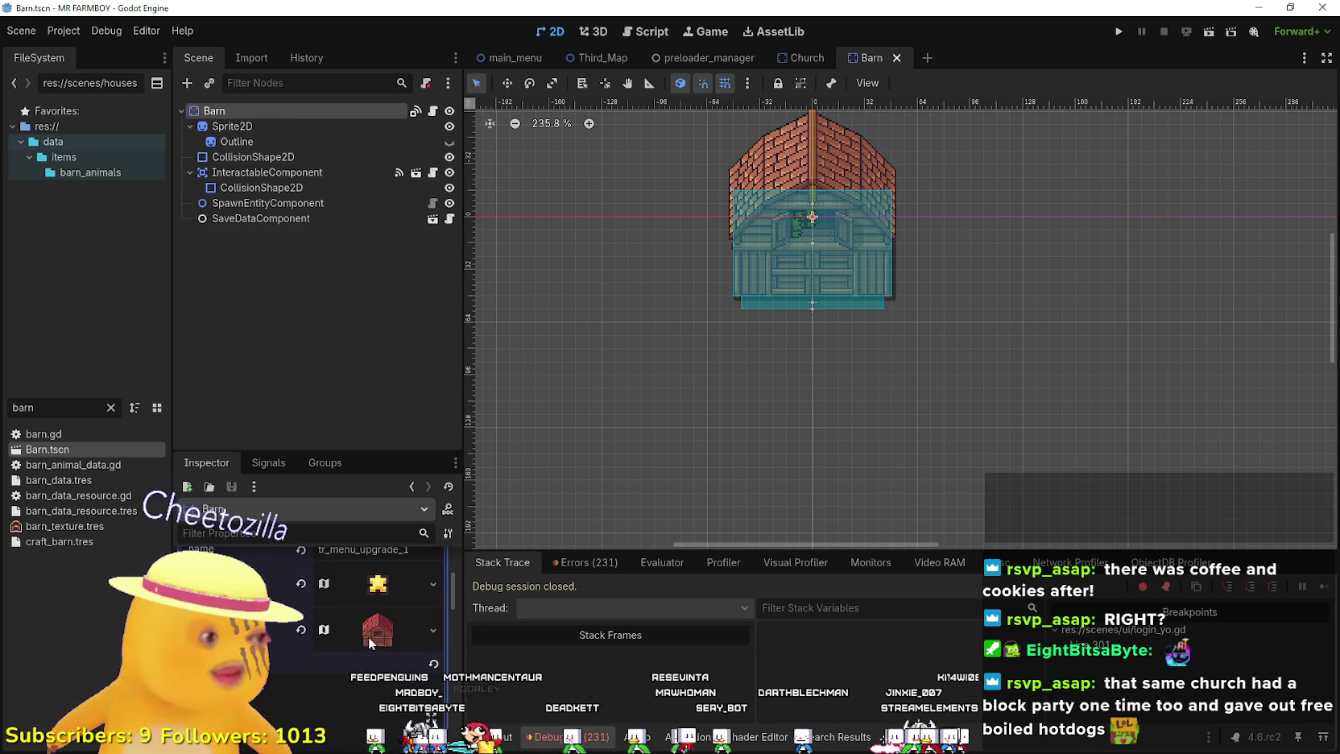
click(363, 633)
click(271, 140)
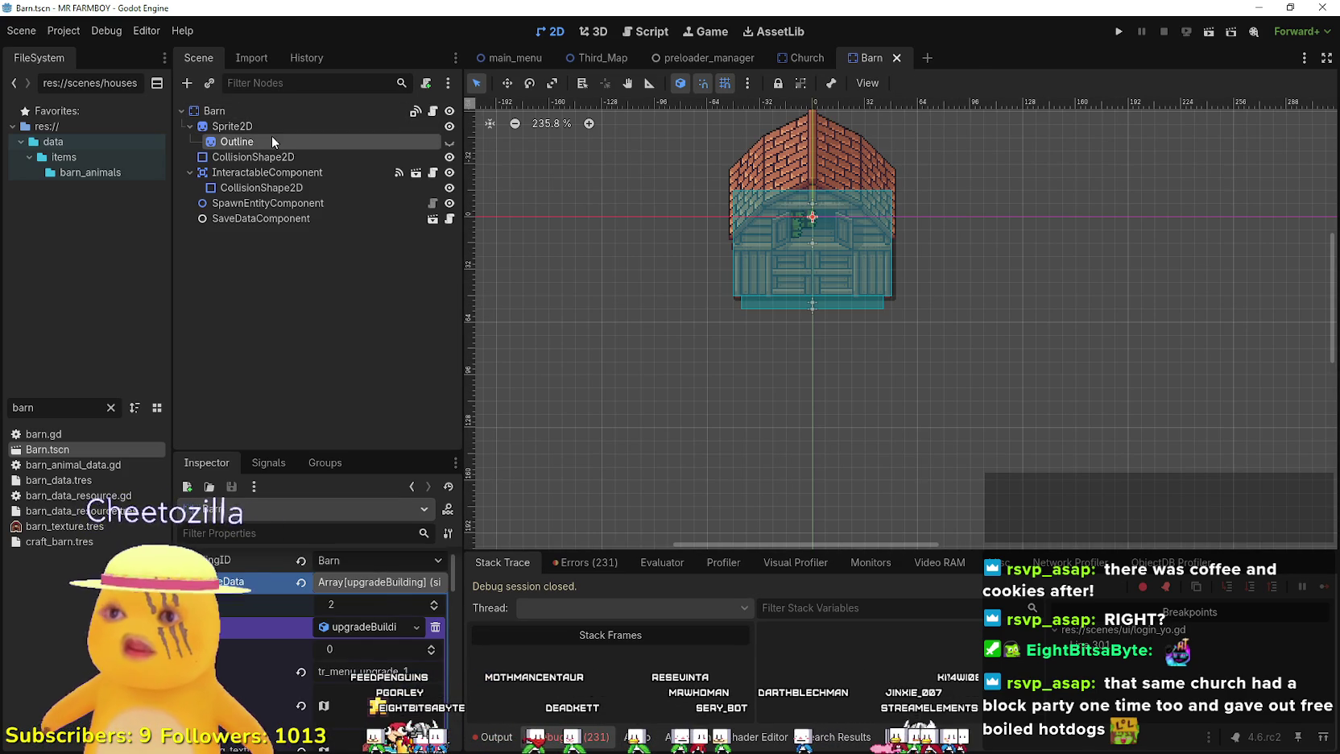
key(alt+Tab)
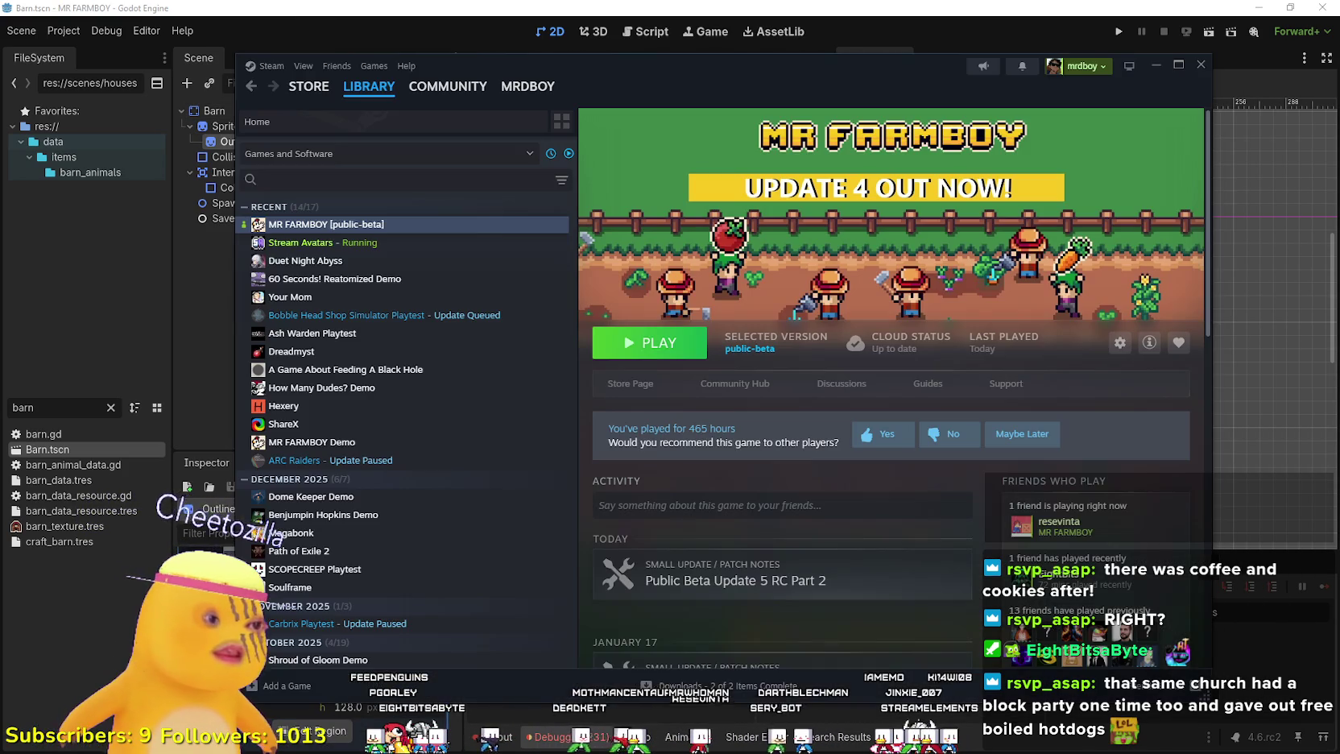
key(alt+Tab)
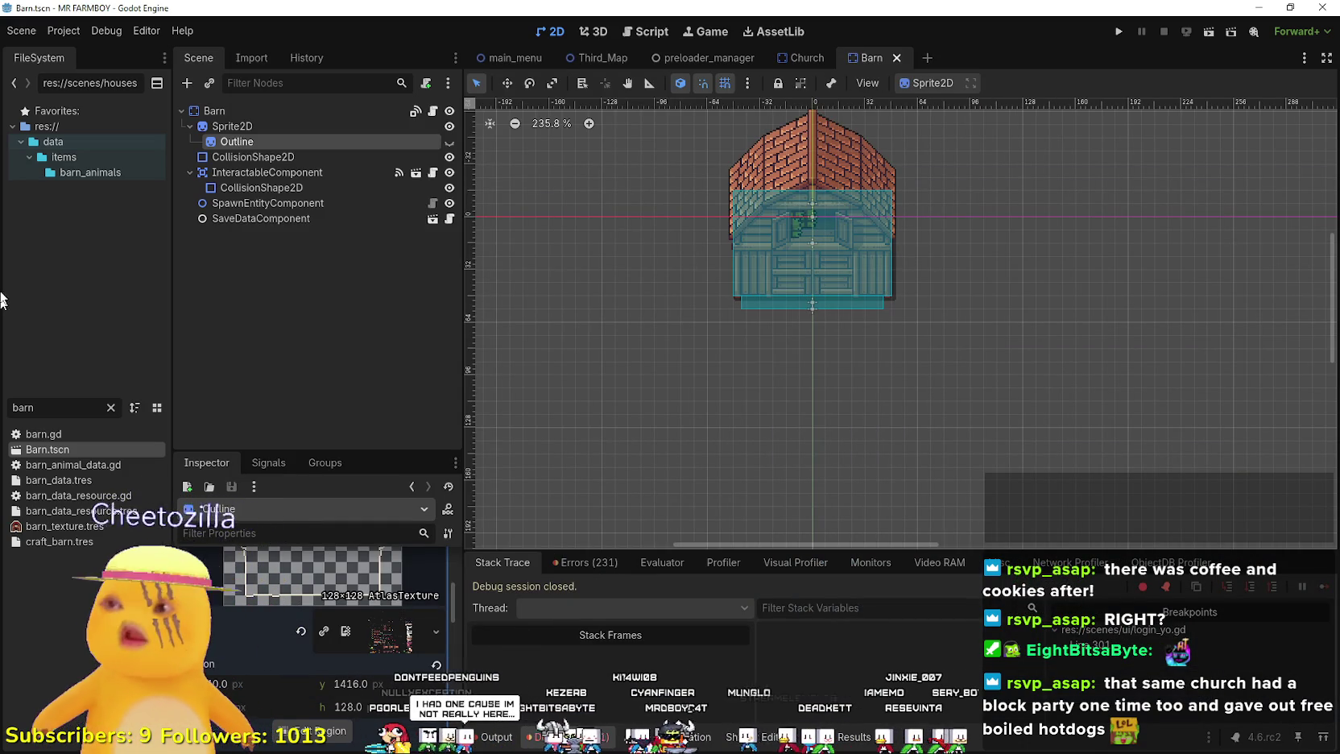
drag(40, 408, 2, 409)
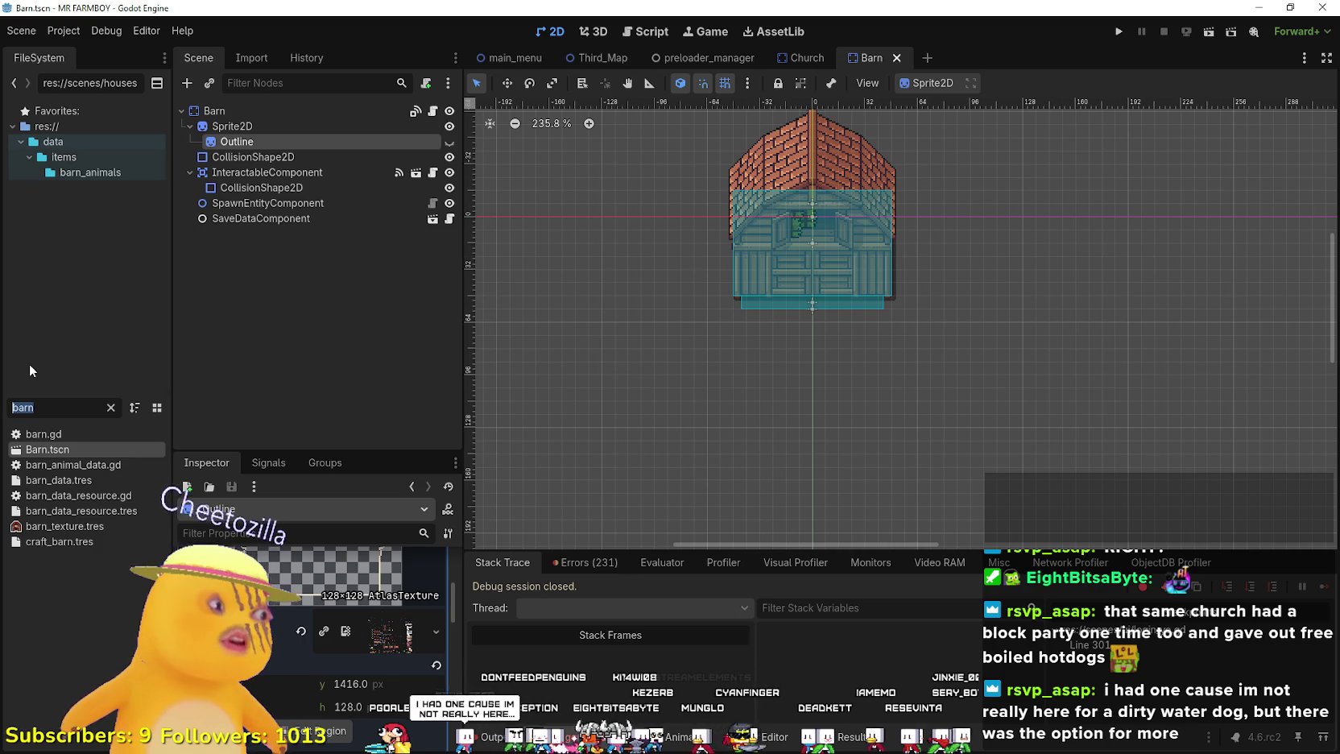
- Filter FileSystem to 'player', open player.tscn, and select its AnimatedSprite2D
text(player)
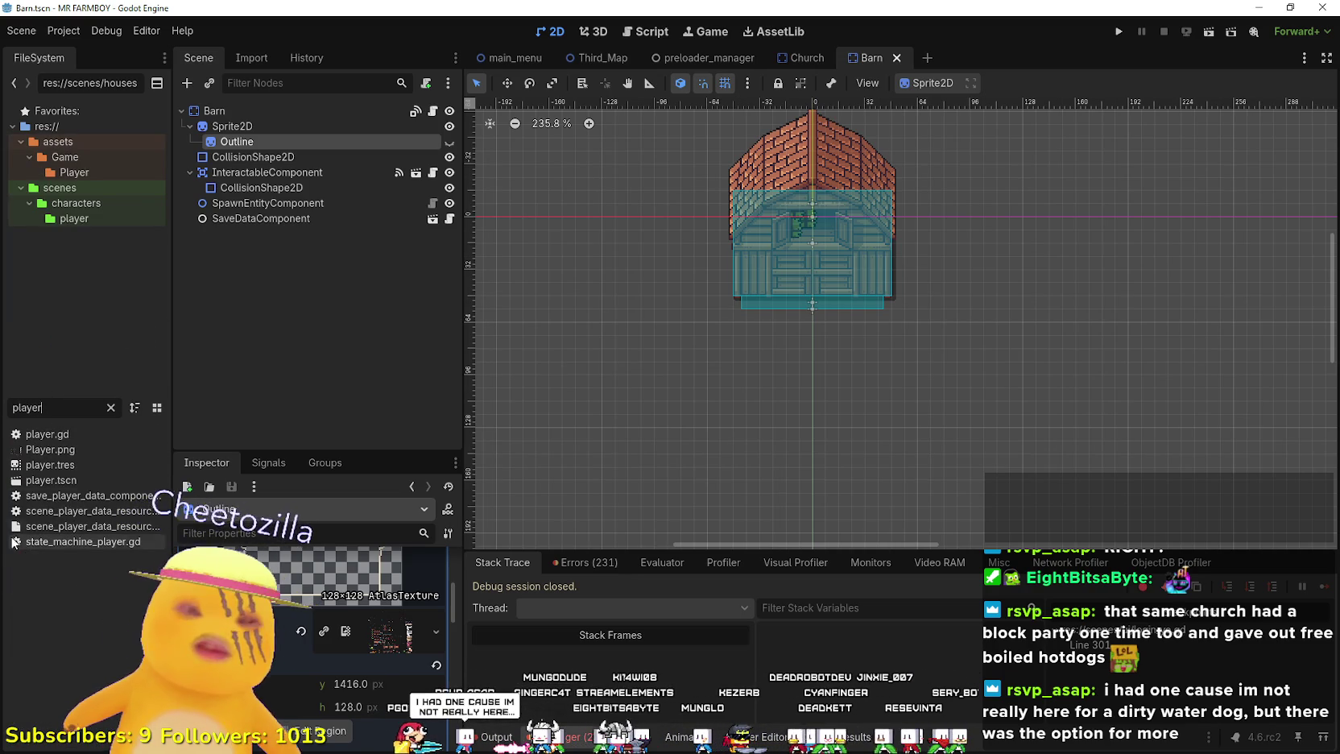
double_click(39, 479)
scroll(620, 247, down, 1)
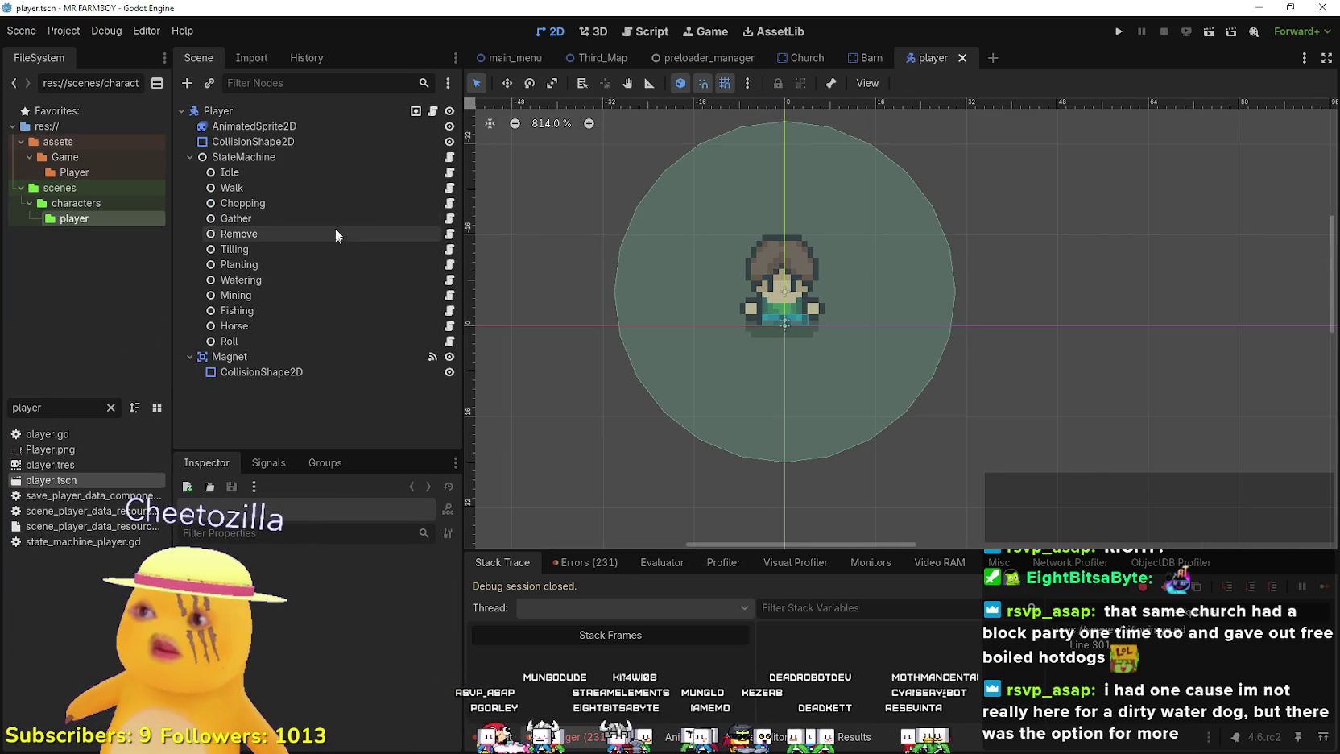
click(316, 126)
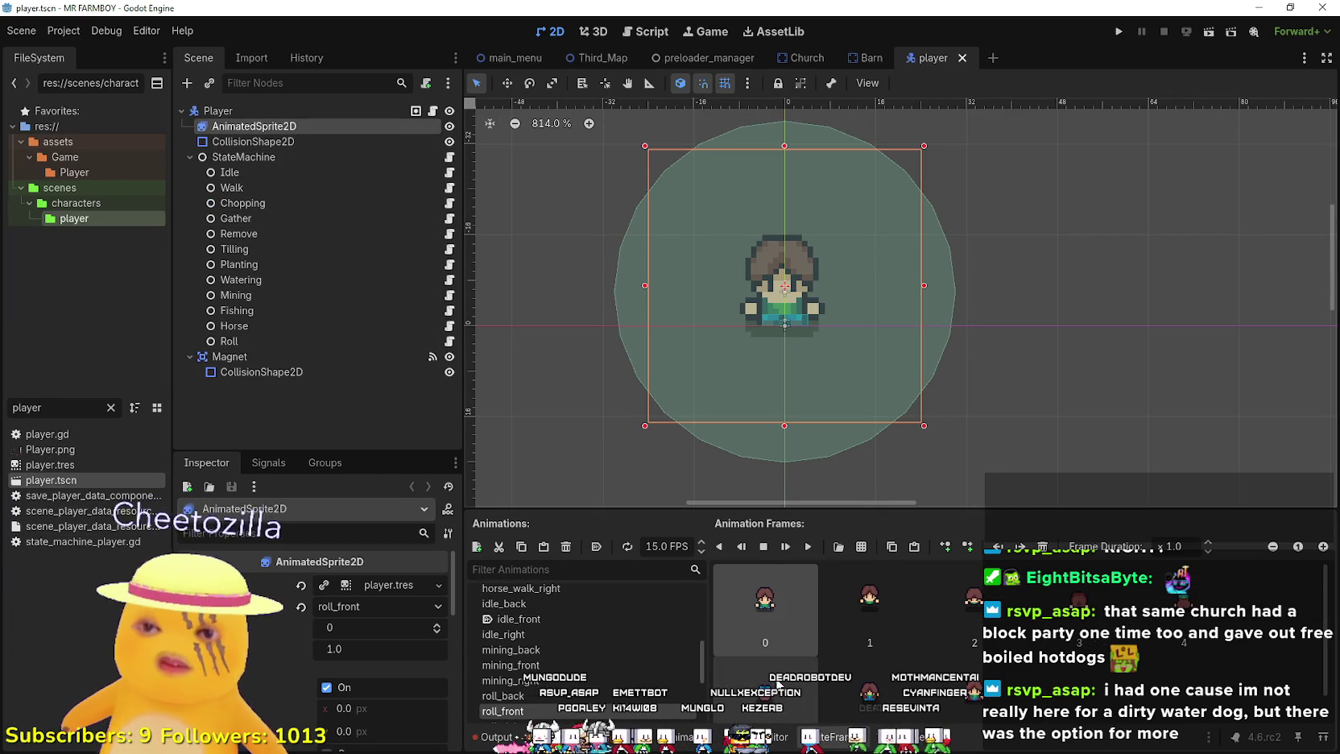
scroll(579, 636, down, 5)
scroll(554, 683, down, 2)
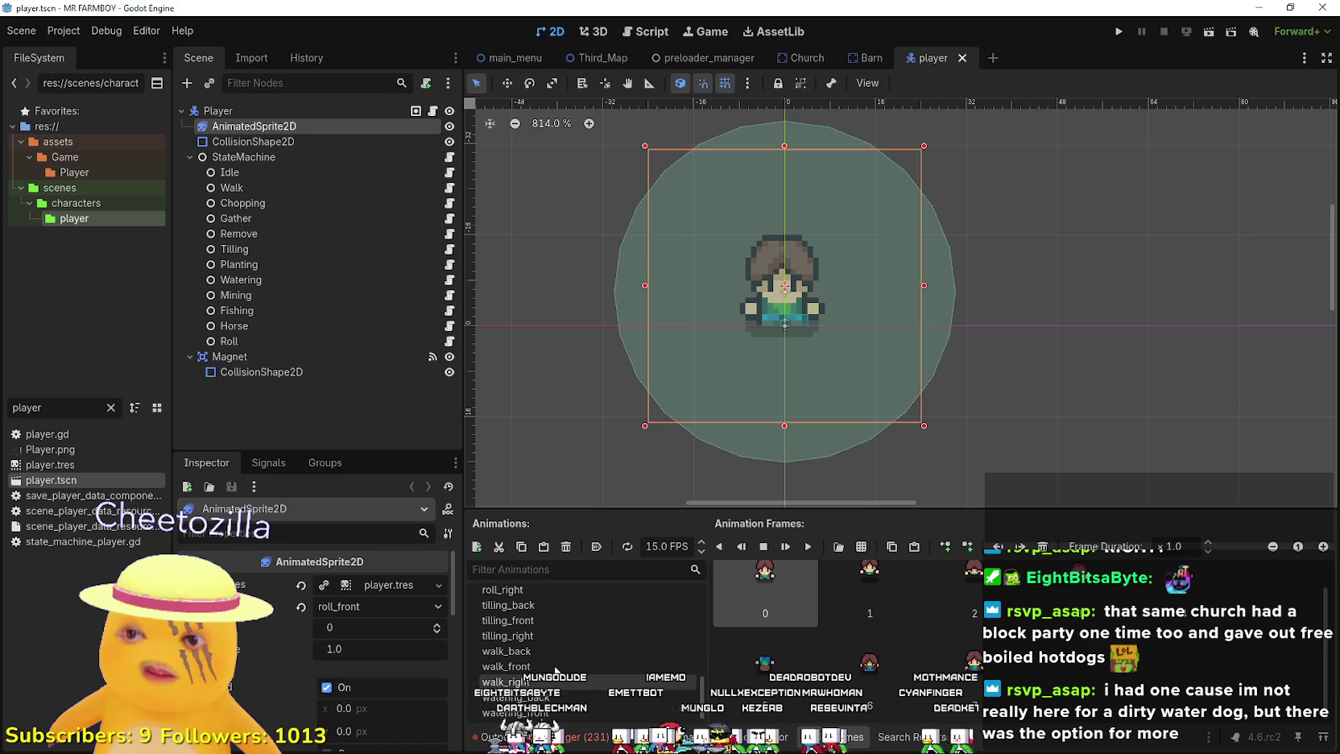
- Preview the watering, walk, tilling, and horse idle/walk animations in SpriteFrames
click(562, 699)
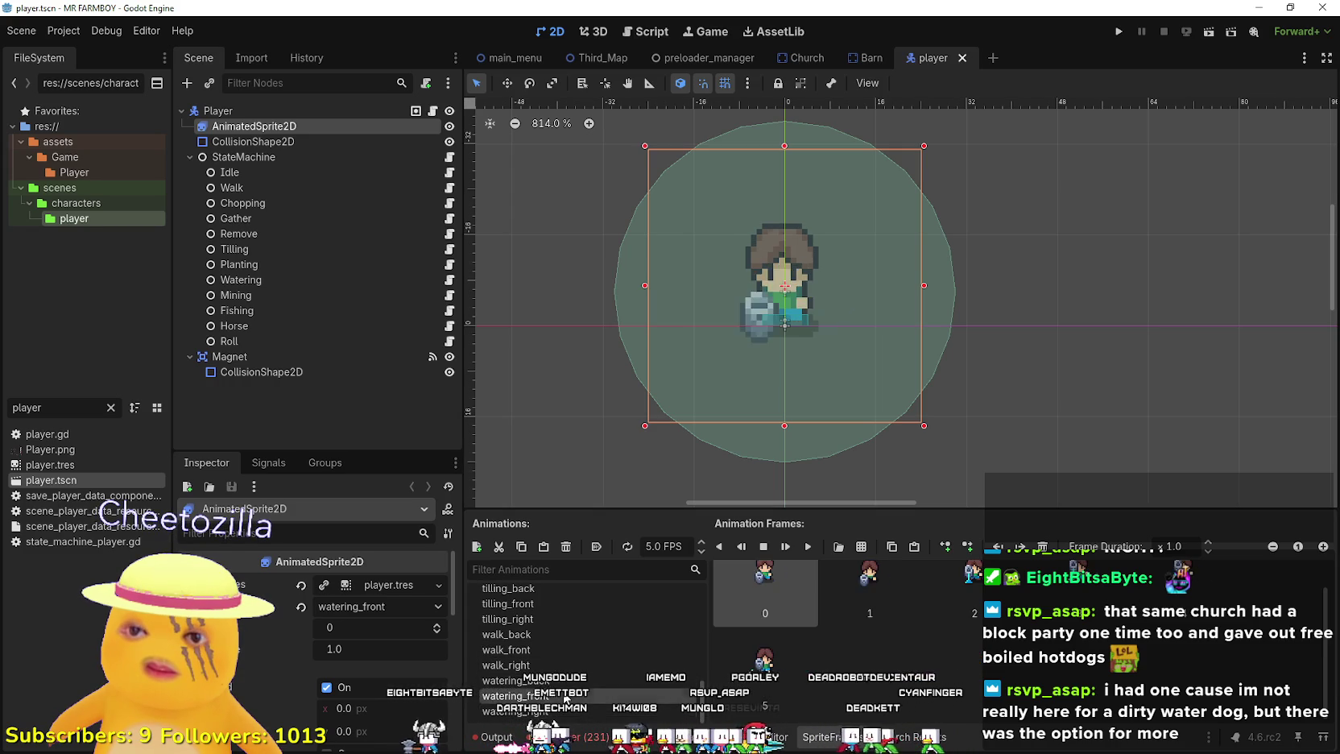
click(573, 681)
click(569, 649)
click(572, 634)
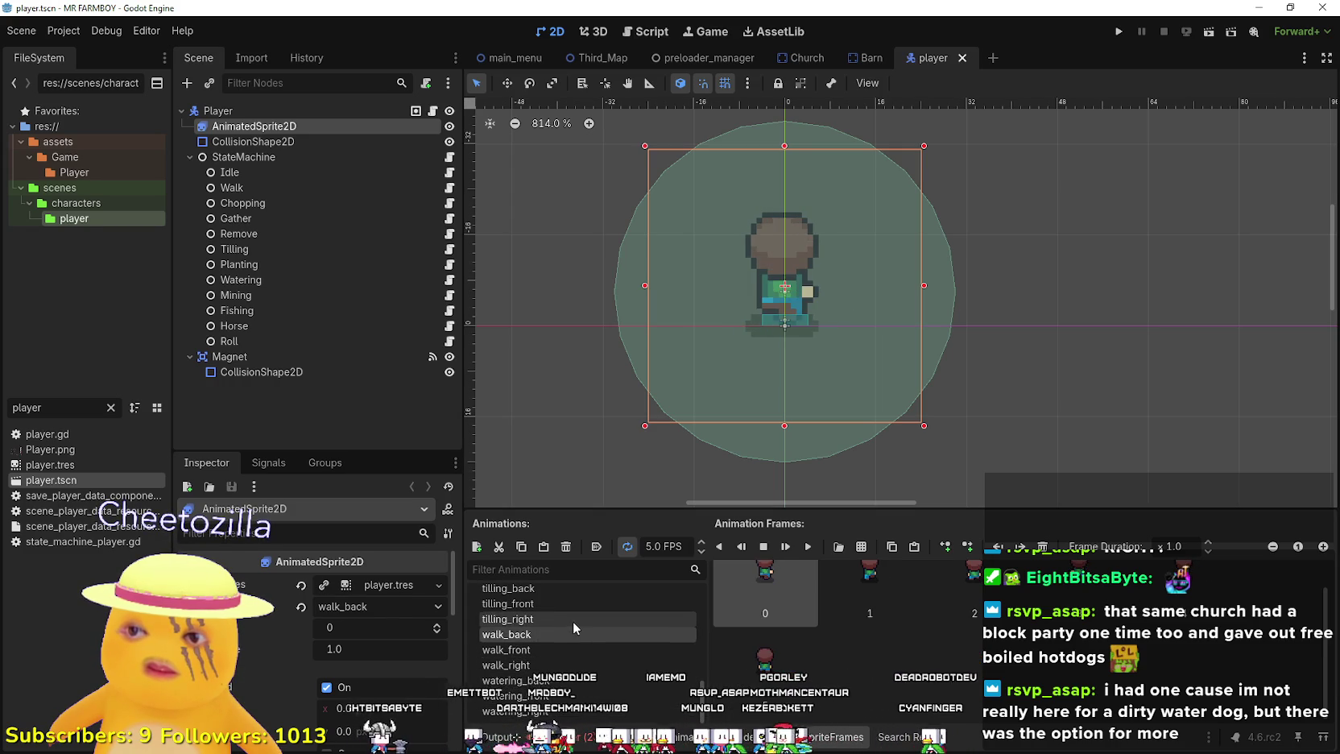
click(572, 619)
scroll(577, 631, up, 1)
click(568, 636)
scroll(568, 636, up, 3)
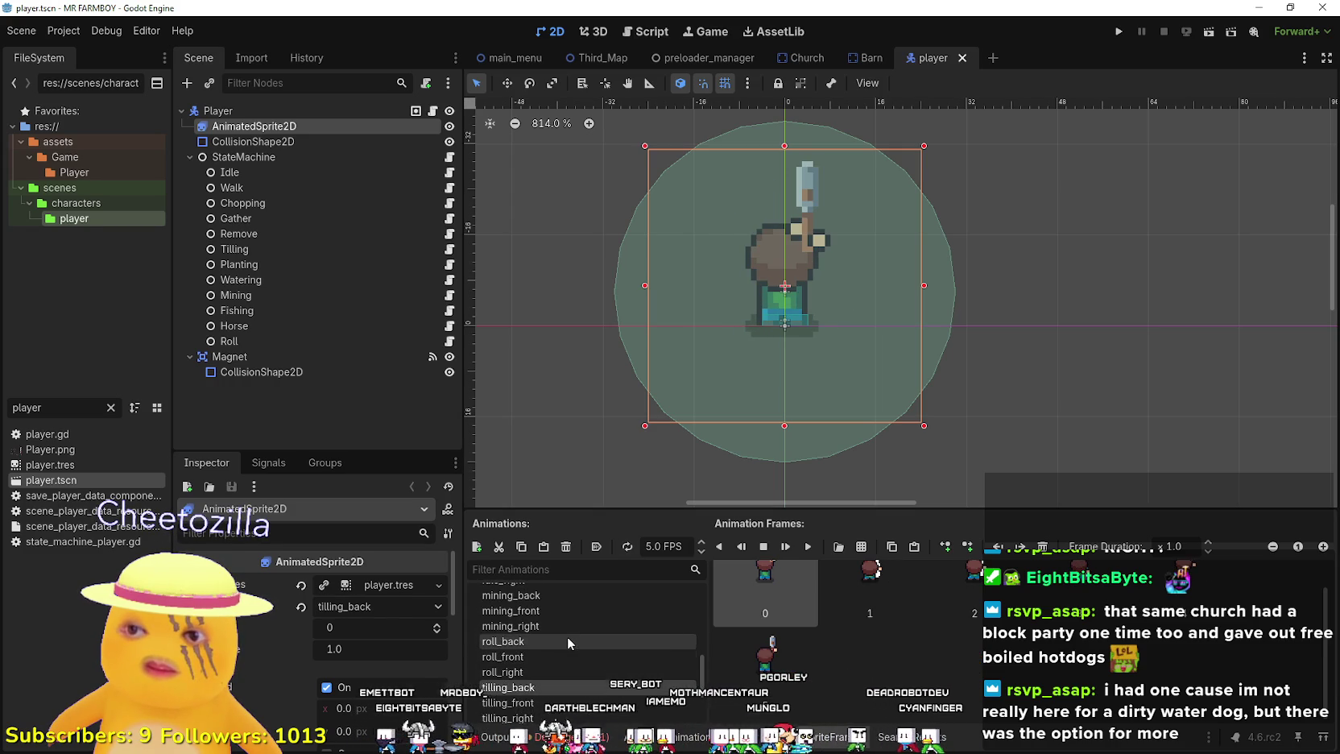
scroll(564, 634, up, 5)
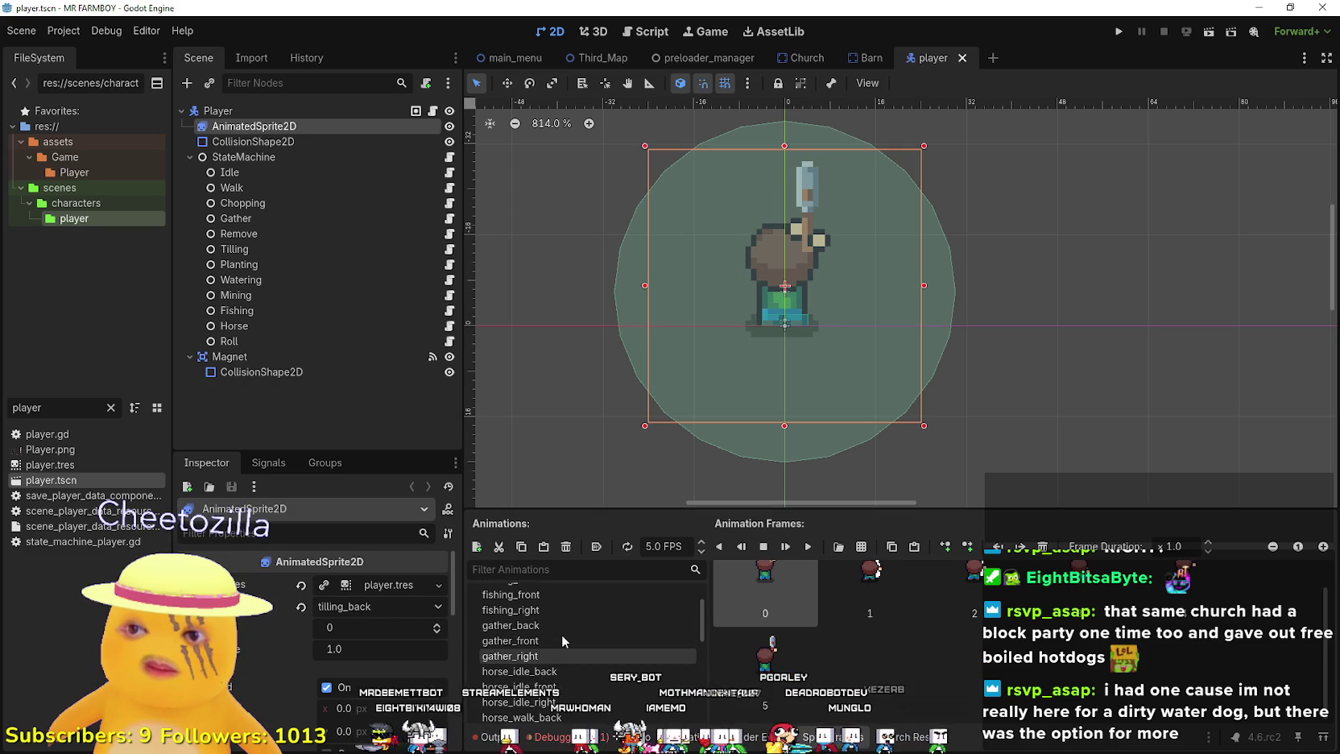
click(567, 670)
click(570, 686)
scroll(569, 686, down, 1)
click(569, 686)
scroll(569, 685, down, 1)
click(569, 685)
scroll(563, 660, down, 2)
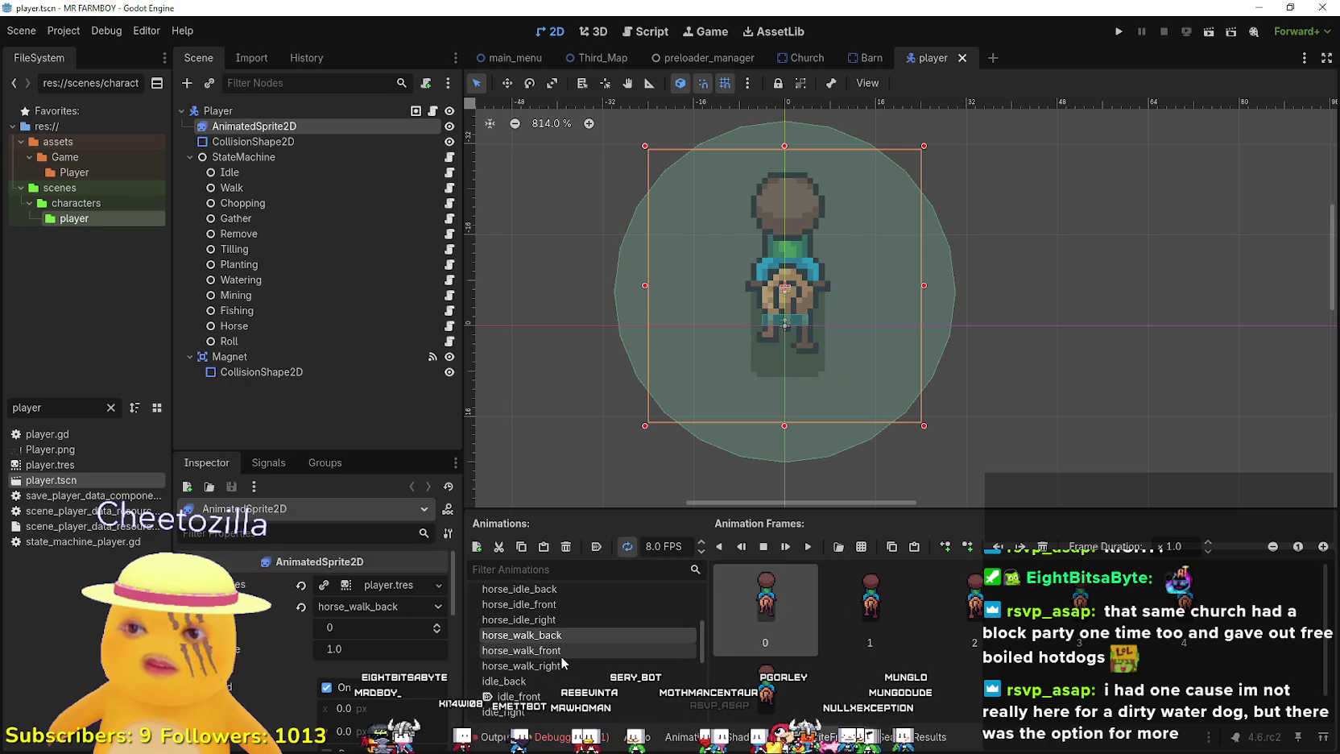
click(561, 655)
scroll(566, 666, up, 3)
scroll(566, 666, up, 3)
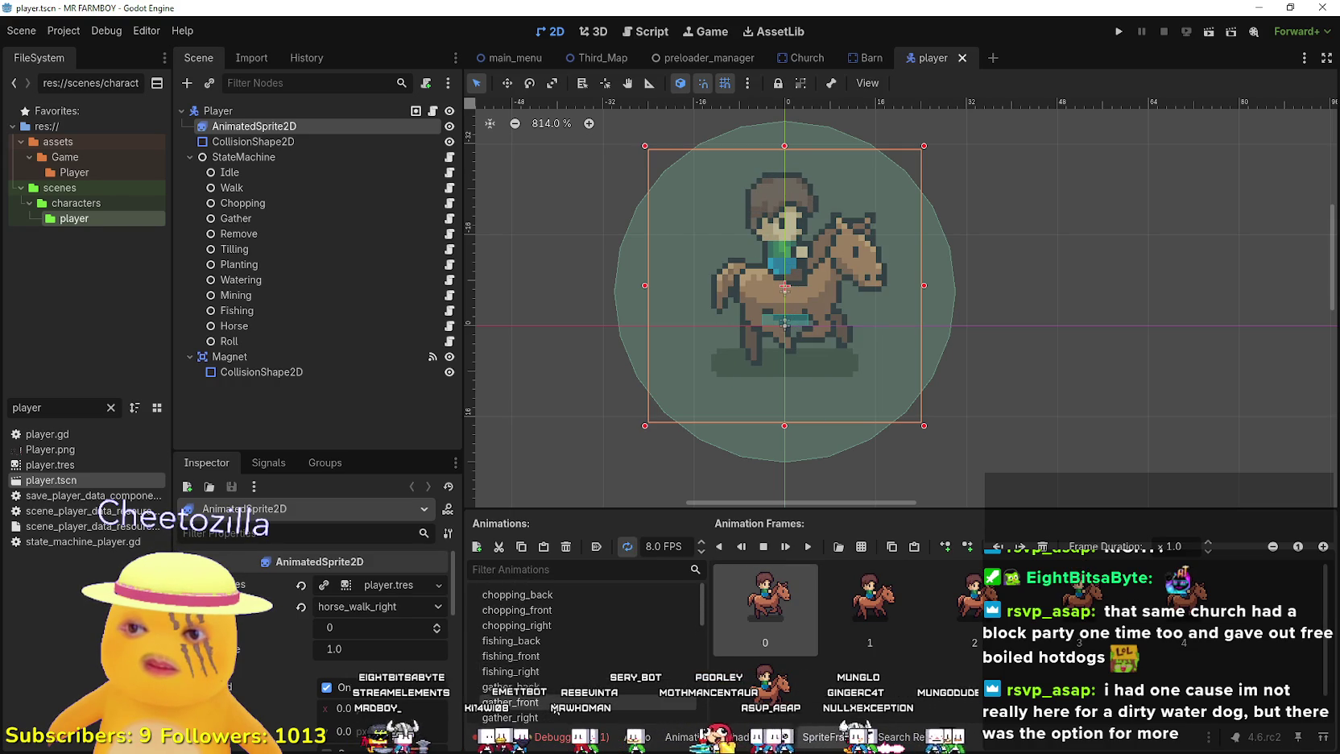
- Preview gather_back and the fishing animations, ending on fishing_back
click(556, 686)
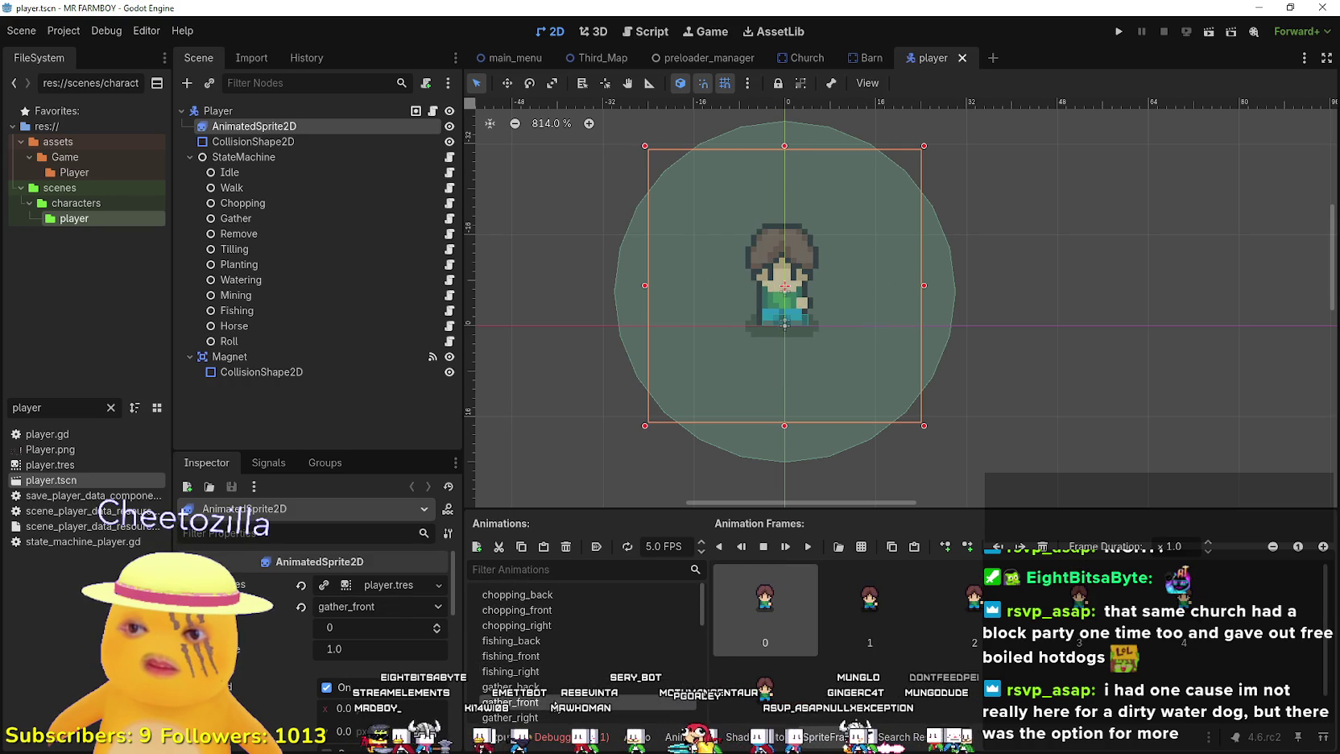
click(548, 655)
scroll(823, 641, down, 3)
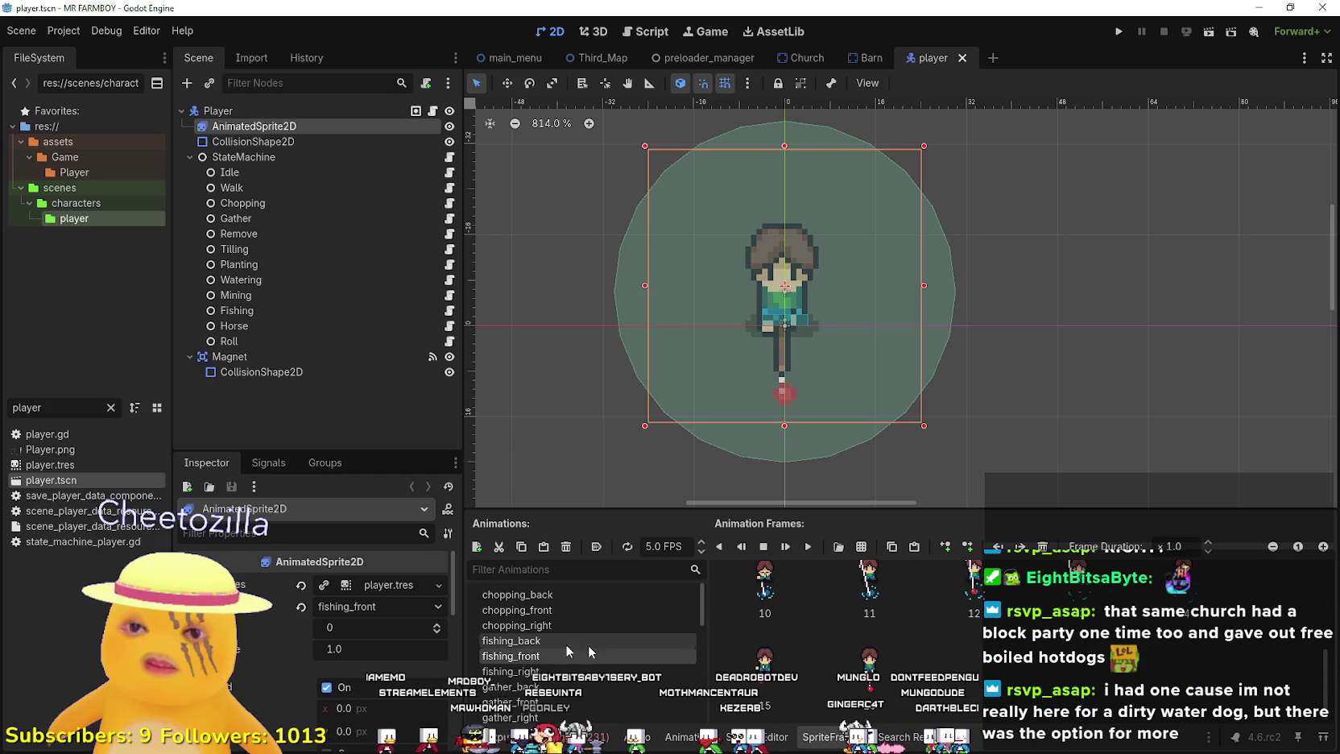
click(542, 669)
click(555, 640)
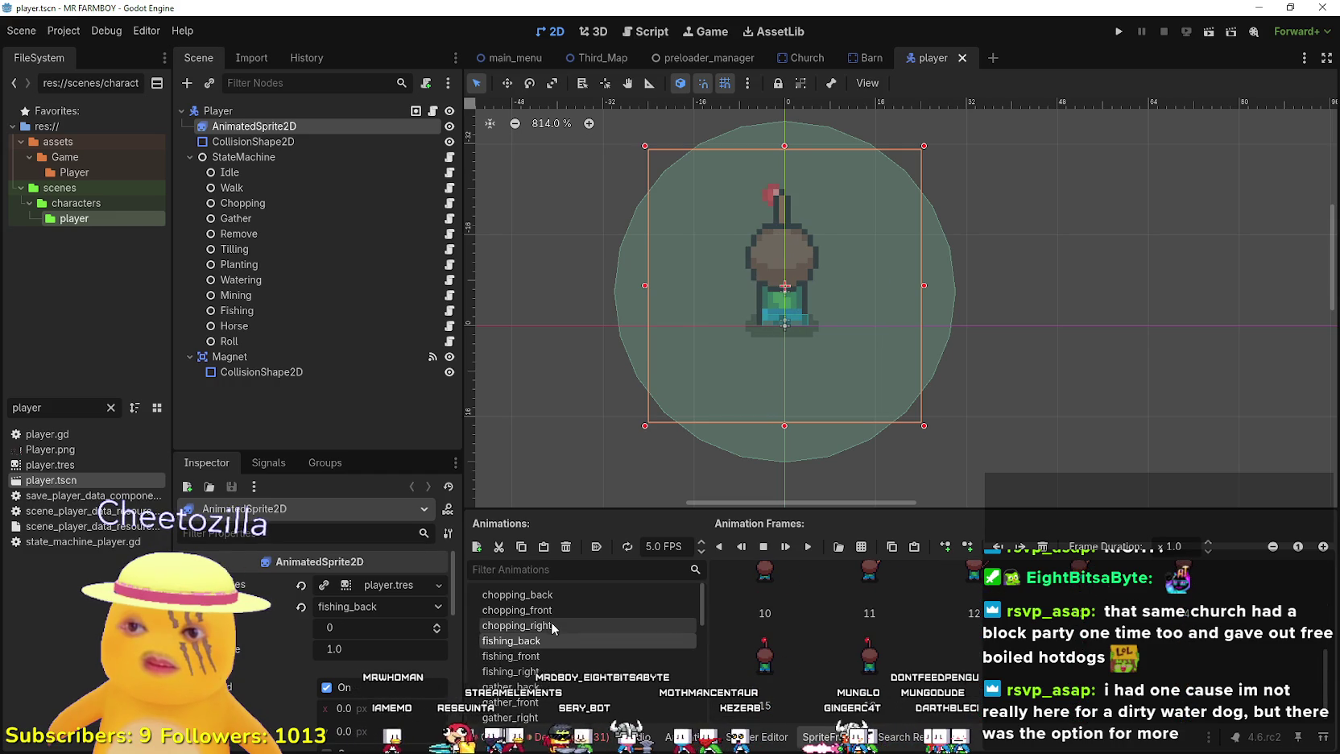
scroll(775, 641, up, 3)
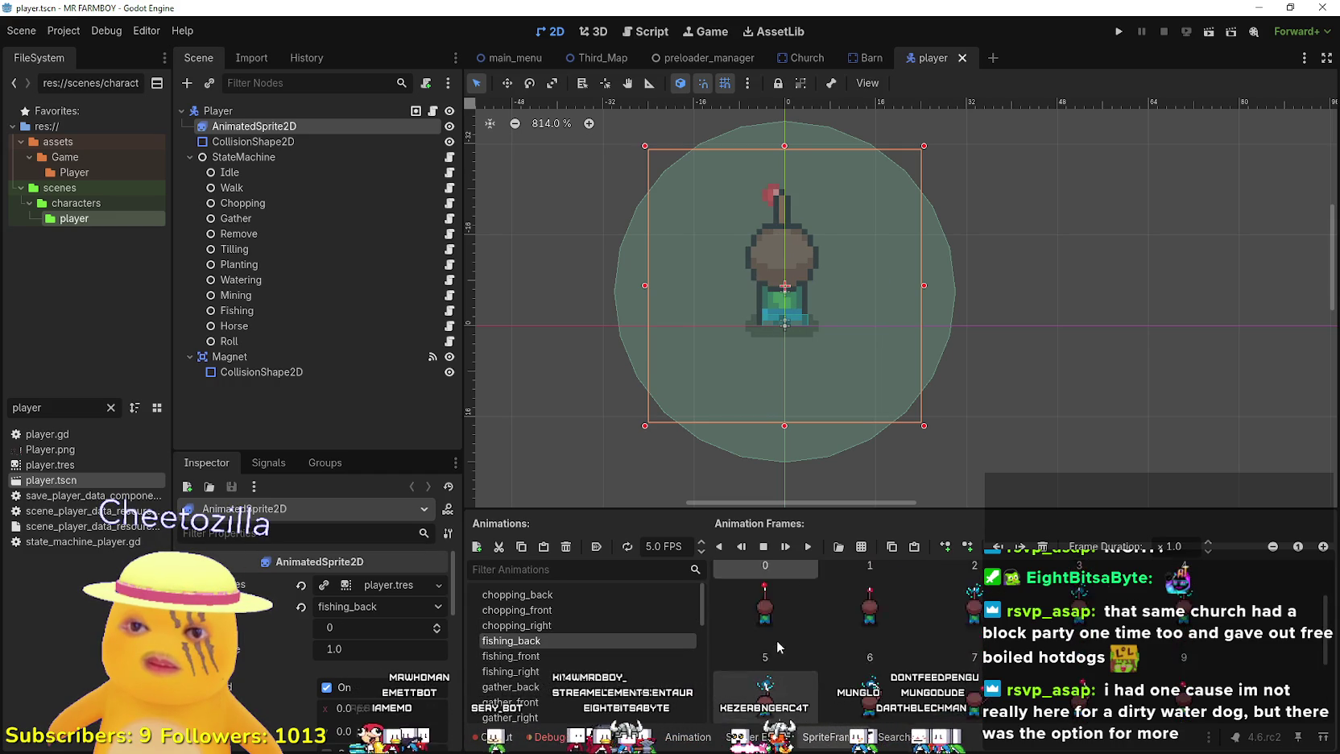
scroll(773, 644, down, 3)
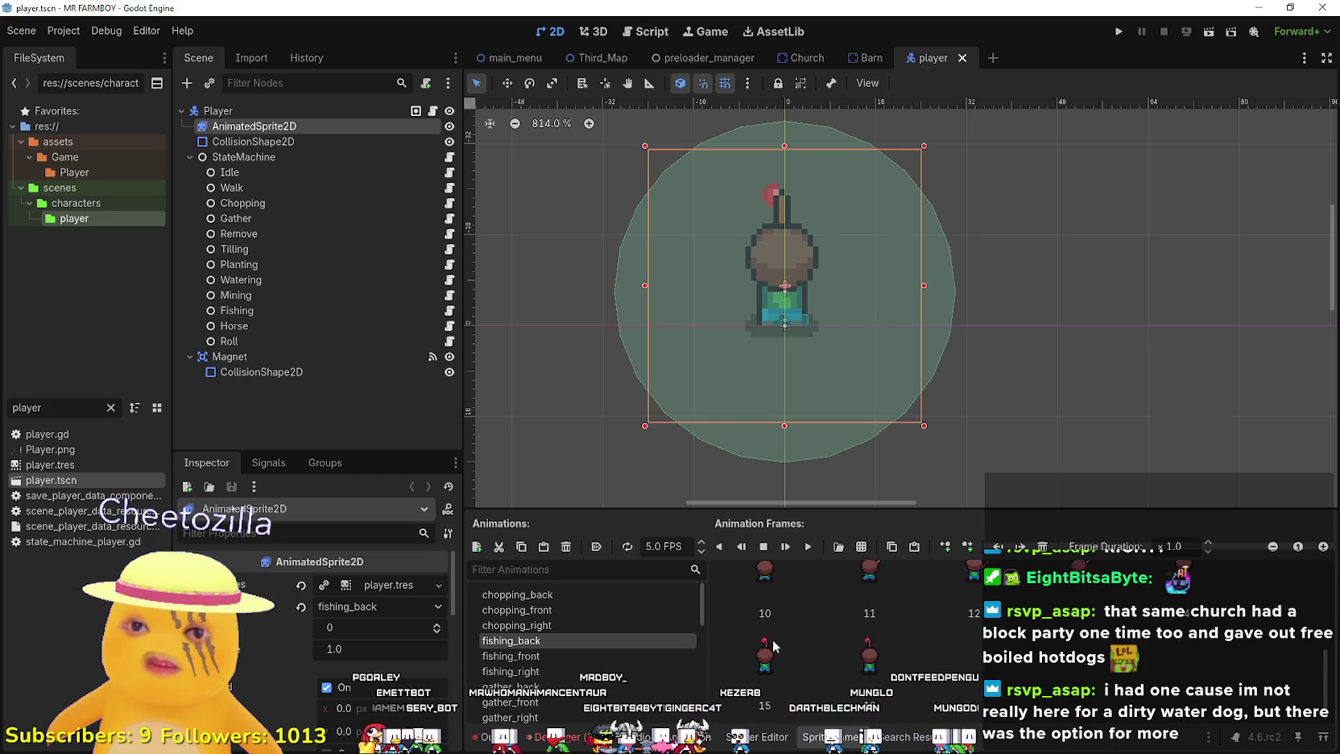
scroll(772, 639, up, 3)
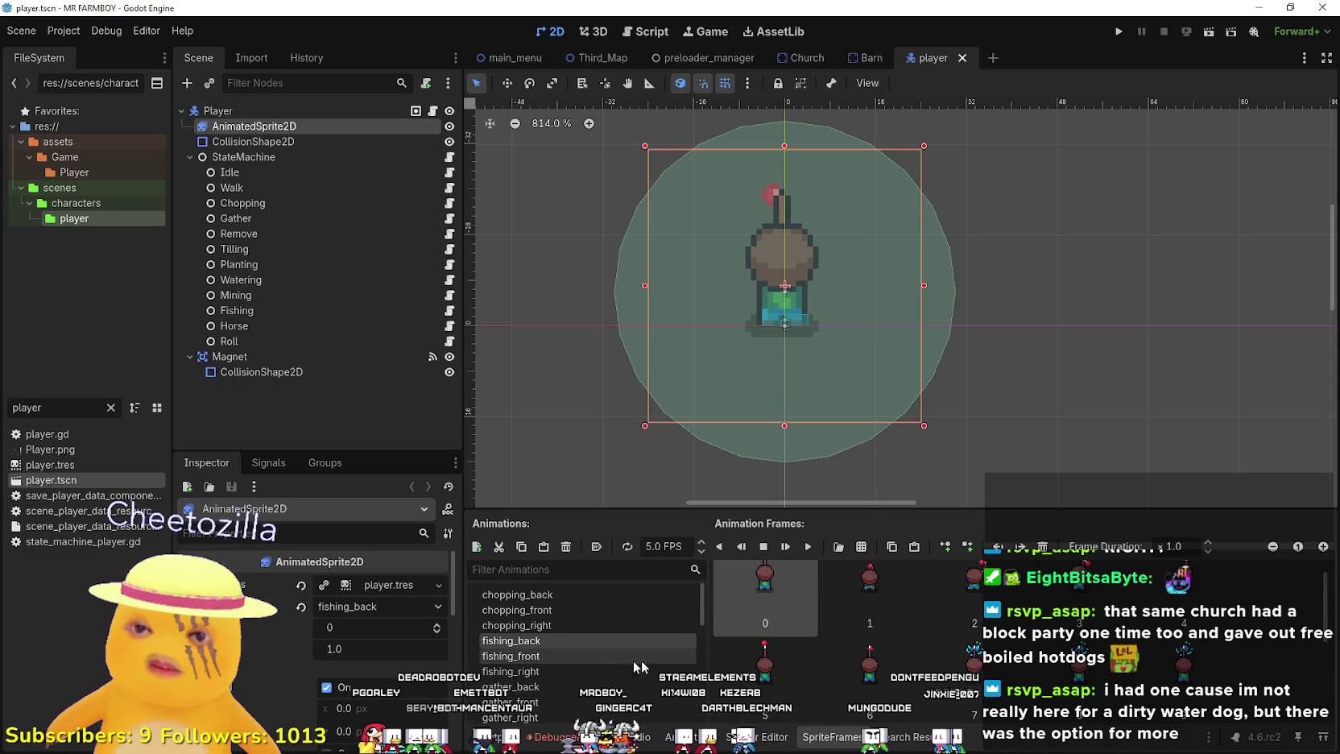
scroll(603, 621, down, 1)
scroll(603, 621, up, 1)
click(565, 656)
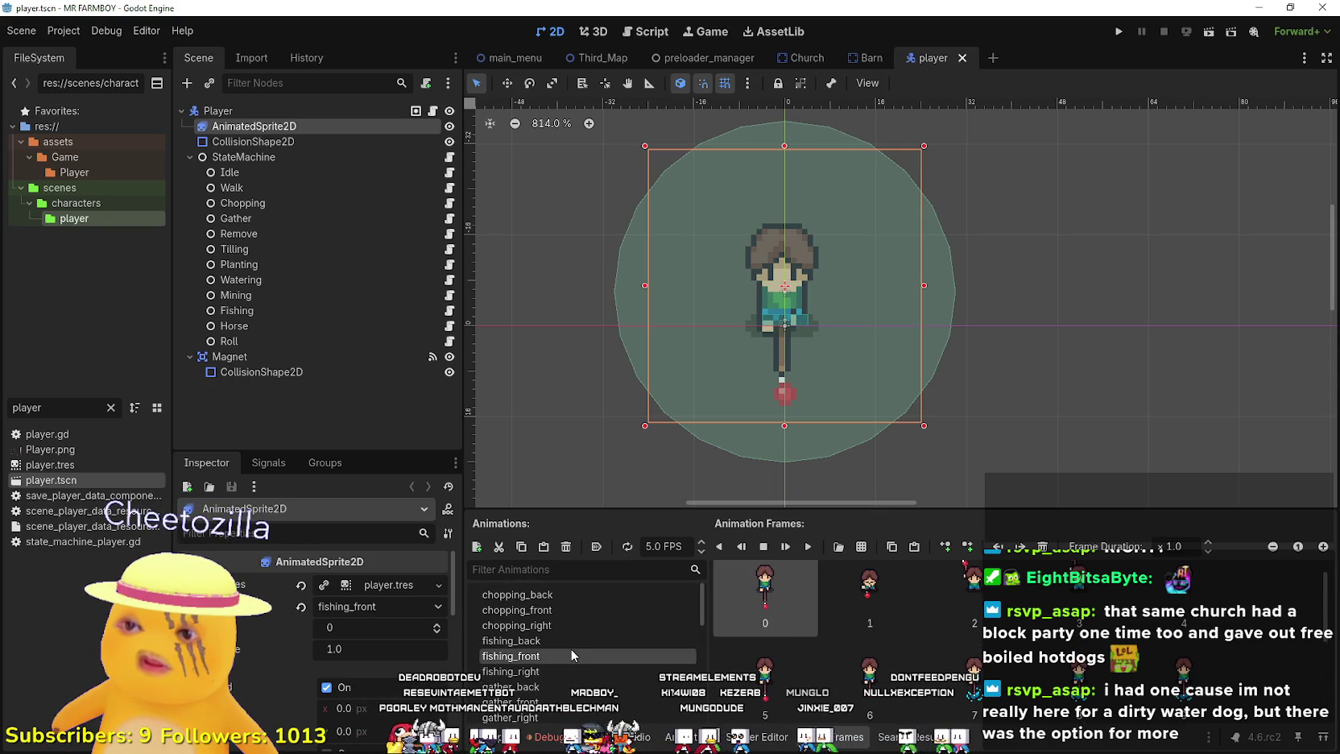
click(567, 639)
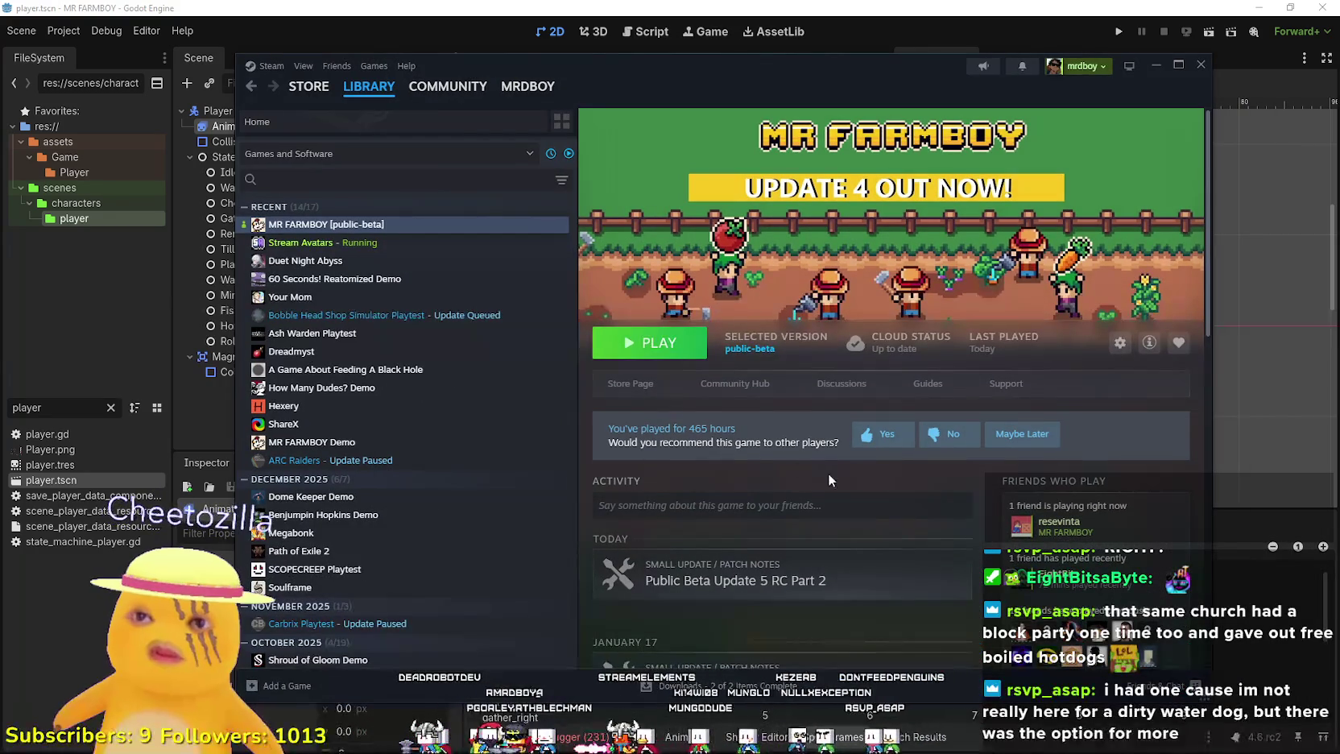
- Erase the 3×3 block of character sprites beside the churches in Player.png and save
key(alt+Tab)
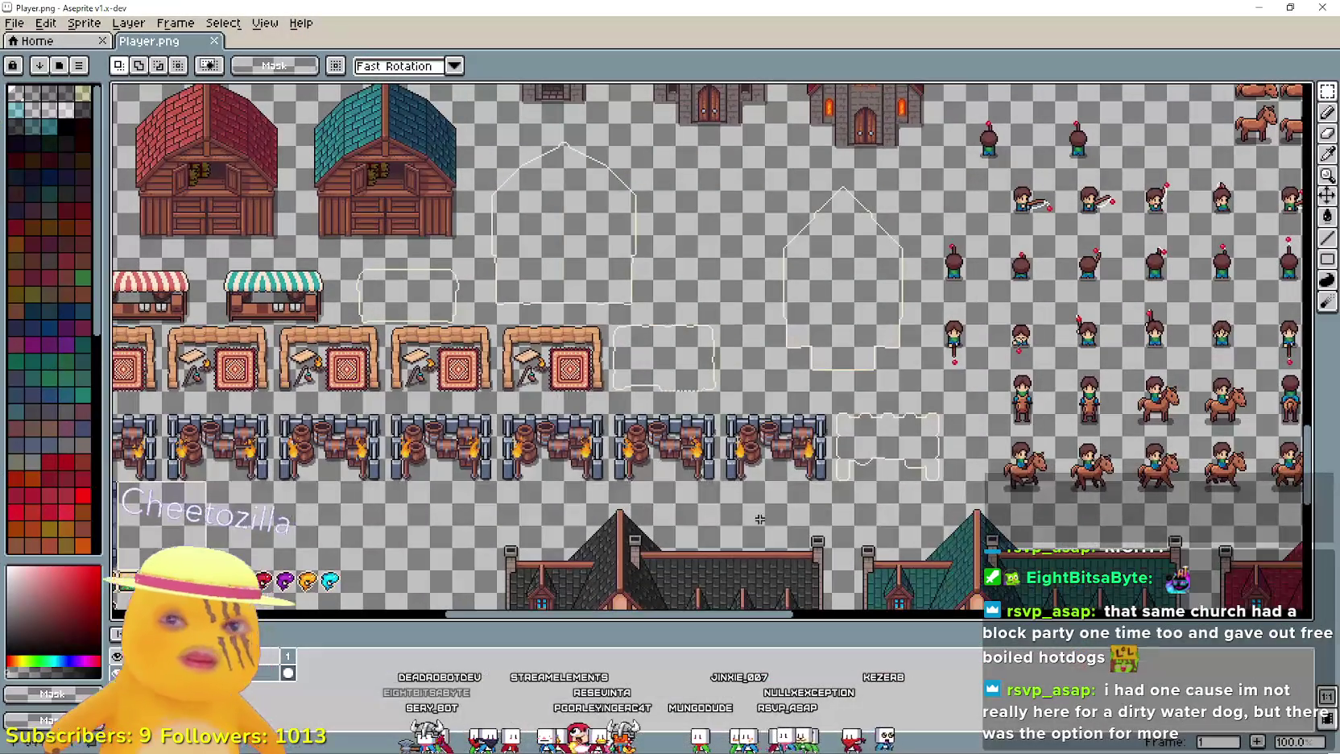
mouse_move(992, 350)
mouse_down()
mouse_move(461, 599)
mouse_move(435, 636)
mouse_move(443, 692)
mouse_up()
mouse_move(677, 412)
mouse_down()
mouse_move(916, 678)
mouse_move(360, 319)
mouse_move(393, 477)
mouse_move(289, 198)
mouse_up()
scroll(290, 198, down, 2)
scroll(302, 368, up, 2)
scroll(303, 367, down, 1)
scroll(348, 358, up, 1)
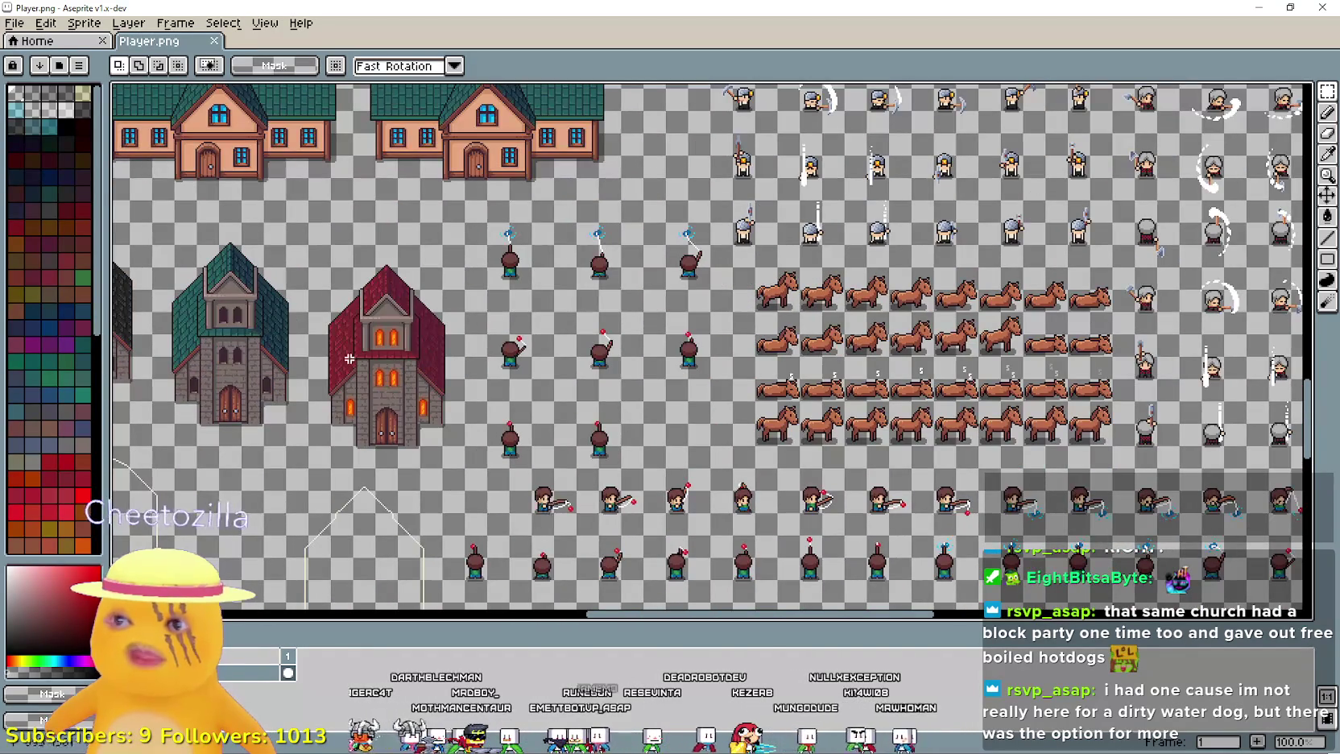
drag(484, 458, 696, 238)
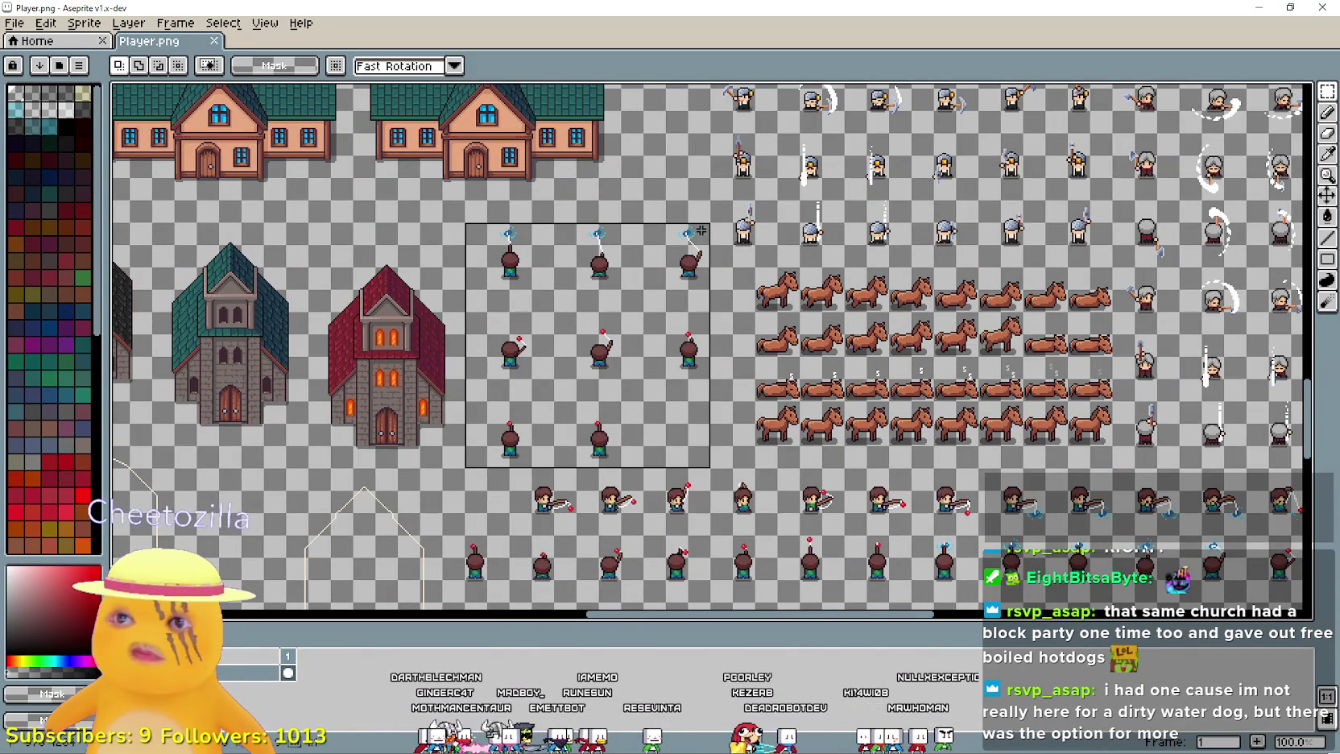
key(Delete)
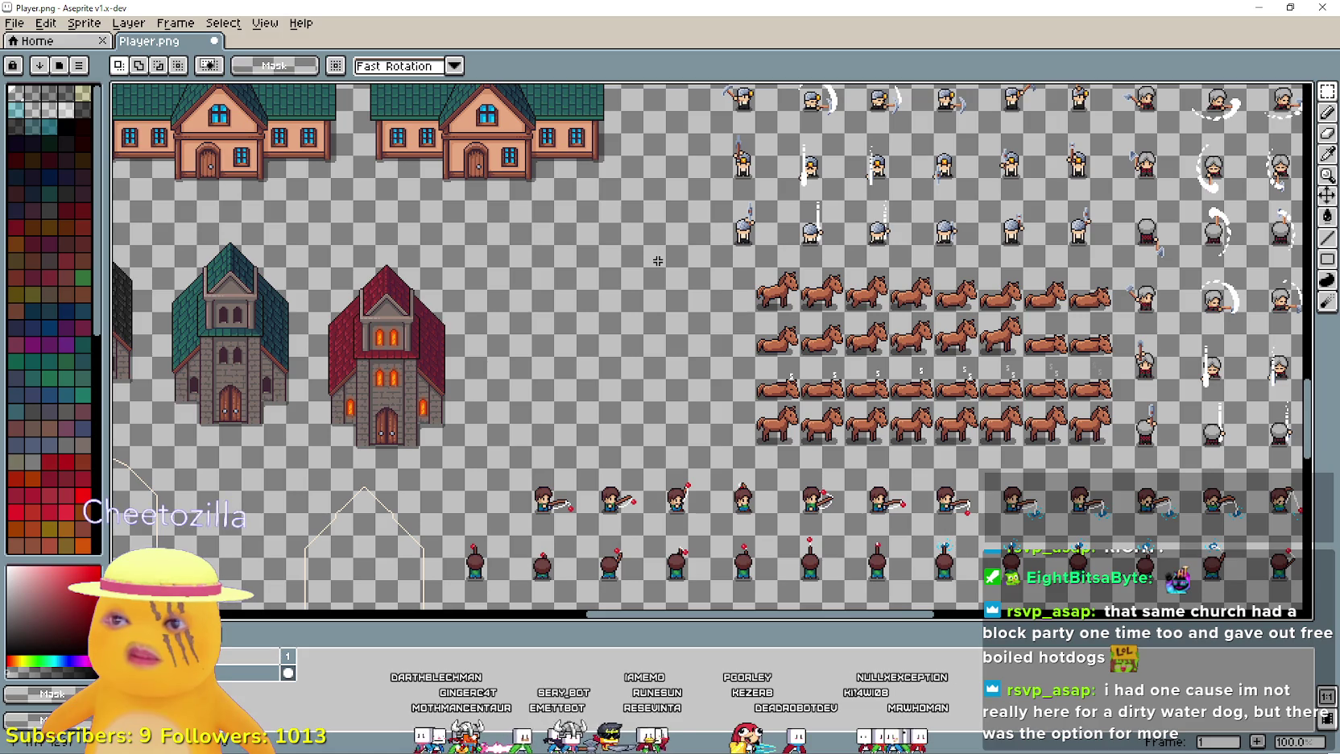
key(ctrl+s)
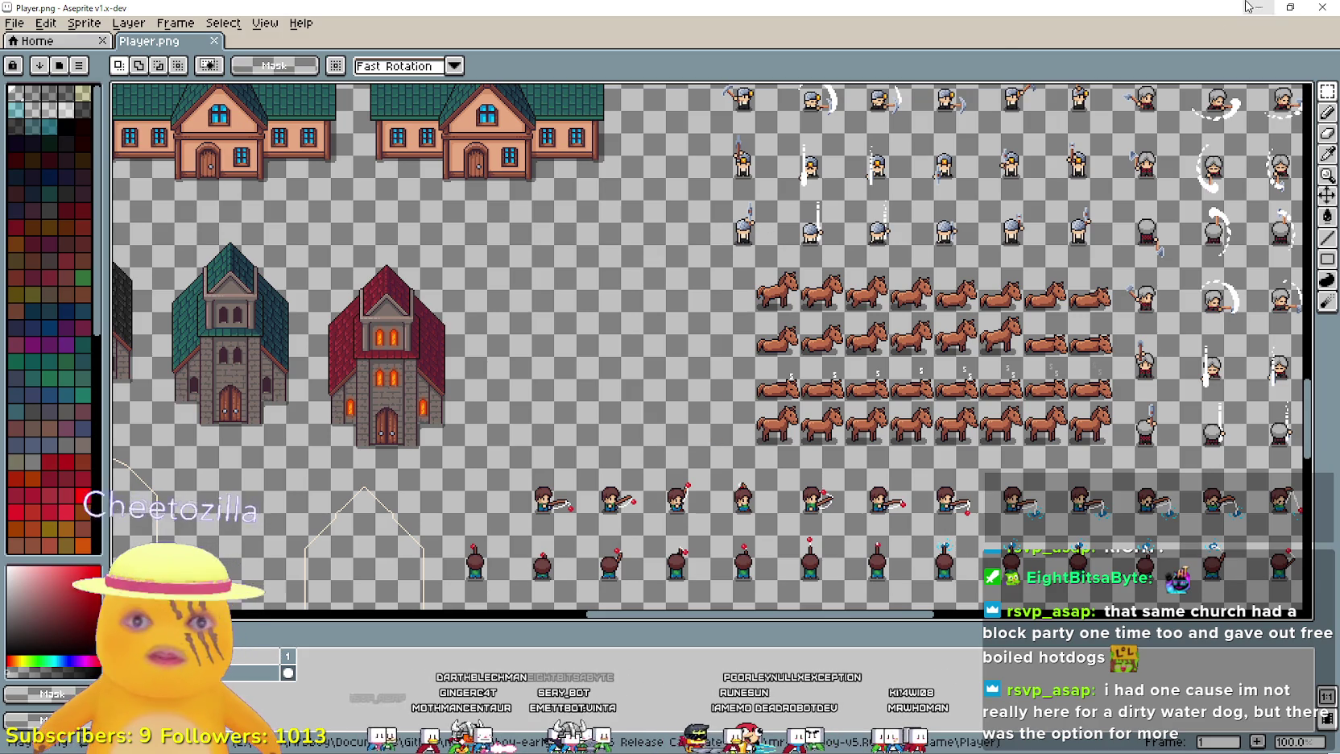
key(alt+Tab)
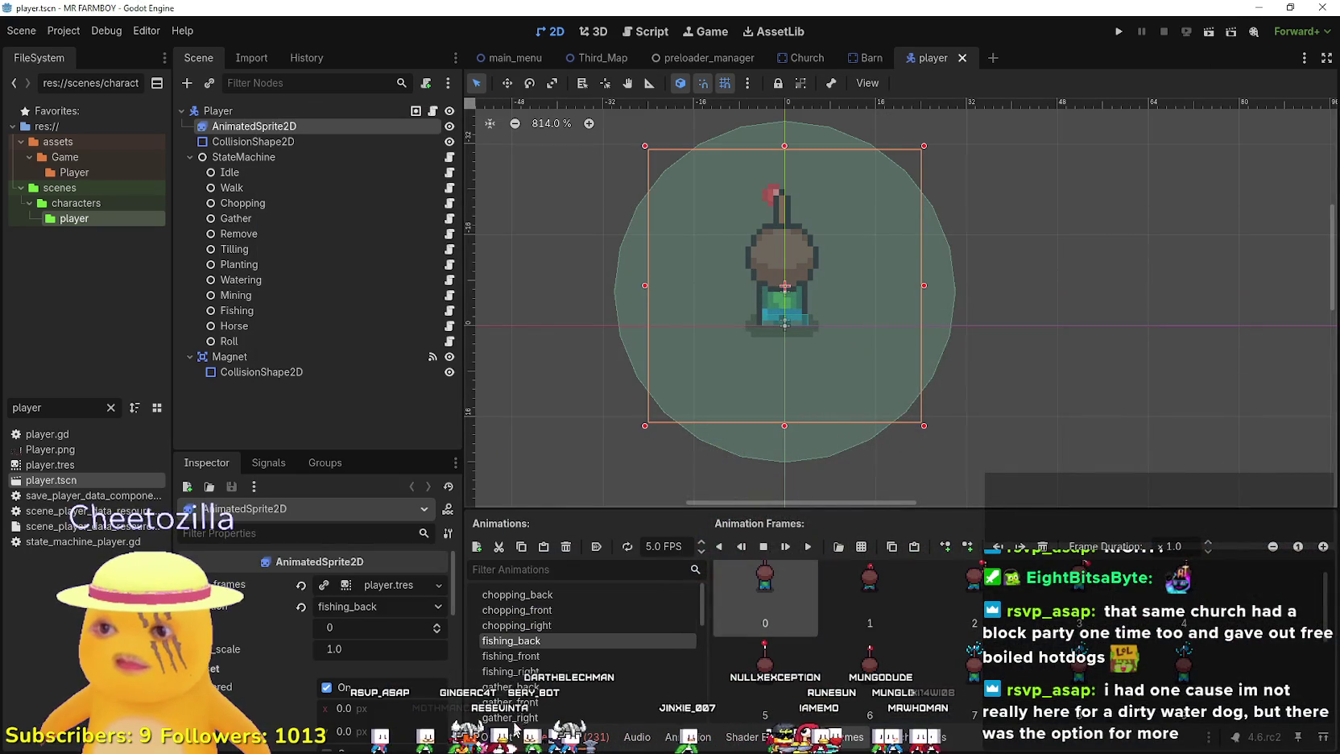
- Replay fishing_back from its first frame to check the reimported sprites, then return to Aseprite
scroll(552, 650, down, 1)
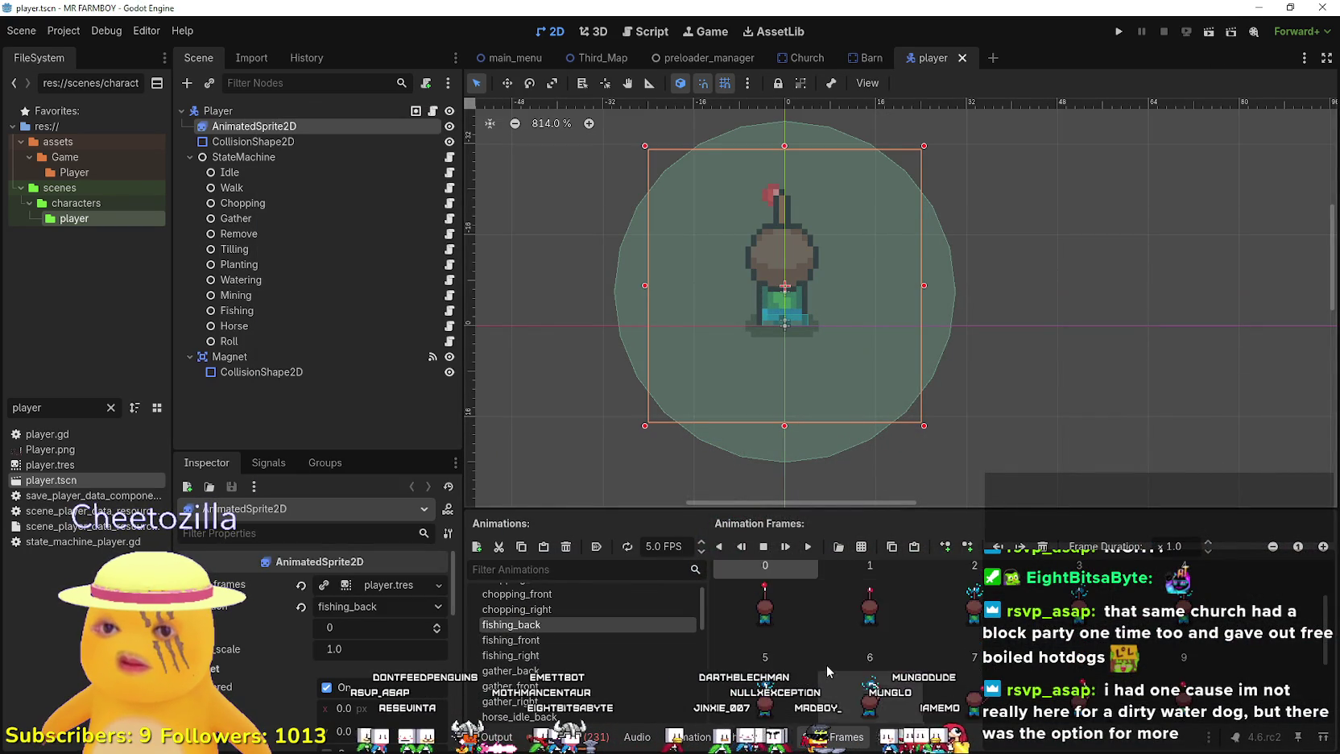
click(807, 547)
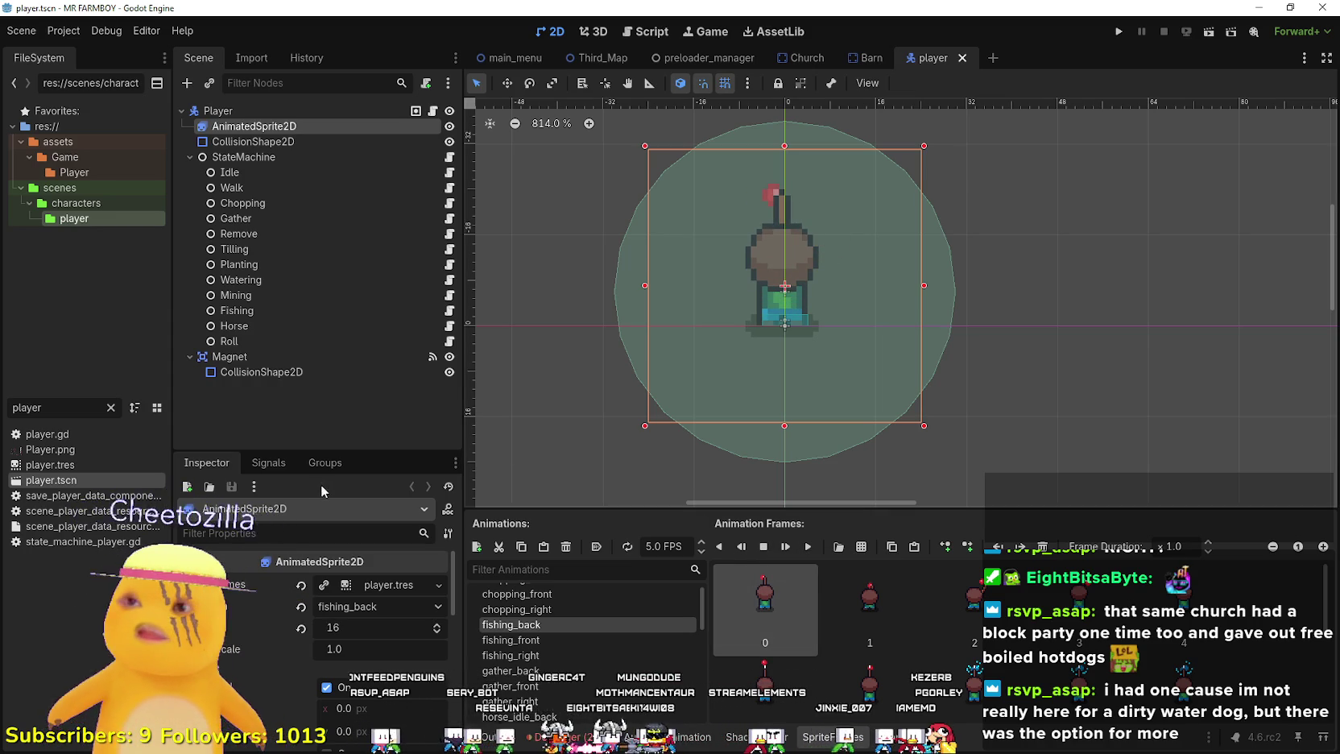
key(alt+Tab)
scroll(408, 443, down, 3)
scroll(681, 344, up, 3)
scroll(681, 344, down, 1)
scroll(681, 344, up, 3)
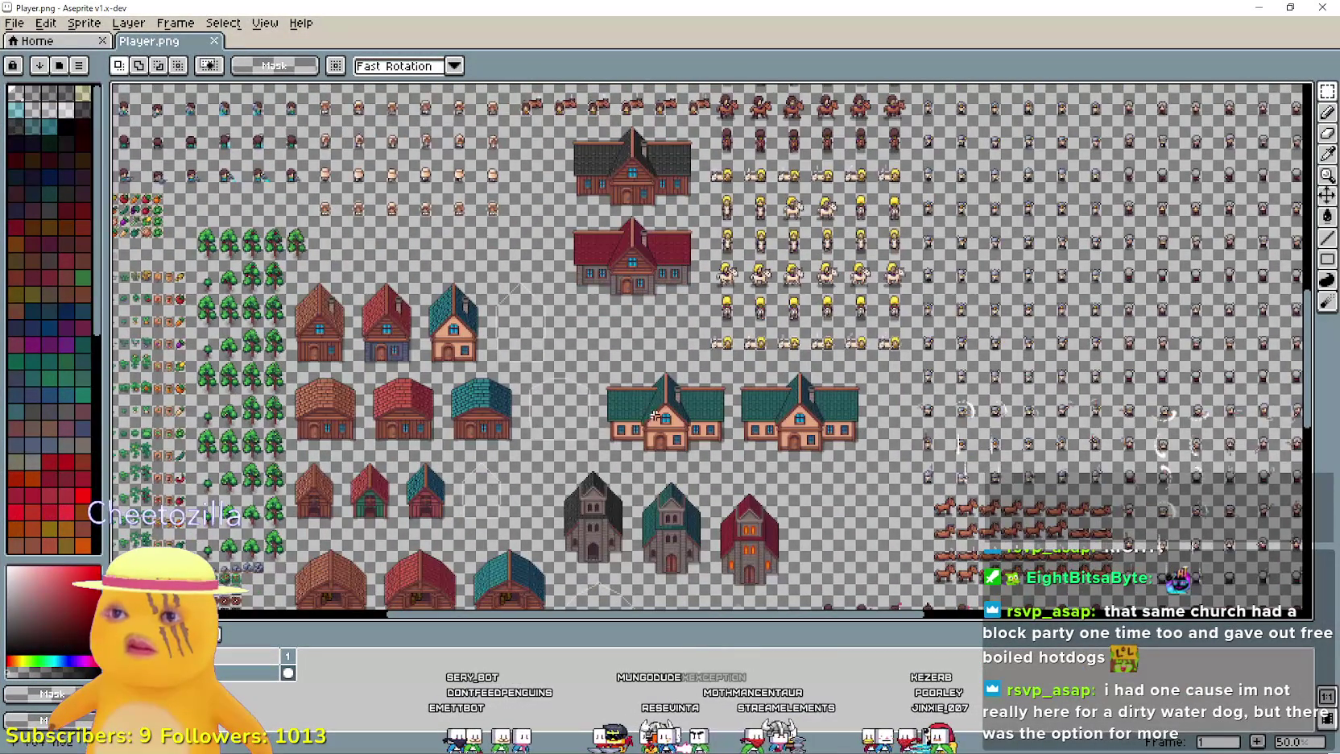
- In Aseprite, select the three rows of horse sprites and cut and paste them as a floating block
scroll(655, 415, down, 5)
scroll(655, 416, right, 5)
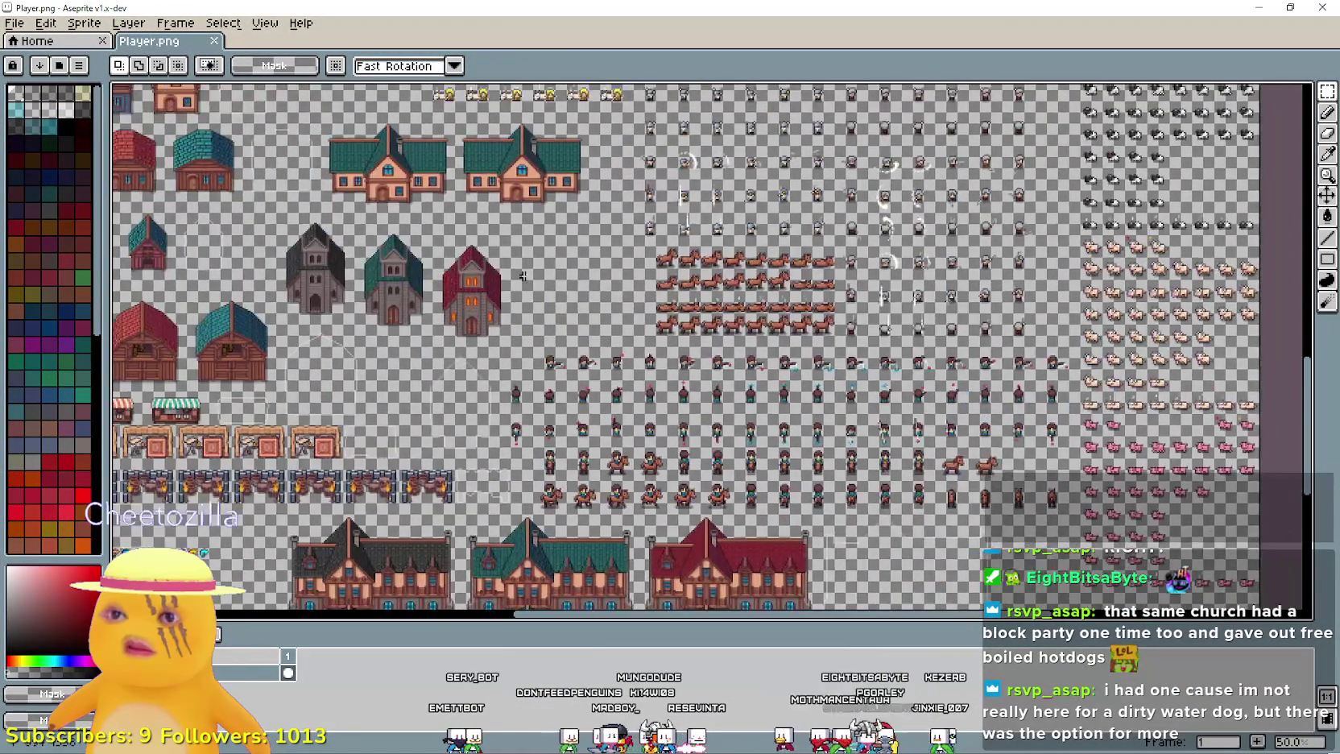
scroll(777, 242, up, 1)
scroll(797, 362, up, 1)
scroll(800, 366, down, 1)
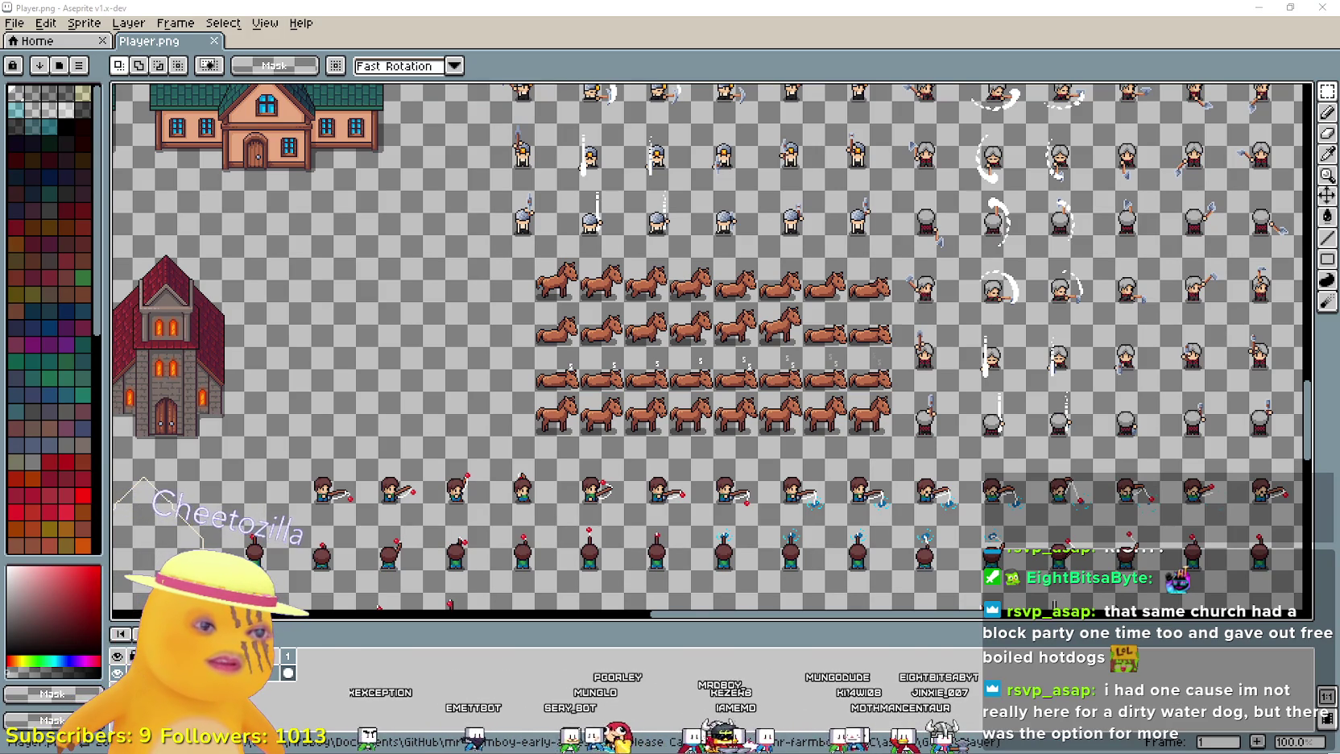
key(alt+Tab)
scroll(791, 447, up, 3)
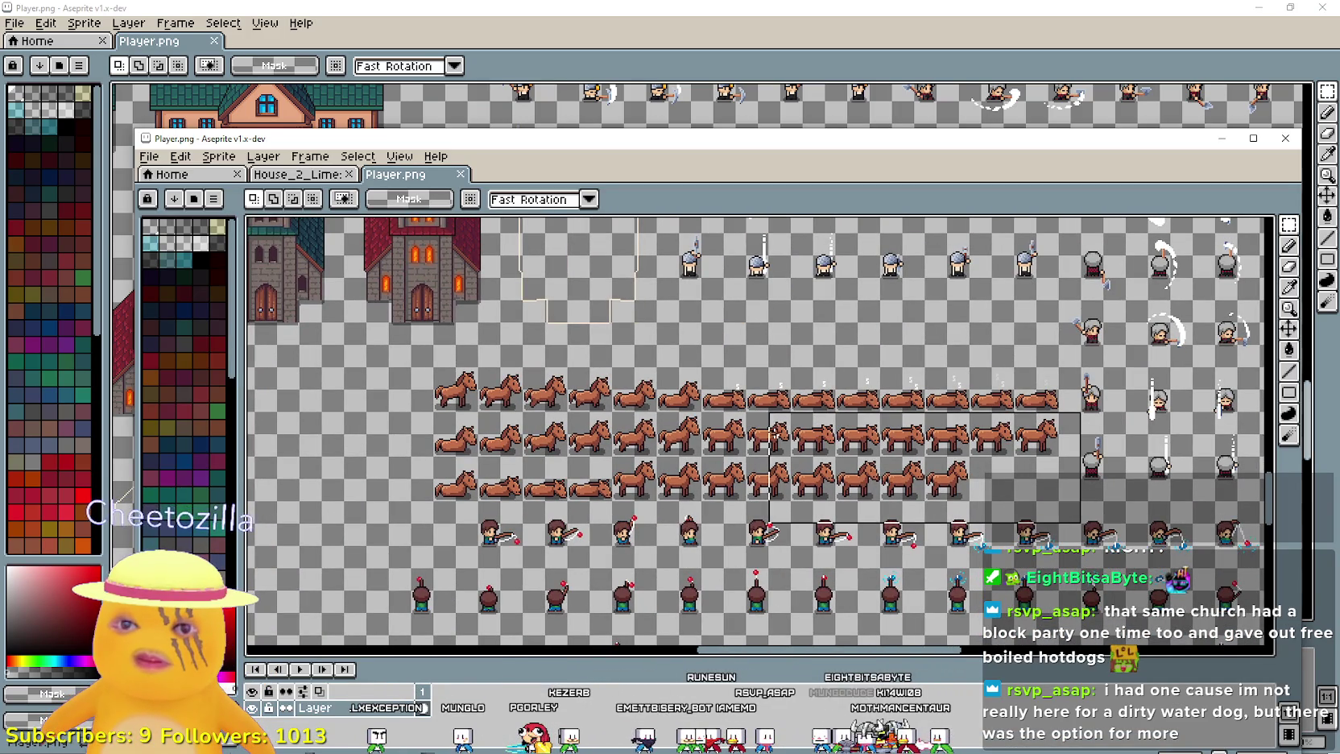
mouse_move(435, 499)
mouse_down()
mouse_move(1015, 321)
mouse_move(1081, 369)
mouse_up()
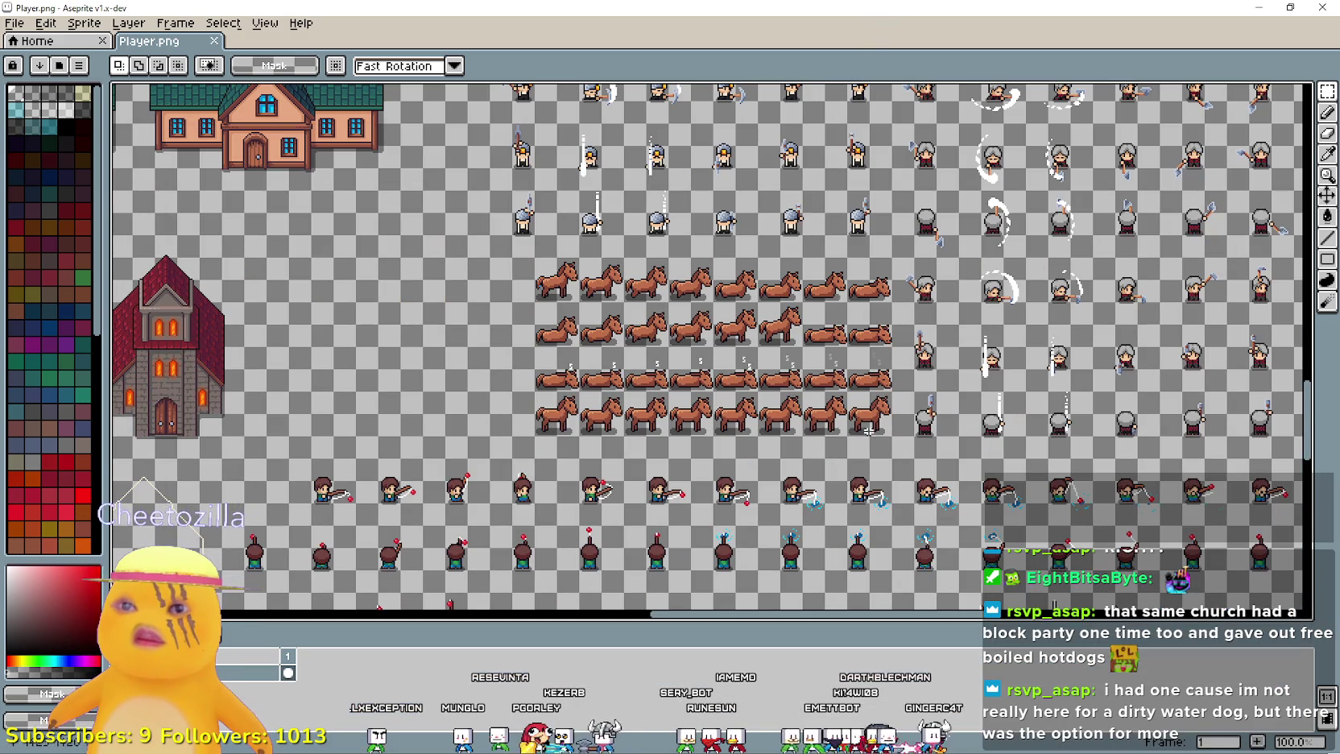
key(Delete)
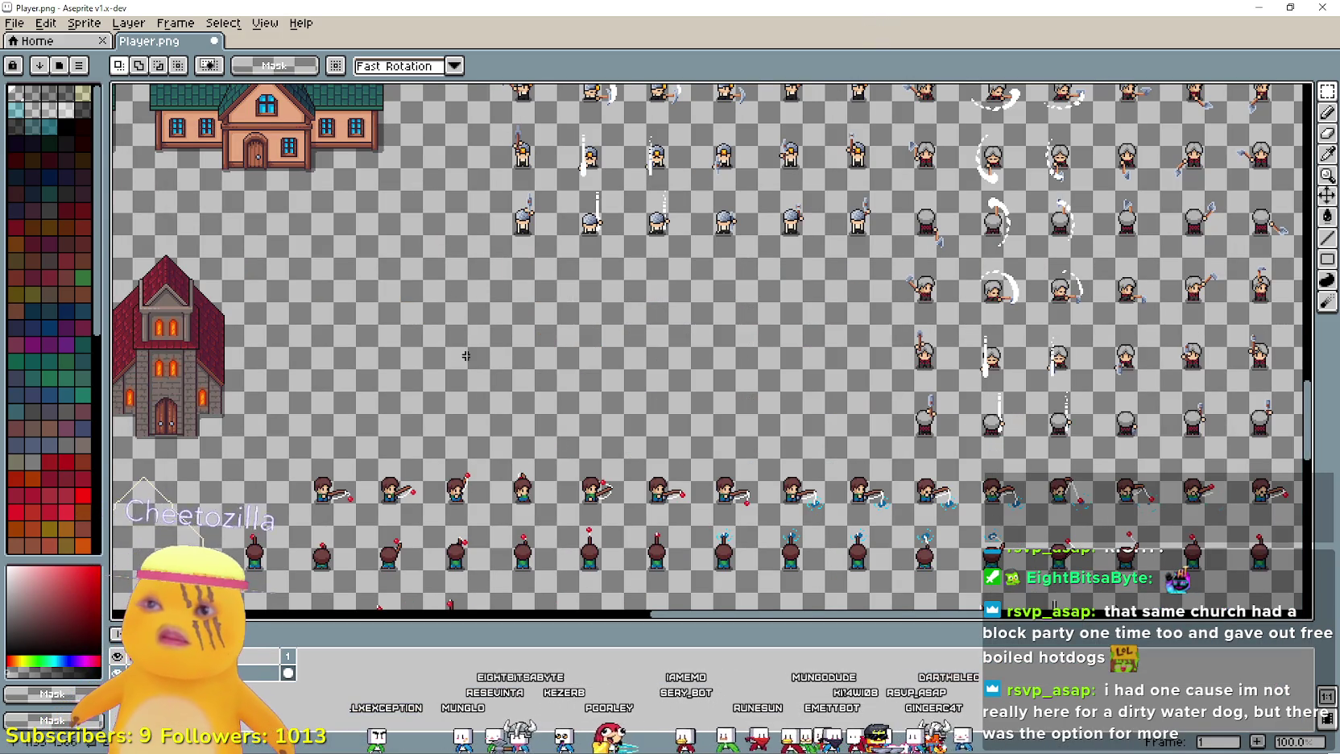
key(ctrl+v)
- Move the pasted horse block into its new place on the sheet, then return to Godot
scroll(783, 419, left, 2)
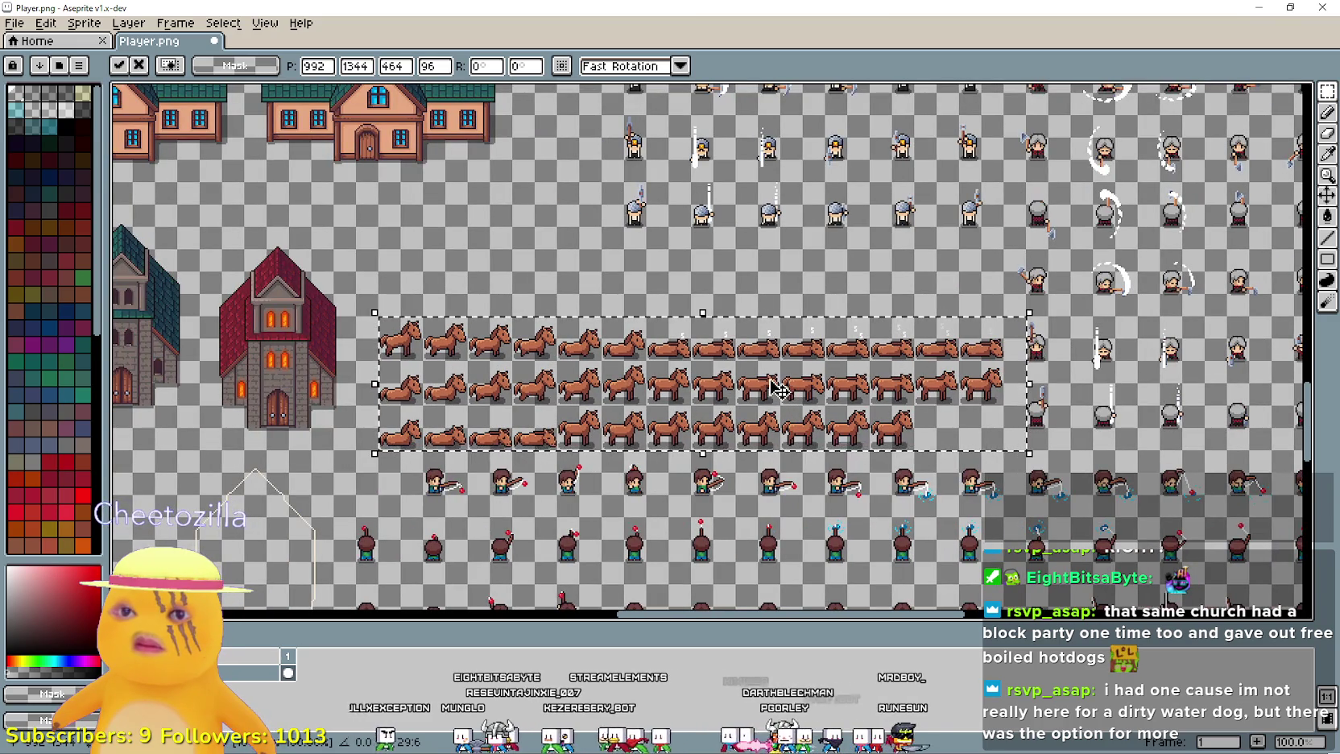
scroll(1031, 366, up, 1)
scroll(915, 392, down, 2)
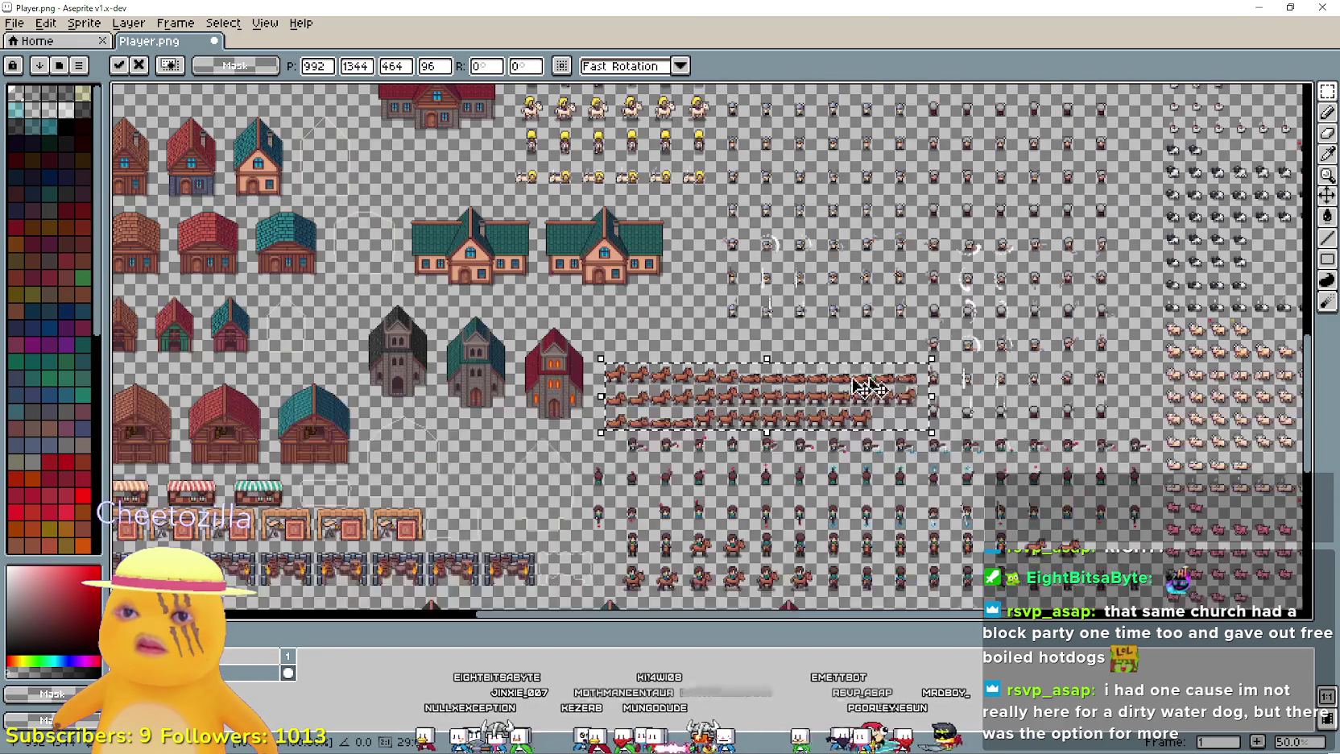
key(alt)
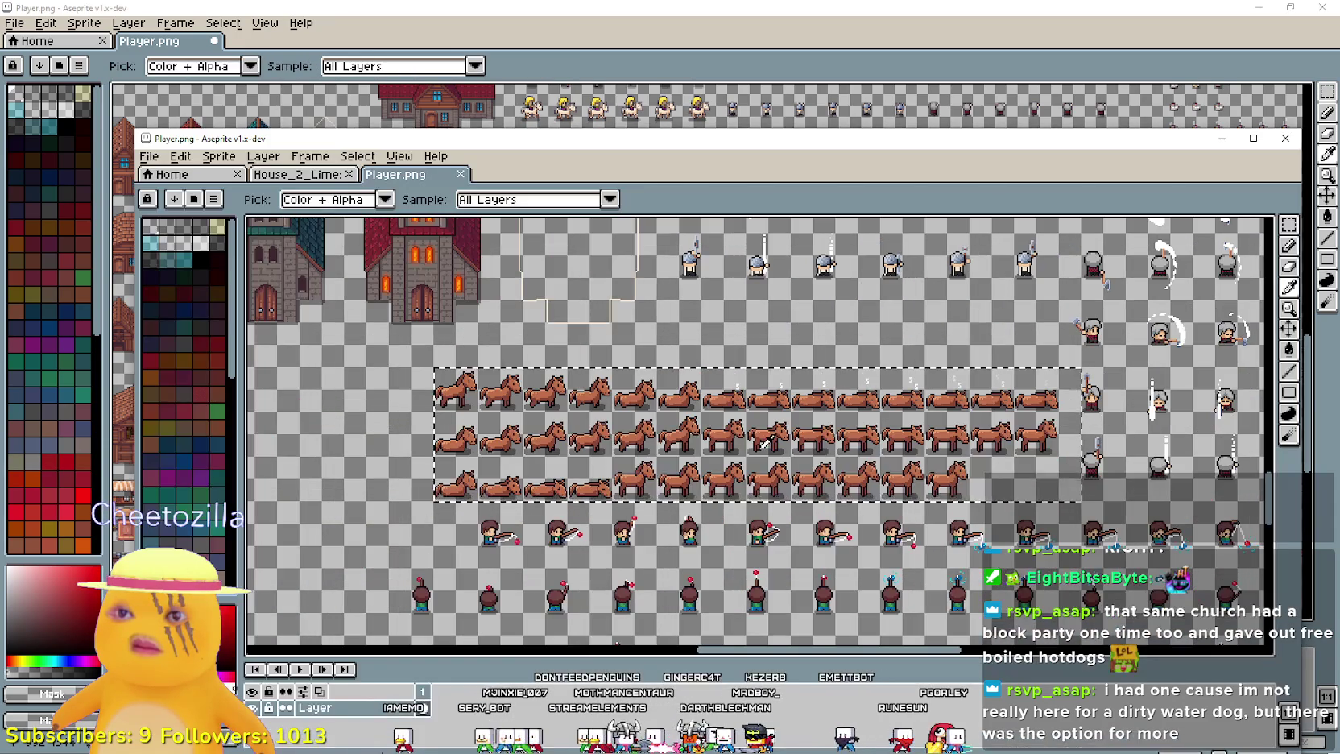
key(v)
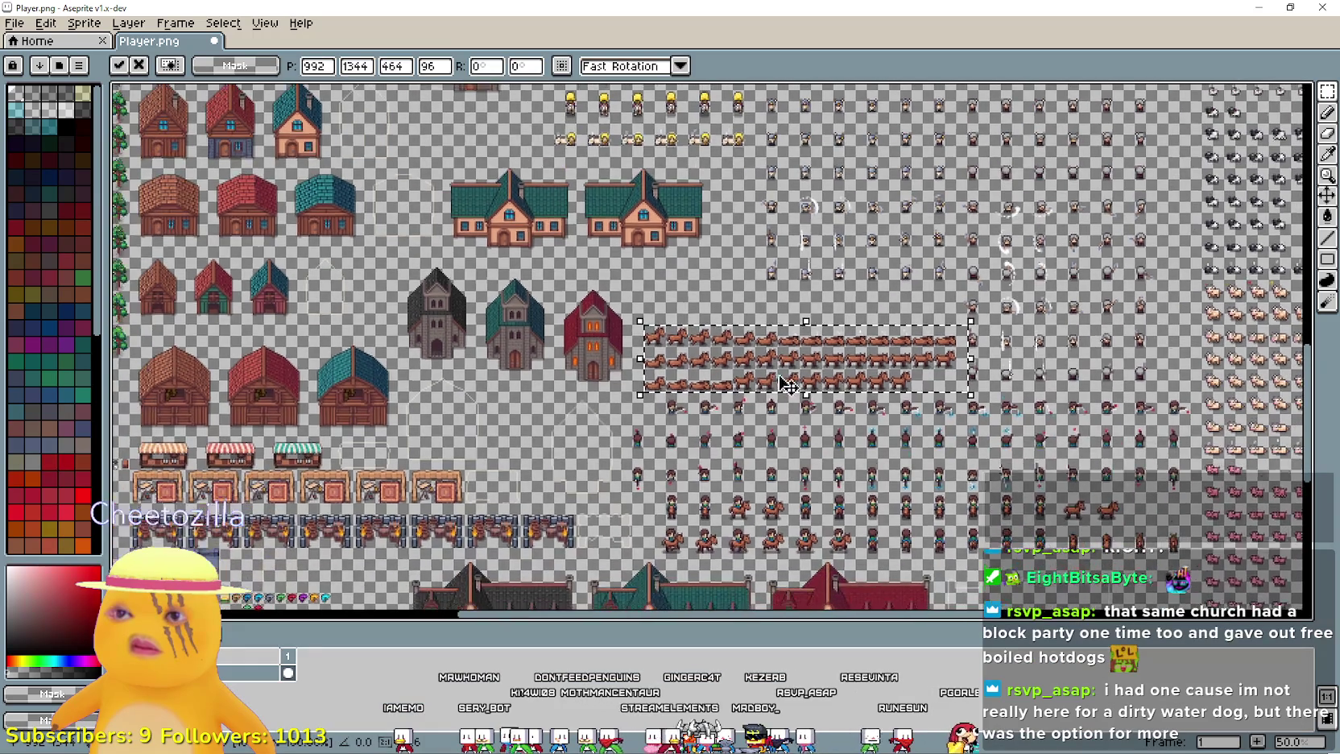
scroll(535, 427, up, 1)
scroll(805, 242, right, 3)
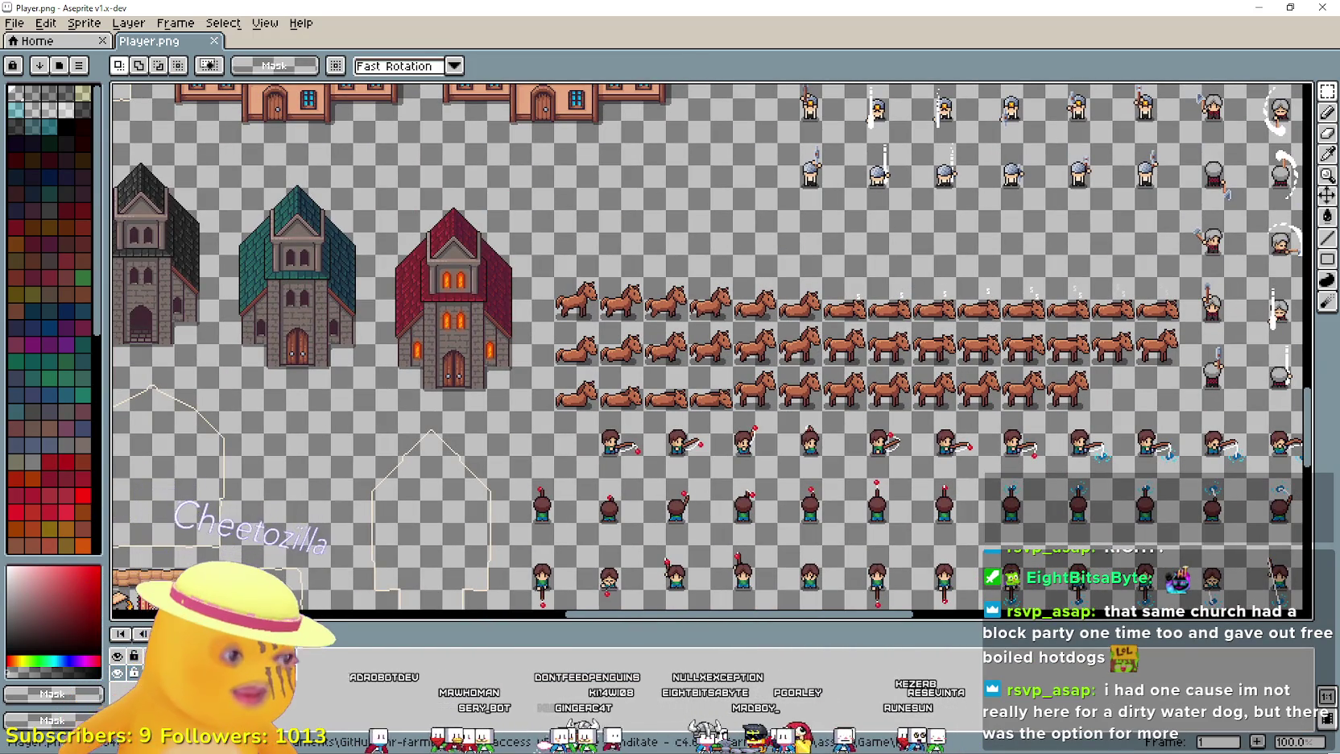
key(alt+Tab)
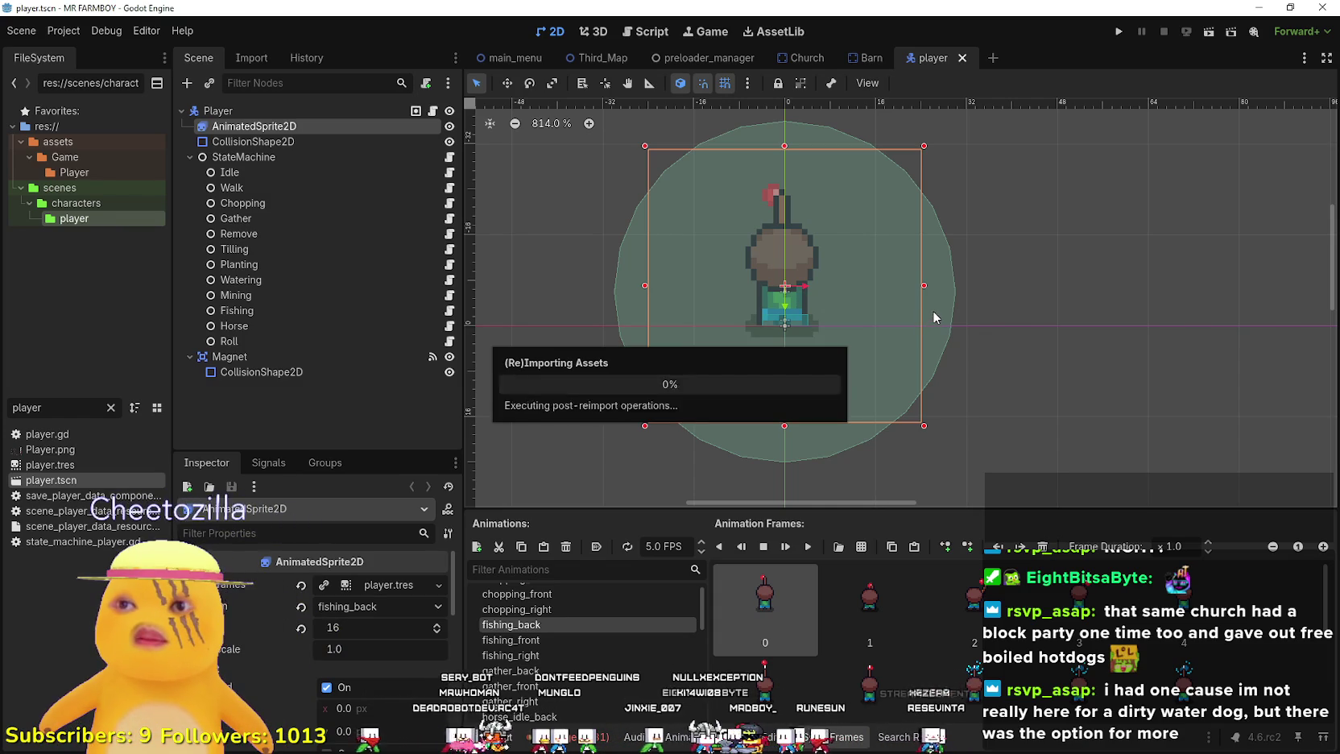
- Filter the FileSystem dock by 'horse' and switch to the Third_Map scene
key(alt+Tab)
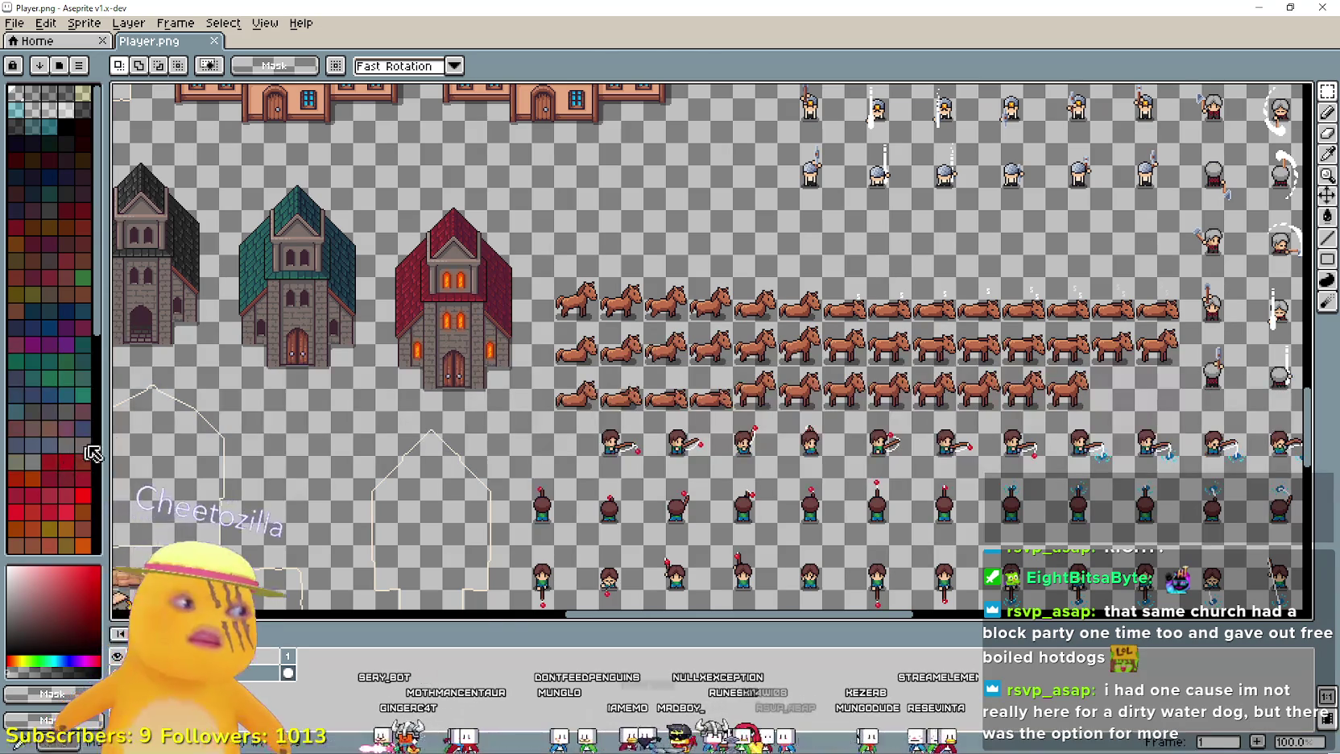
key(alt+Tab)
text(h)
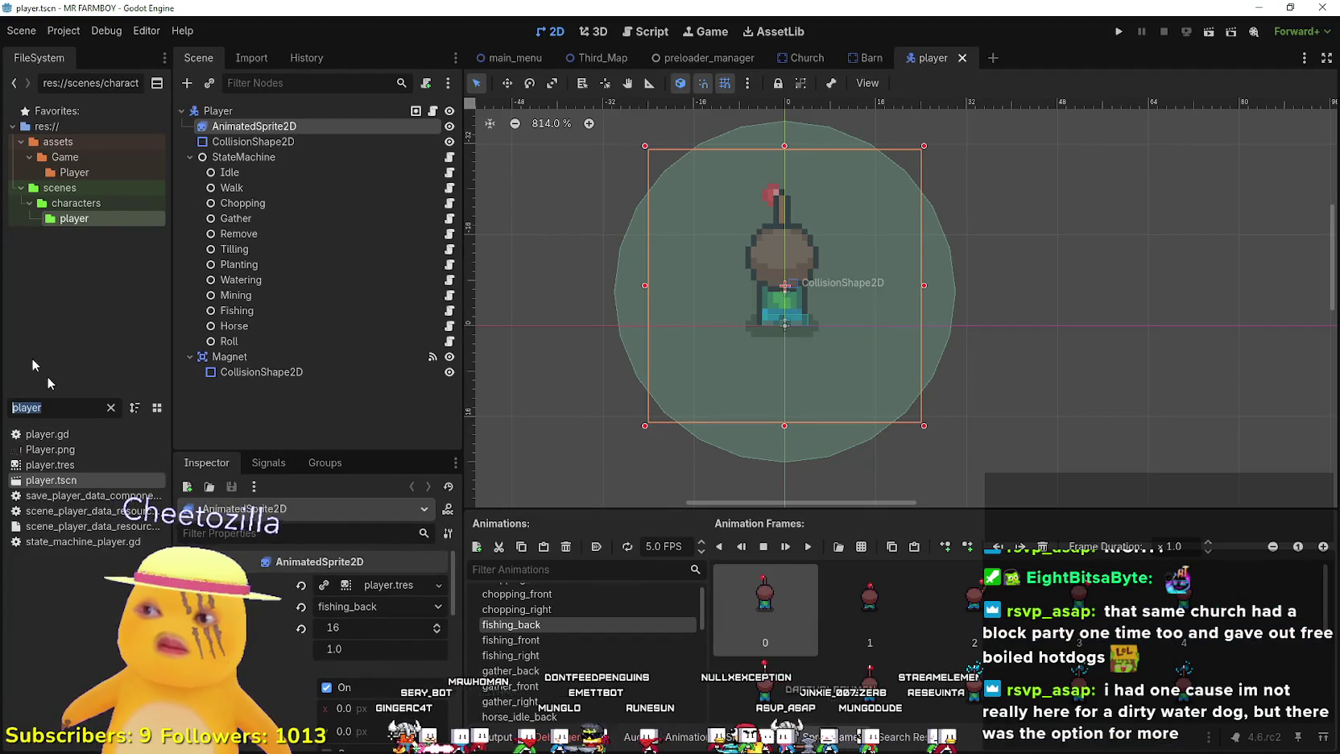
text(orse)
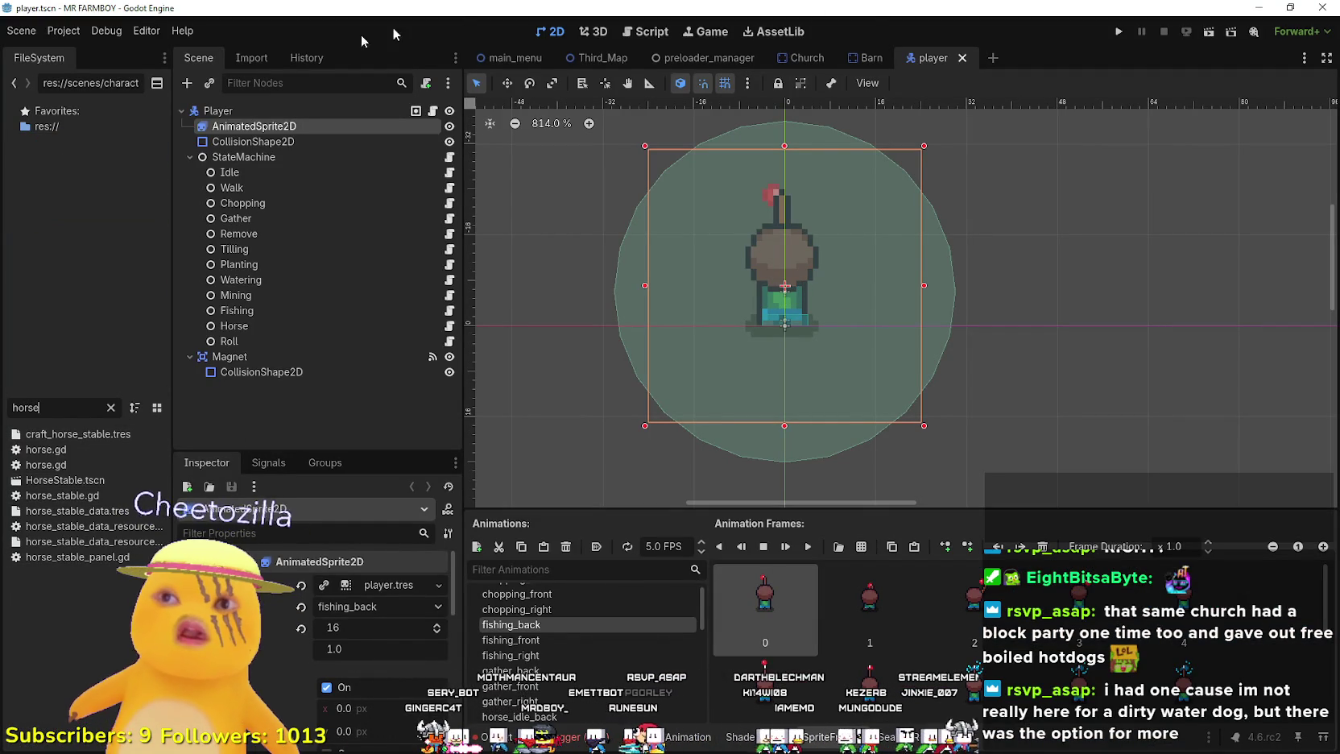
click(609, 57)
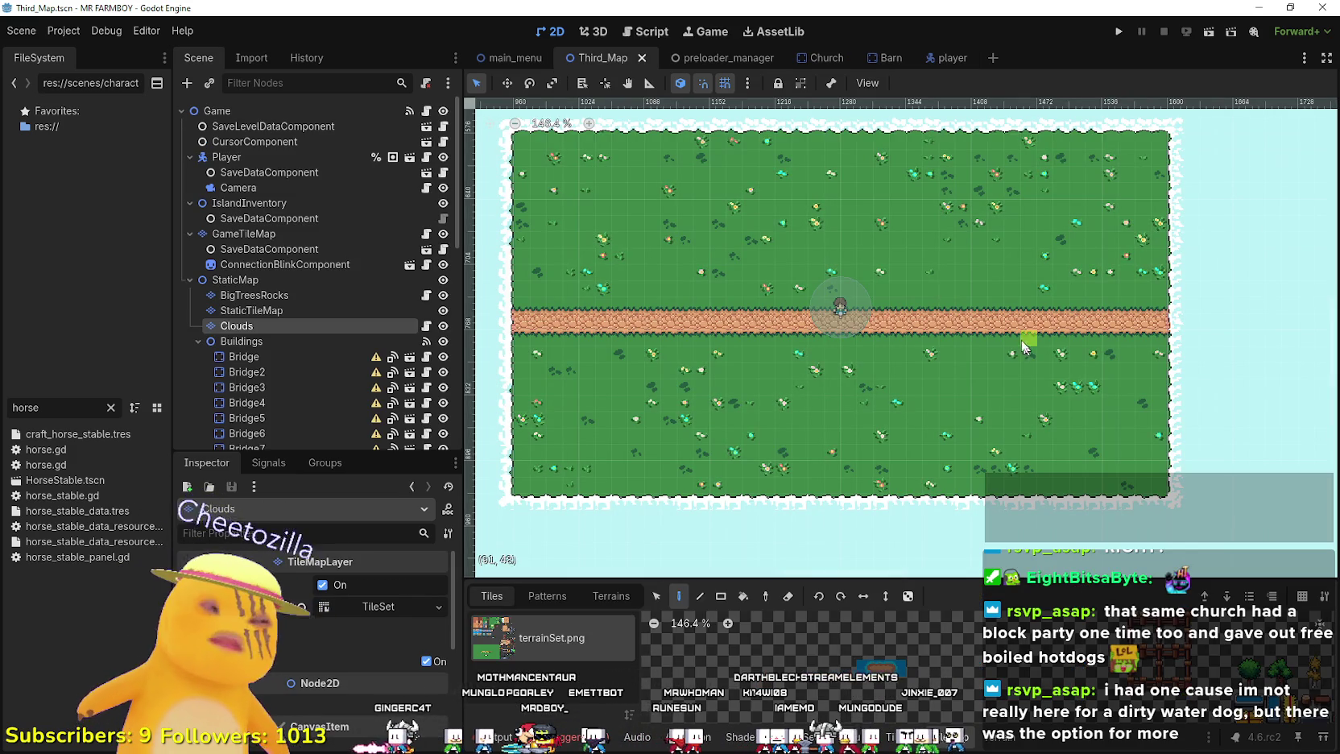
- Select Third_Map's Horse node and preview its sleep, horse_get_up and horse_eat animations
scroll(995, 314, down, 3)
scroll(955, 285, down, 3)
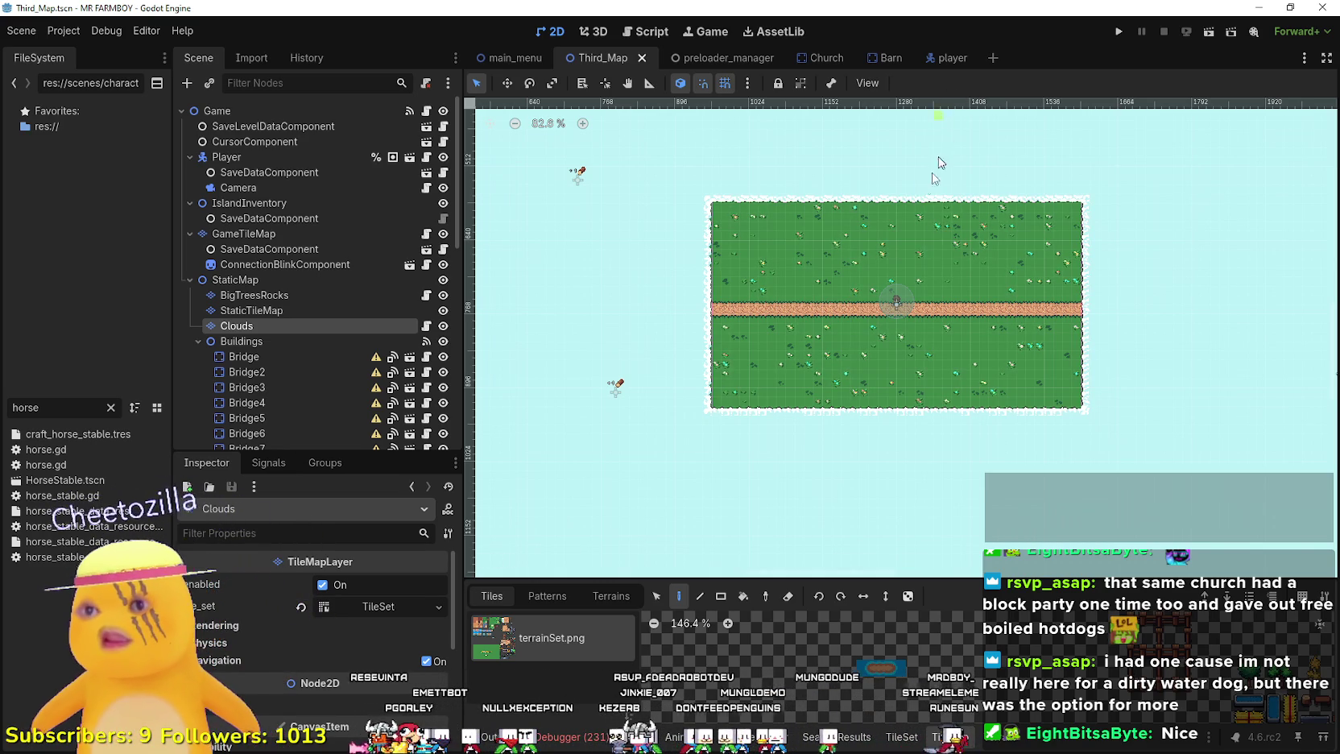
scroll(284, 260, down, 3)
scroll(930, 367, down, 2)
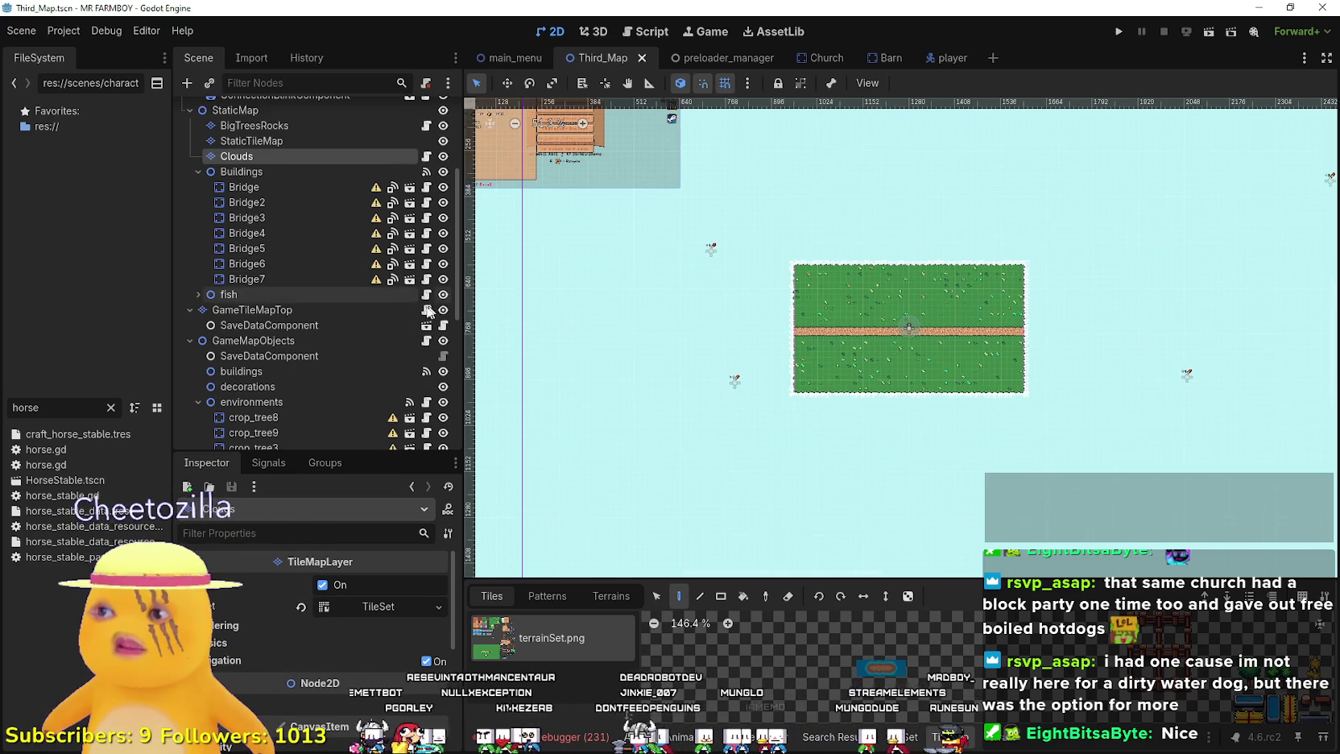
scroll(298, 274, down, 5)
click(299, 269)
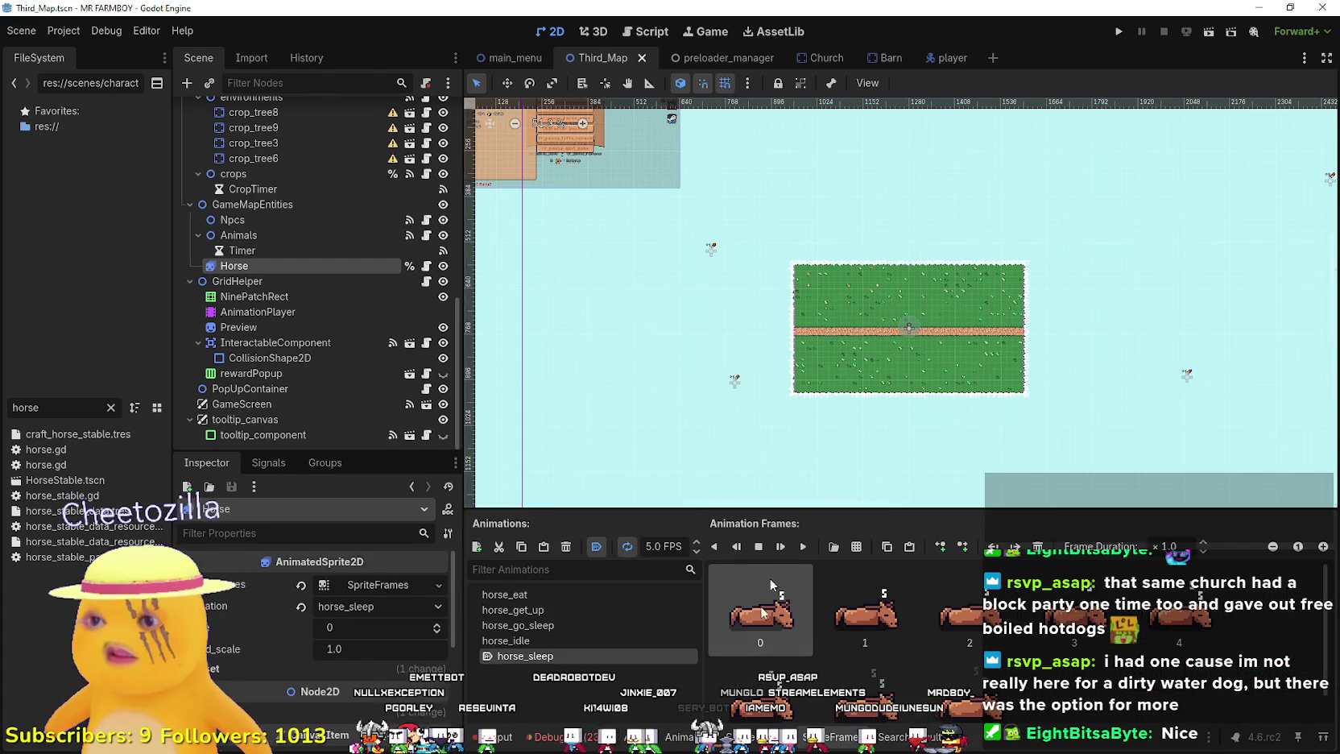
click(554, 640)
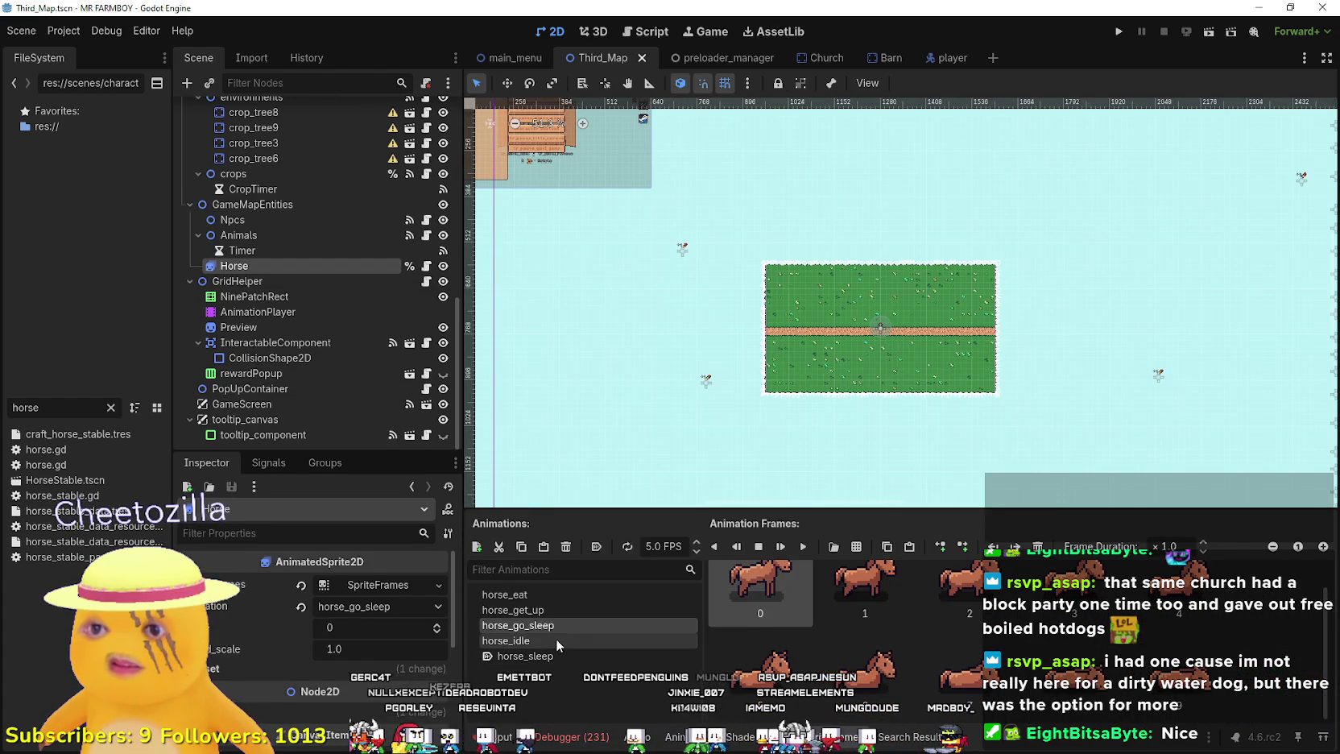
click(541, 610)
click(538, 595)
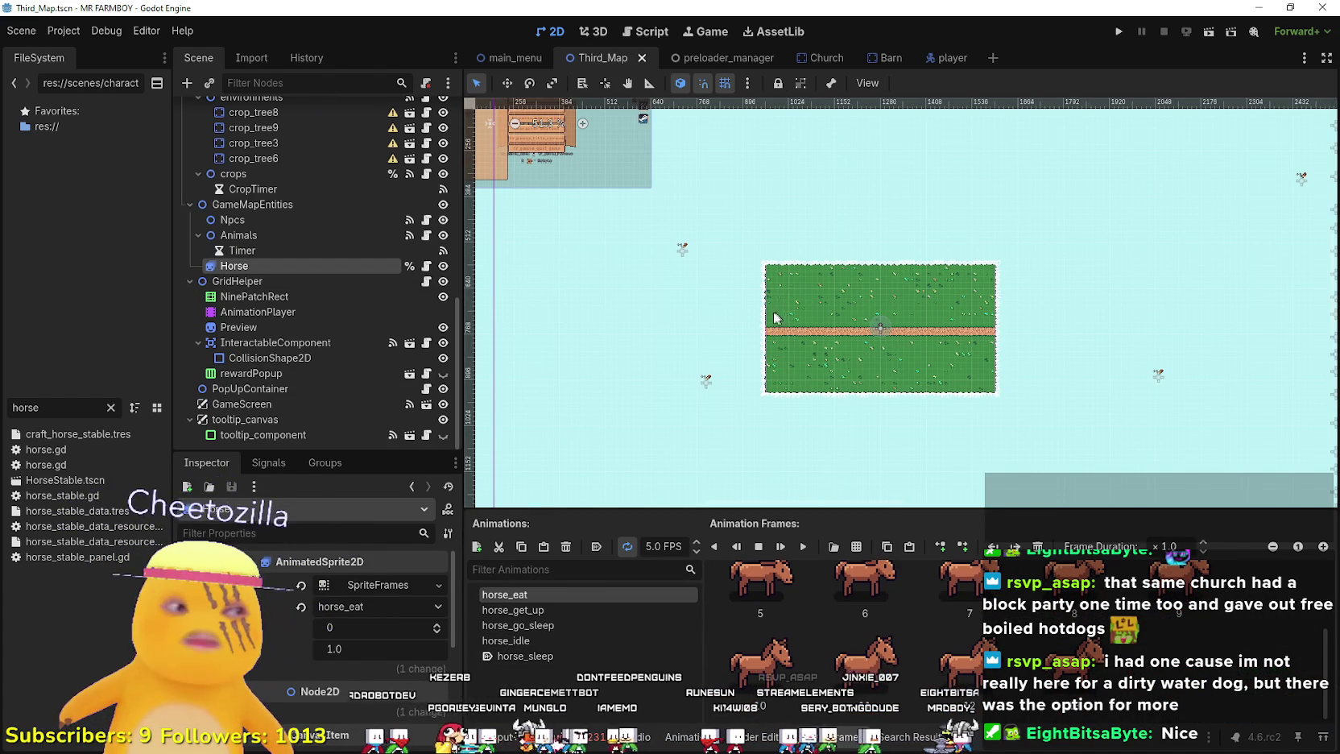
scroll(774, 296, up, 1)
scroll(951, 348, up, 3)
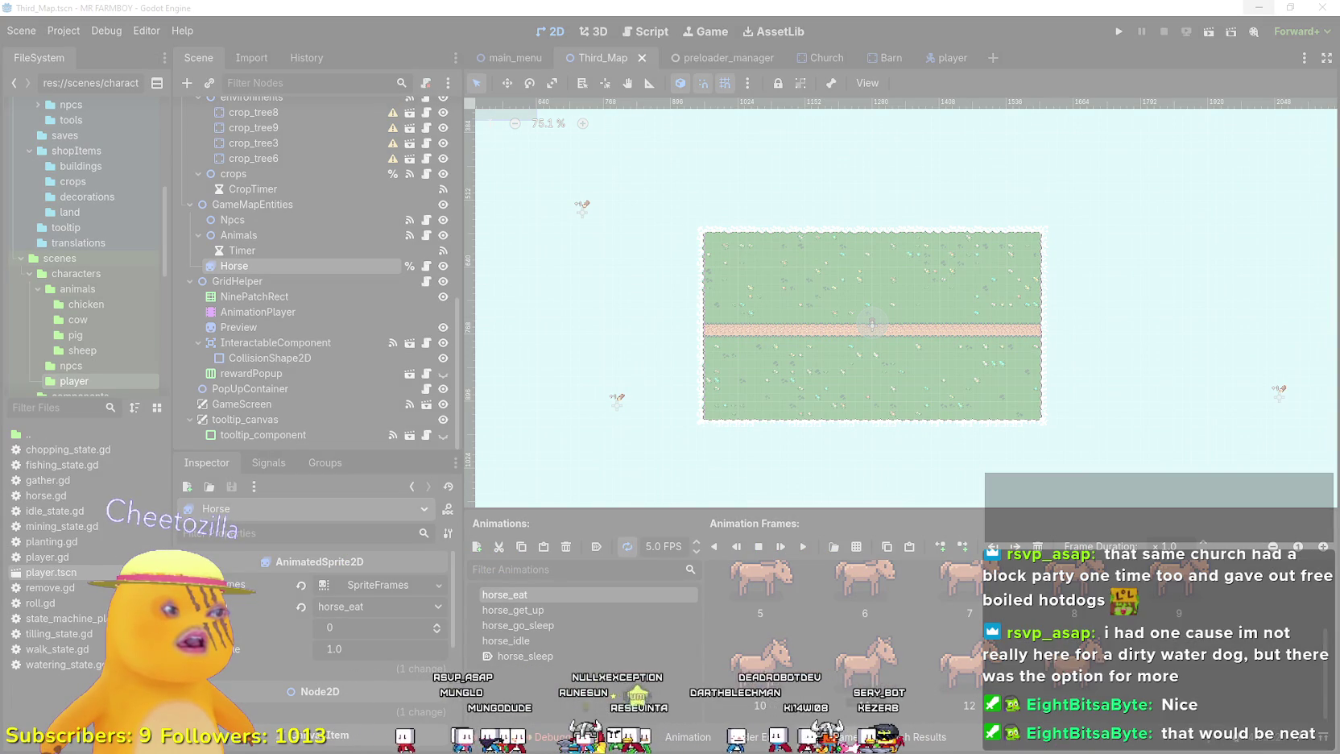
key(Escape)
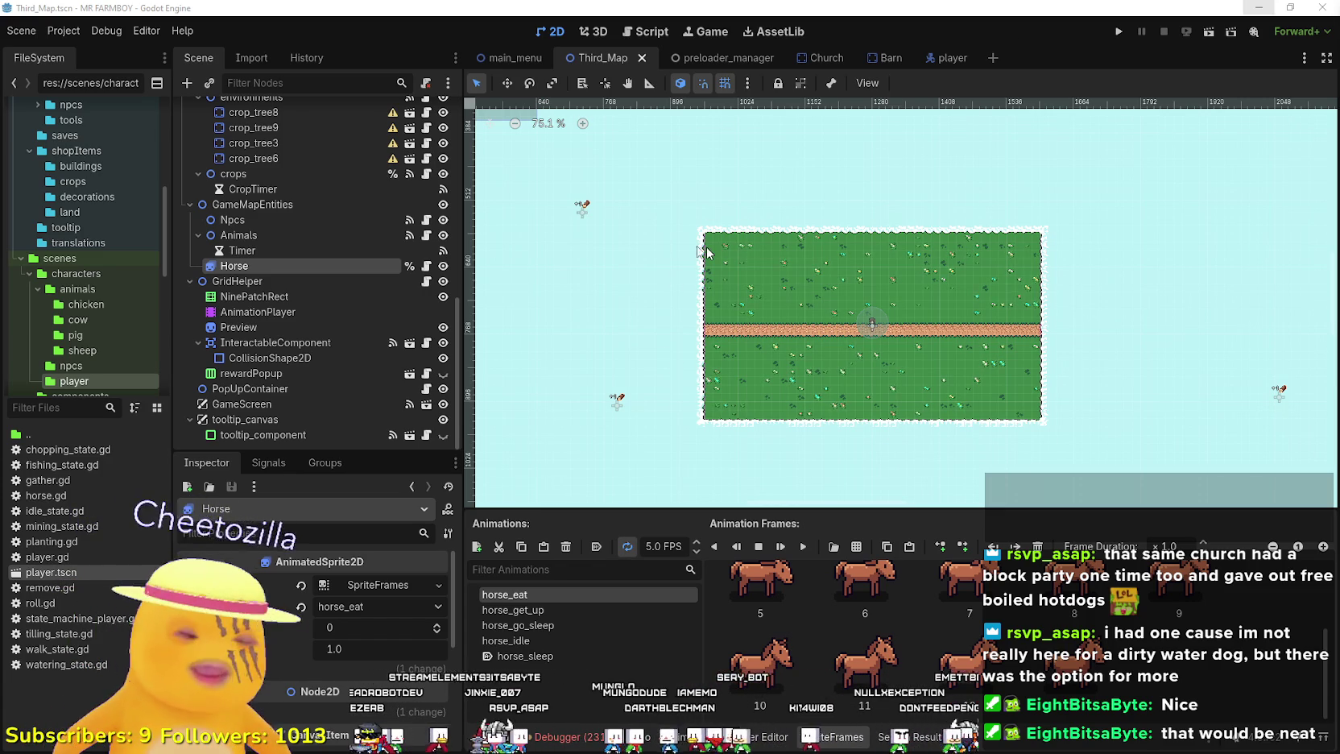
click(45, 408)
- Filter for 'House', open House.tscn, and choose Duplicate on the House.tscn file
text(House)
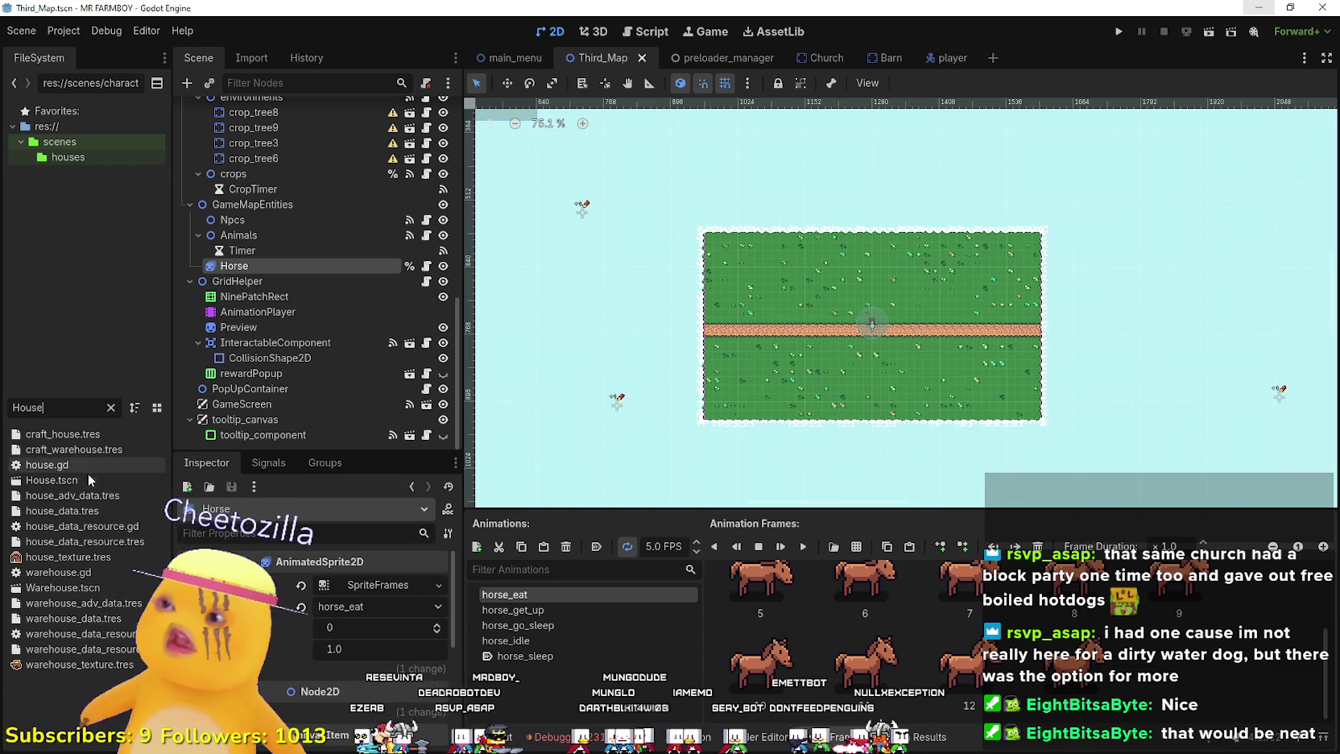
double_click(88, 476)
scroll(537, 137, up, 5)
mouse_move(548, 161)
mouse_down()
mouse_move(630, 199)
mouse_move(707, 202)
mouse_up()
scroll(707, 202, up, 3)
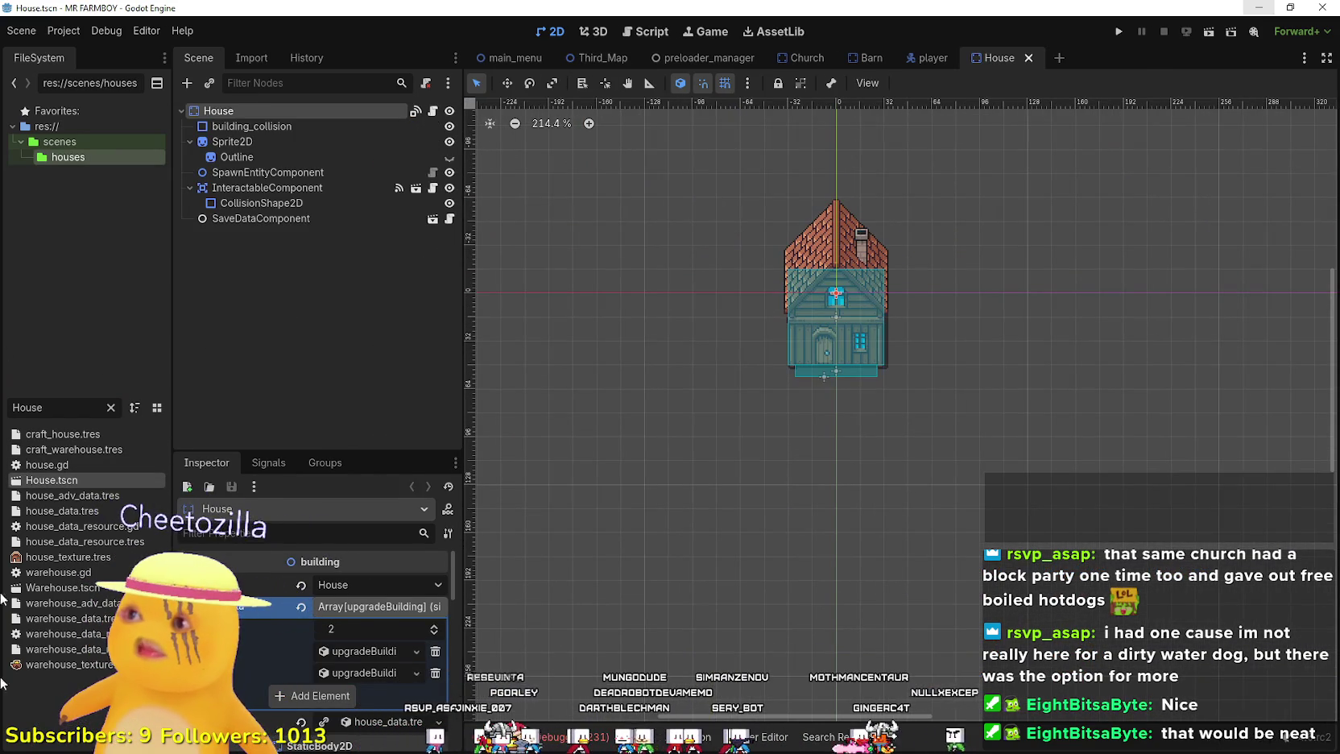
right_click(45, 479)
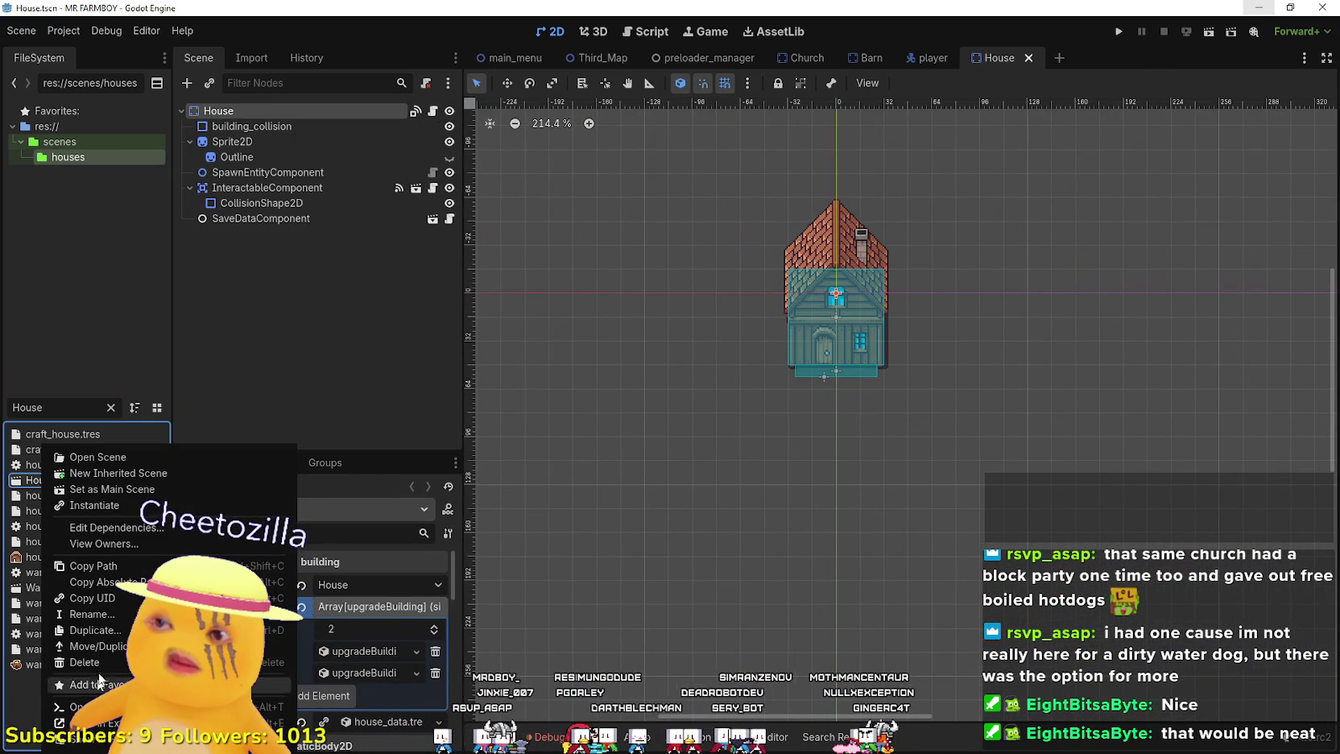
click(65, 598)
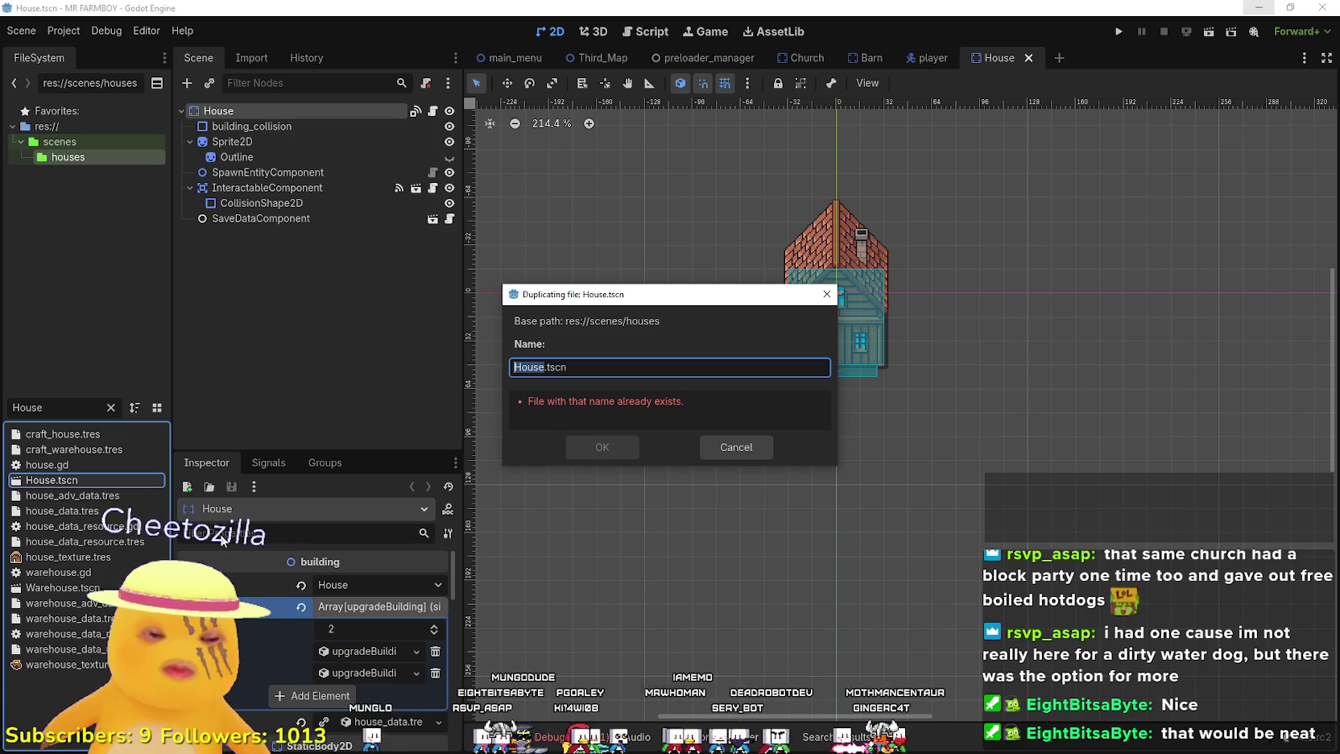
- Save the duplicate as PlayerHouse.tscn, open it, and close the House scene tab
text(Player)
text(House)
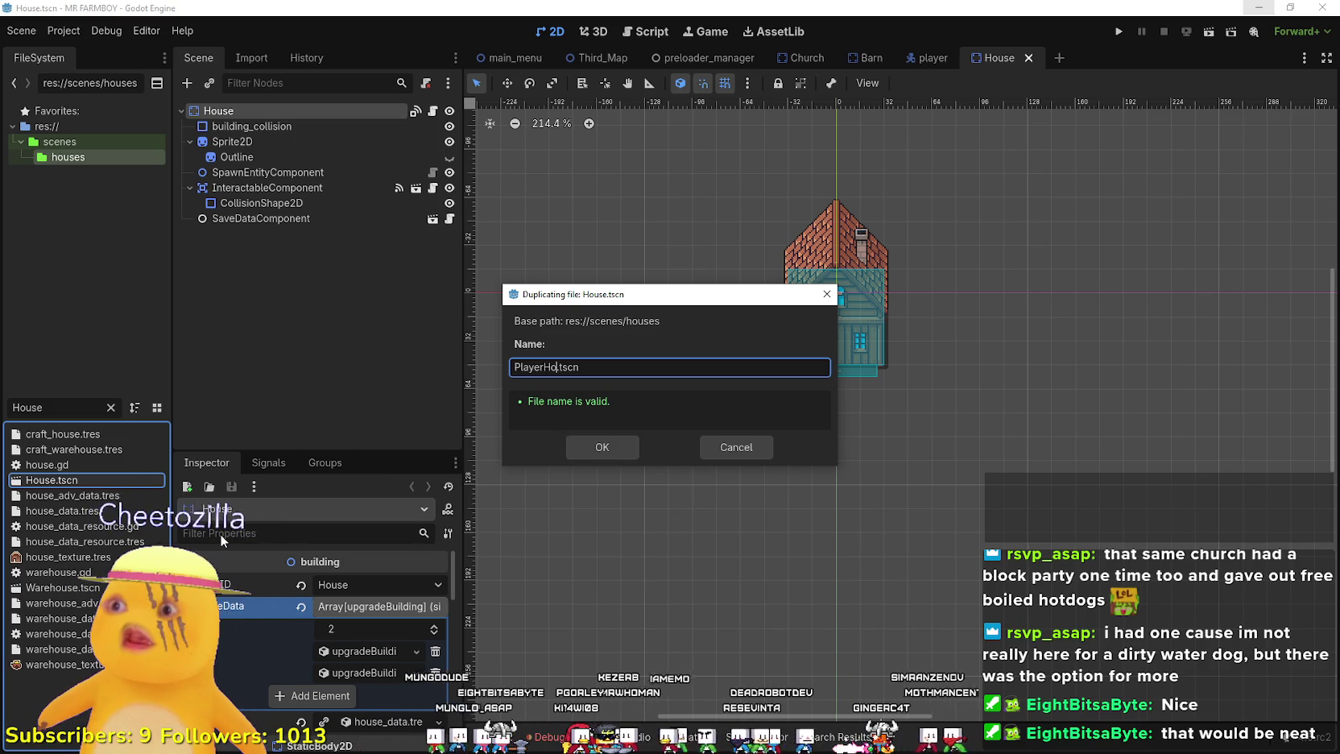
key(Return)
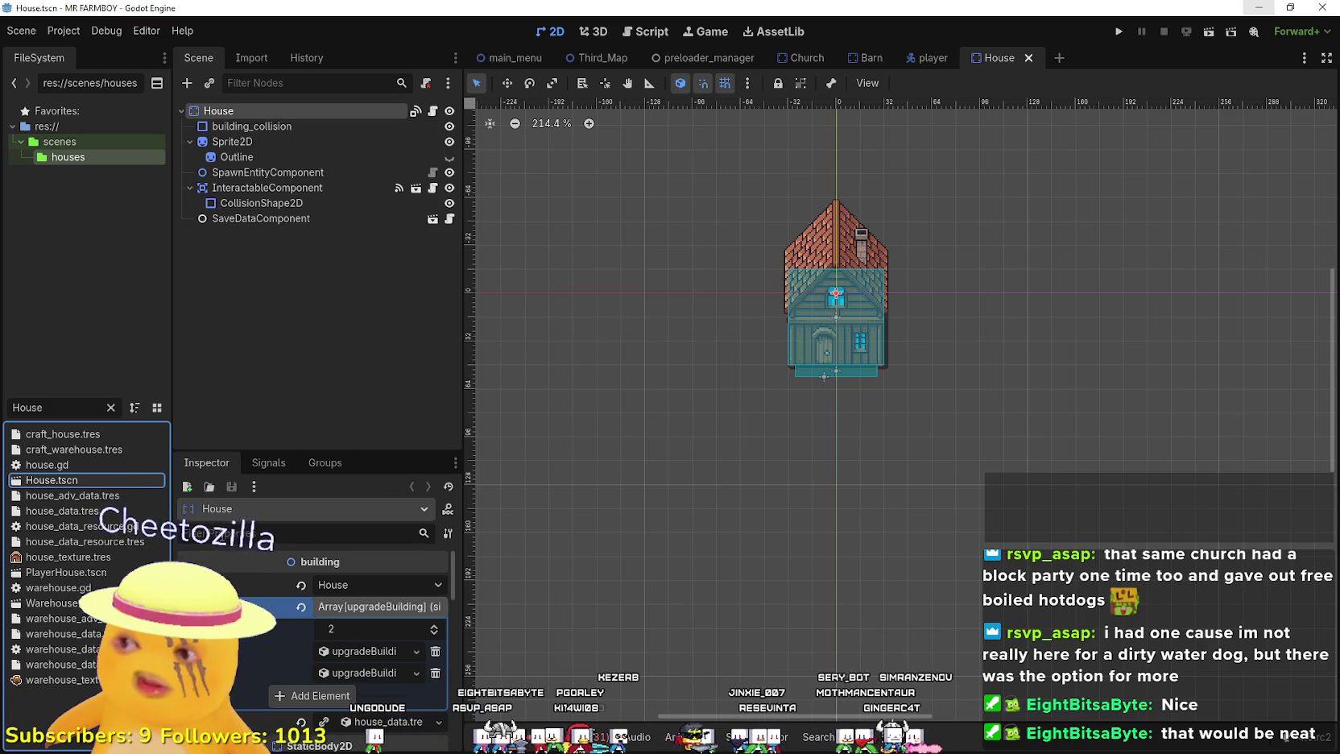
double_click(32, 572)
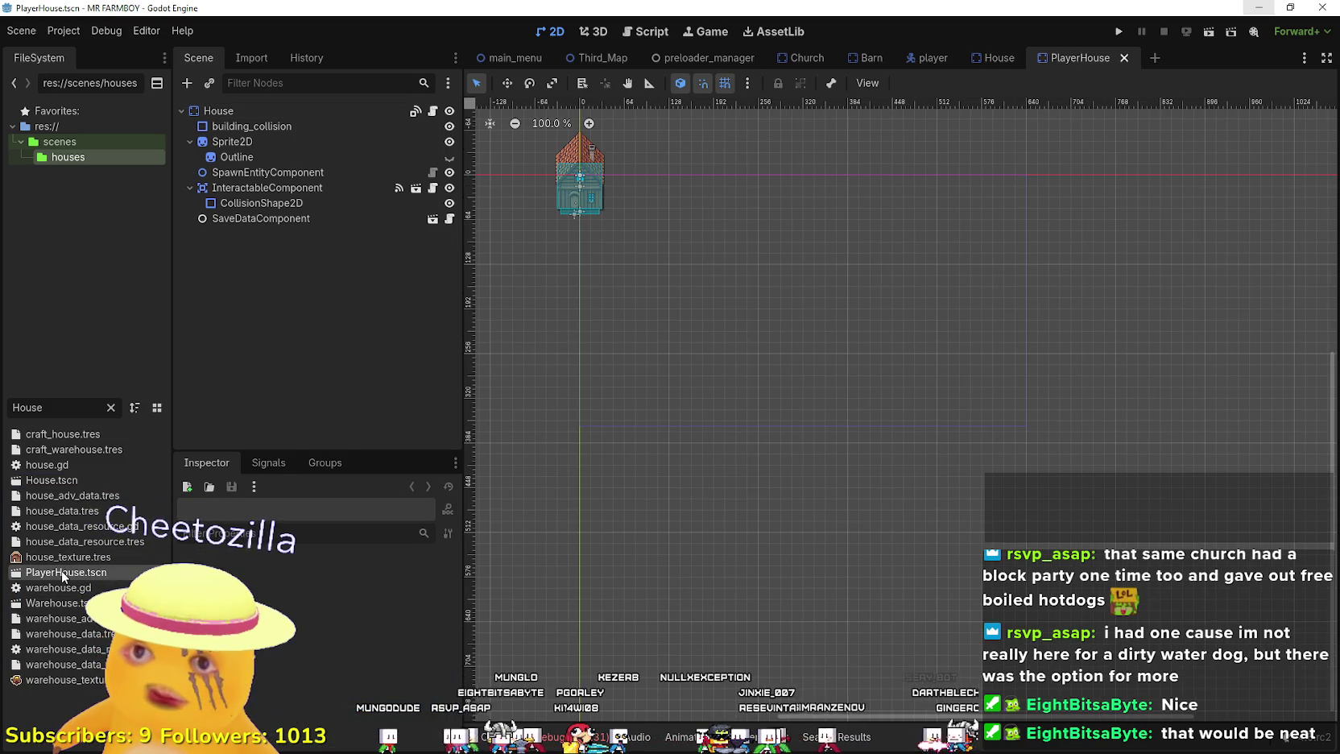
click(1011, 56)
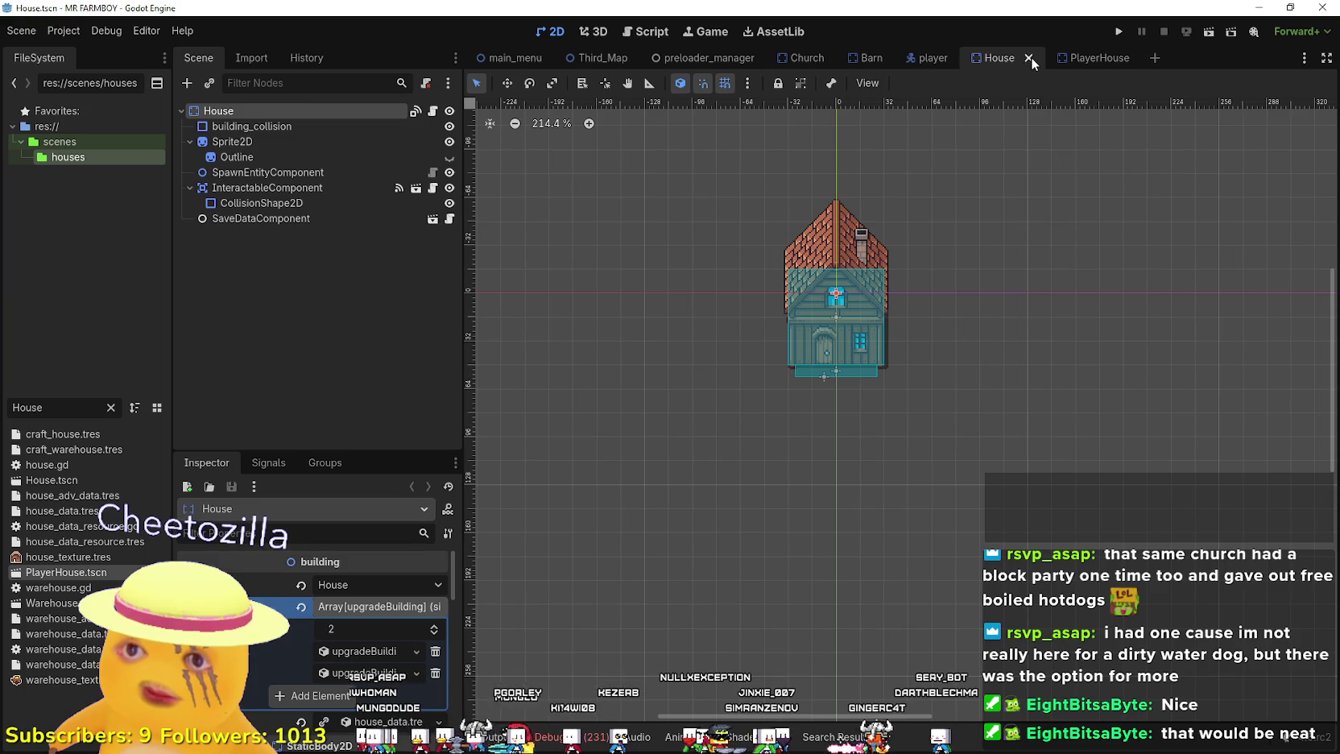
click(1030, 58)
click(1033, 58)
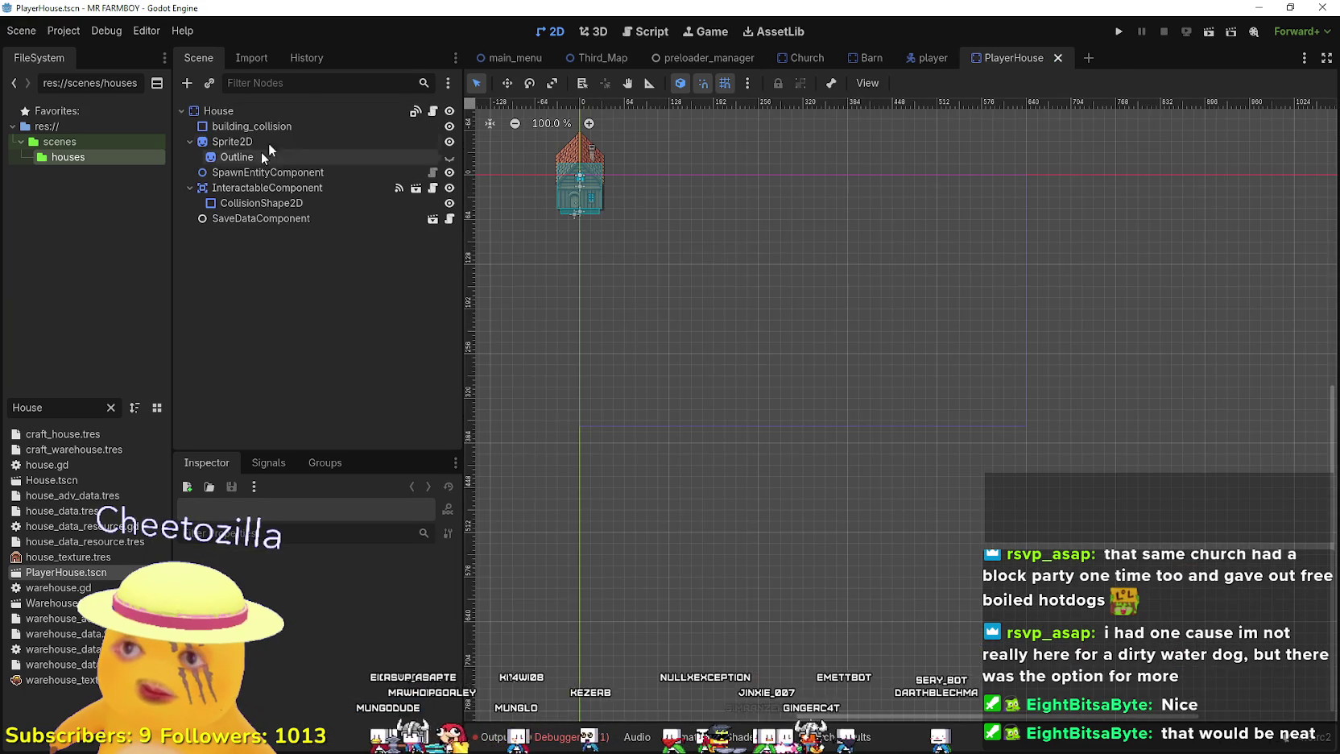
- Rename the scene's root node to PlayerHouse and select SaveDataComponent
double_click(242, 111)
text(Playe)
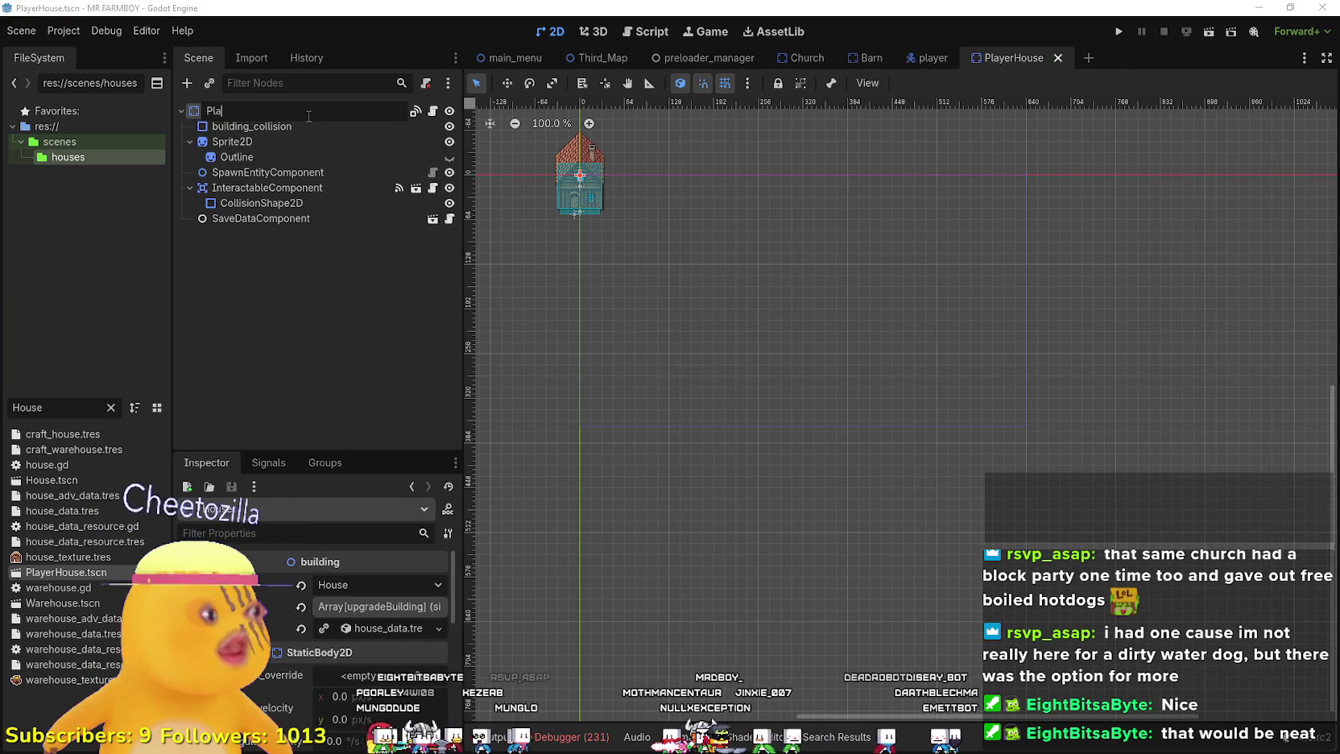
text(rHouse)
key(Return)
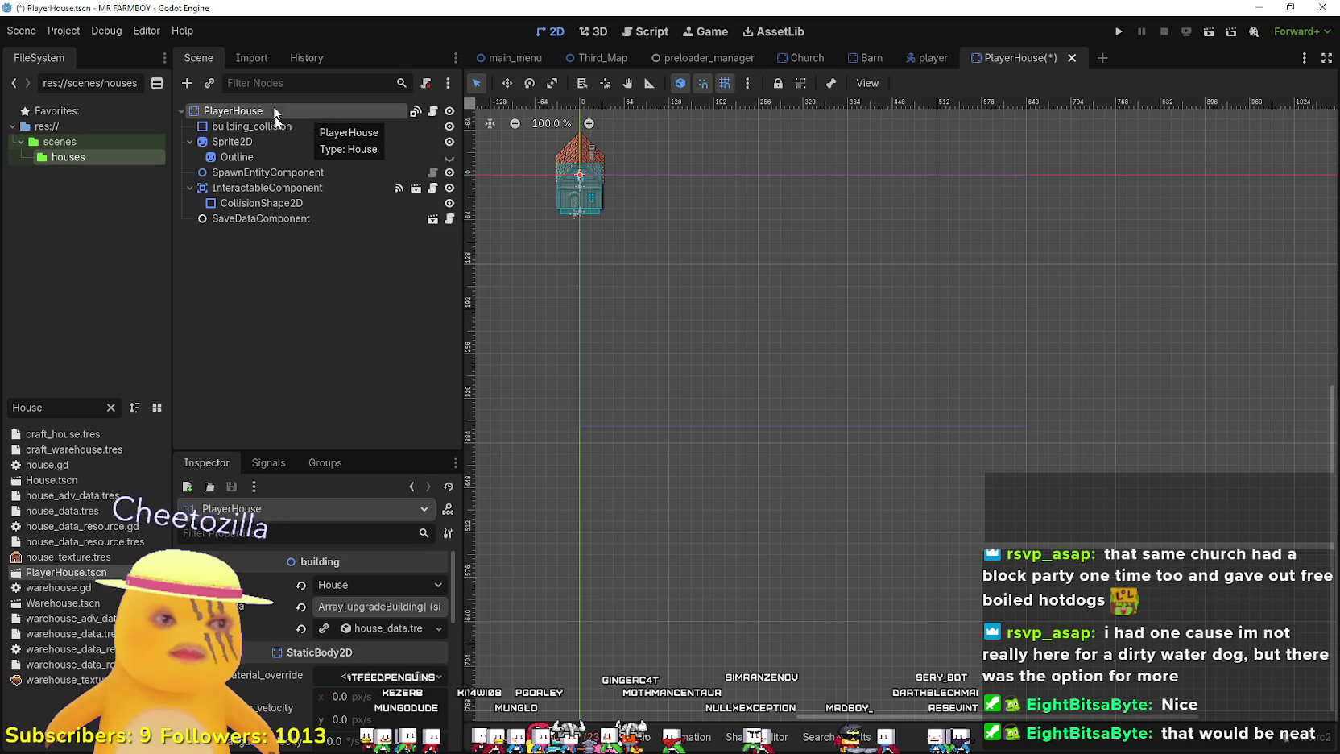
click(284, 219)
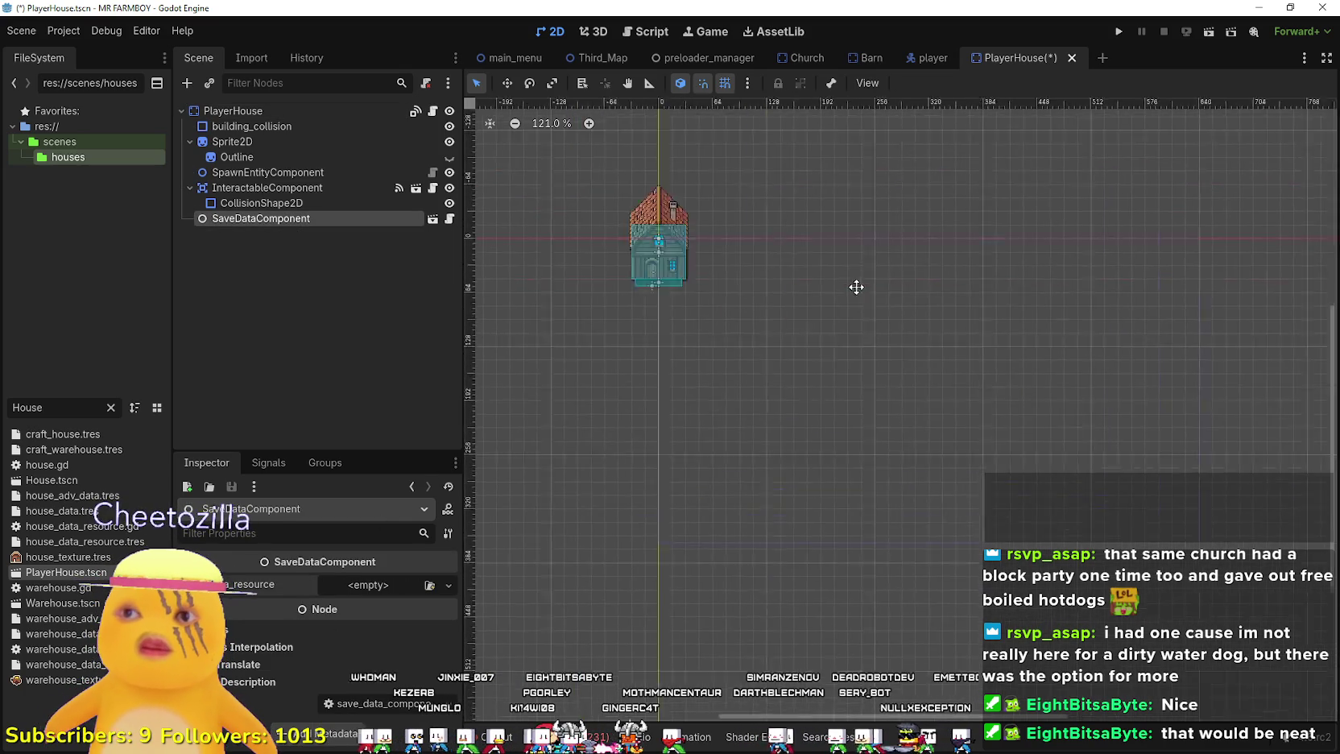
- Save PlayerHouse and inspect each child node, from CollisionShape2D up to building_collision
scroll(805, 273, up, 5)
key(ctrl+s)
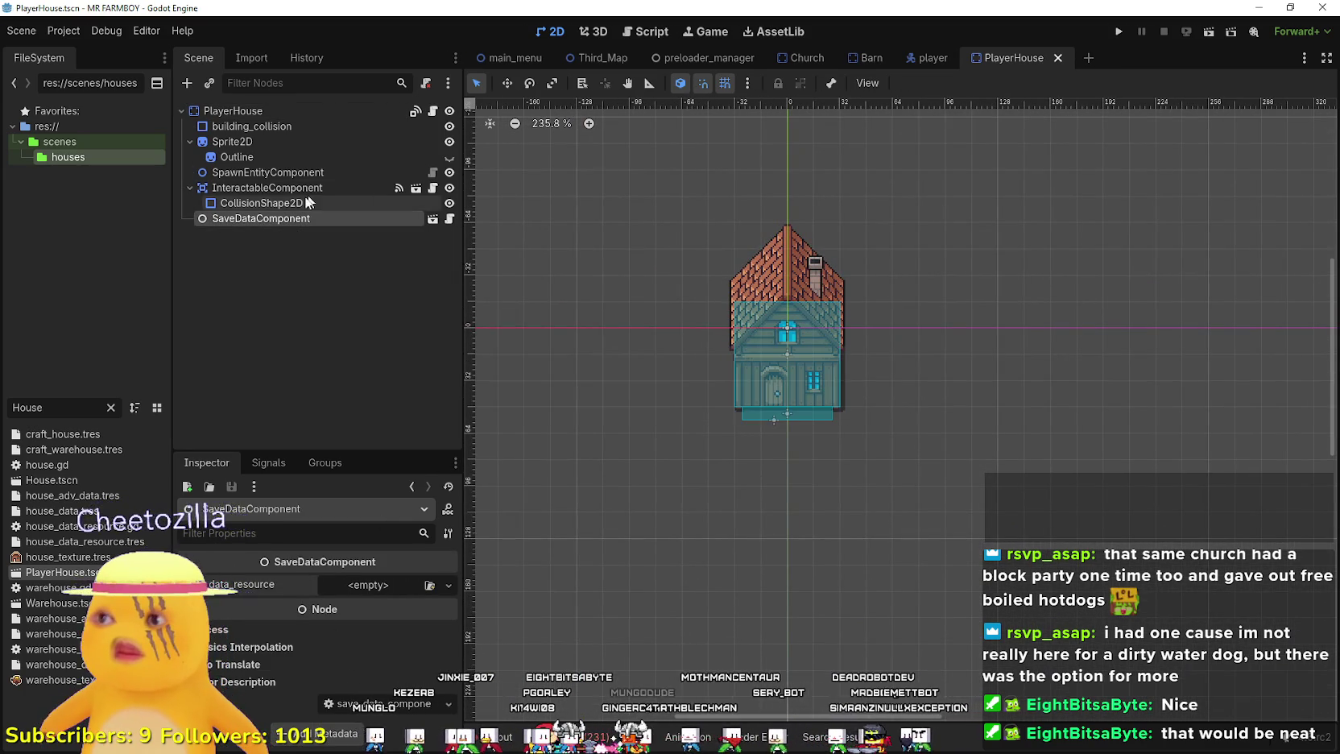
click(261, 202)
click(297, 187)
click(274, 203)
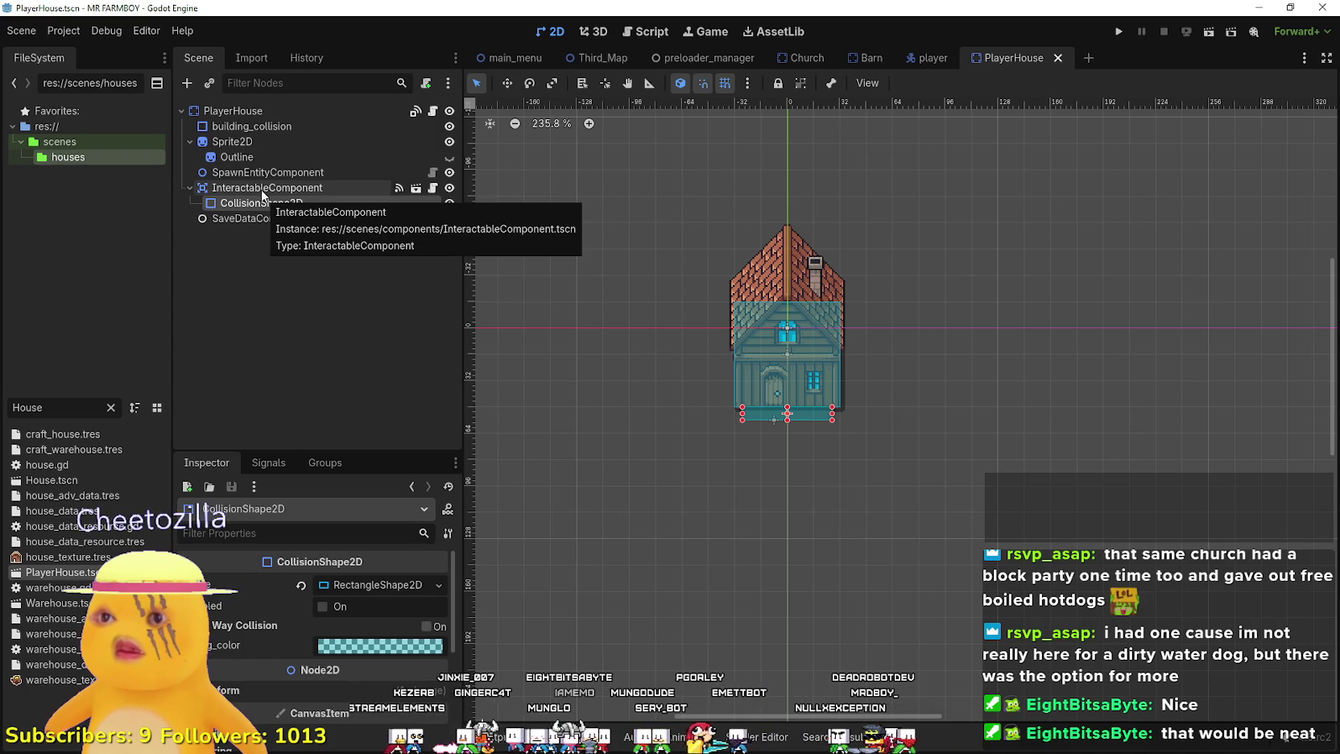
click(269, 173)
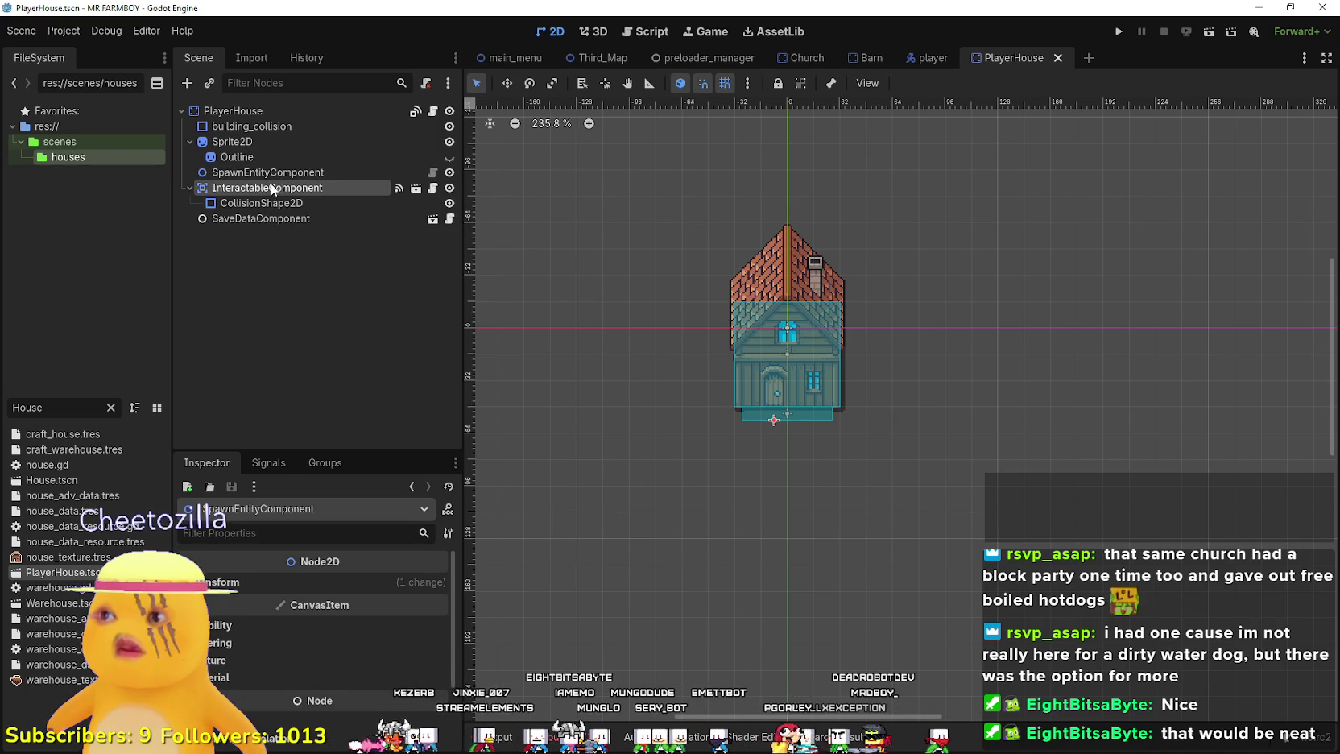
click(272, 188)
click(267, 172)
click(268, 160)
click(267, 143)
click(276, 127)
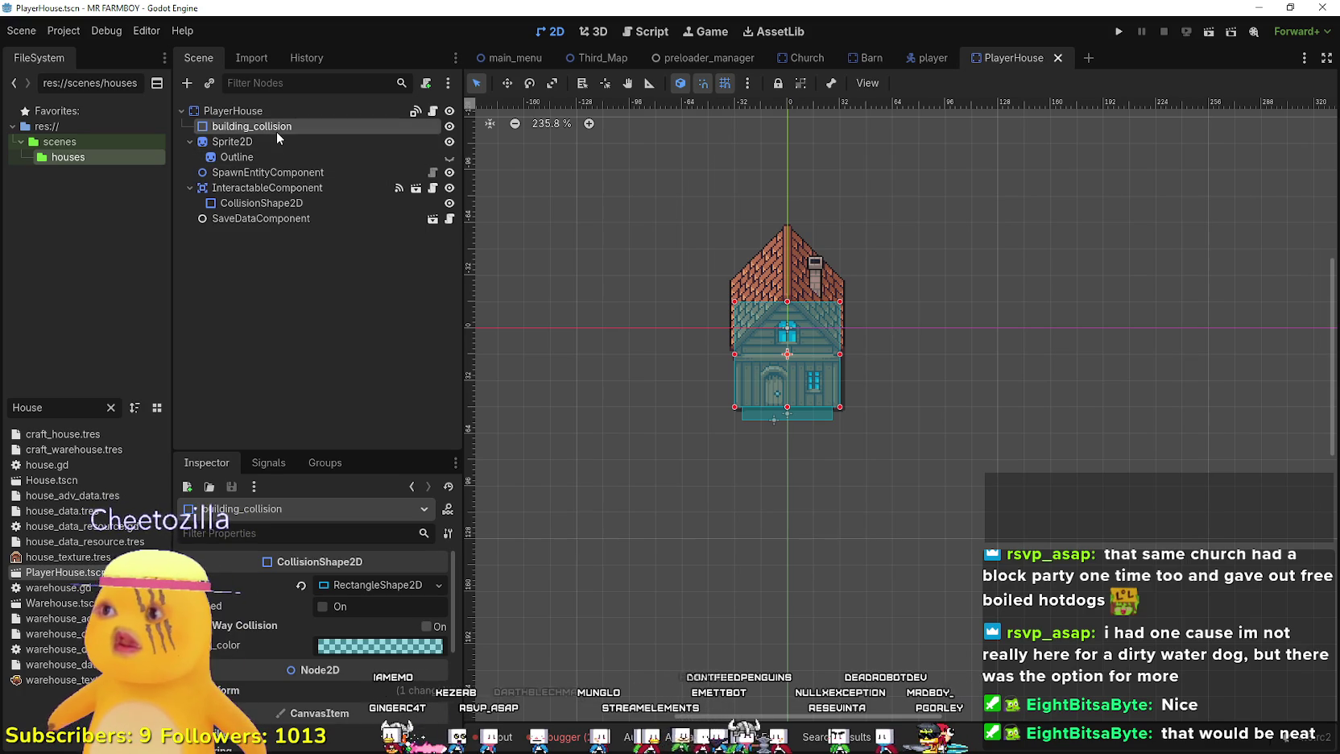
- Select the PlayerHouse root and expand UpgradeData entries 0 and 1 in the Inspector
scroll(783, 277, up, 2)
click(306, 113)
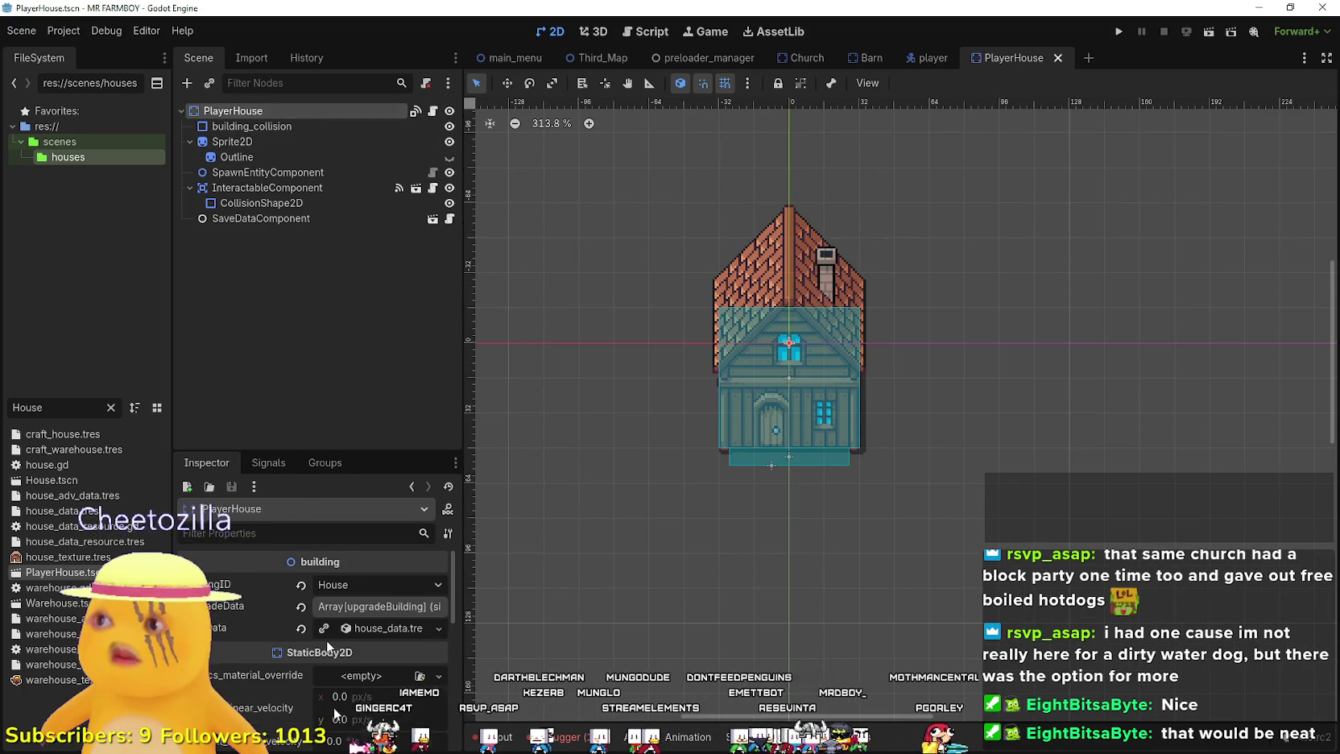
scroll(379, 640, down, 2)
scroll(375, 628, up, 2)
click(369, 610)
scroll(351, 686, down, 1)
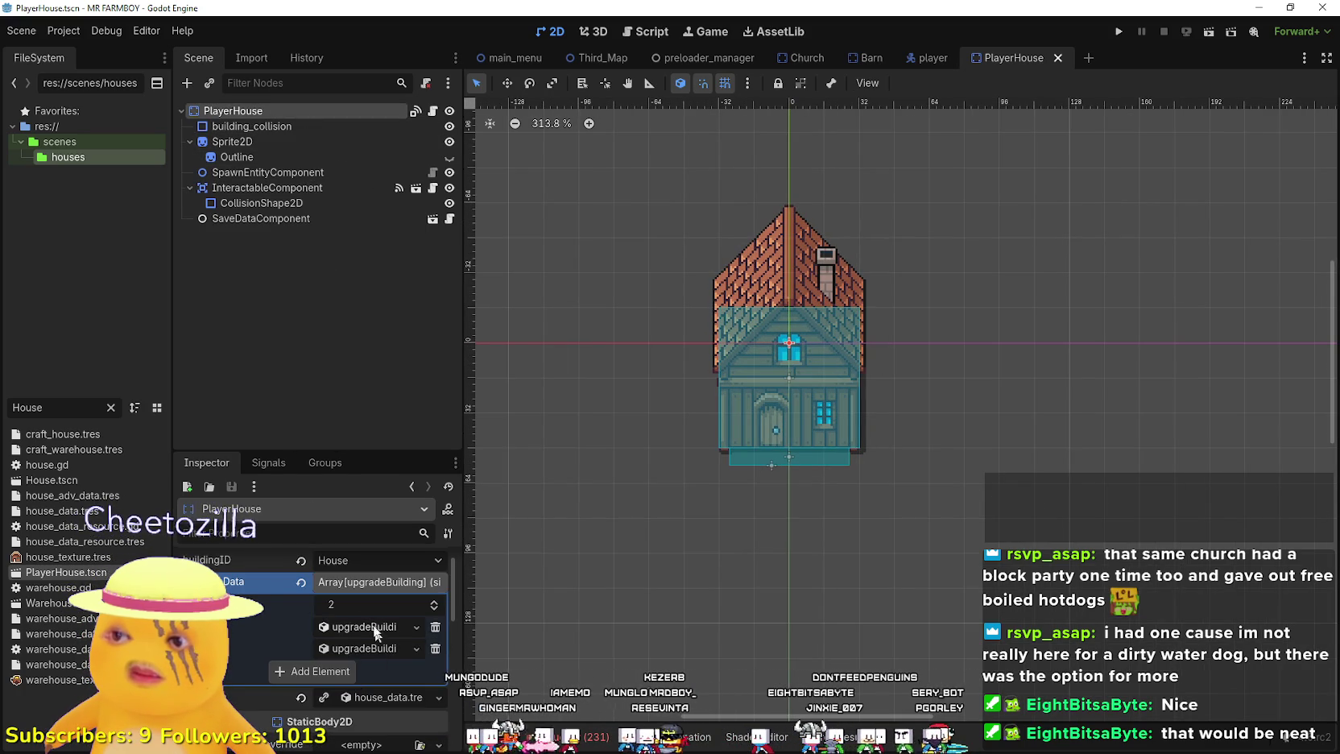
click(362, 627)
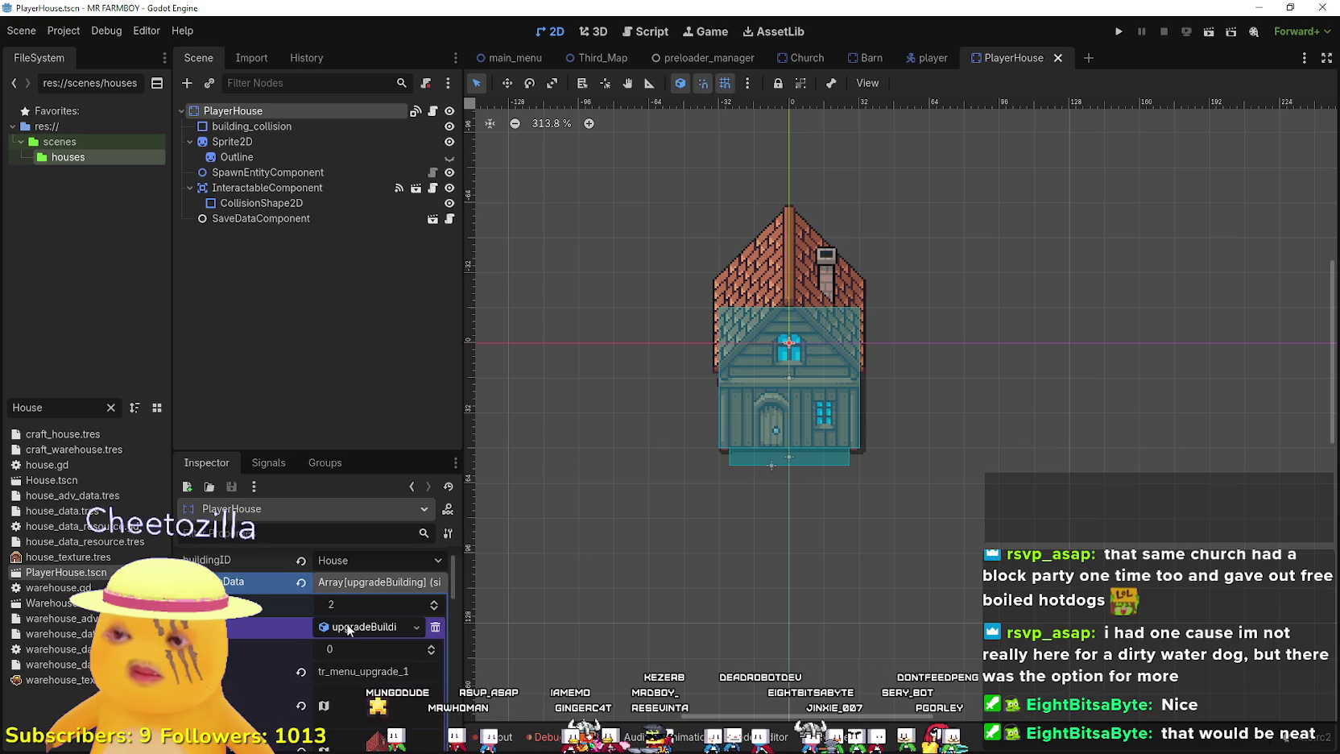
scroll(348, 620, down, 2)
scroll(355, 616, up, 2)
click(360, 606)
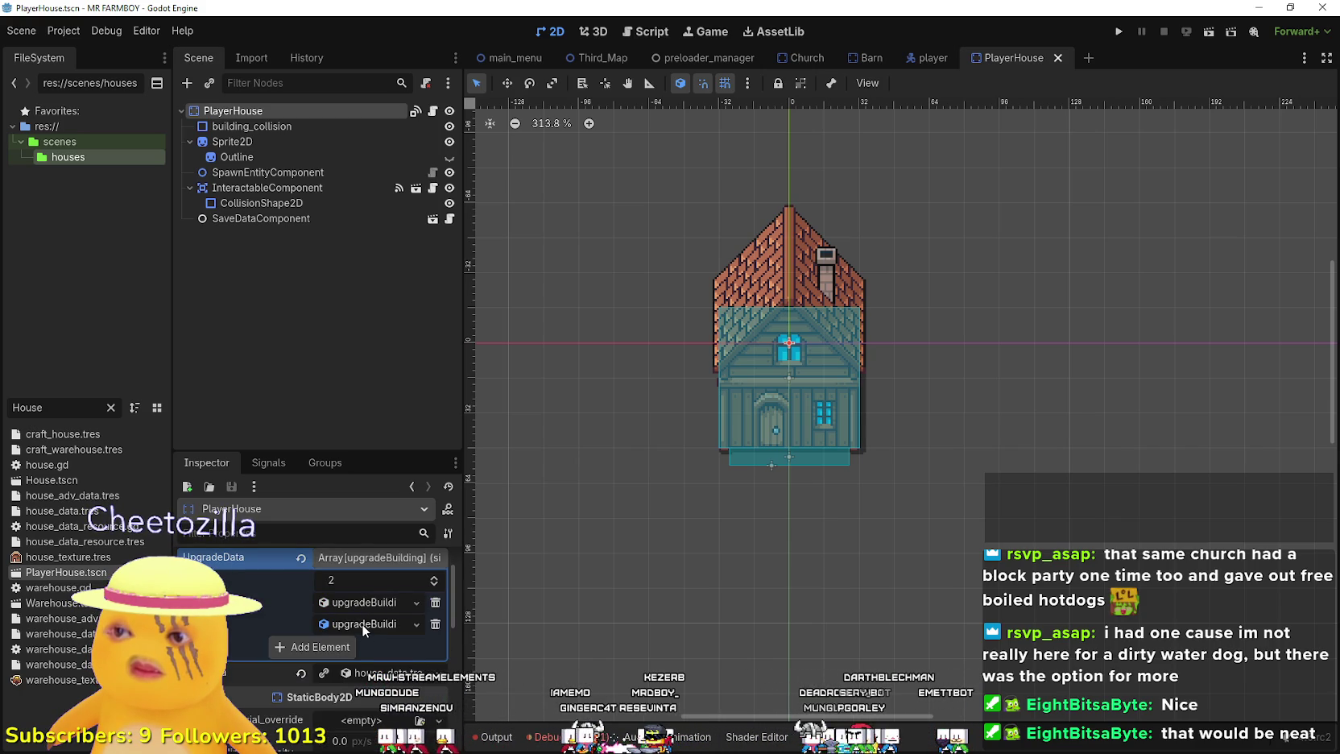
click(360, 623)
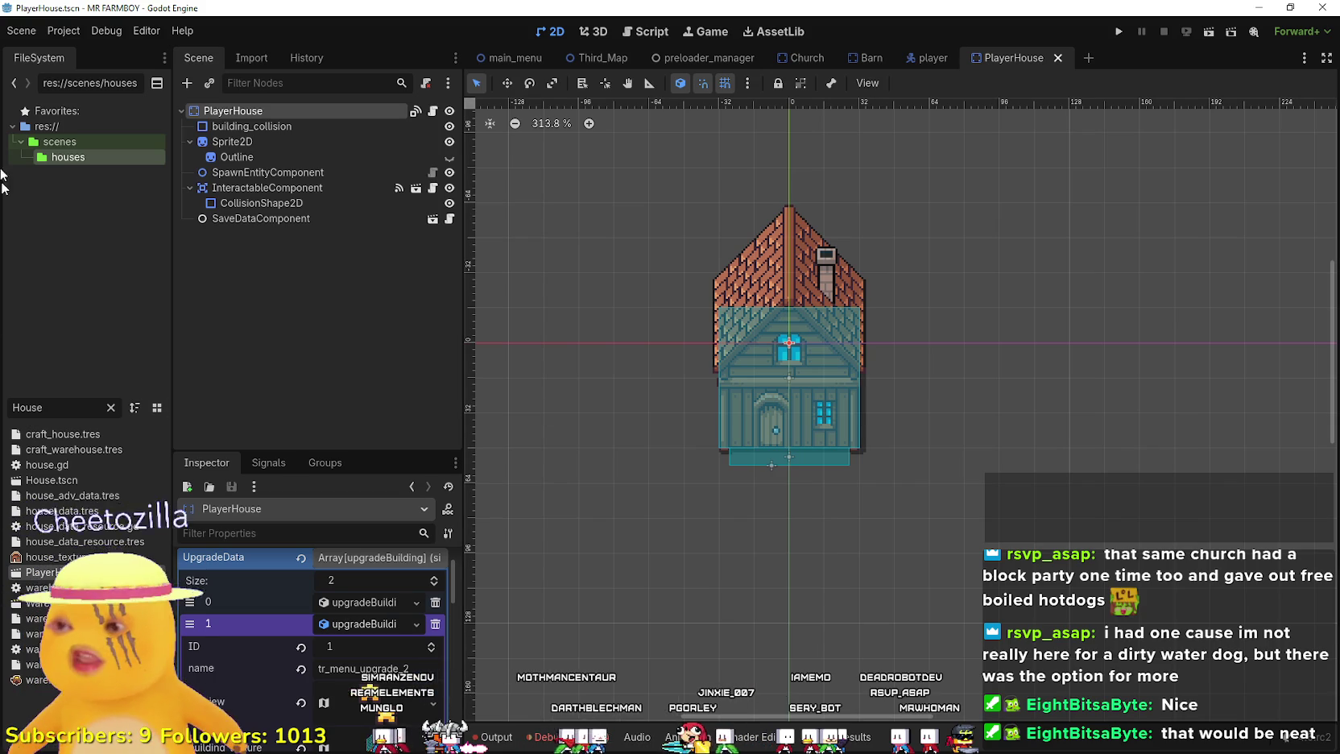
- Replace the house Sprite2D's texture with a new AtlasTexture using Player.png
click(366, 625)
scroll(368, 625, down, 3)
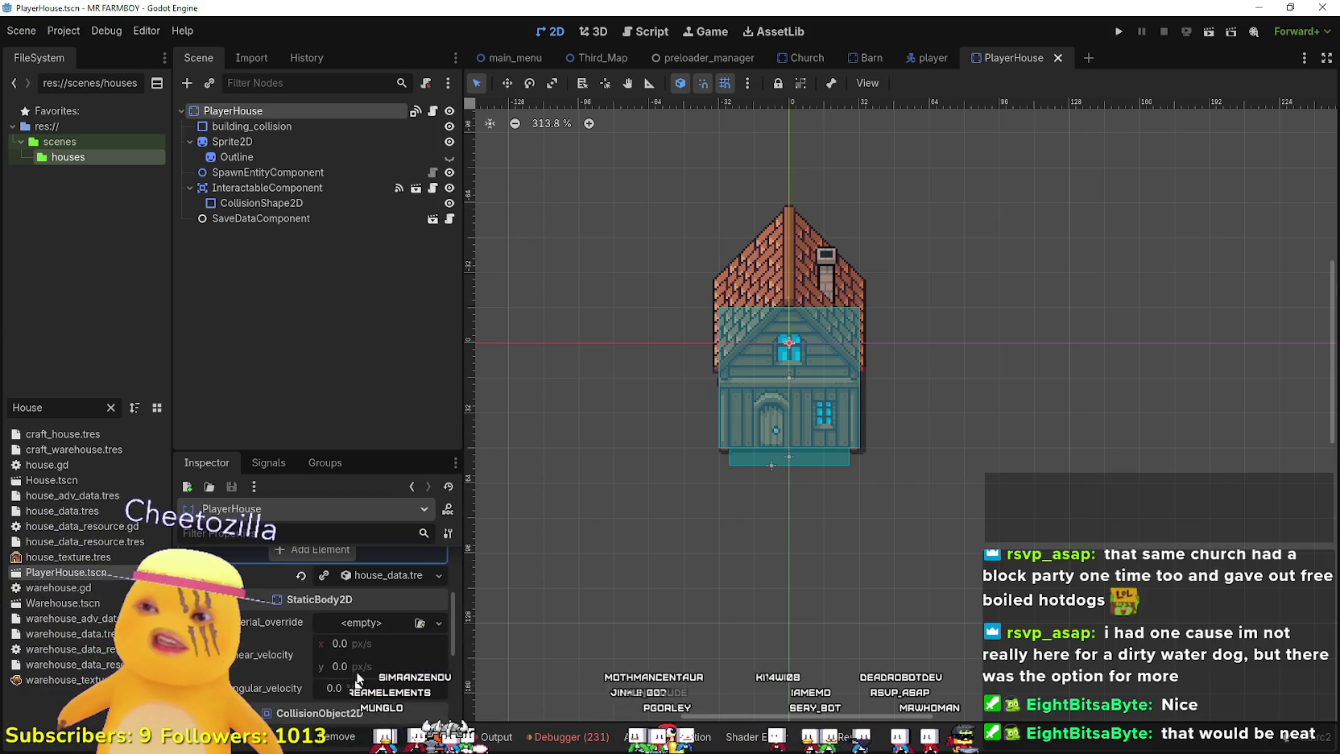
click(216, 142)
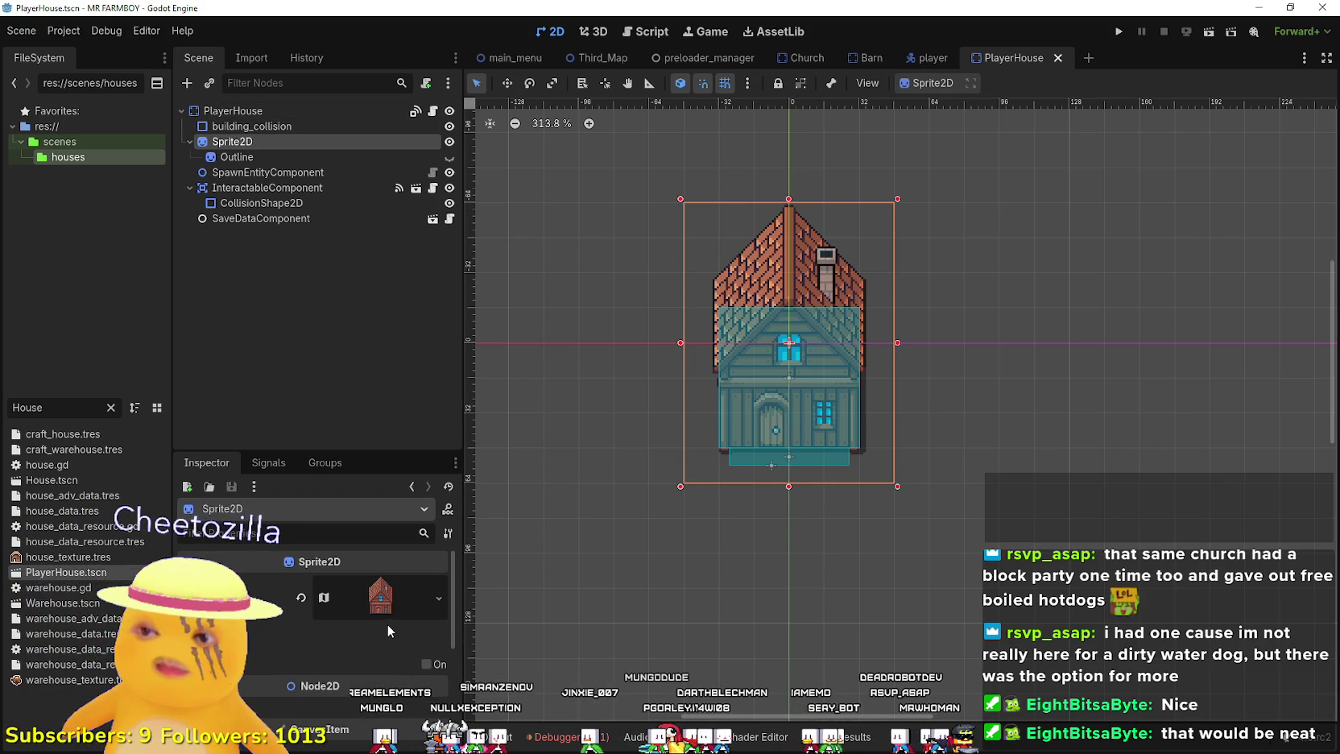
right_click(355, 597)
click(378, 564)
click(355, 597)
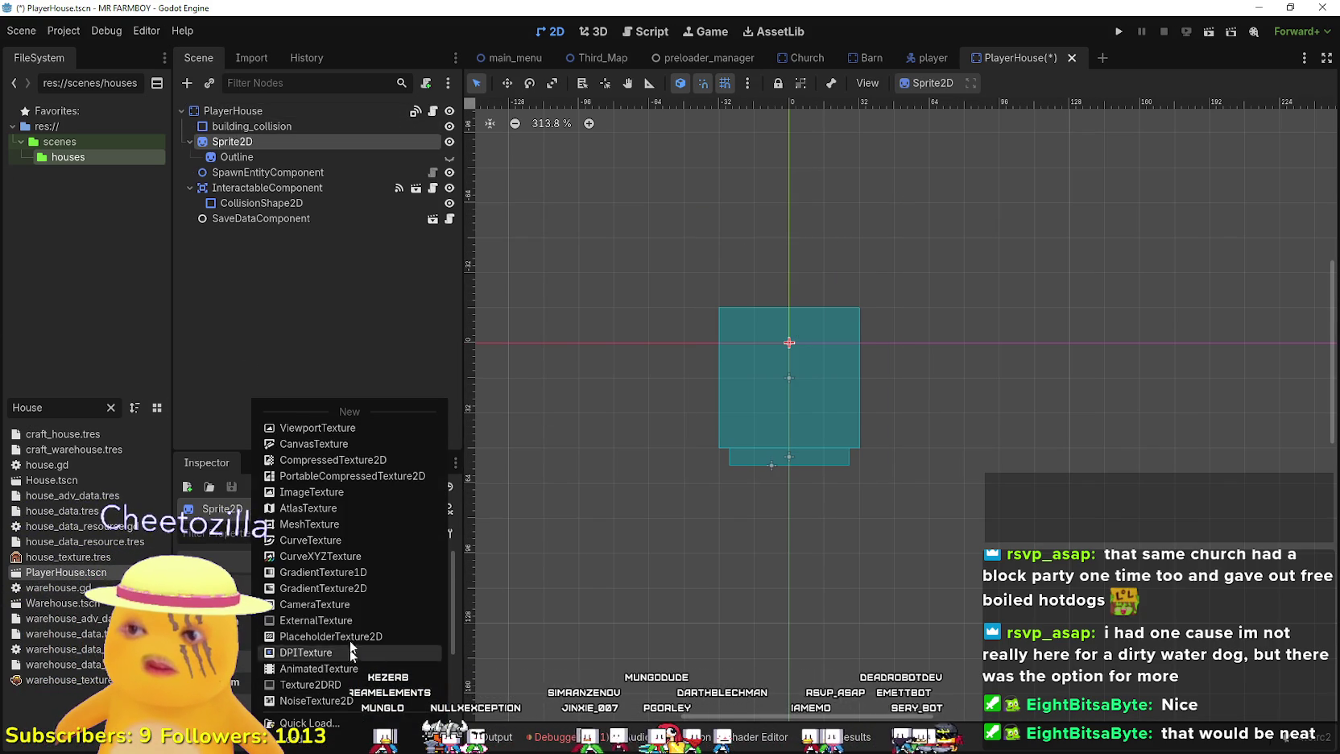
click(335, 510)
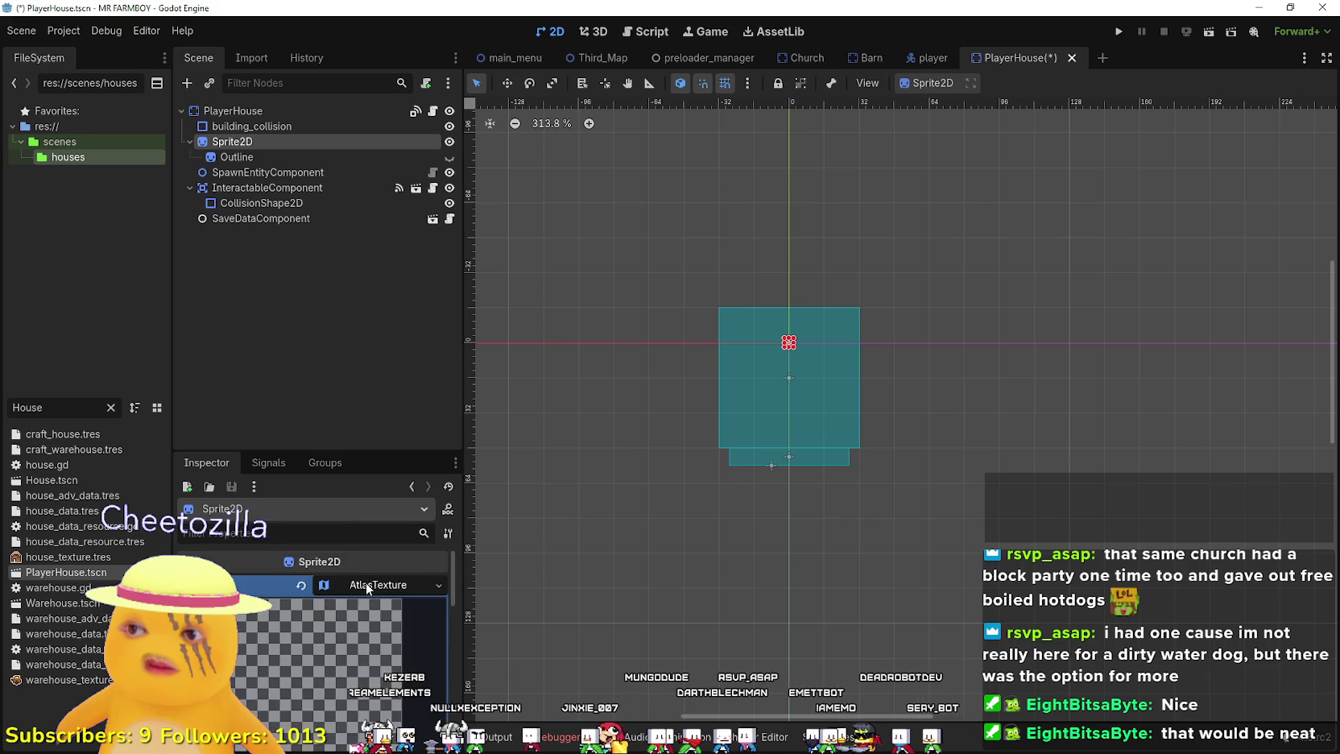
click(341, 623)
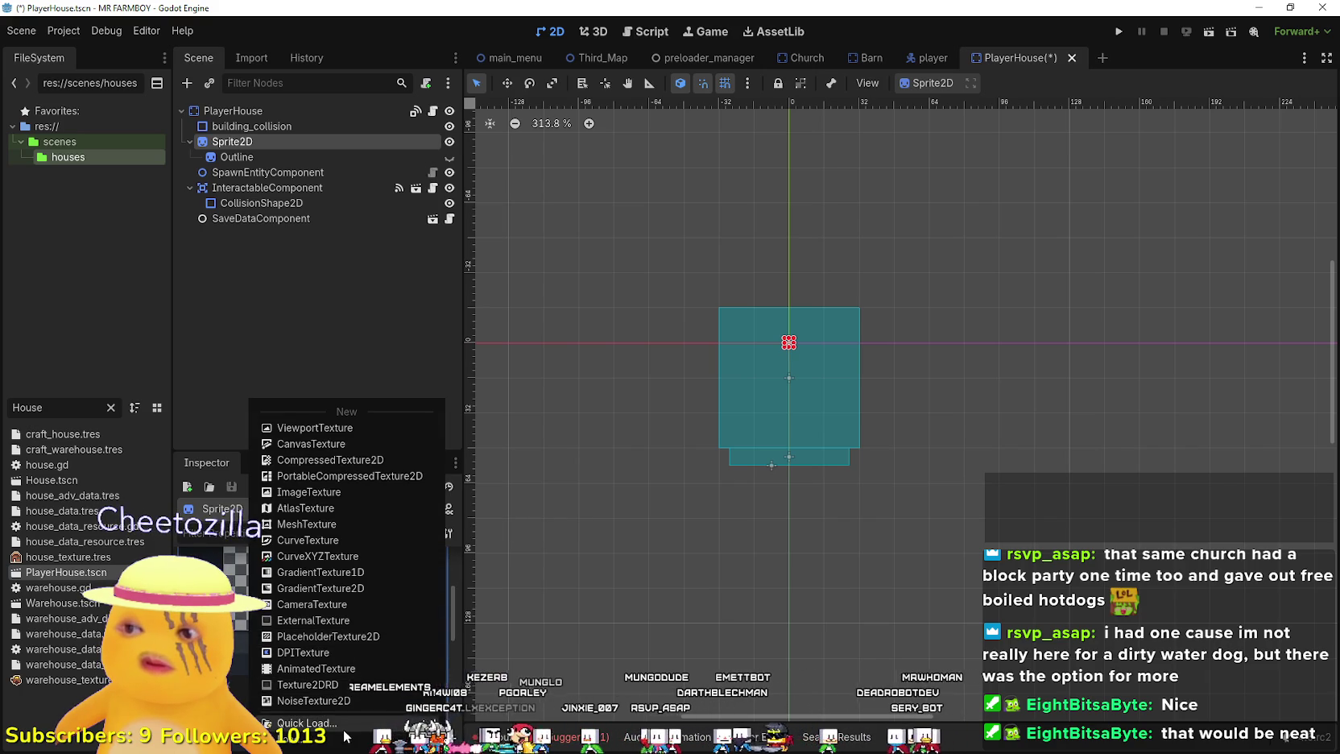
click(304, 722)
double_click(439, 225)
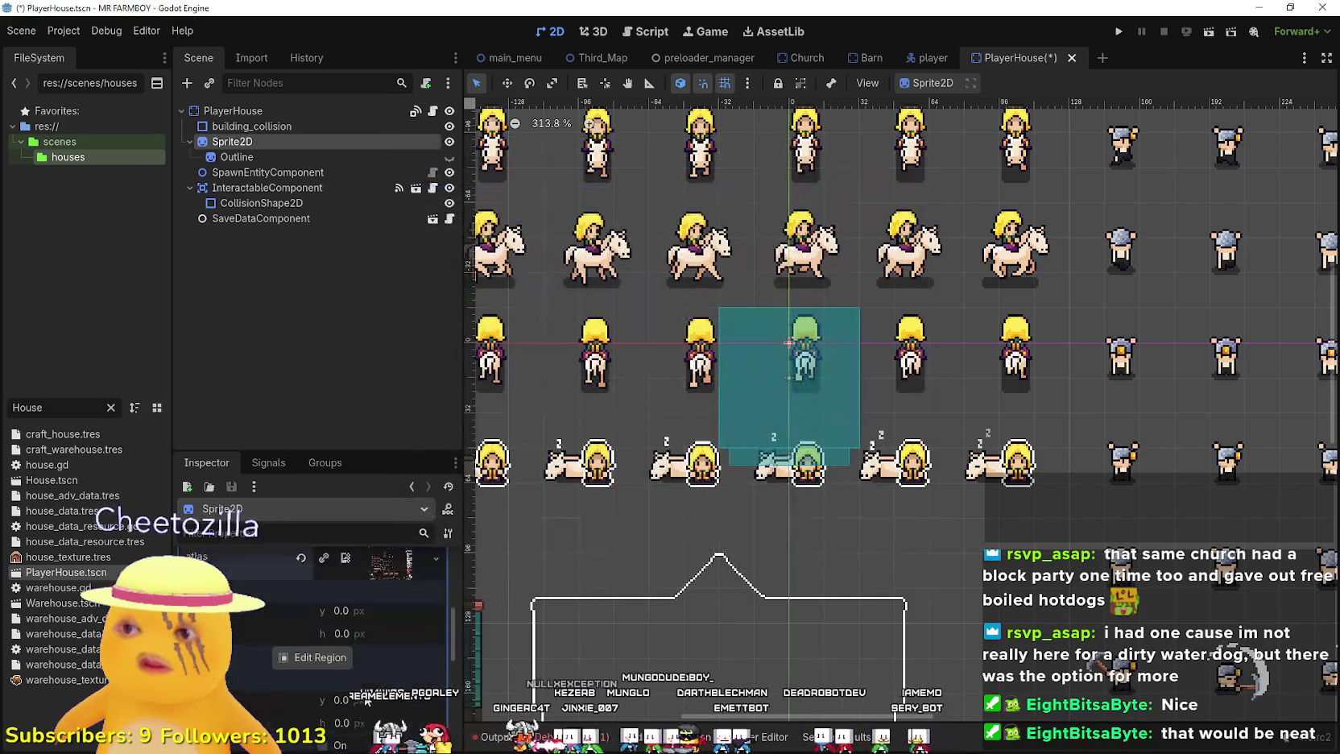
- Set the atlas region around the brown-roof house with wings, at y 768, 120 px tall
click(317, 630)
scroll(583, 445, up, 3)
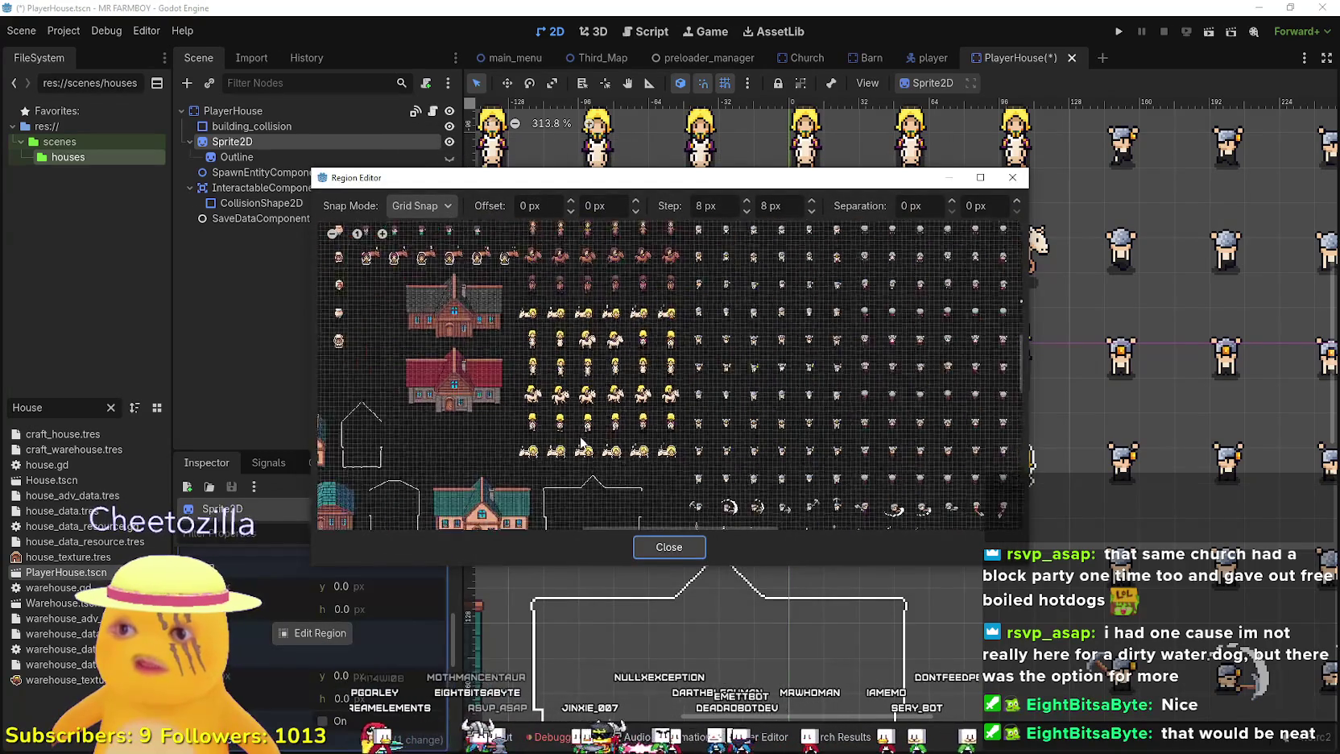
scroll(576, 429, down, 3)
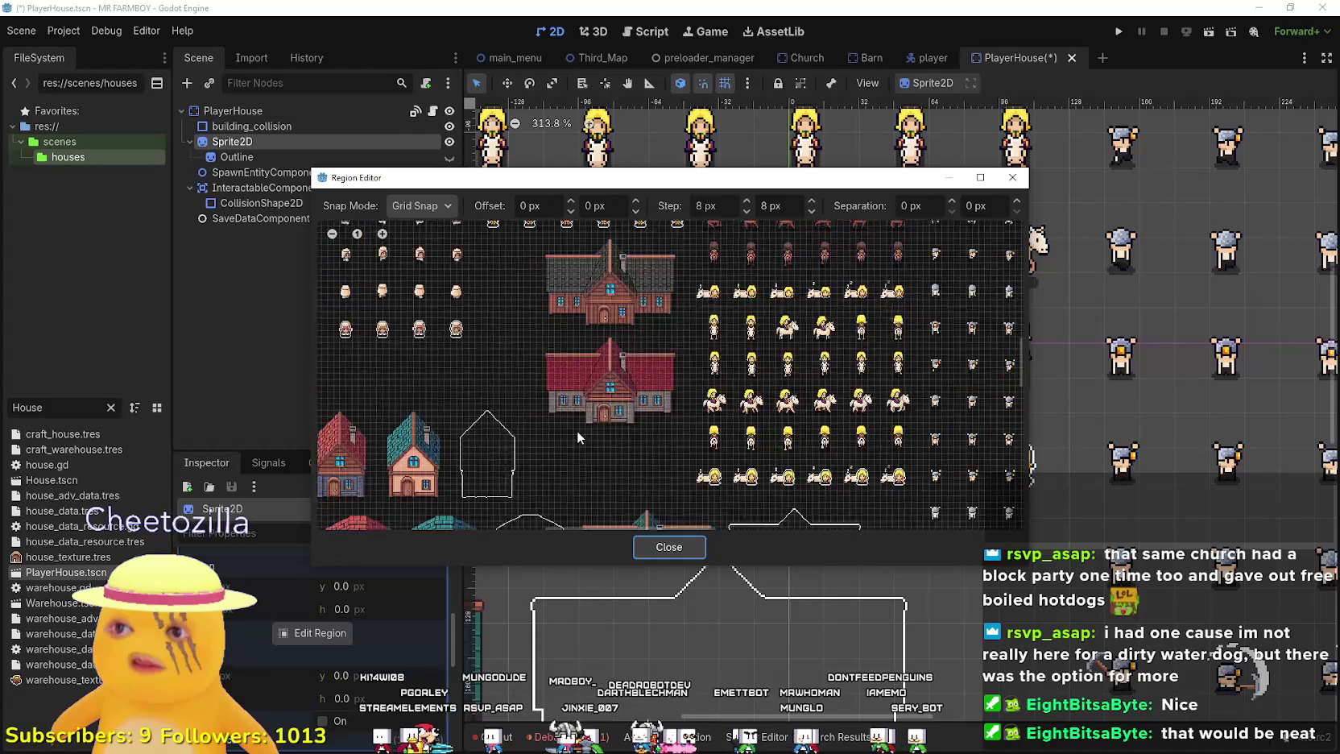
scroll(579, 472, up, 5)
scroll(592, 440, up, 2)
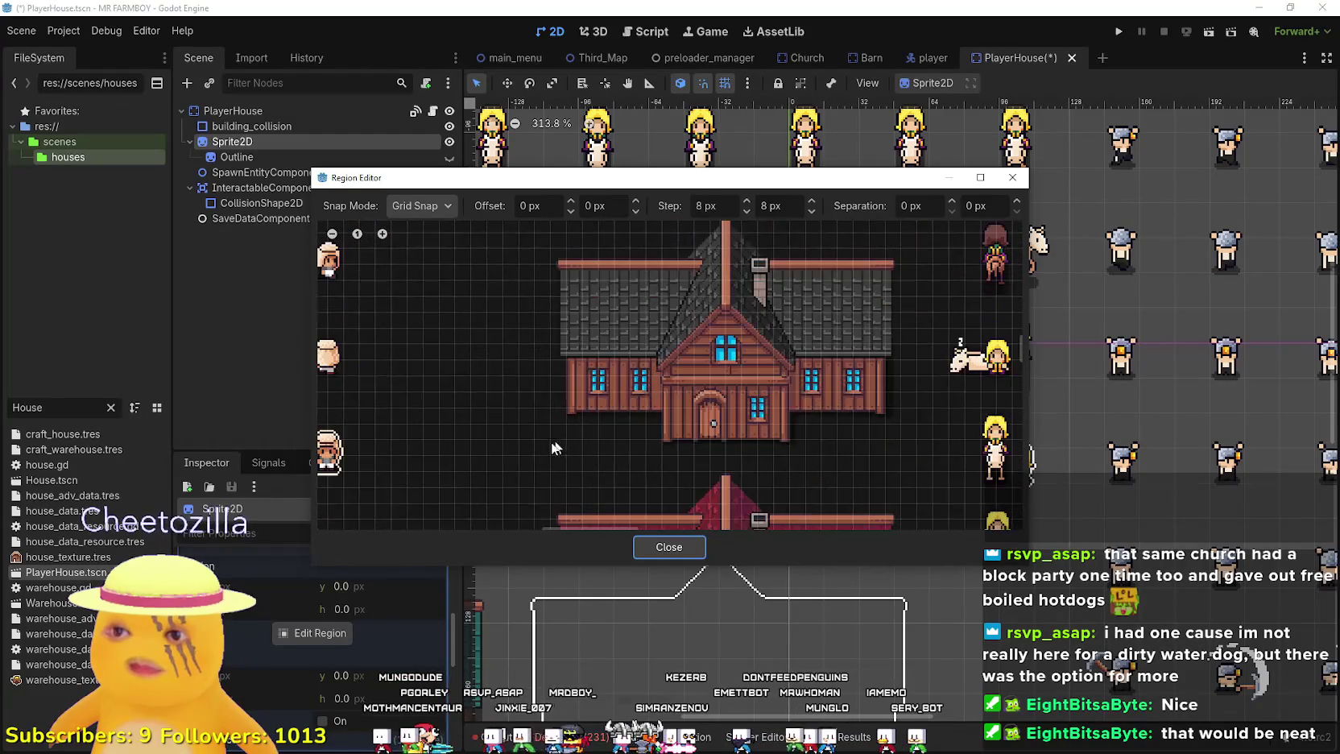
mouse_move(555, 439)
mouse_down()
mouse_move(857, 236)
mouse_move(894, 235)
mouse_up()
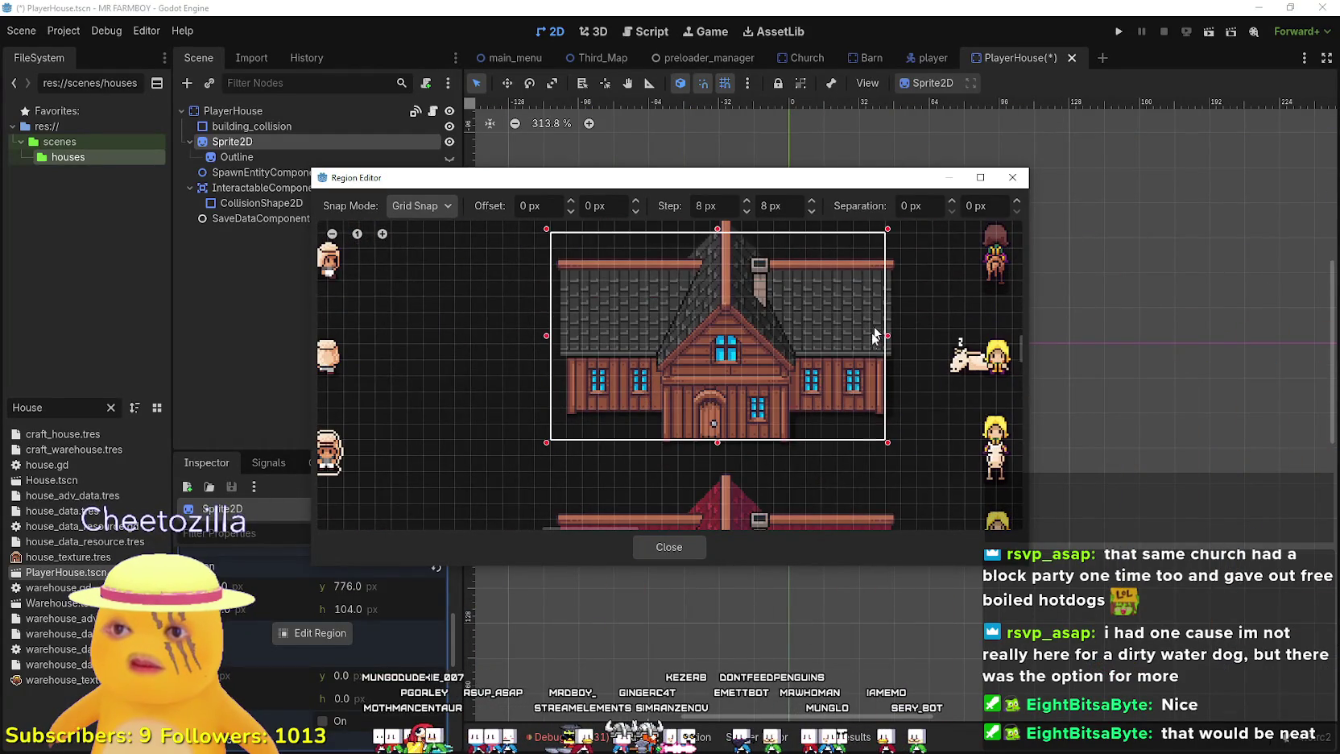
scroll(718, 362, up, 1)
drag(668, 325, 668, 305)
scroll(801, 360, down, 3)
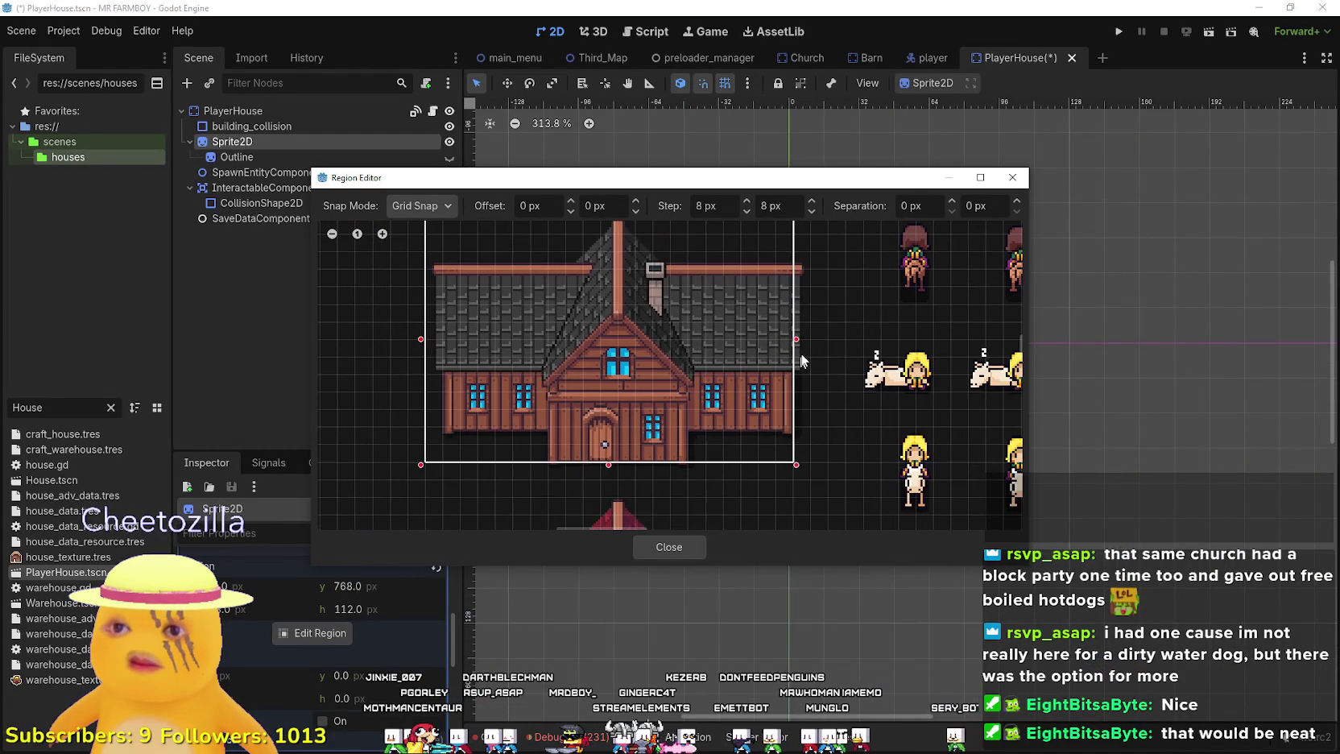
drag(800, 346, 807, 341)
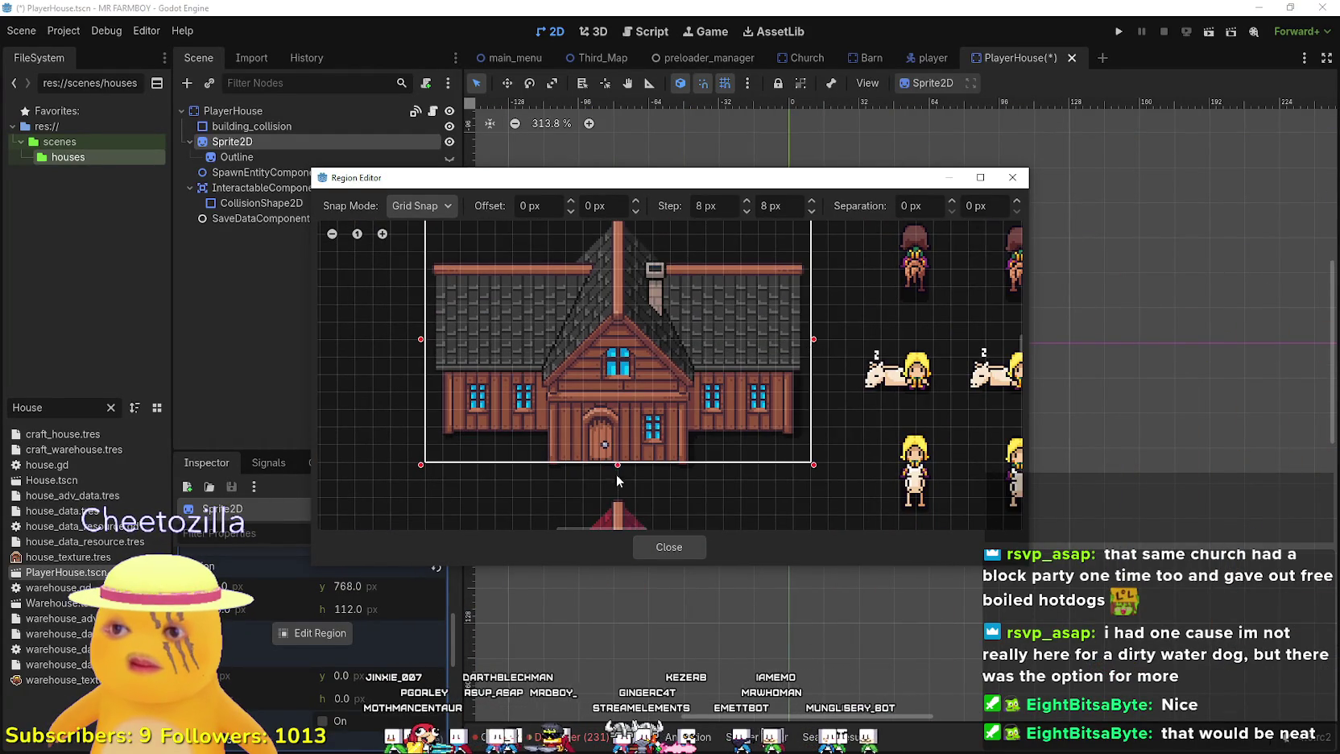
drag(618, 465, 617, 486)
scroll(617, 485, down, 1)
mouse_move(628, 178)
mouse_down()
mouse_move(719, 417)
mouse_move(764, 622)
mouse_up()
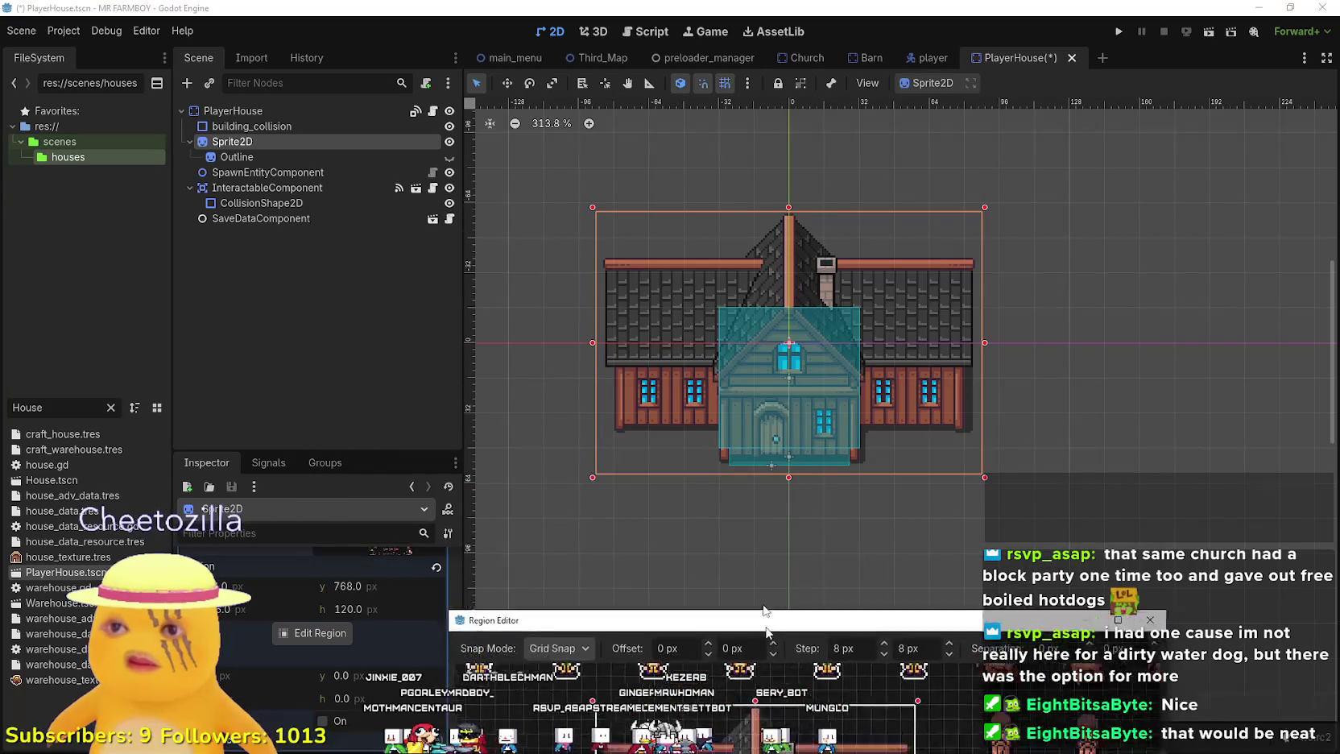
click(757, 629)
scroll(719, 507, up, 3)
scroll(716, 506, down, 3)
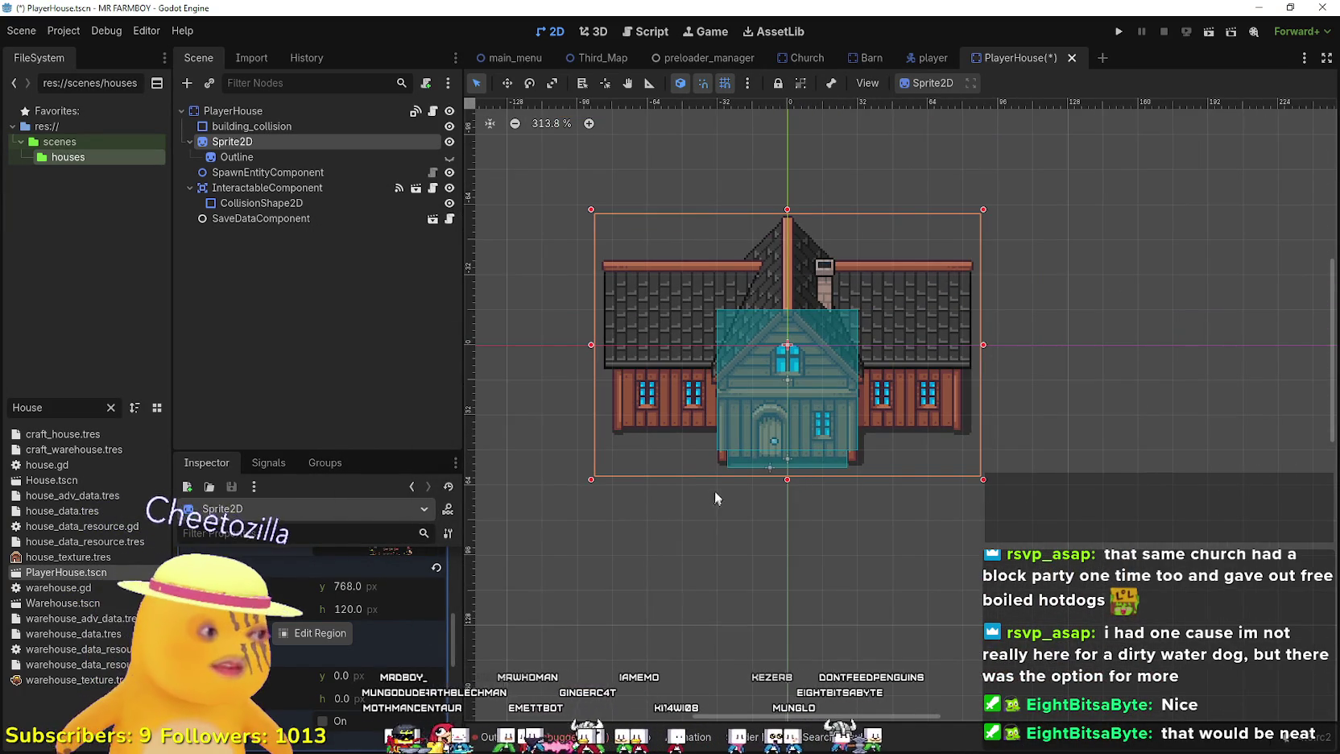
click(298, 153)
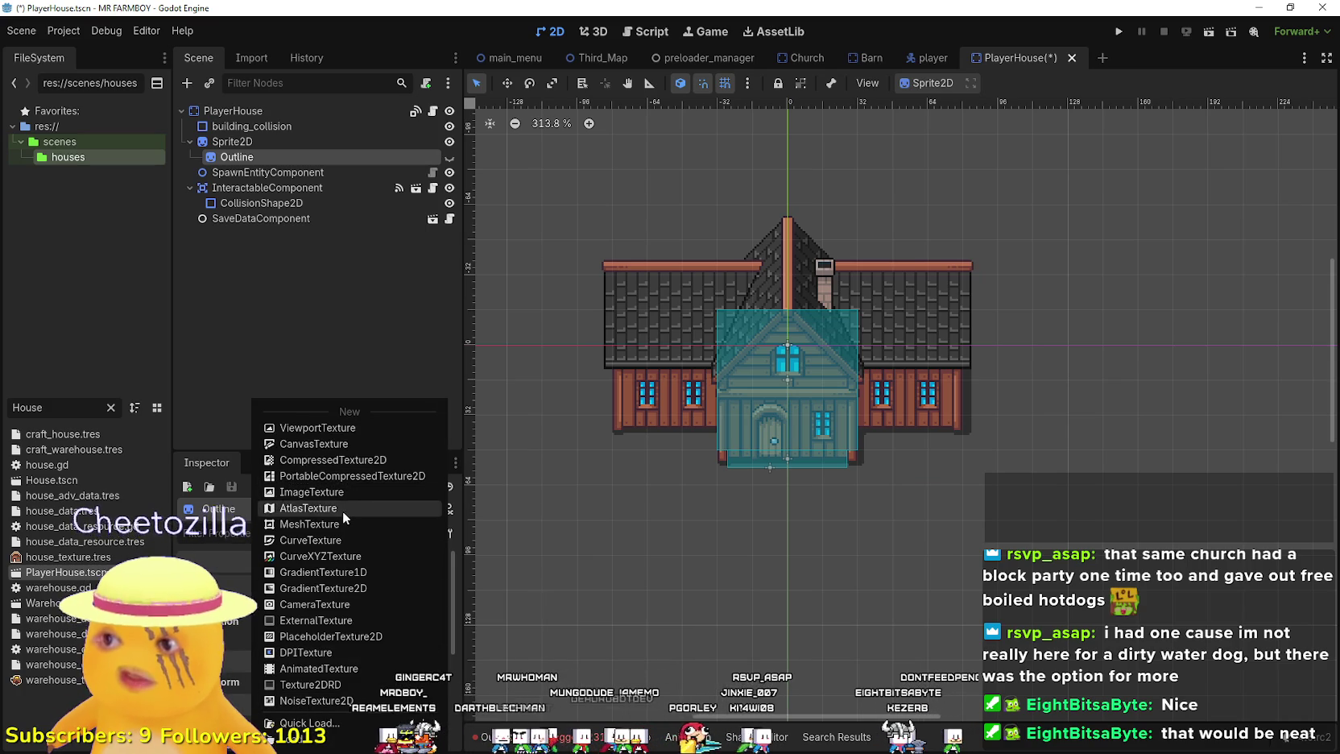
- Give the Outline sprite a new AtlasTexture quick-loaded from the sprite sheet
click(342, 508)
click(372, 579)
click(359, 643)
click(330, 612)
key(Return)
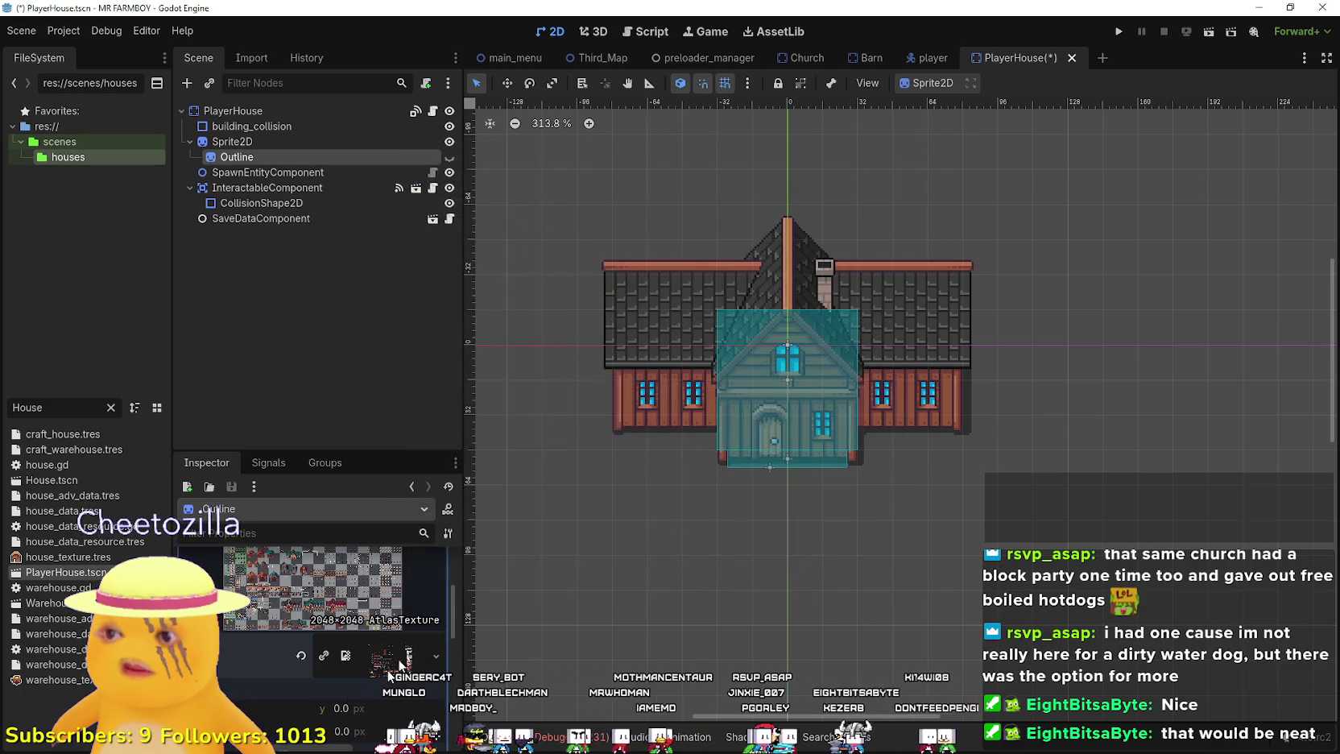
- Draw the Outline's 176×128 atlas region around the wide house outline at y 1112
click(399, 664)
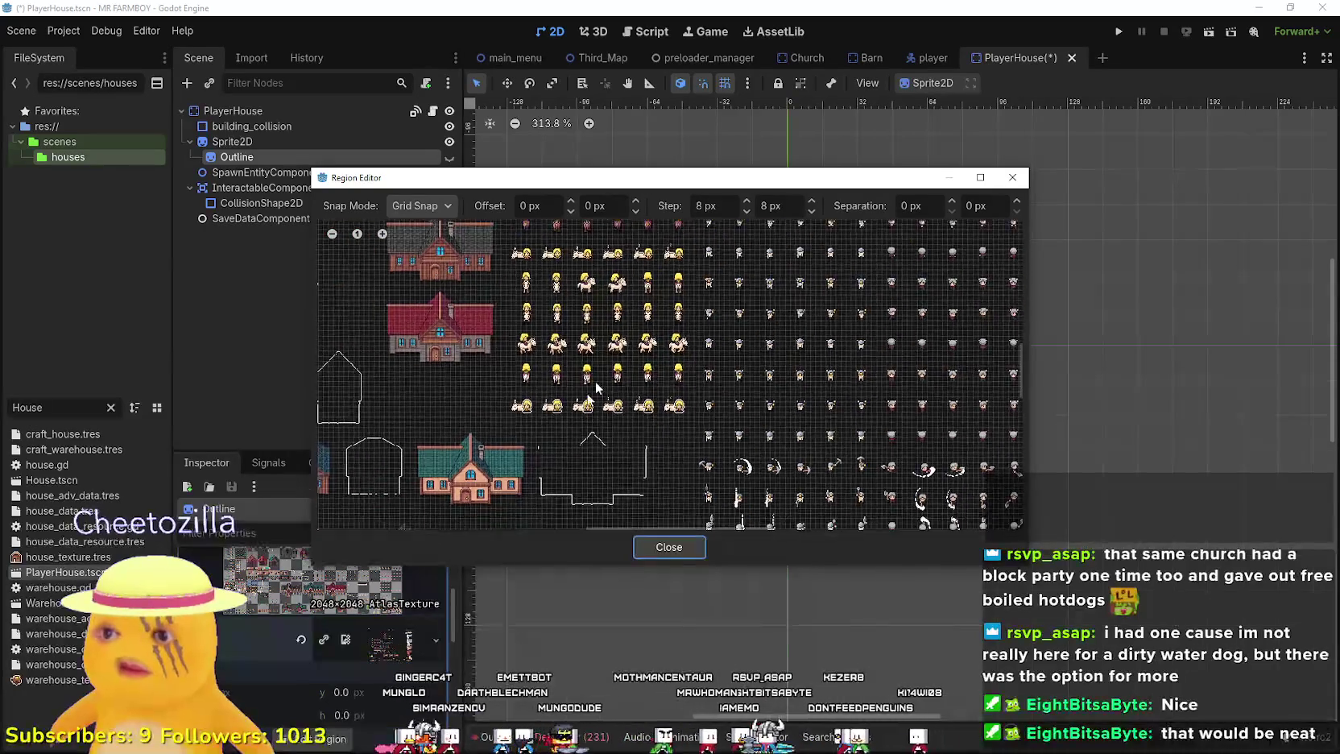
scroll(600, 398, up, 5)
mouse_move(602, 400)
mouse_down()
mouse_move(845, 288)
mouse_move(897, 224)
mouse_up()
scroll(803, 372, up, 2)
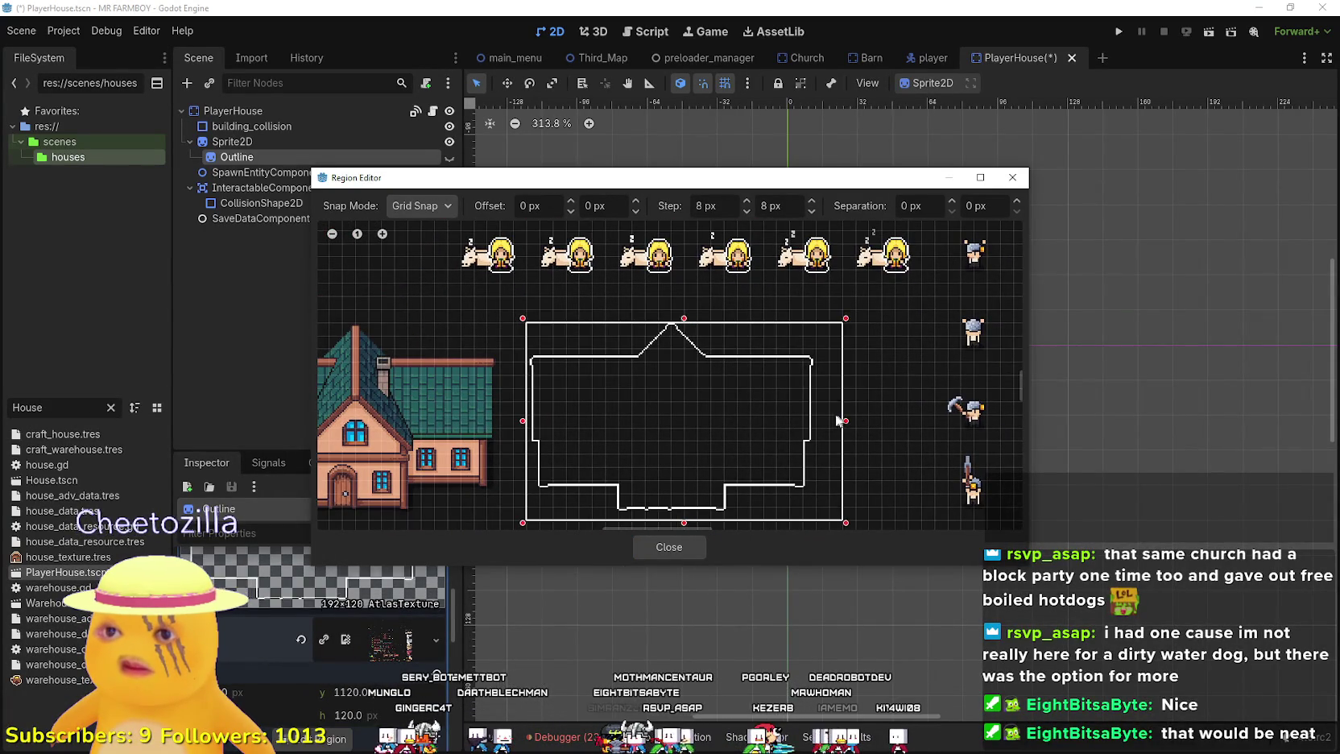
drag(837, 419, 815, 419)
scroll(684, 332, up, 1)
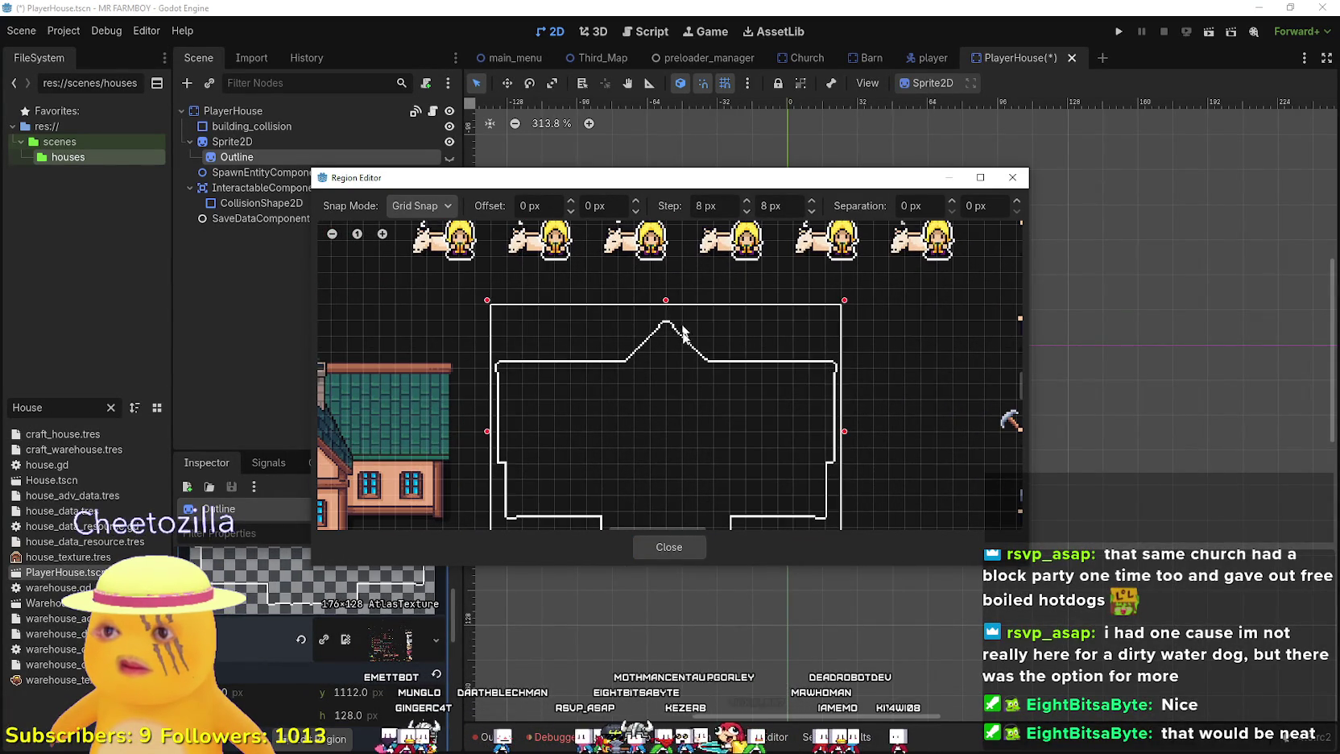
scroll(683, 332, down, 2)
scroll(678, 456, up, 2)
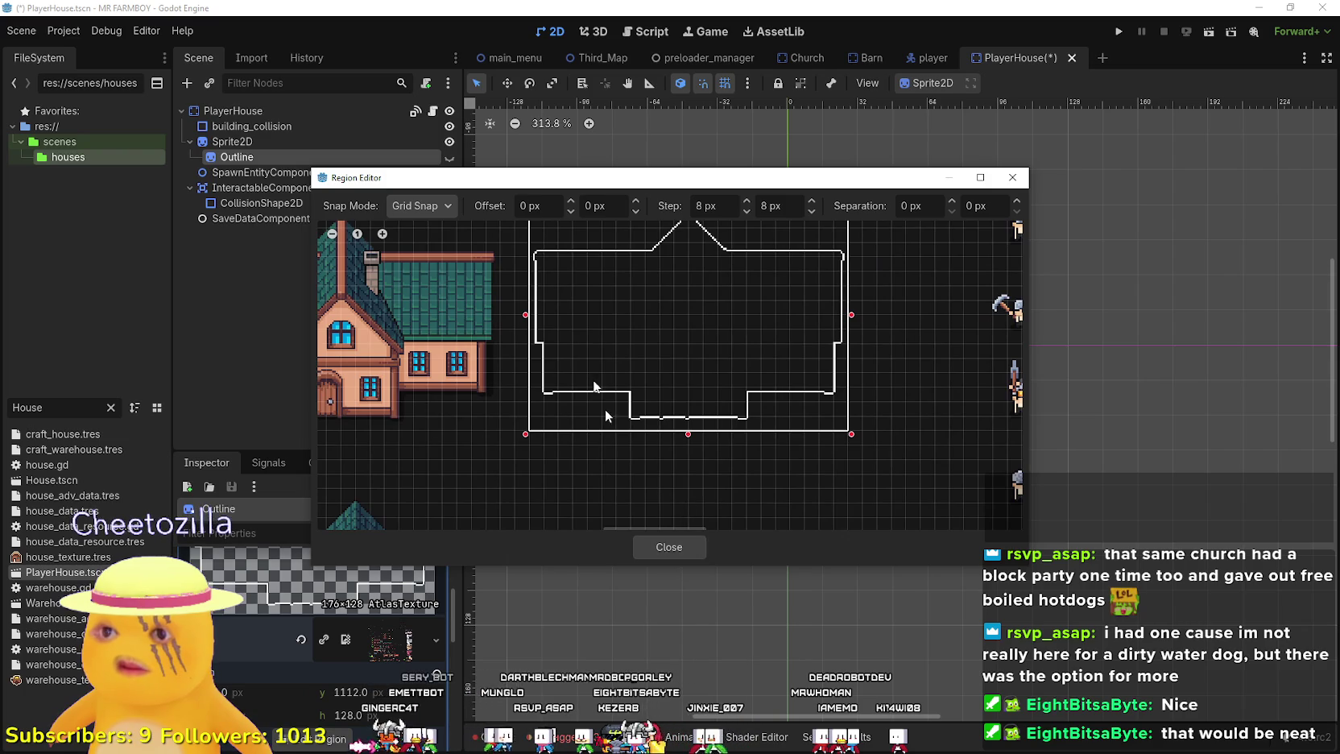
click(669, 547)
scroll(680, 381, down, 2)
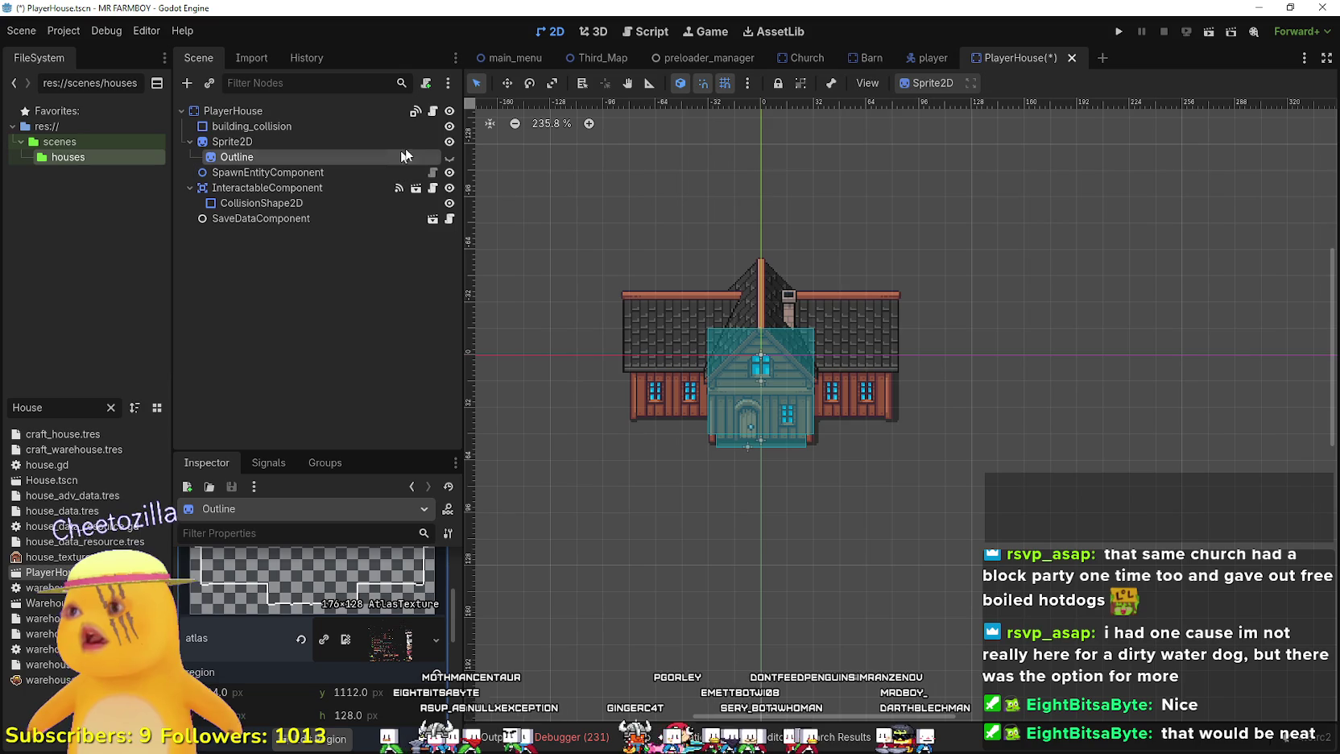
- Show the Outline and move its region's top edge so it sits at y 1120, 120 px tall
click(449, 156)
scroll(732, 309, up, 8)
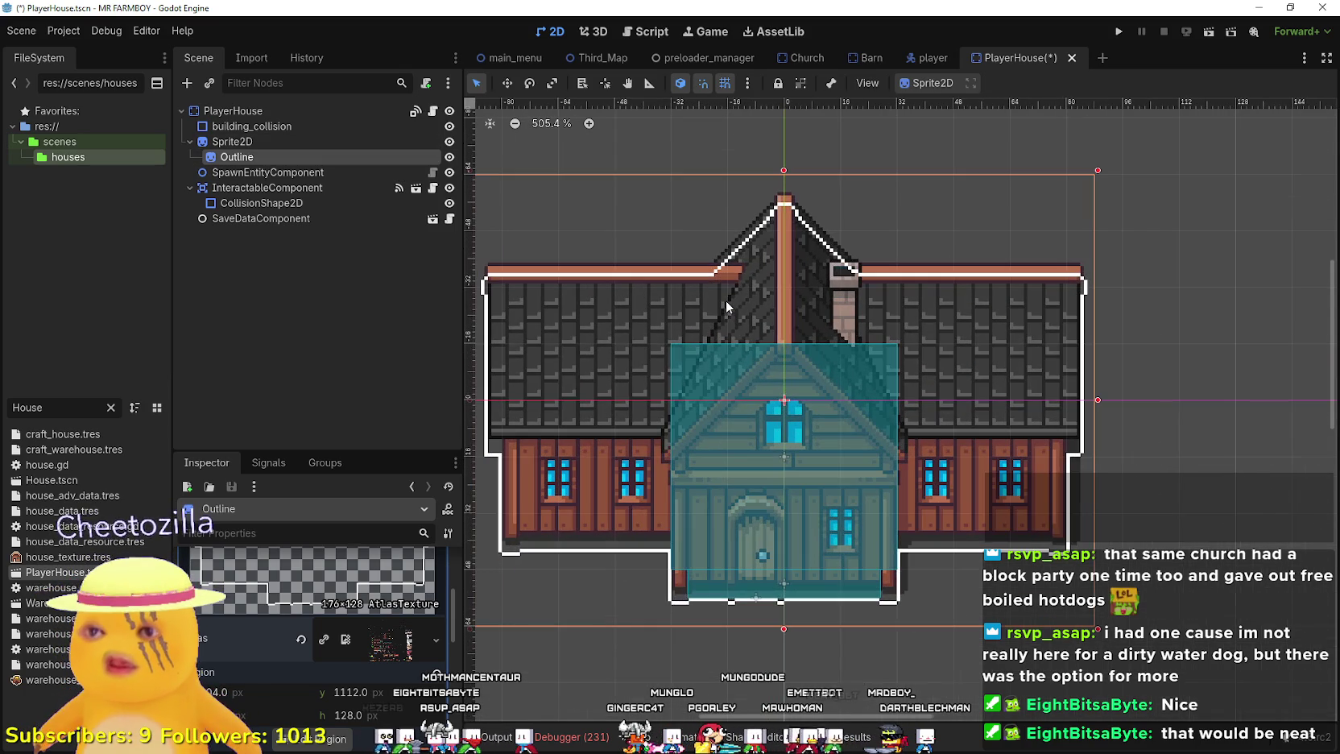
mouse_move(727, 304)
mouse_down()
mouse_move(796, 292)
mouse_move(787, 276)
mouse_up()
click(357, 652)
scroll(682, 416, down, 3)
scroll(682, 416, up, 2)
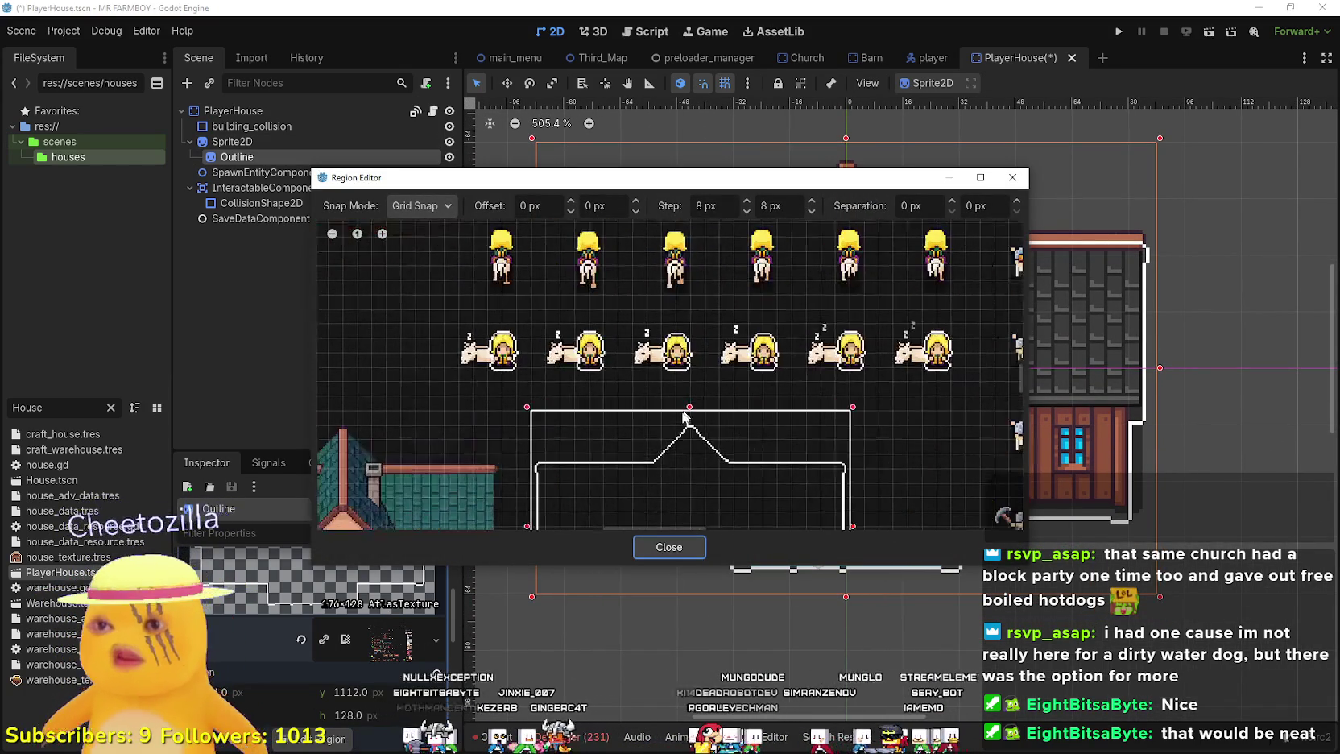
drag(689, 409, 691, 402)
drag(690, 392, 690, 420)
key(Escape)
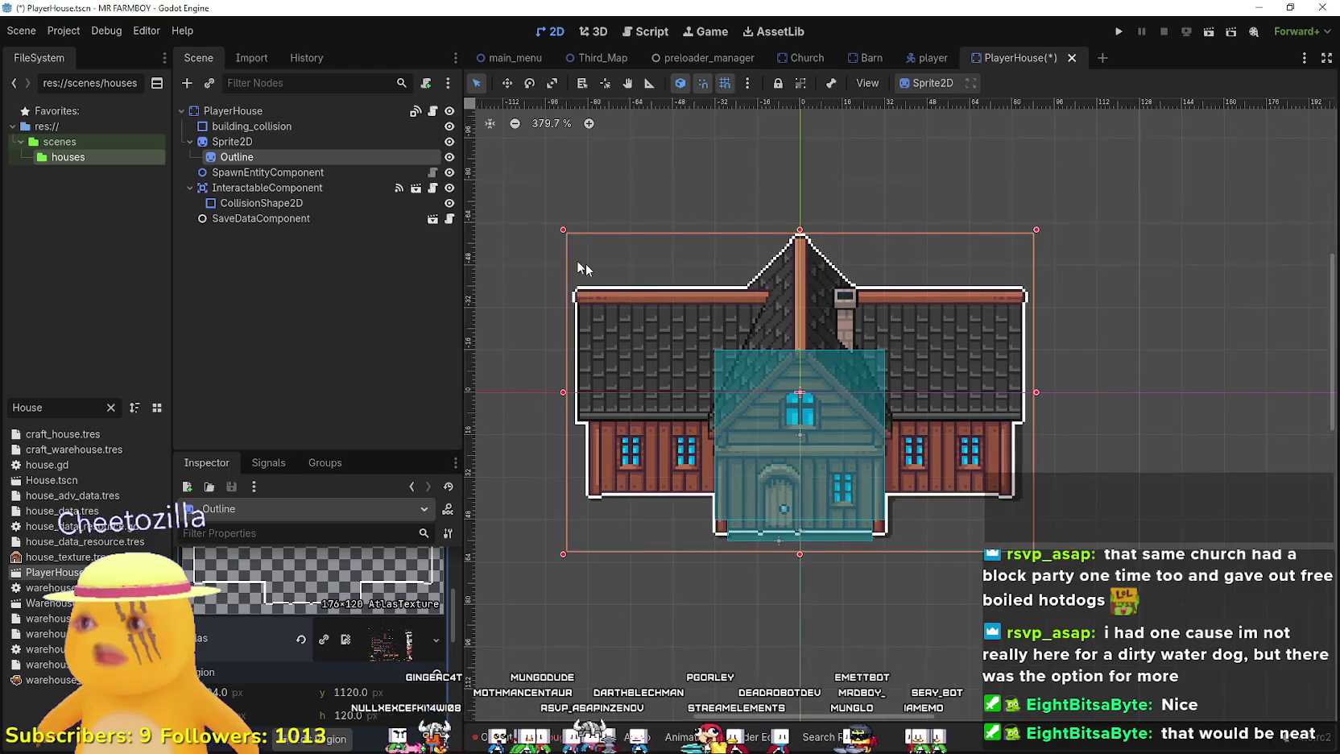
- Hide the Outline again and save PlayerHouse.tscn
click(448, 157)
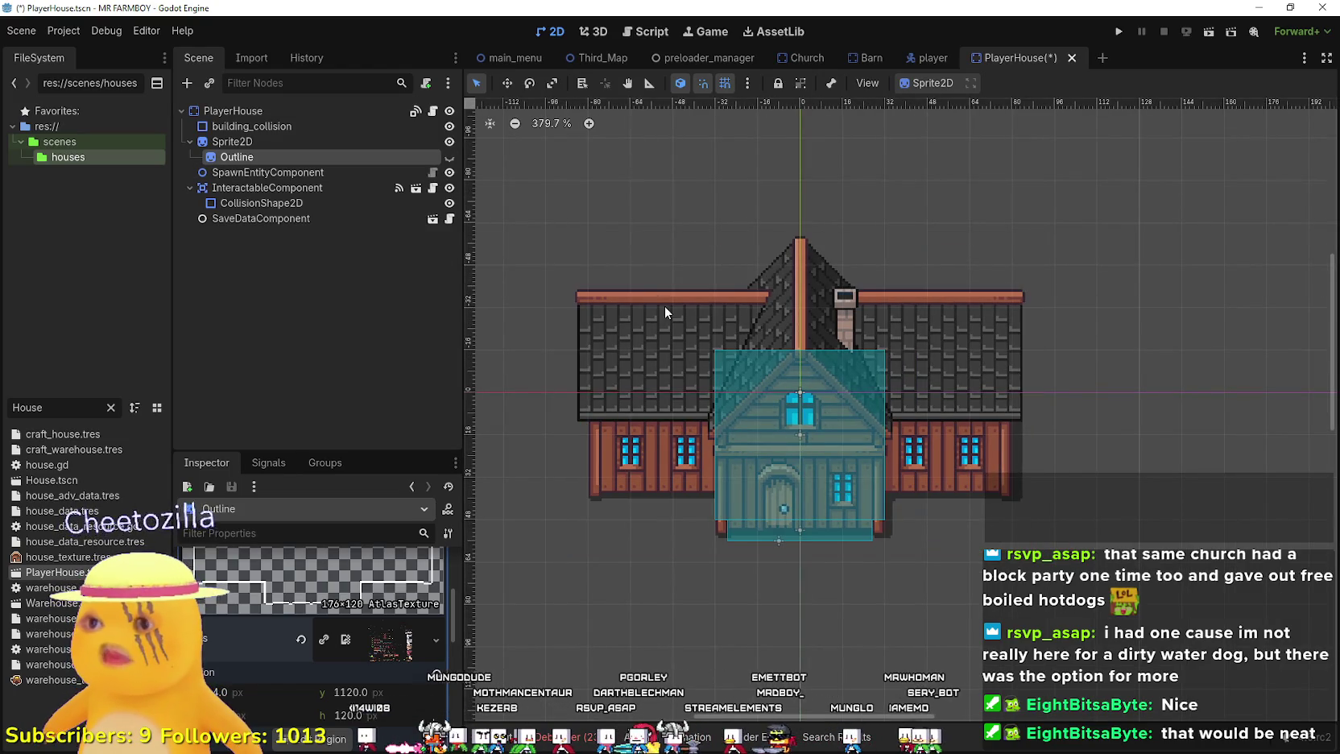
scroll(764, 331, down, 1)
key(ctrl+s)
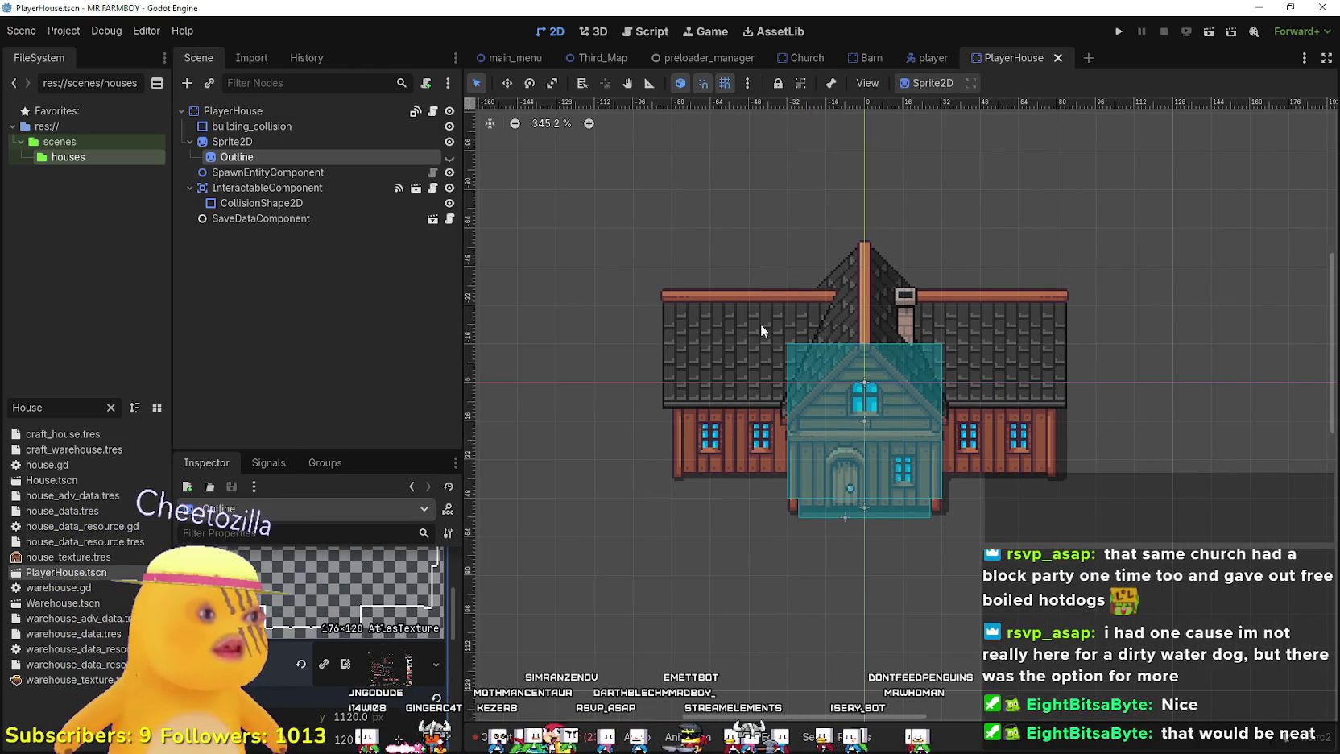
- Select the PlayerHouse root, expand its house_data build data, and enlarge the Inspector panel
click(263, 142)
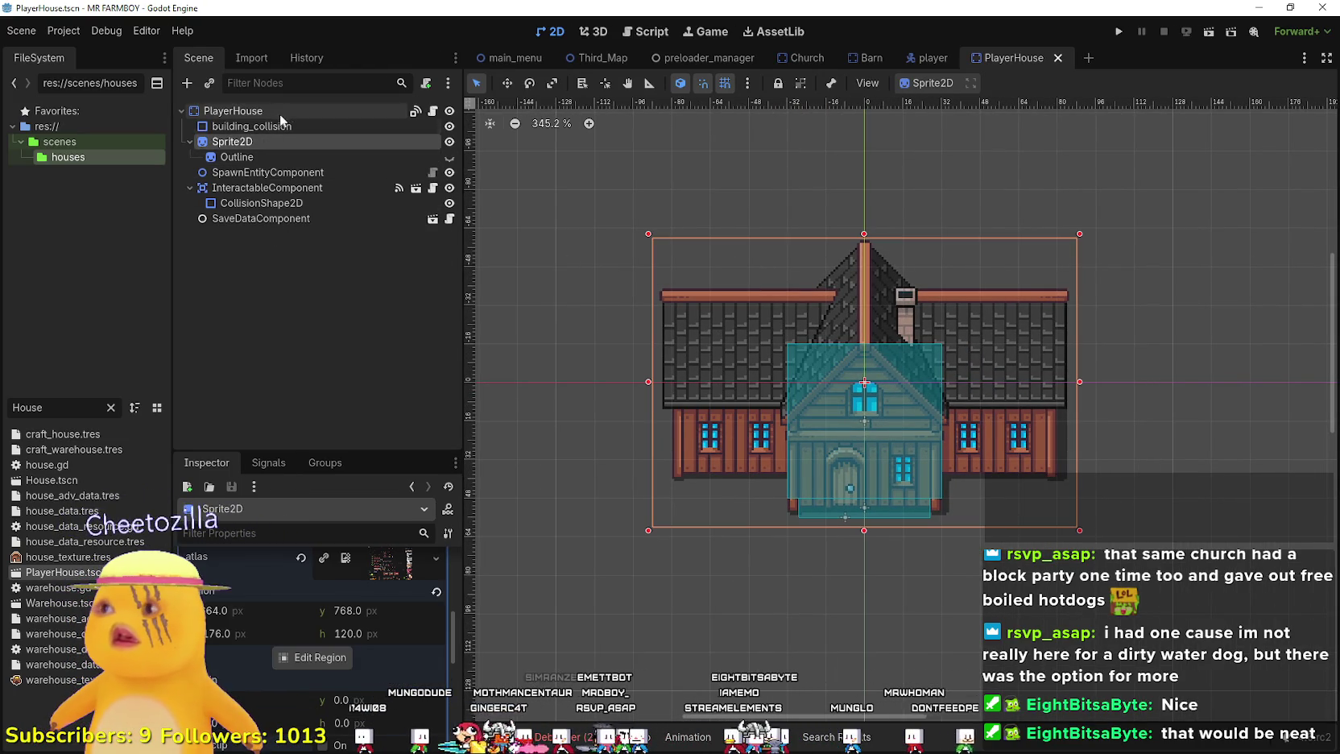
click(280, 105)
scroll(346, 640, up, 2)
click(364, 616)
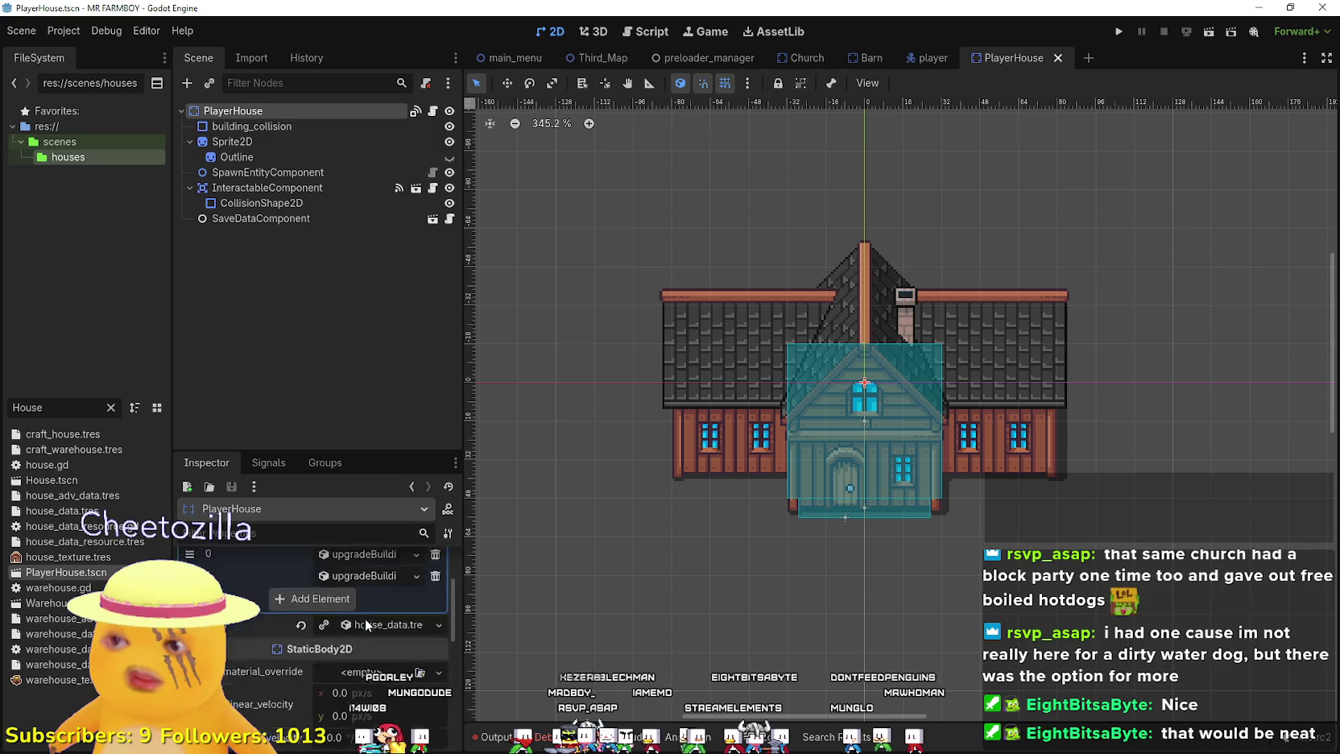
scroll(363, 618, up, 3)
scroll(375, 684, down, 3)
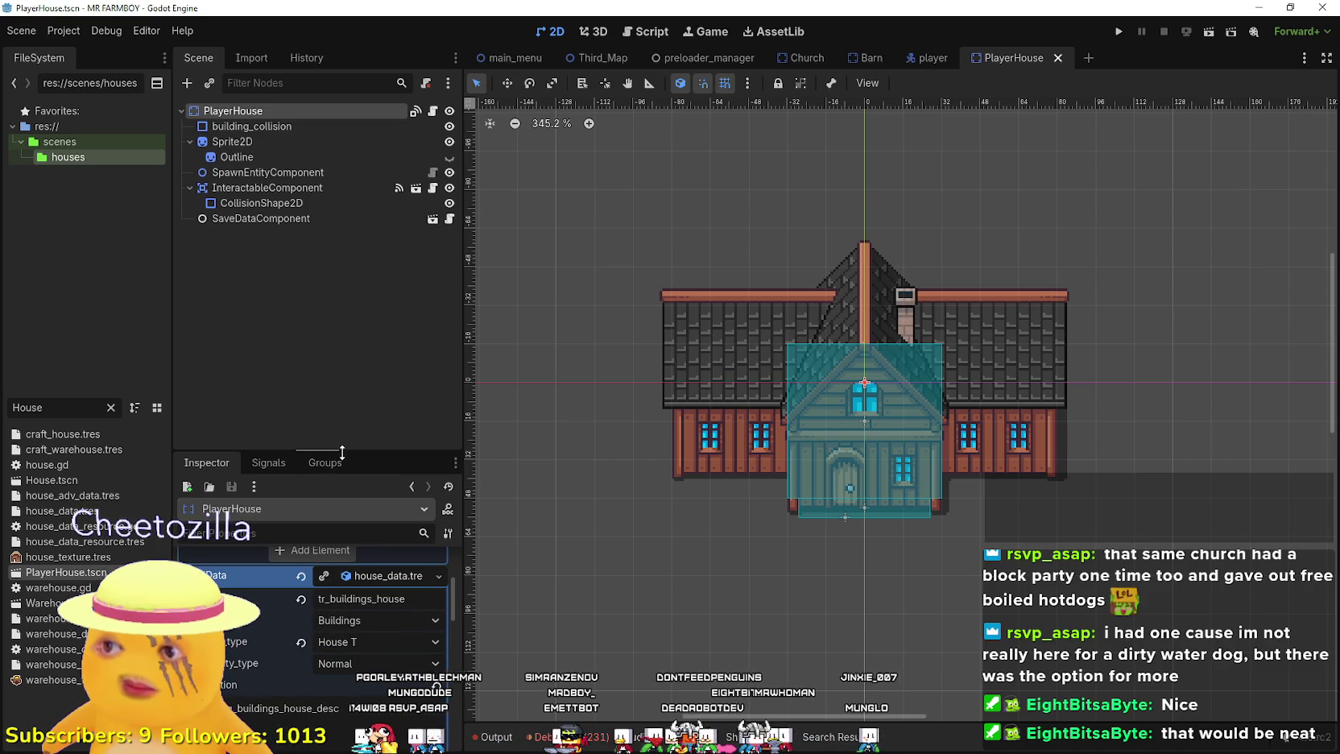
drag(340, 452, 342, 235)
scroll(351, 452, up, 3)
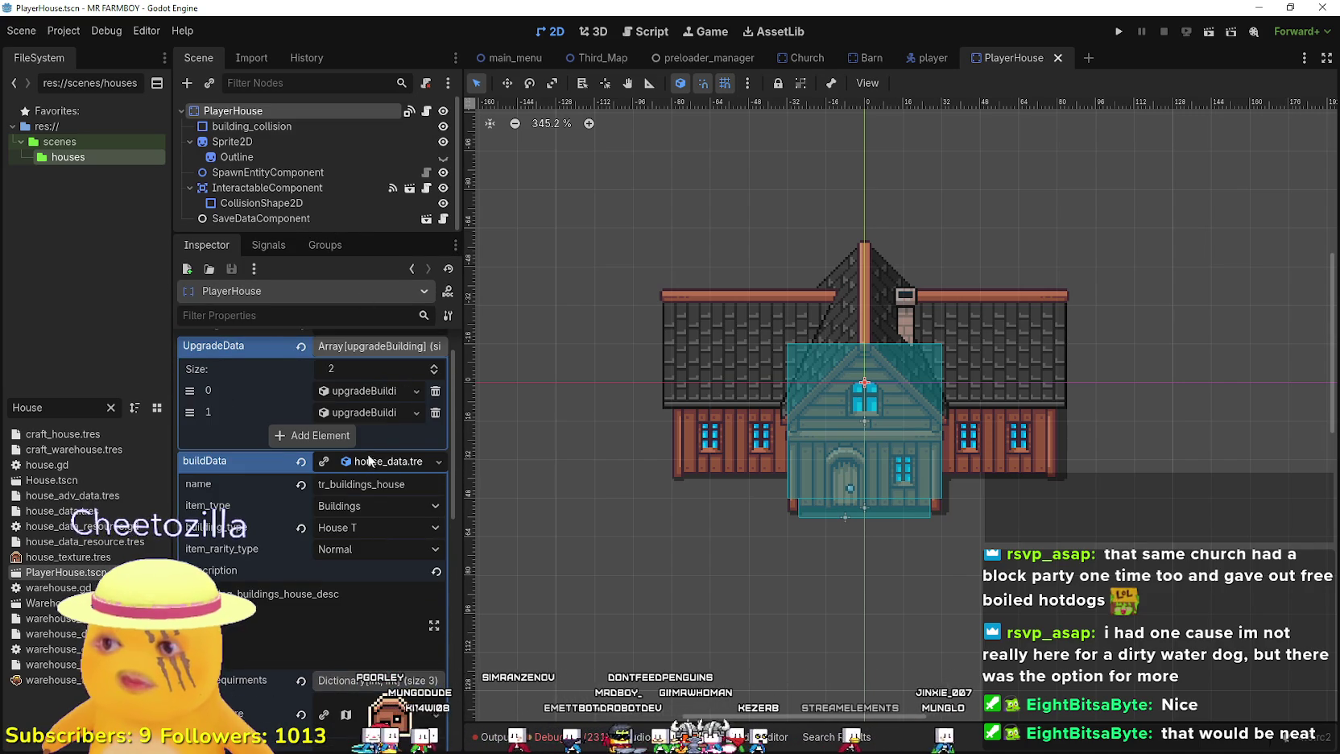
scroll(366, 450, up, 2)
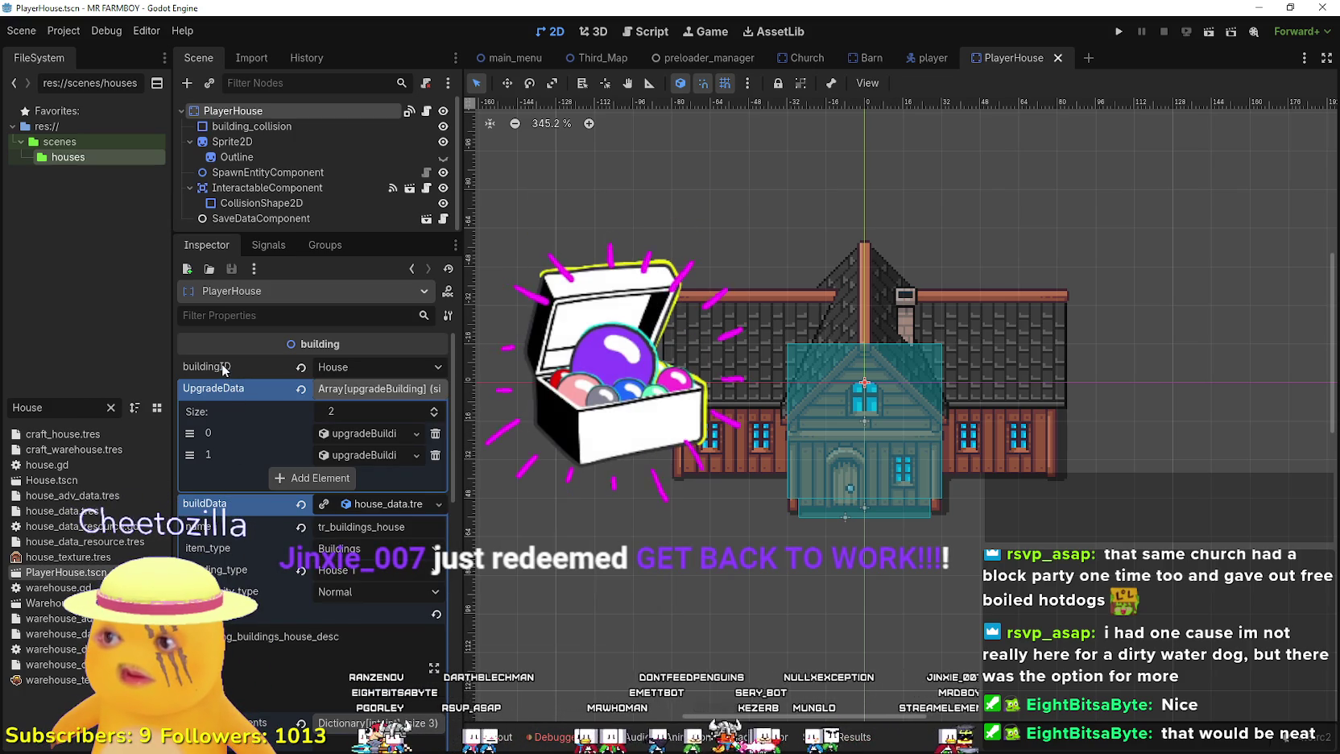
mouse_move(222, 363)
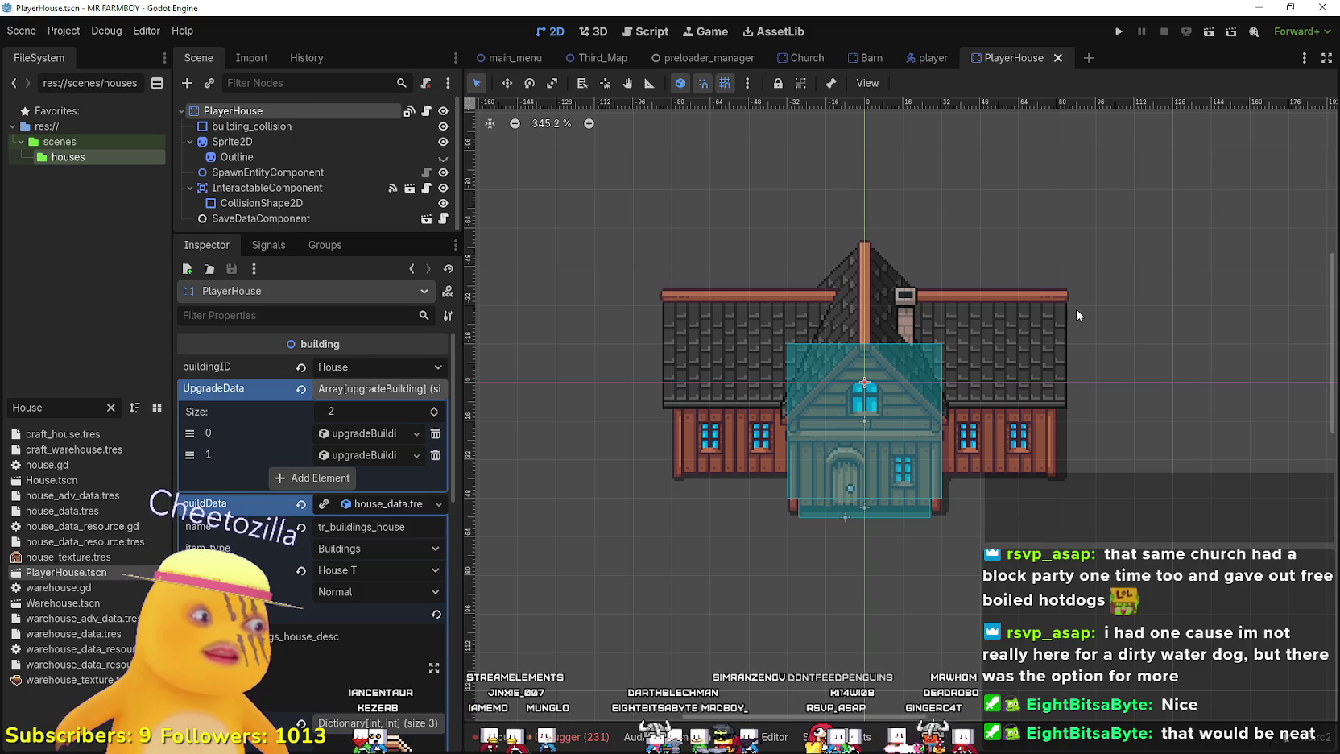
scroll(770, 372, up, 1)
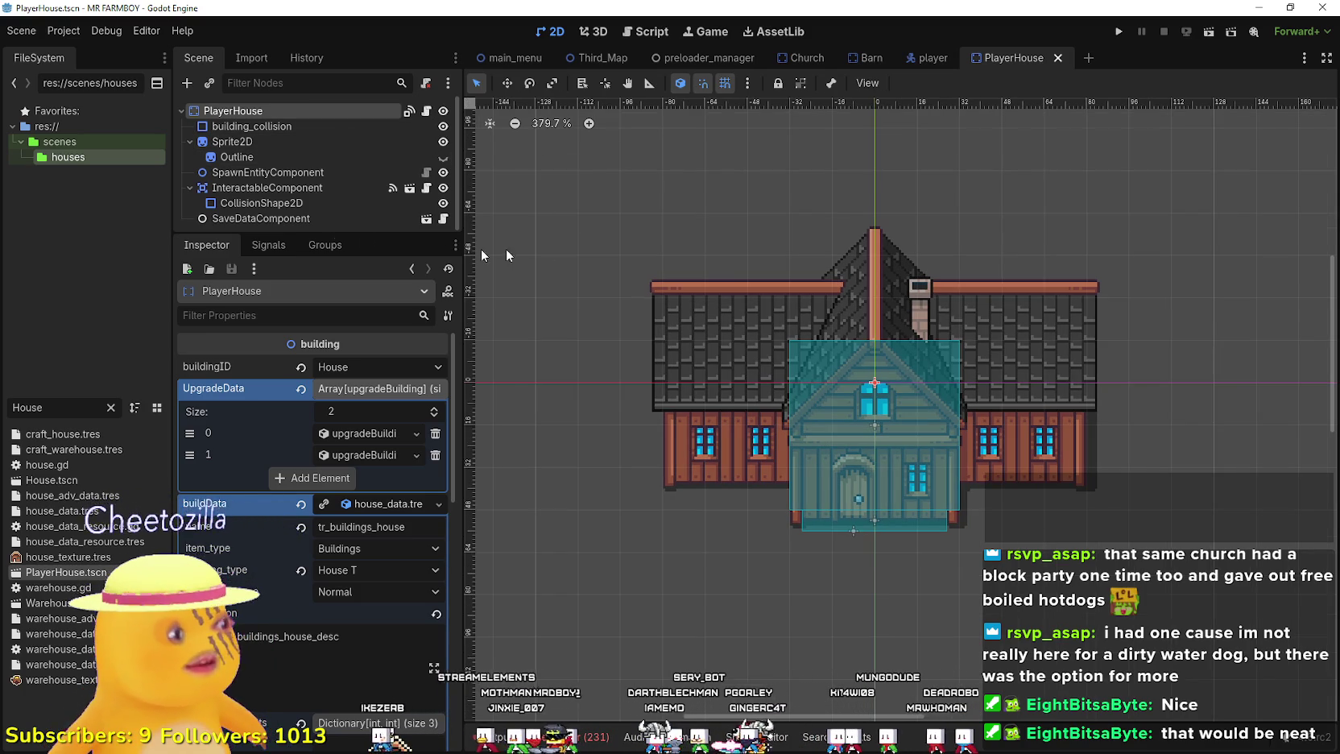
- Select building_collision and clear its rectangle collision shape
click(345, 139)
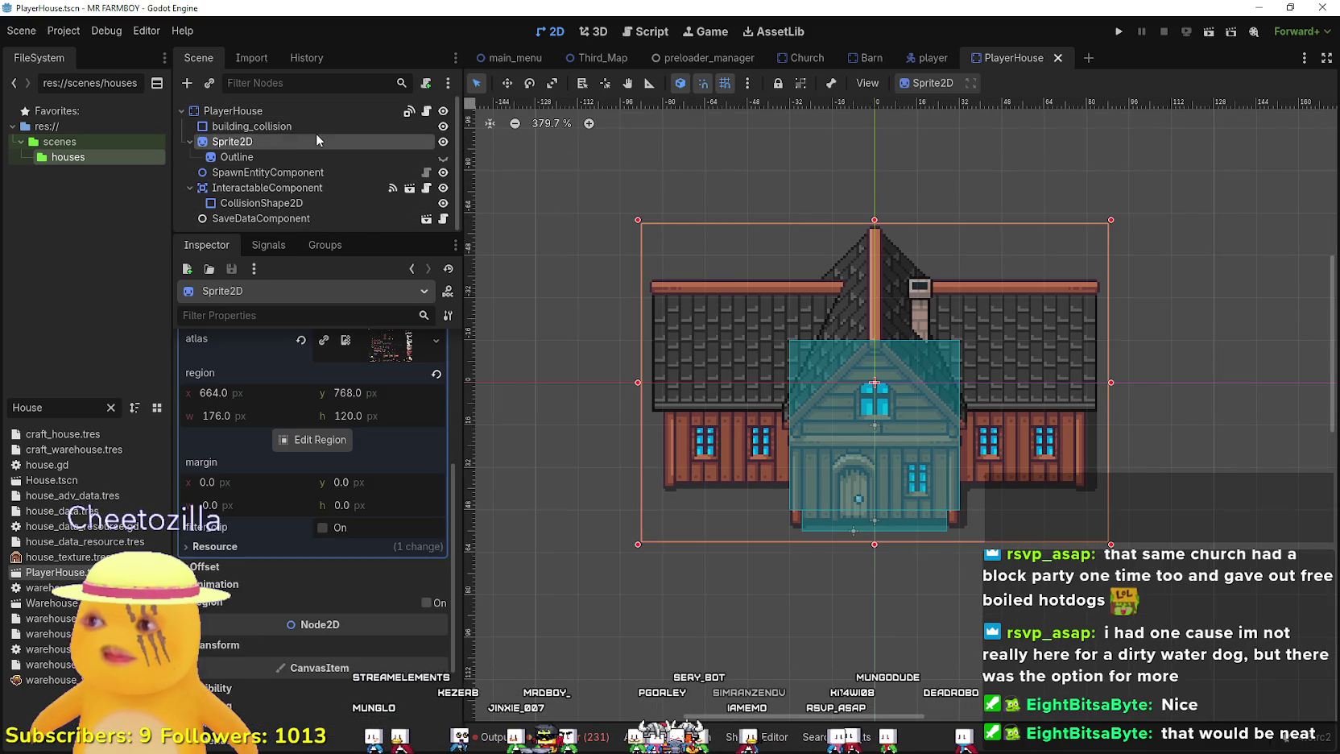
click(317, 127)
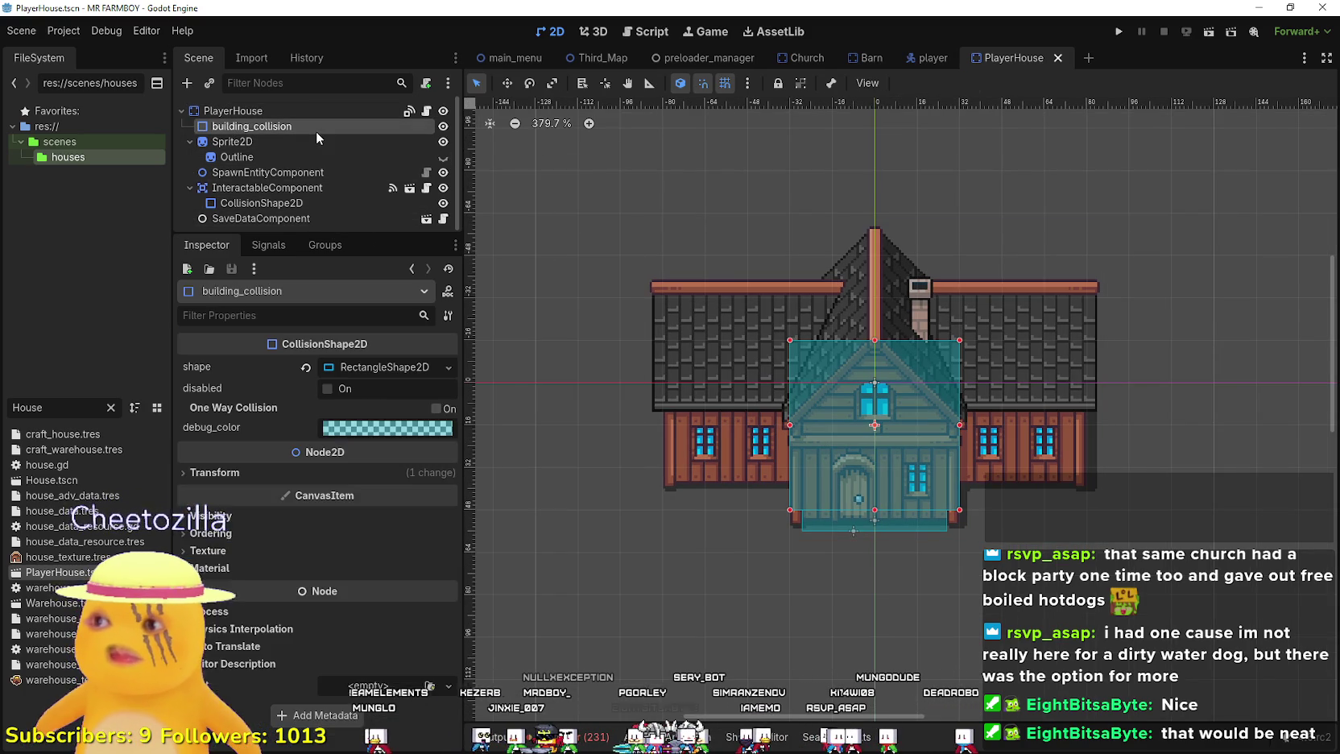
click(358, 368)
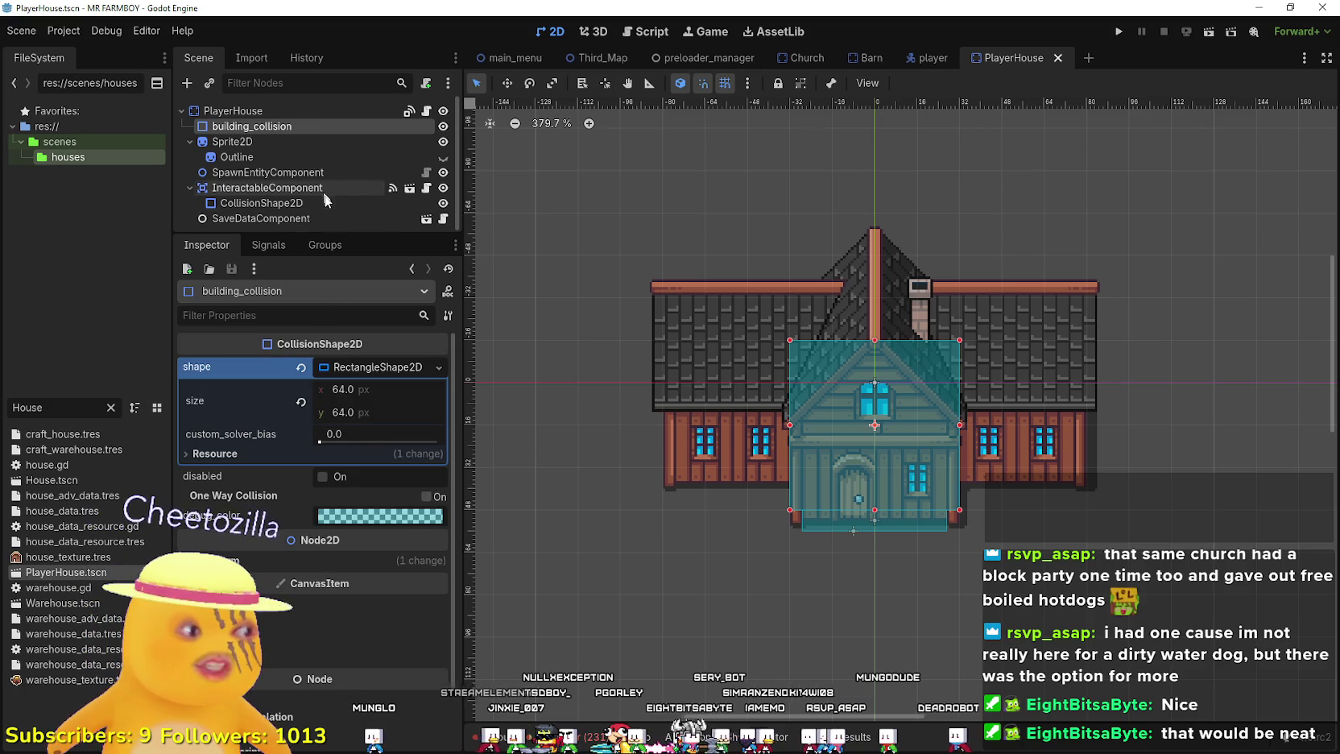
click(300, 367)
- Change building_collision's node type to CollisionPolygon2D, searching 'colli'
right_click(272, 130)
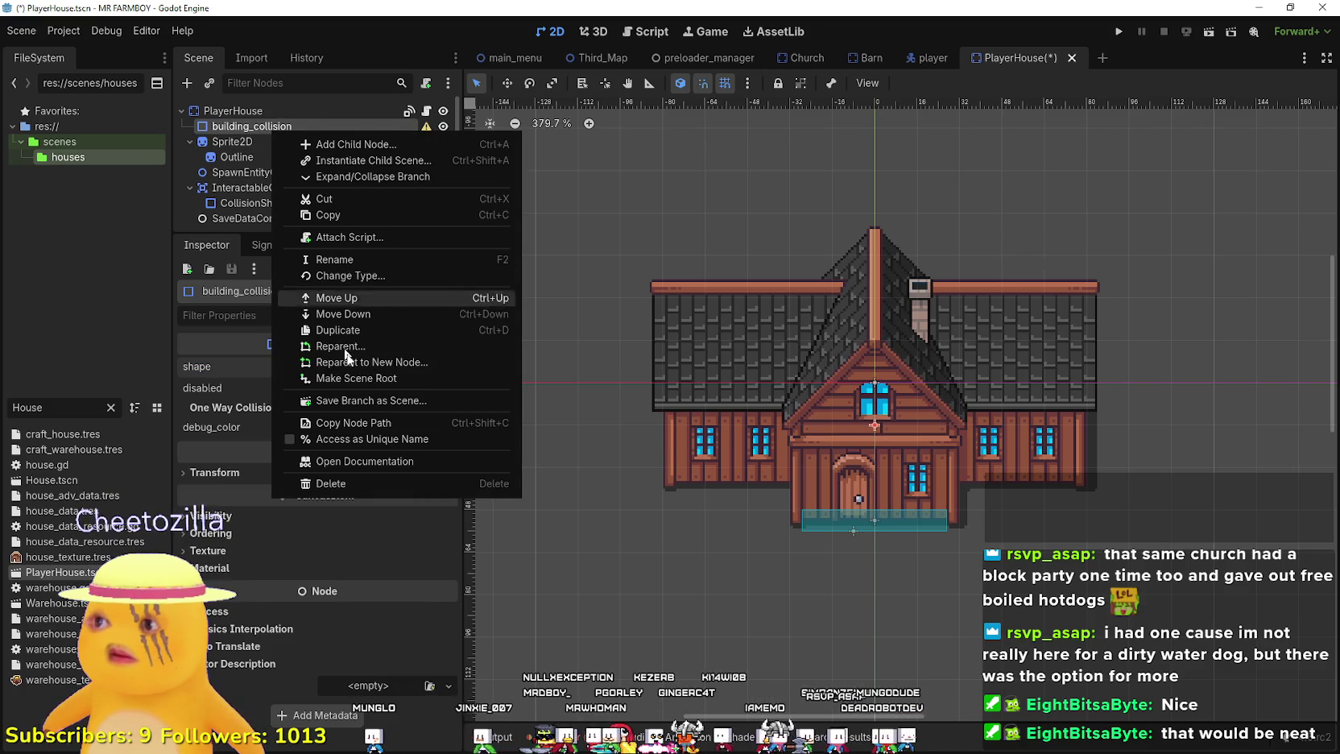
click(360, 276)
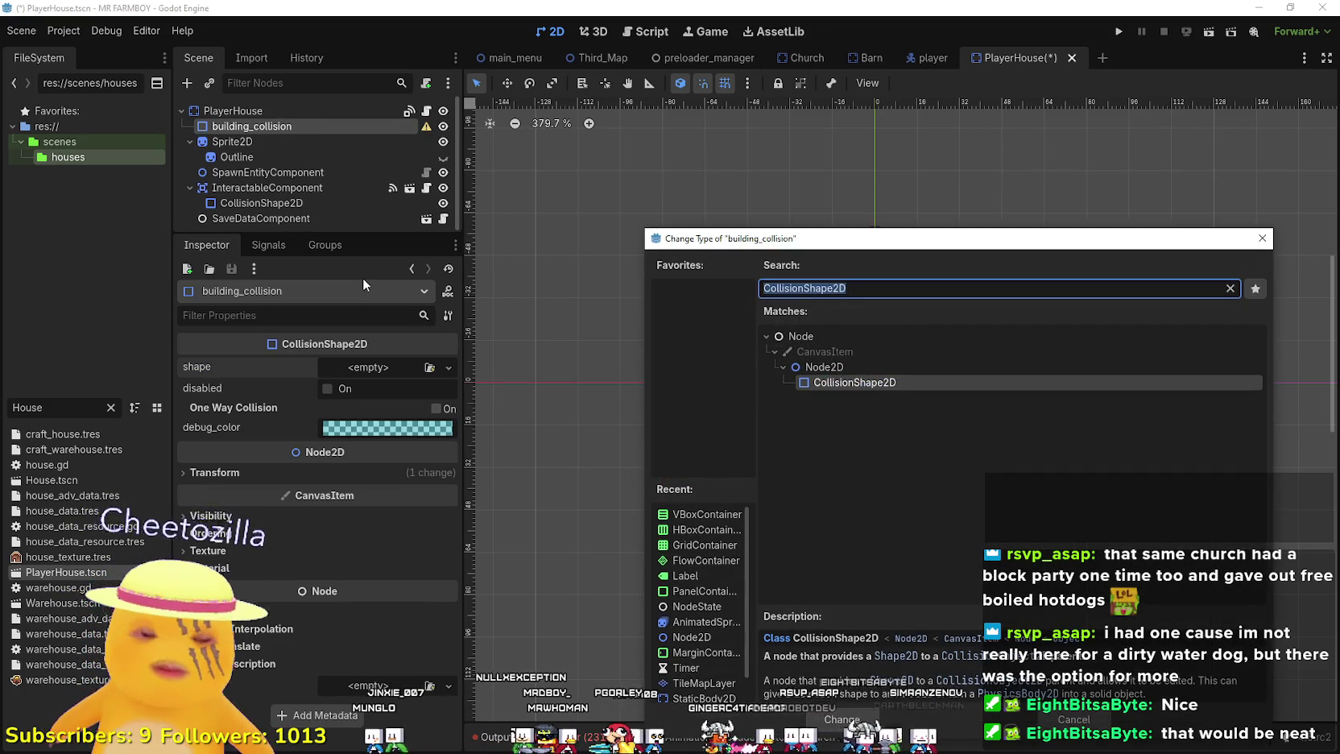
text(colli)
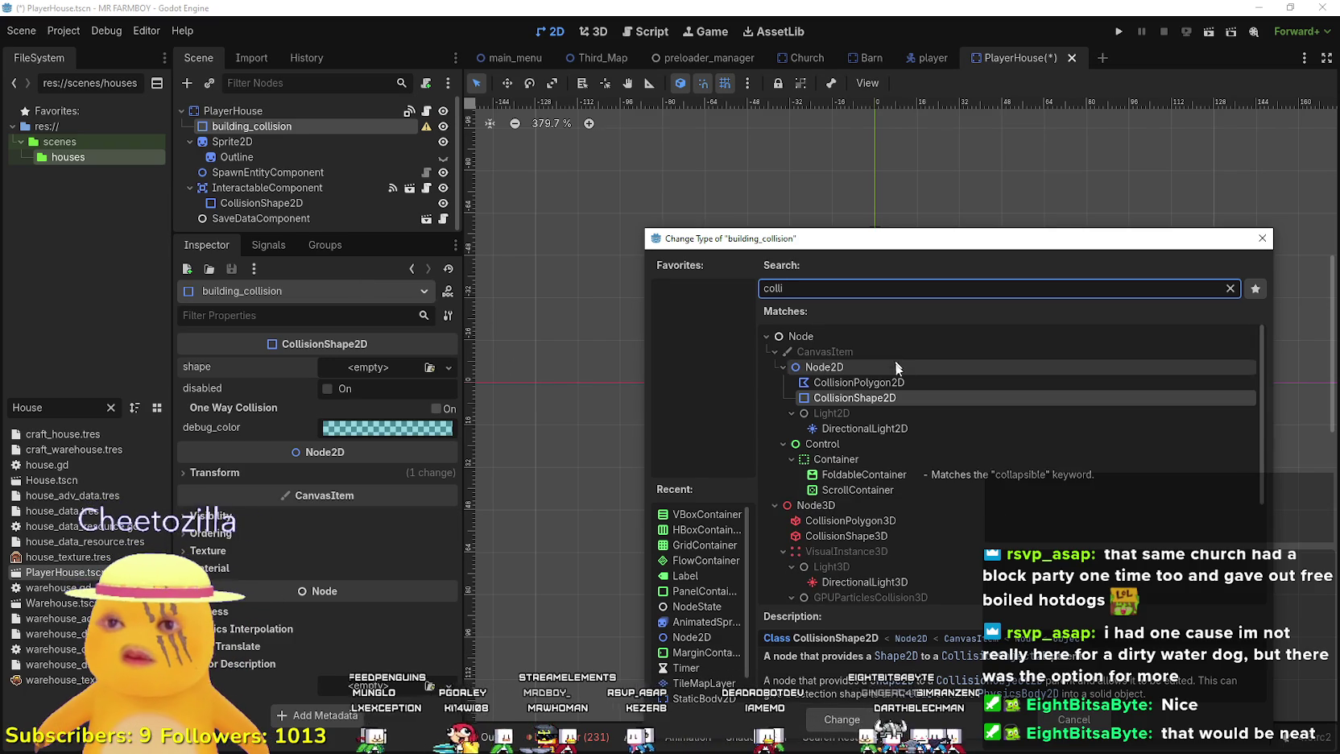
click(854, 382)
click(841, 719)
scroll(858, 463, up, 3)
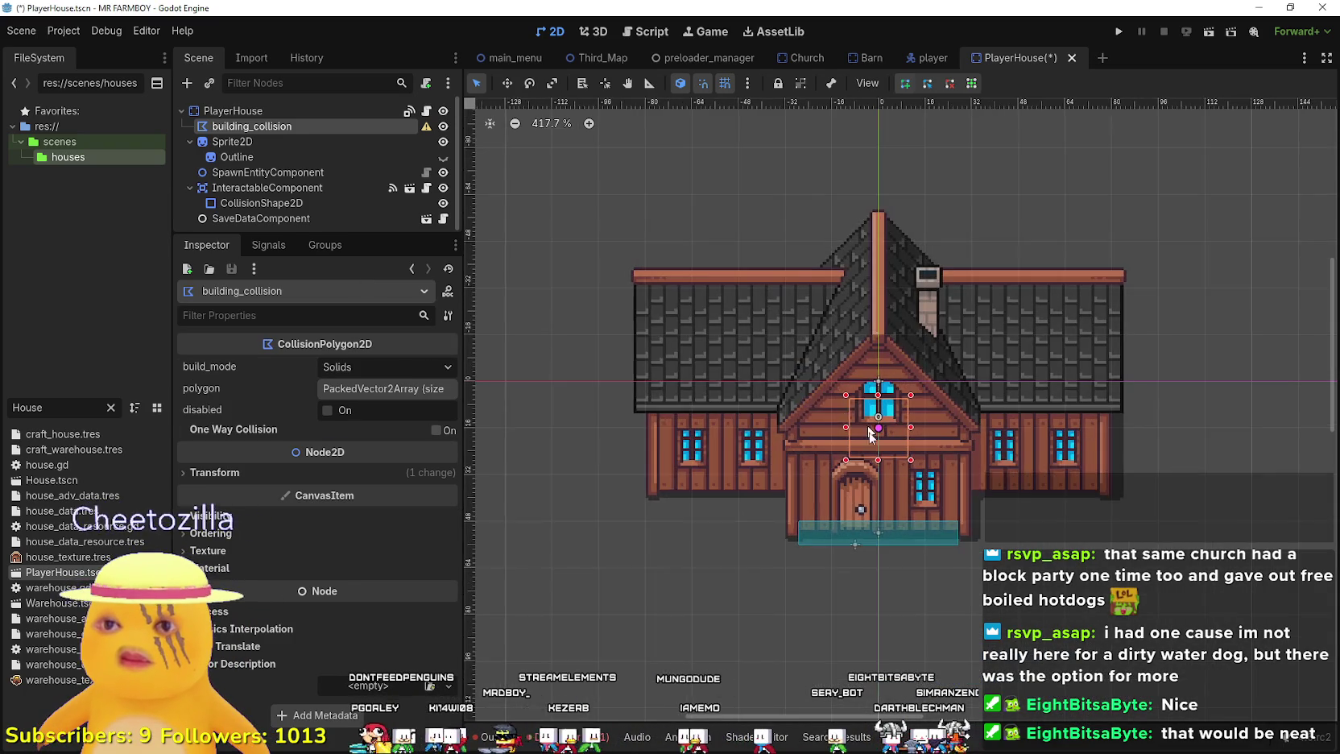
drag(874, 451, 847, 370)
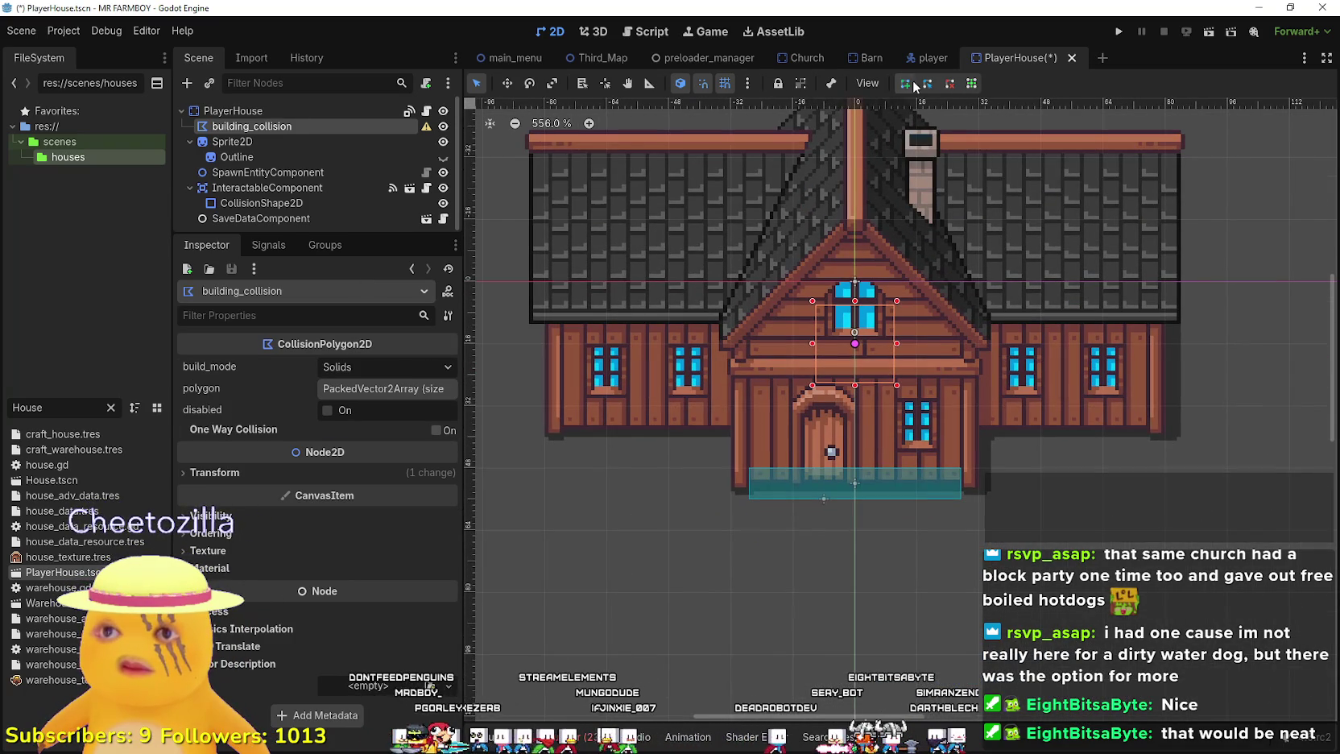
scroll(735, 500, up, 5)
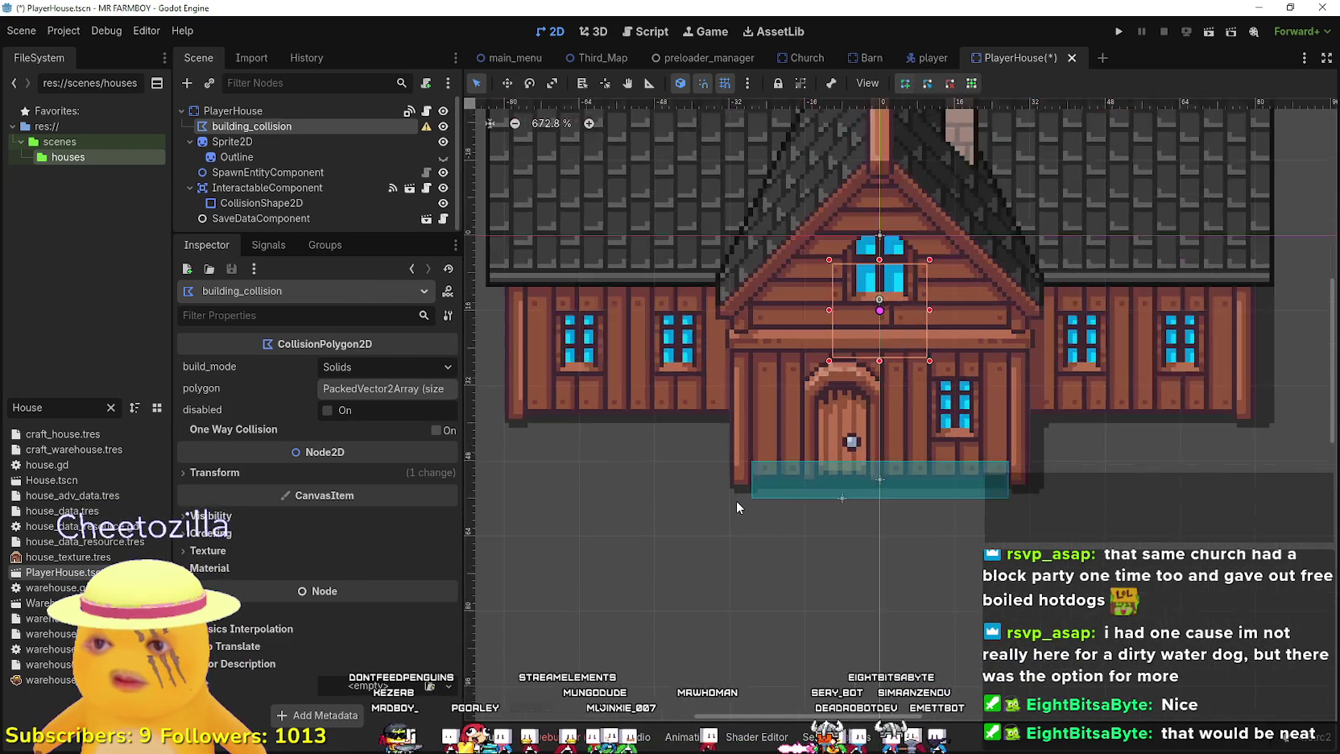
scroll(732, 479, down, 3)
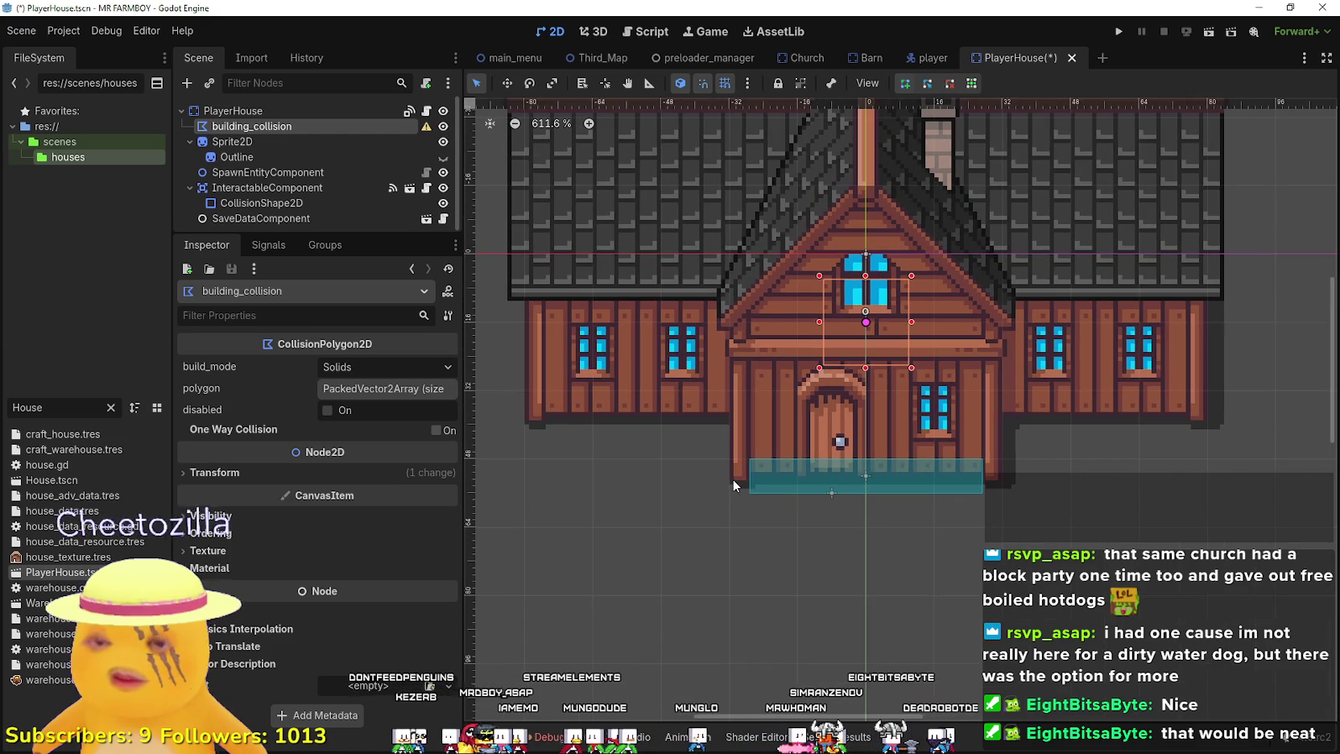
- Set the snapping grid step to 8 px in Configure Snap
click(746, 84)
click(792, 194)
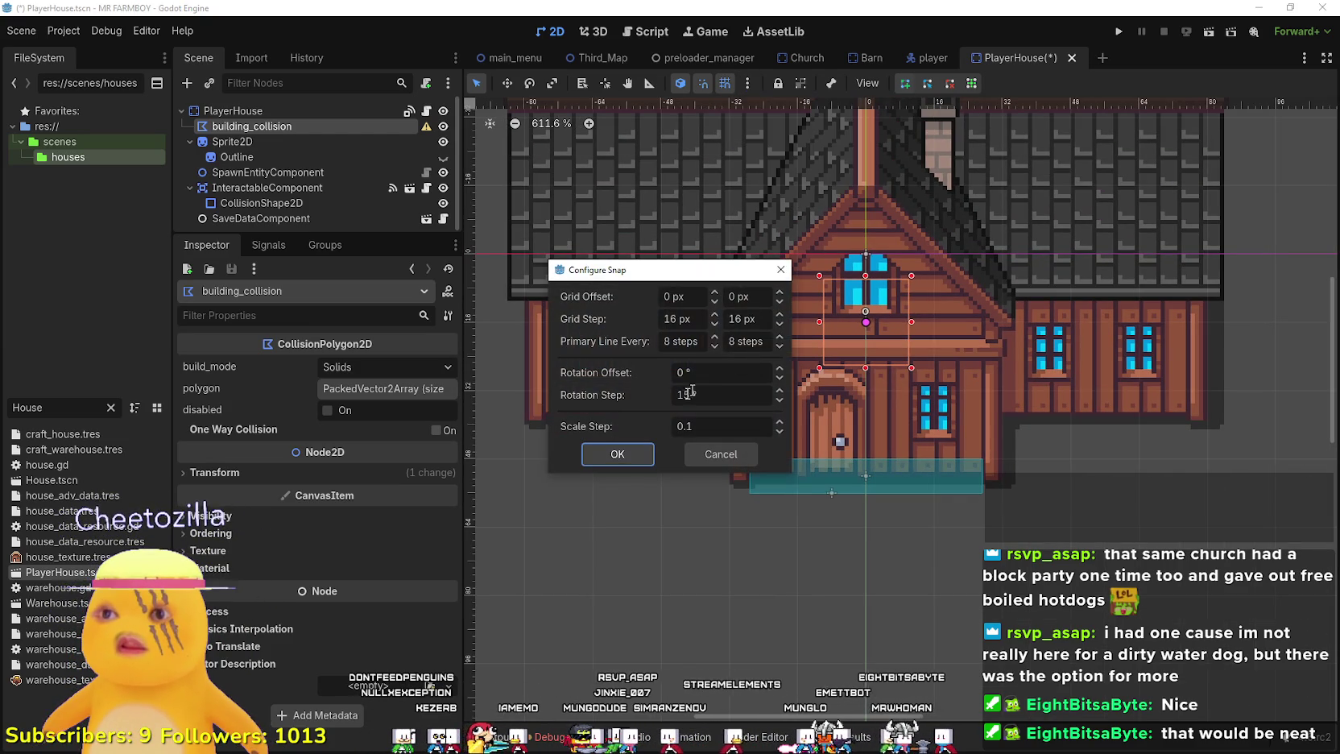
click(703, 318)
text(8)
click(627, 450)
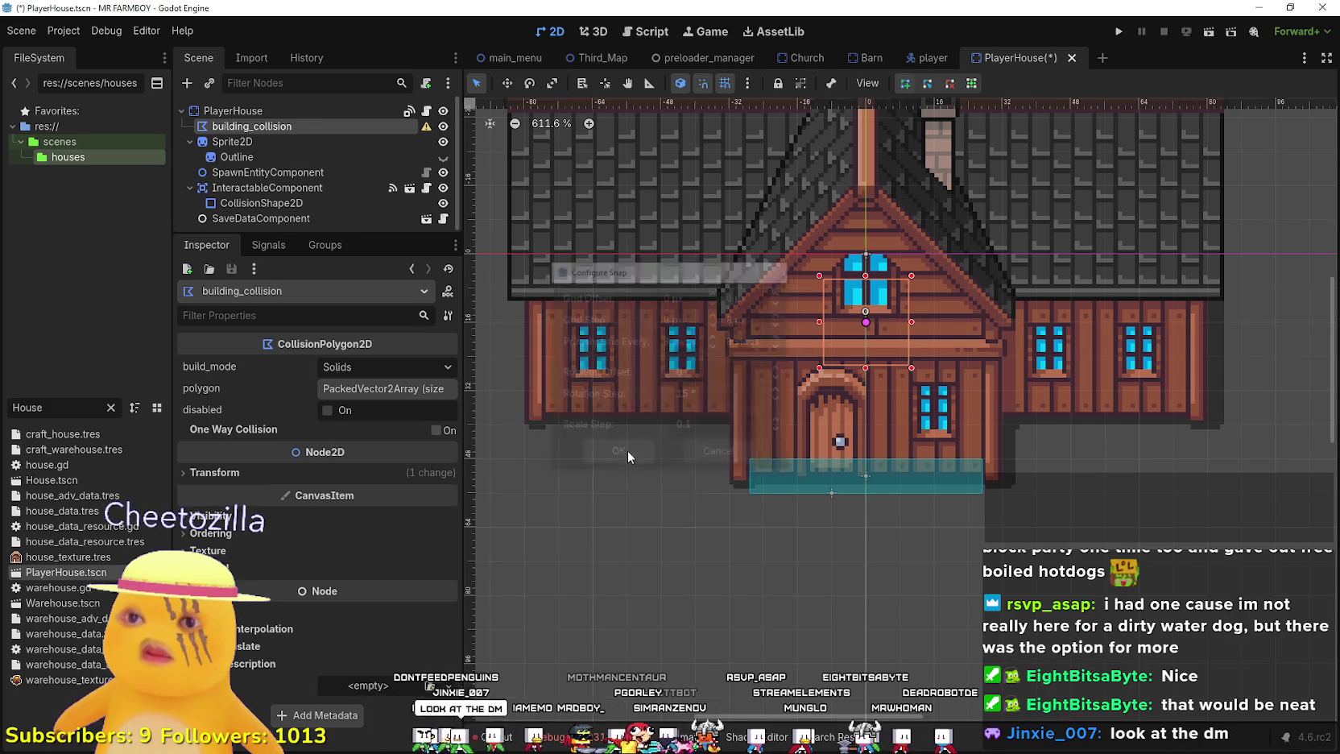
- Place the first polygon point just below the house's lower-left corner
scroll(711, 488, up, 1)
scroll(711, 484, up, 4)
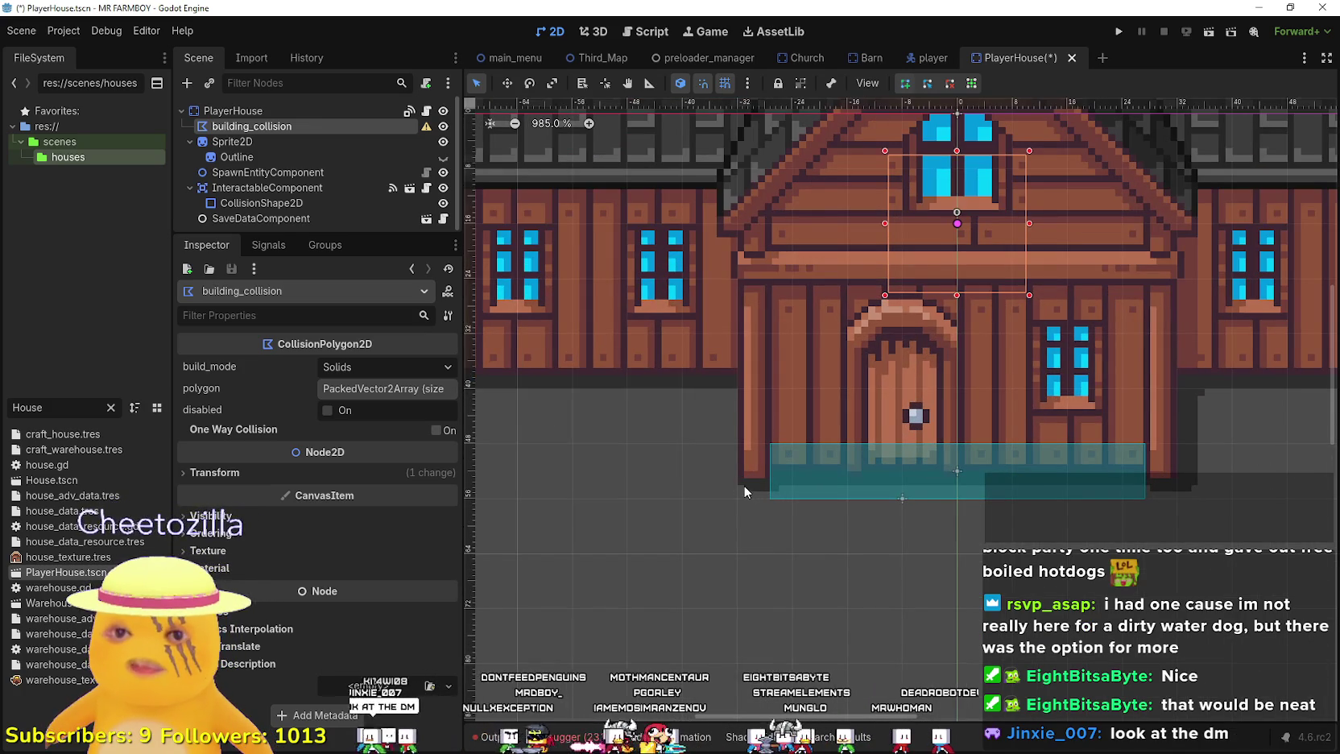
click(738, 495)
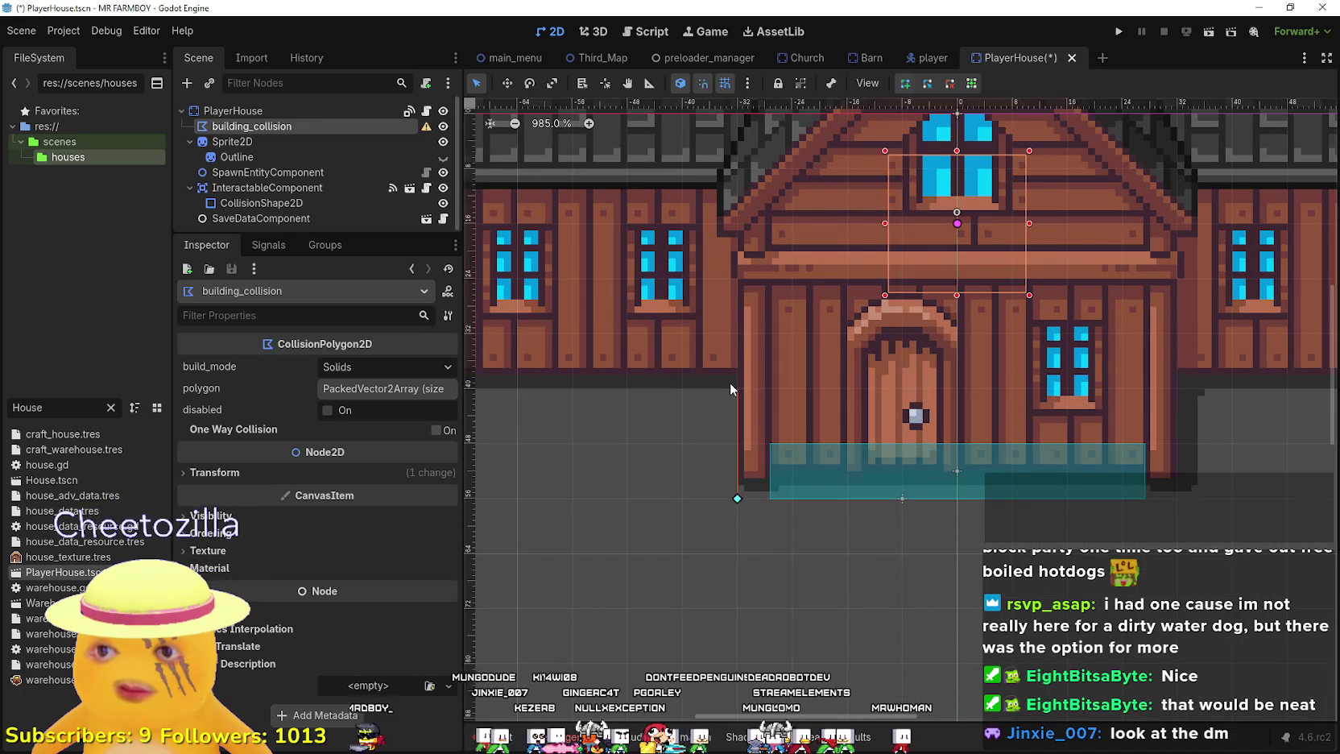
scroll(730, 383, down, 6)
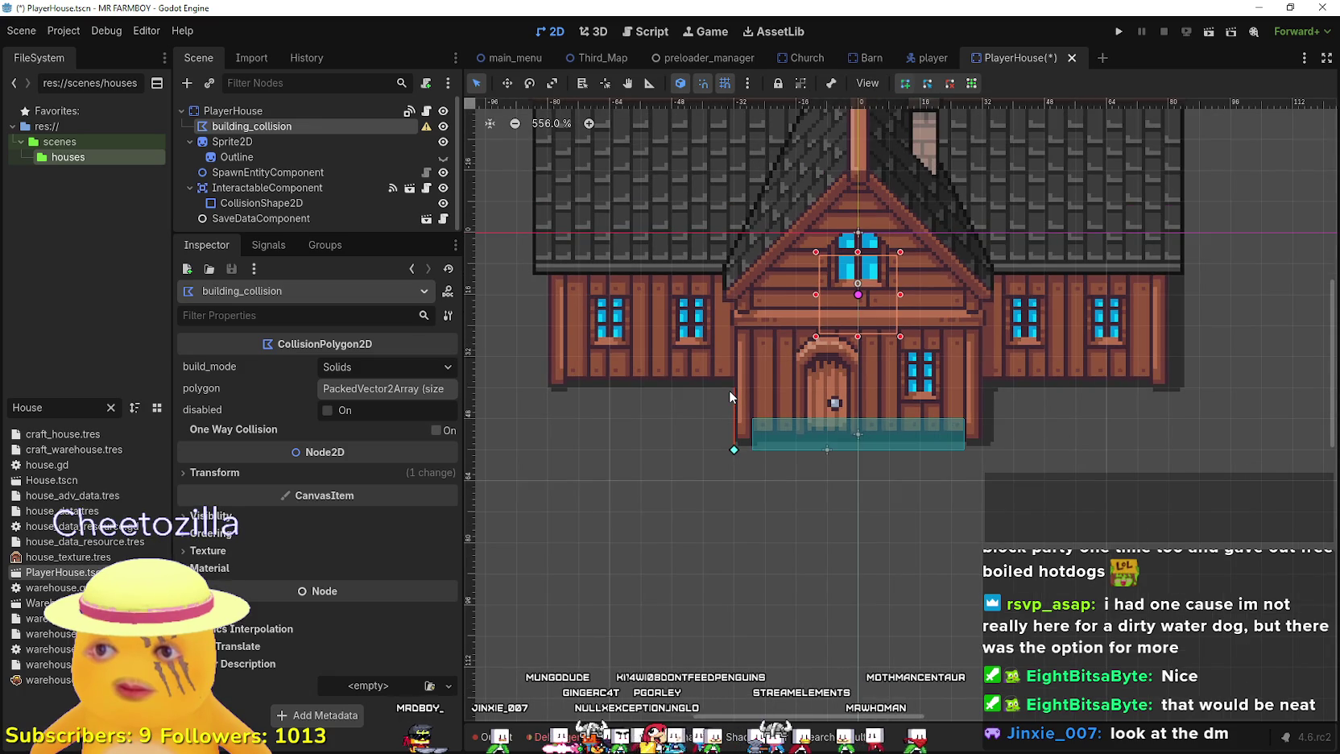
scroll(729, 390, up, 4)
scroll(741, 431, down, 4)
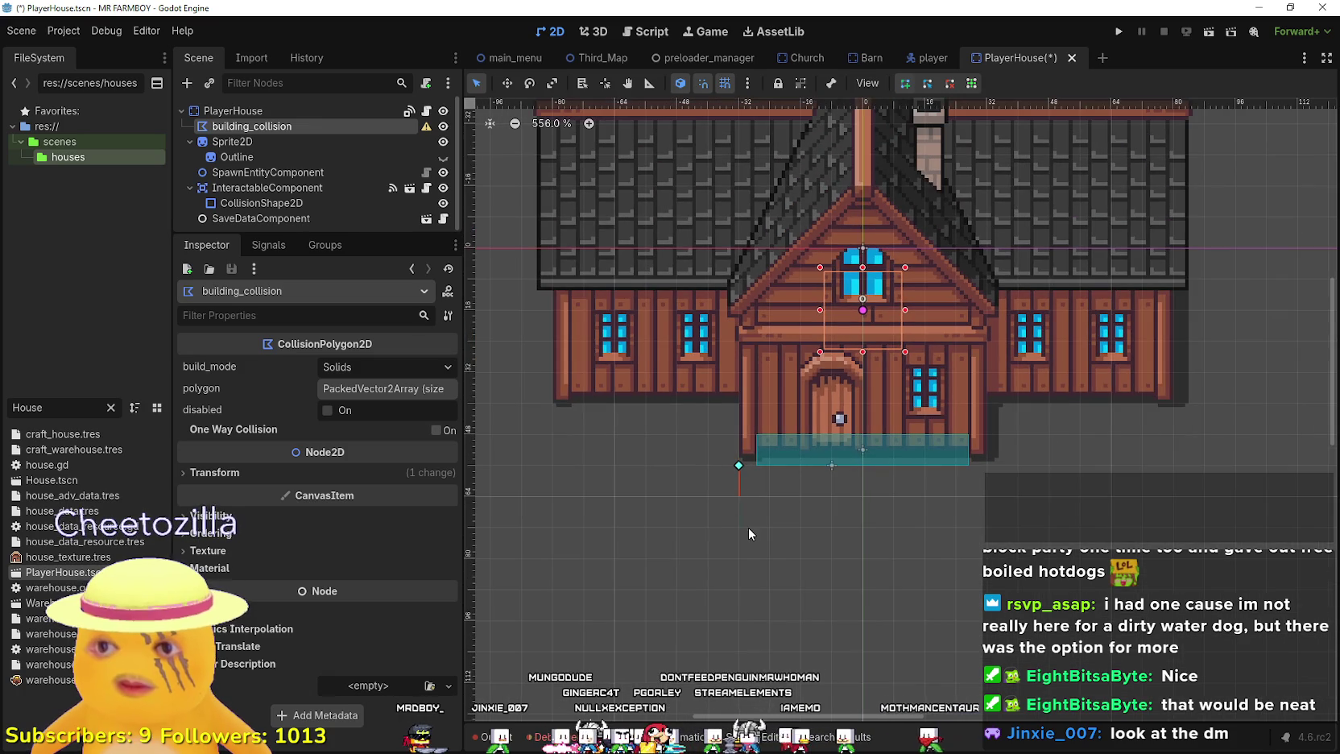
scroll(712, 402, up, 3)
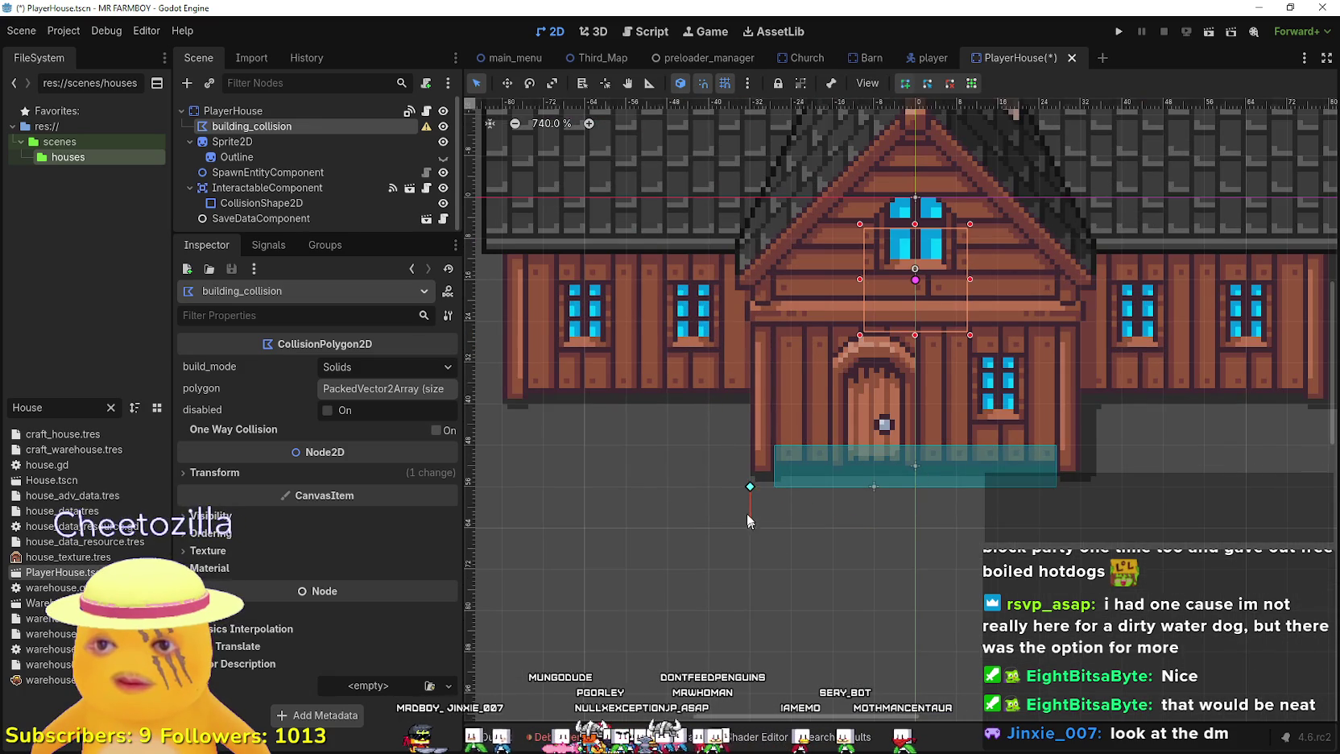
key(Escape)
scroll(746, 509, down, 1)
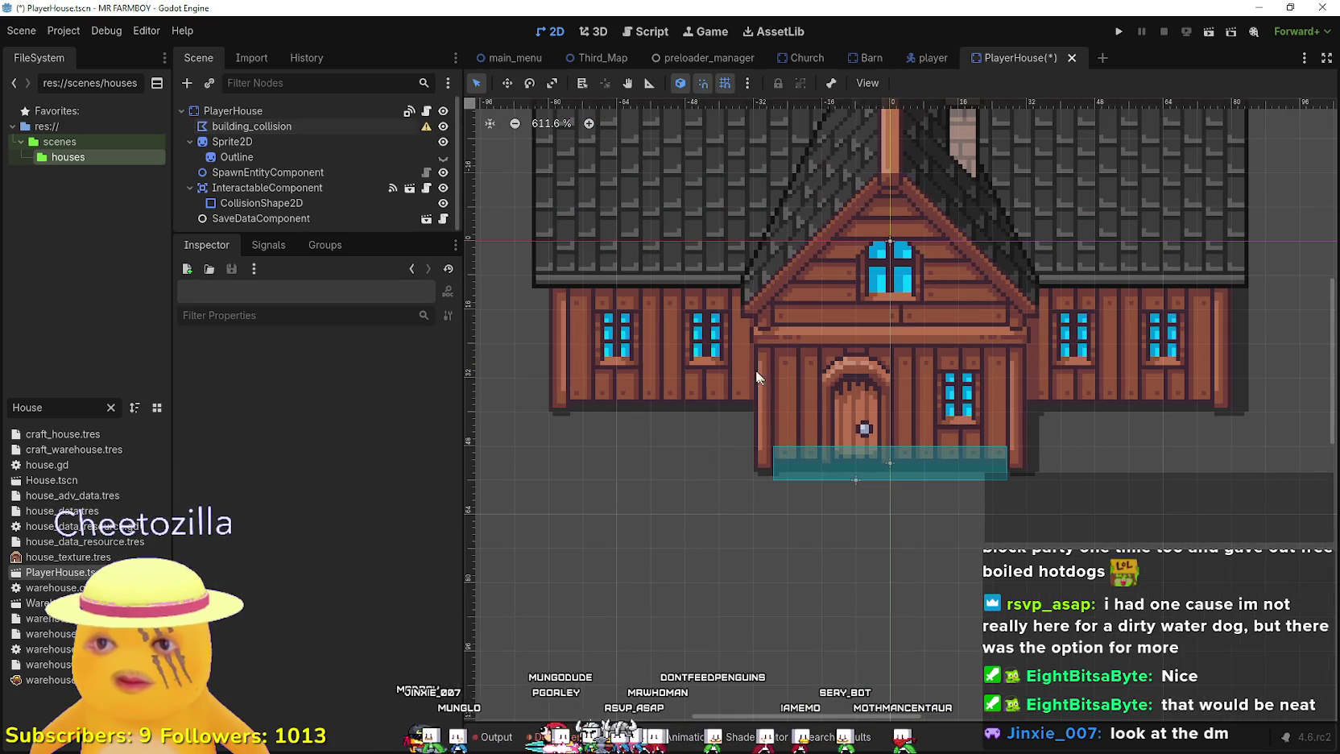
- Select the house Sprite2D node and switch to Move mode
click(327, 142)
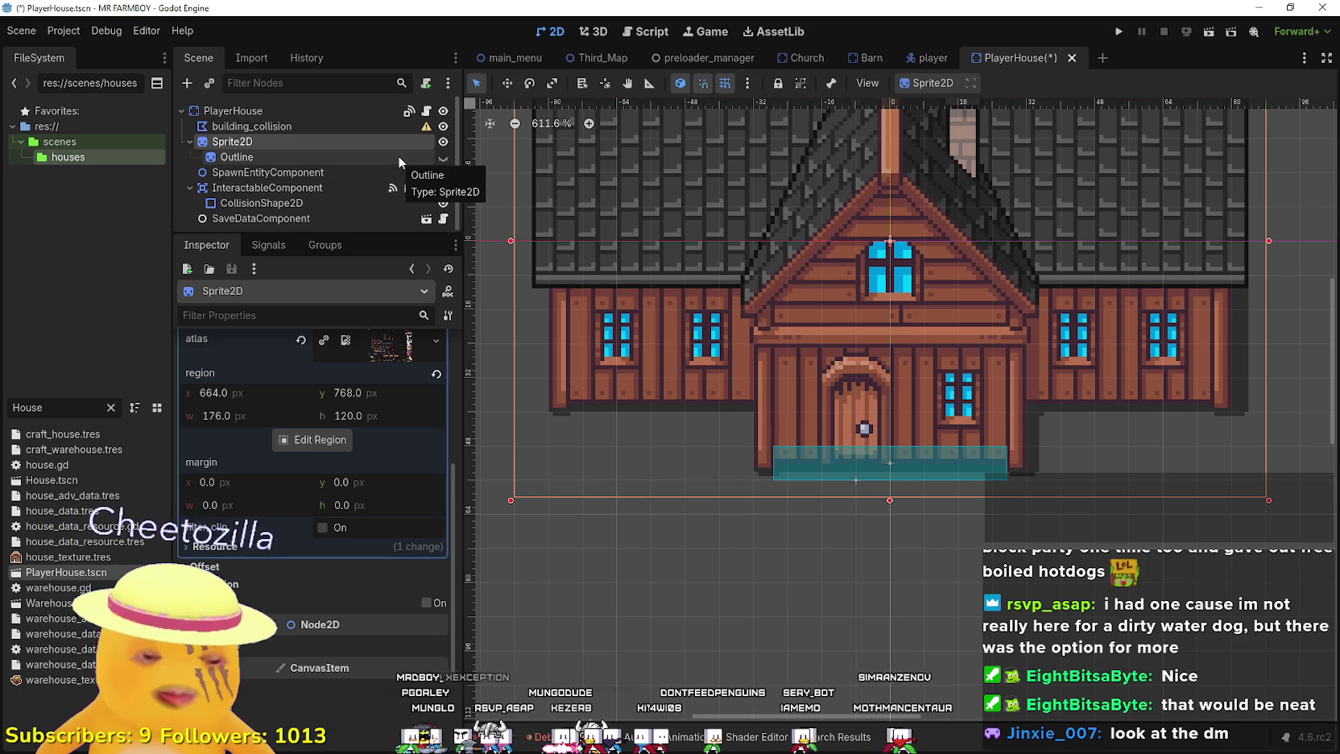
key(Up)
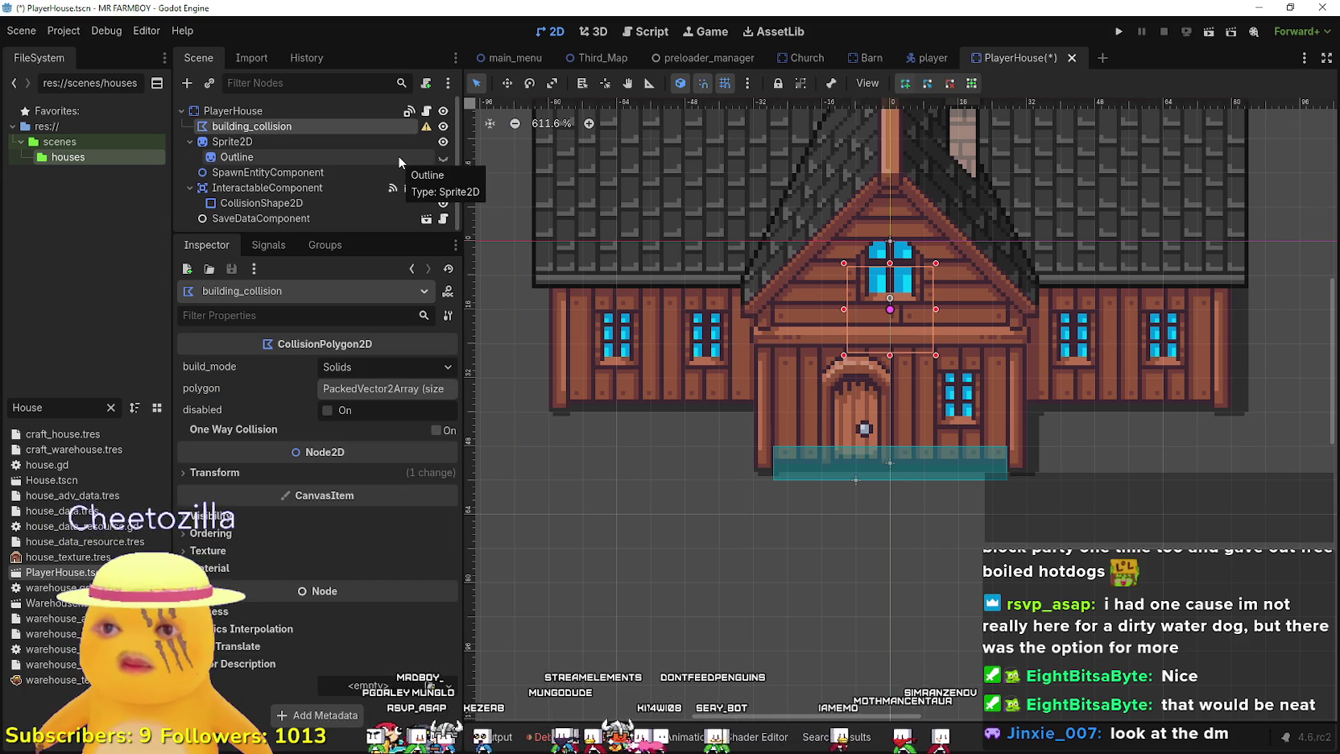
click(369, 142)
key(w)
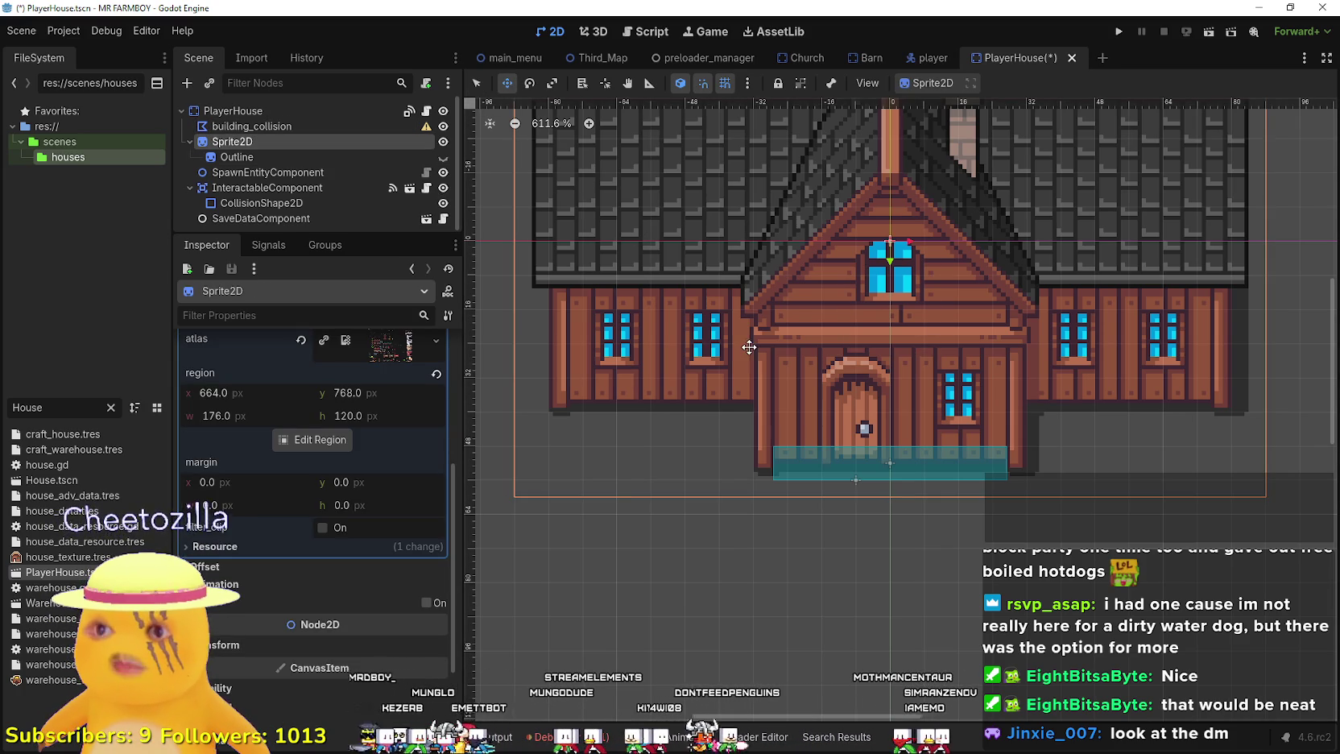
- Nudge the house sprite up with the arrow keys until its base sits above the collision rectangle
key(Up)
key(Up)
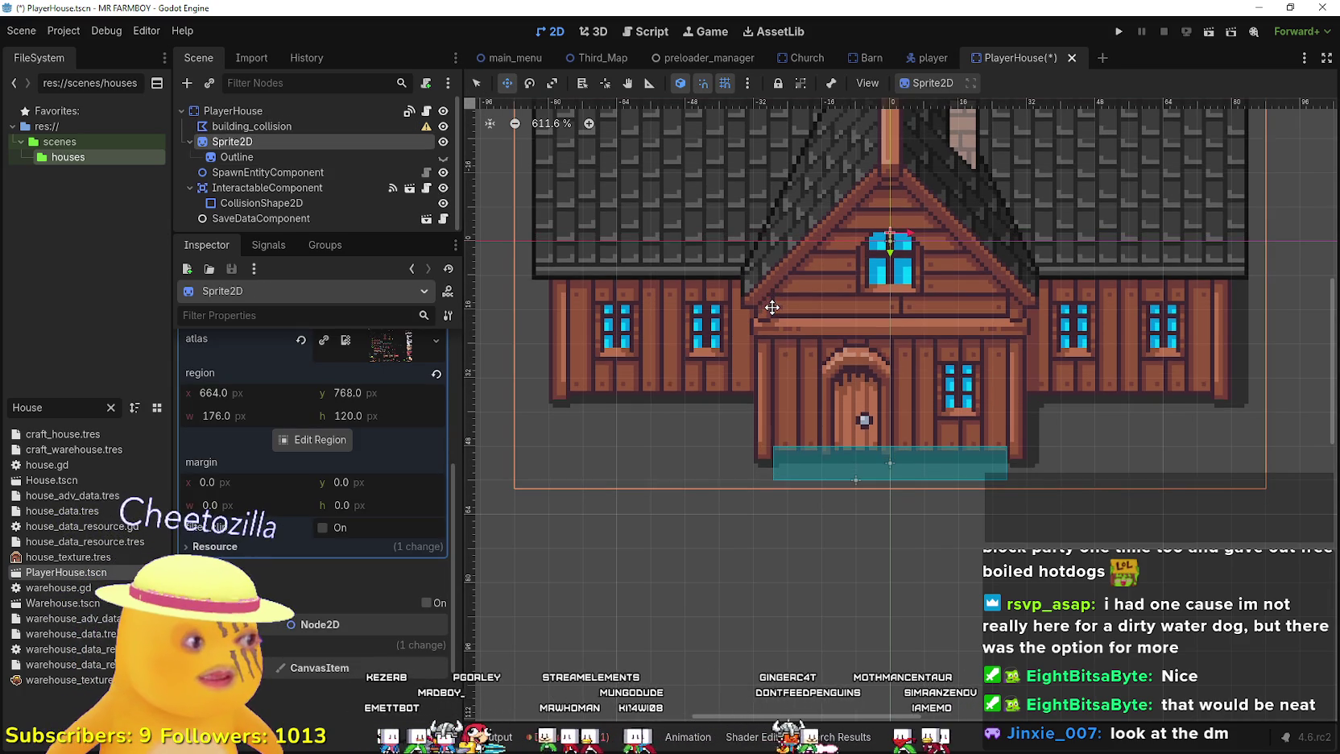
key(Up)
scroll(961, 423, up, 5)
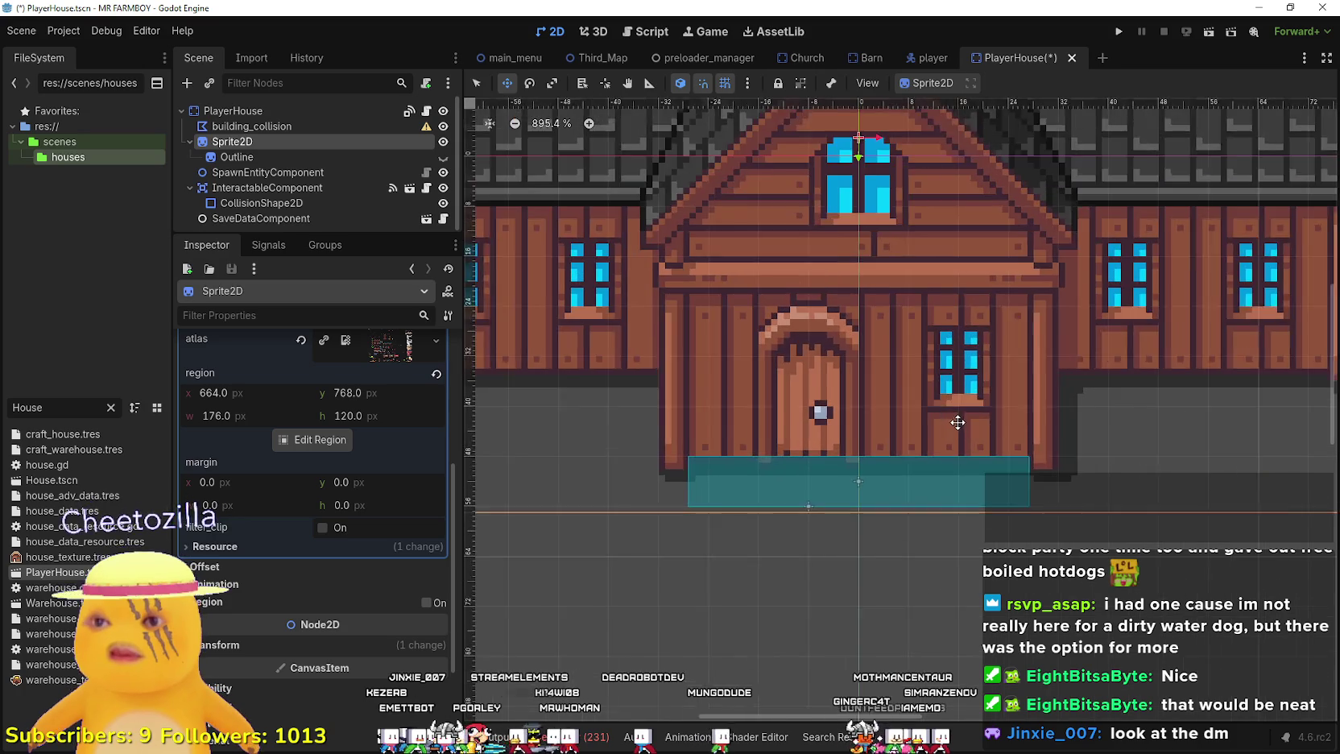
key(Up)
key(Up)
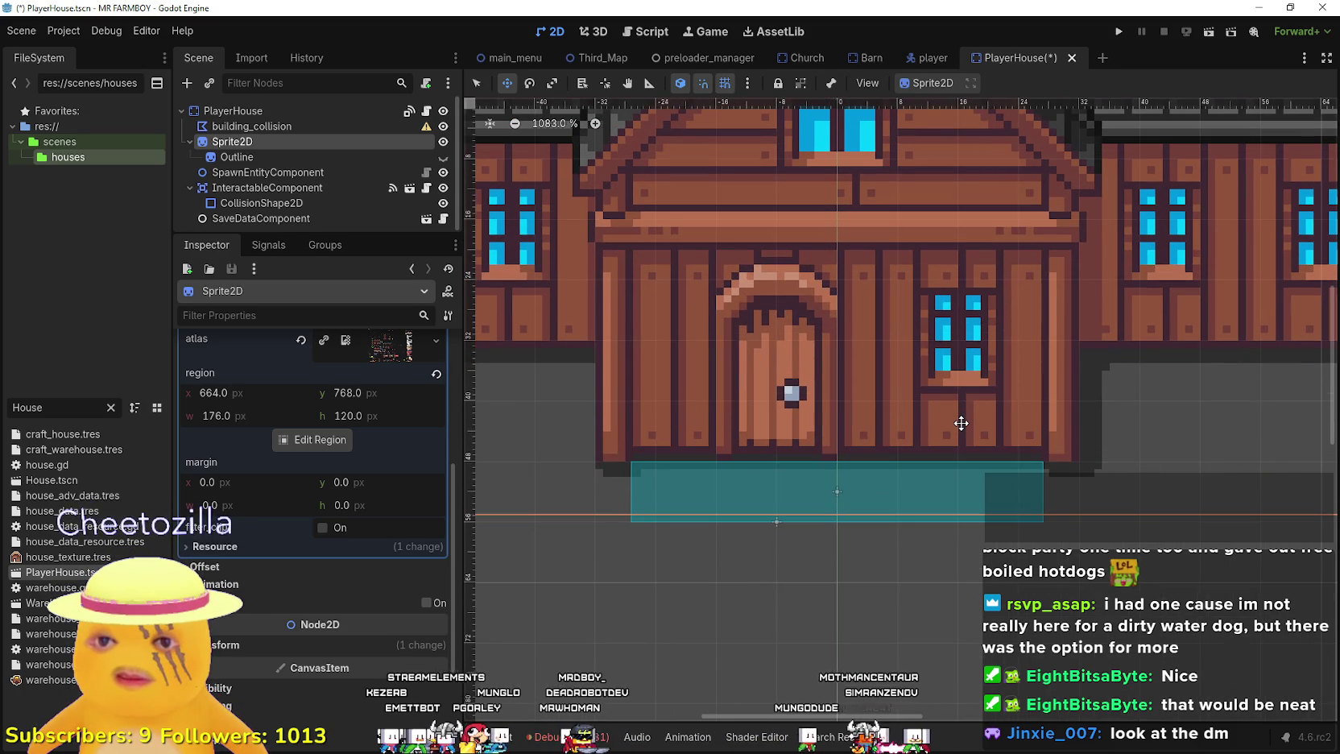
scroll(673, 457, up, 6)
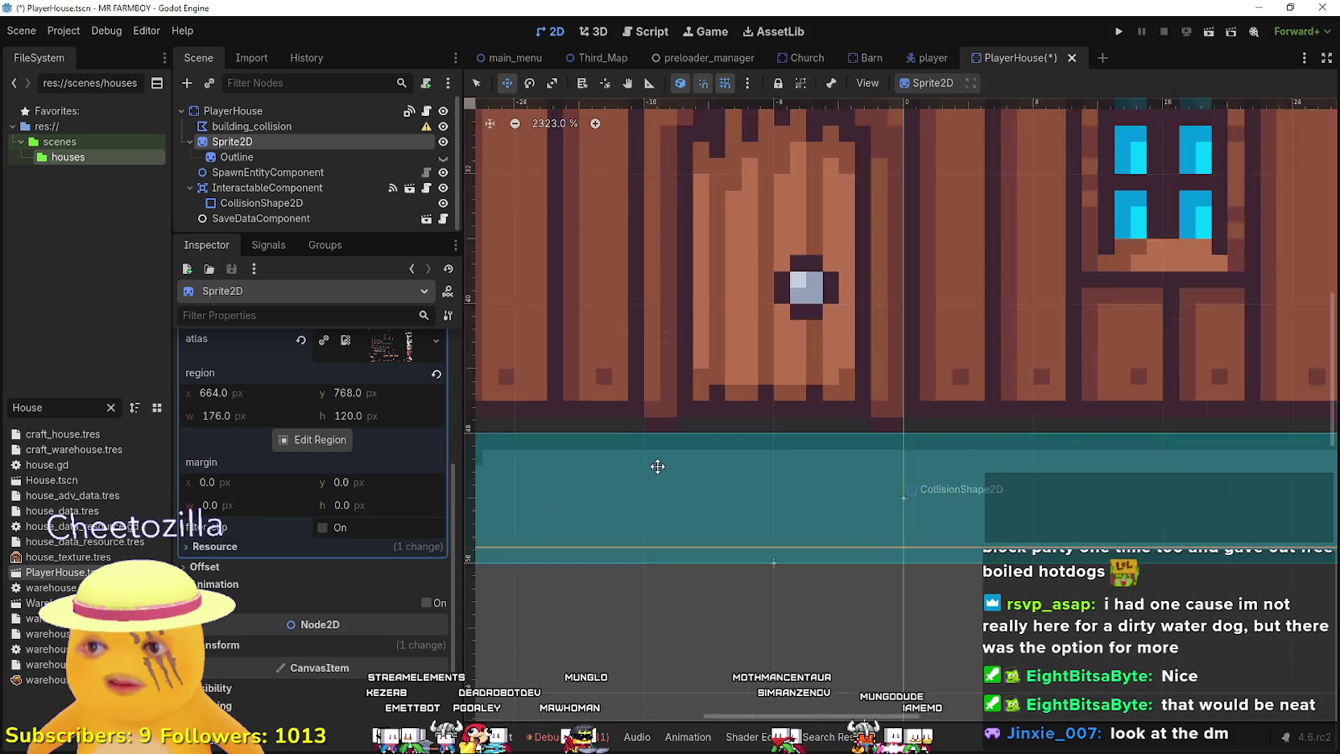
scroll(1012, 509, up, 1)
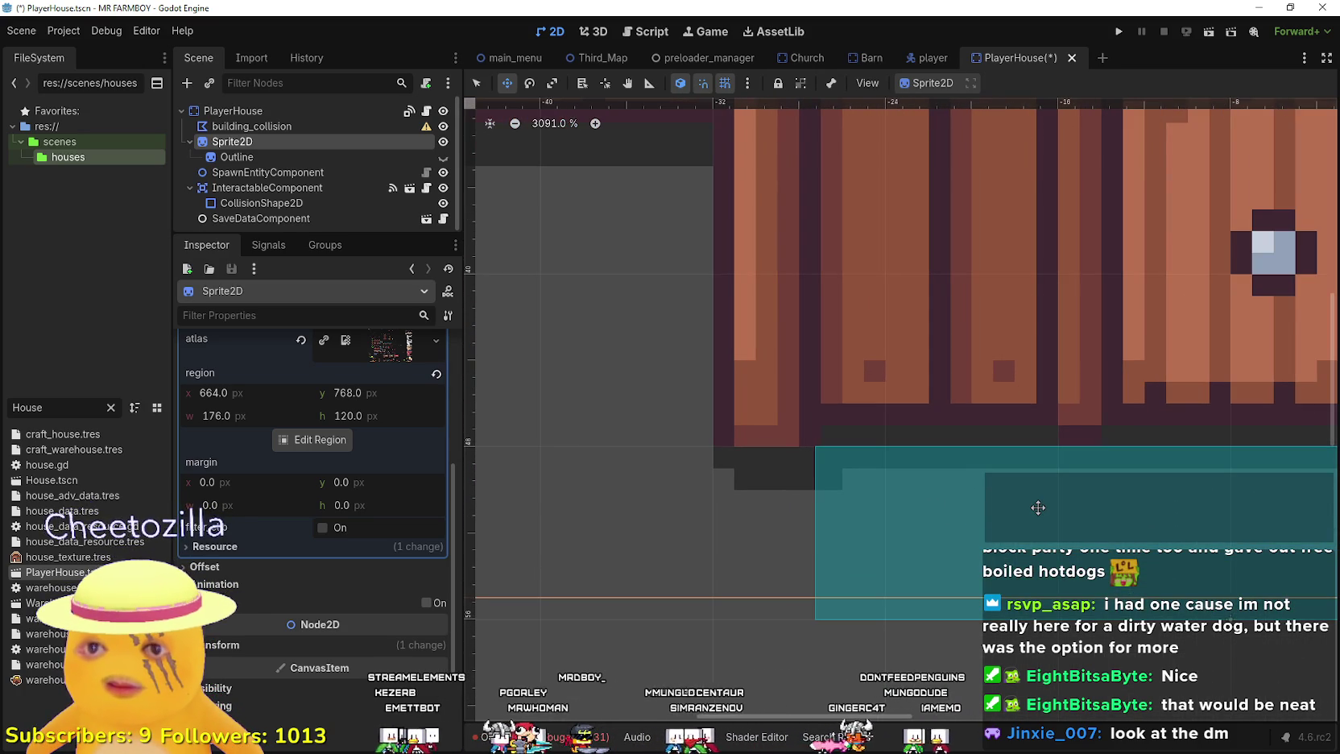
key(Down)
scroll(1038, 507, down, 6)
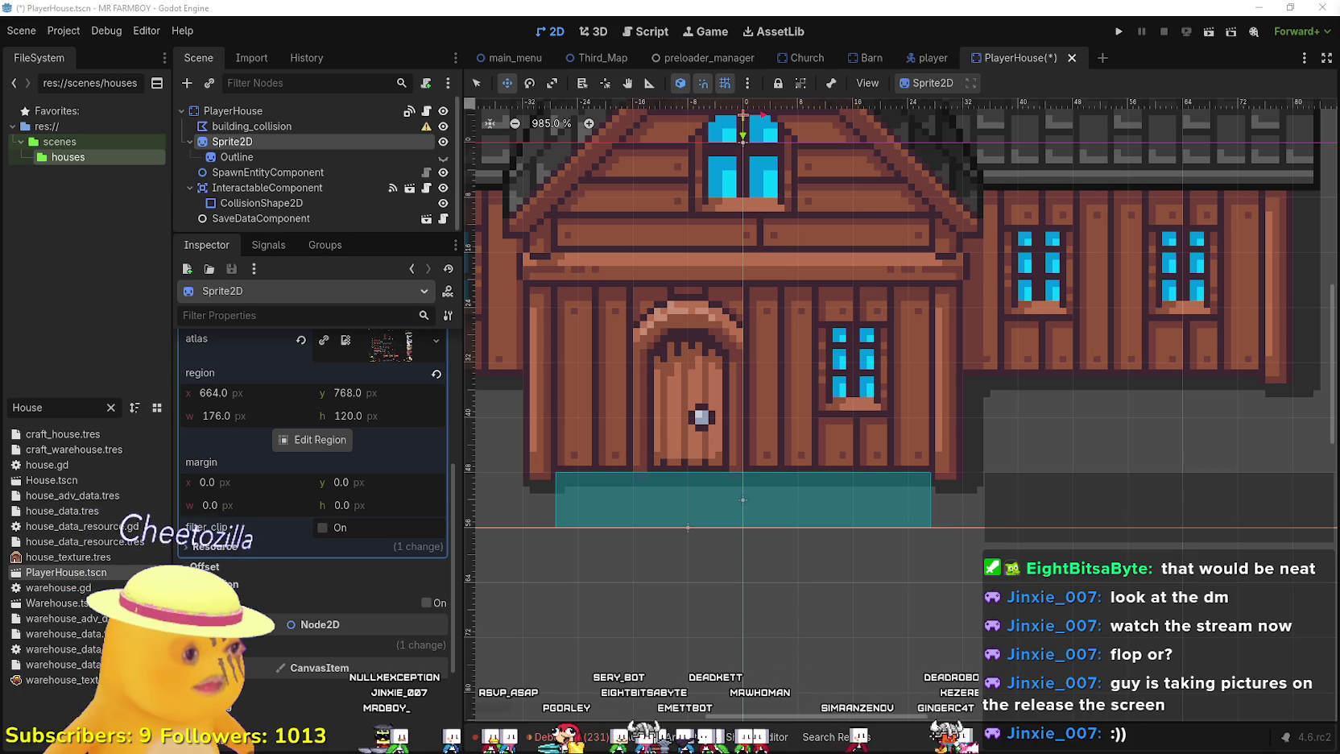
scroll(856, 367, down, 1)
scroll(857, 368, down, 6)
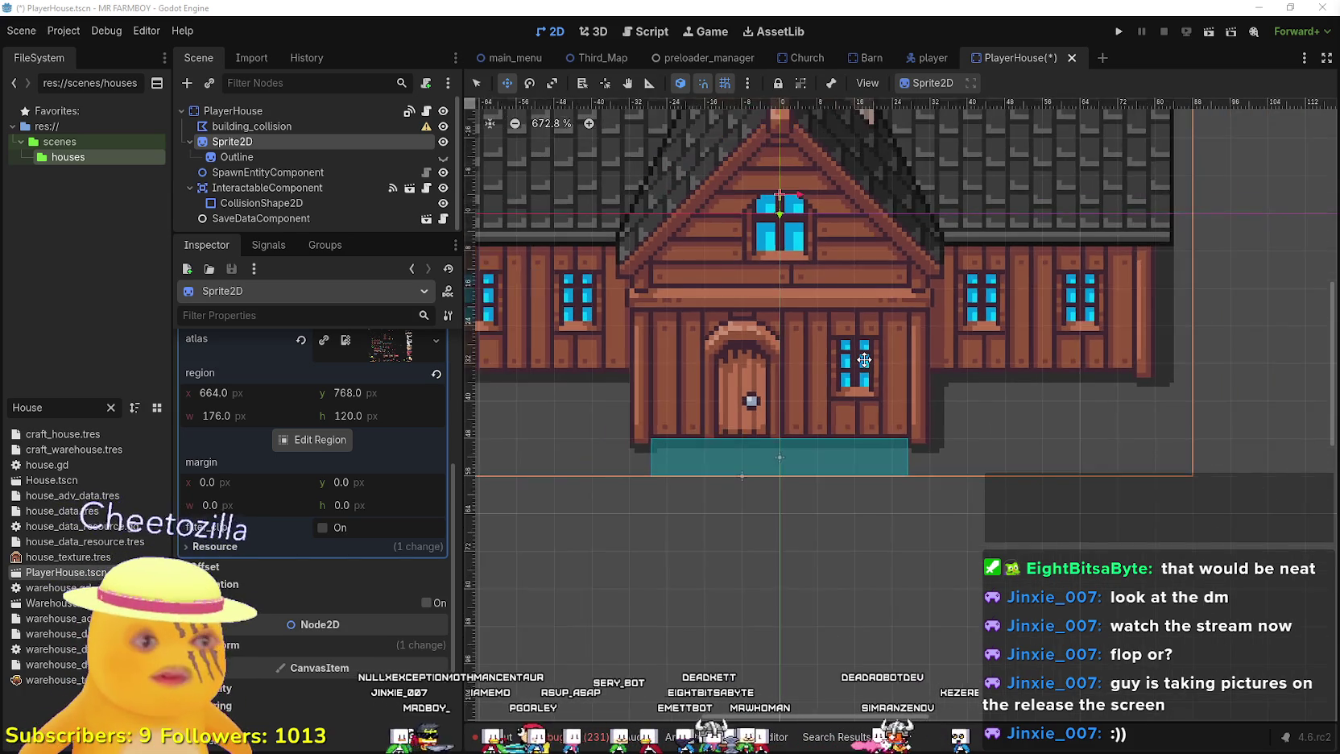
scroll(775, 375, up, 3)
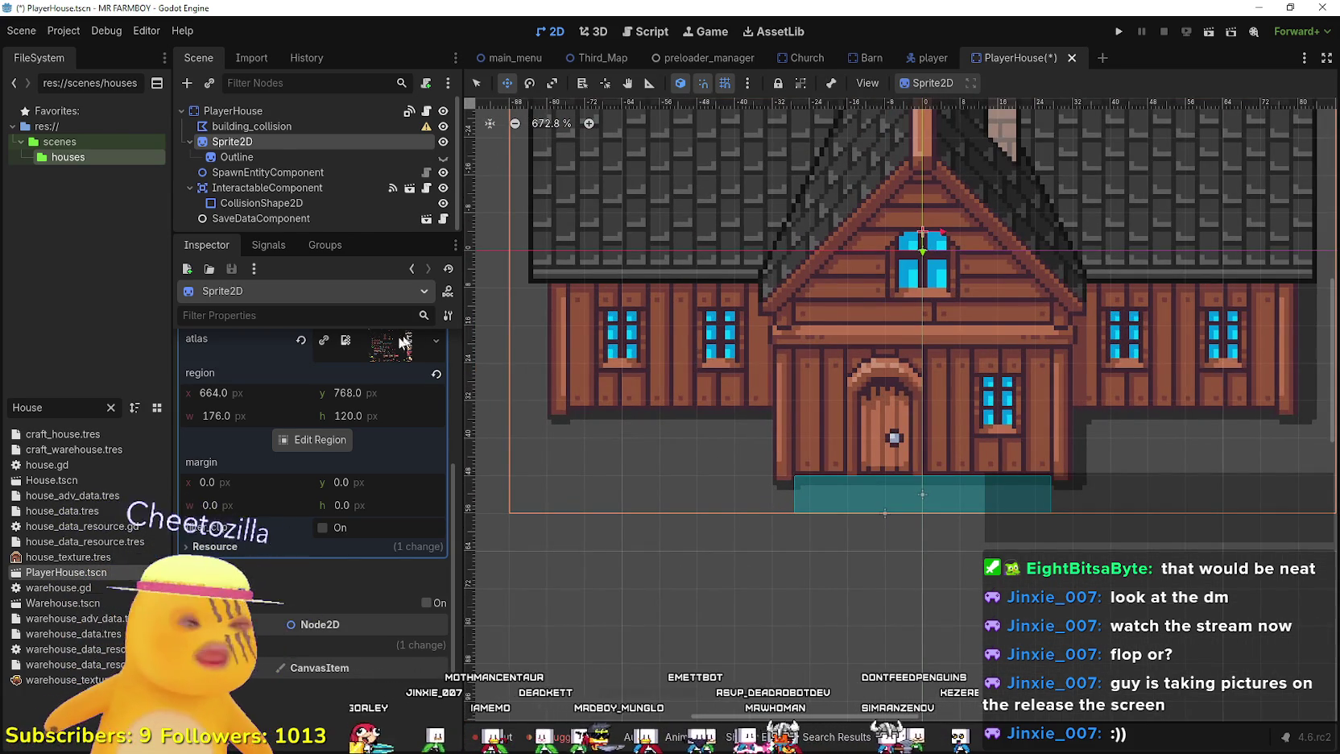
- Select building_collision and place vertices at the front section's and left wing's lower-left corners
click(285, 124)
scroll(692, 352, up, 2)
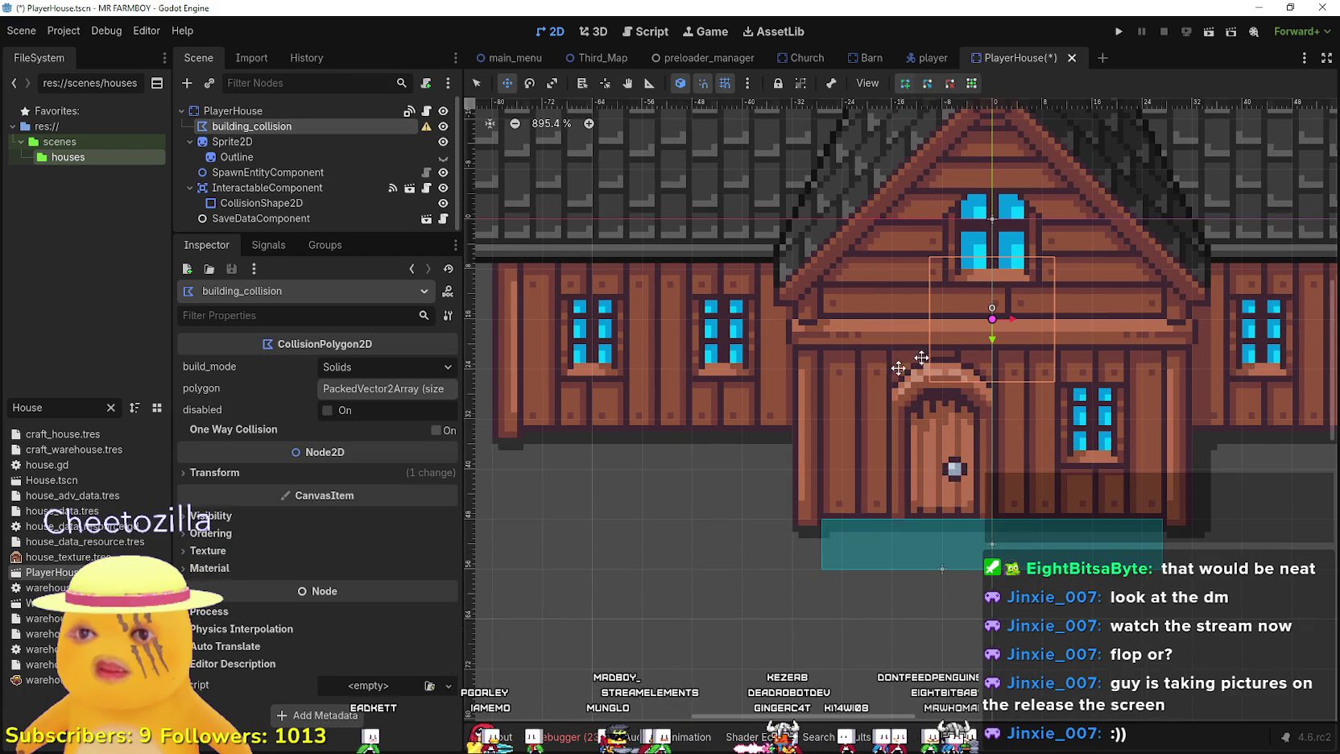
scroll(775, 547, up, 2)
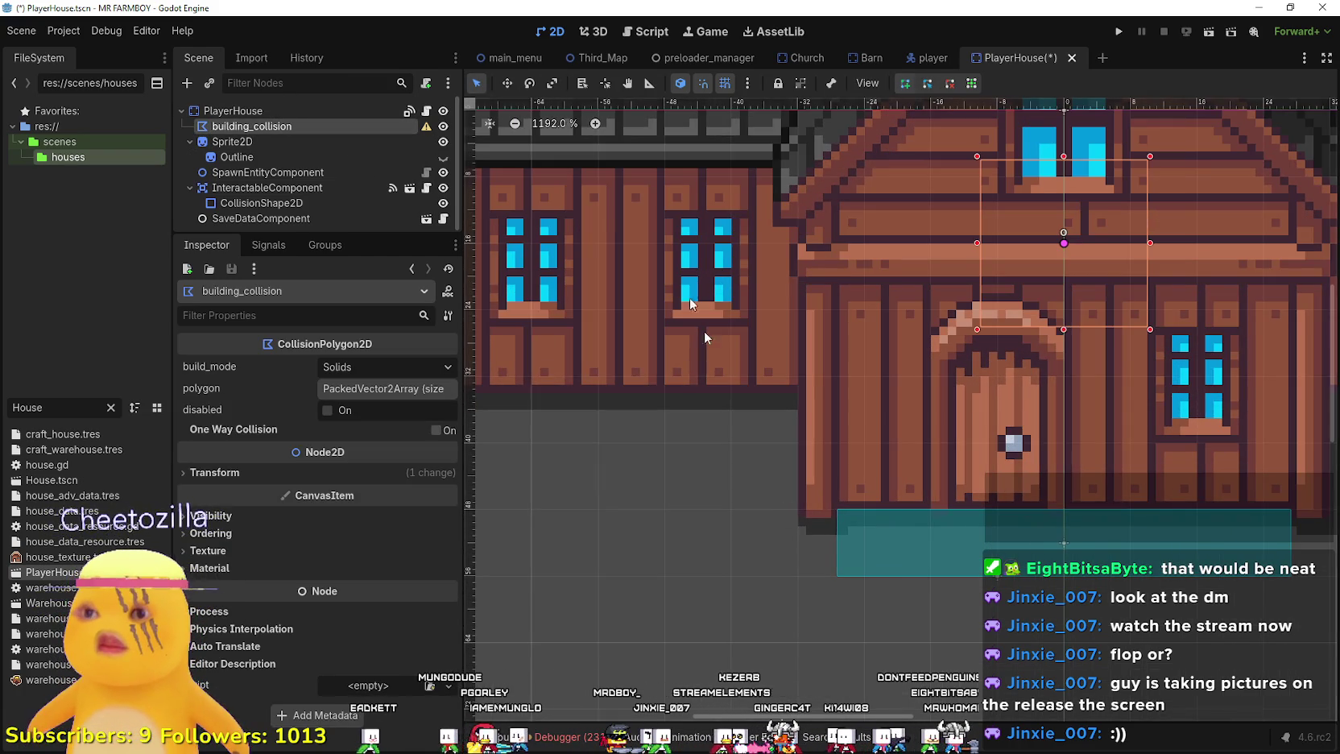
scroll(796, 491, down, 1)
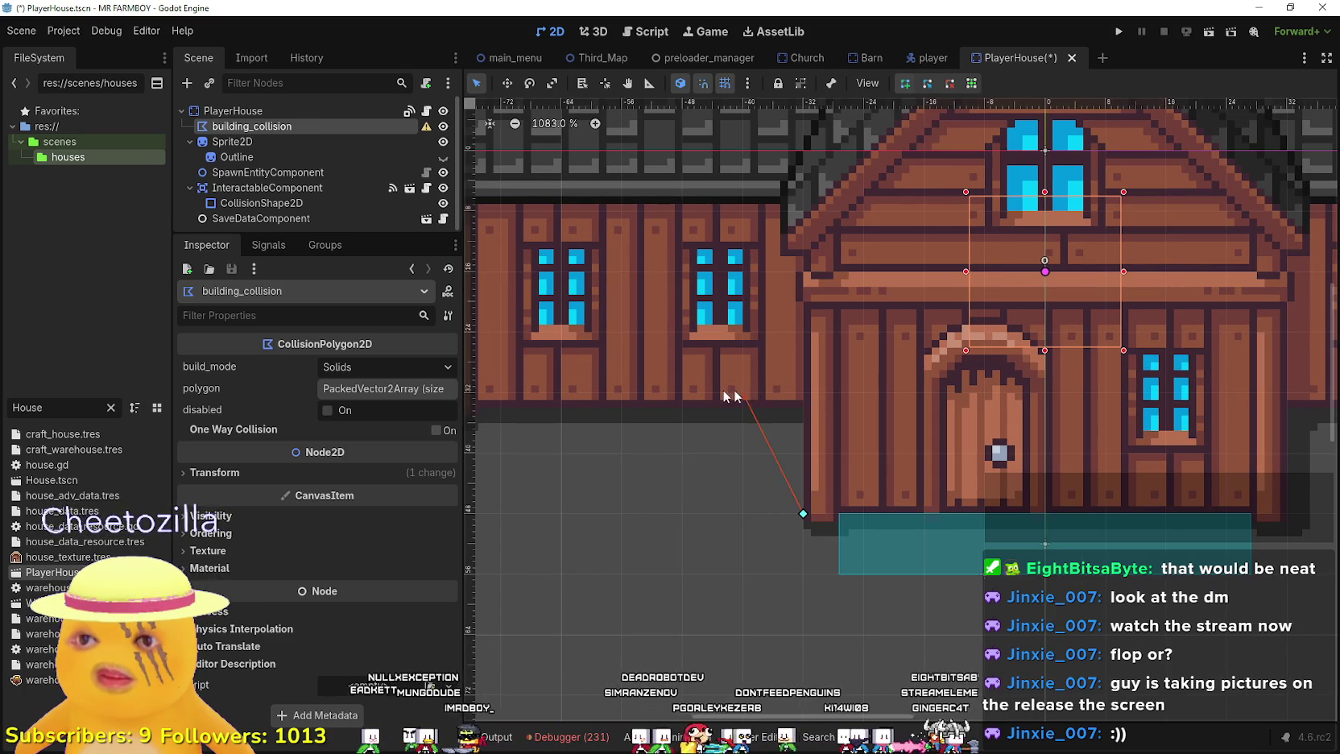
scroll(801, 423, up, 1)
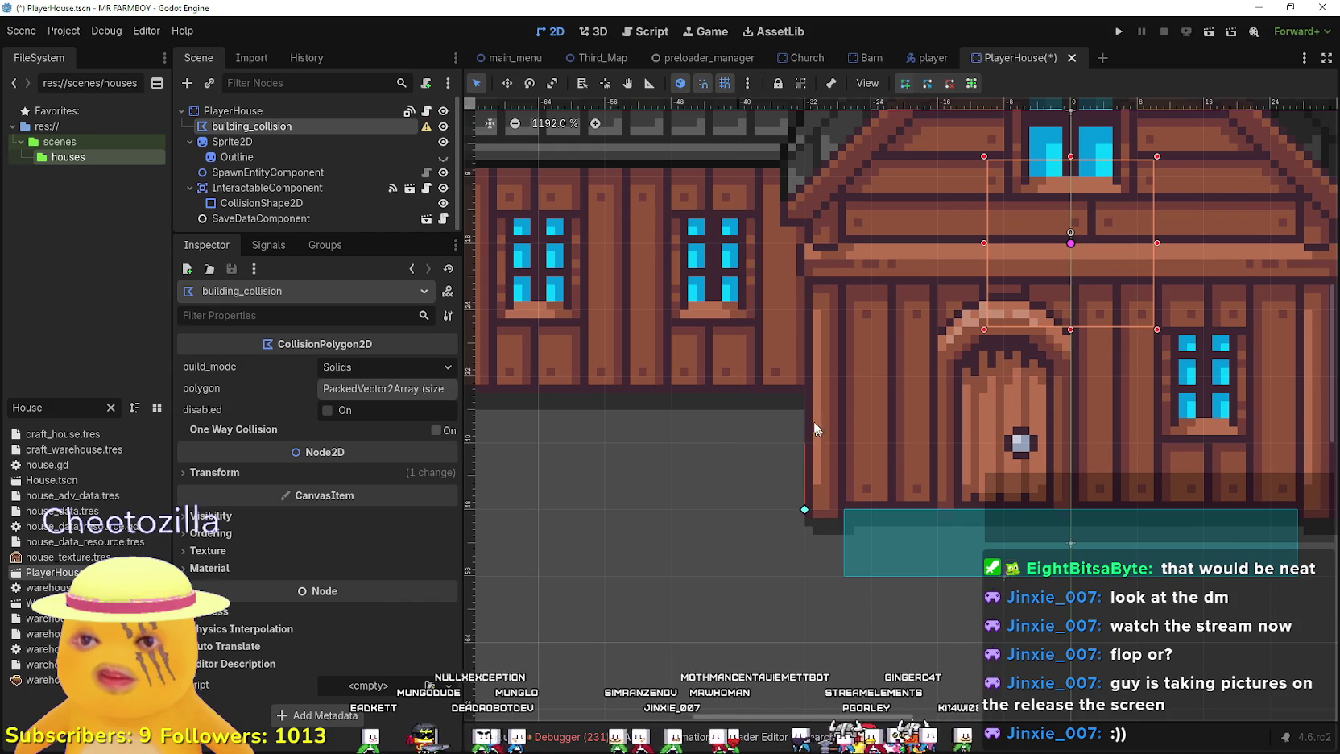
scroll(806, 395, down, 6)
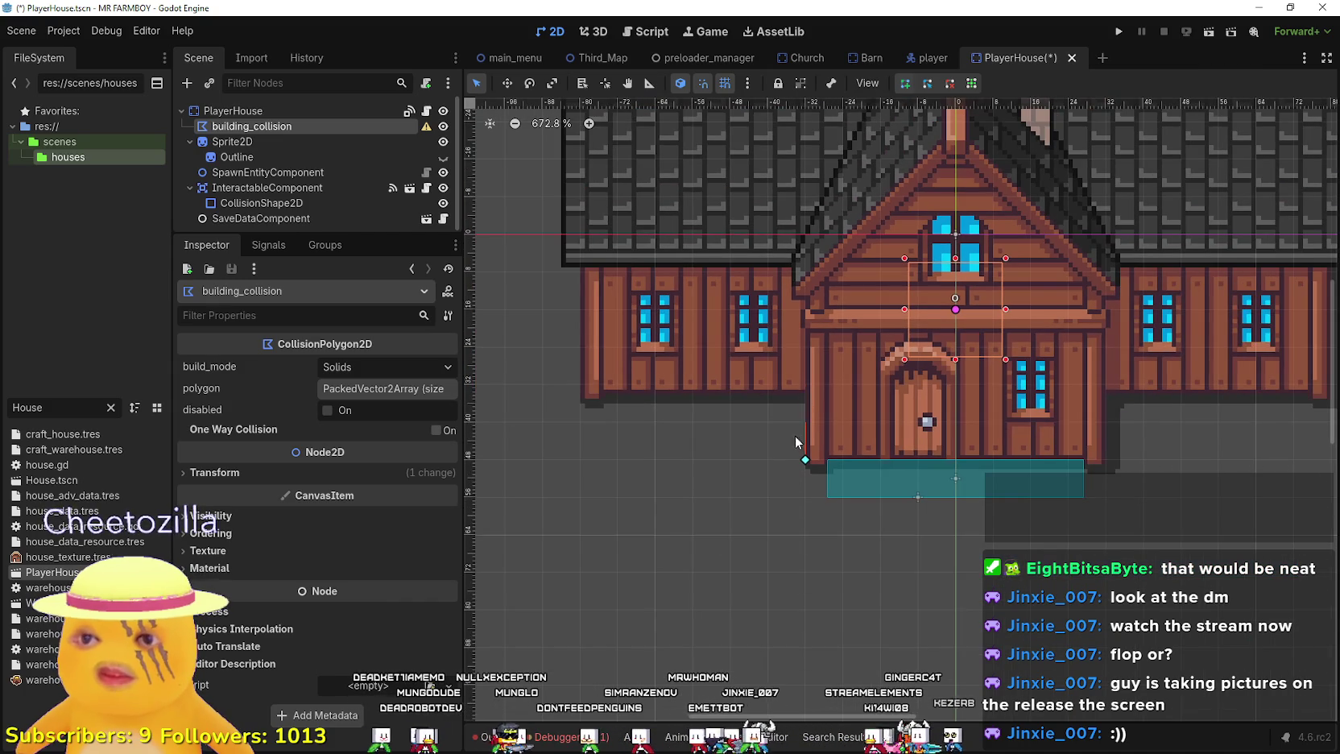
scroll(796, 438, up, 3)
scroll(790, 425, up, 4)
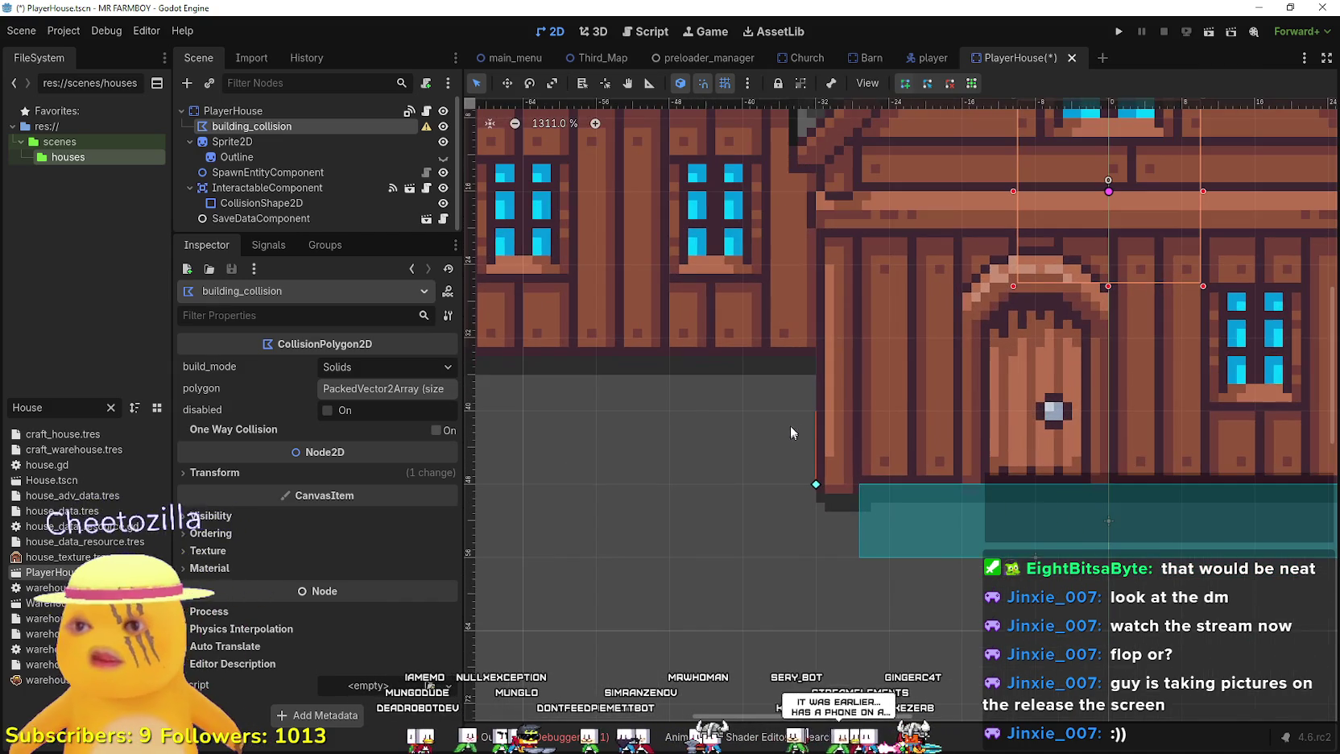
scroll(798, 404, down, 3)
scroll(800, 408, down, 3)
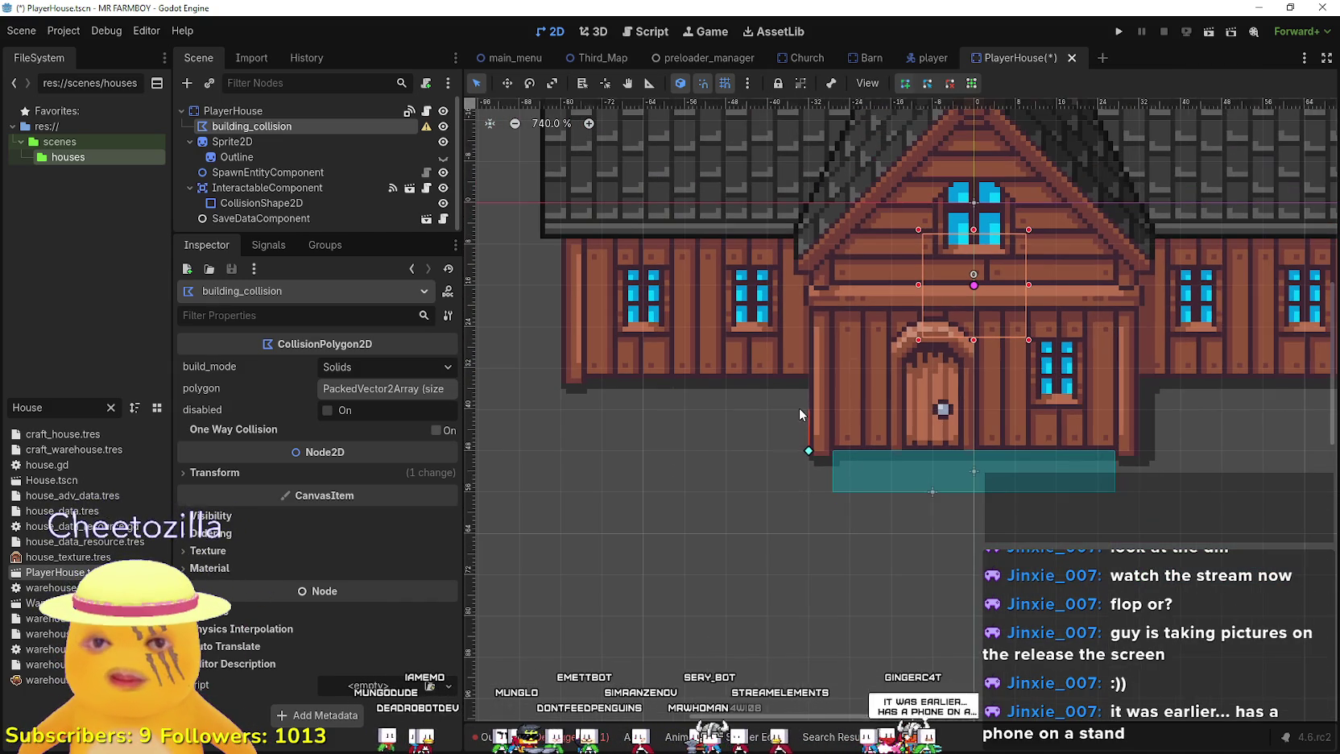
scroll(797, 385, up, 7)
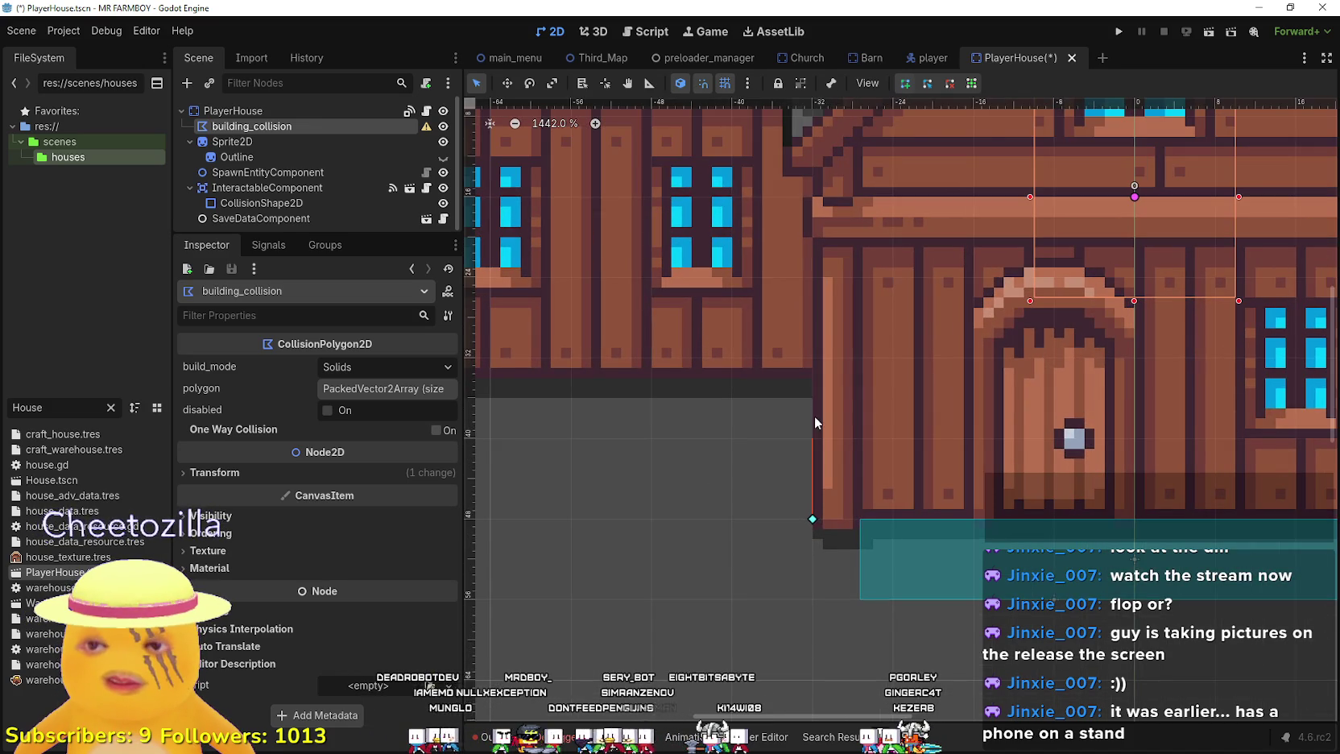
scroll(813, 390, down, 3)
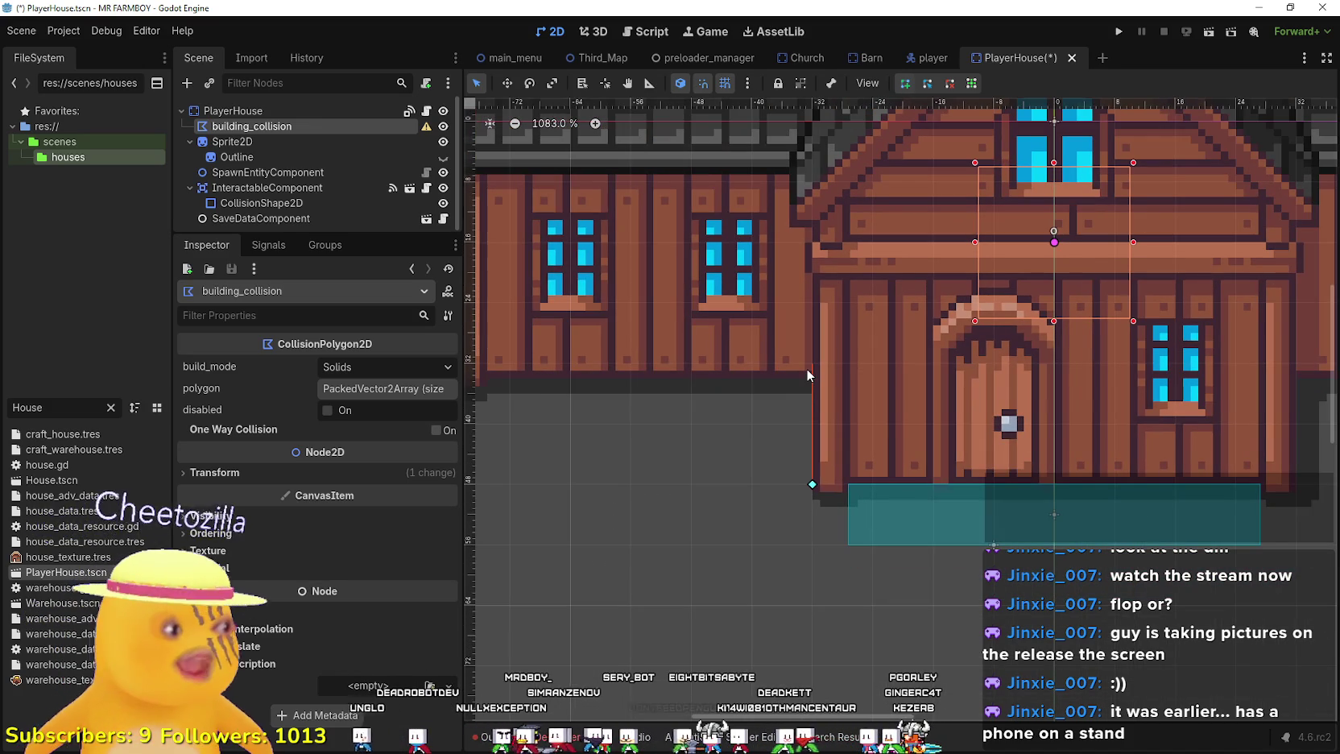
scroll(798, 382, up, 2)
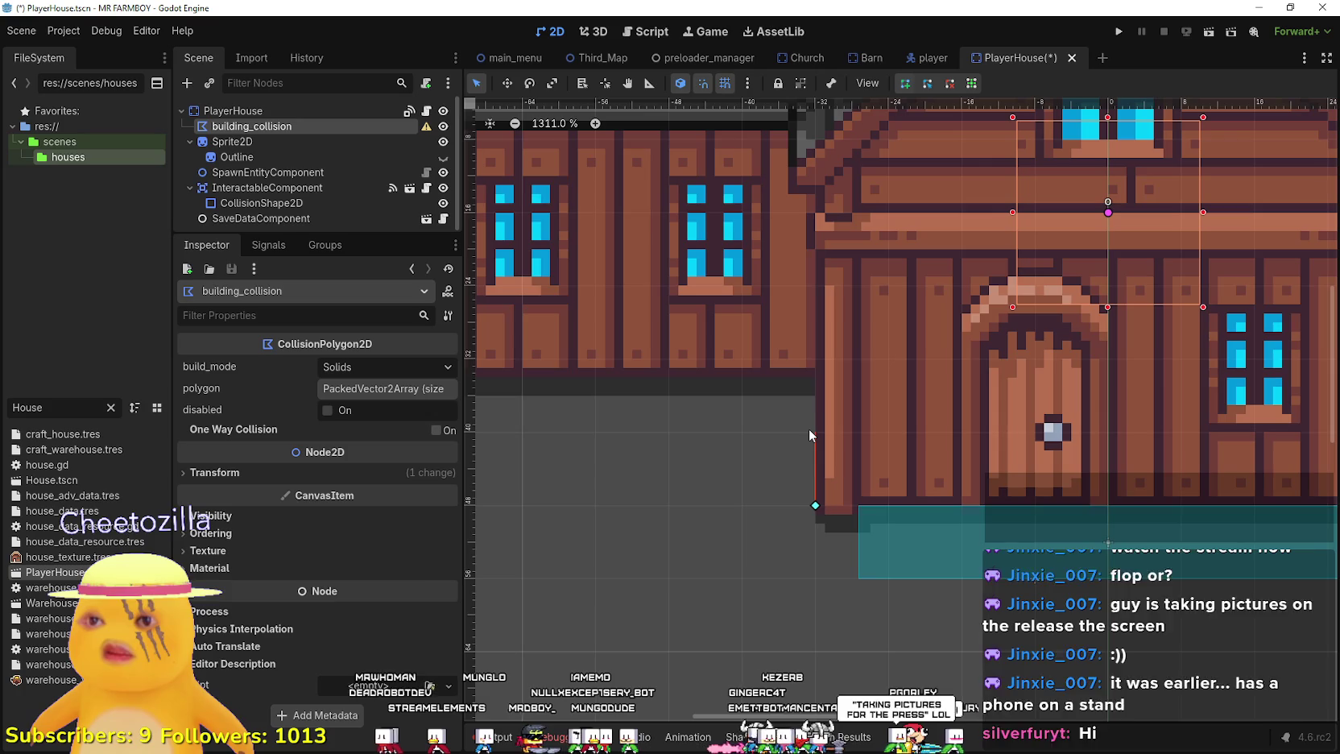
scroll(809, 430, down, 1)
click(809, 388)
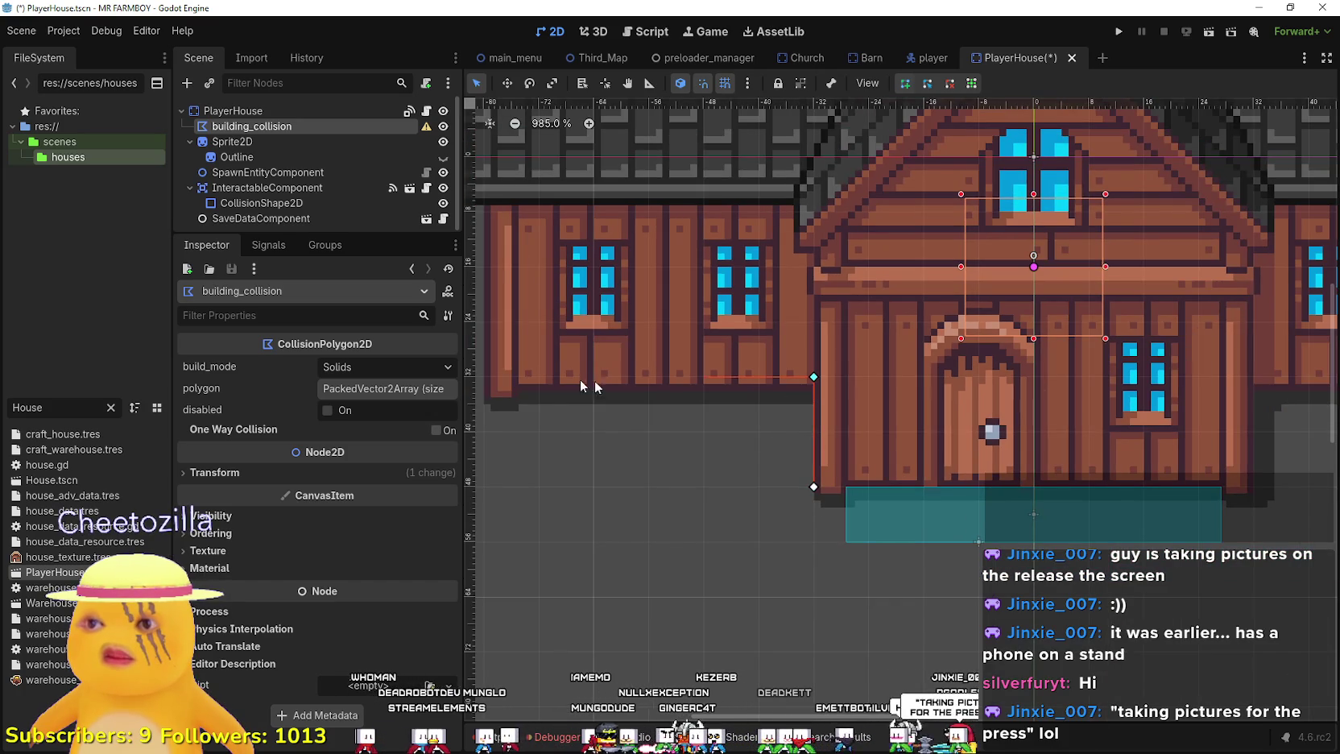
scroll(594, 380, down, 1)
click(654, 407)
- Add vertices around the right wing and front section, closing the polygon at its first point
scroll(653, 411, down, 1)
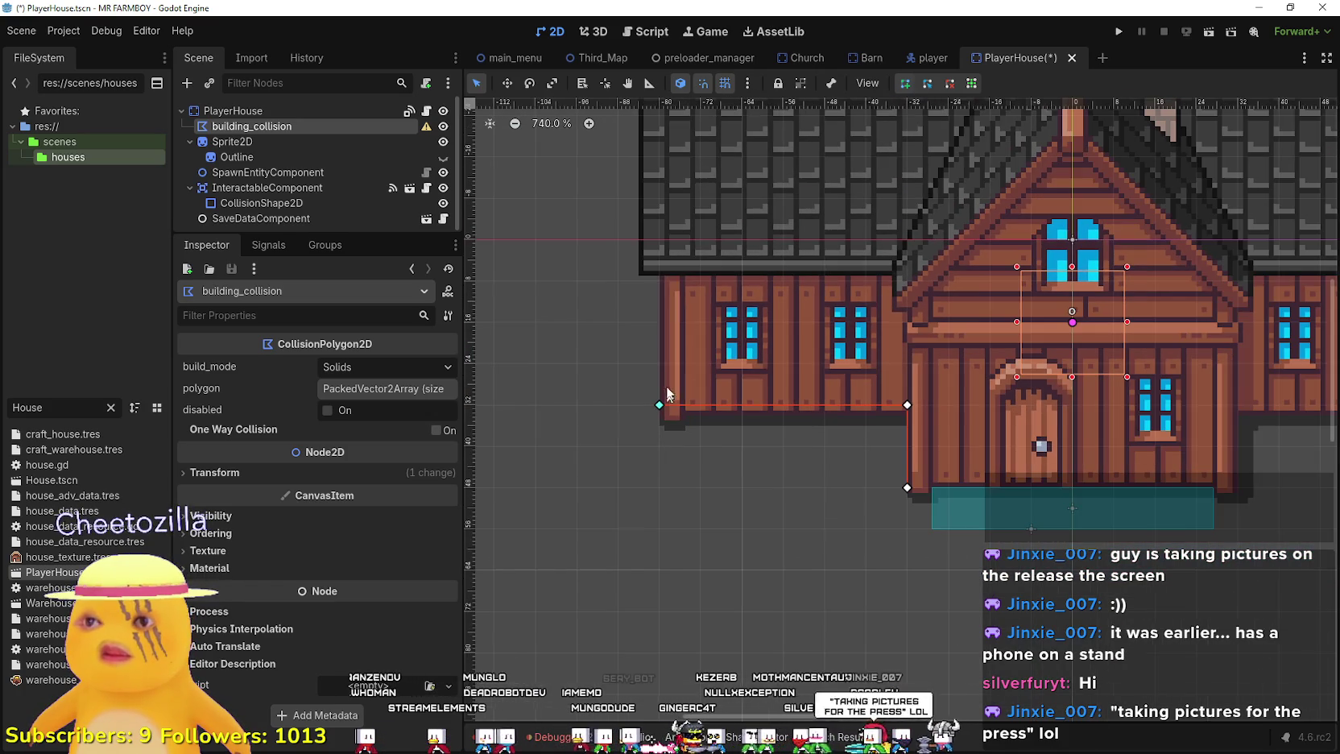
scroll(663, 202, up, 3)
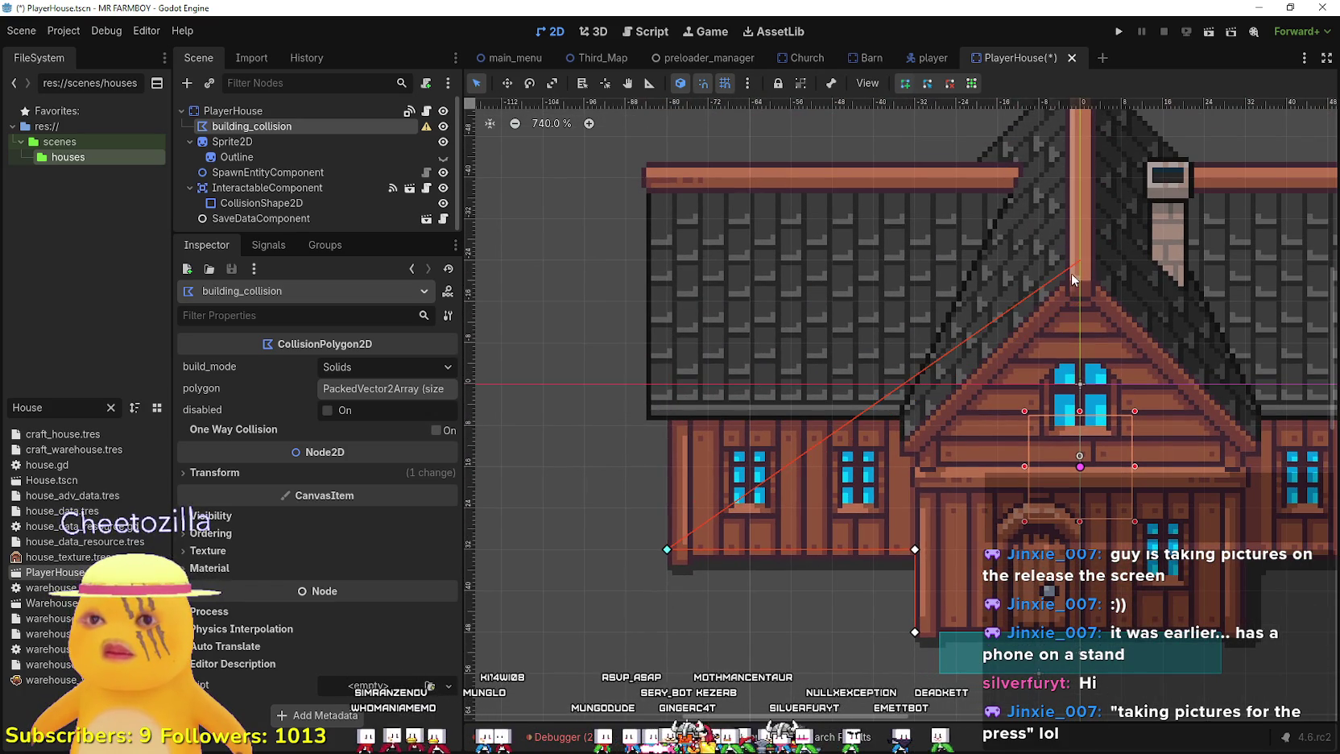
drag(1062, 267, 631, 249)
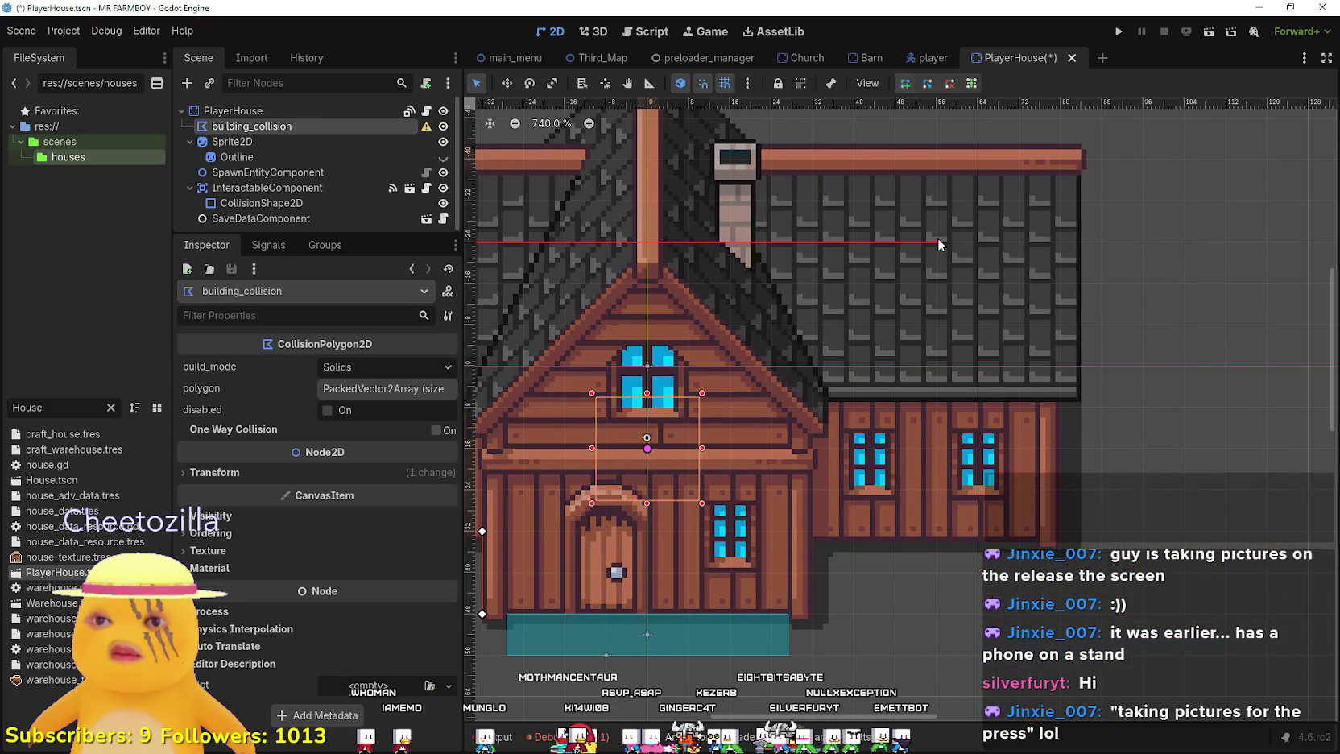
click(1069, 244)
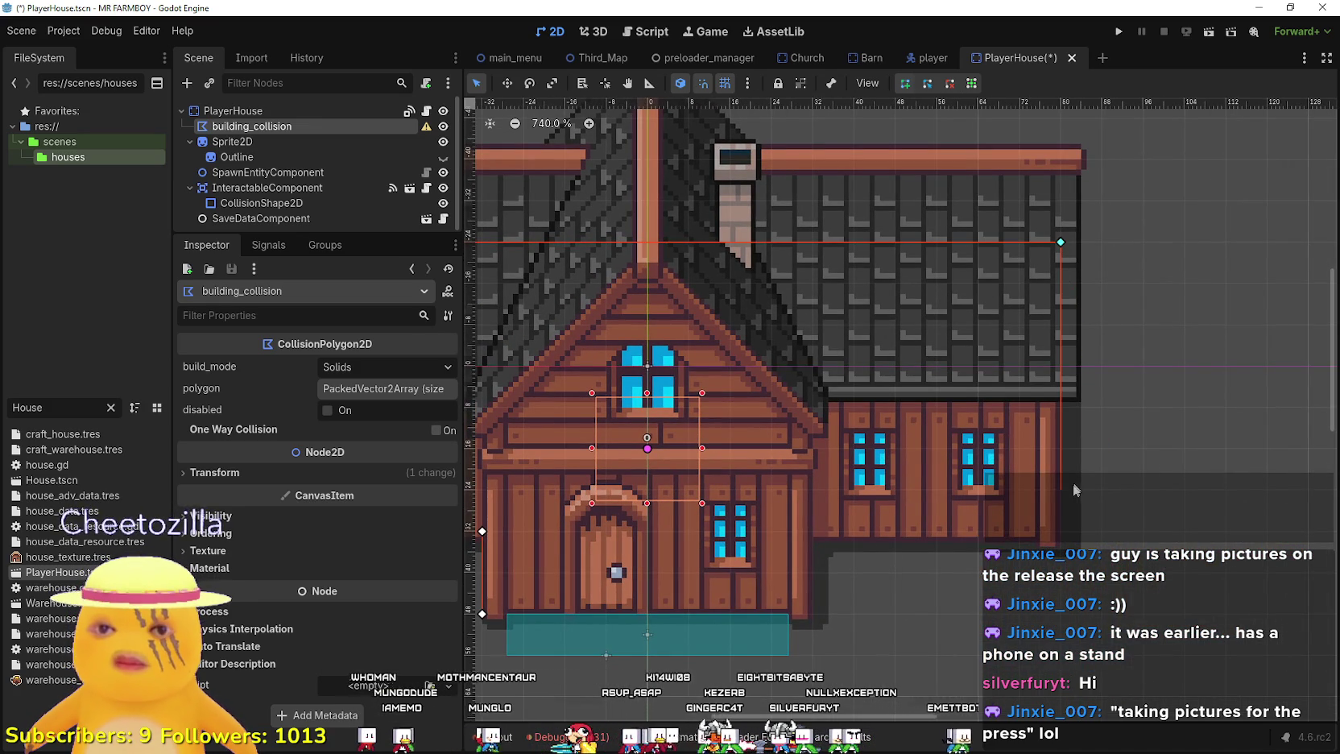
click(1060, 535)
click(815, 533)
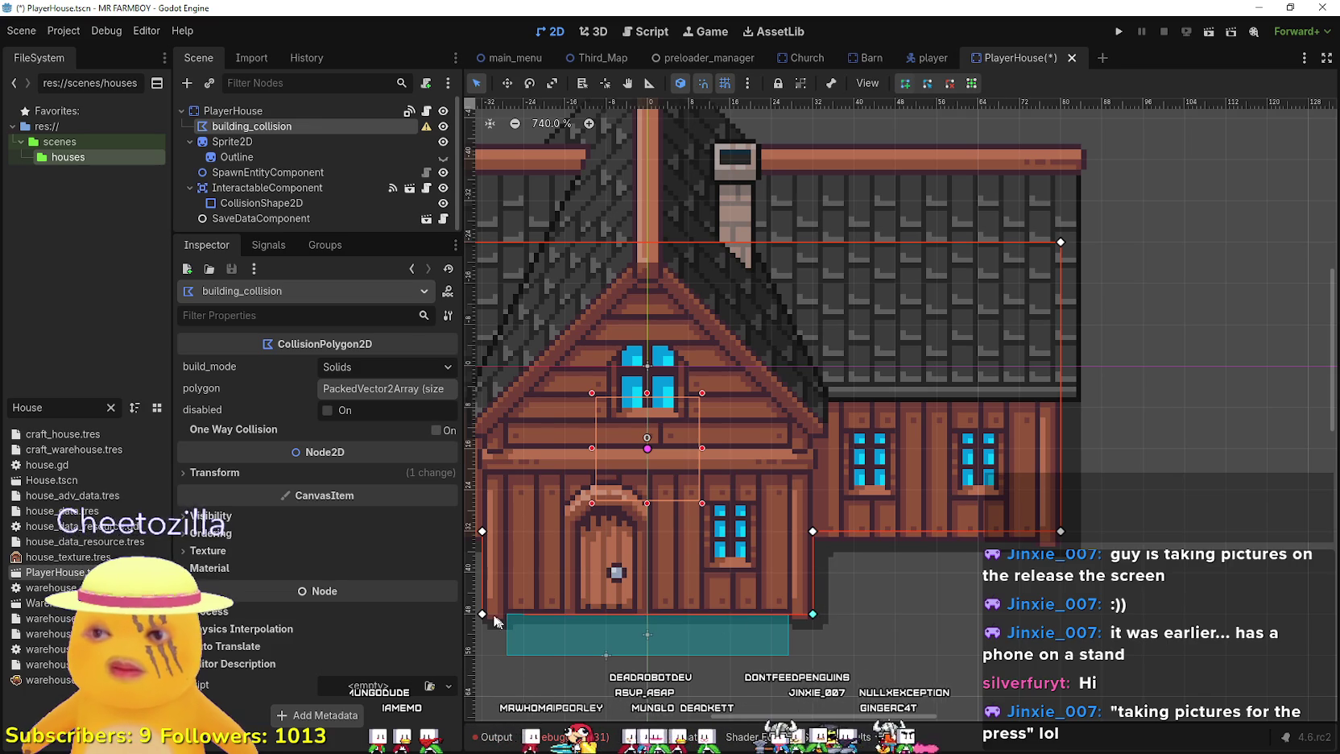
click(812, 614)
scroll(856, 551, down, 2)
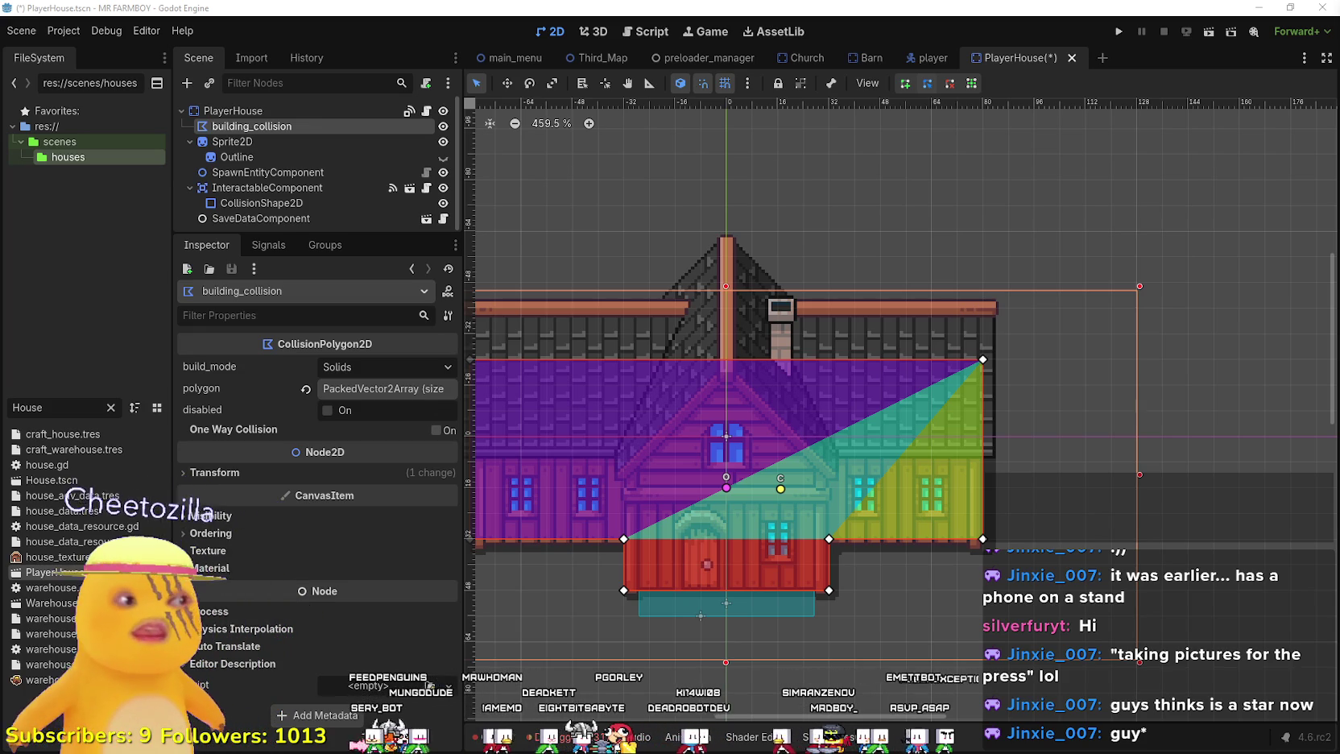
scroll(764, 445, down, 3)
scroll(938, 393, up, 2)
scroll(938, 393, up, 3)
drag(938, 393, 1024, 375)
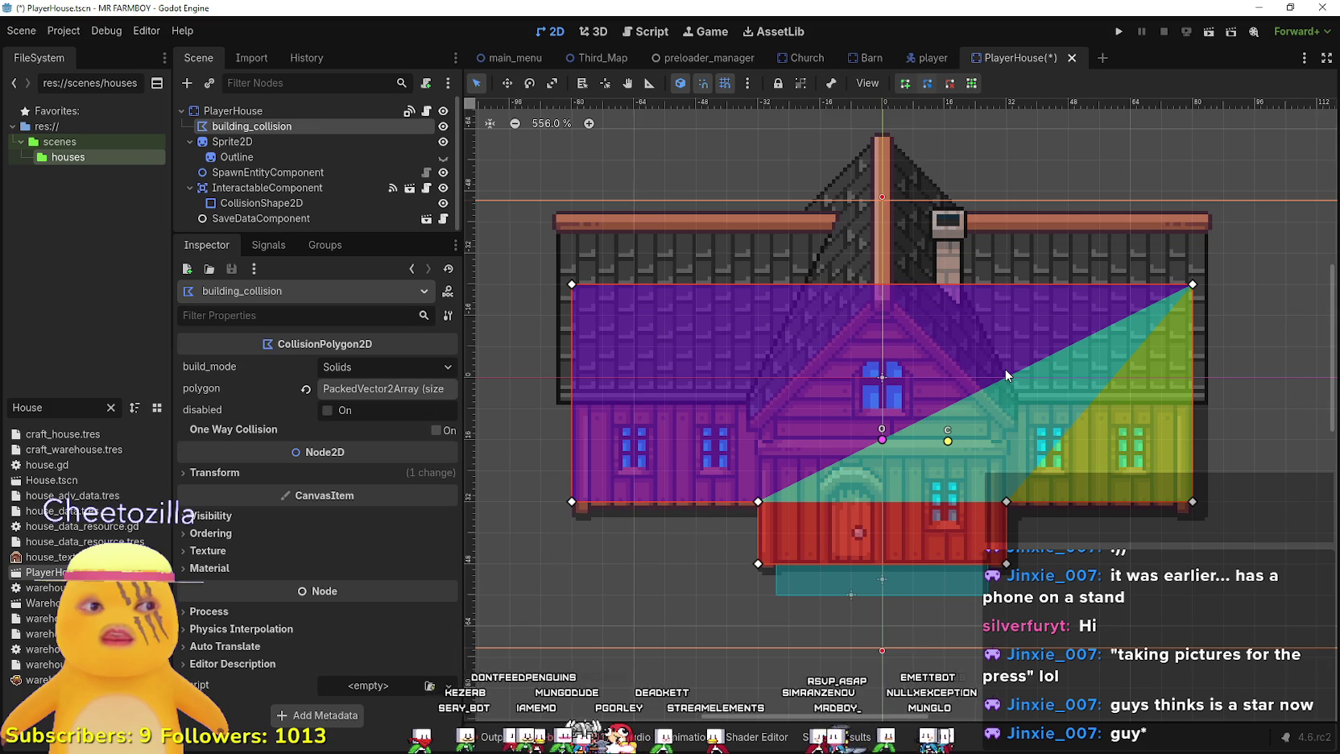
scroll(1005, 369, up, 1)
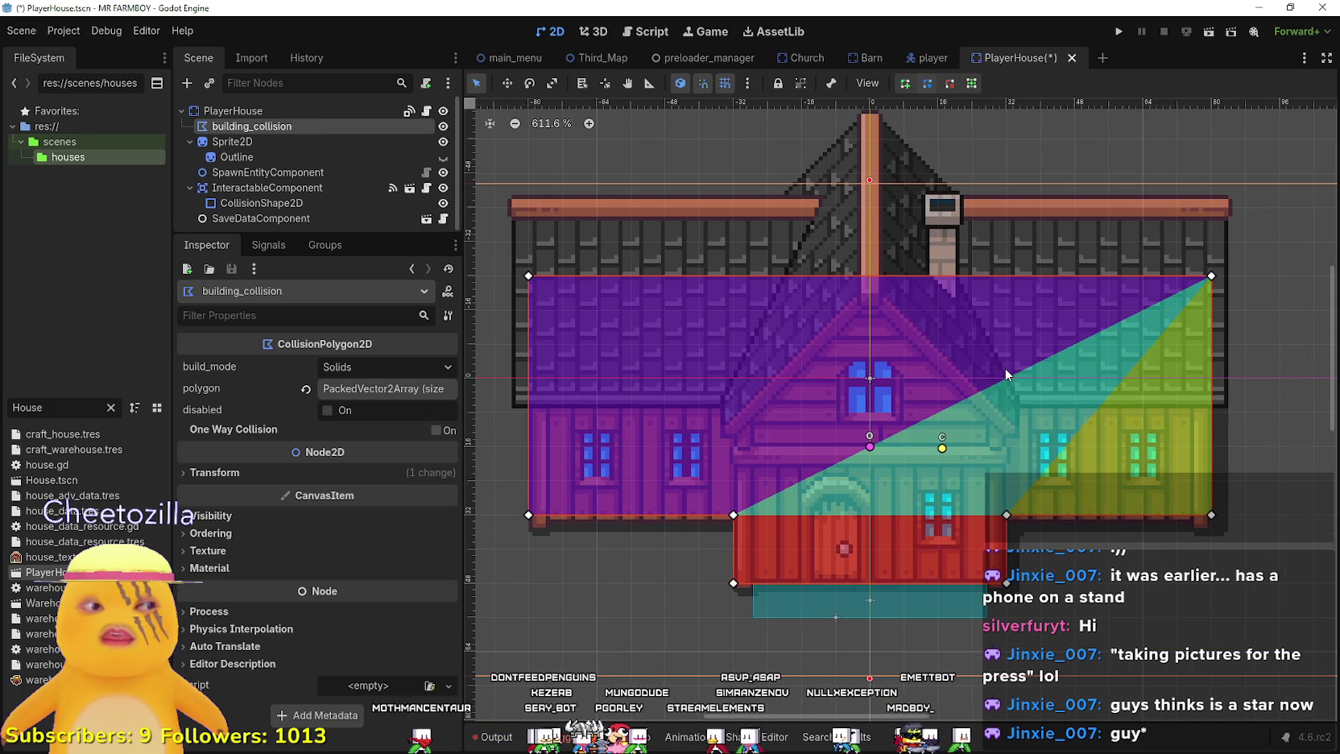
scroll(956, 370, up, 5)
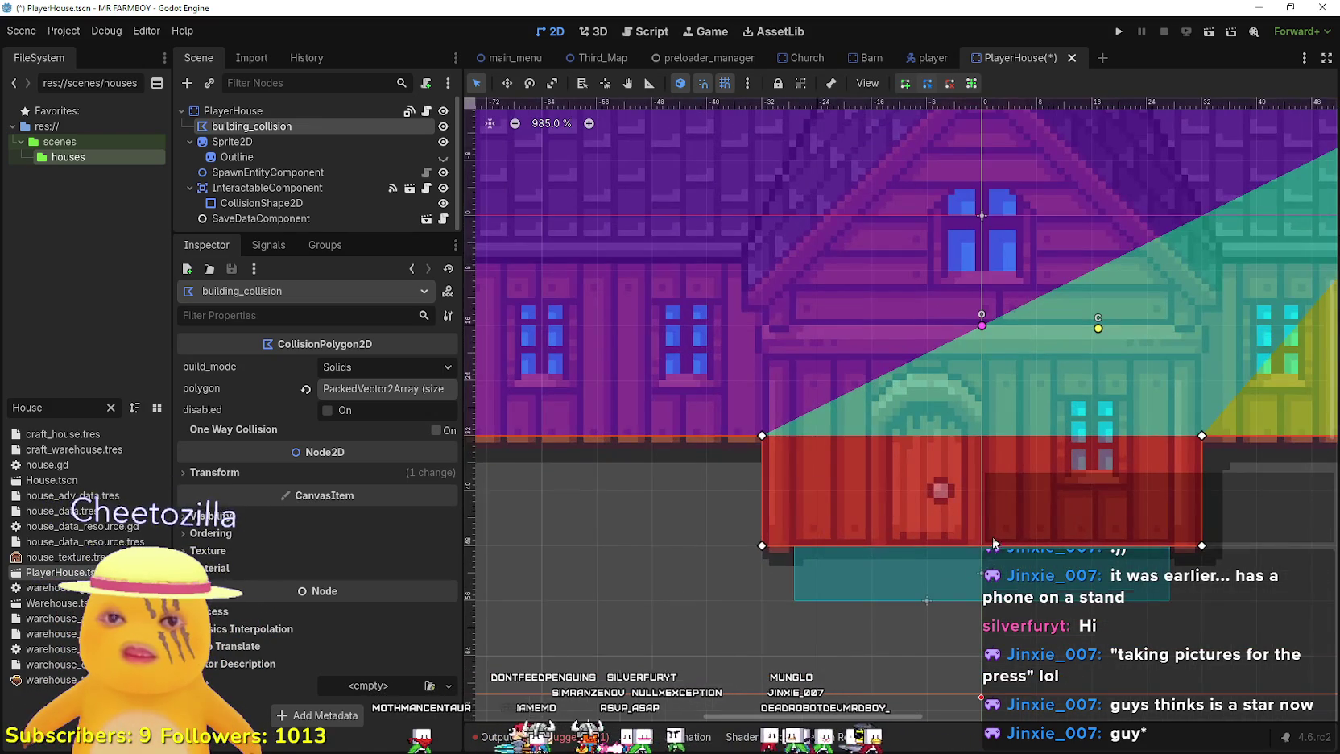
scroll(861, 569, down, 4)
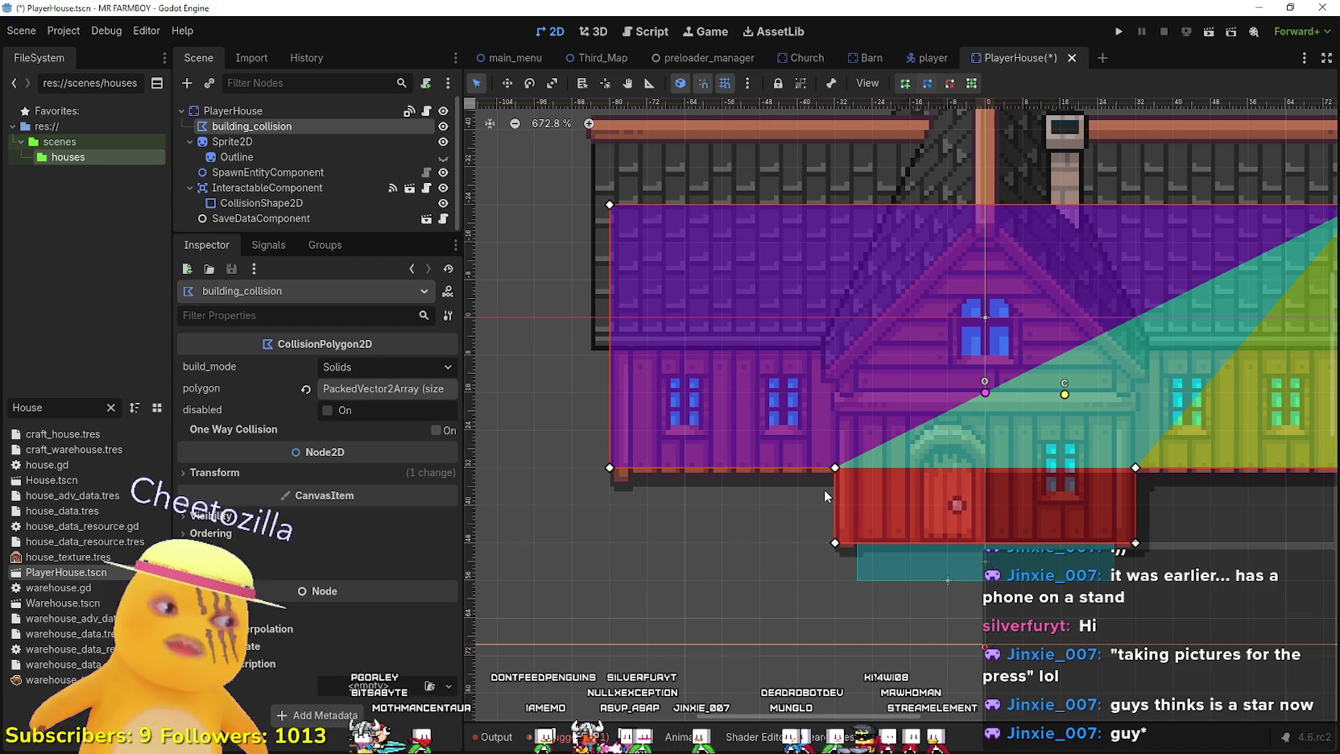
scroll(825, 495, down, 1)
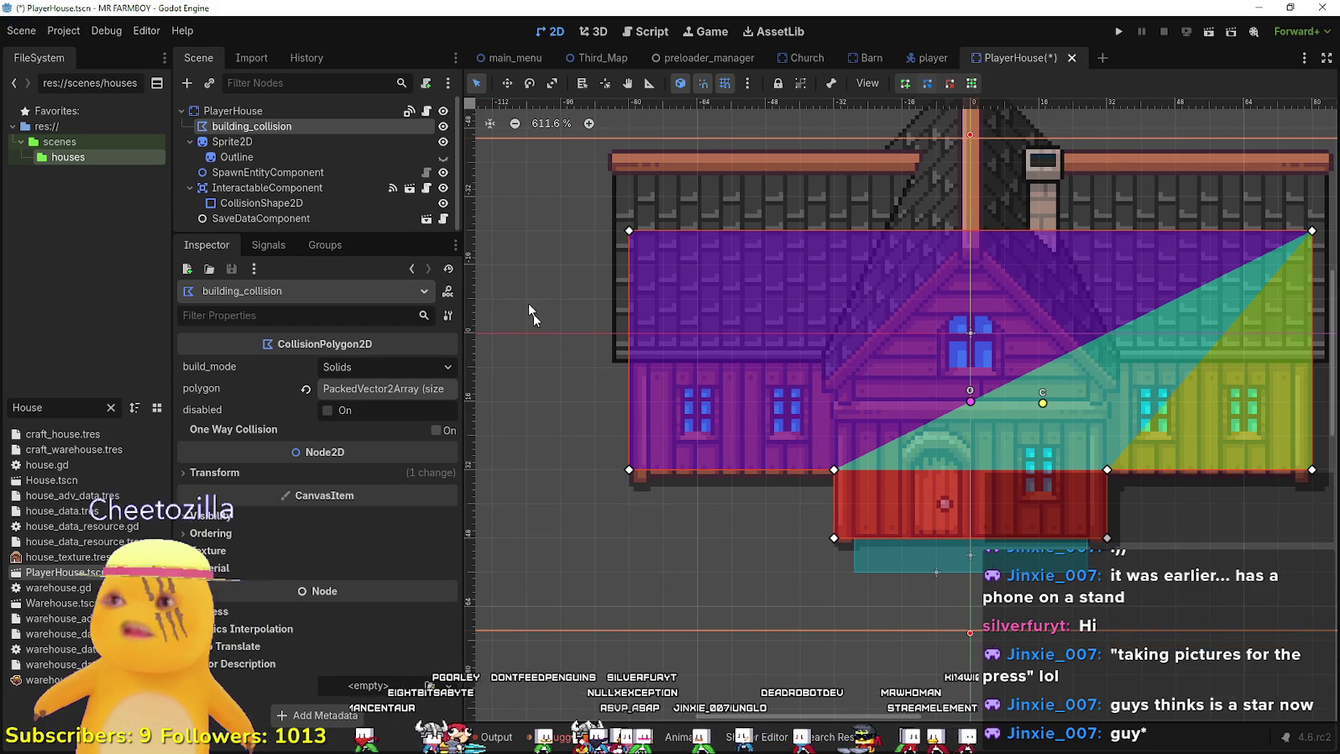
scroll(867, 478, right, 2)
scroll(867, 478, down, 1)
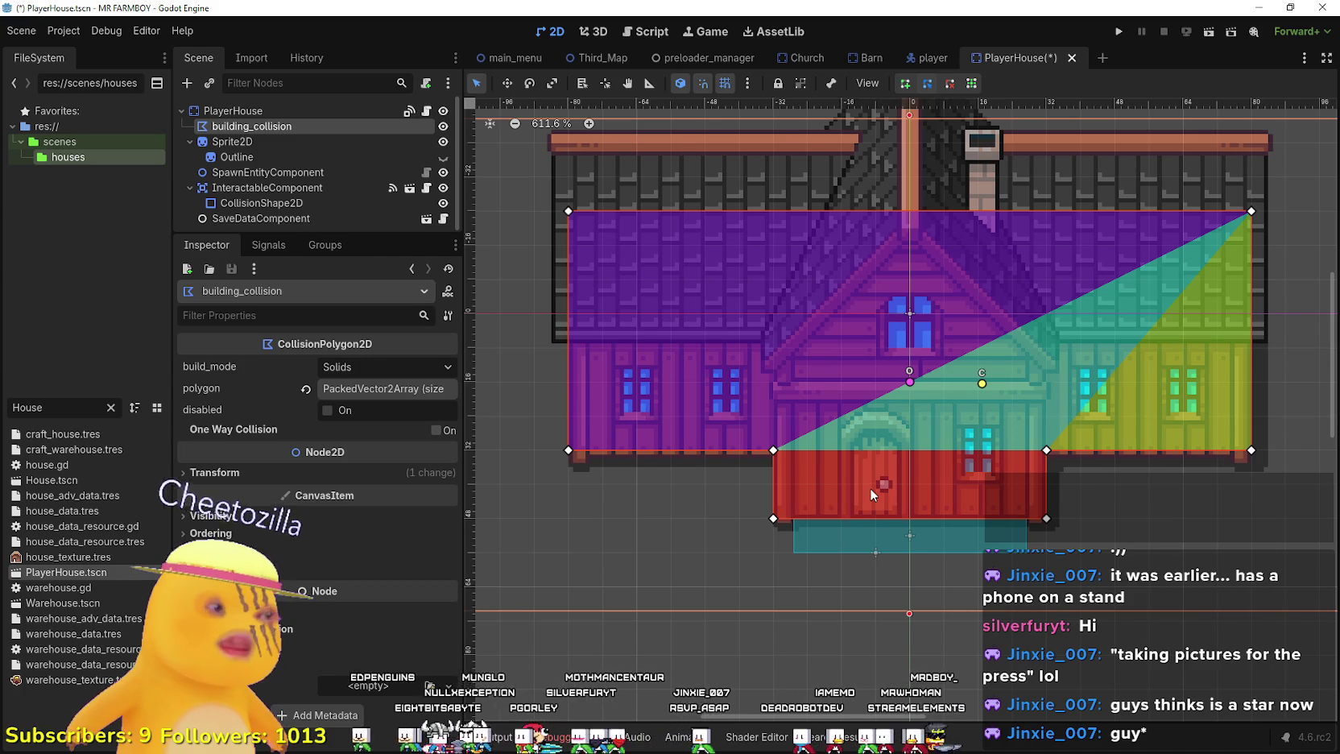
scroll(869, 487, up, 2)
scroll(866, 485, up, 2)
scroll(866, 485, down, 2)
scroll(866, 486, down, 1)
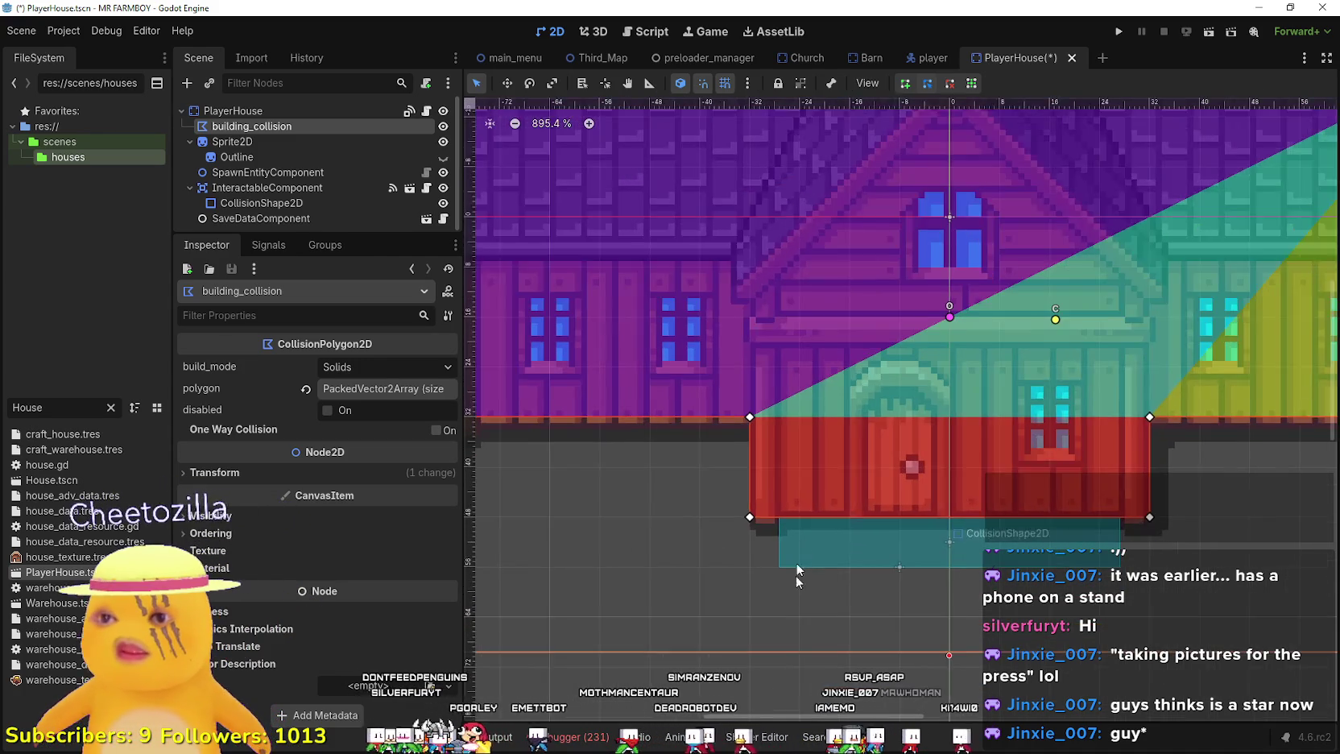
scroll(795, 562, up, 1)
scroll(776, 553, up, 1)
scroll(892, 487, up, 1)
scroll(986, 445, down, 3)
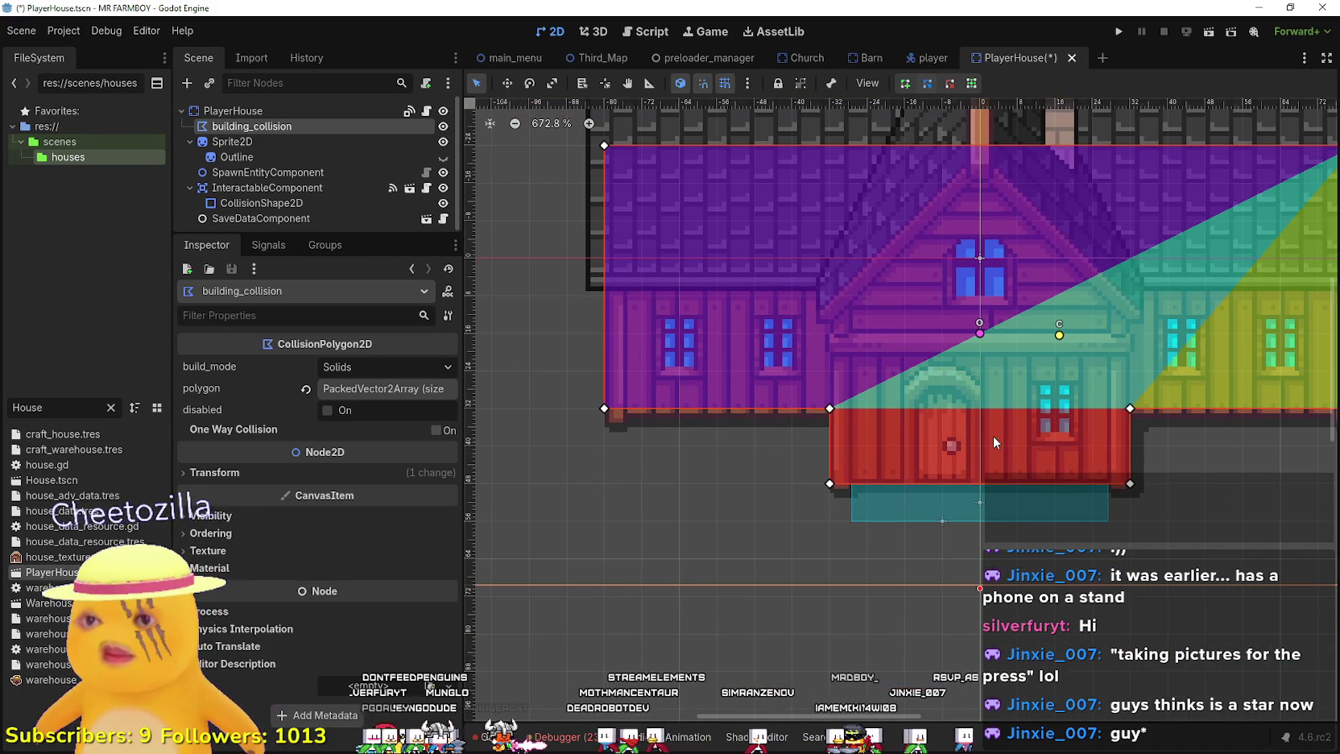
scroll(764, 403, up, 2)
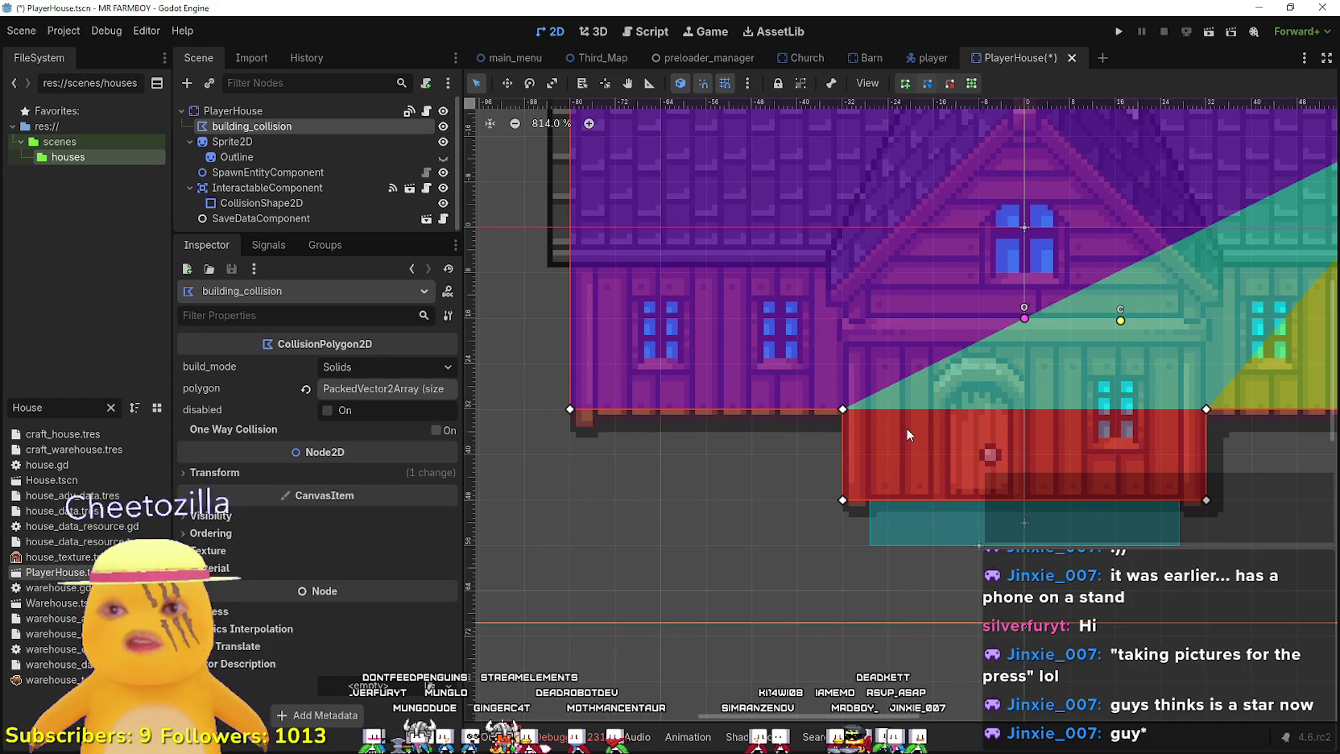
scroll(864, 419, right, 1)
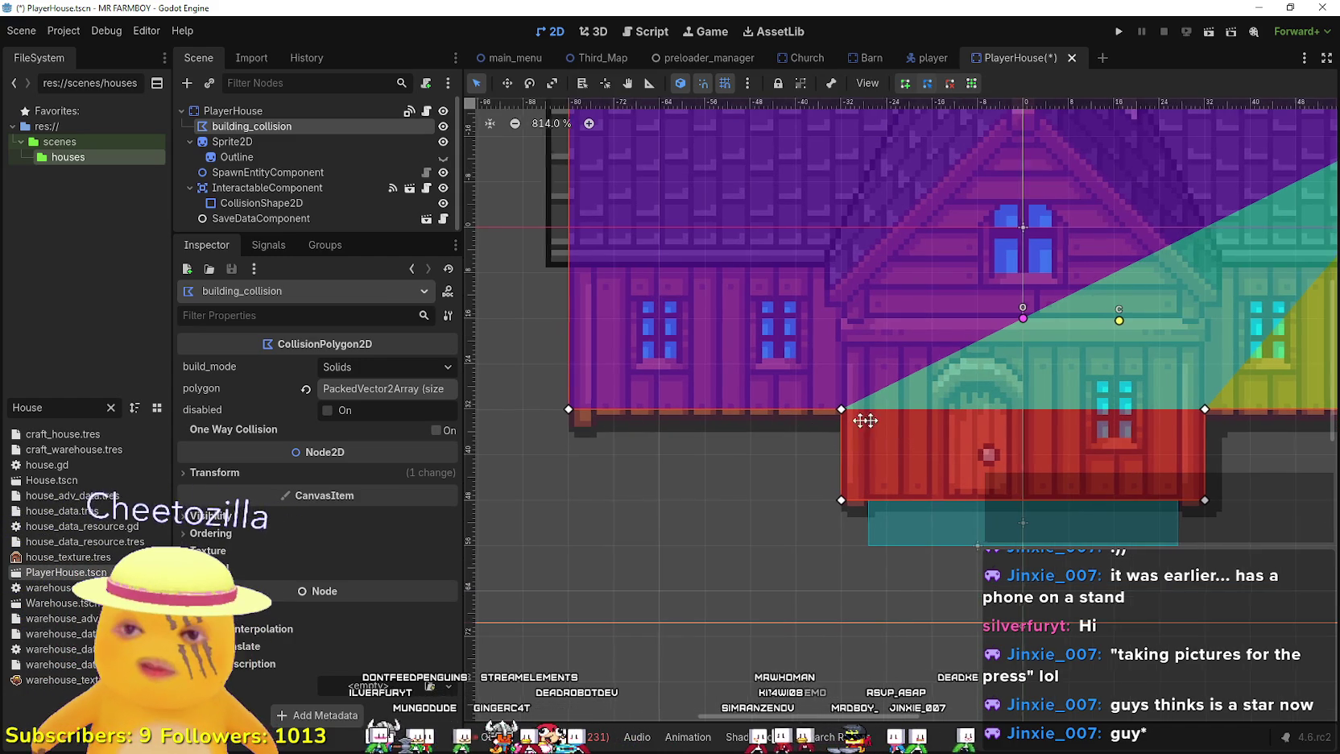
scroll(865, 419, down, 2)
scroll(735, 413, right, 3)
scroll(834, 437, up, 3)
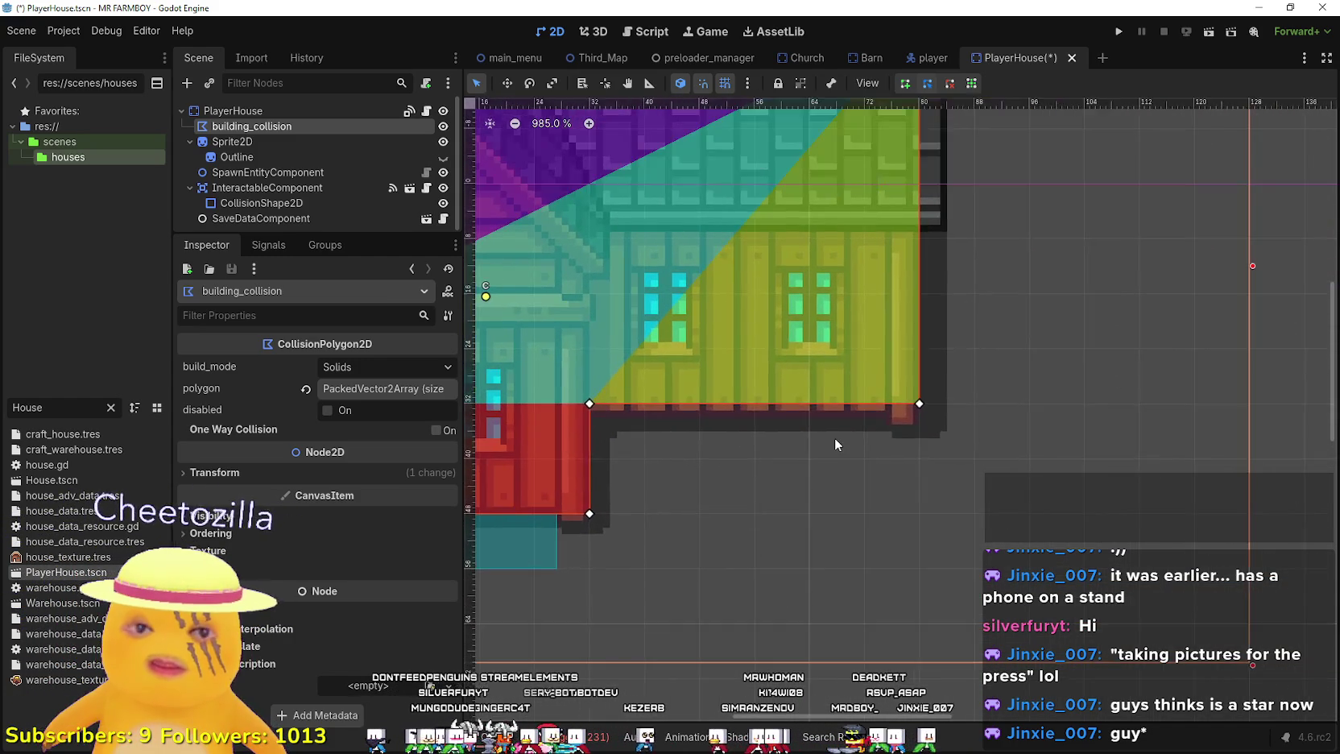
scroll(837, 438, down, 2)
scroll(847, 442, right, 2)
scroll(797, 414, up, 3)
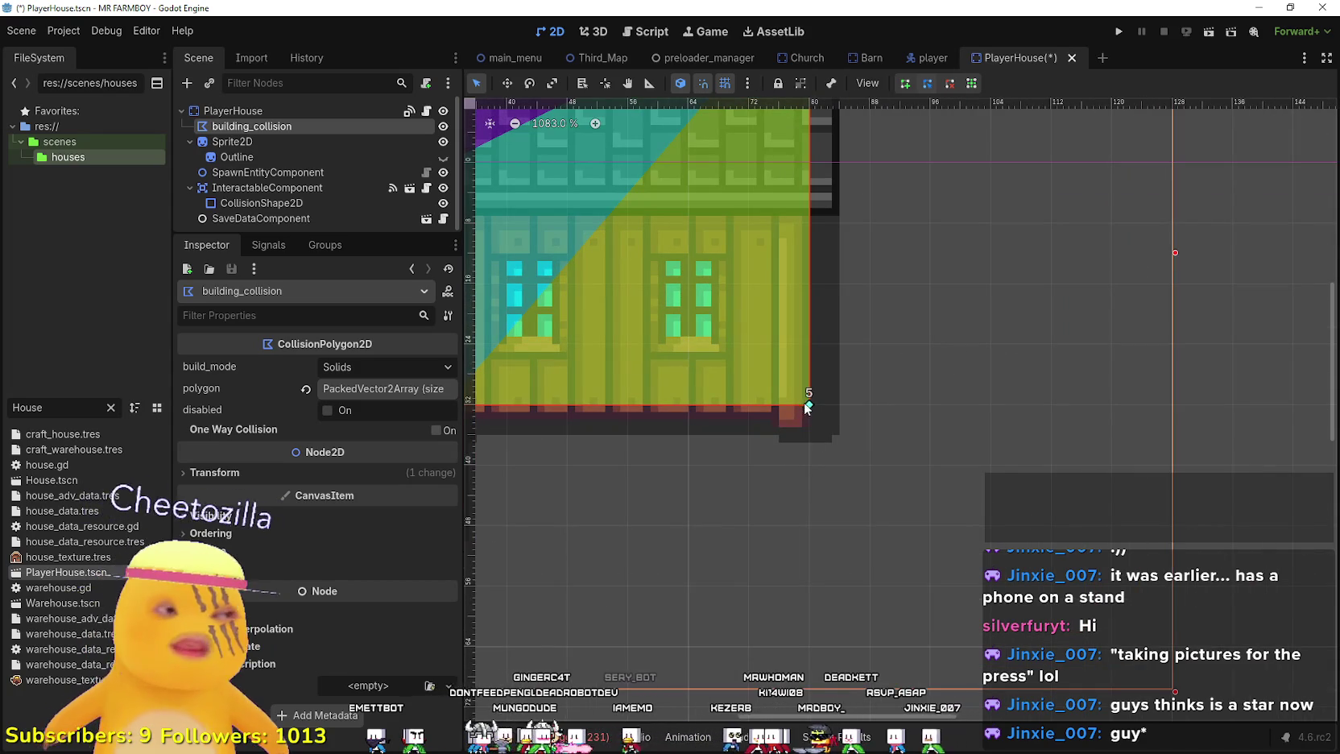
scroll(913, 442, left, 3)
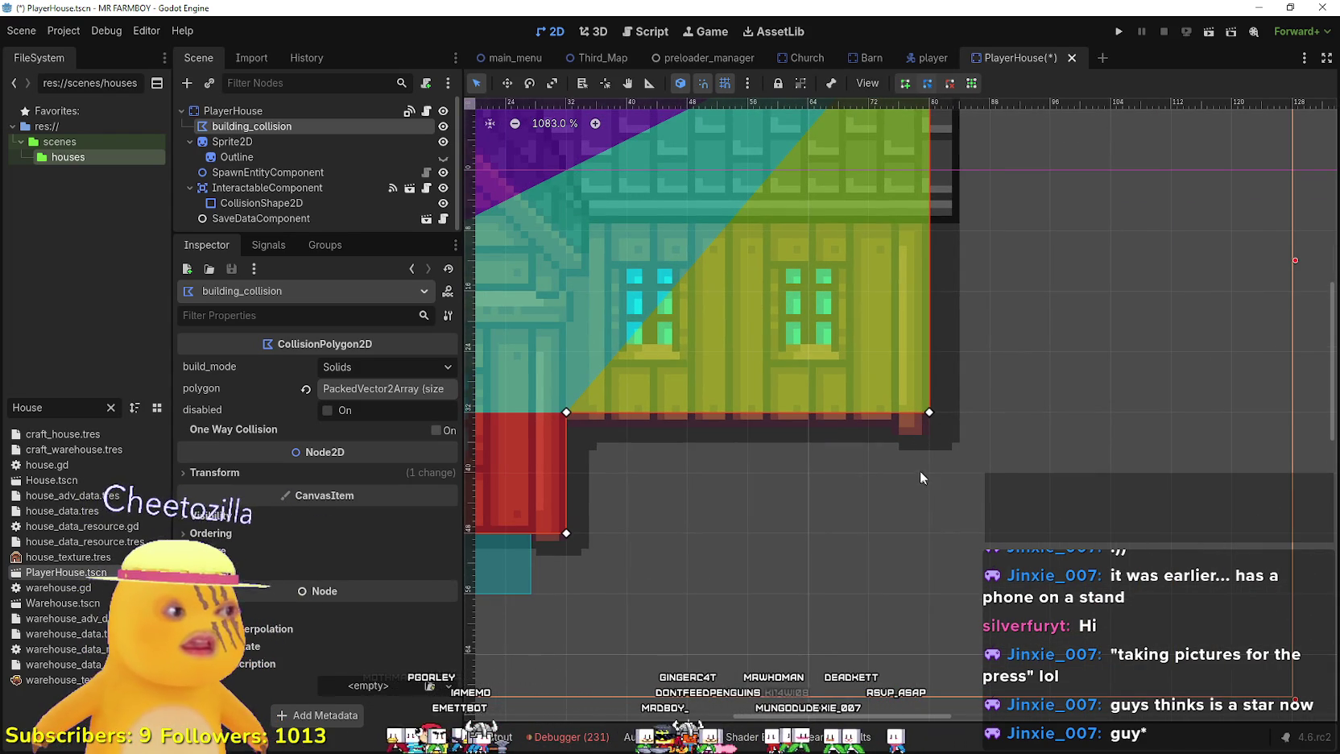
scroll(918, 470, left, 3)
scroll(837, 398, down, 2)
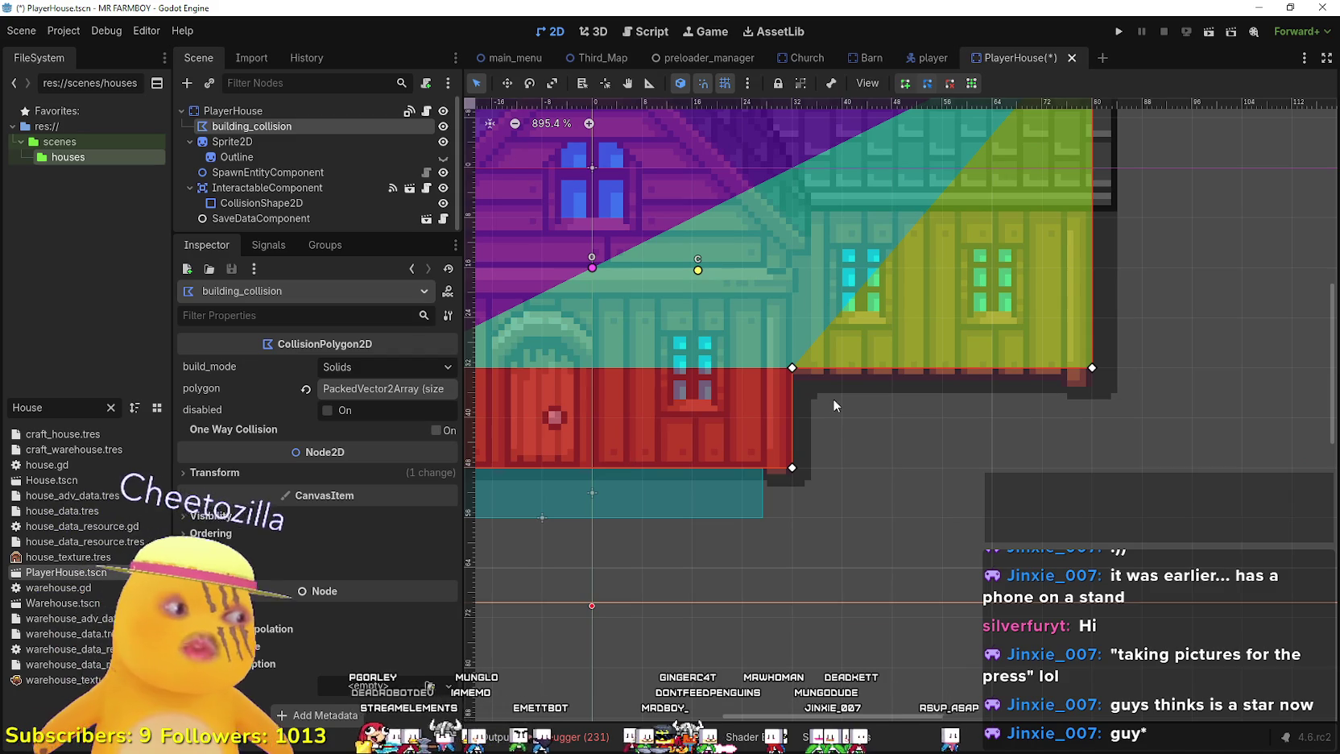
scroll(832, 398, left, 3)
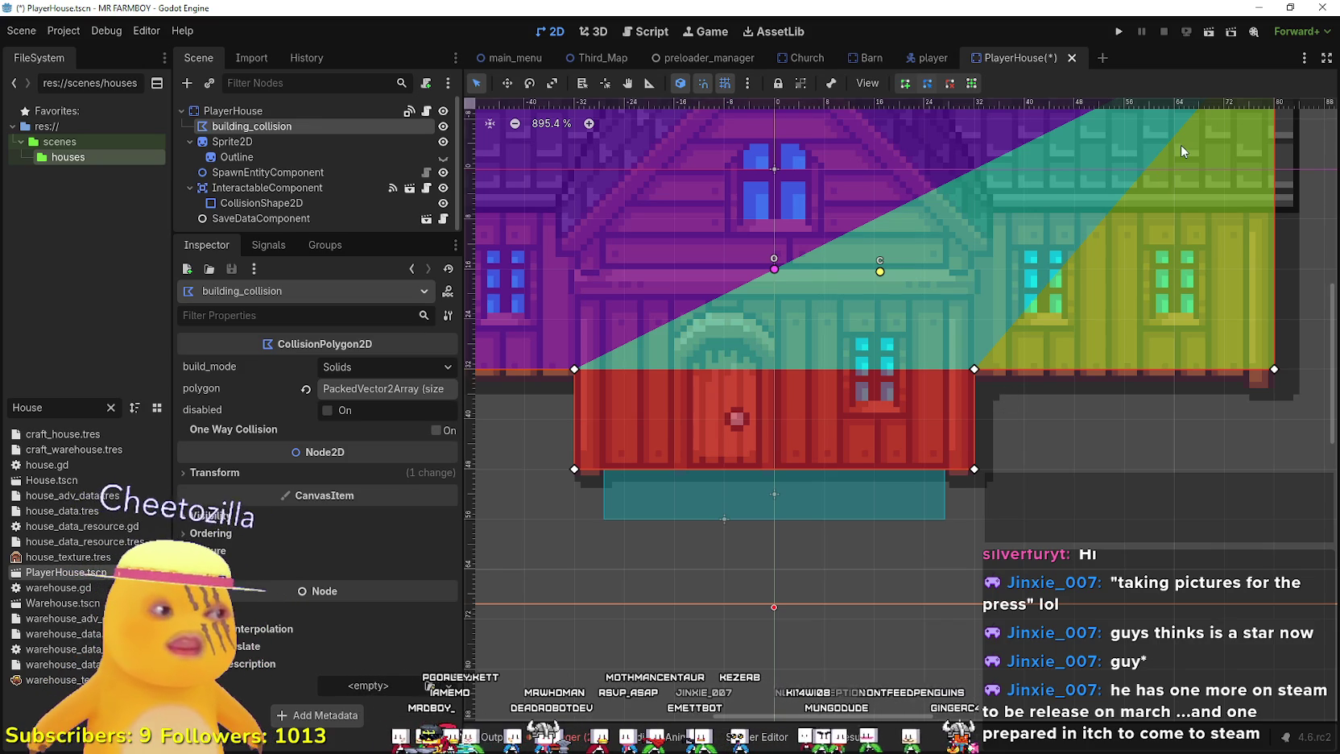
scroll(847, 331, down, 3)
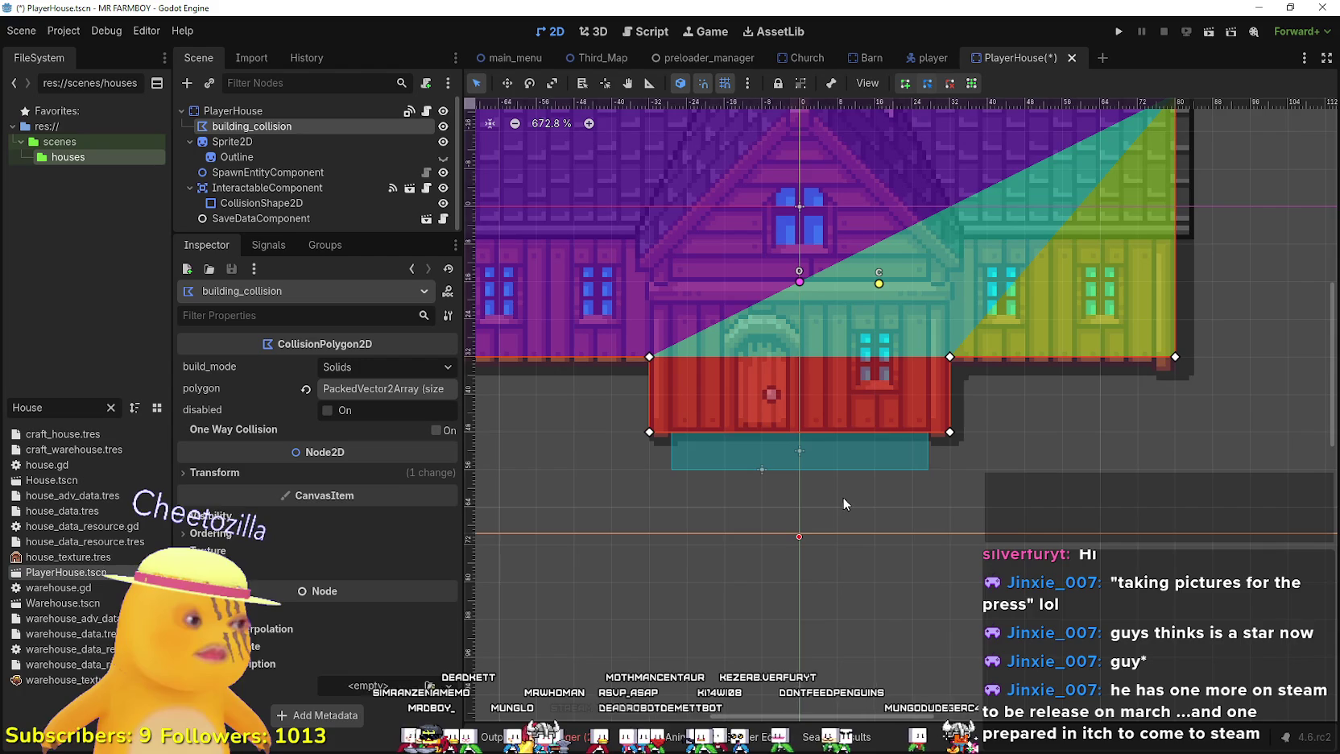
scroll(843, 499, up, 2)
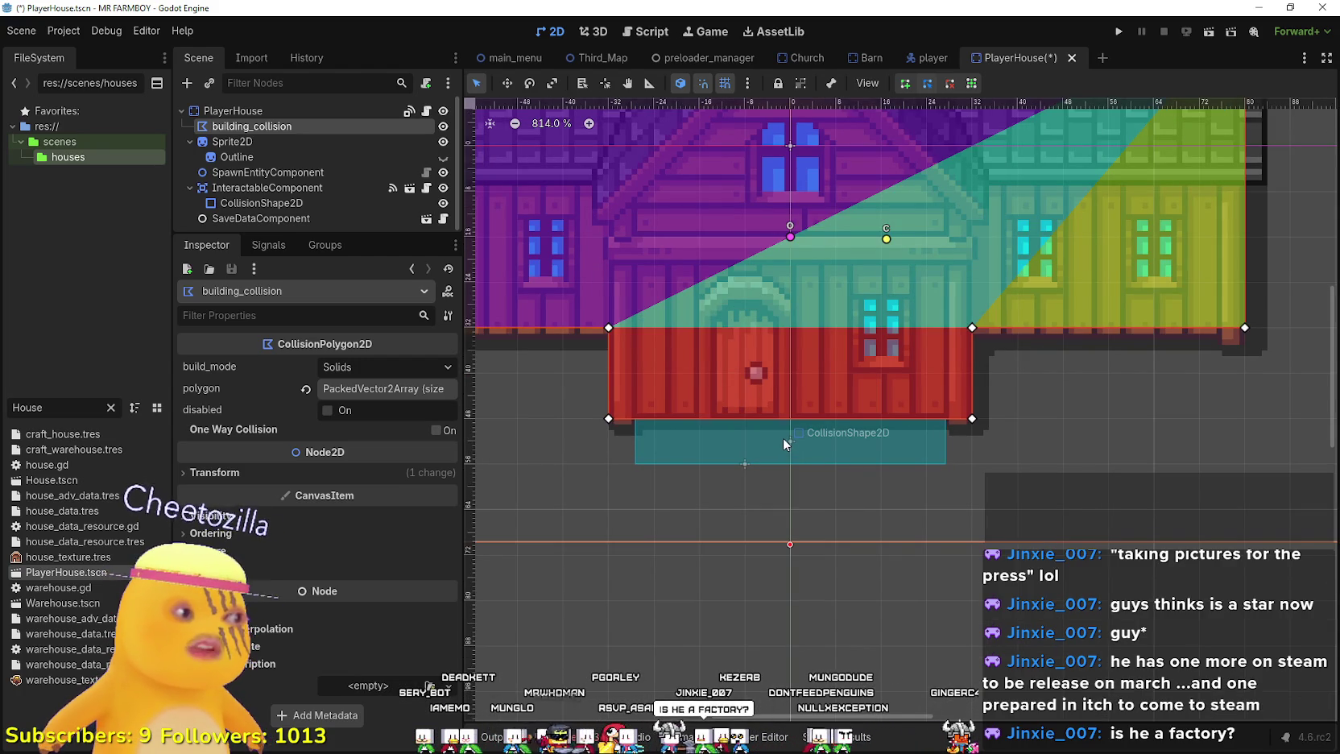
drag(783, 439, 1093, 490)
- Turn off grid snapping and drag the left wing's corners down onto the wall base
scroll(874, 396, up, 1)
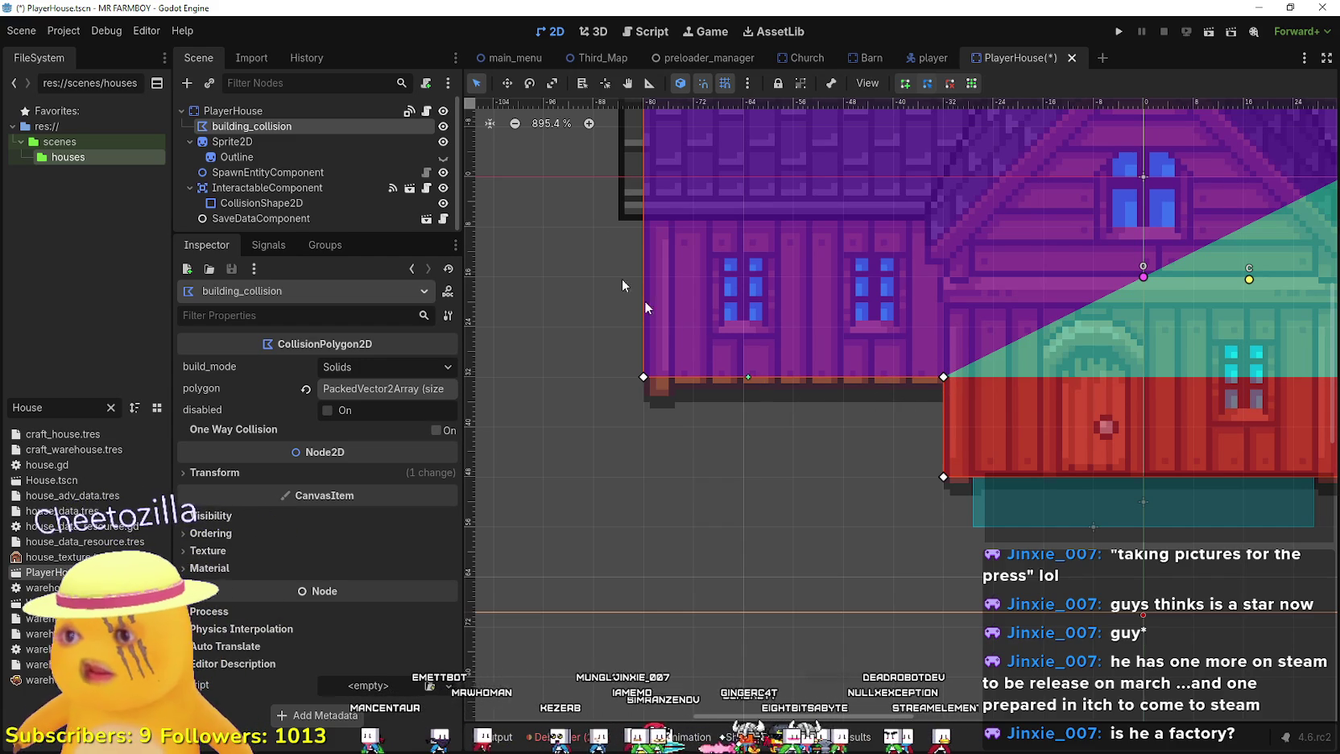
scroll(671, 133, up, 2)
click(723, 83)
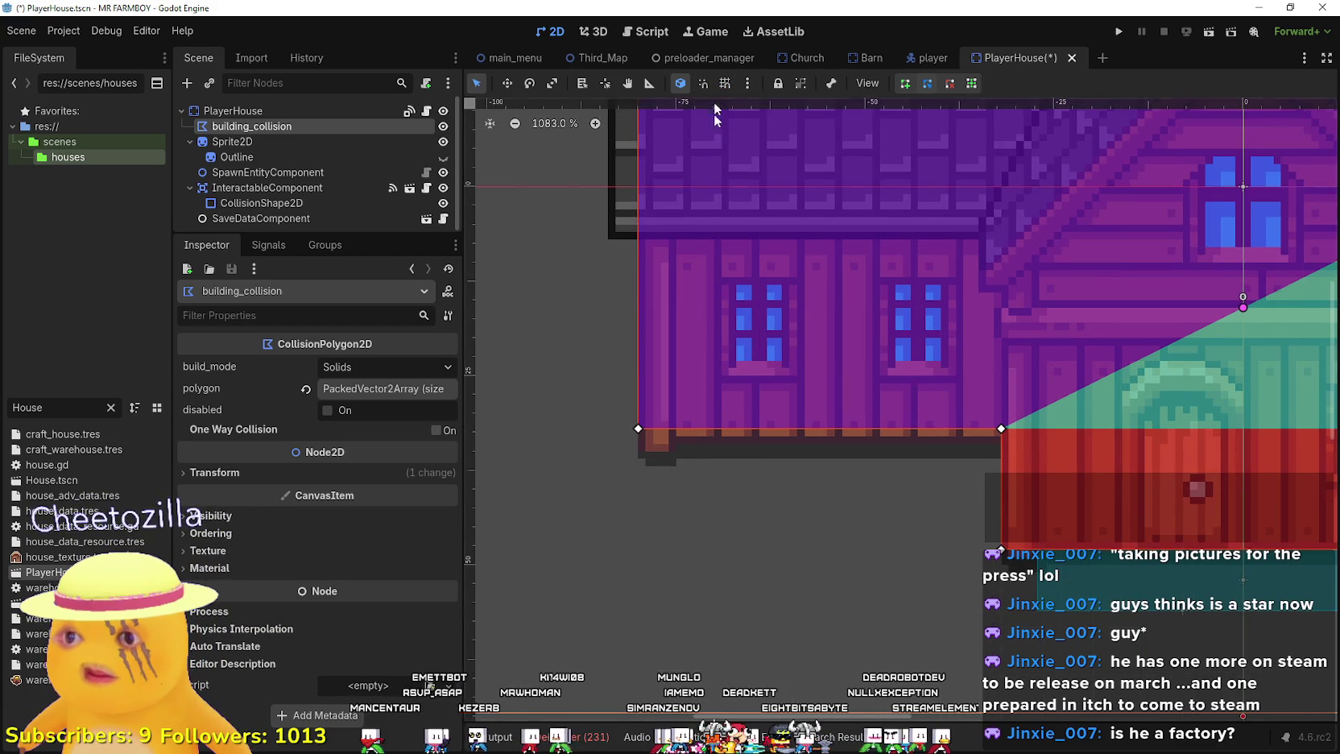
scroll(920, 515, up, 1)
scroll(587, 420, up, 4)
drag(626, 418, 628, 443)
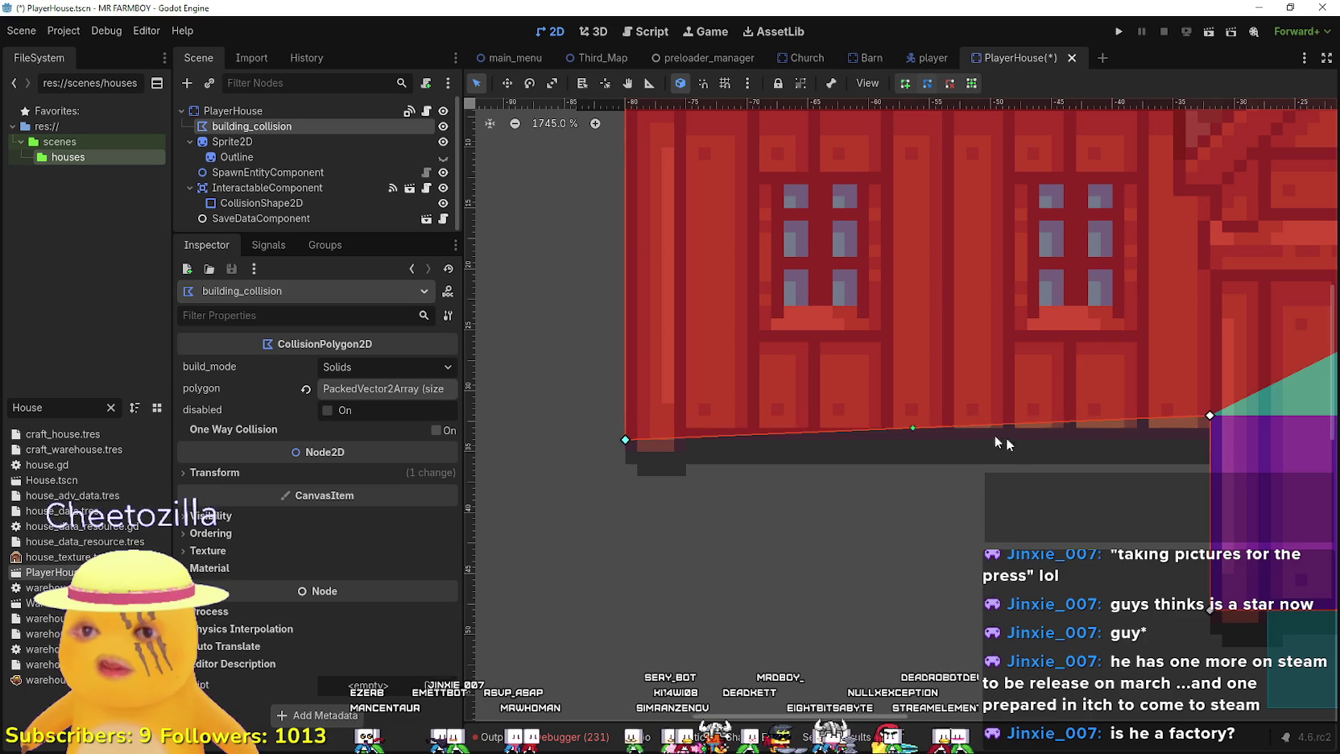
scroll(1055, 434, up, 2)
drag(1240, 413, 1241, 440)
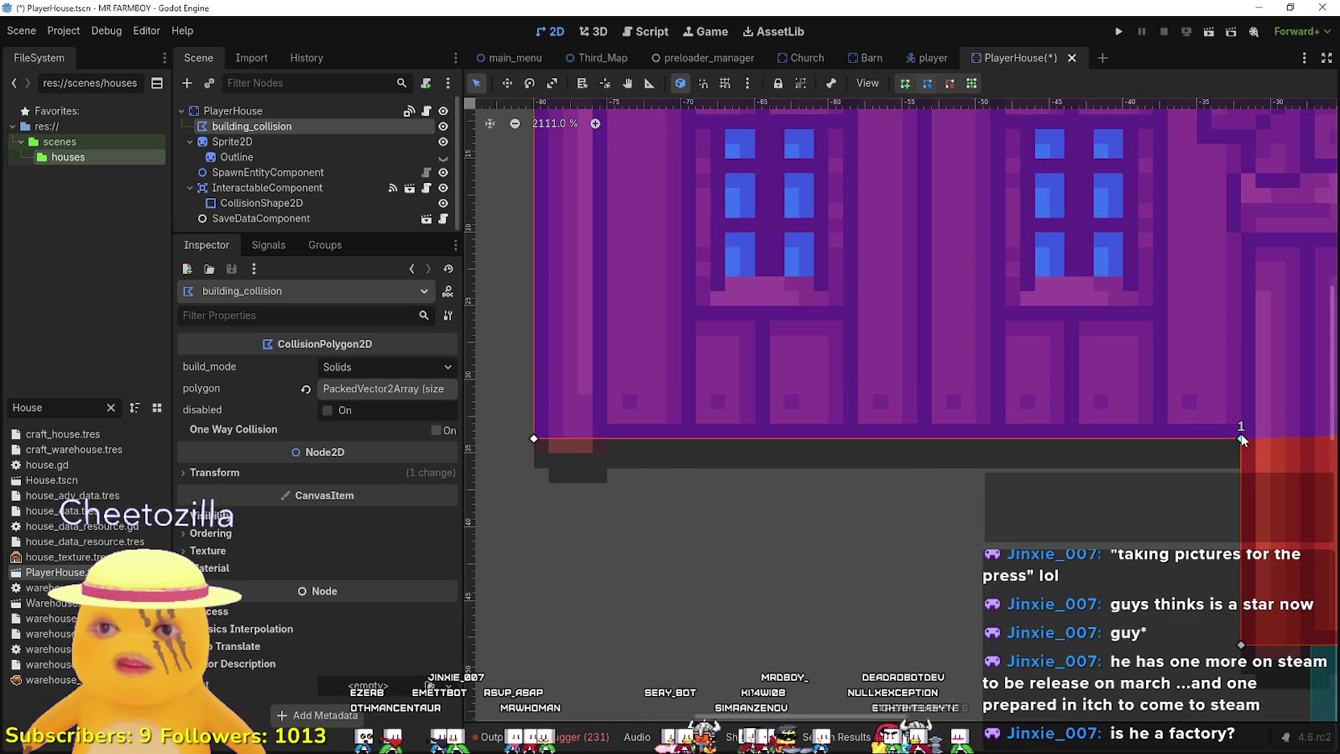
- Pull the right wing's inner and outer corners down to the house's bottom edge
scroll(1183, 450, down, 8)
scroll(1181, 444, right, 5)
scroll(720, 372, up, 5)
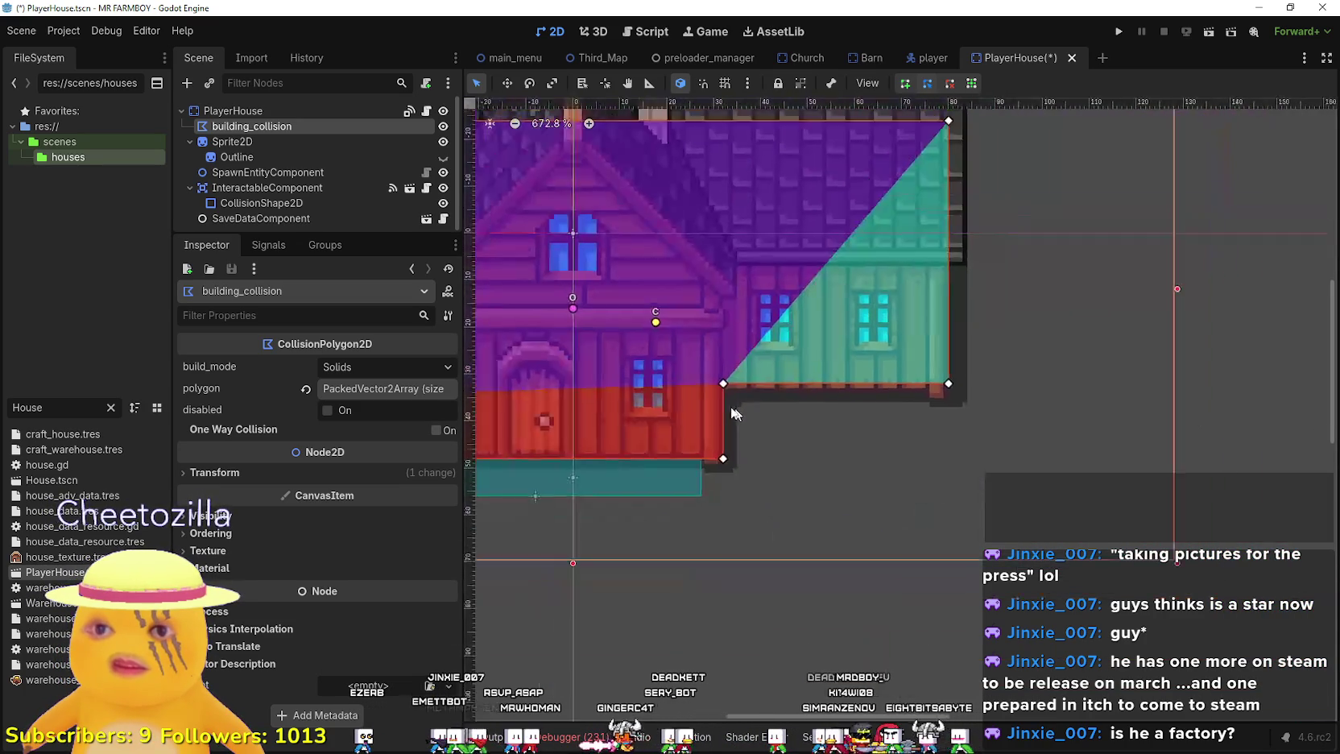
drag(726, 370, 740, 386)
scroll(1147, 431, right, 4)
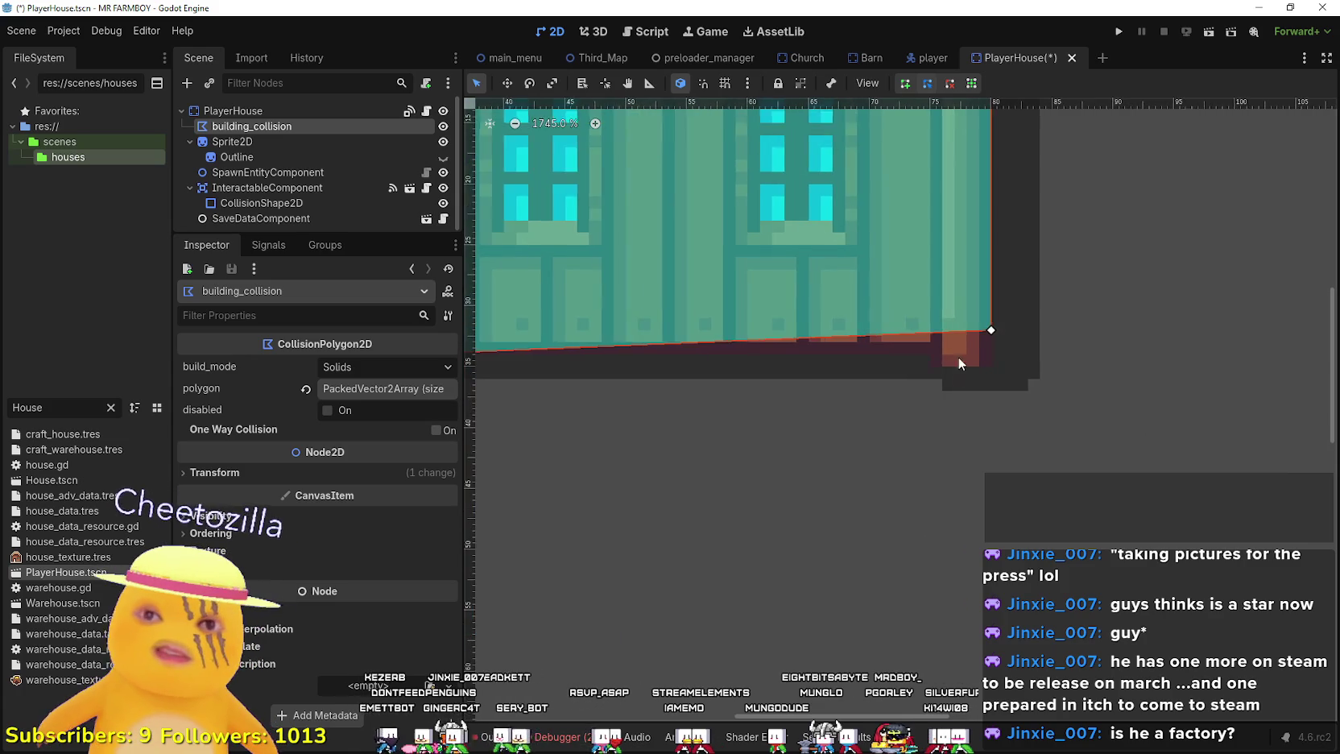
scroll(958, 356, up, 2)
drag(995, 329, 997, 359)
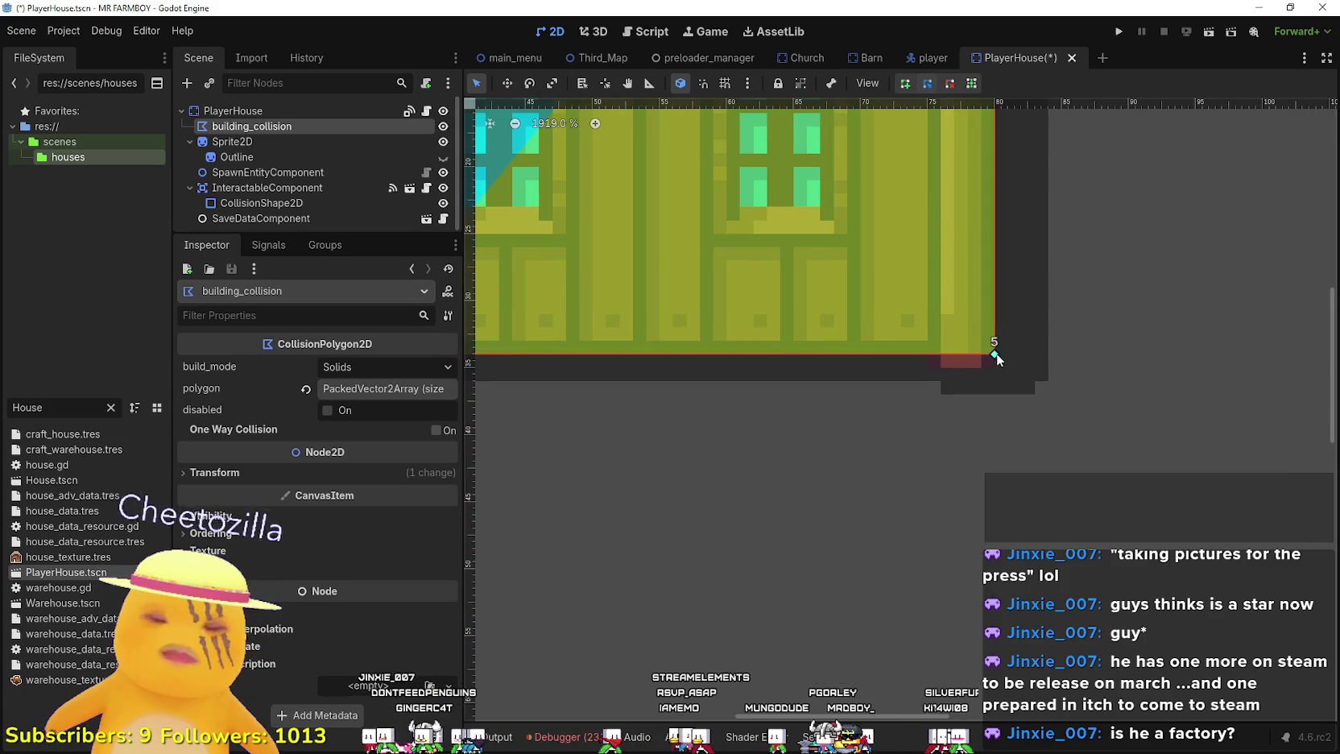
scroll(744, 460, down, 7)
scroll(723, 457, down, 9)
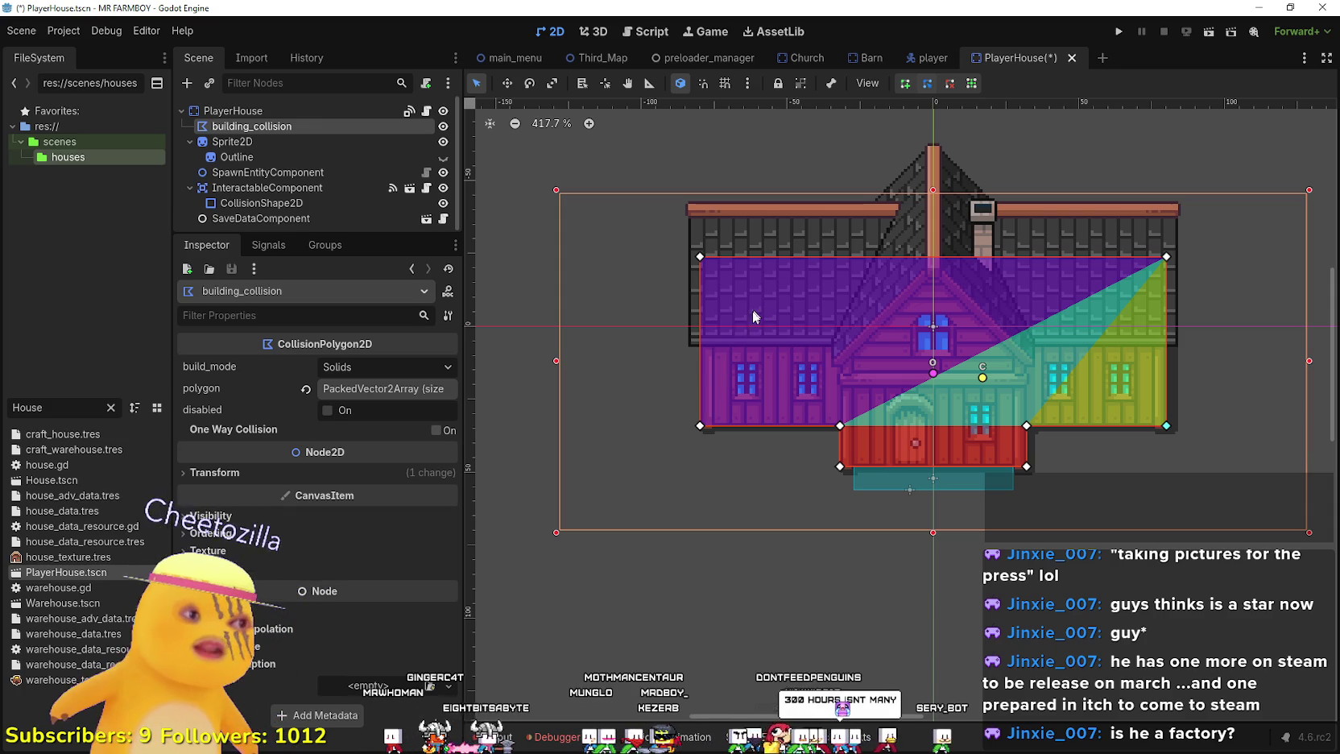
scroll(760, 365, up, 2)
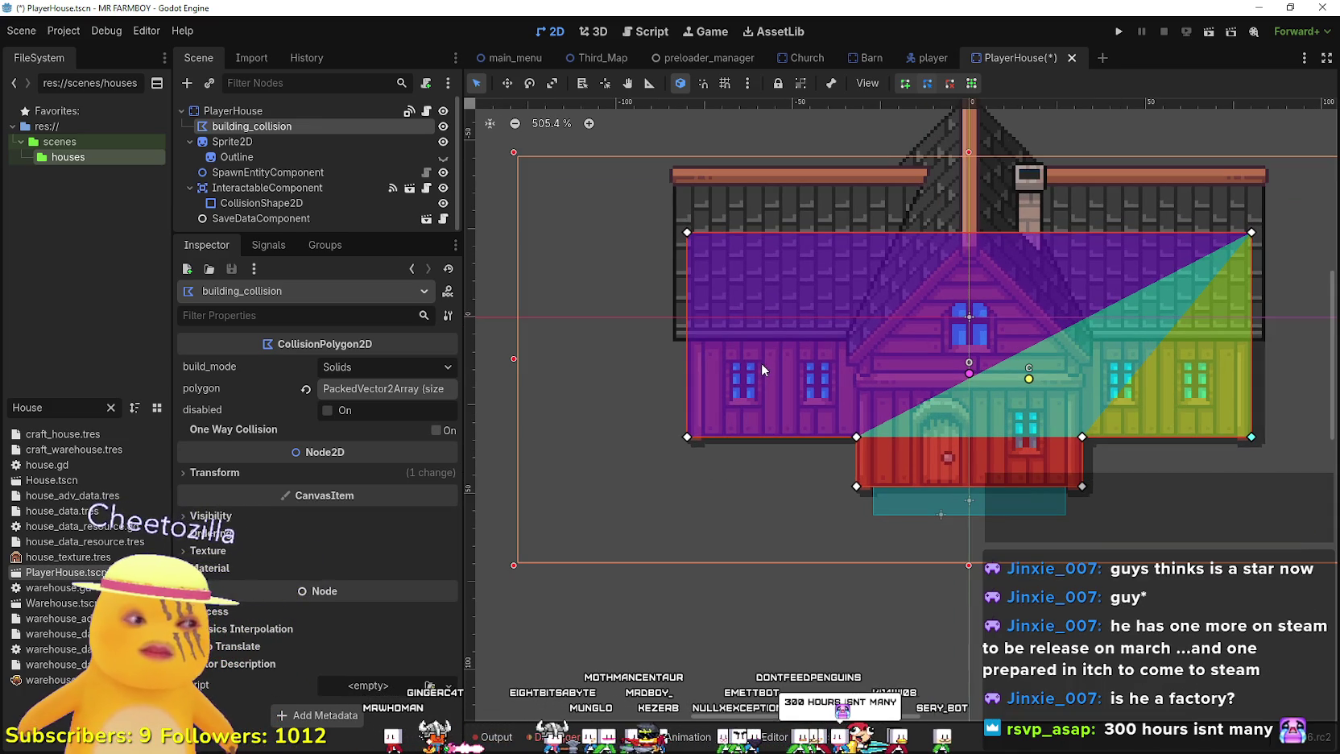
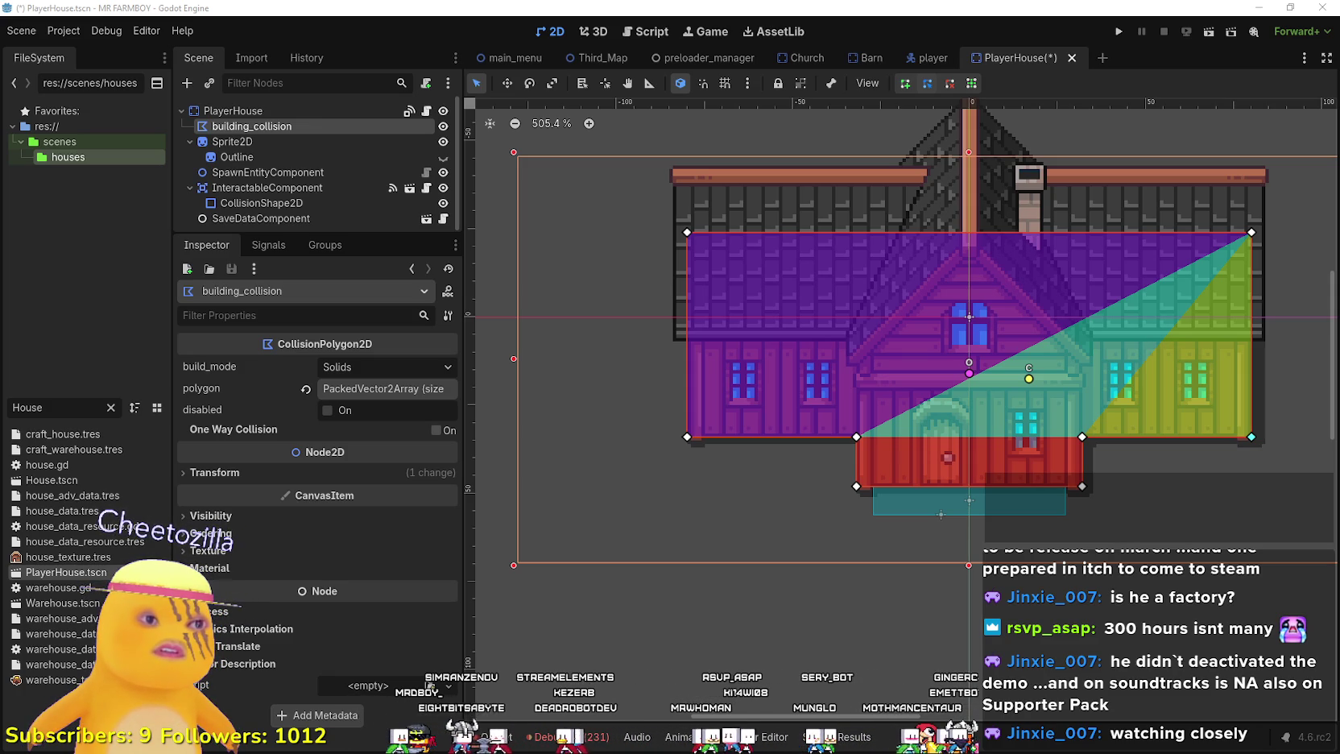
- Minimize the Godot editor, Steam and the four Aseprite sprite windows
click(1259, 7)
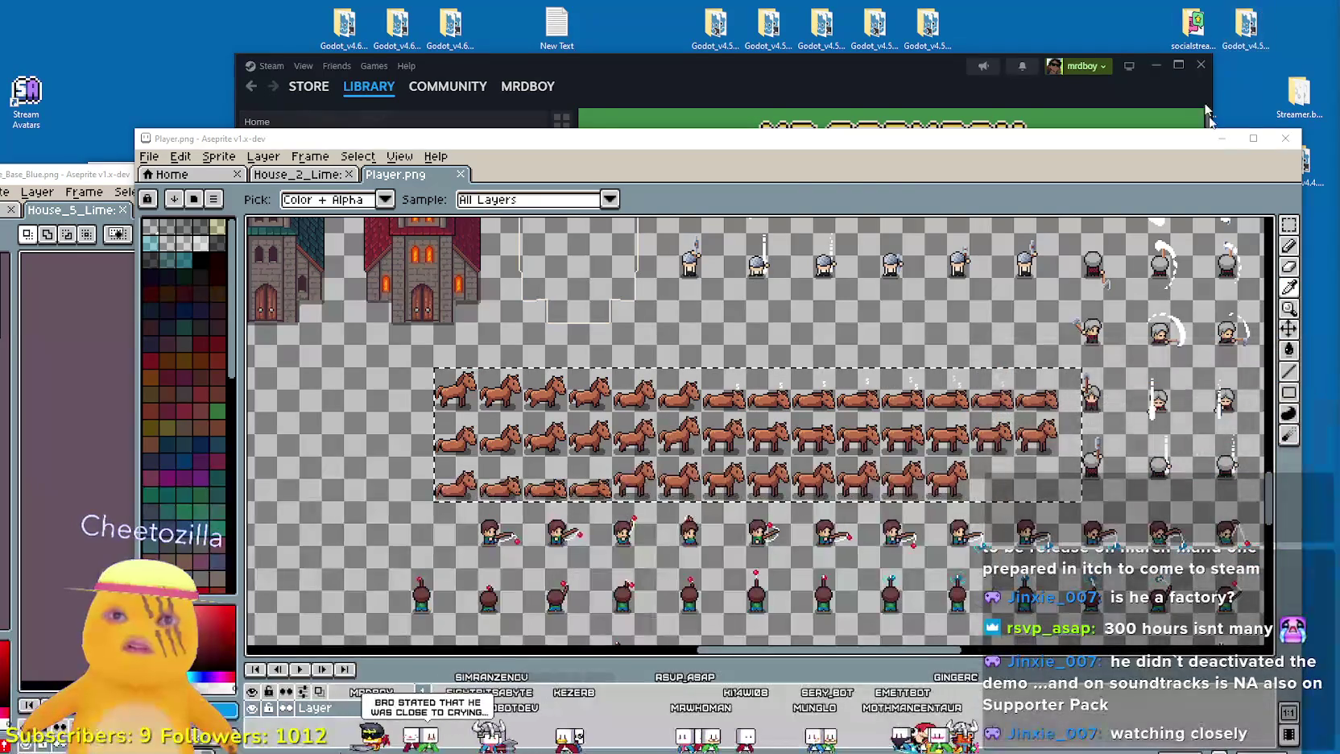
click(1222, 145)
click(1155, 65)
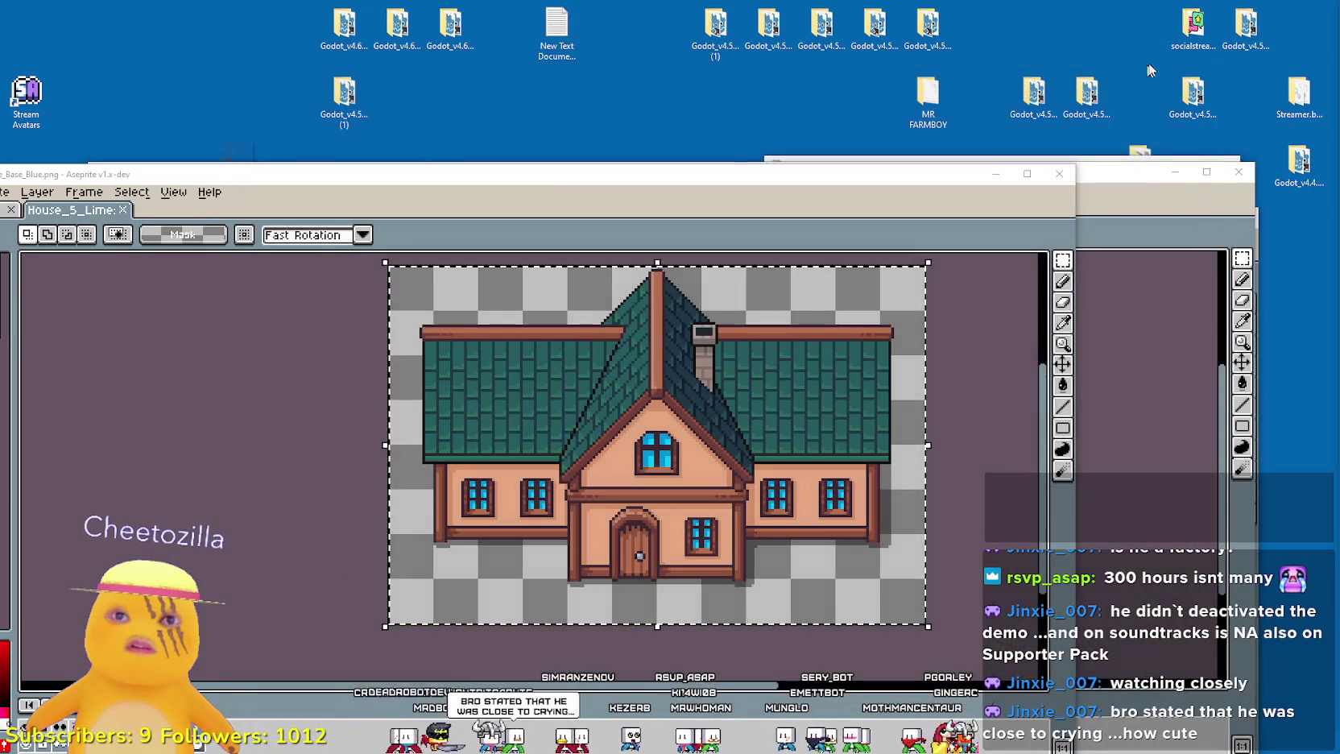
click(997, 174)
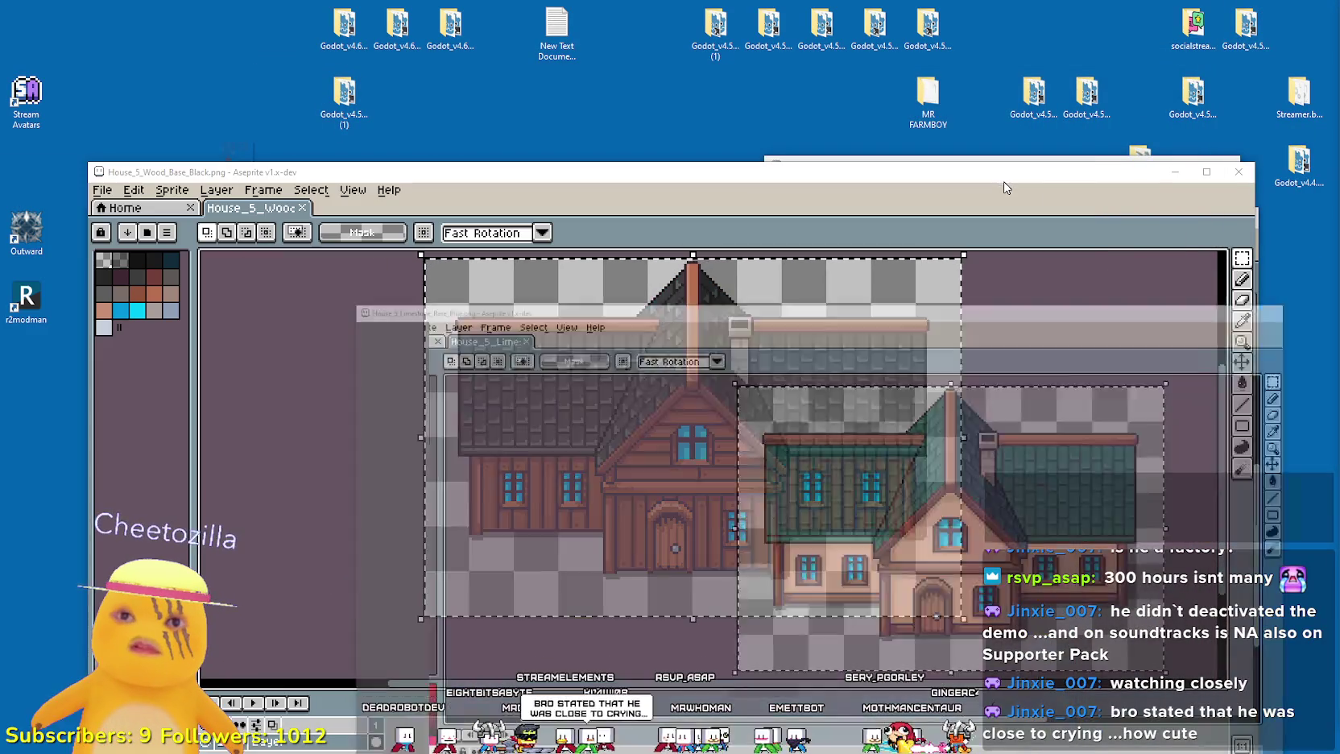
click(1174, 171)
click(1208, 218)
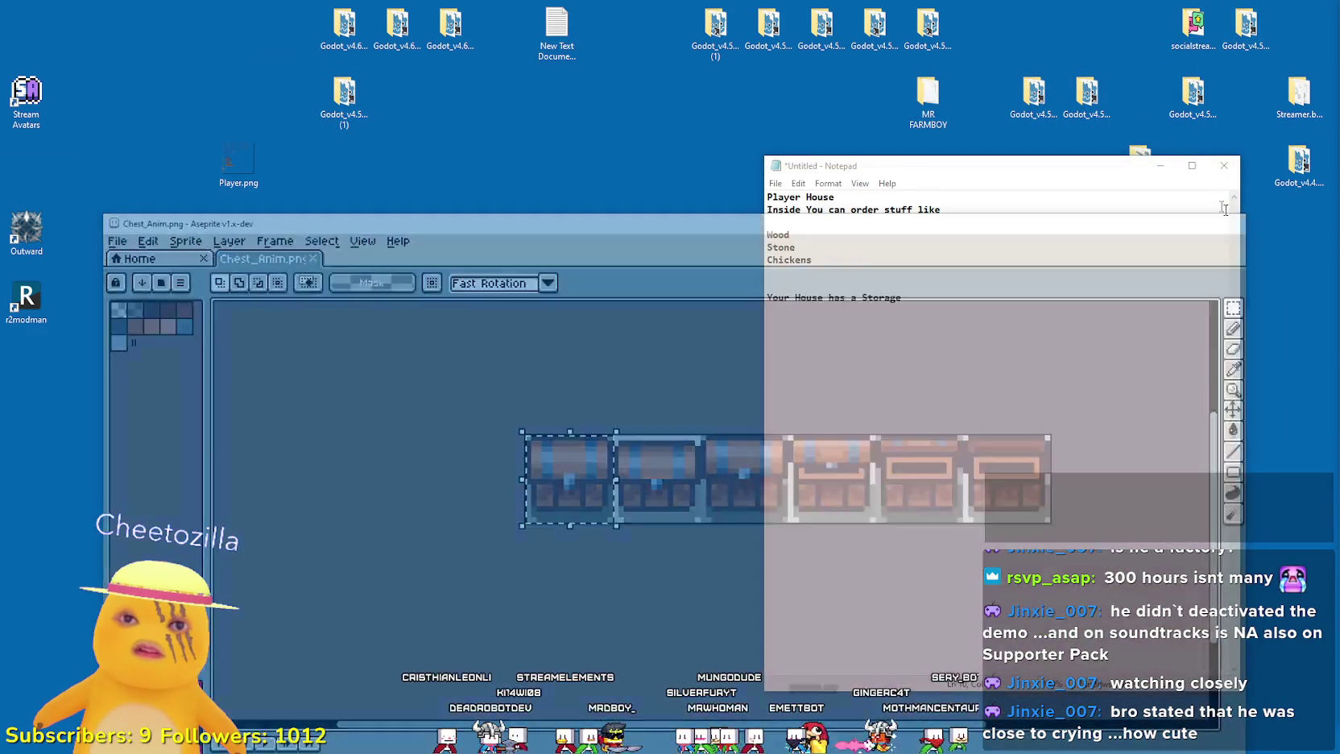
- Close the untitled Notepad notes and select the Godot_v4.5-beta5 executable on the desktop
click(1223, 166)
click(1035, 233)
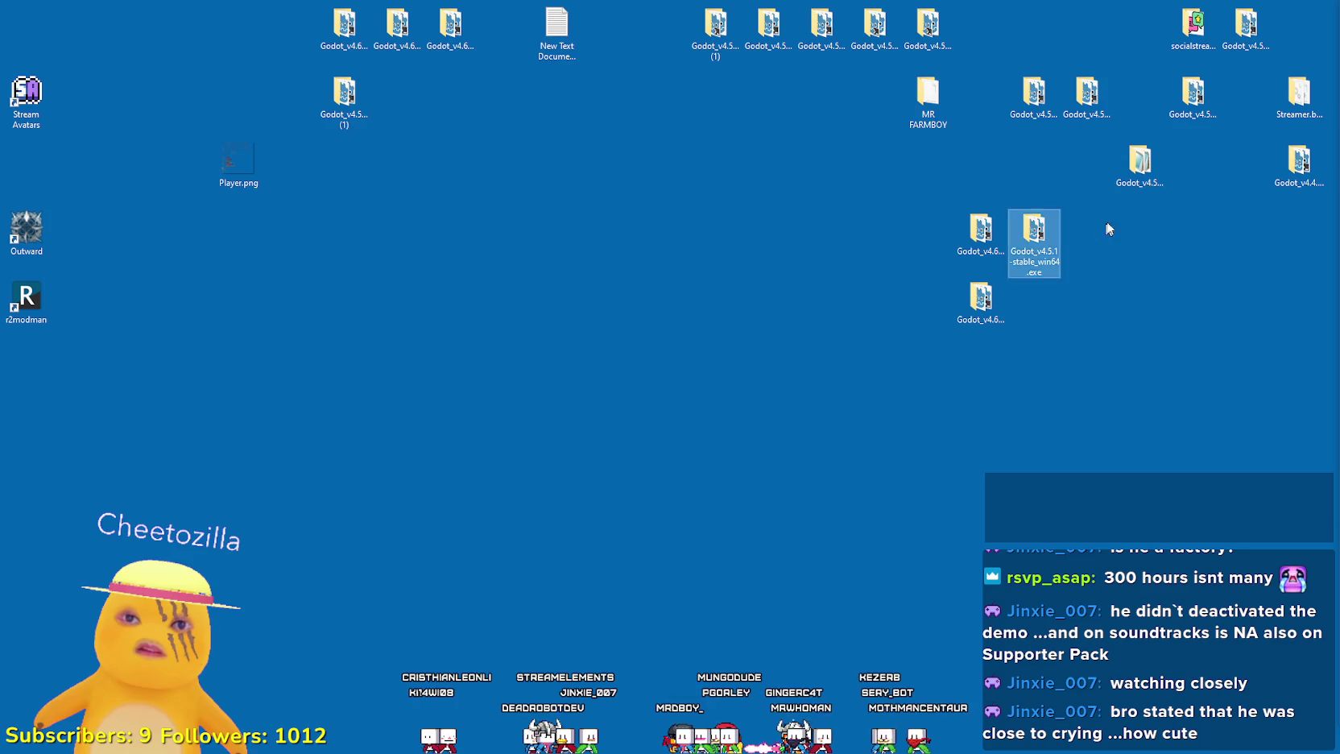
click(1139, 169)
- Pick out the Godot_v4.5-stable executable among the desktop Godot builds and minimize Steam
click(979, 229)
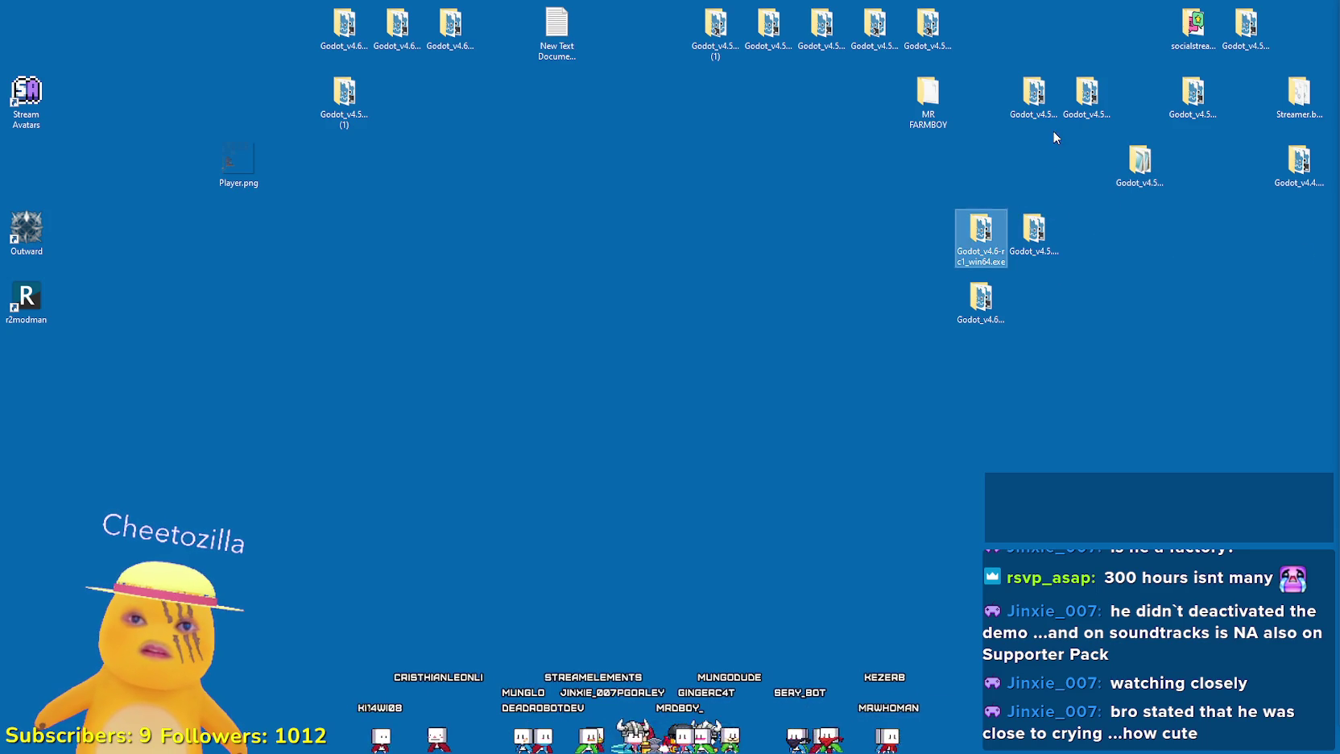
click(1086, 92)
click(1193, 95)
click(1034, 95)
click(980, 298)
click(988, 238)
click(1034, 234)
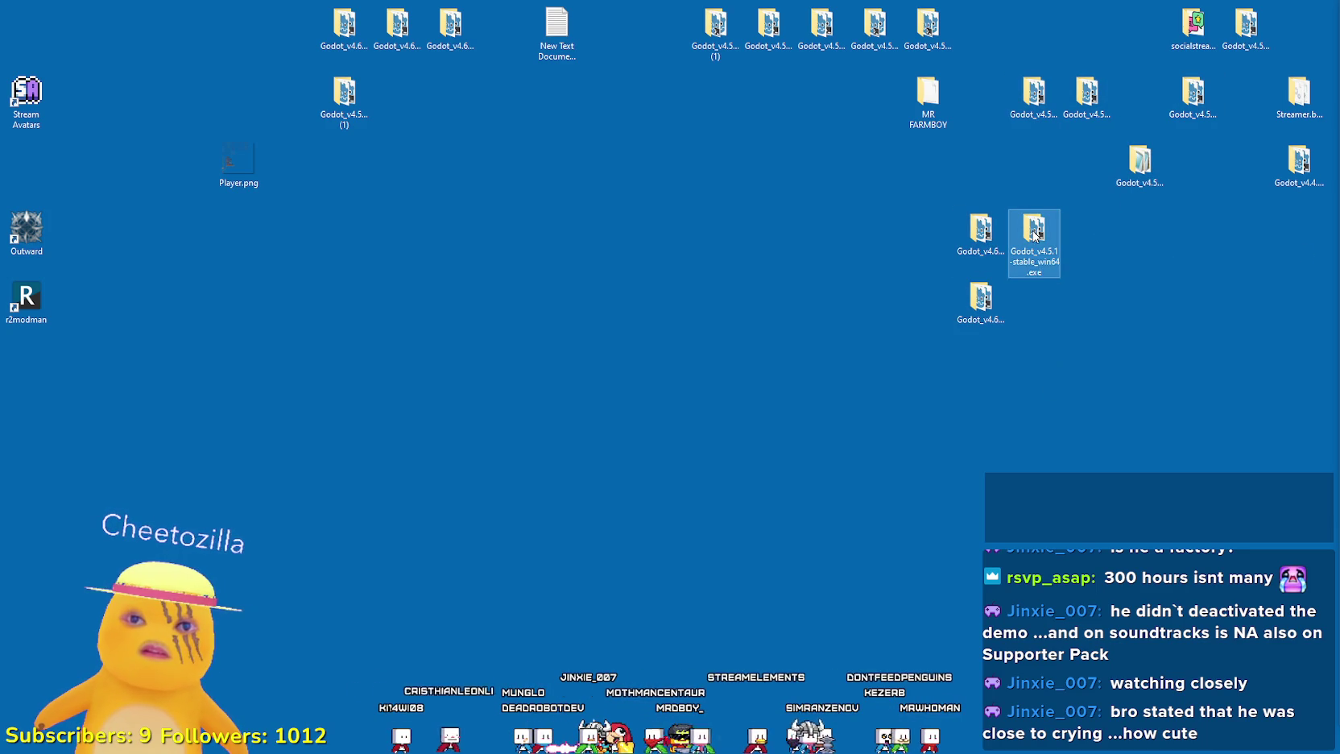
click(1279, 280)
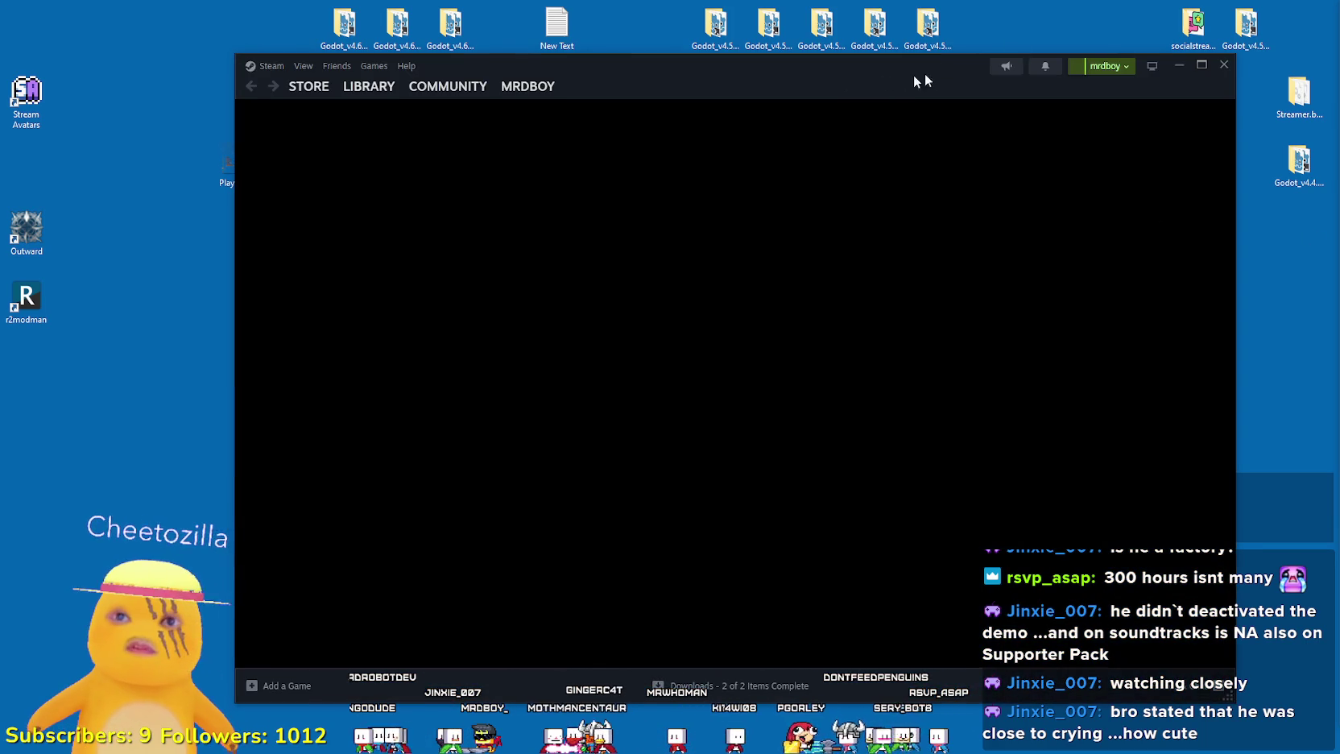
click(1036, 49)
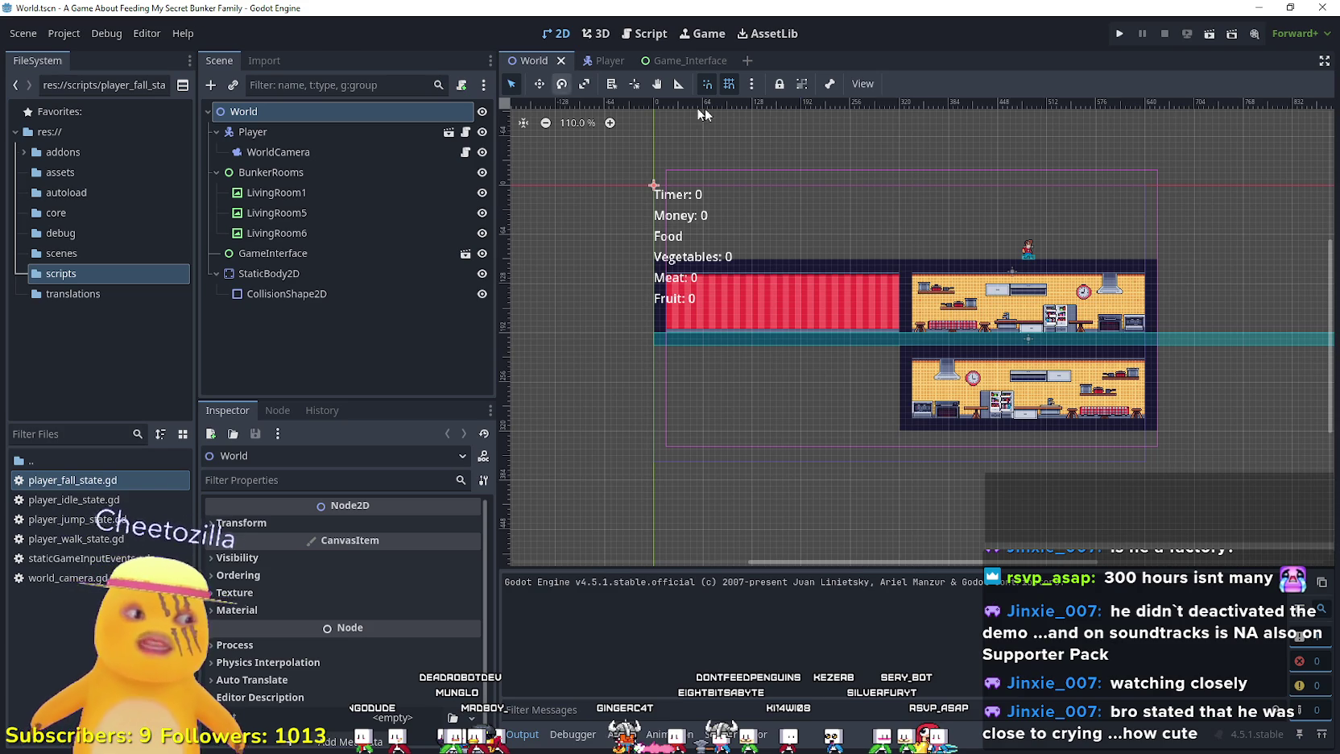
click(1117, 34)
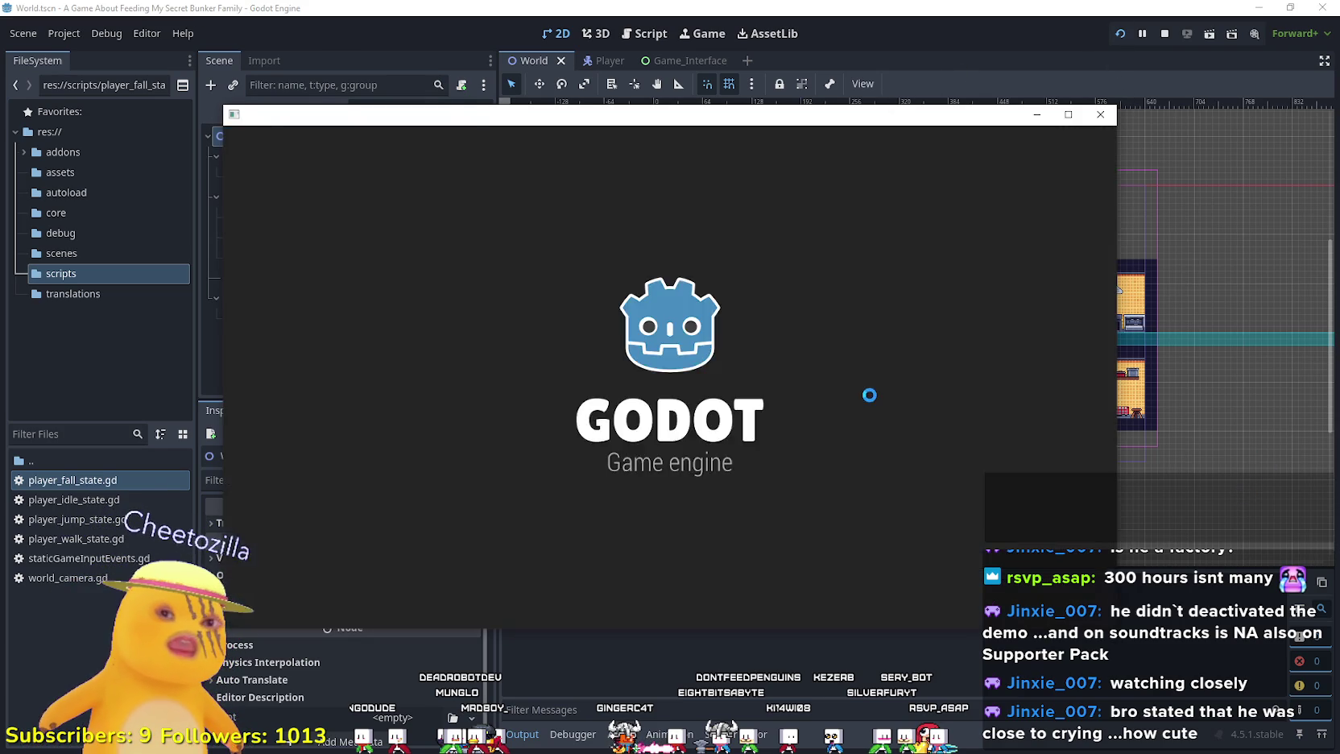
click(1068, 114)
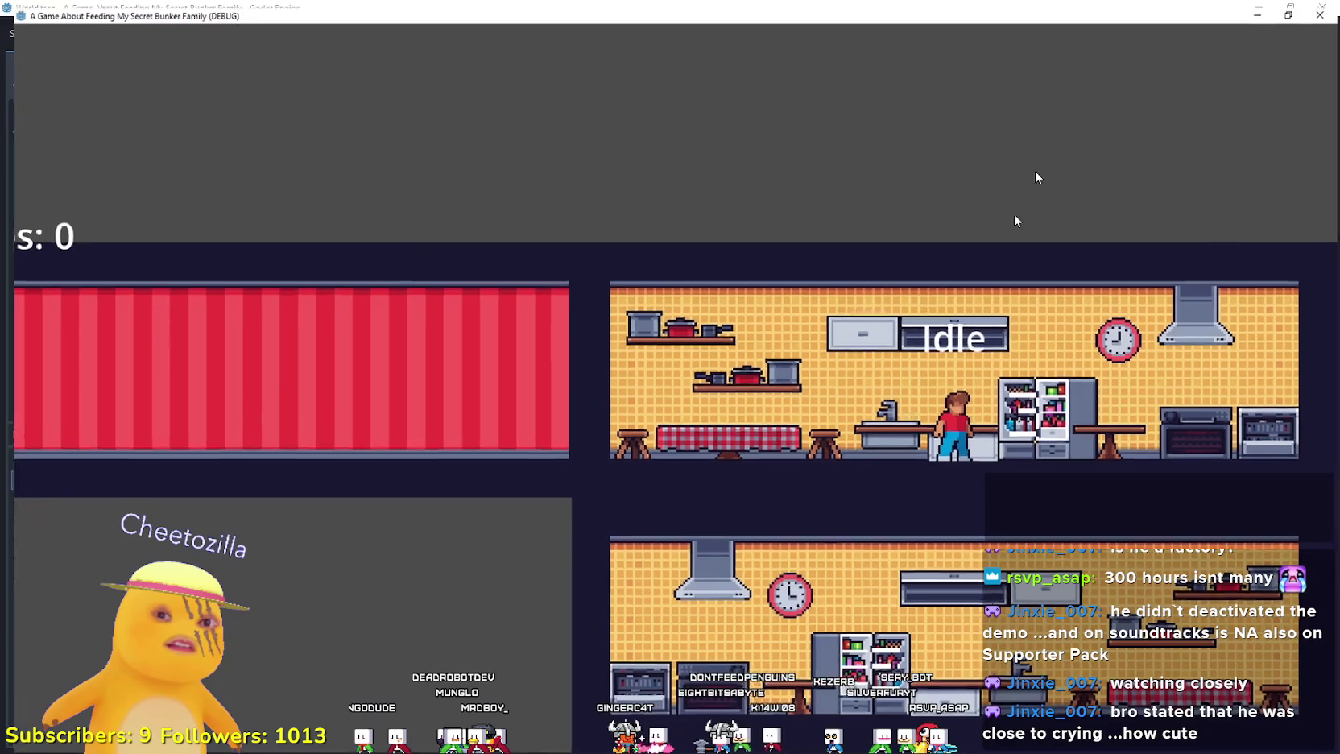
key(Right)
key(Left)
key(space)
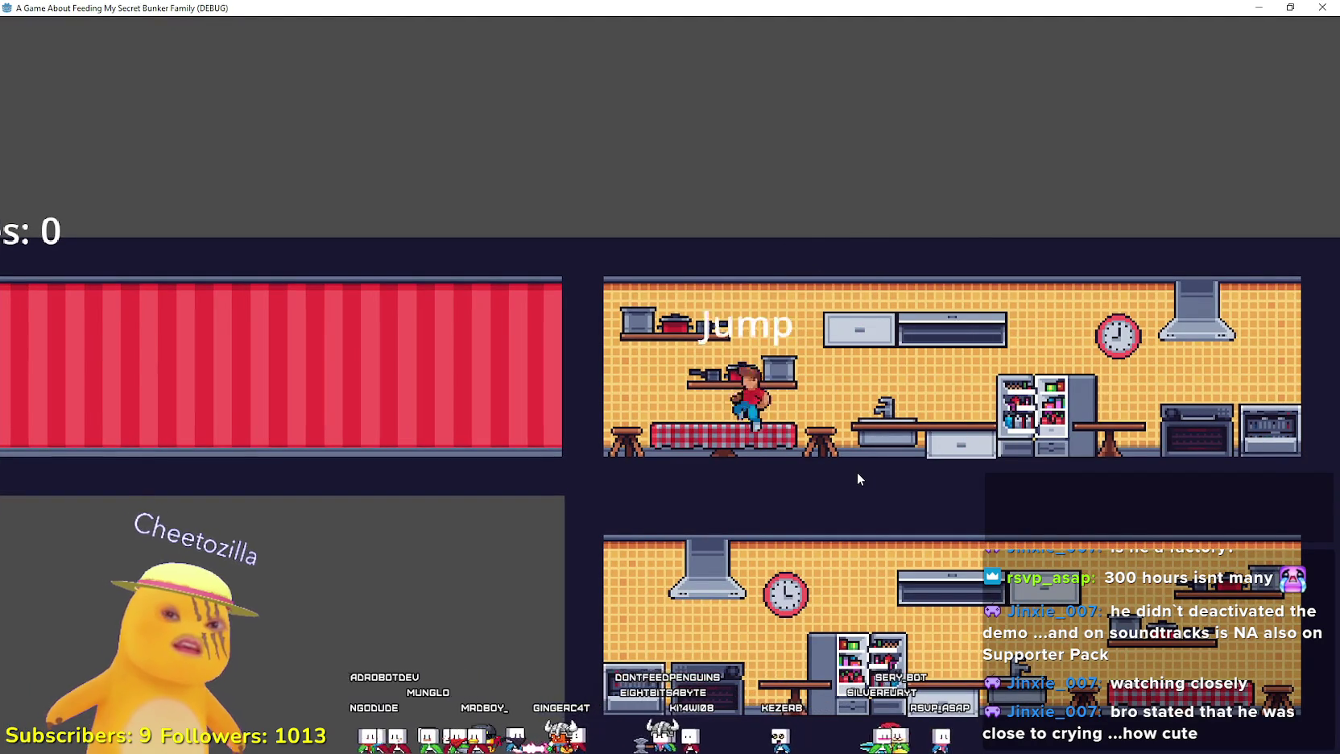
key(Left)
key(space)
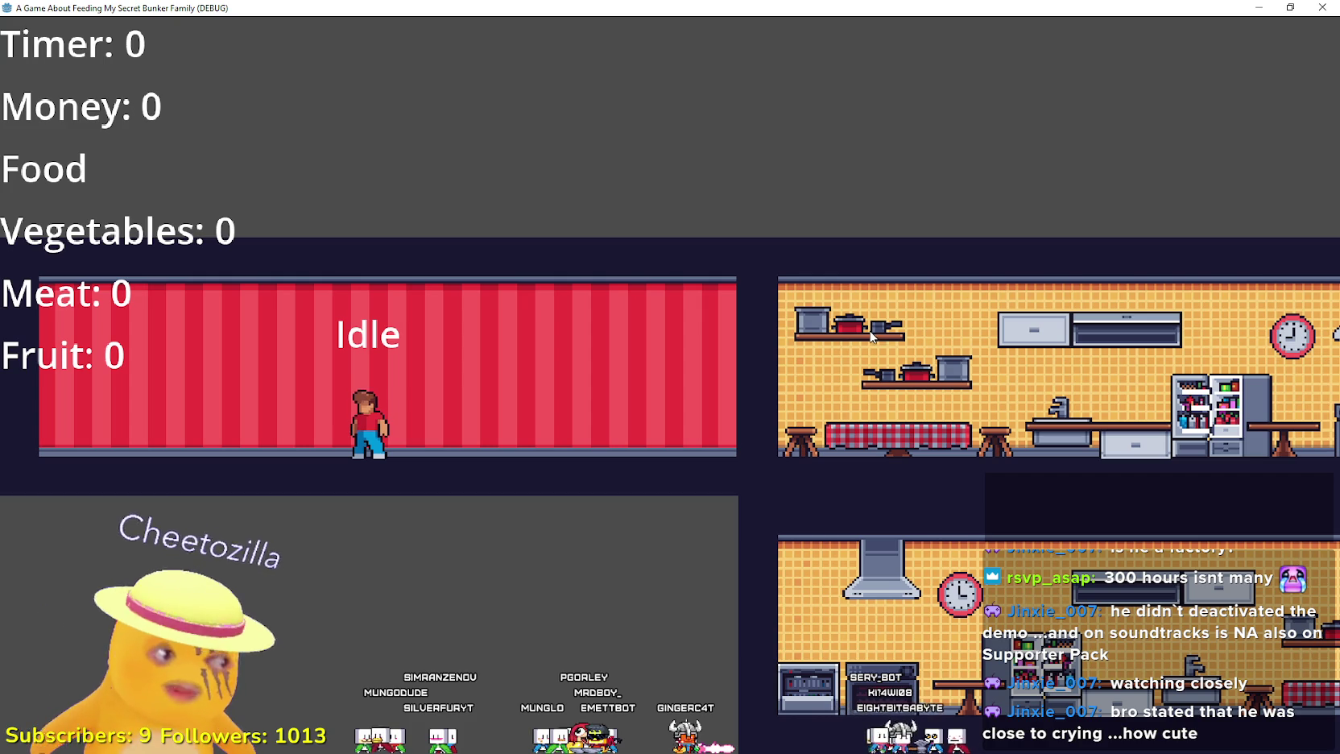
click(1290, 7)
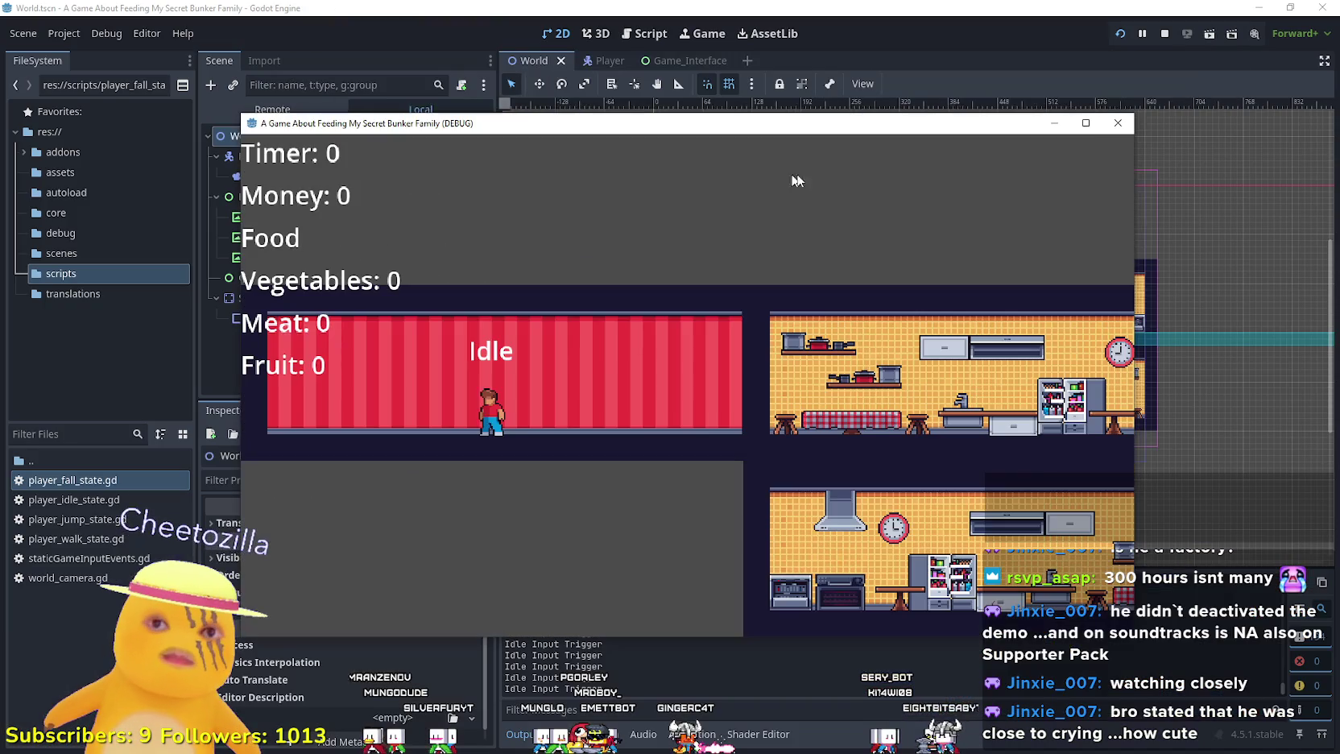
click(1121, 136)
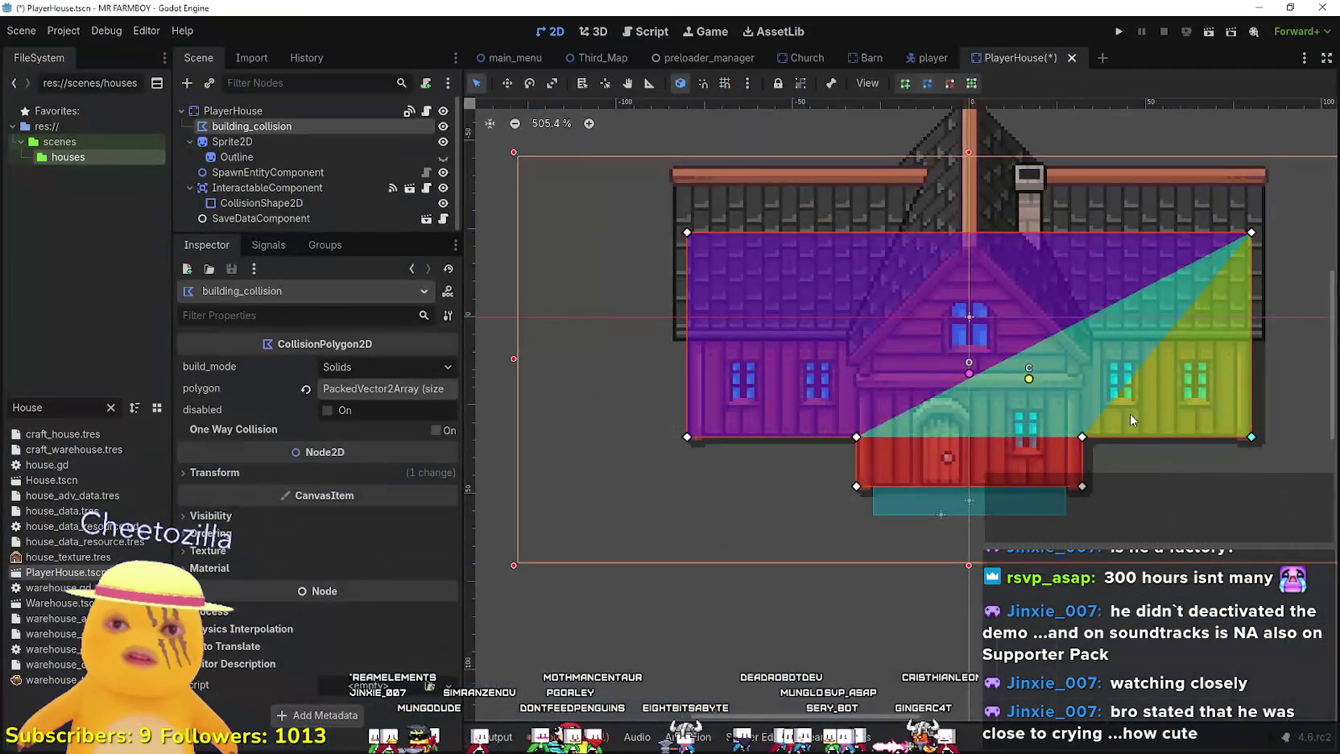
- Save the PlayerHouse scene with Ctrl+S
mouse_move(1129, 413)
mouse_down()
mouse_move(1046, 394)
mouse_move(845, 404)
mouse_move(943, 319)
mouse_up()
scroll(907, 363, up, 1)
key(ctrl+s)
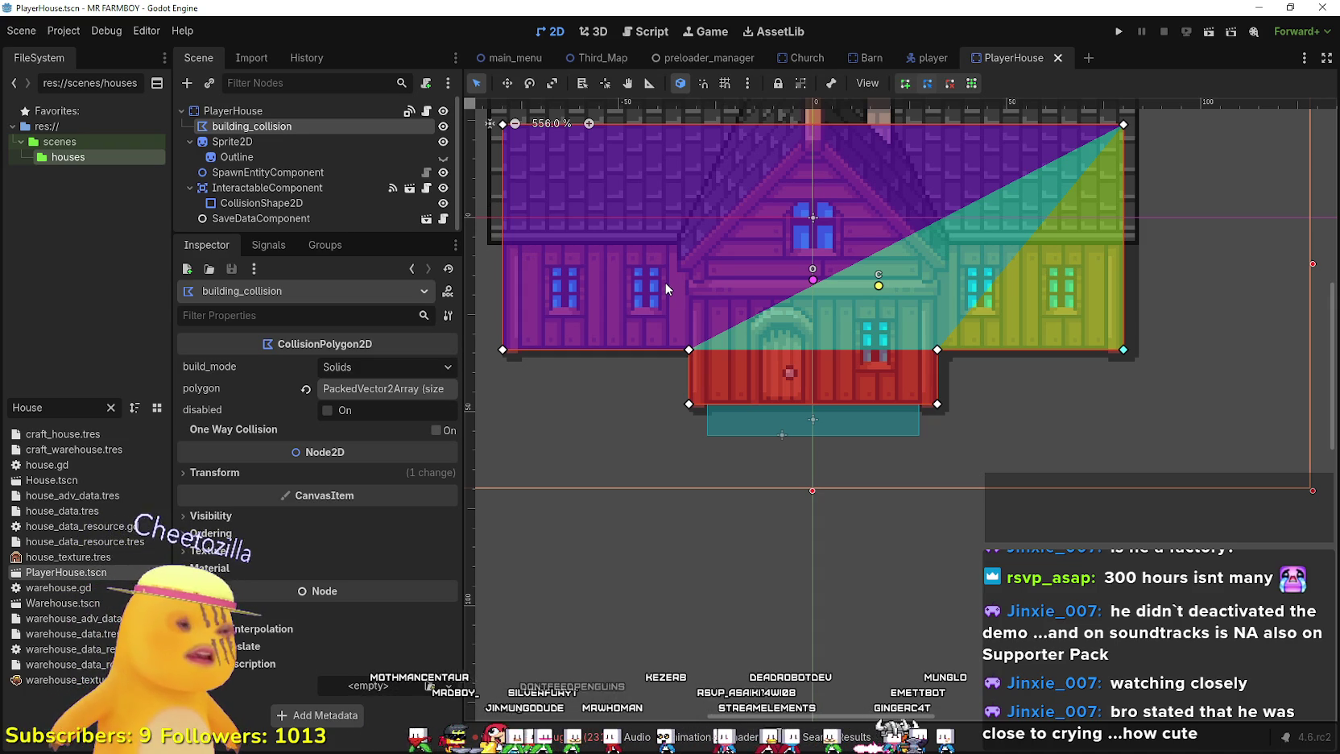
- Enlarge the Scene dock and open house.gd from the PlayerHouse root node
drag(322, 232, 323, 337)
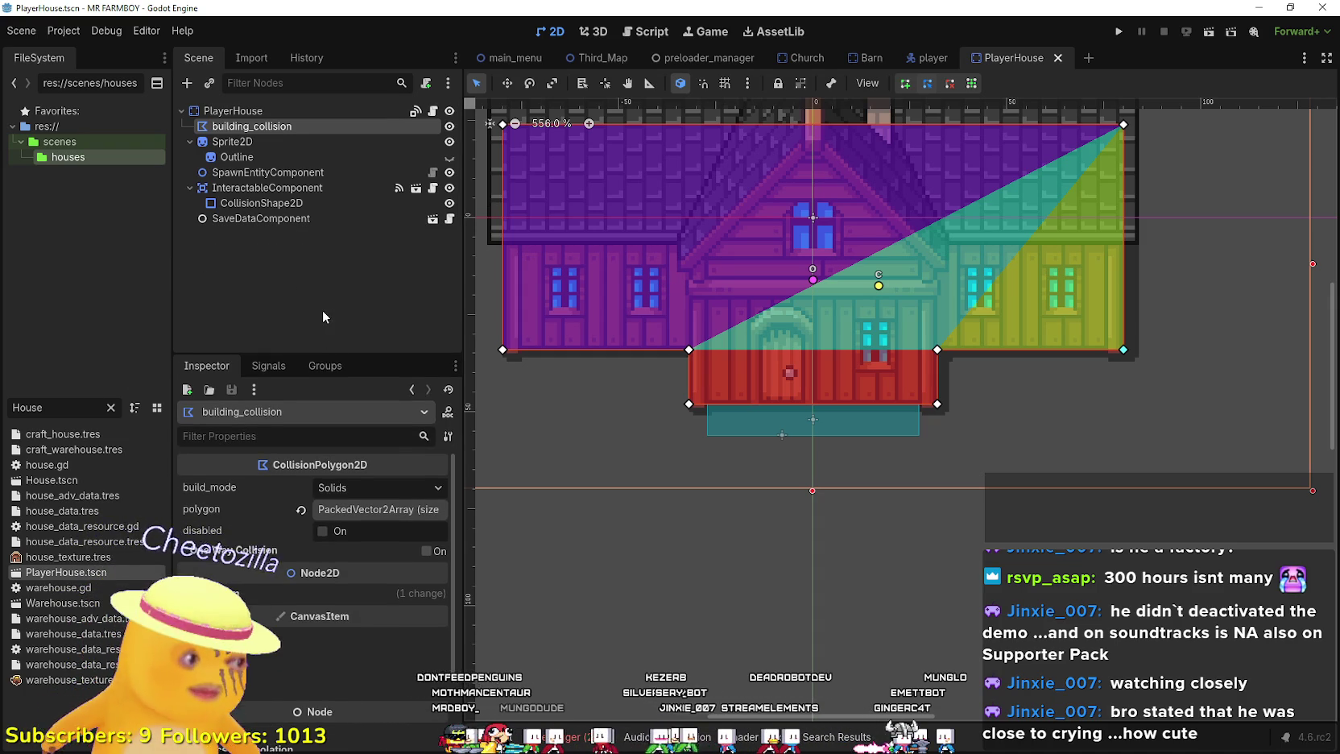
click(374, 112)
click(433, 110)
scroll(756, 292, down, 5)
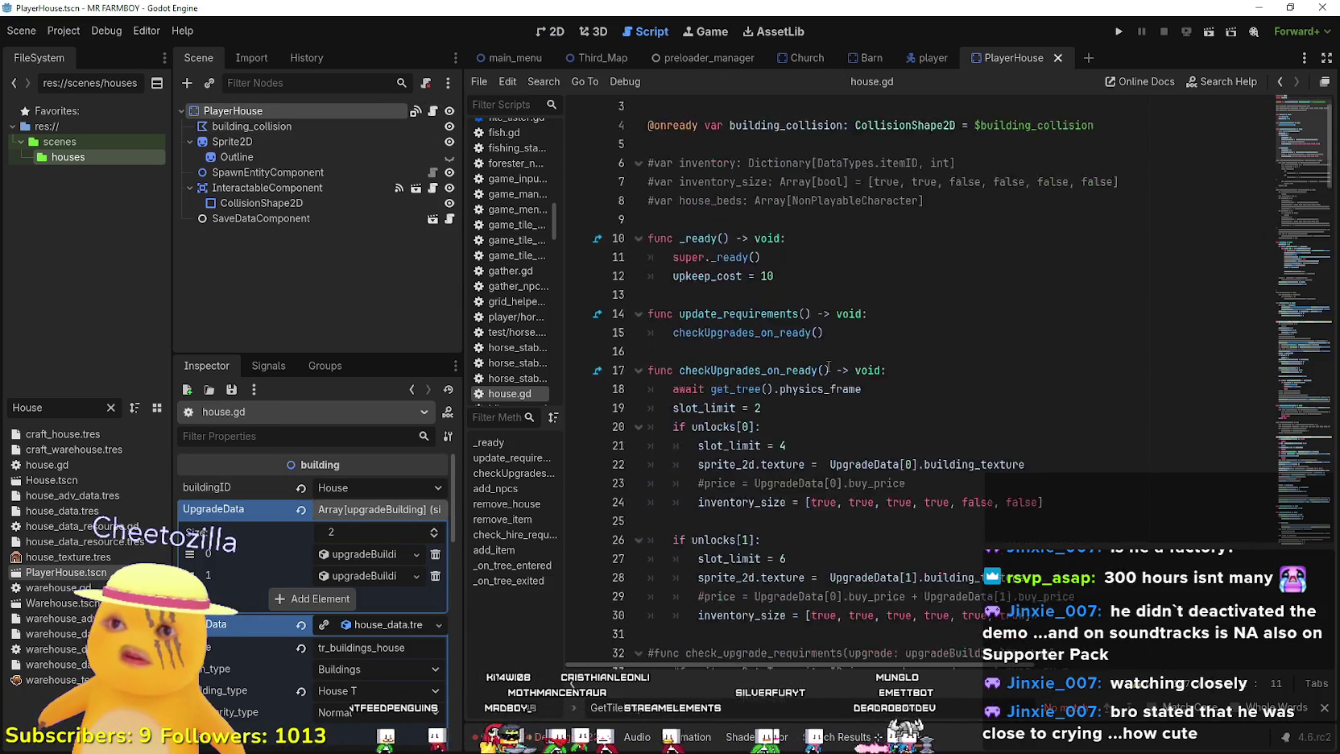
- Filter FileSystem for 'horse', open HorseStable.tscn and view its horse_stable.gd script
click(1303, 115)
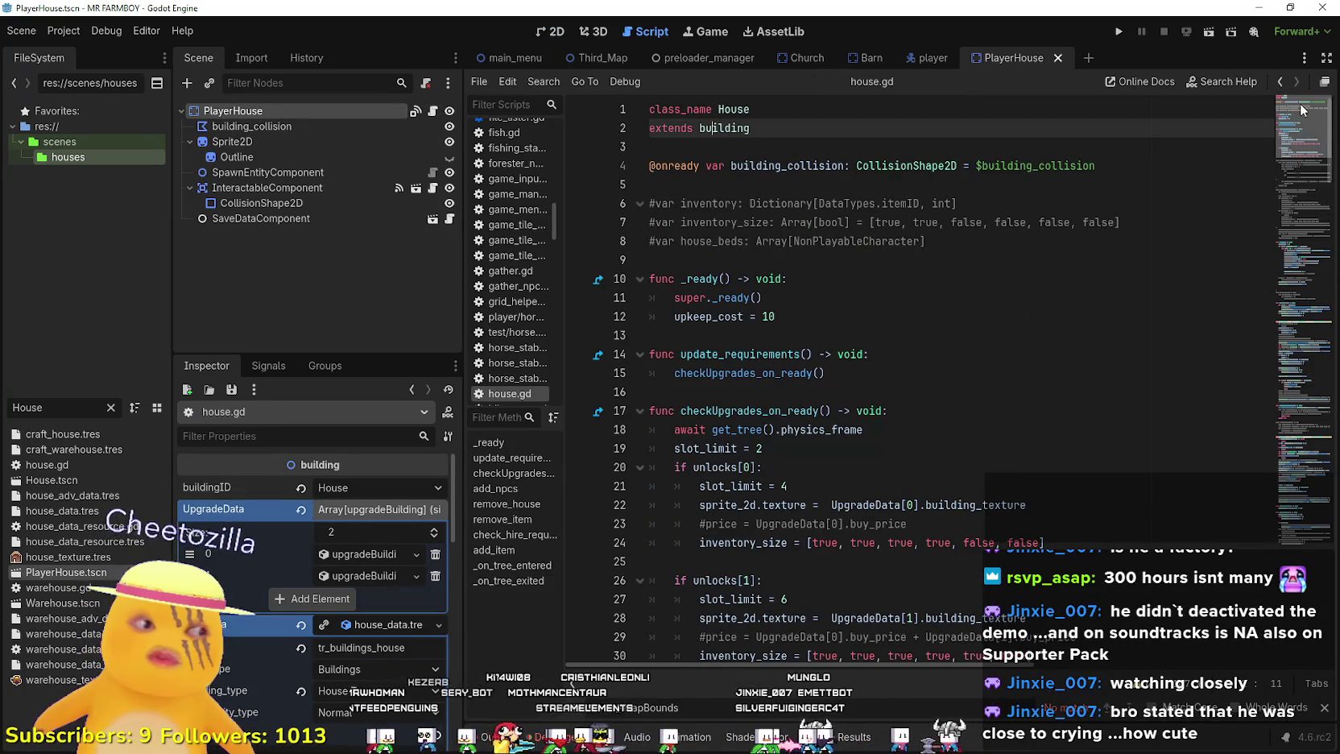
click(112, 408)
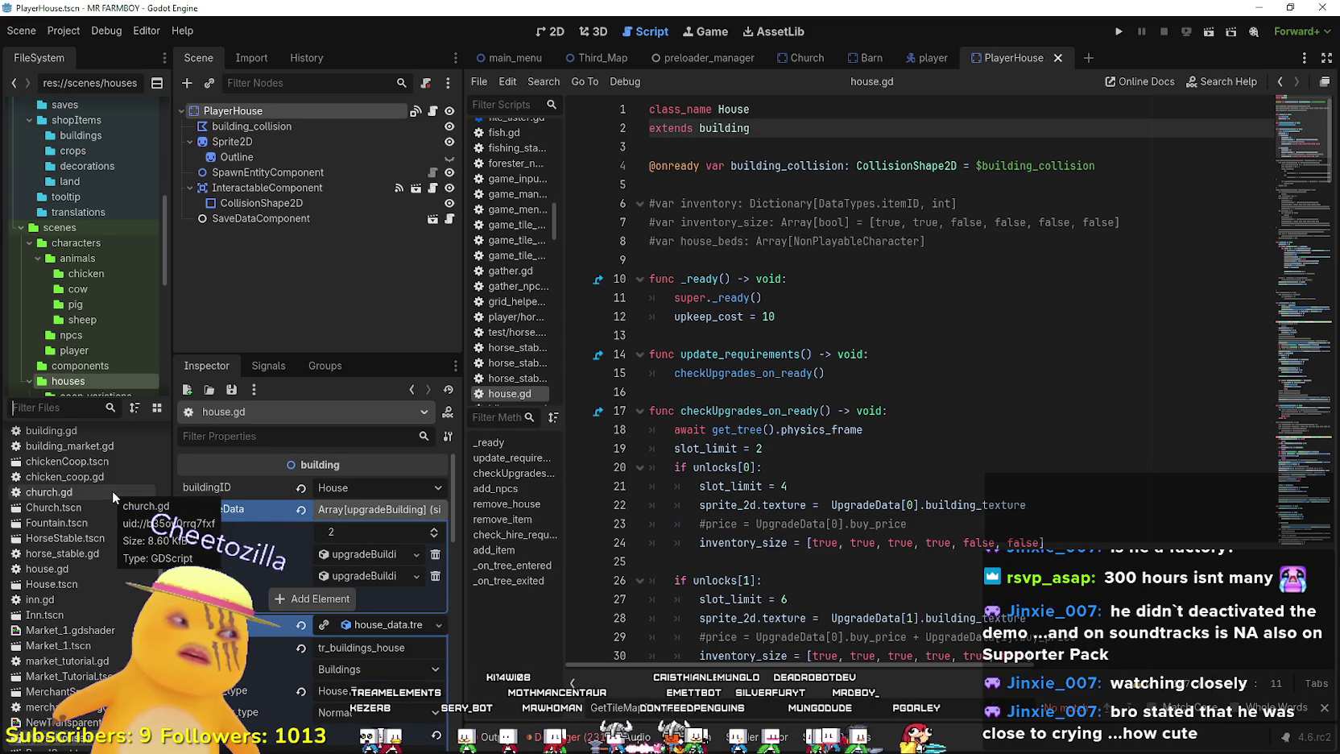
text(horse)
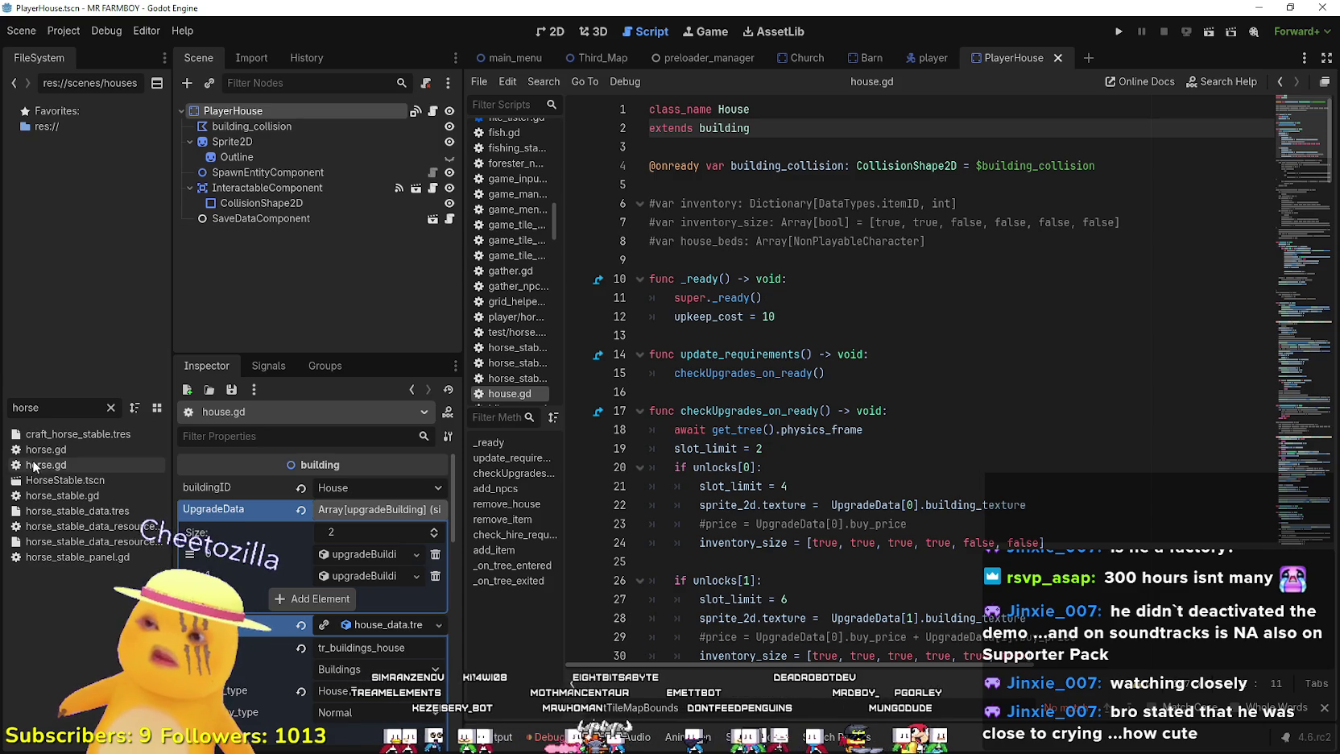
double_click(48, 481)
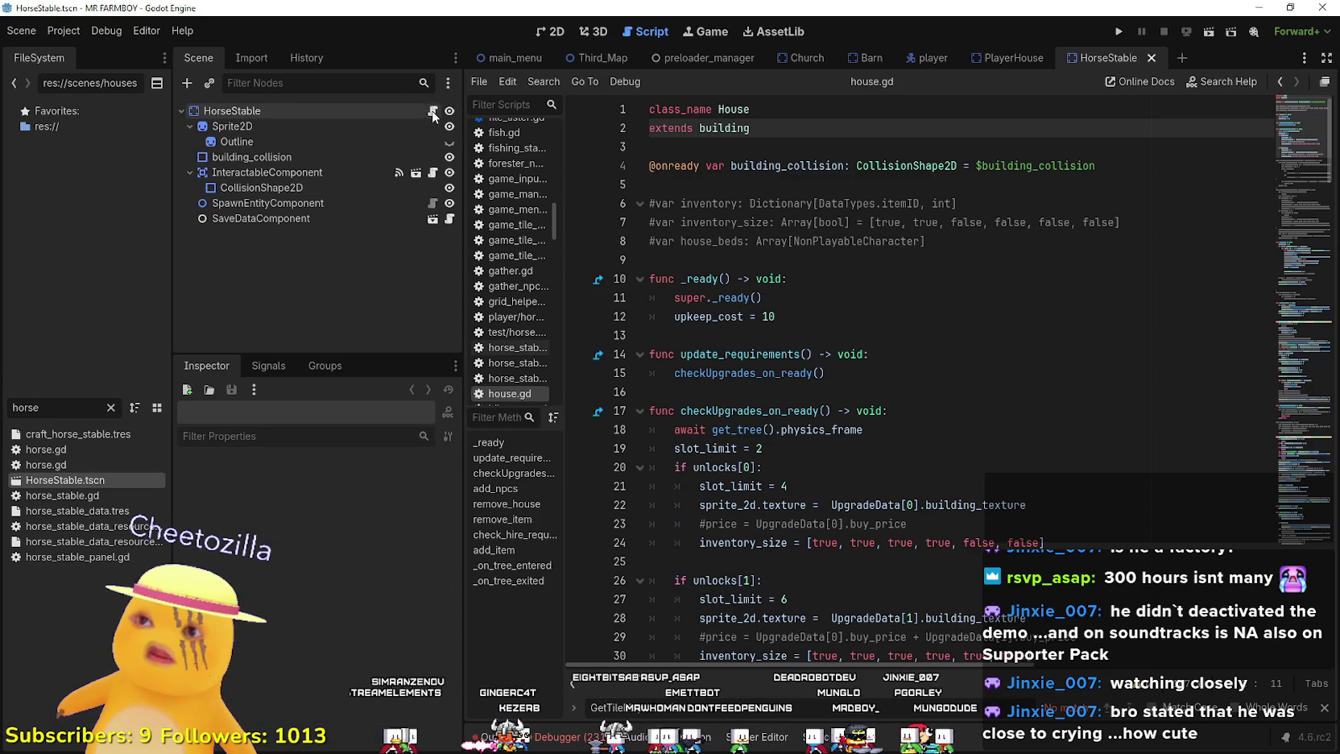
click(433, 117)
click(1286, 271)
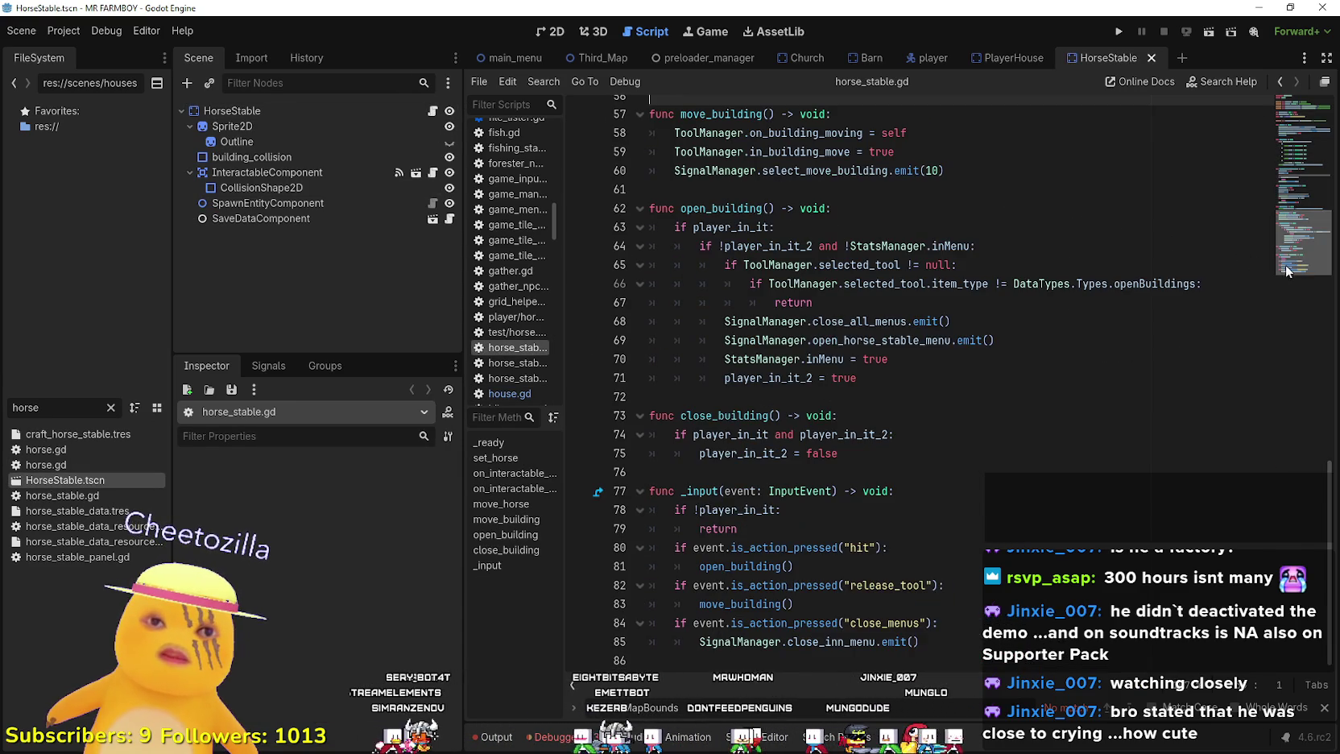
- Close the HorseStable scene tab and return to the PlayerHouse node
click(1013, 57)
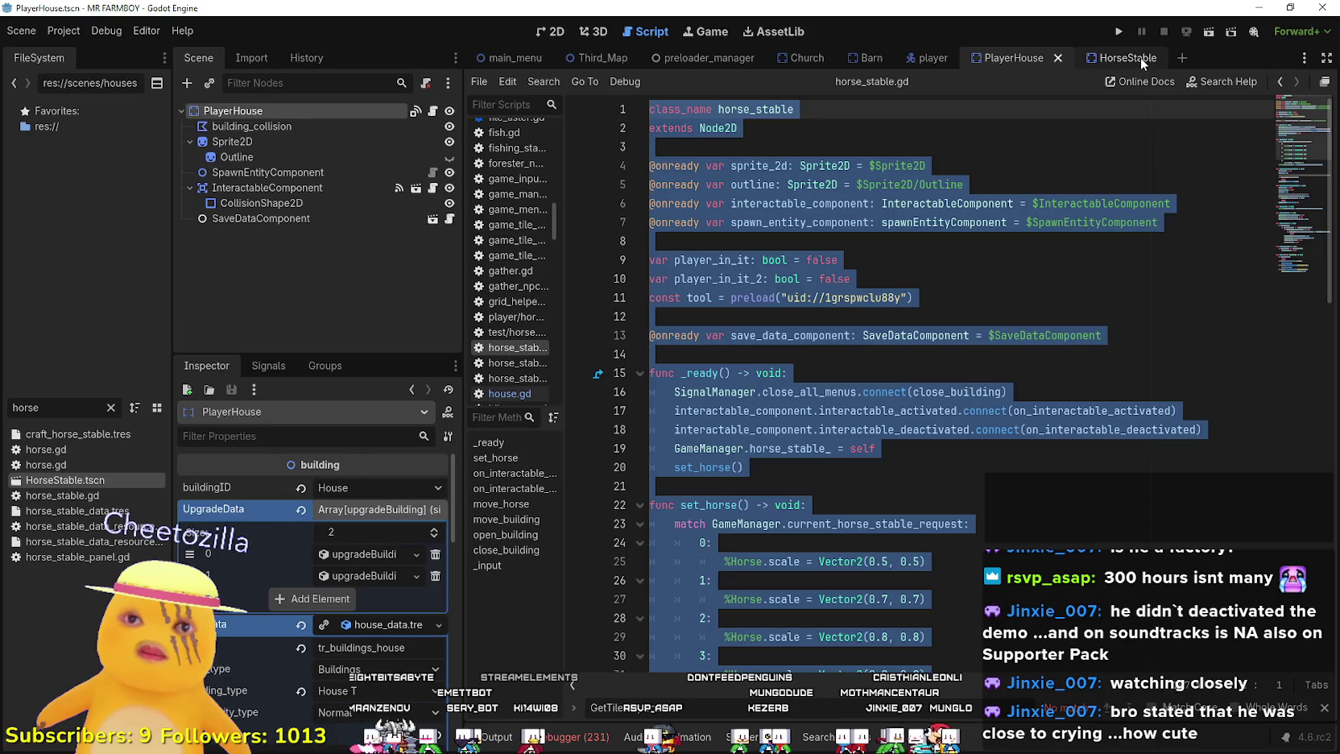
click(1150, 57)
right_click(268, 110)
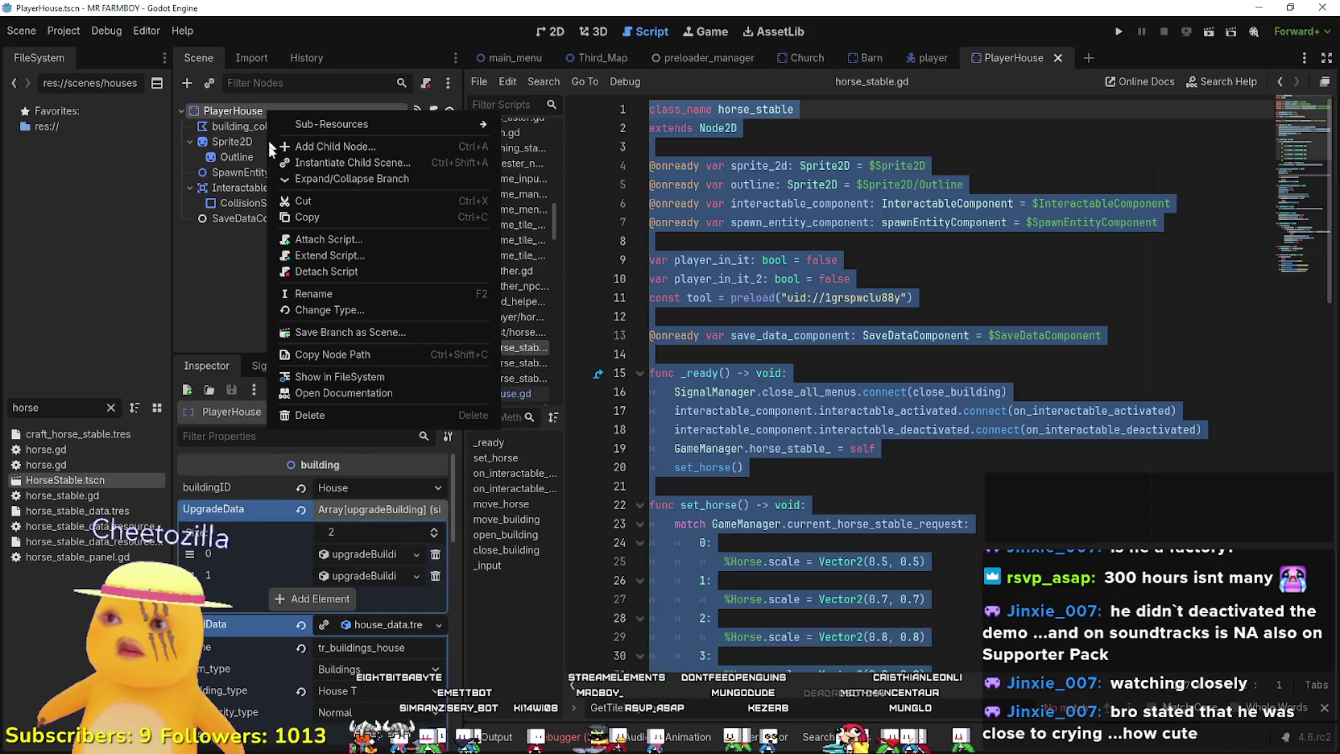
- Replace PlayerHouse's house script with a new player_house.gd holding the copied stable code
click(319, 272)
right_click(251, 109)
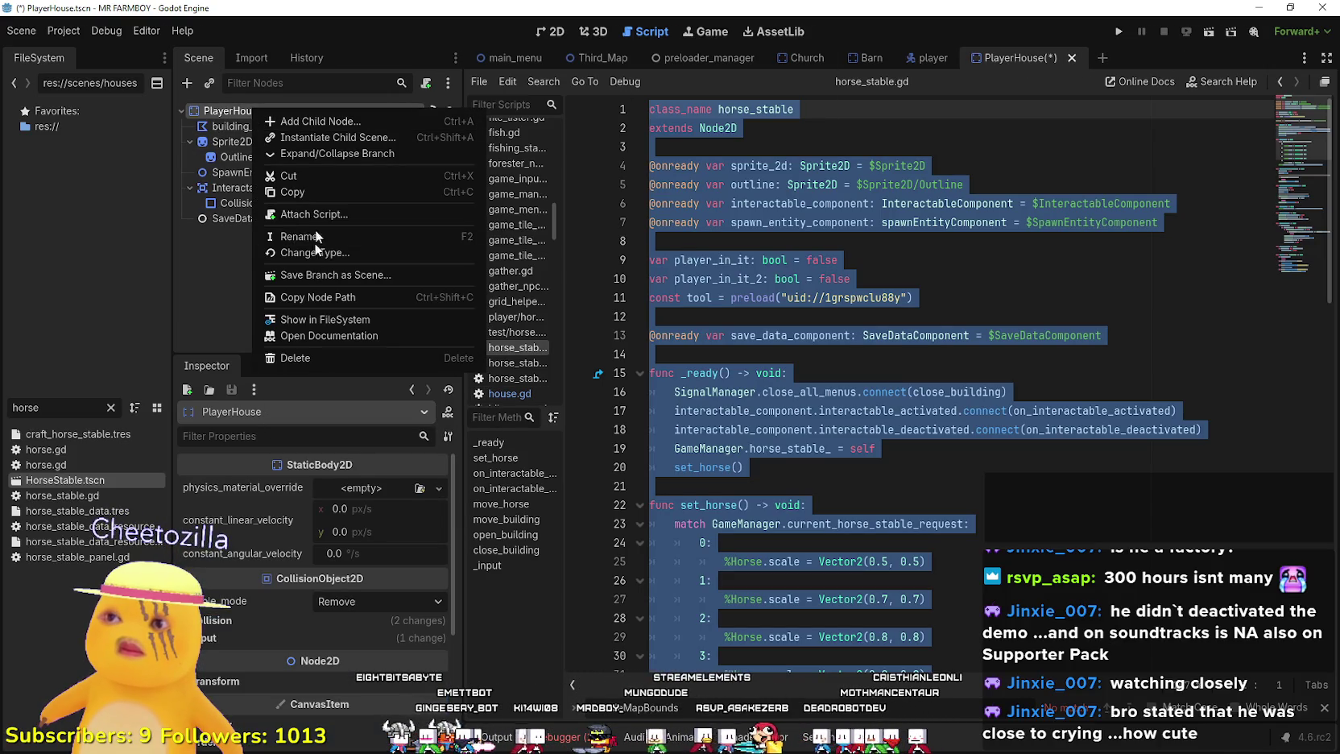
click(313, 213)
click(612, 494)
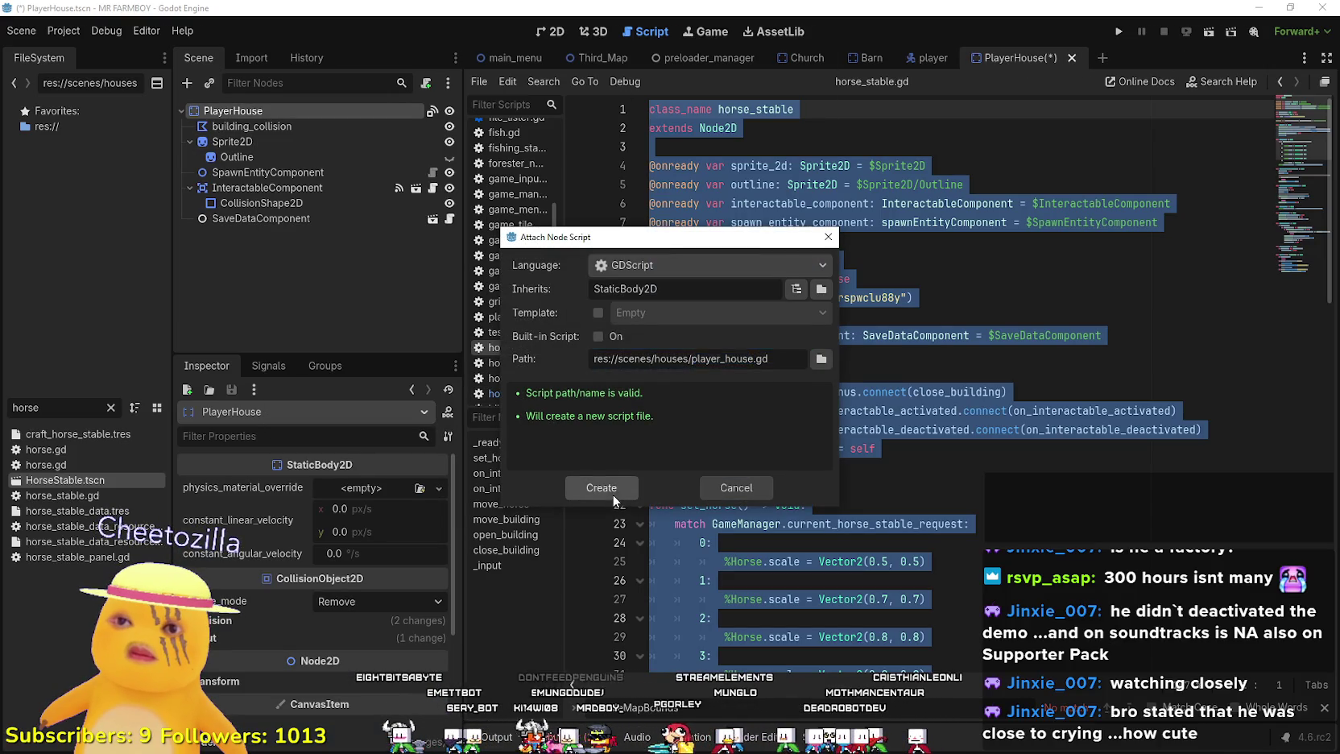
key(ctrl+a)
key(ctrl+v)
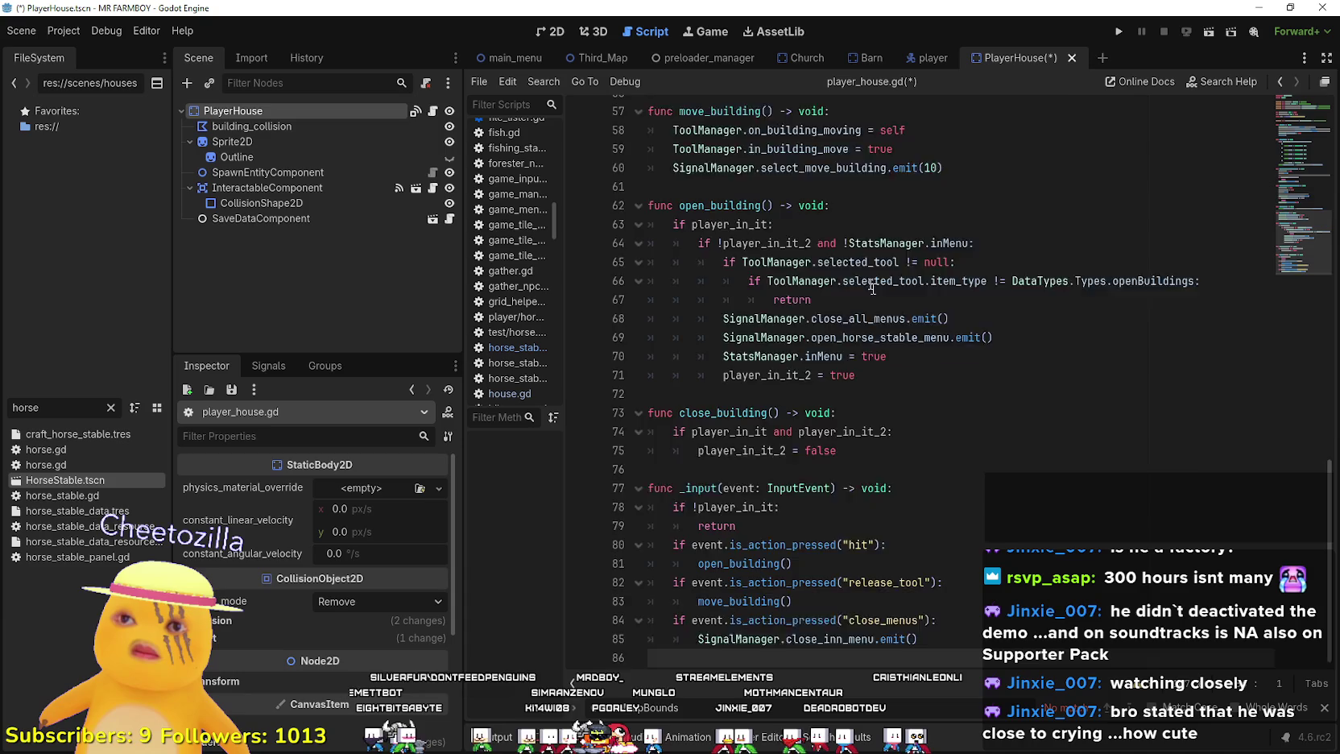
- Change the extends line from Node2D to StaticBody2D
scroll(1319, 91, up, 10)
scroll(1320, 91, up, 10)
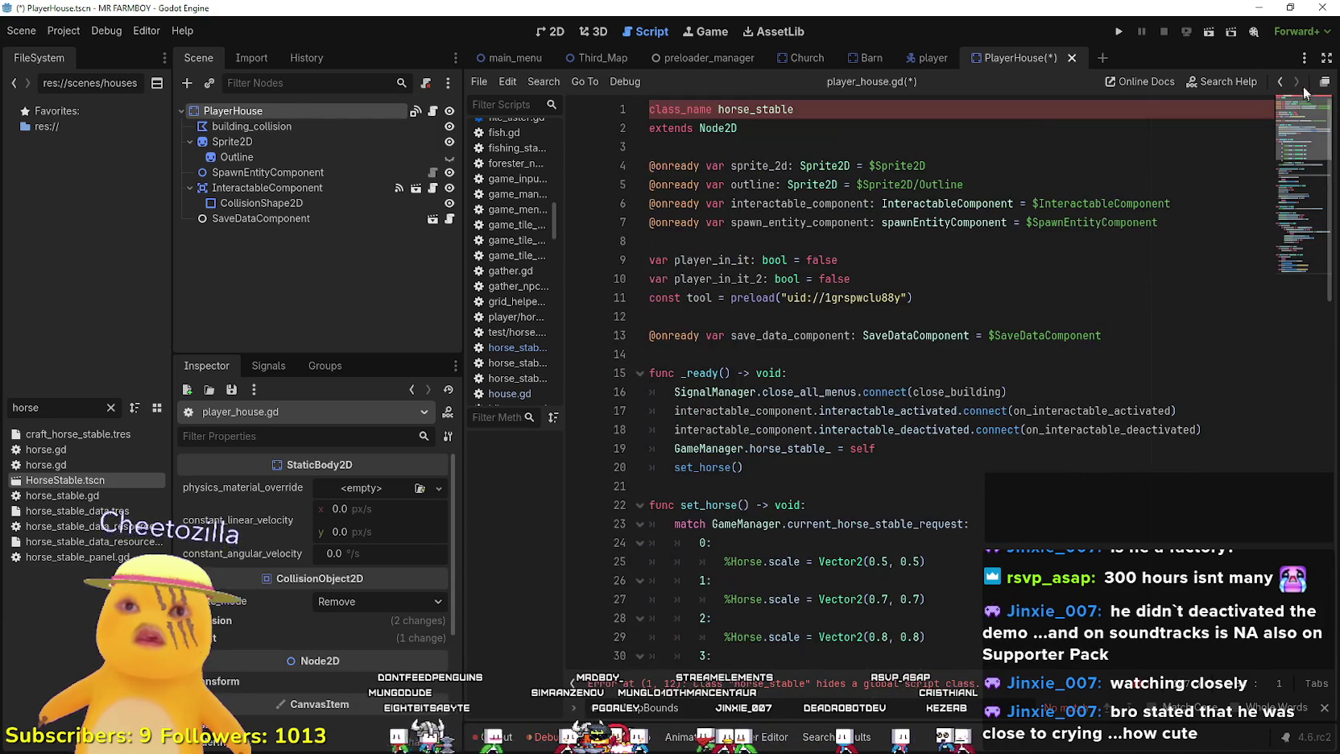
click(795, 119)
click(796, 109)
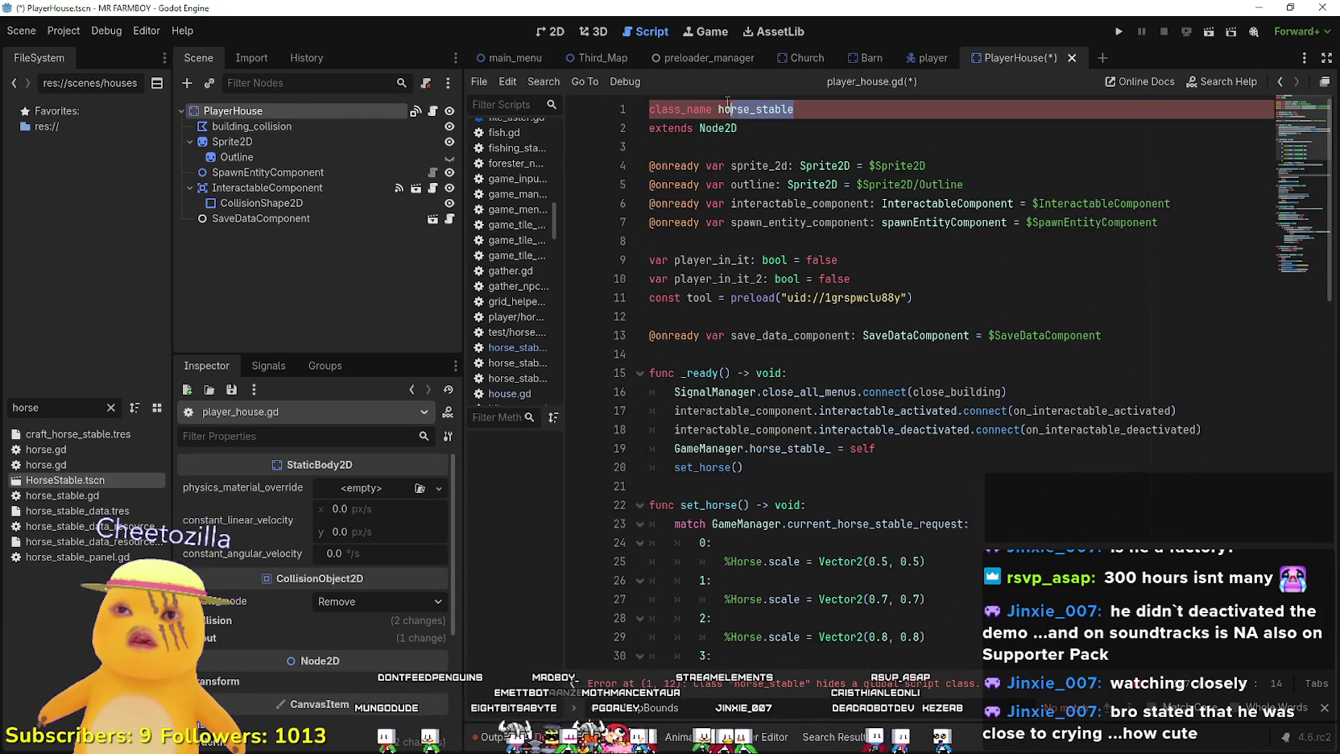
double_click(776, 131)
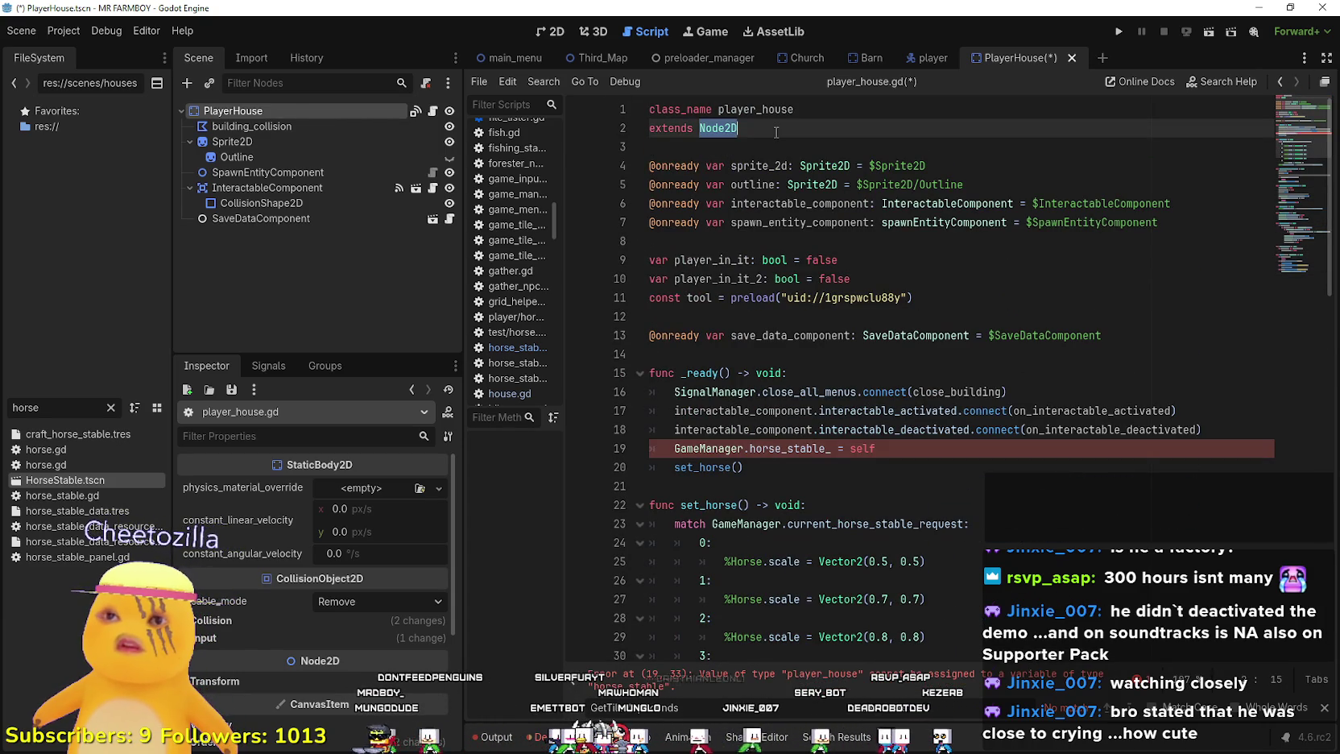
text(StaticBody)
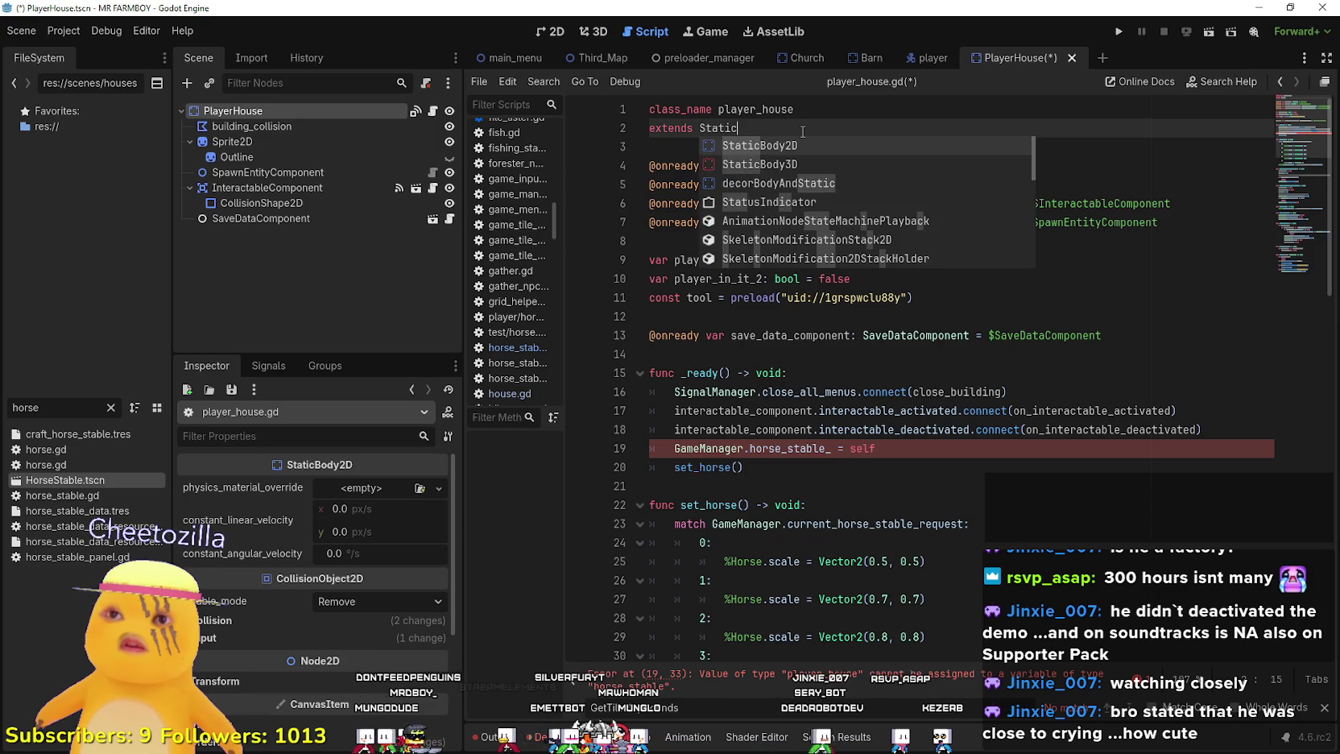
key(Return)
scroll(802, 131, down, 2)
- Delete the horse_stable_ assignment line and the set_horse call and function
drag(876, 335, 615, 344)
key(BackSpace)
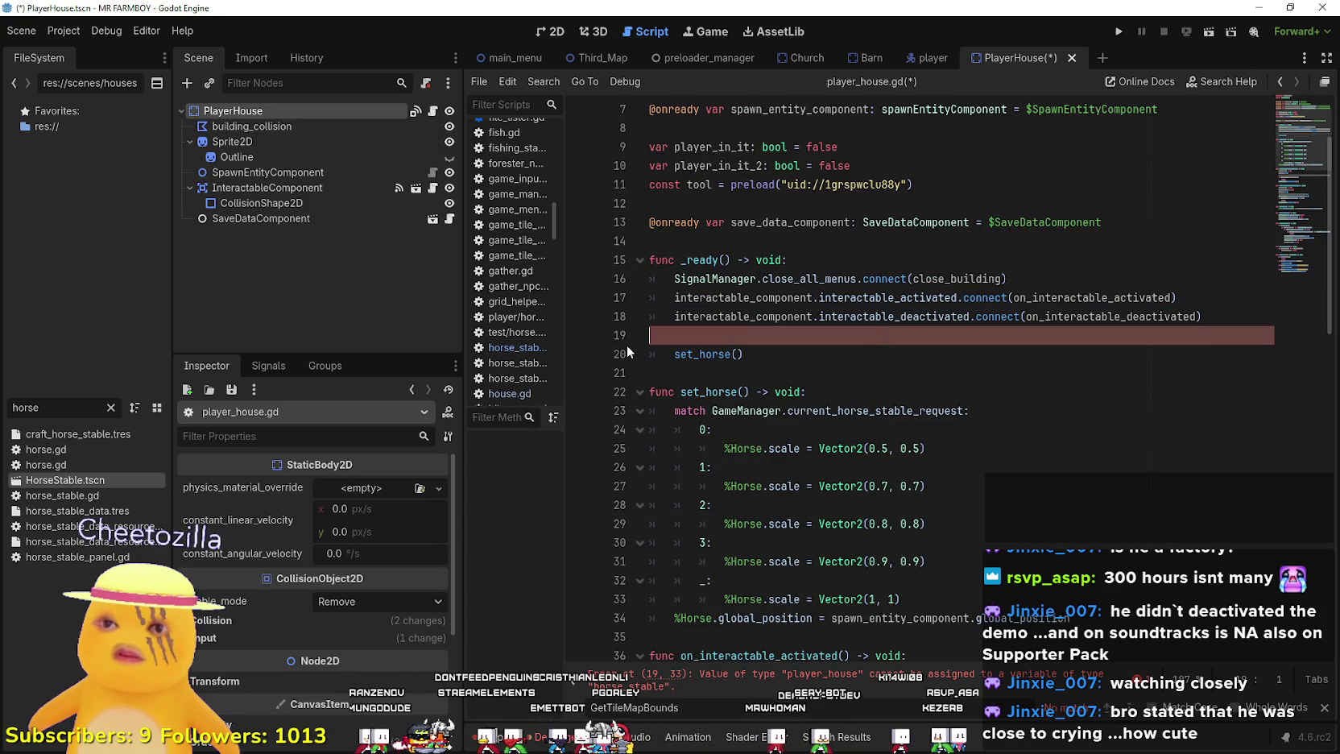
key(BackSpace)
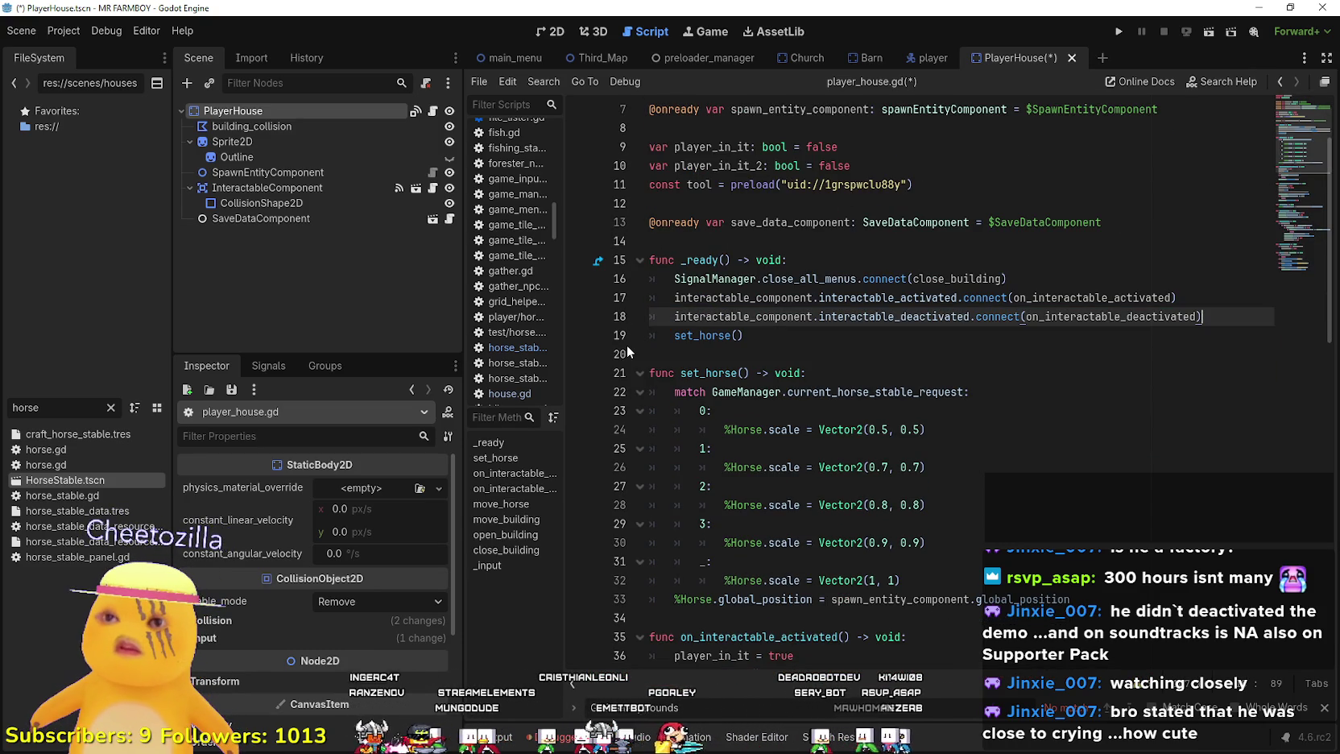
click(755, 322)
scroll(759, 338, down, 1)
scroll(759, 338, down, 6)
scroll(1084, 431, up, 4)
mouse_move(1084, 429)
mouse_down()
mouse_move(709, 259)
mouse_move(632, 161)
mouse_up()
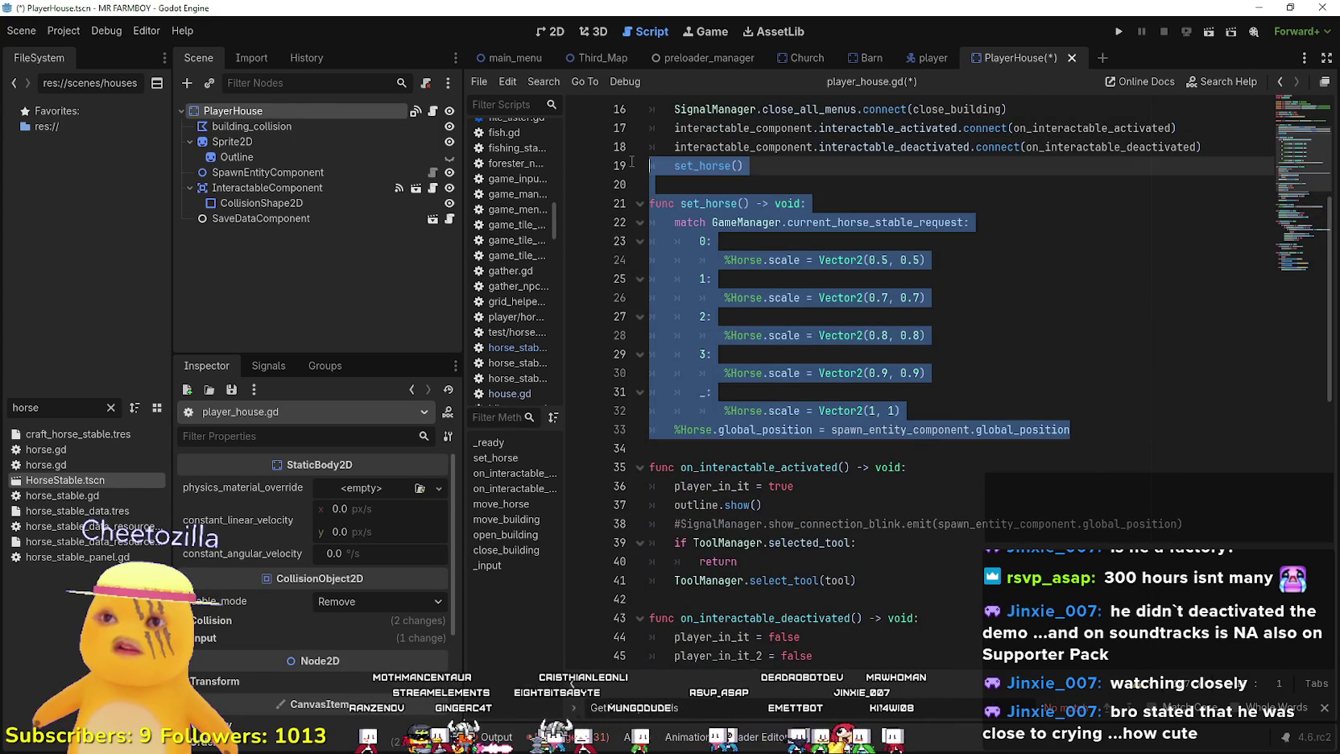
key(BackSpace)
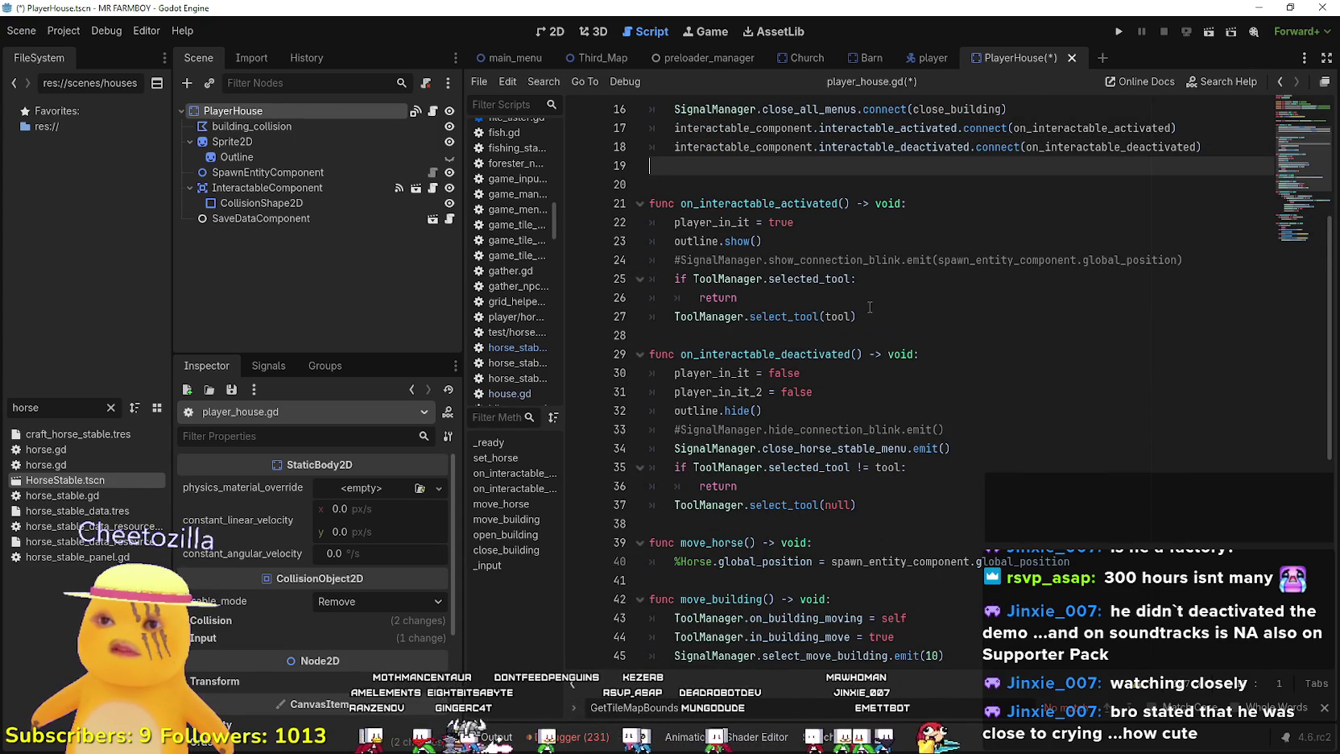
click(939, 332)
- Delete the move_horse function
scroll(937, 323, down, 4)
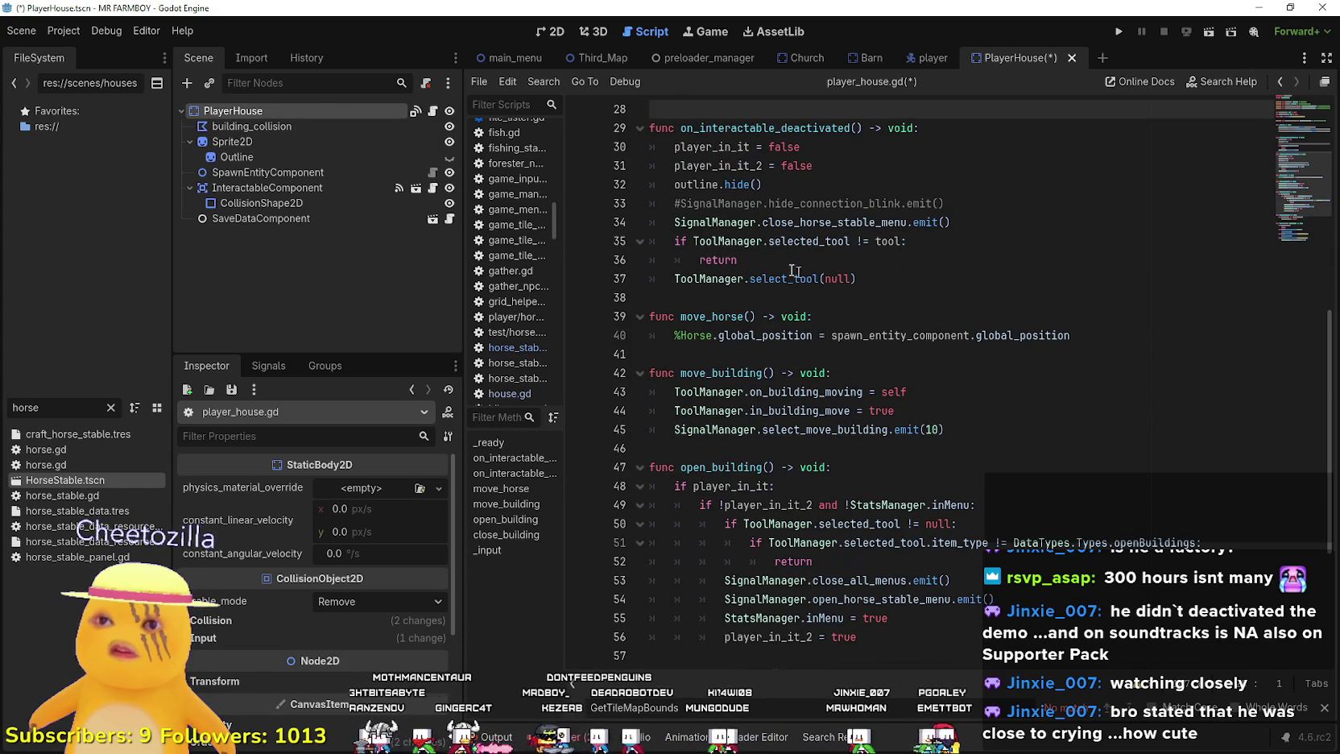
click(769, 296)
scroll(762, 297, down, 2)
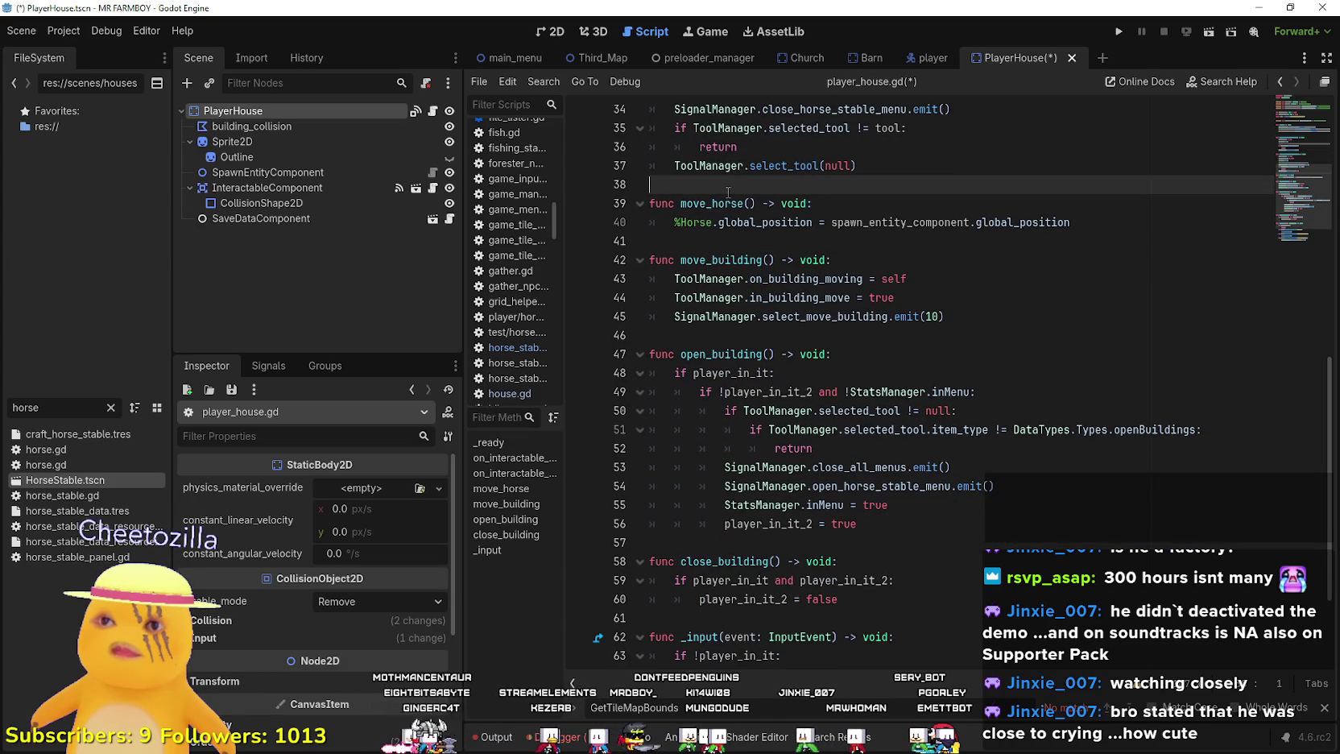
drag(711, 243, 652, 206)
key(BackSpace)
key(BackSpace)
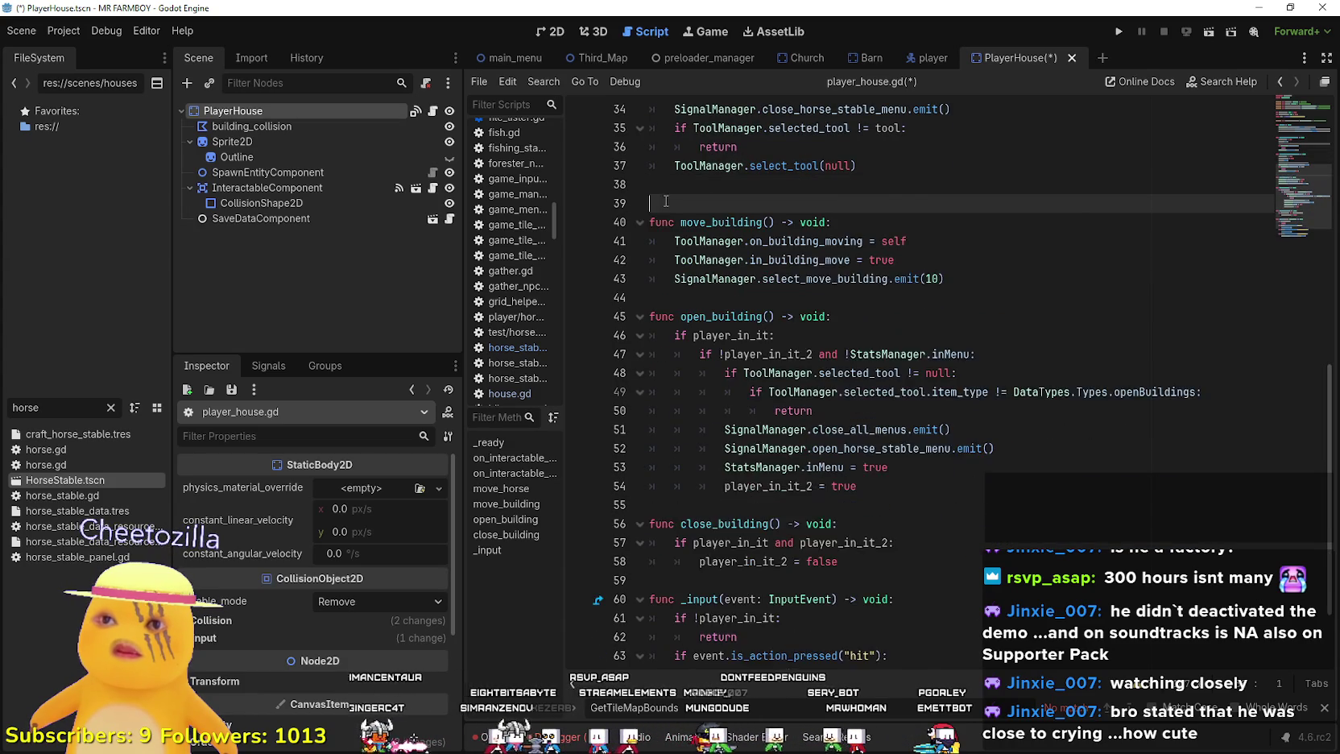
- Change the move_building emit from 10 to 11
double_click(932, 259)
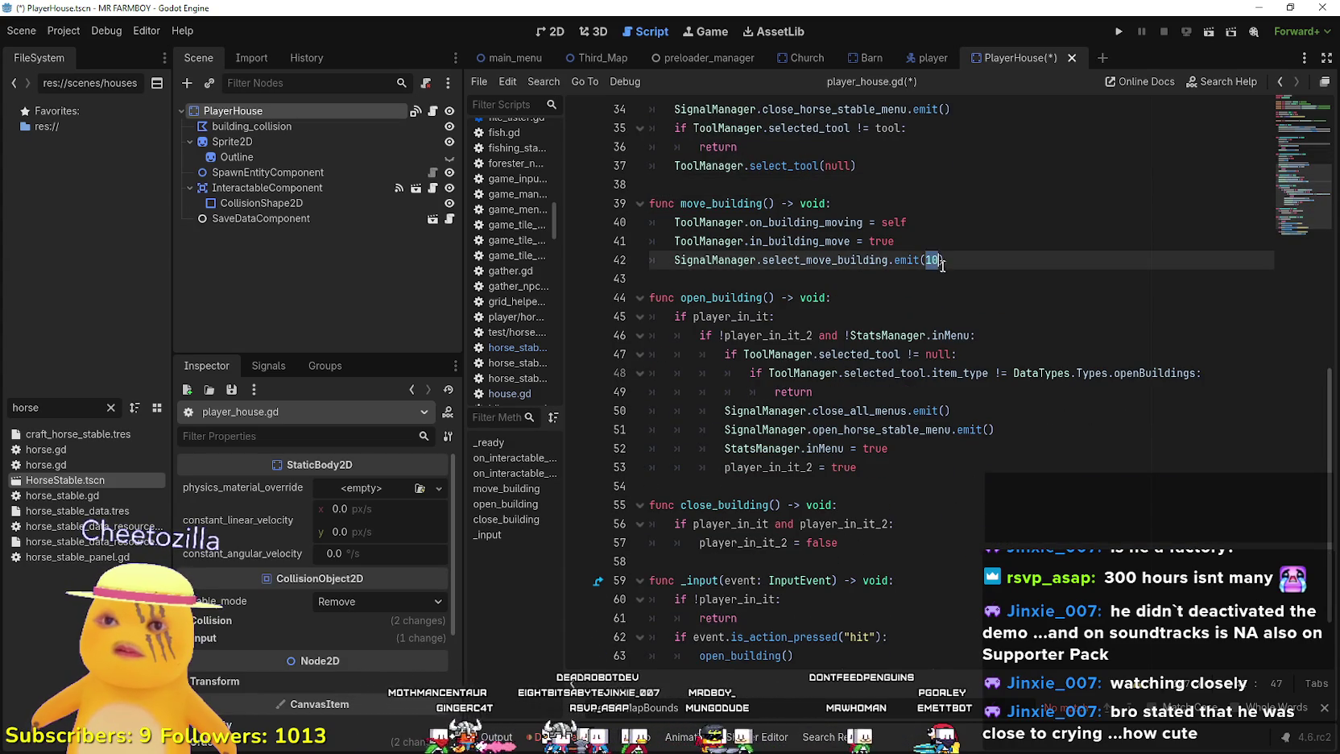
text(1)
click(947, 284)
scroll(805, 302, down, 2)
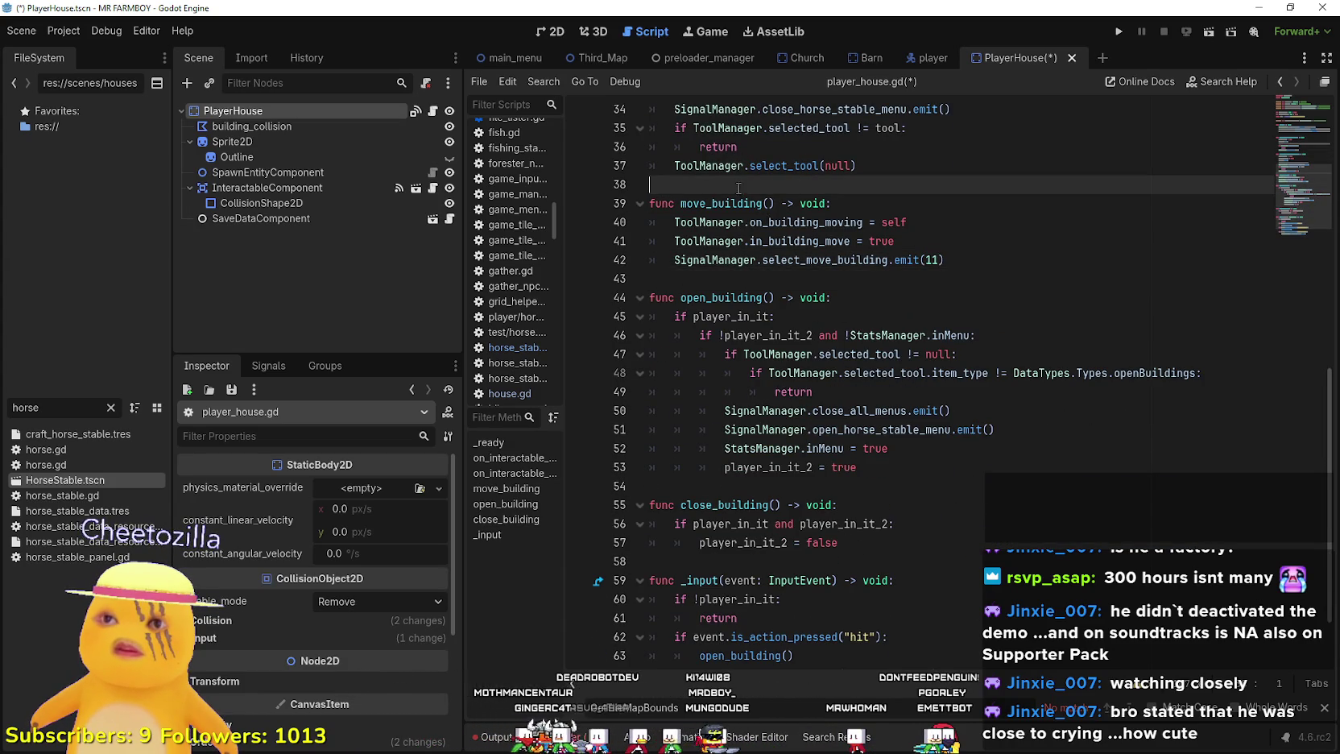
right_click(762, 282)
click(664, 264)
click(920, 356)
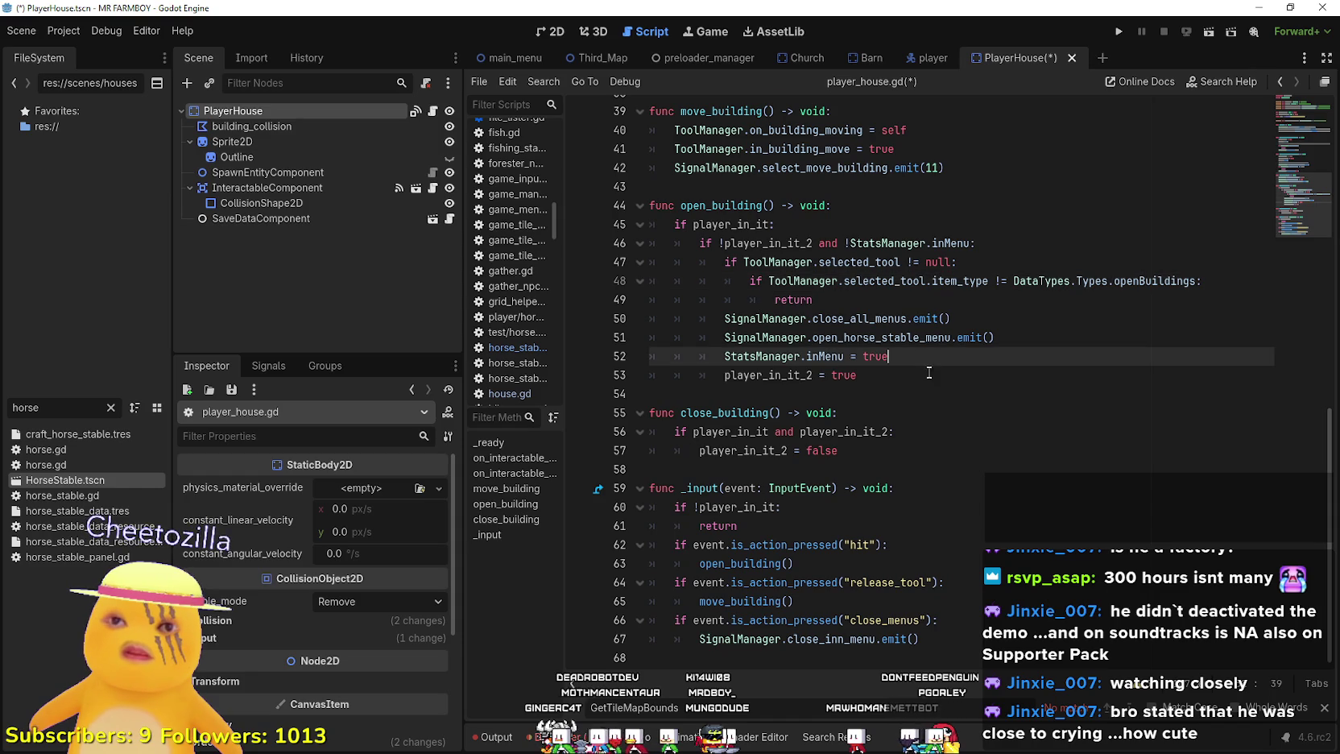
click(935, 394)
- Rename the open and close menu signals to player_house and reopen HorseStable.tscn
click(868, 338)
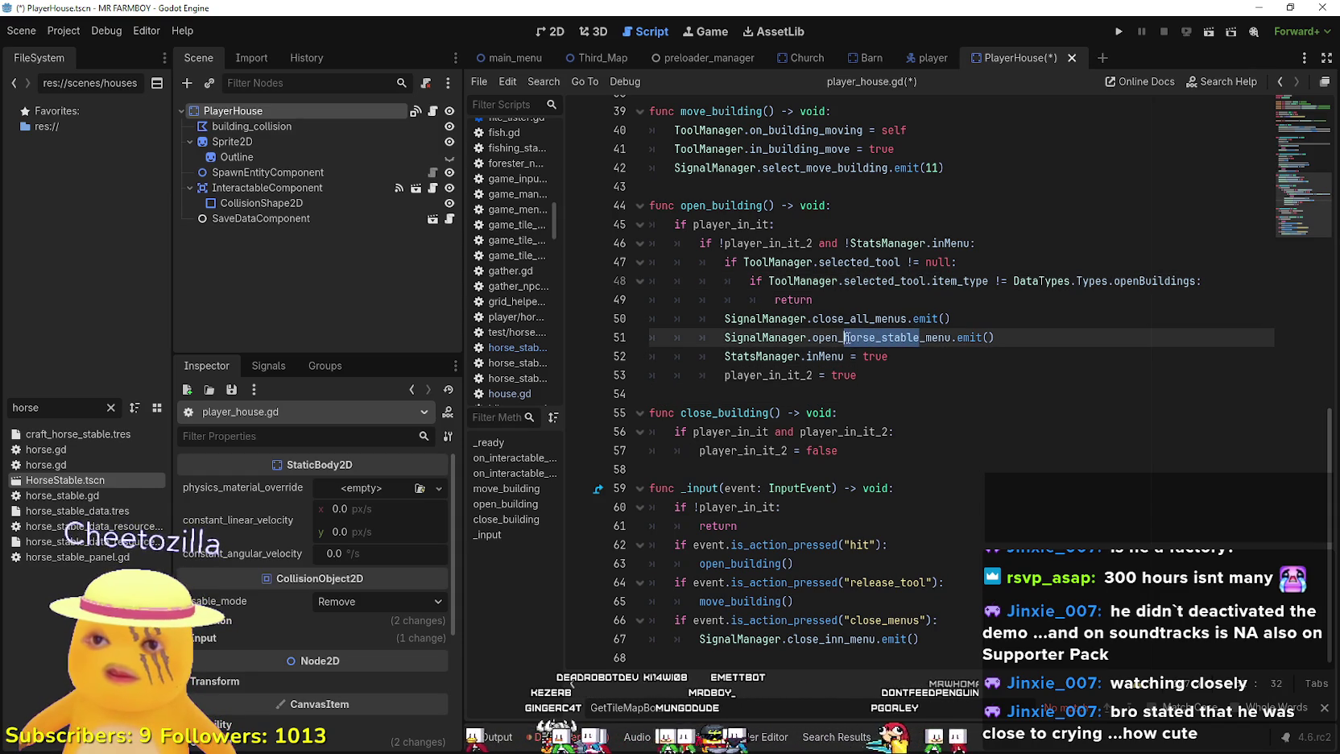
text(player_hou)
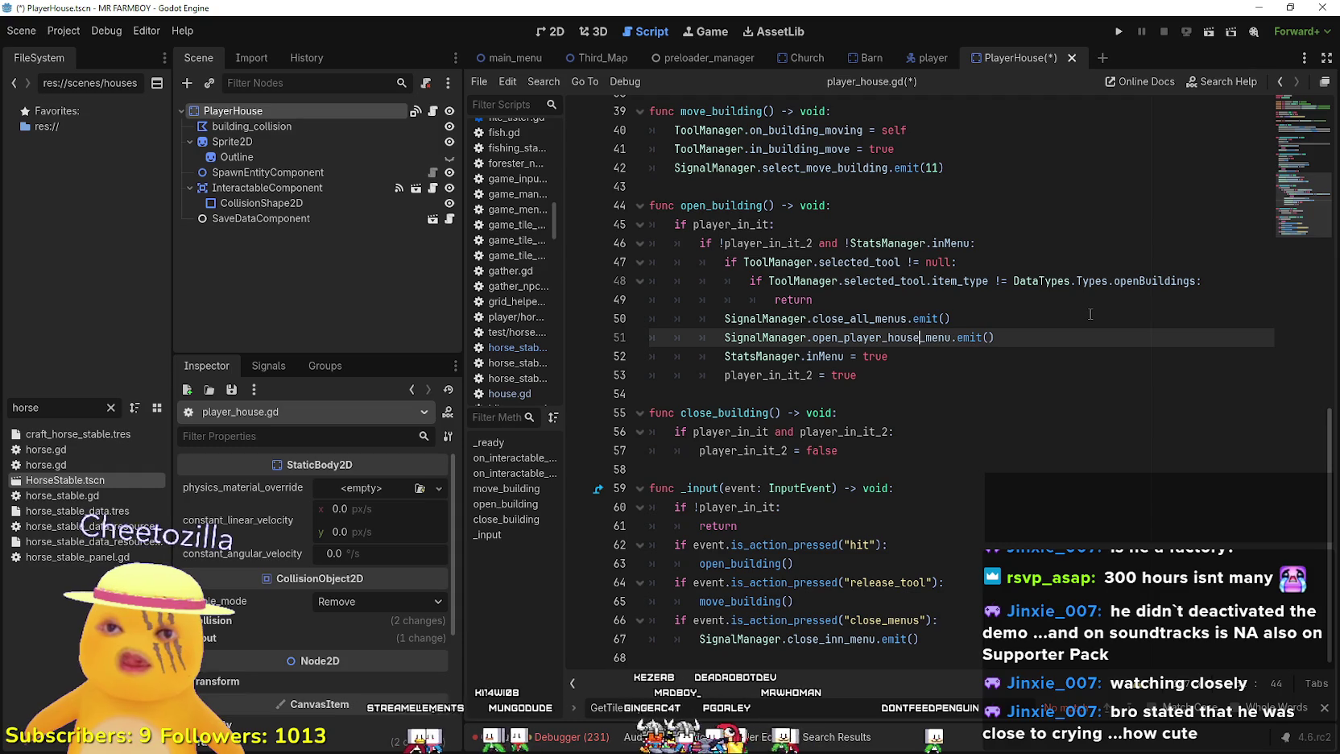
click(924, 417)
click(853, 487)
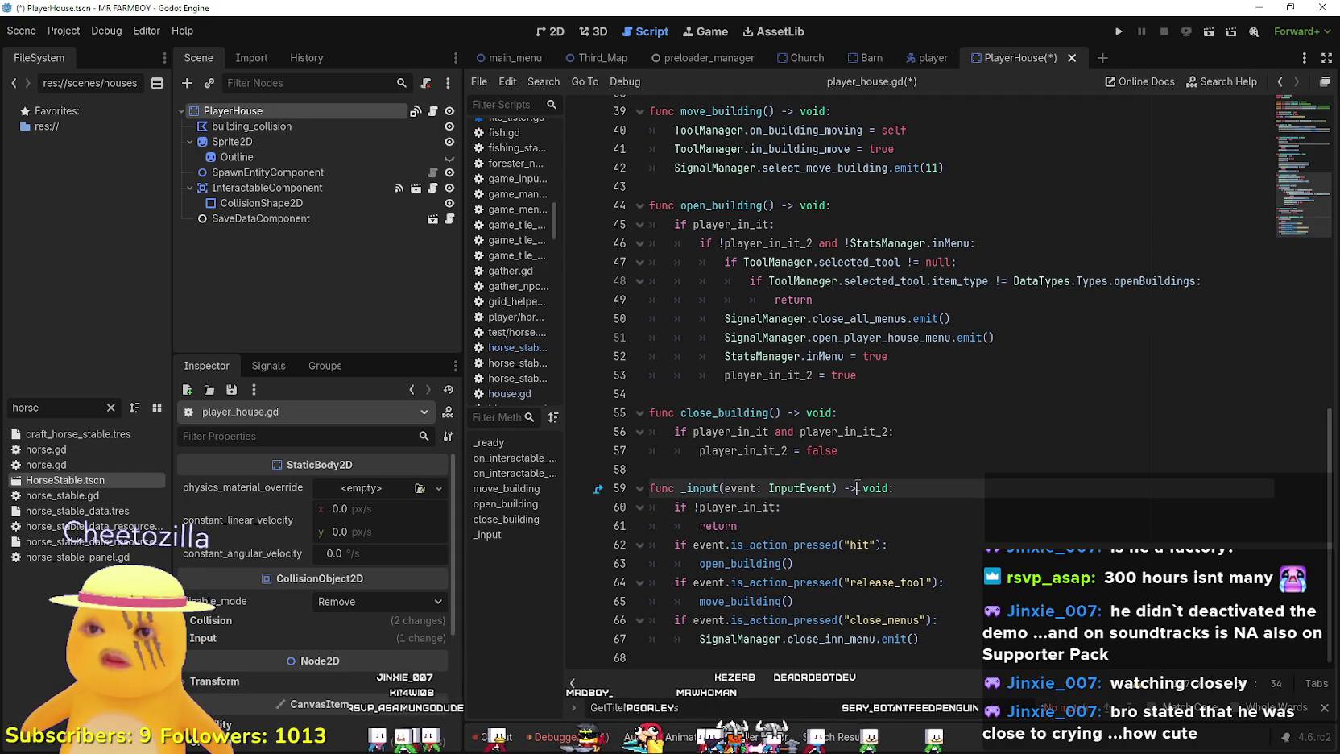
key(Up)
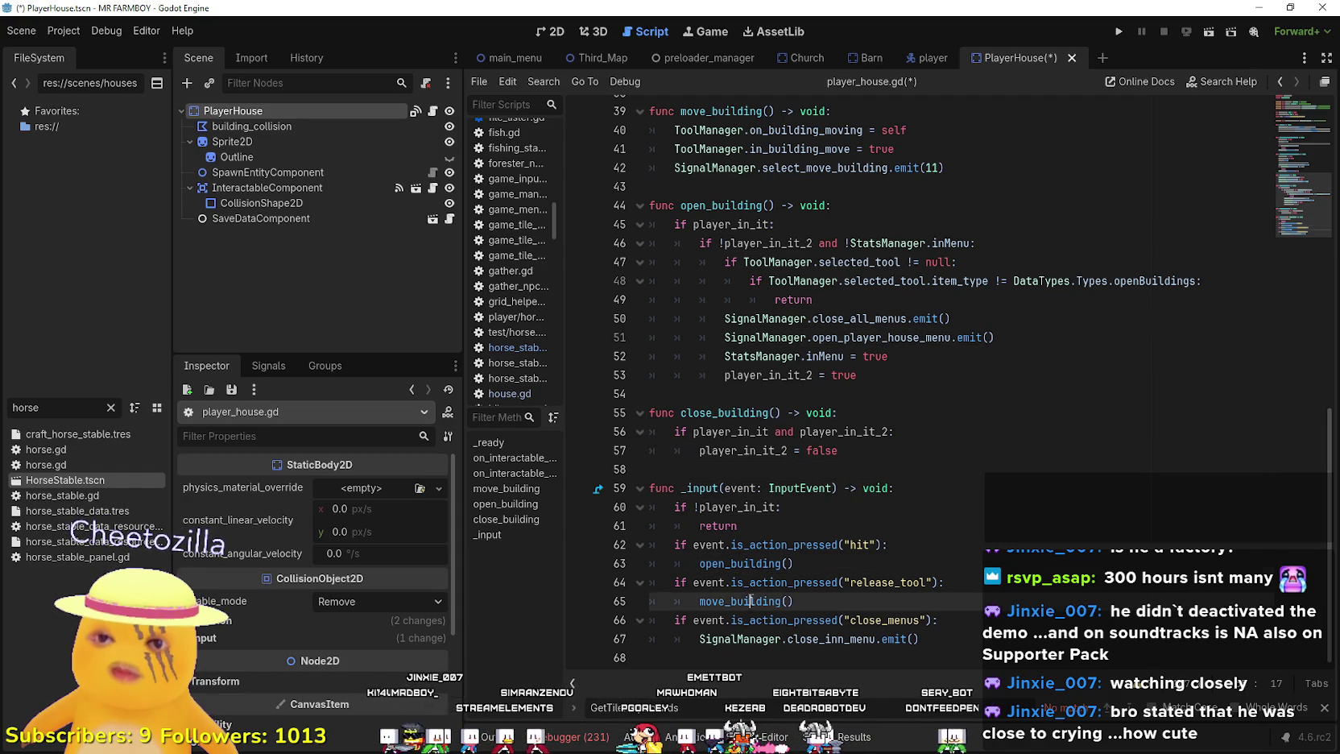
click(838, 638)
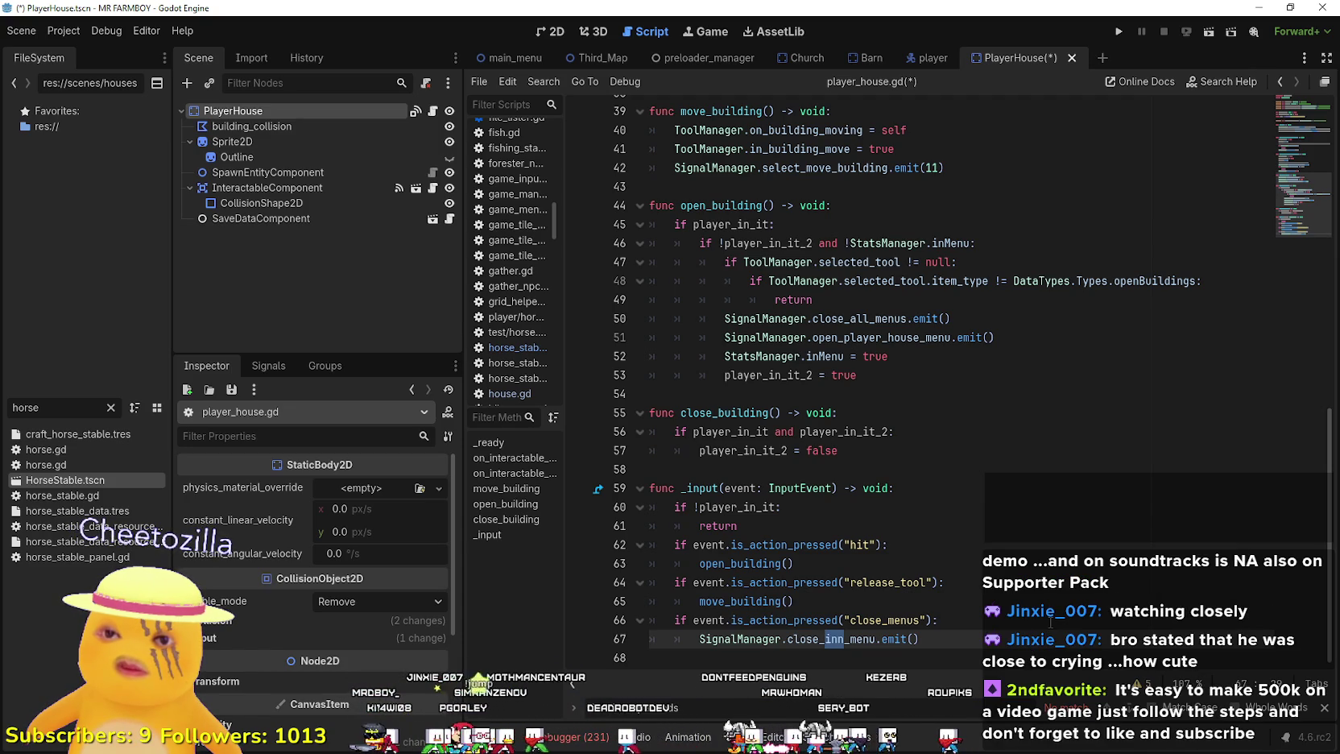
text(player_house)
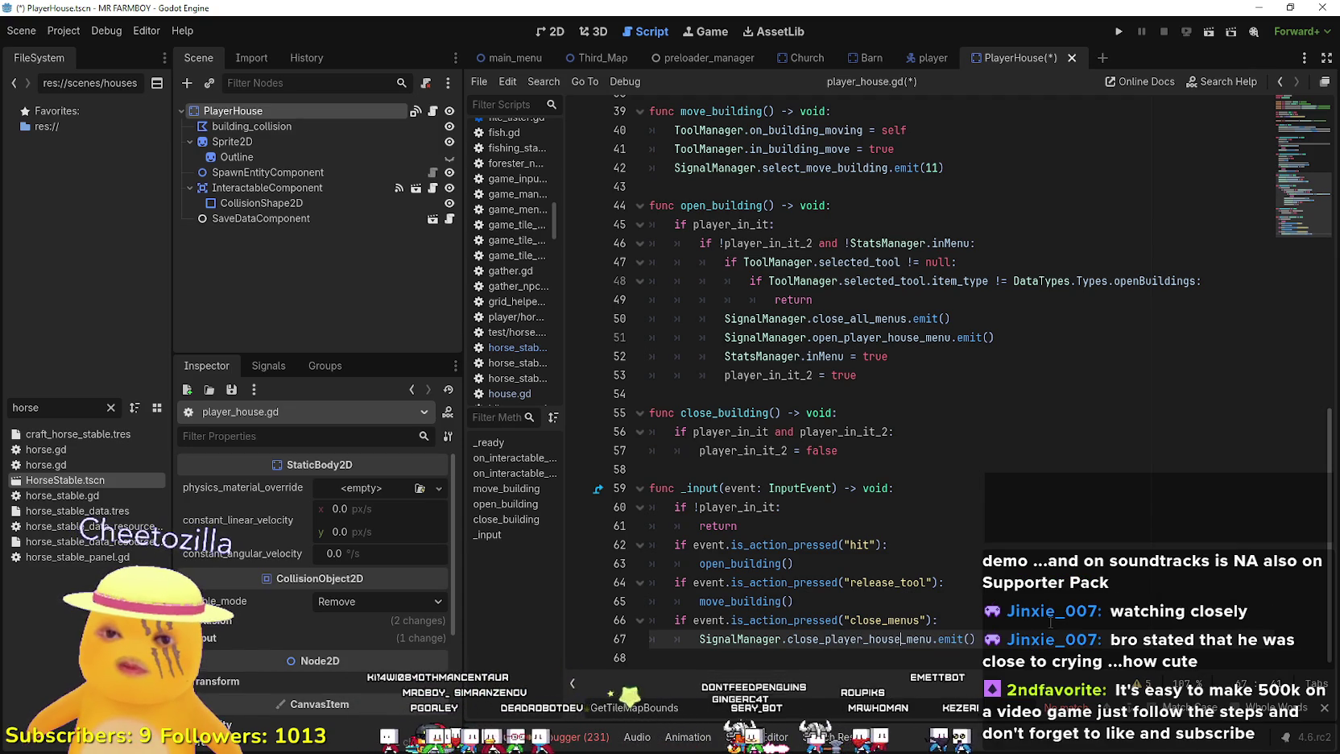
click(1051, 620)
double_click(39, 484)
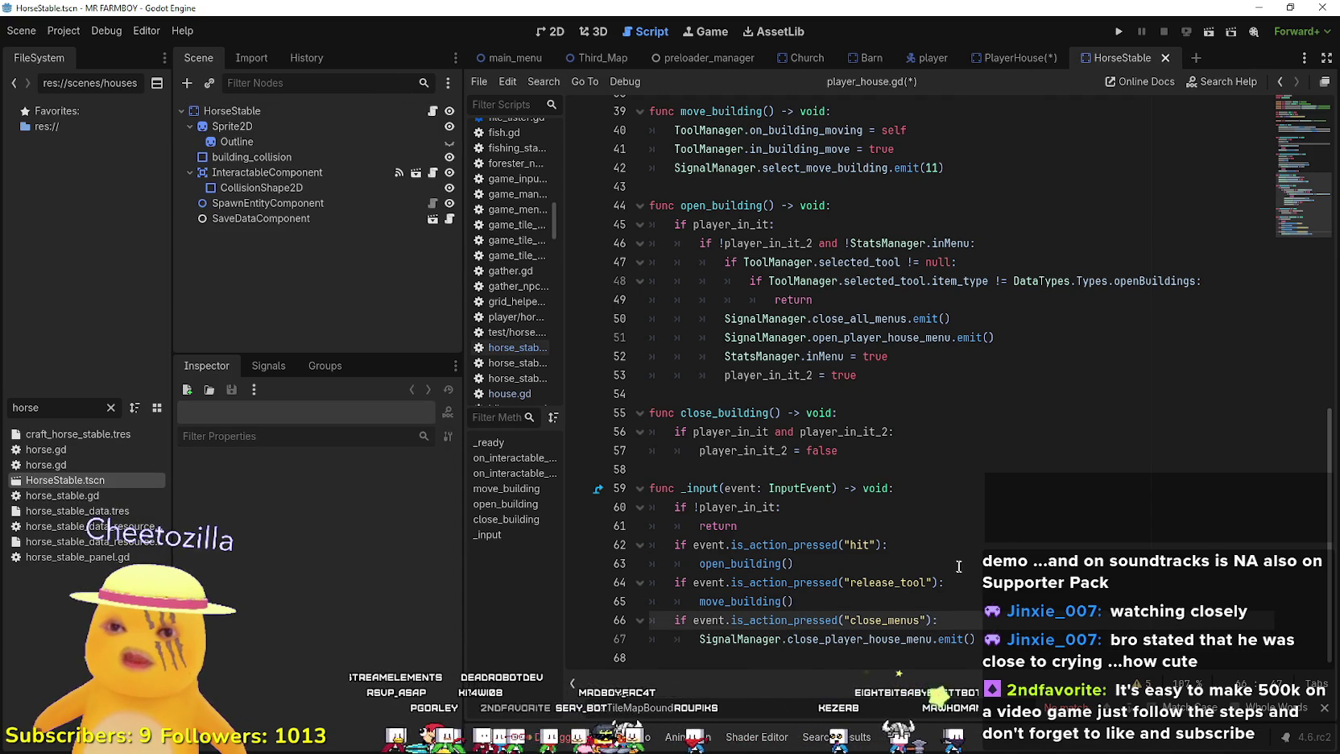
- Make horse_stable.gd emit close_horse_stable_menu, save it, and return to PlayerHouse
scroll(980, 568, up, 4)
click(432, 110)
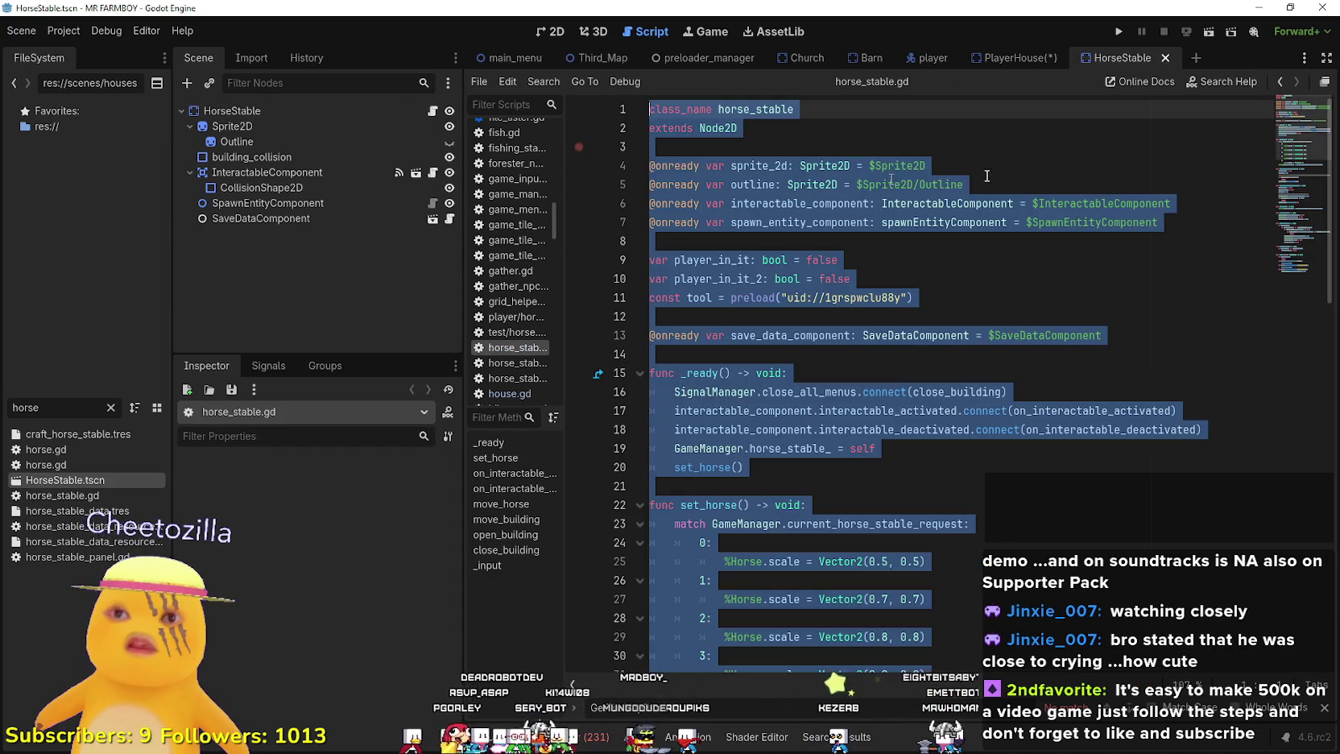
click(1002, 239)
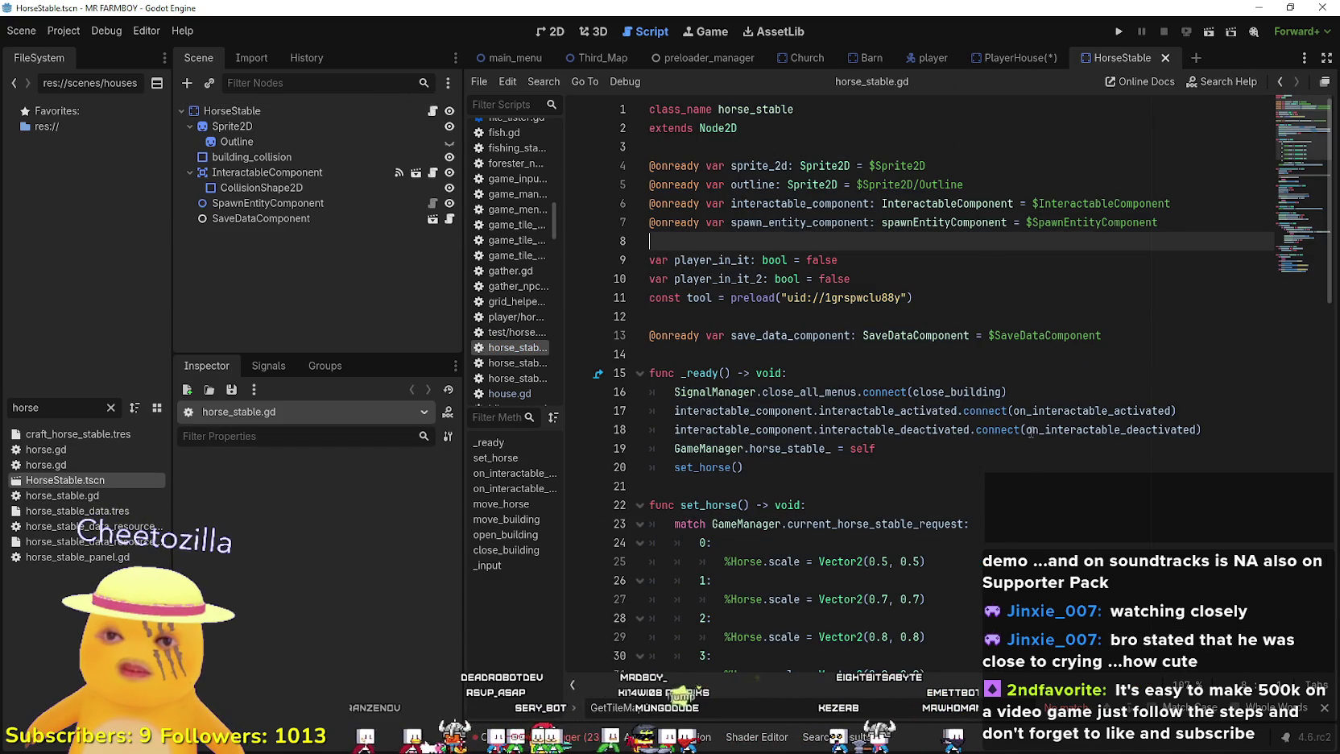
scroll(883, 386, down, 15)
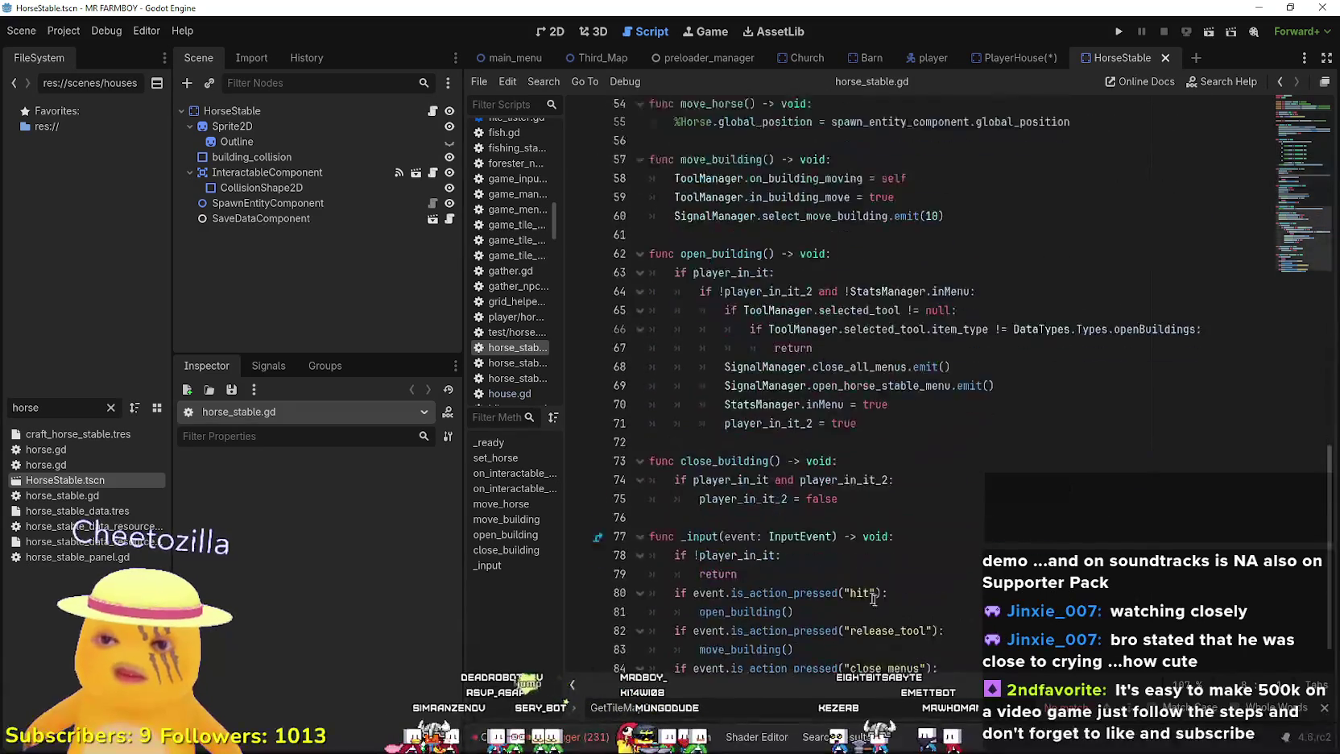
click(844, 641)
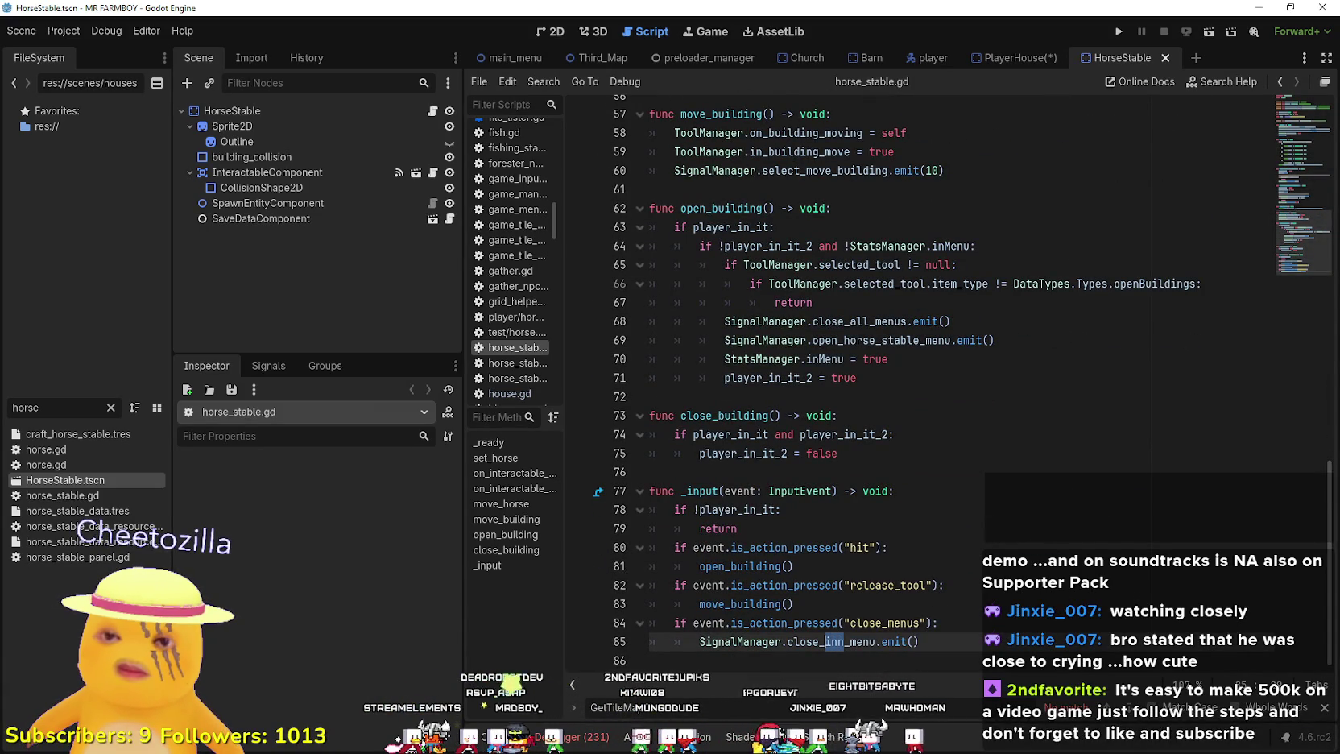
text(hors)
key(Tab)
key(ctrl+s)
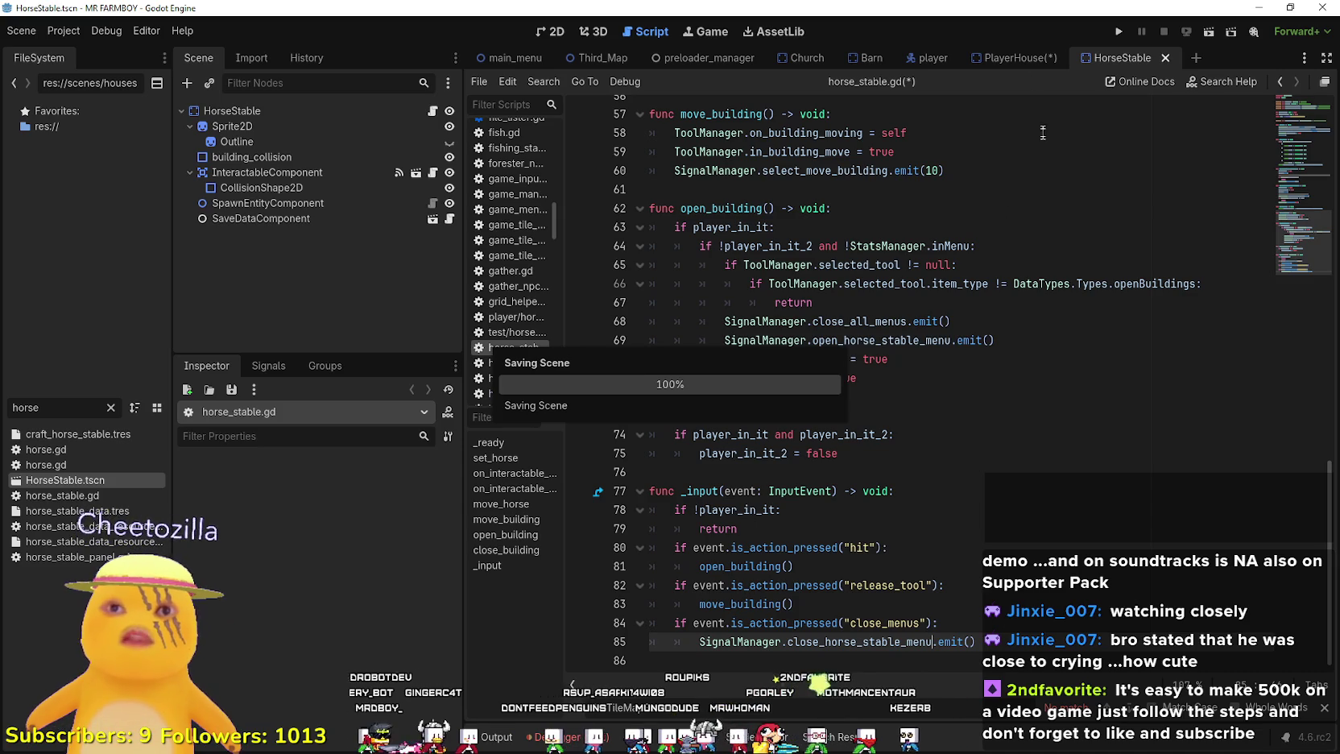
click(1005, 59)
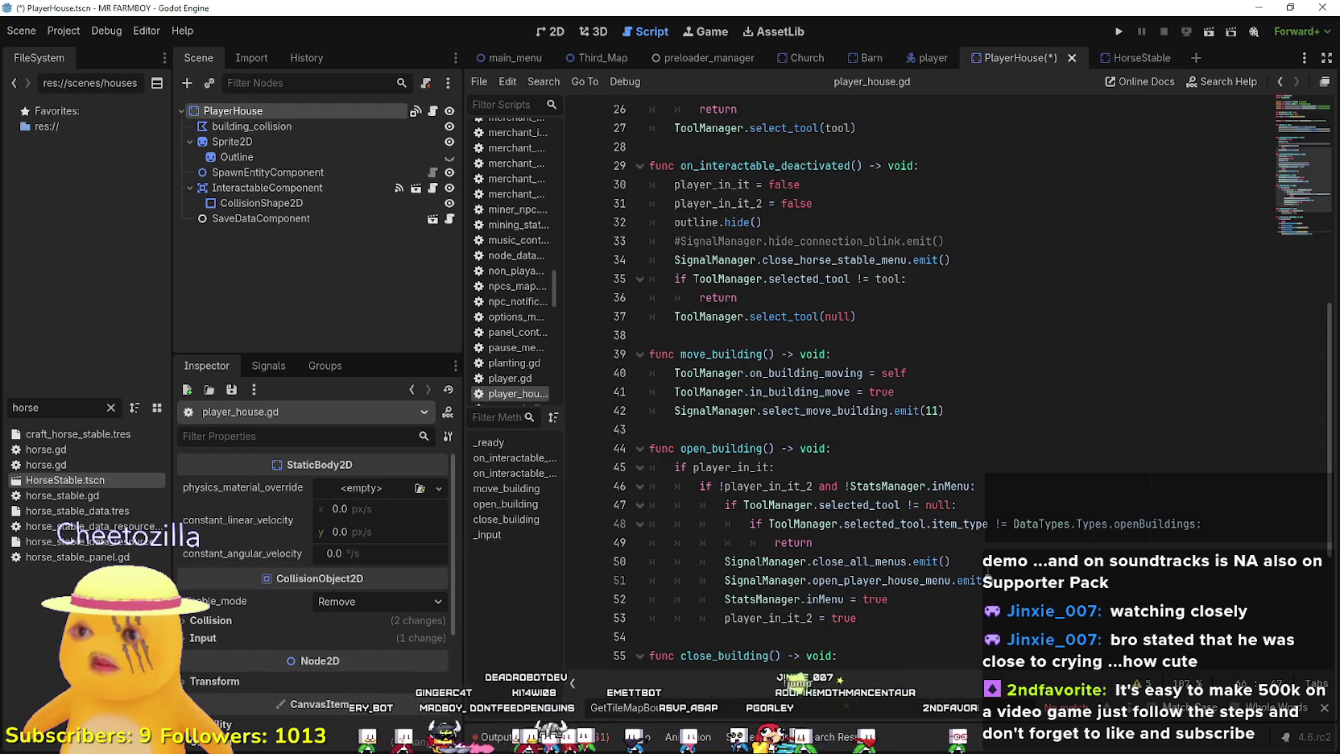
- Replace horse_stable with player in the close menu call and save the scene and script
scroll(983, 604, down, 5)
scroll(984, 603, up, 3)
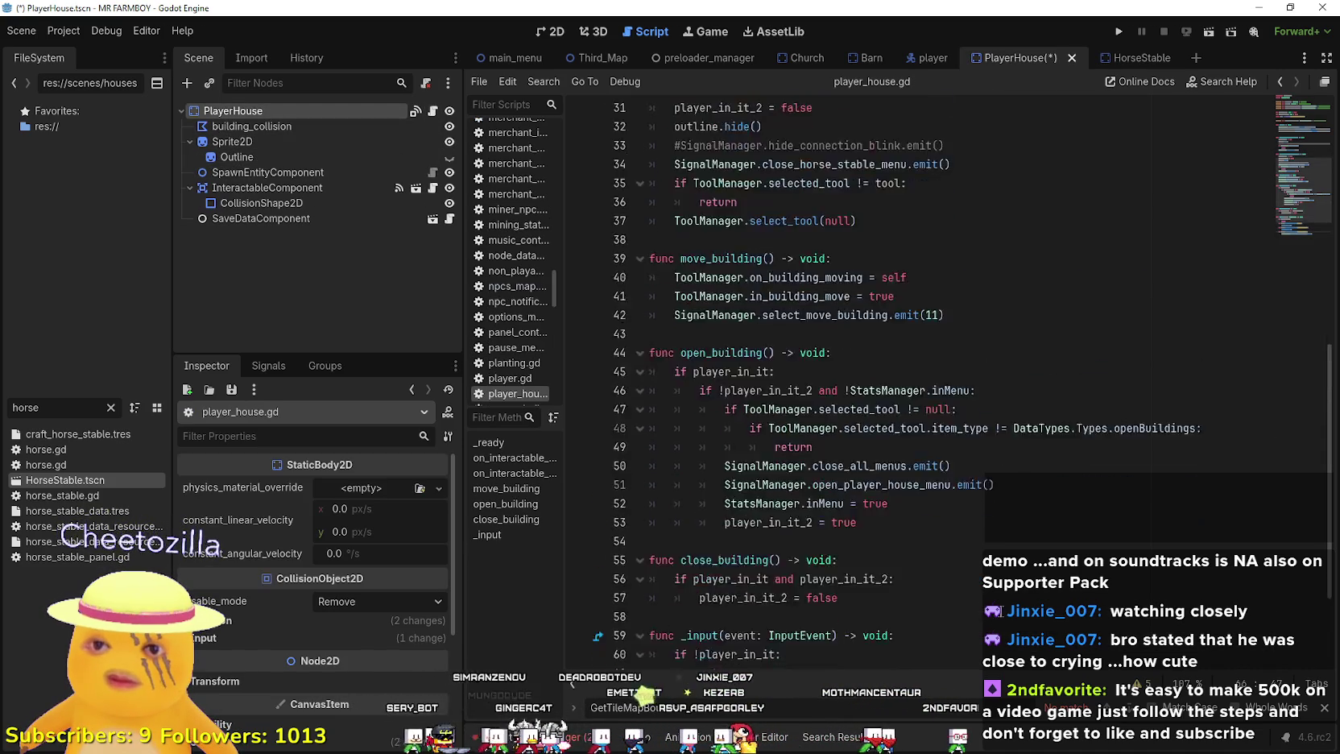
scroll(901, 474, up, 5)
click(900, 474)
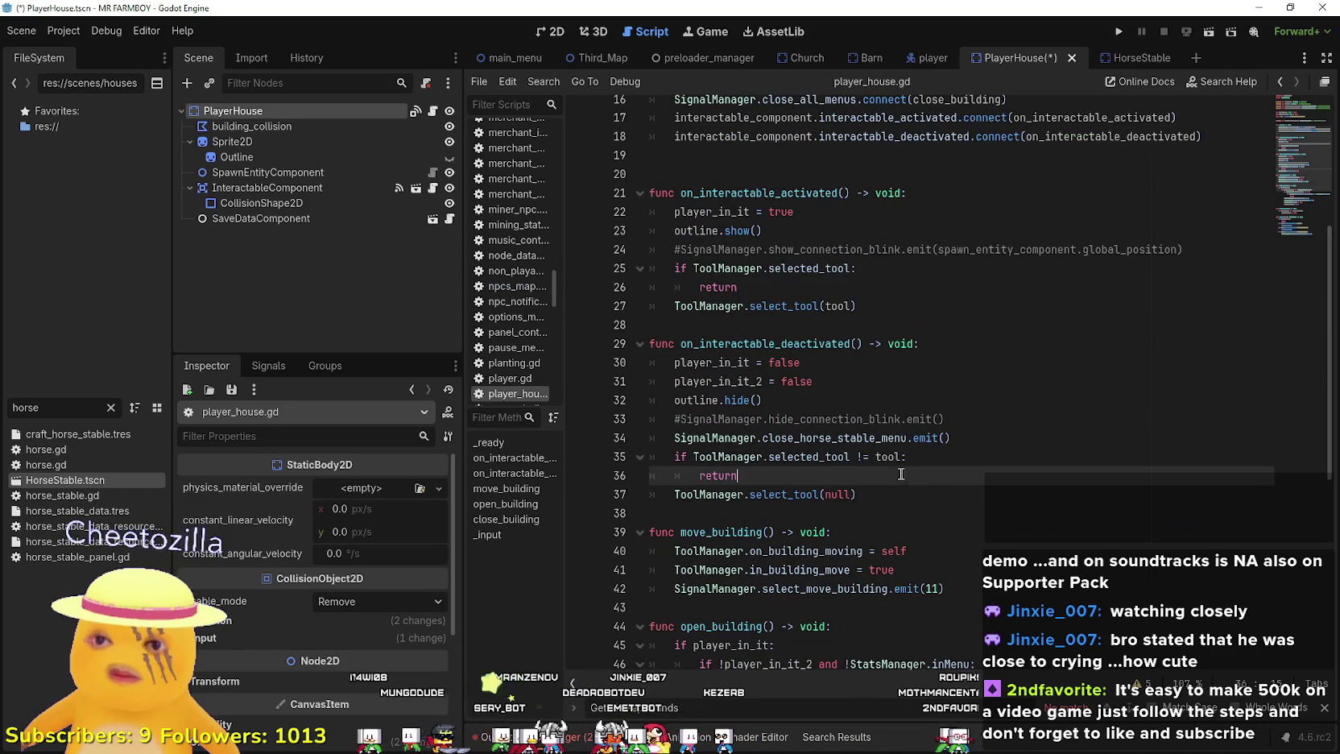
scroll(839, 351, down, 2)
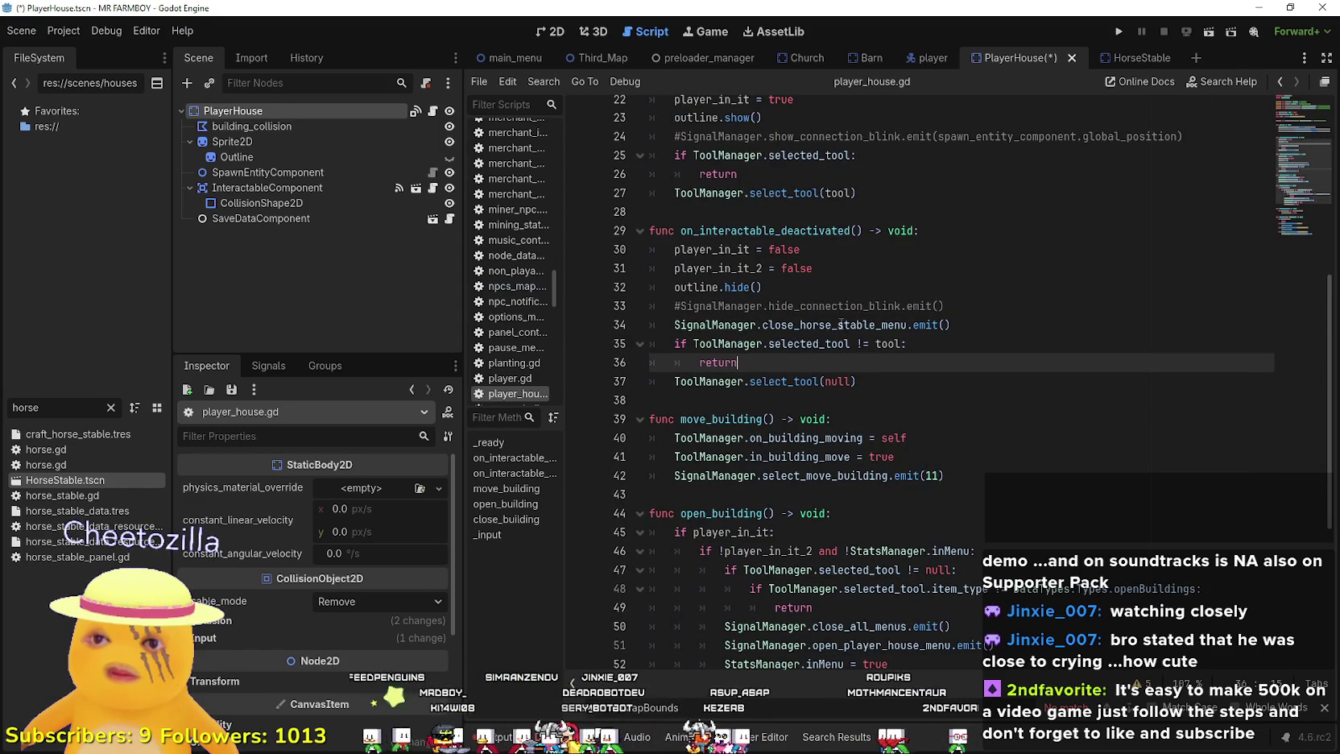
drag(875, 325, 799, 320)
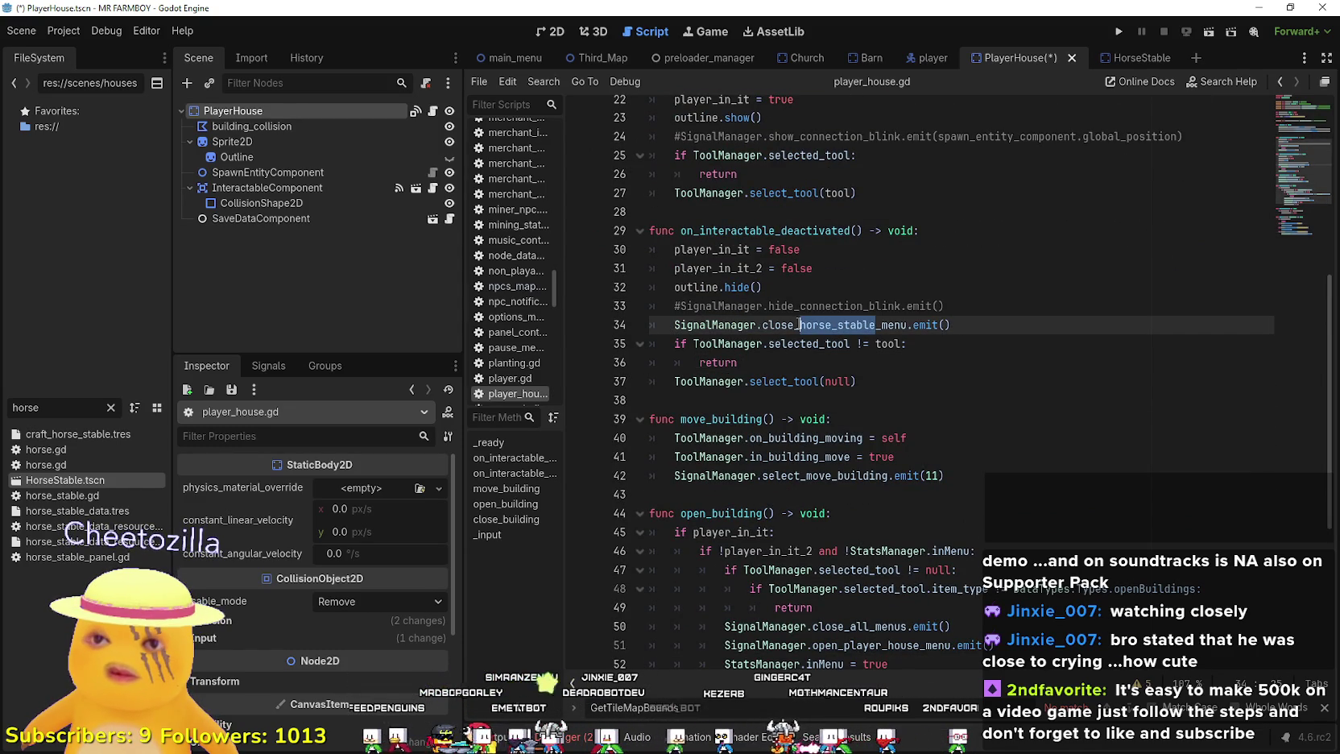
text(player_hou)
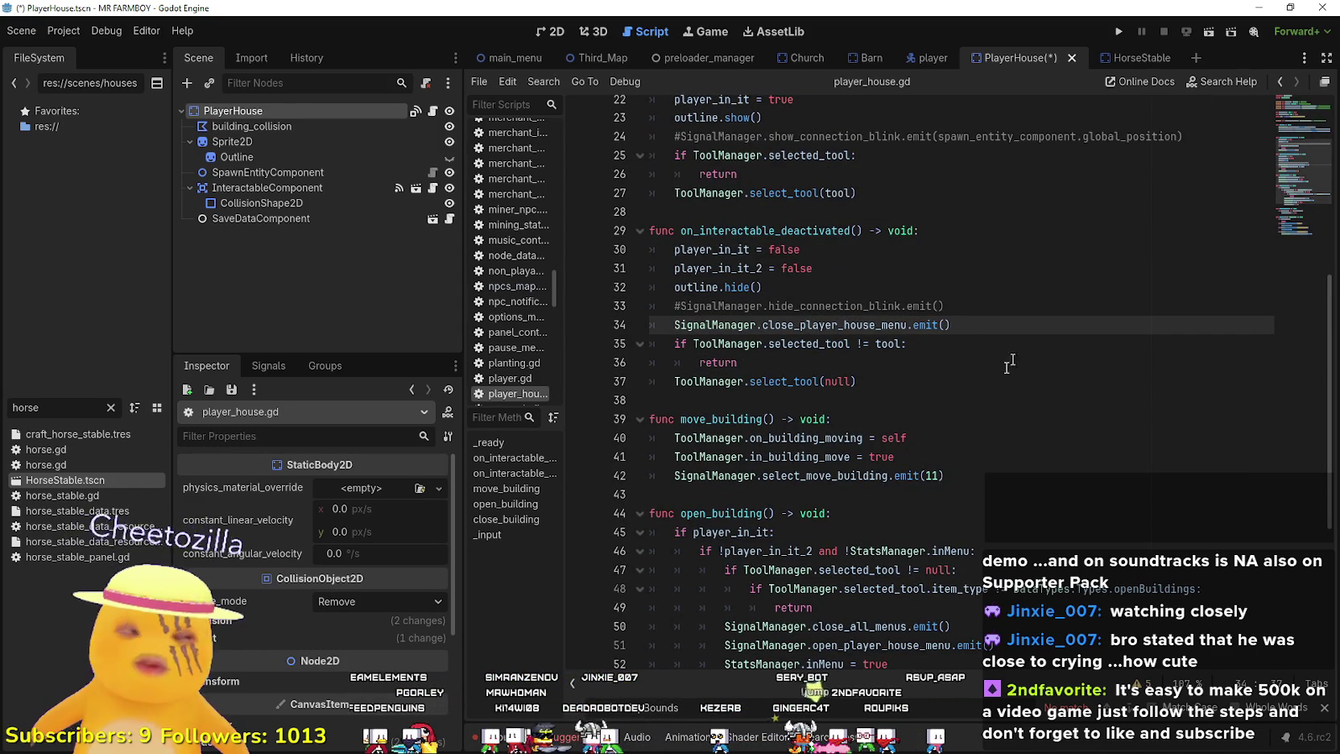
click(1000, 375)
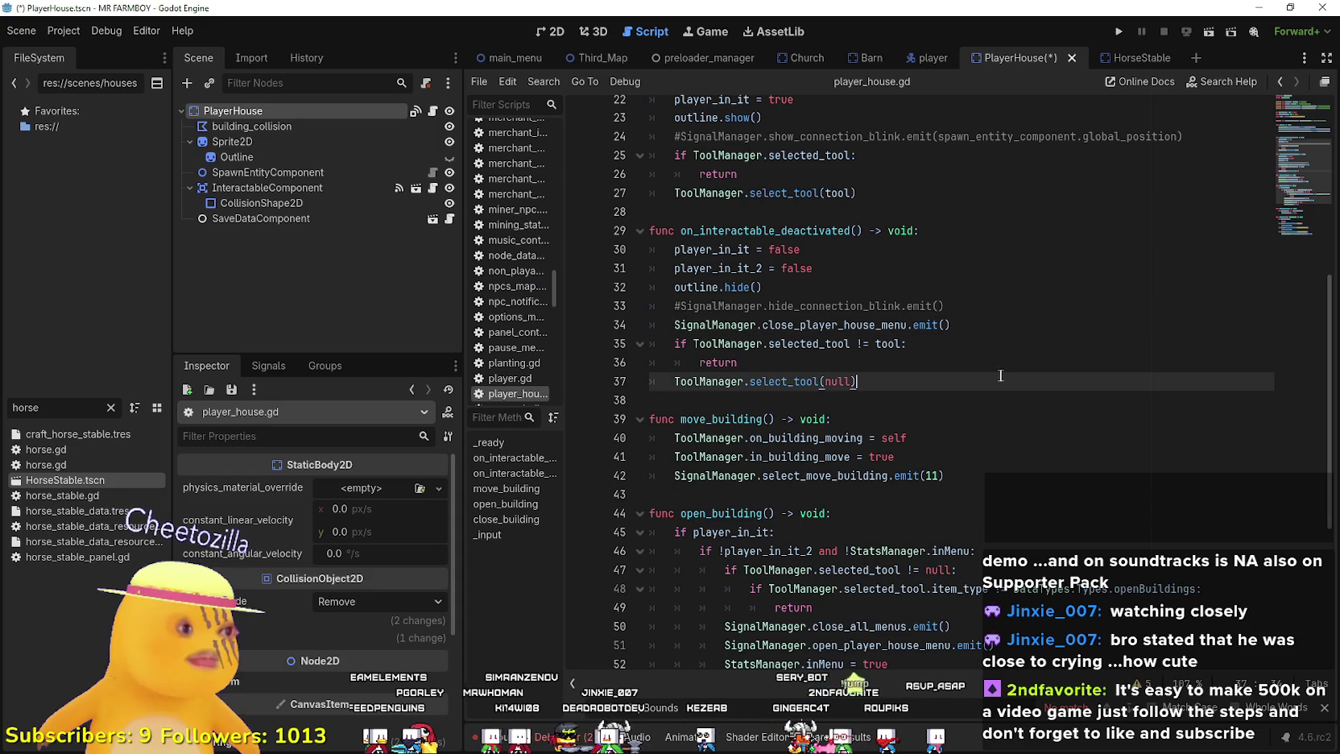
key(ctrl+s)
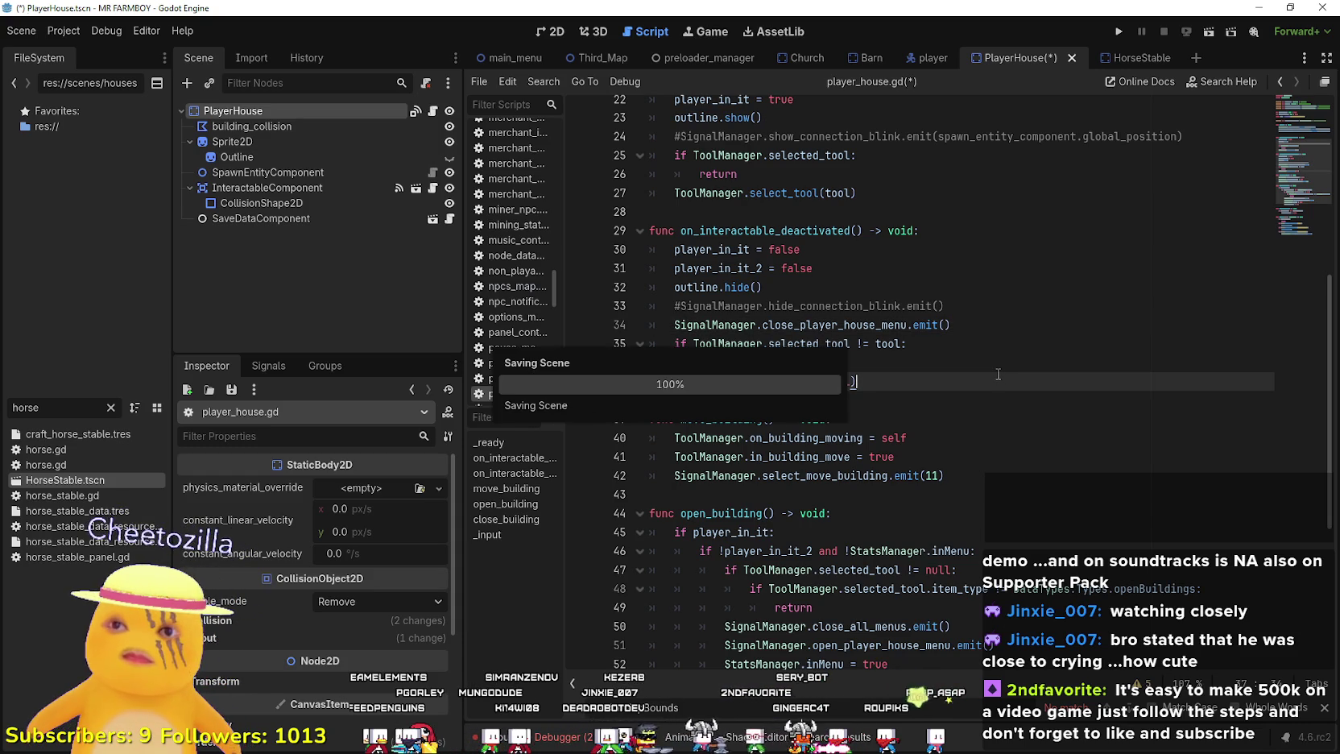
- Scroll back up player_house.gd, then switch to the Steam store window
scroll(991, 370, up, 4)
click(972, 402)
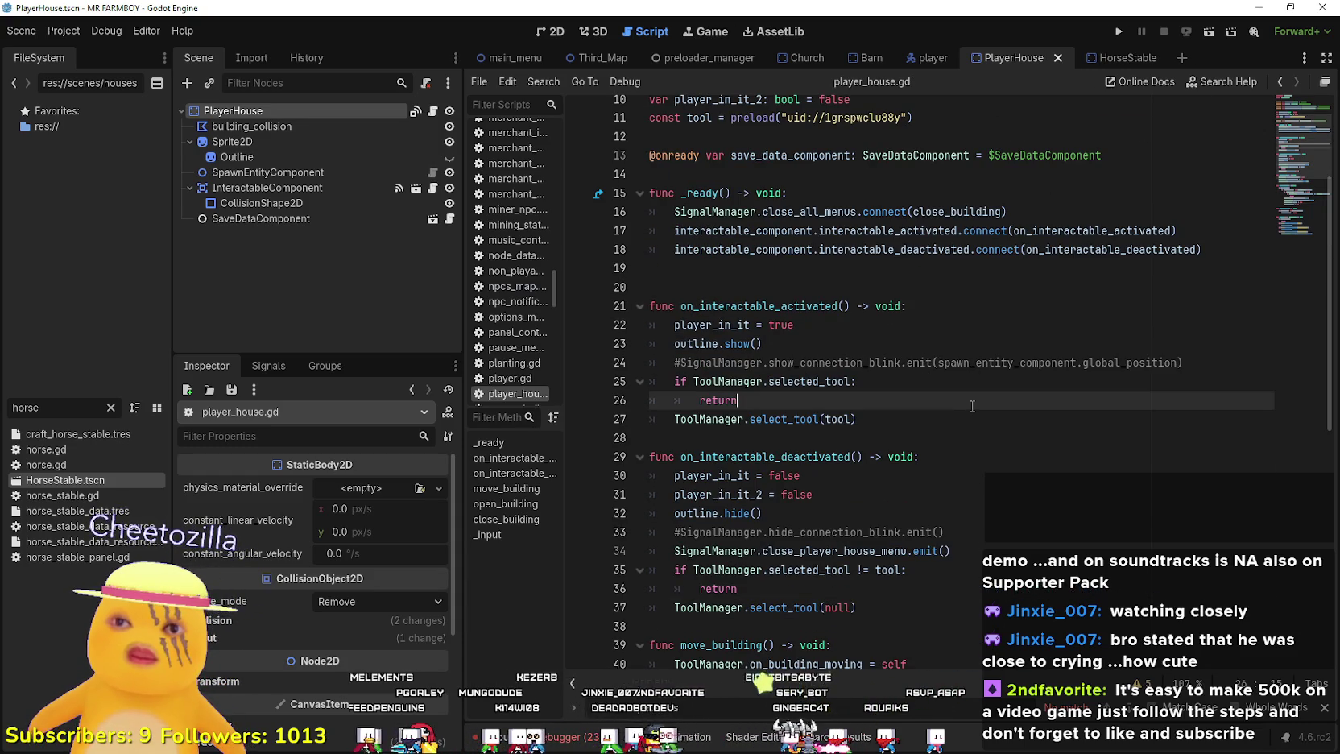
scroll(971, 403, up, 3)
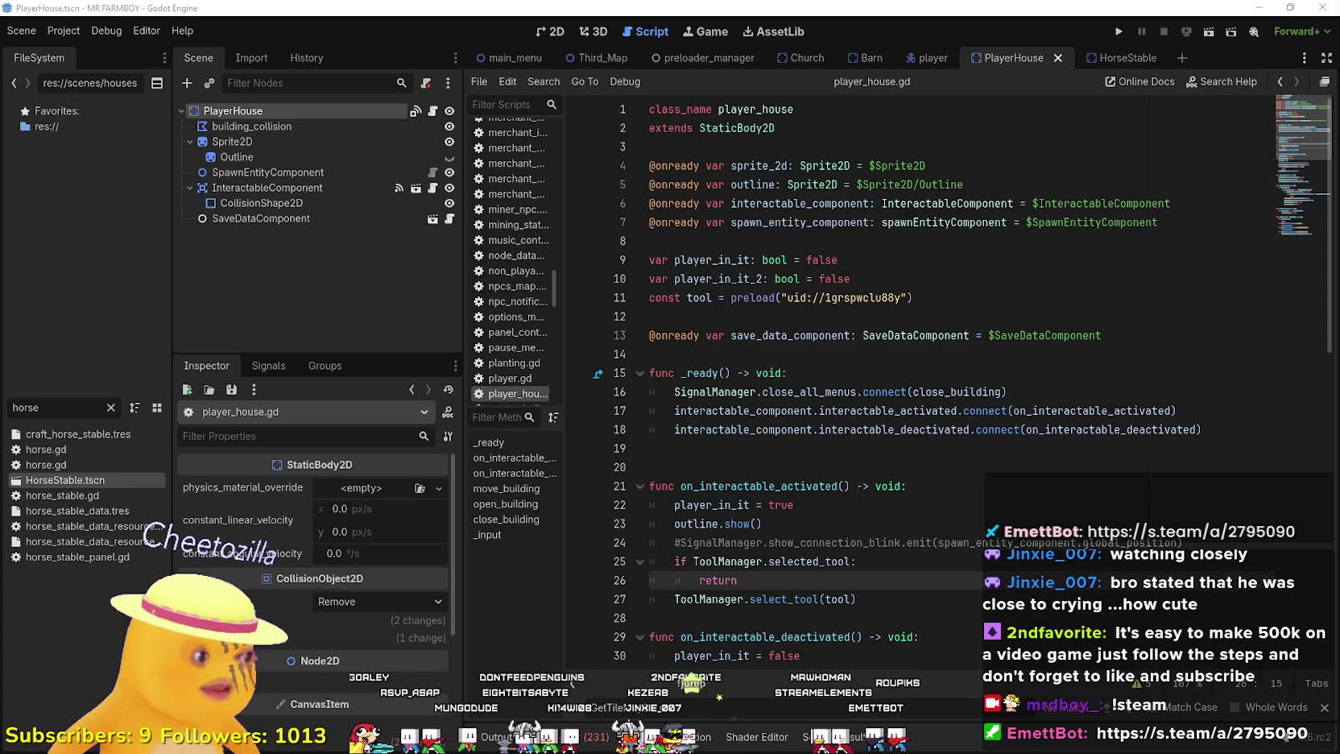
key(alt+Tab)
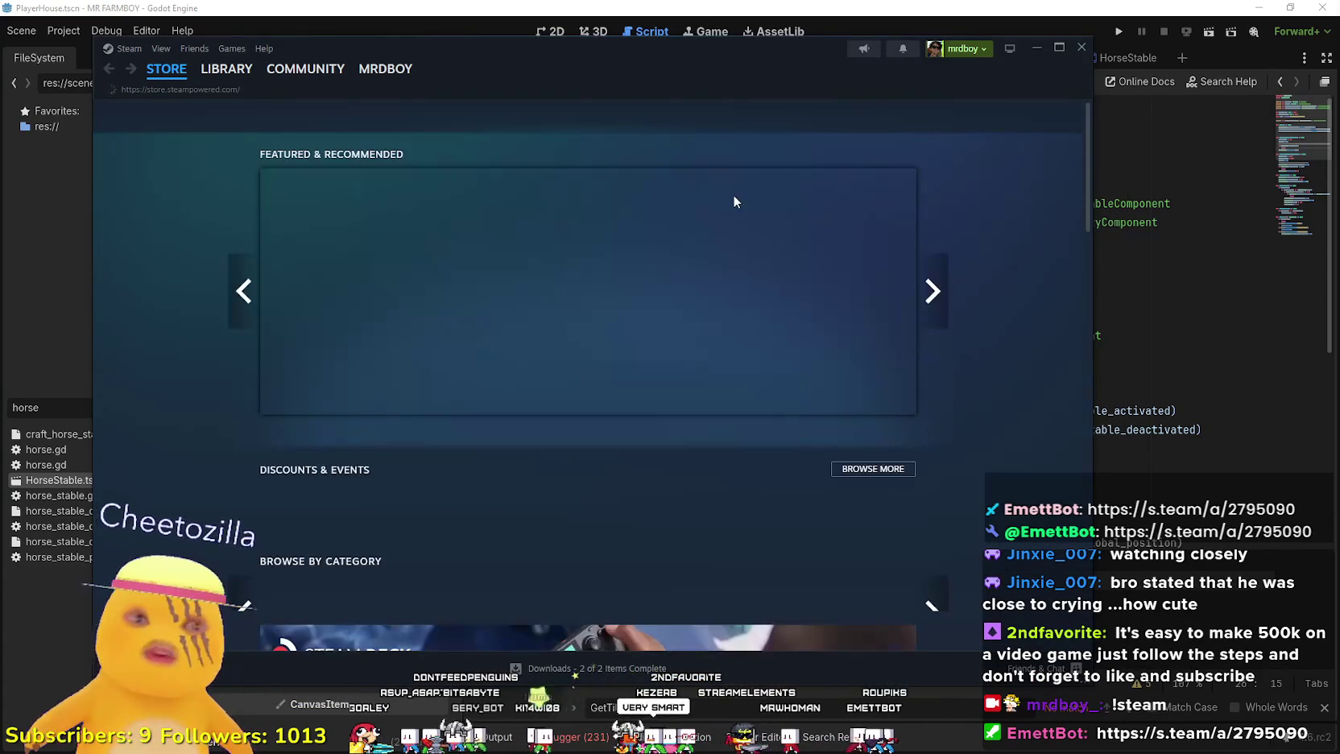
- Search the Steam store for MR FARMBOY, open its page and go to the cart
click(701, 117)
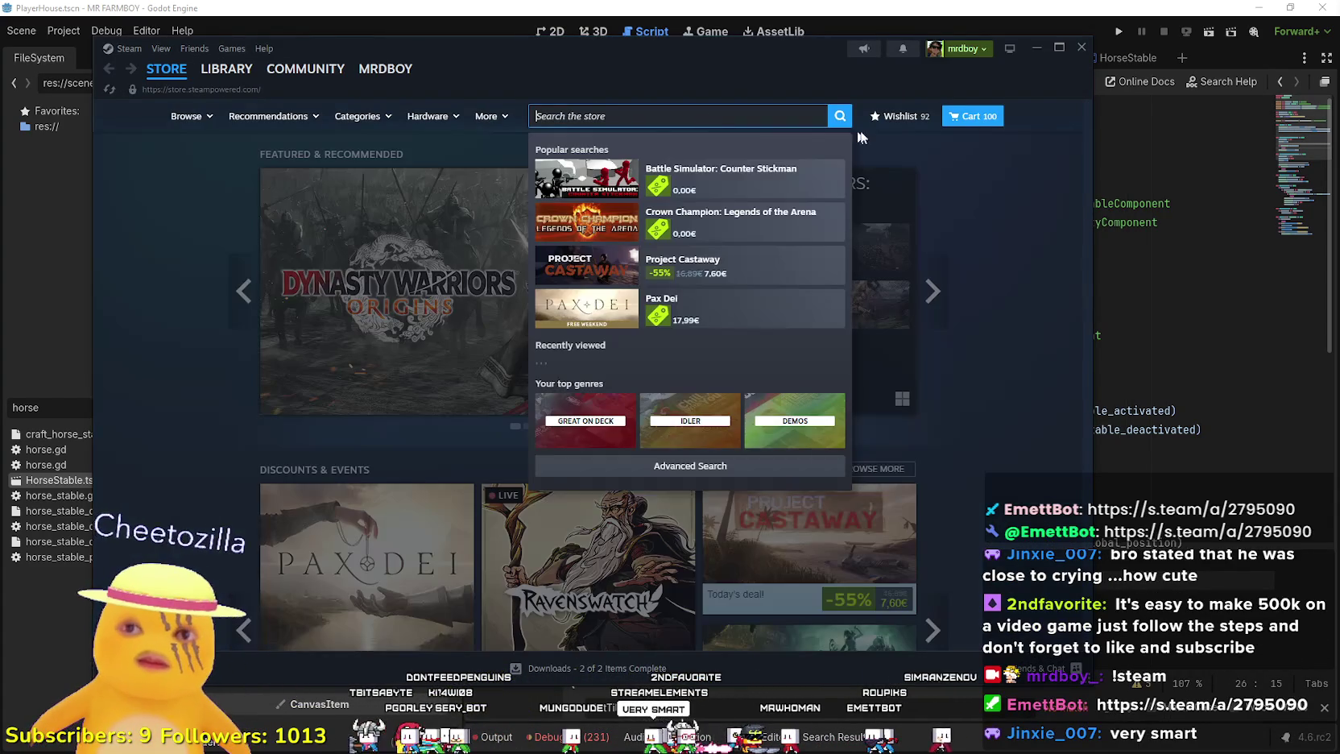
text(MR FARMBOY)
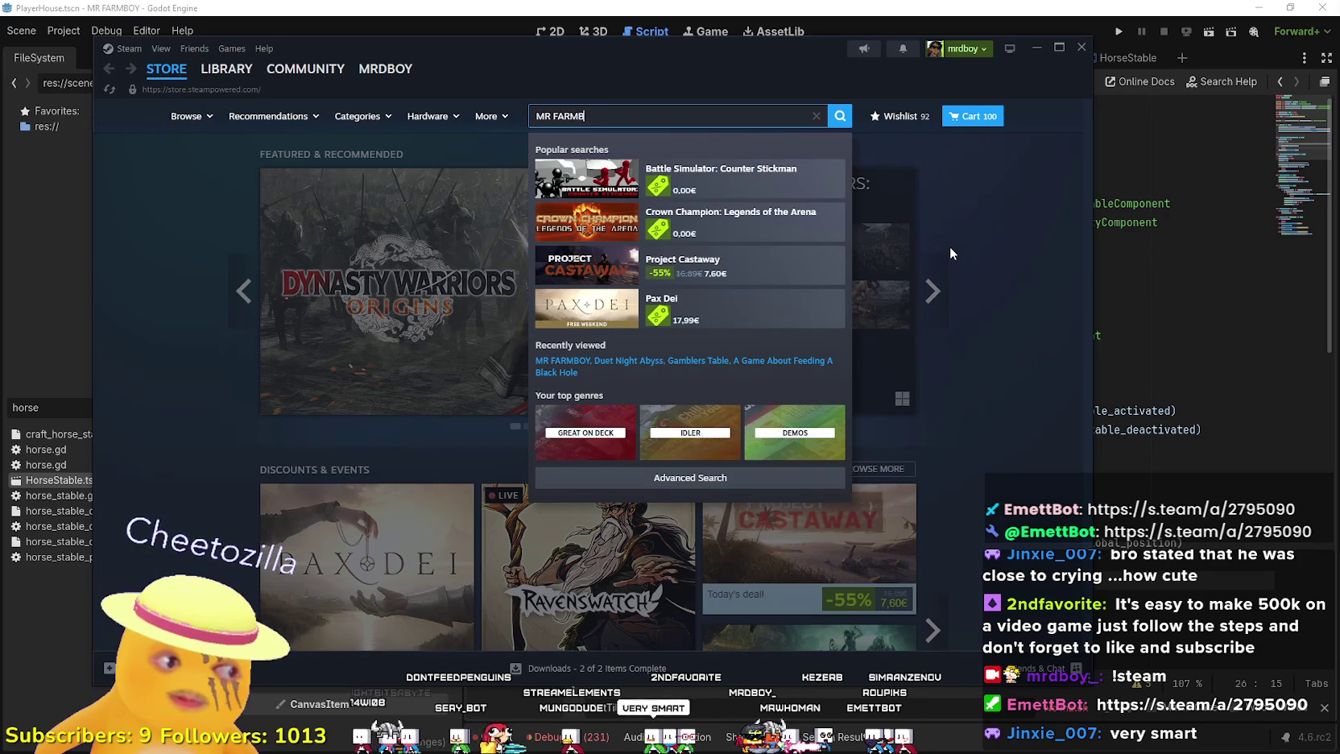
click(797, 187)
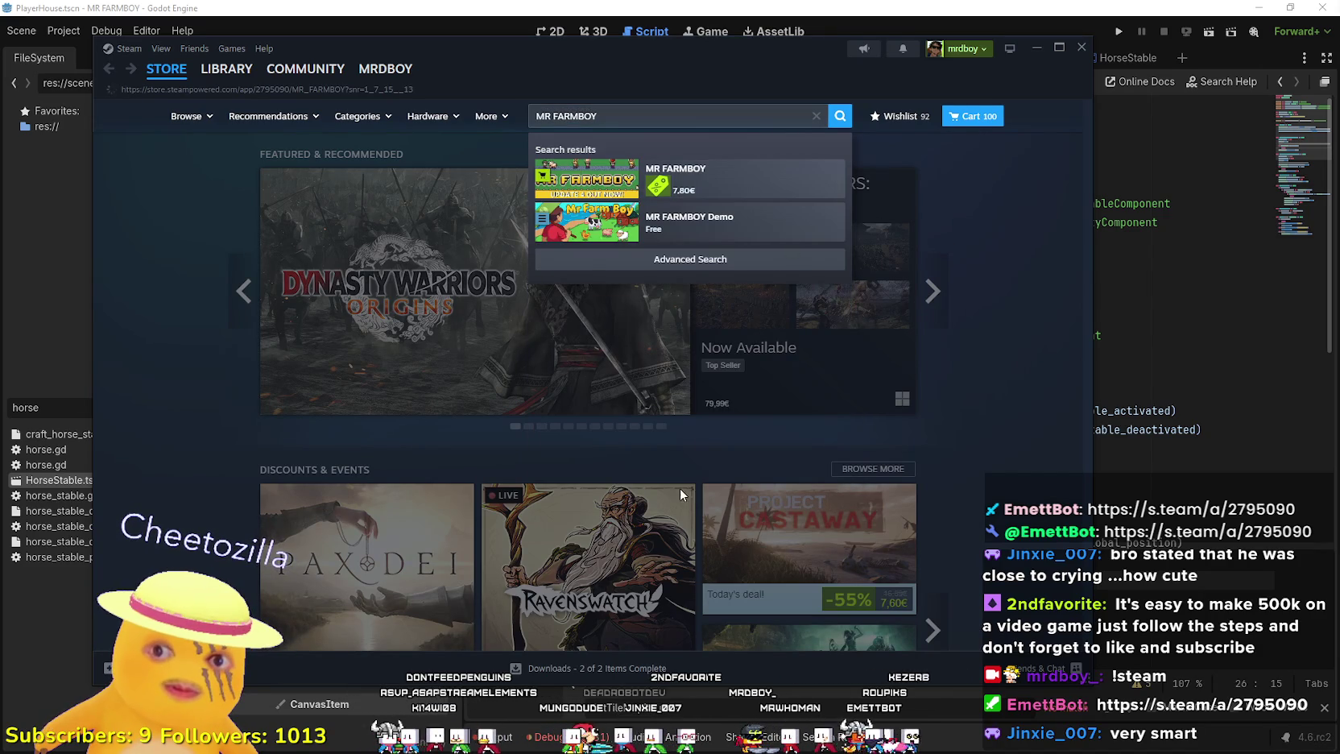
scroll(669, 457, down, 10)
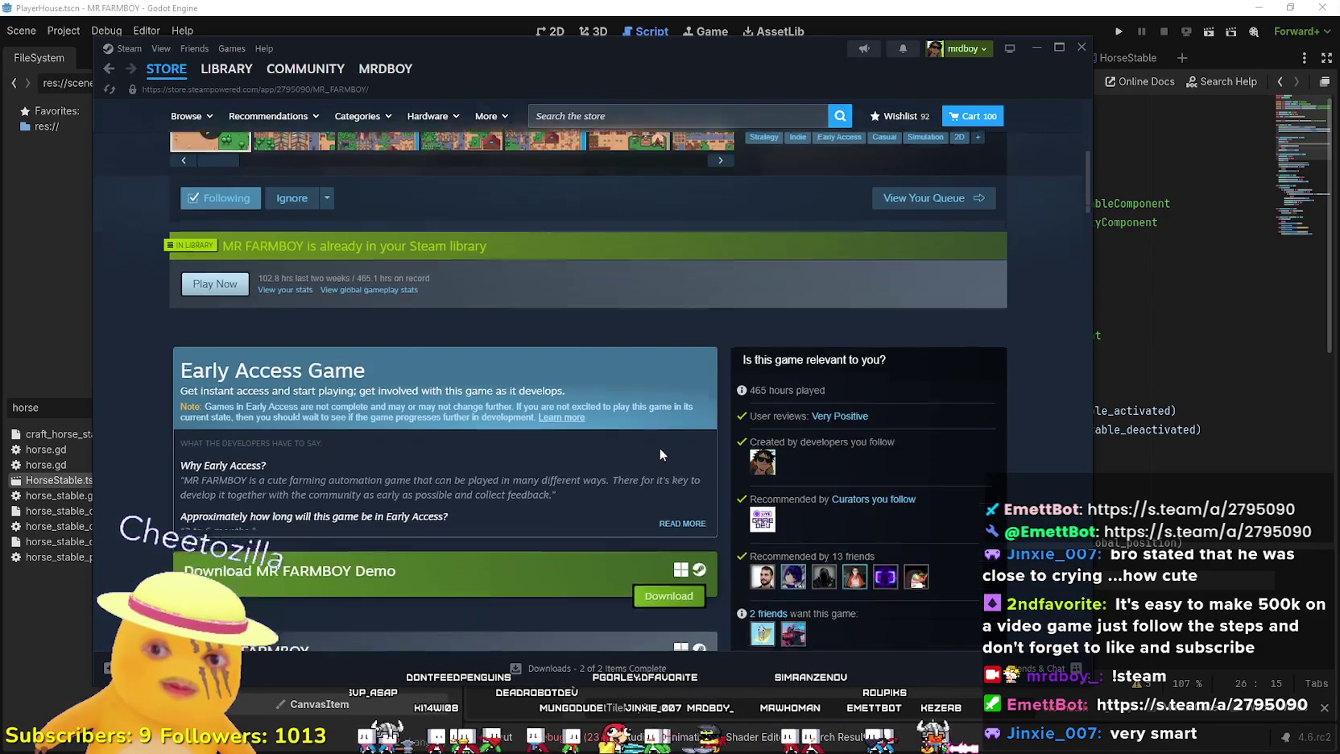
click(658, 444)
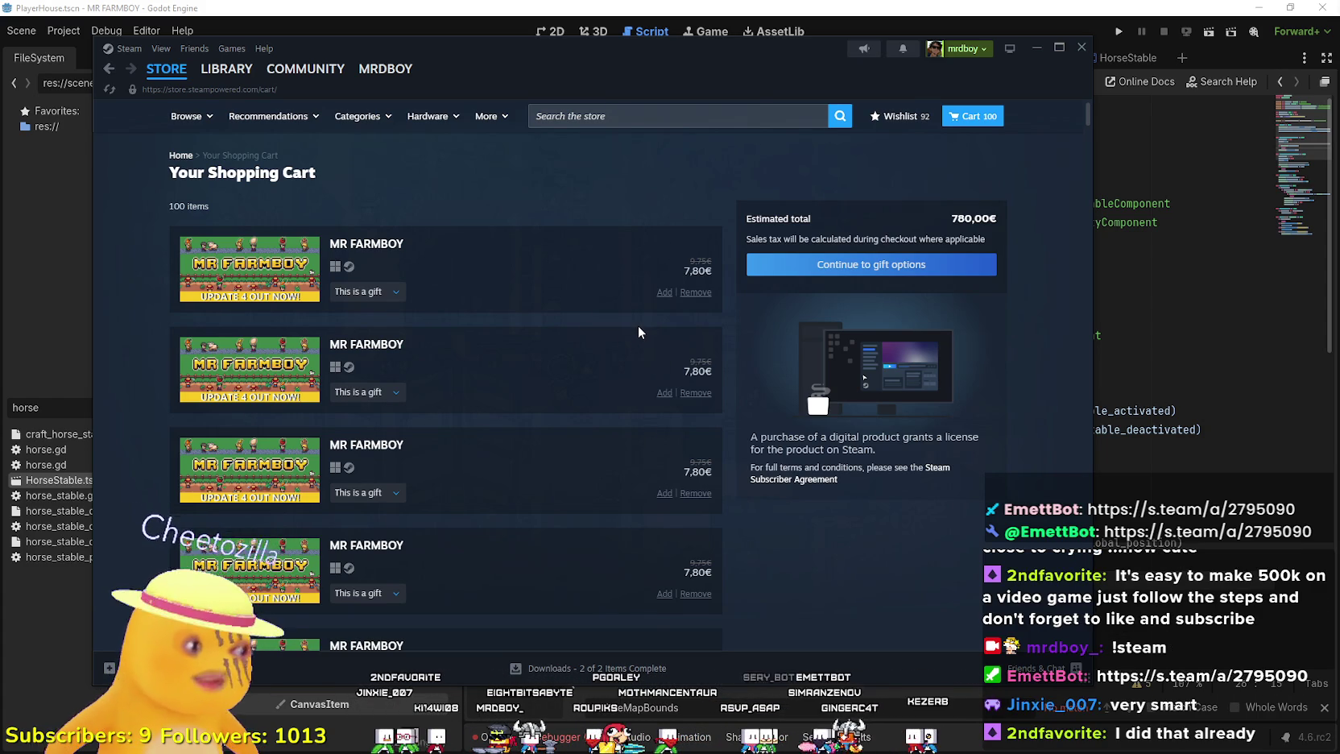
- At the bottom of the cart, add three more MR FARMBOY copies
scroll(635, 336, down, 5)
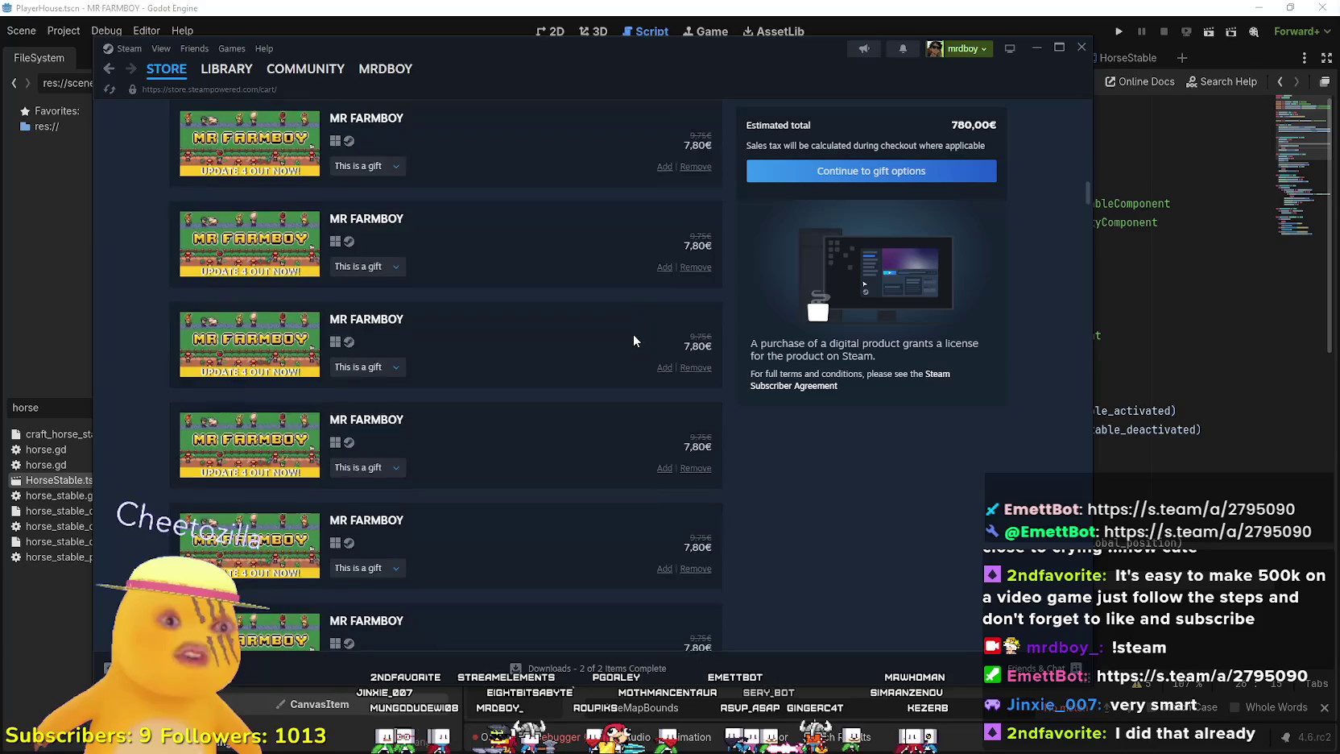
scroll(630, 330, down, 5)
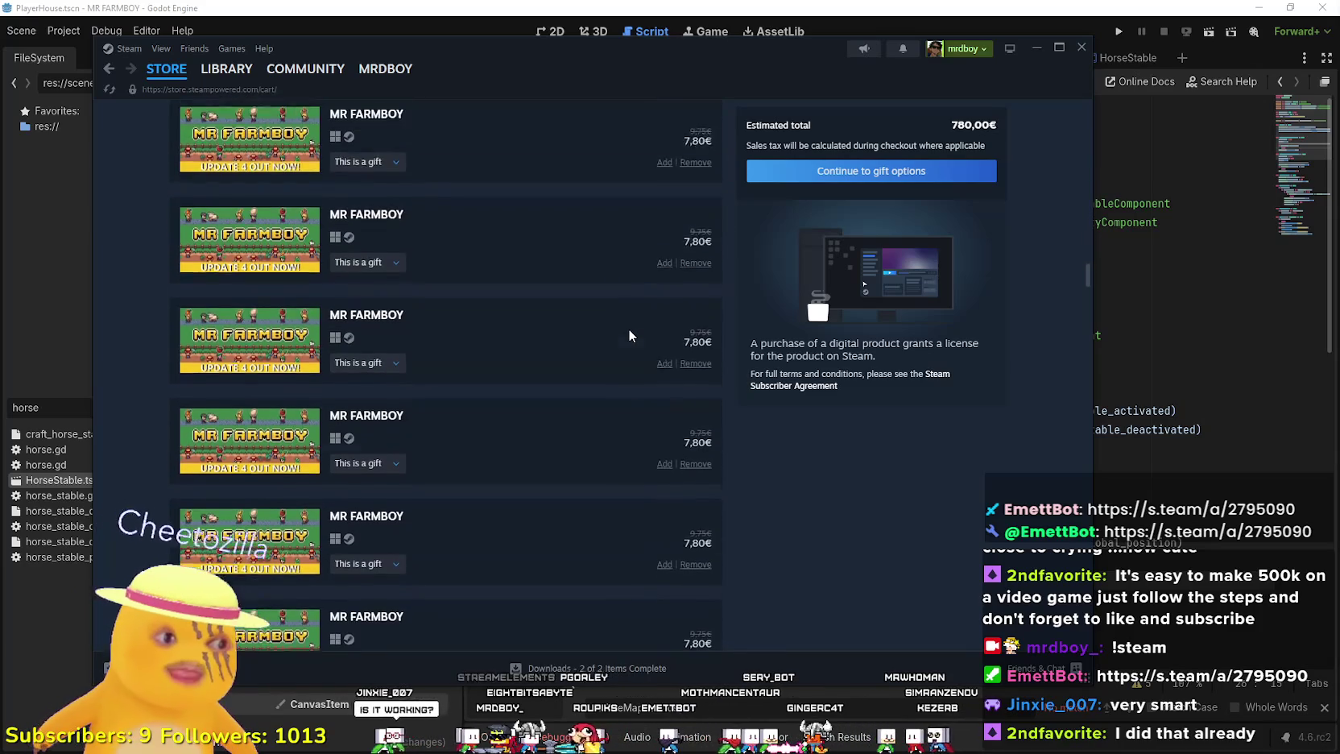
scroll(630, 335, down, 2)
scroll(638, 322, down, 3)
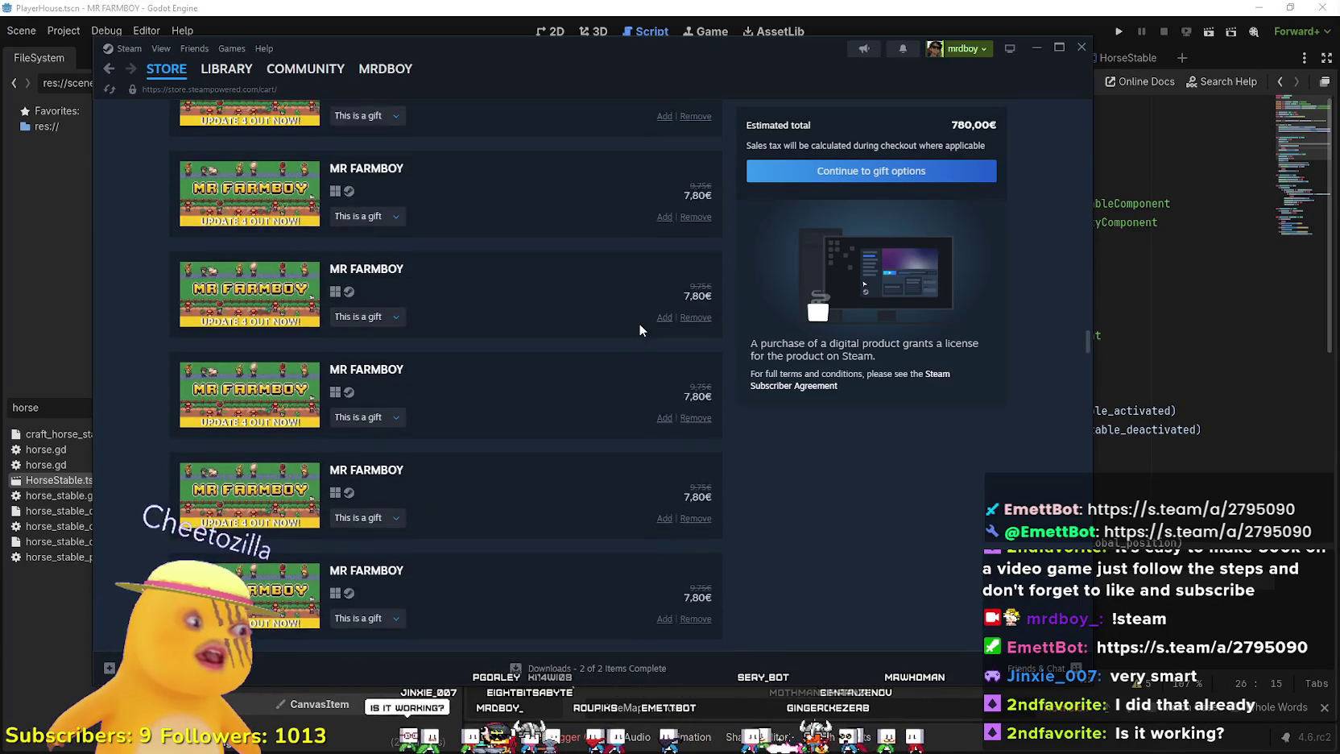
scroll(640, 330, down, 5)
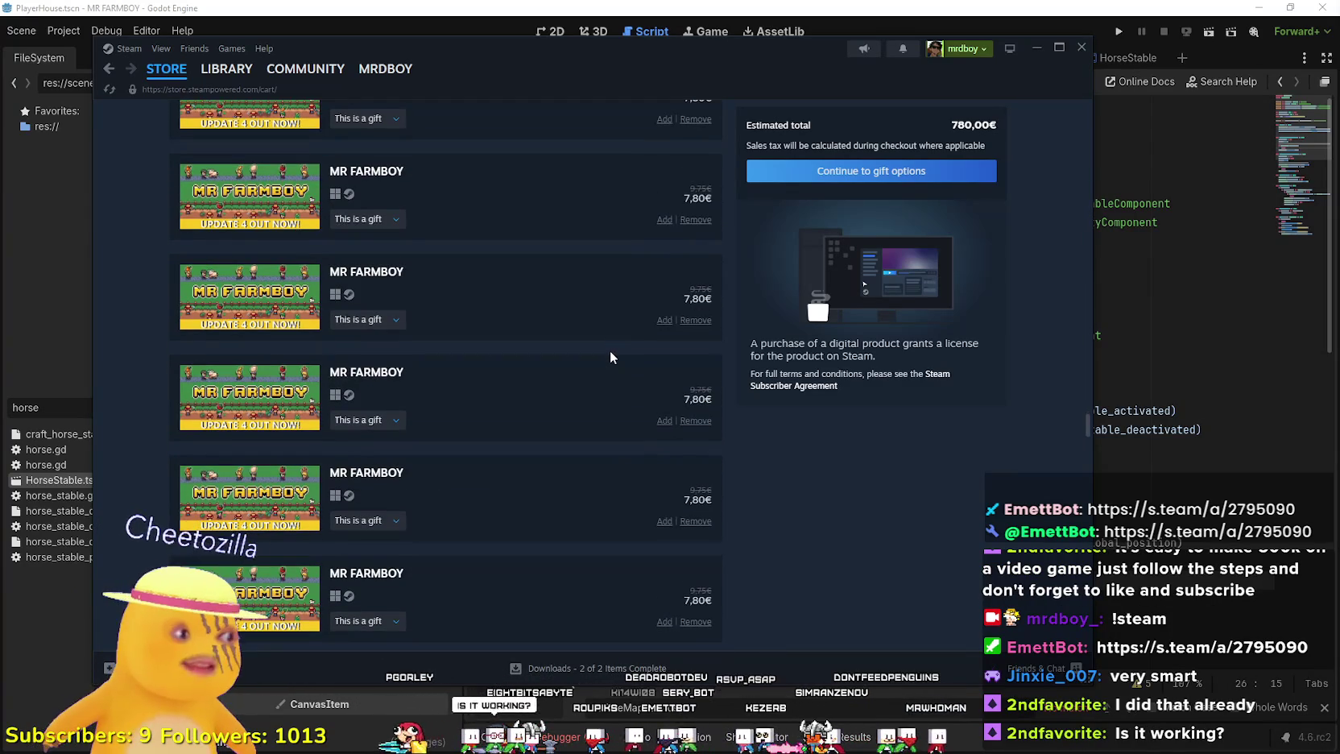
scroll(609, 351, down, 5)
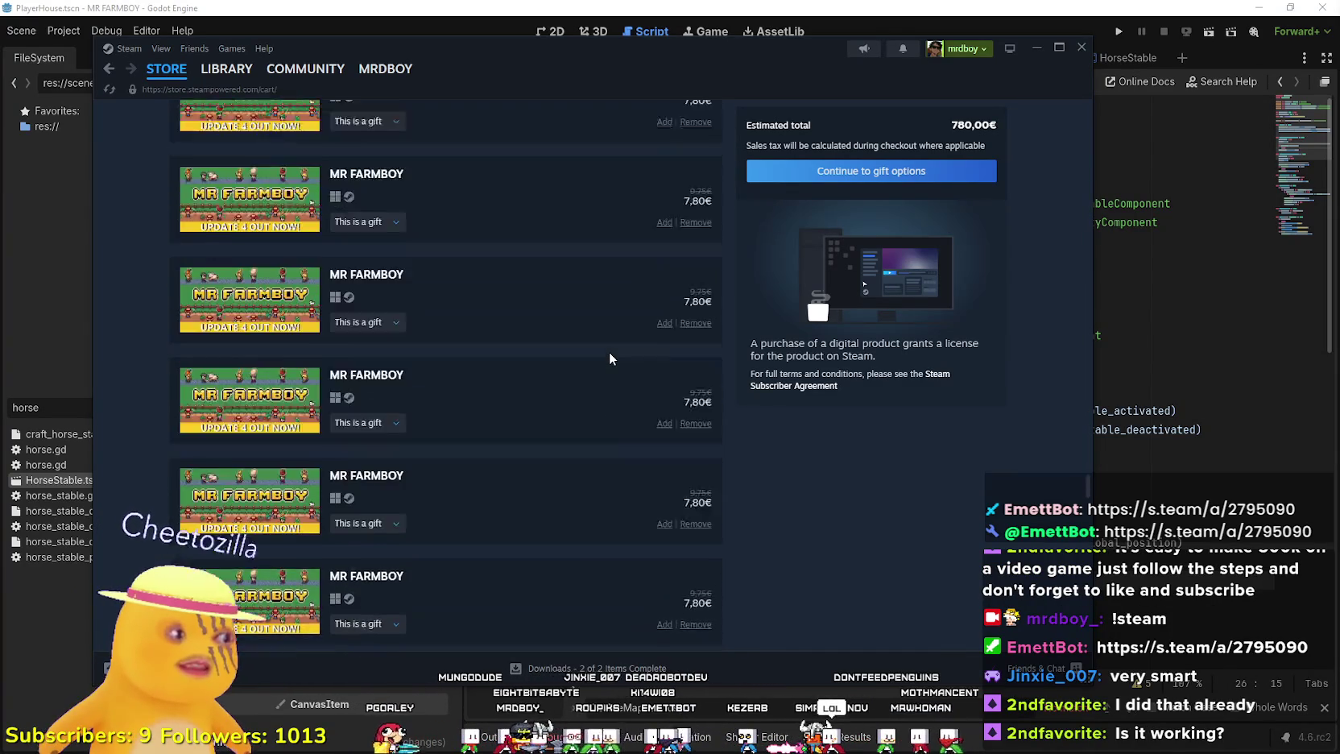
scroll(609, 353, down, 5)
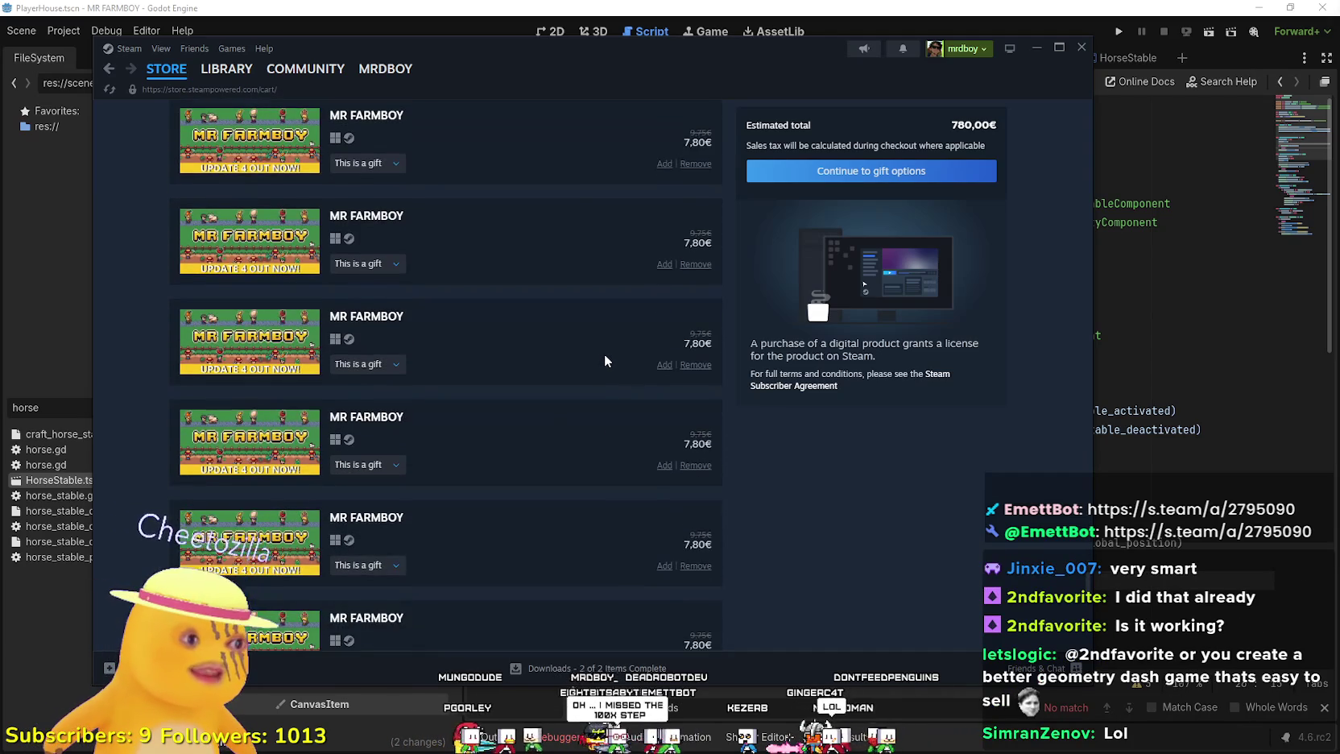
scroll(603, 355, down, 5)
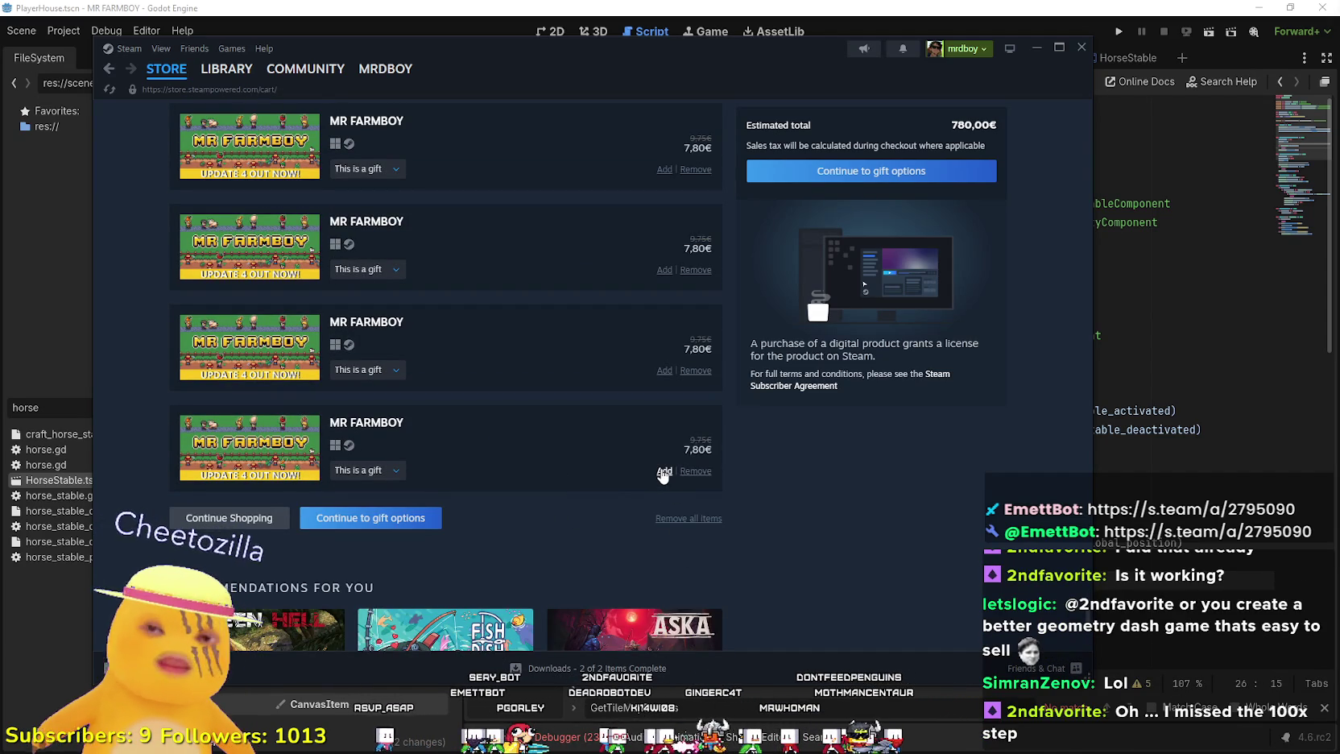
click(662, 472)
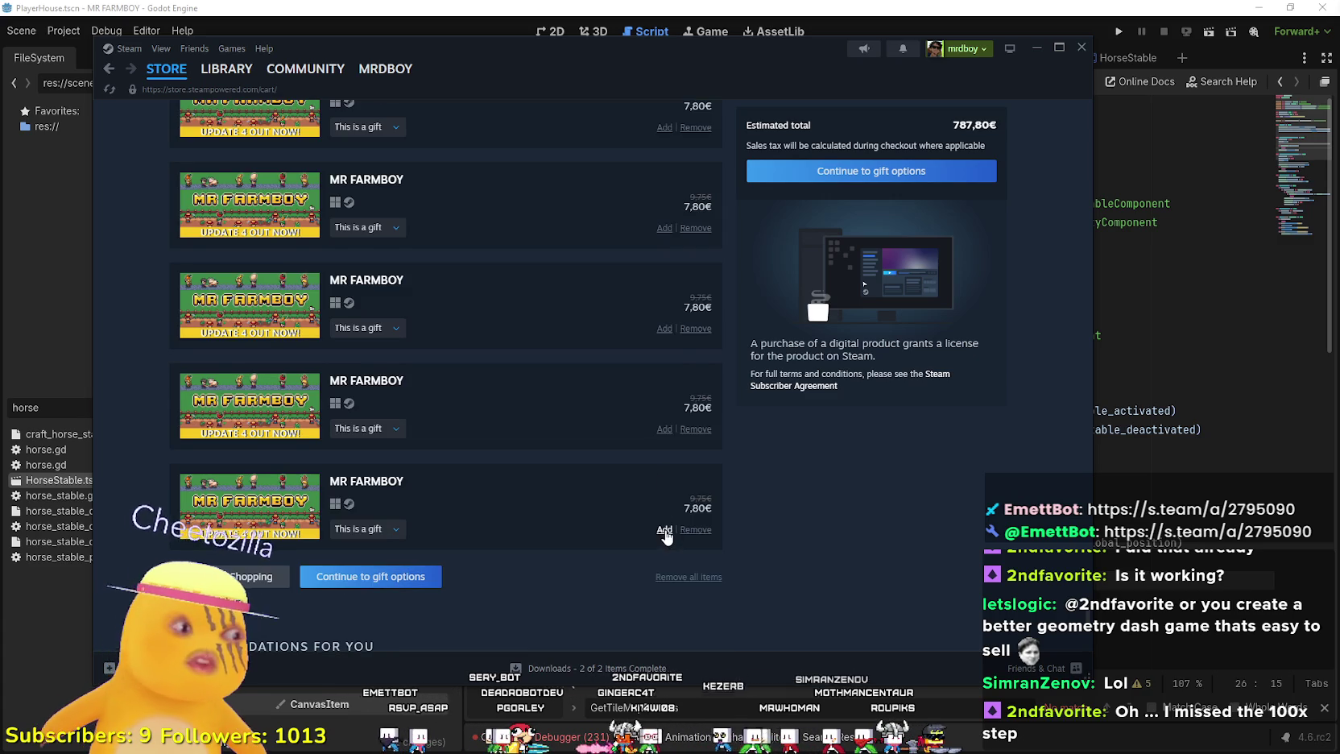
double_click(665, 587)
- Scroll through the 103-item cart totalling 803,40€, then switch to the web browser
scroll(668, 595, down, 5)
scroll(612, 531, down, 2)
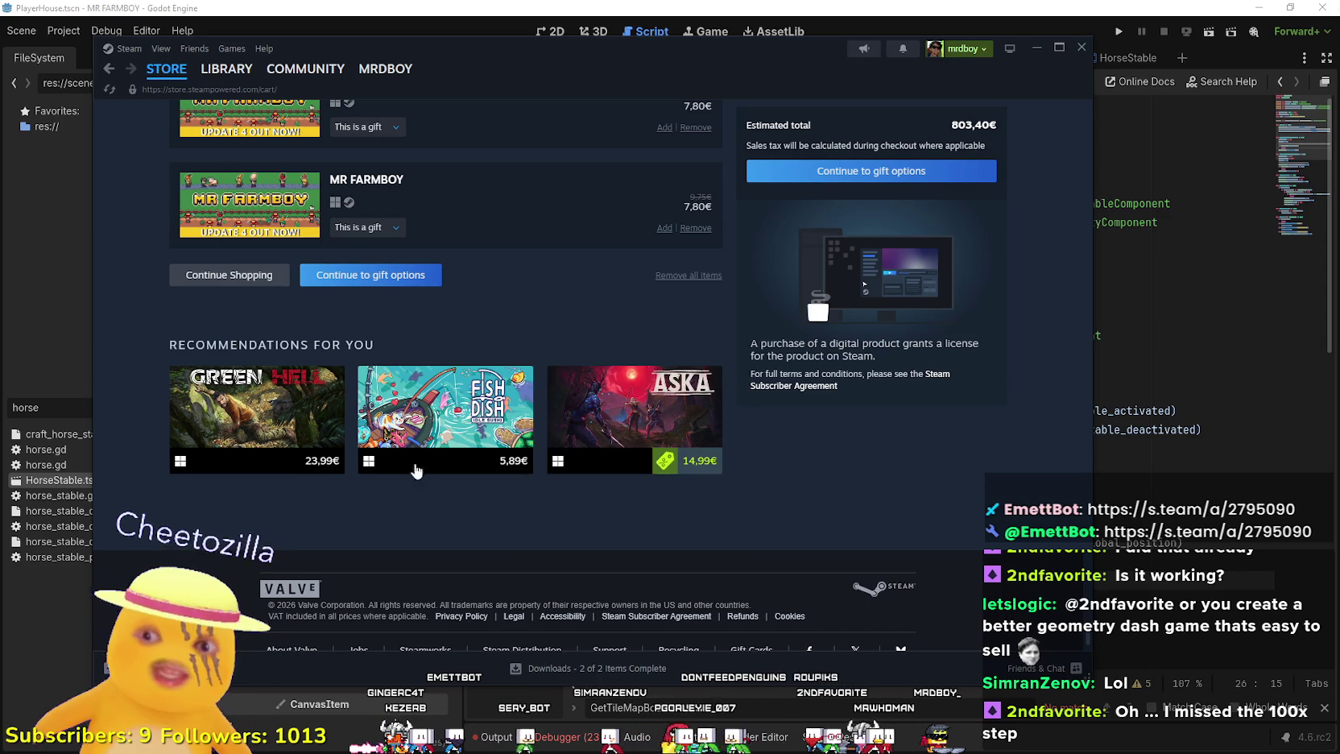
scroll(886, 538, up, 3)
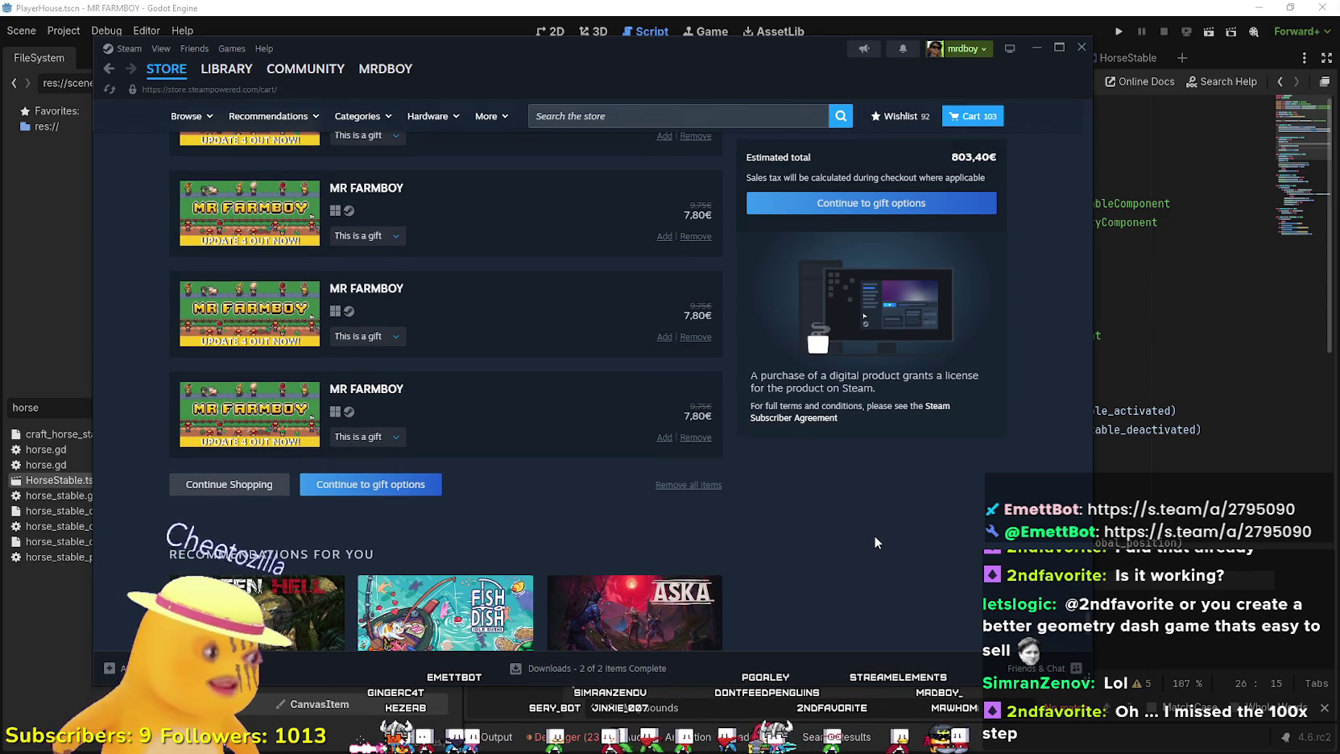
scroll(876, 531, up, 5)
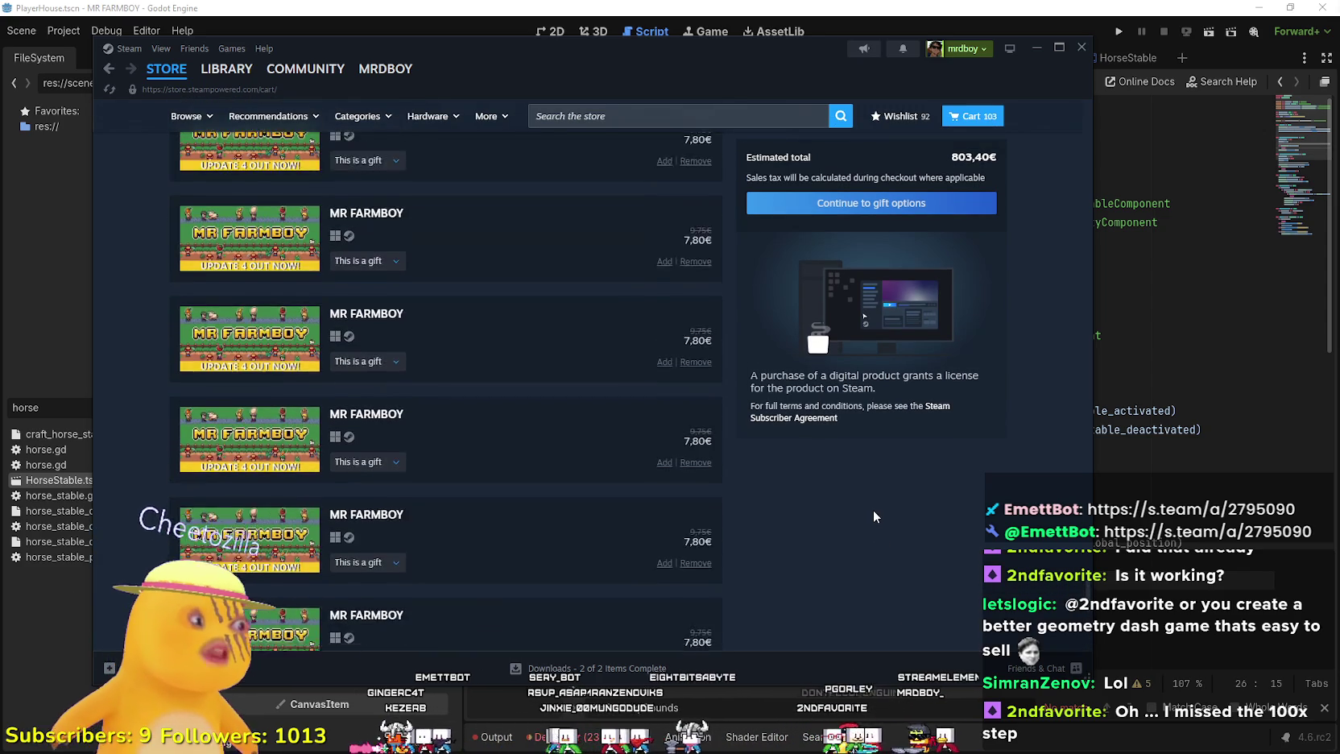
scroll(878, 503, up, 5)
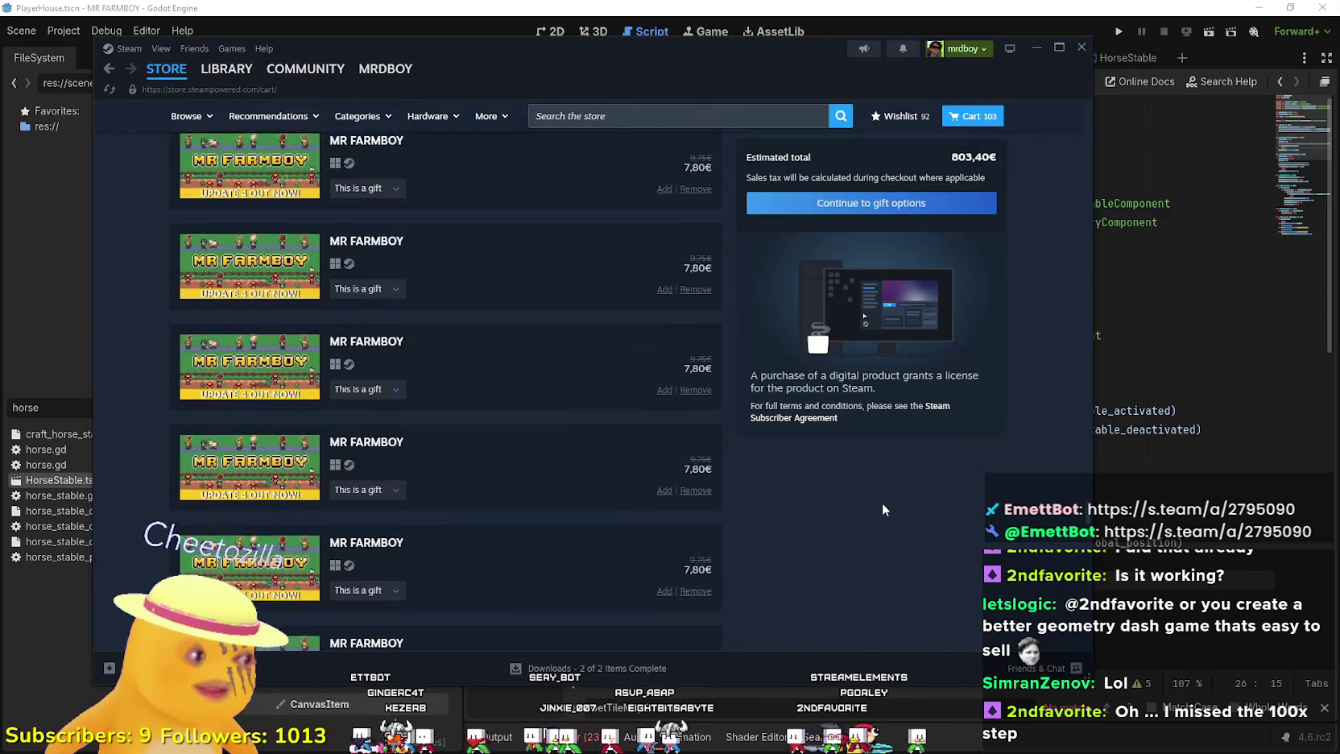
scroll(882, 528, up, 3)
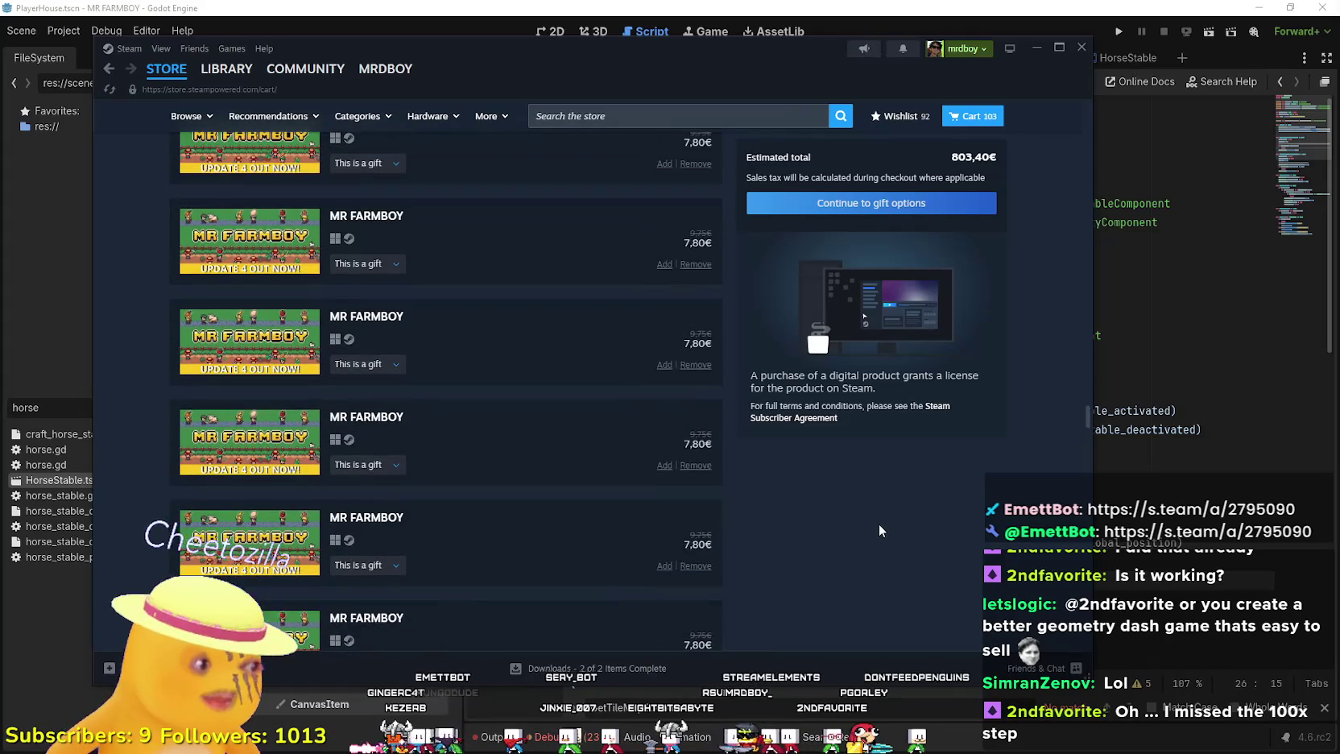
scroll(876, 534, up, 3)
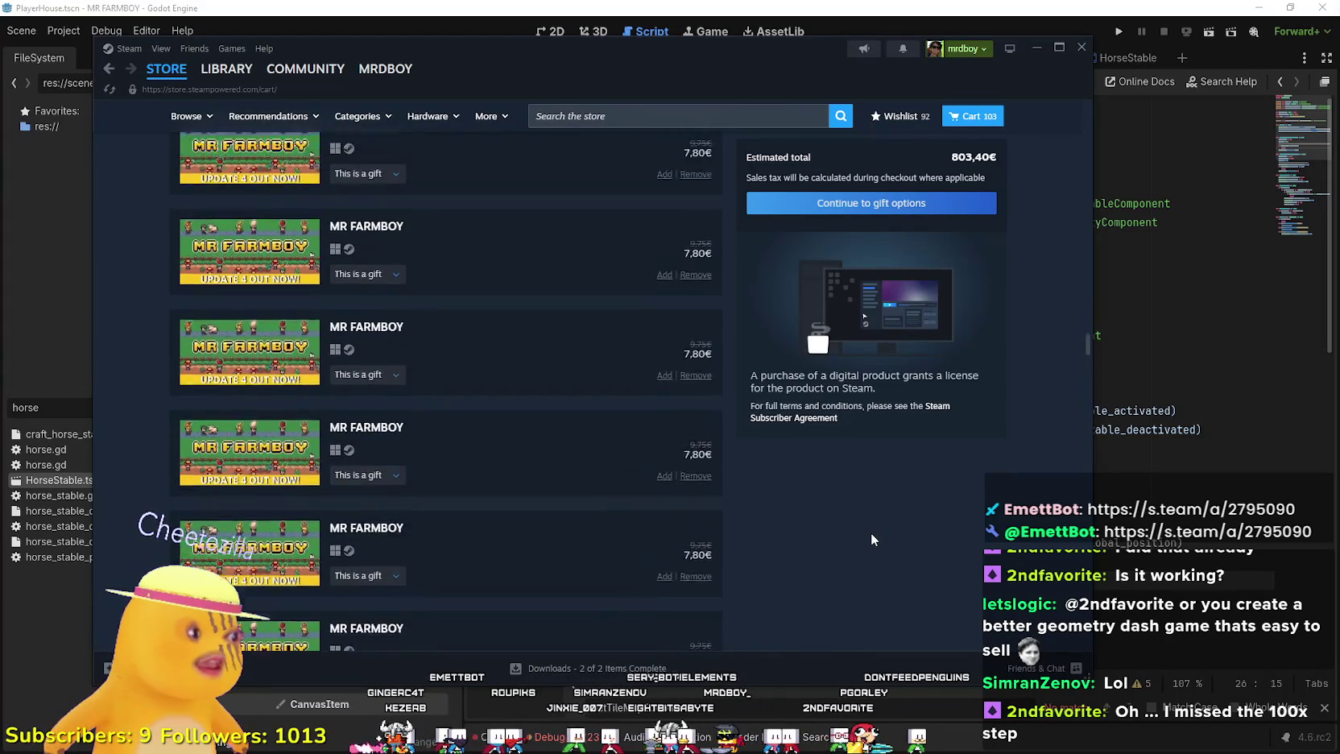
scroll(875, 539, up, 3)
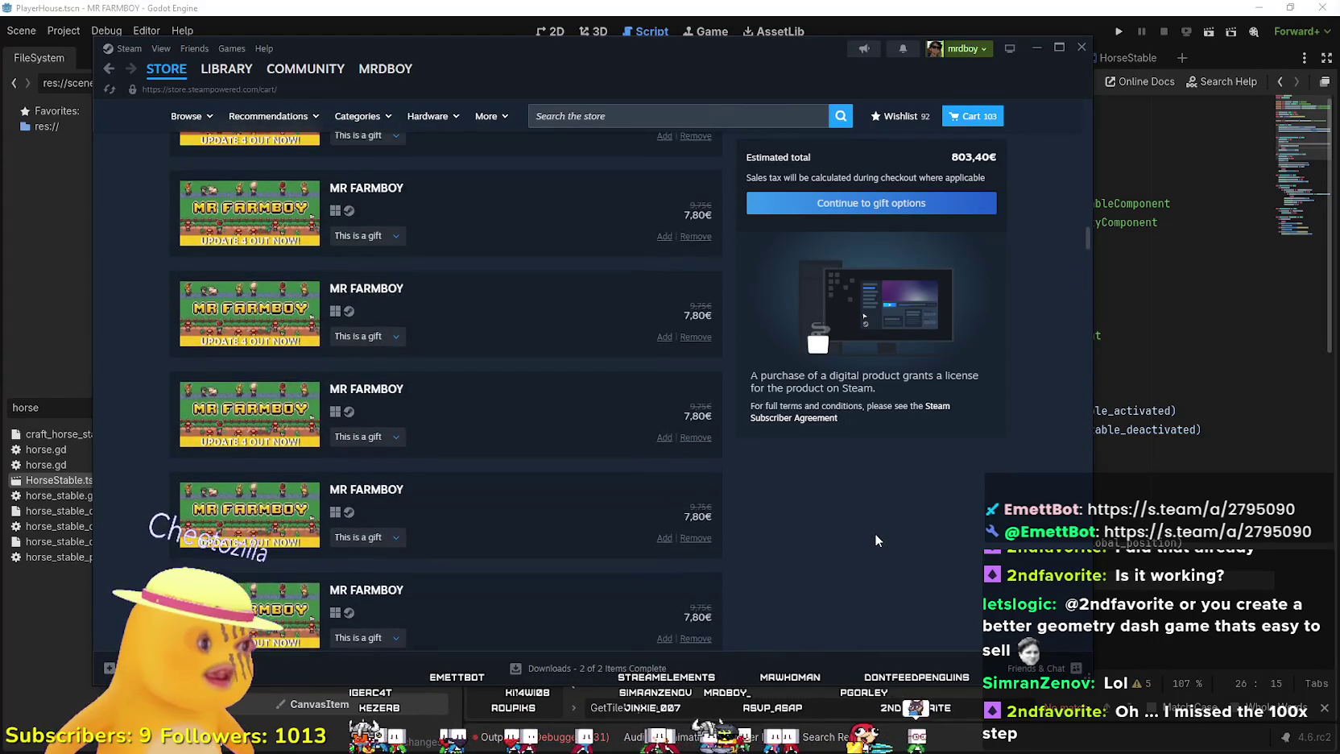
scroll(876, 537, up, 5)
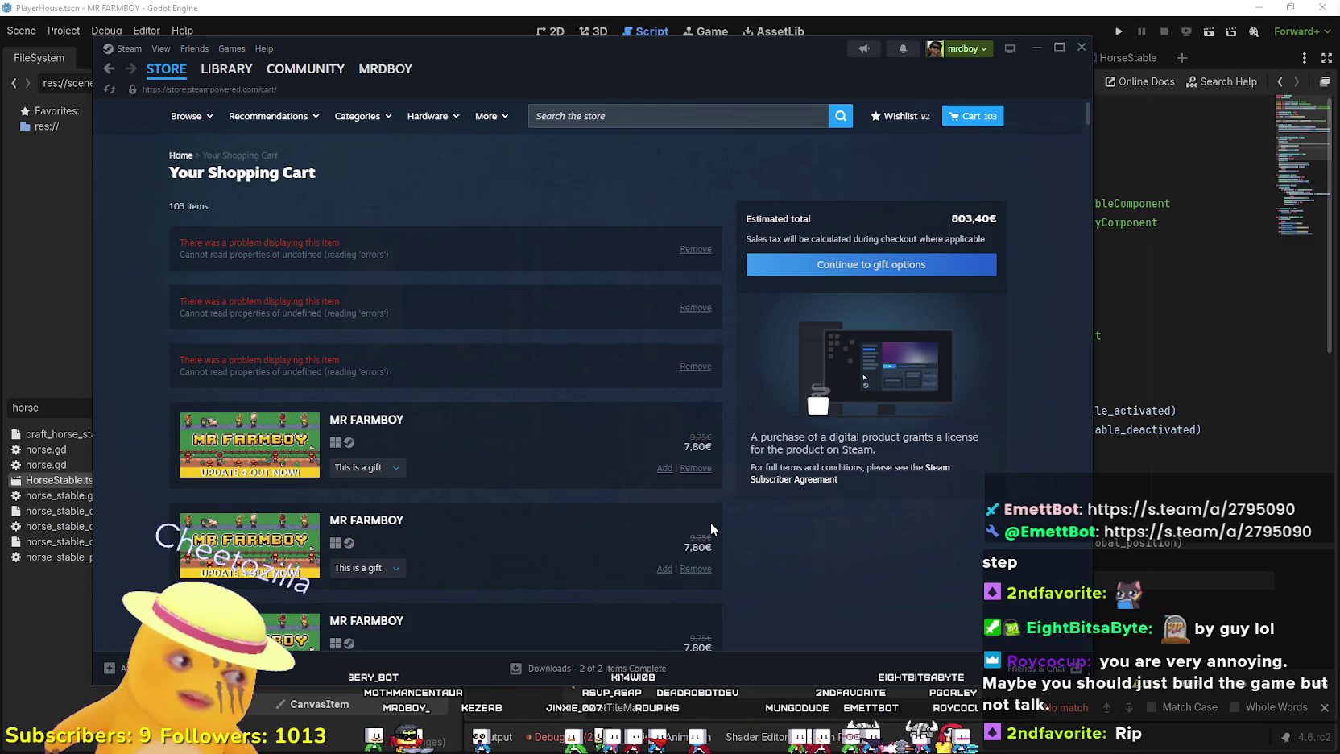
scroll(707, 500, down, 1)
scroll(705, 499, down, 3)
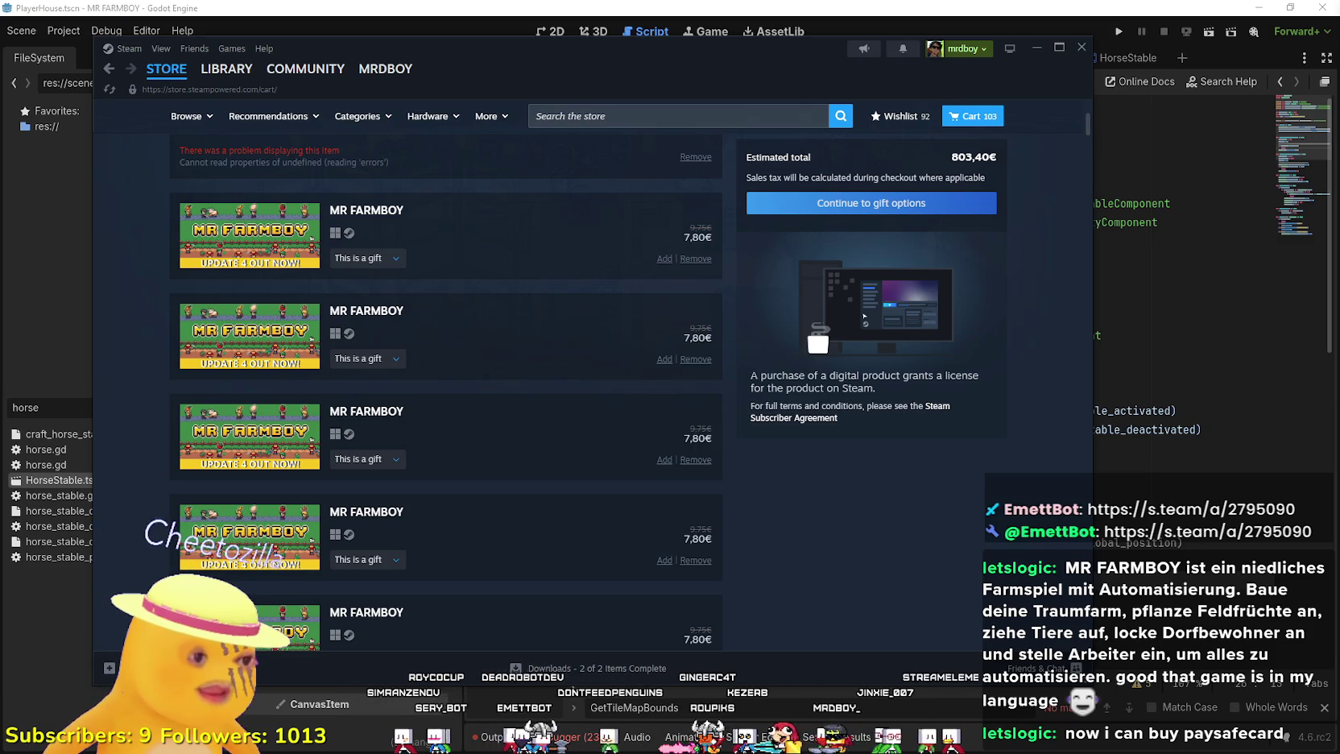
key(alt+Tab)
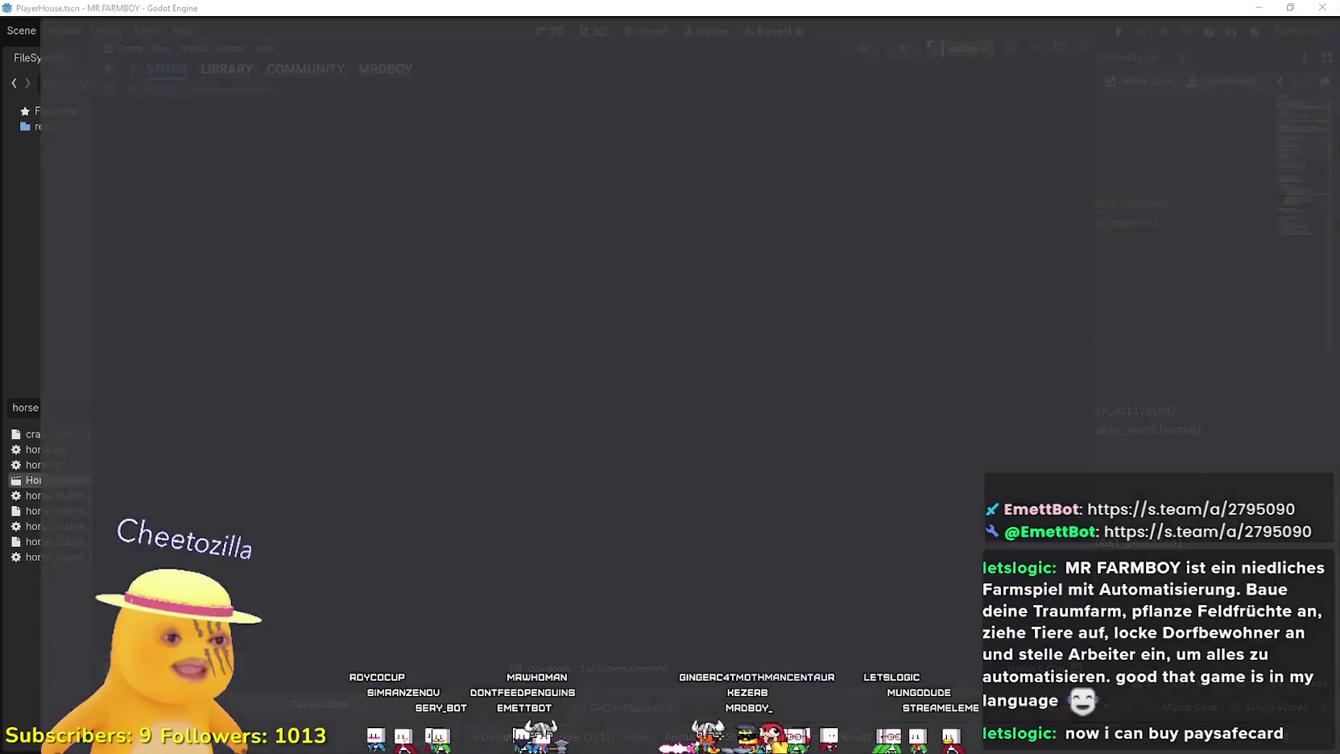
- Translate the German MR FARMBOY chat message into English in Google Translate, then minimize the browser
click(1115, 14)
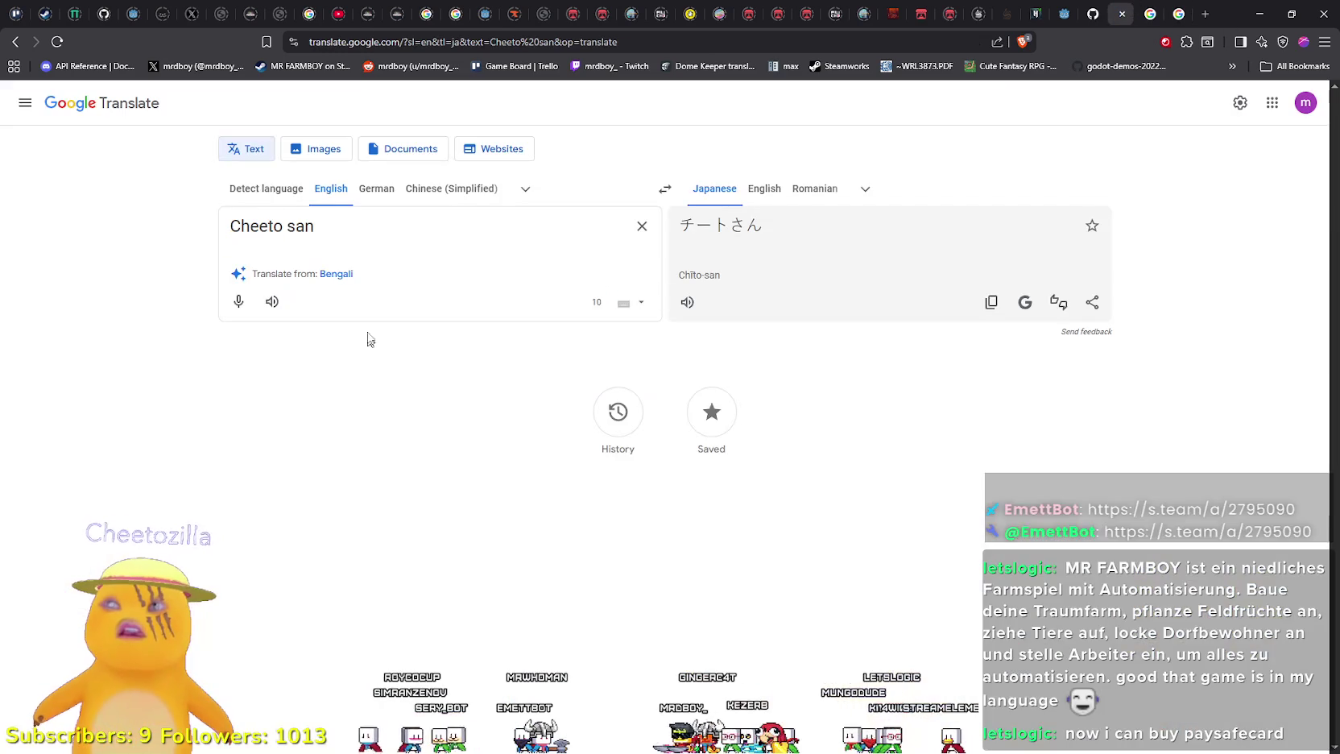
click(370, 226)
key(ctrl+a)
text(MR FARMBOY ist ein niedliches Farmspiel mit Automatisierung. Baue deine Traumfarm, pflanze Feldfrüchte an, ziehe Tiere auf, locke Dorfbewohner an und stelle Arbeiter ein, um alles zu automatisieren. good that game is in my language)
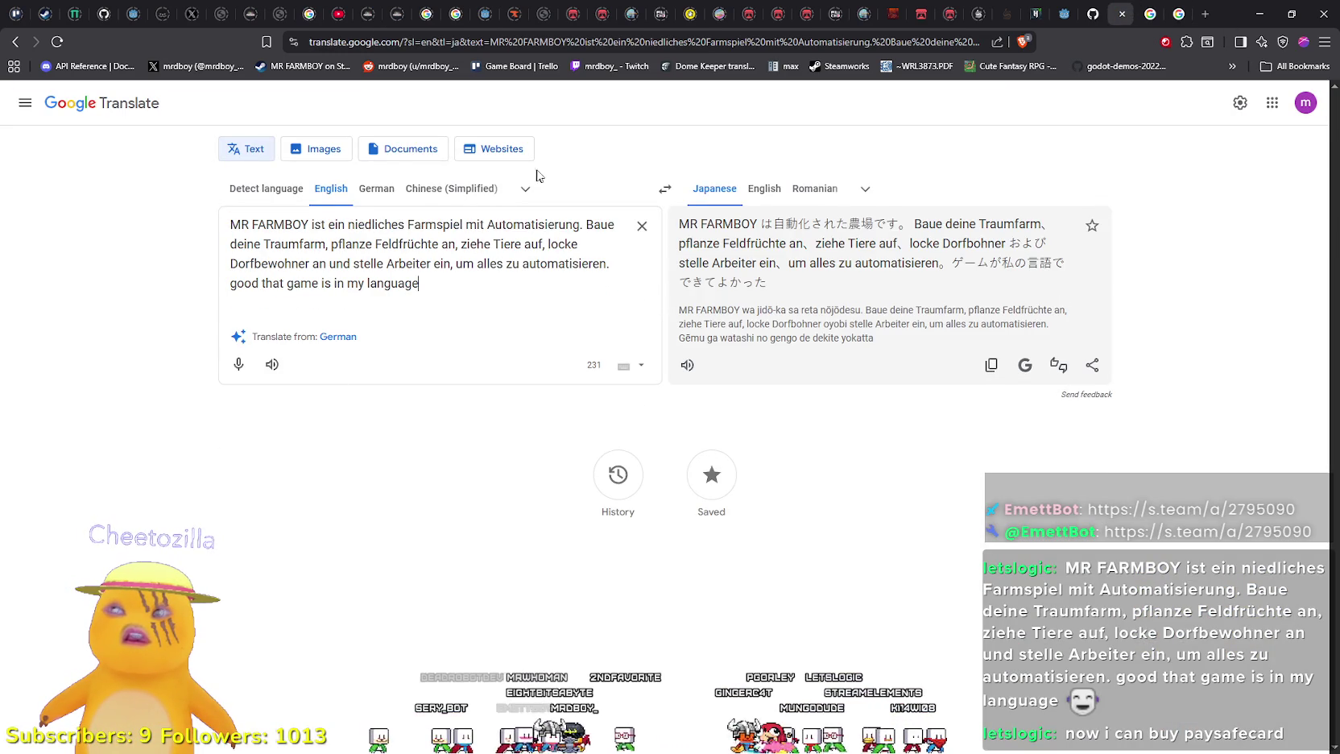
click(338, 337)
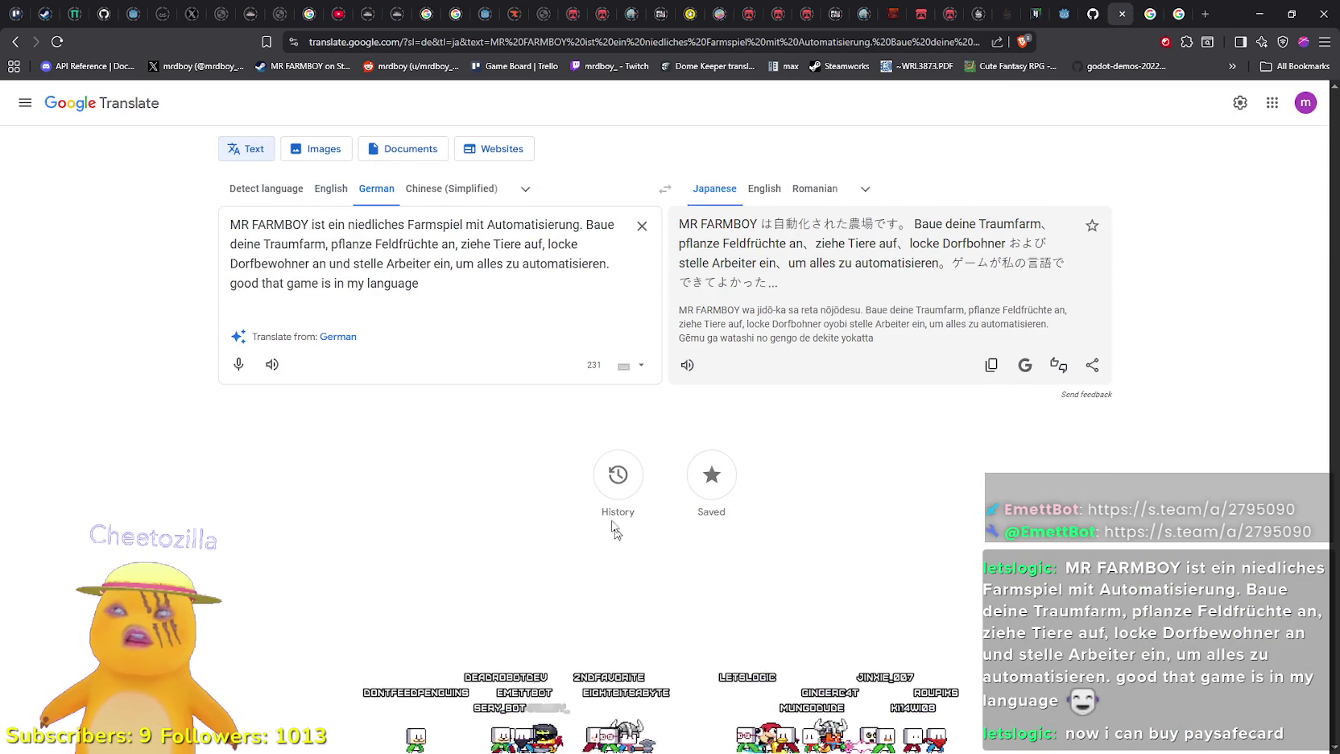
click(266, 184)
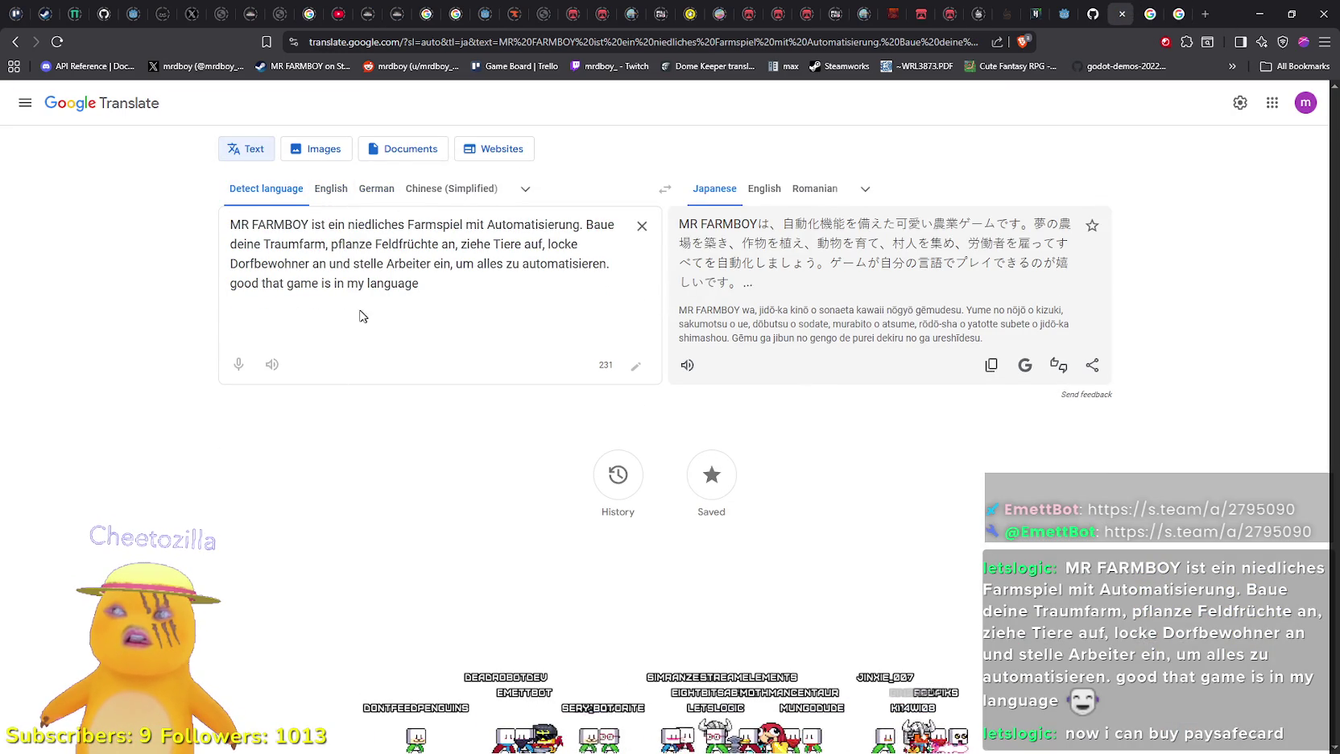
click(761, 193)
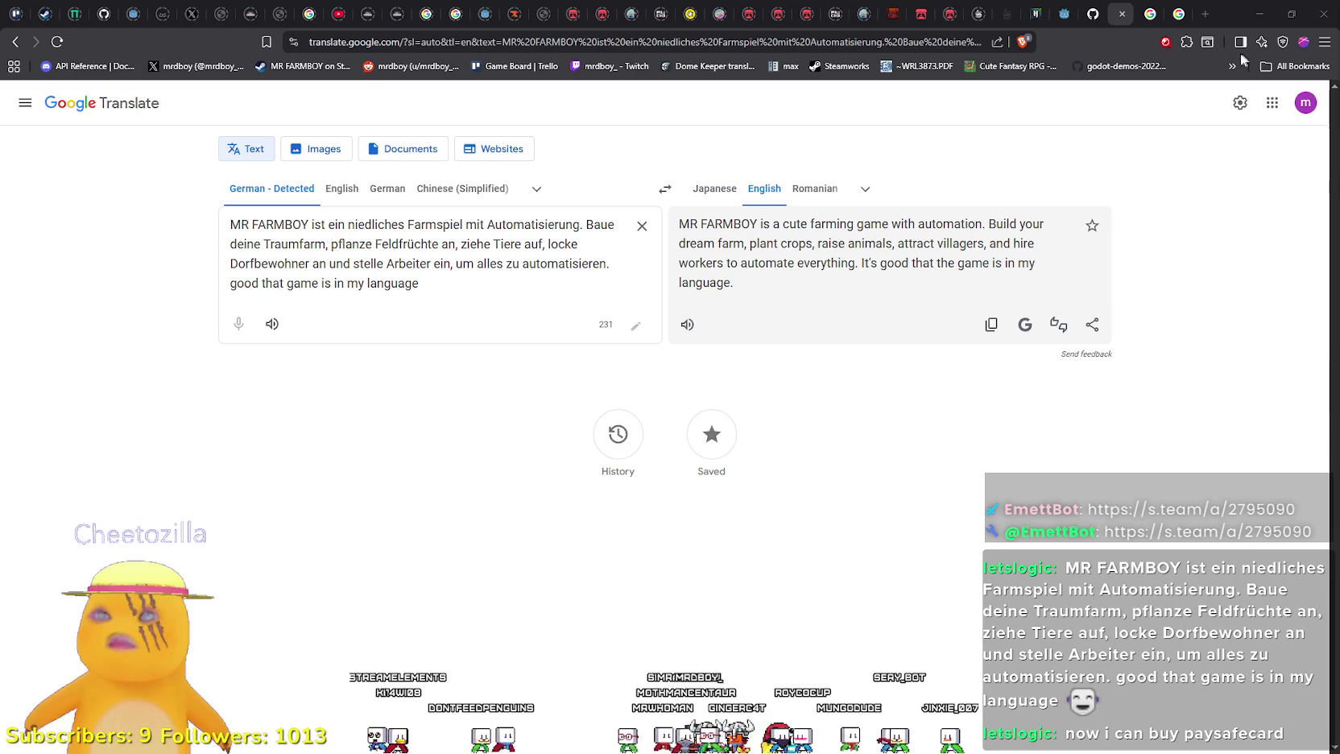
click(1259, 13)
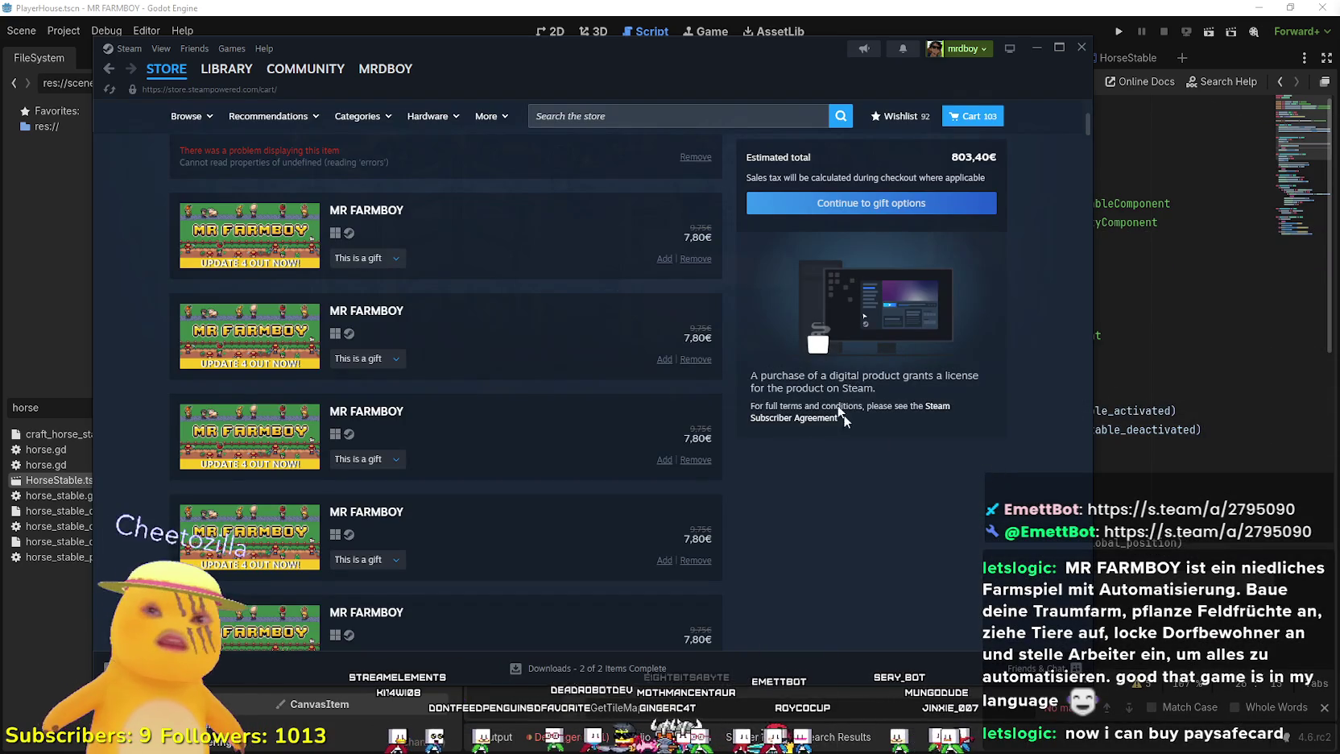
- Close the Steam cart and read through player_house.gd around lines 9–20 and on_interactable_activated
click(1081, 48)
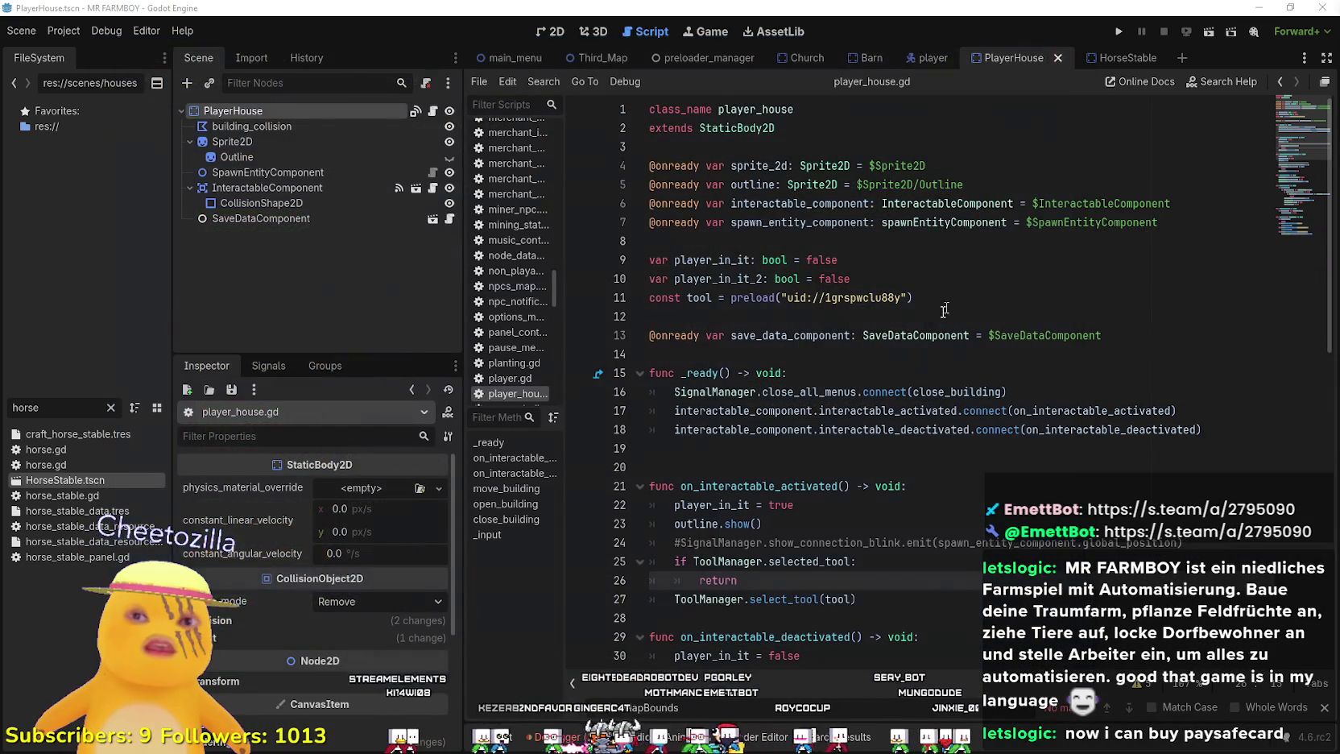
click(894, 487)
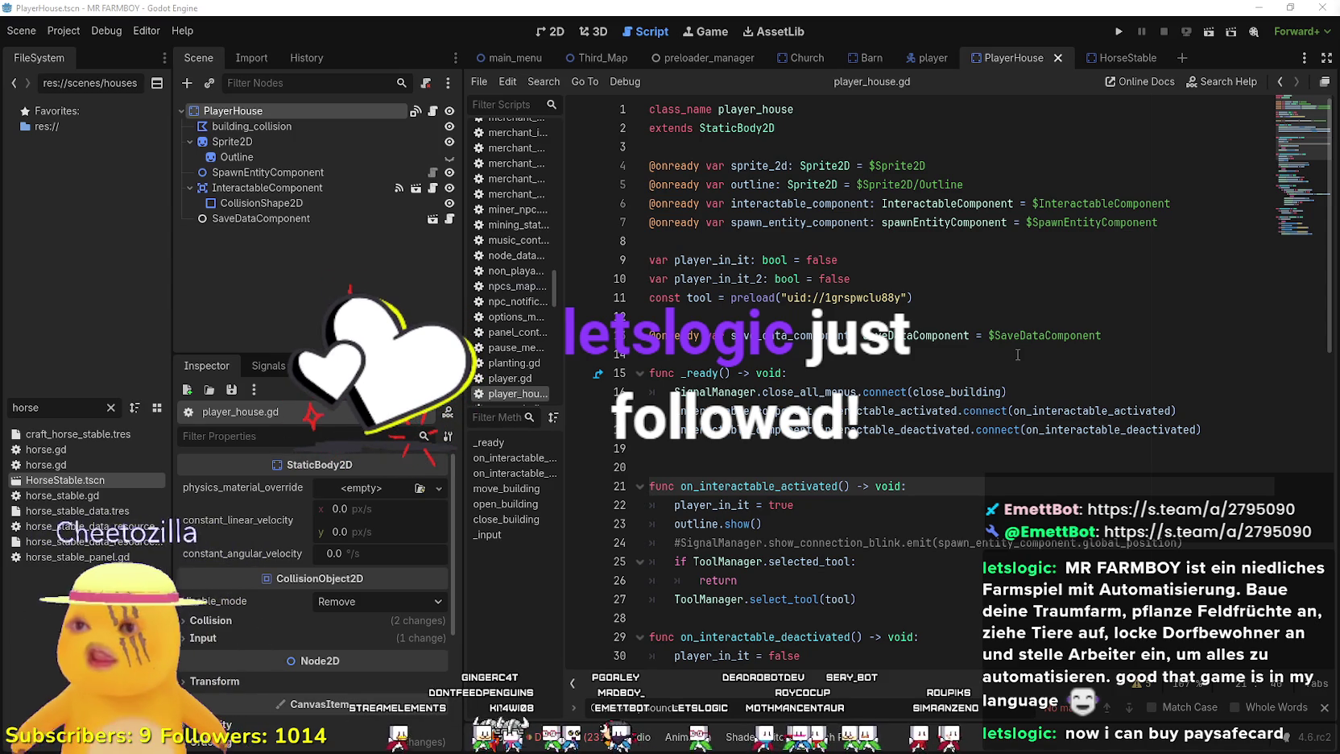
click(747, 351)
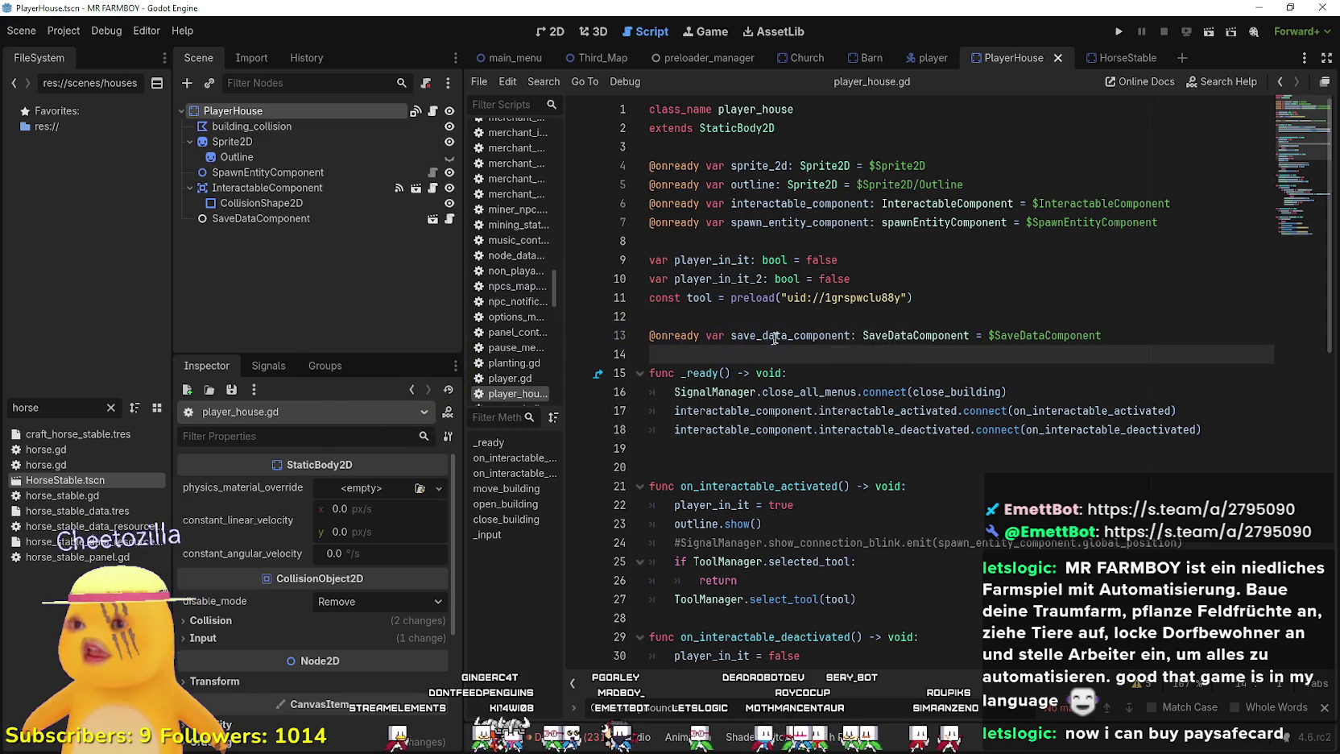
scroll(774, 338, down, 5)
click(778, 171)
click(798, 204)
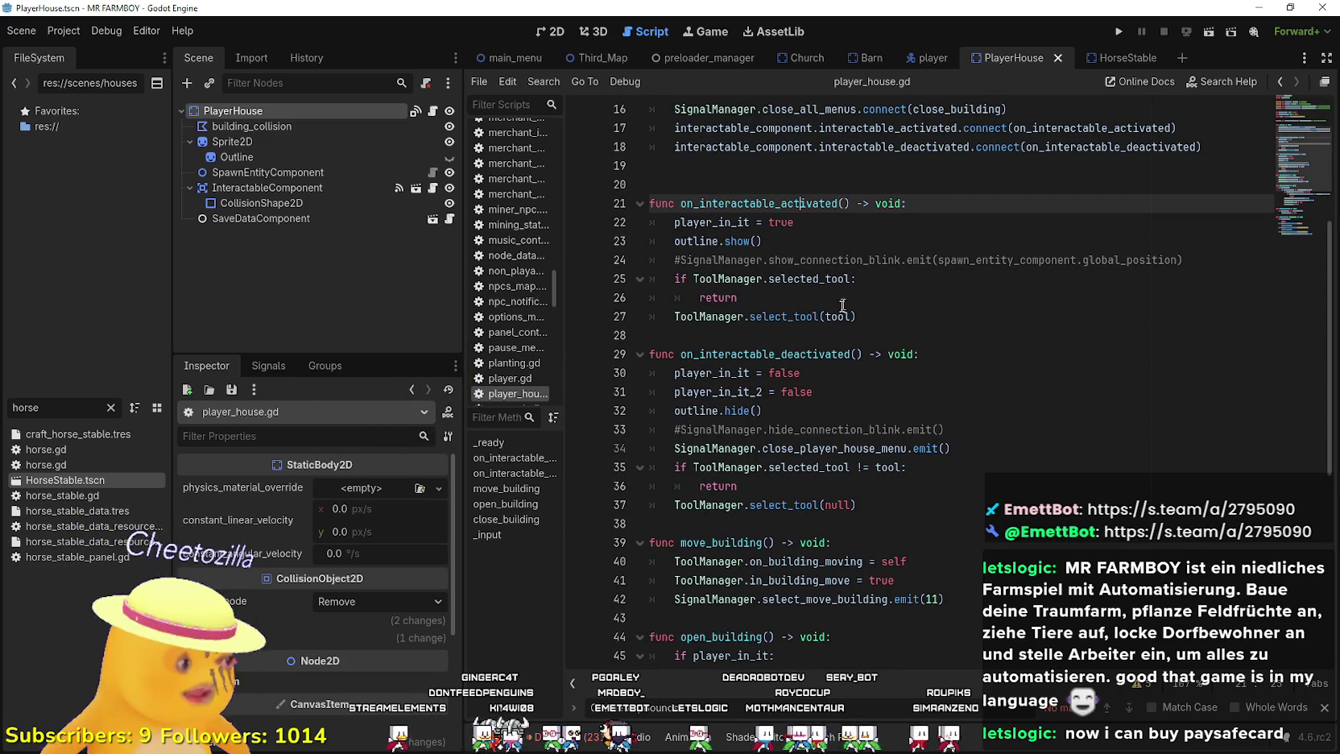
scroll(842, 305, up, 5)
click(801, 351)
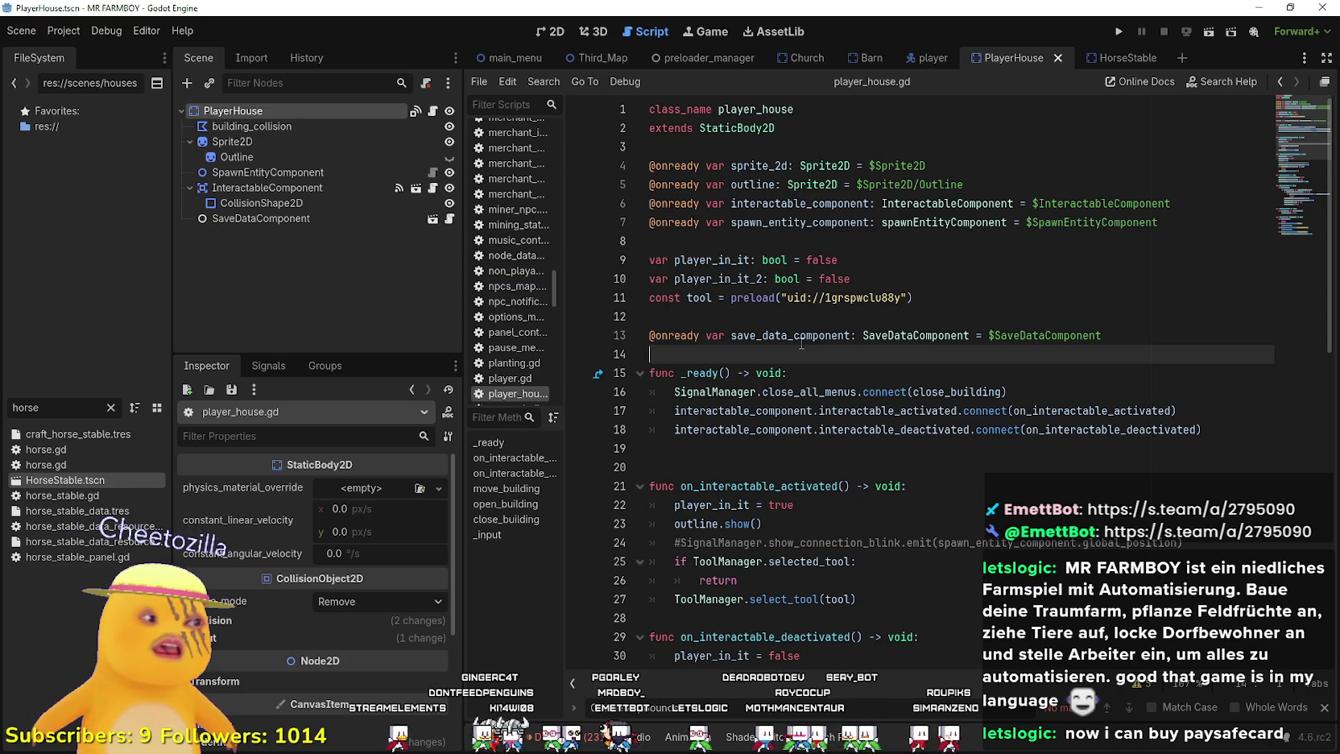
scroll(802, 345, down, 2)
click(785, 147)
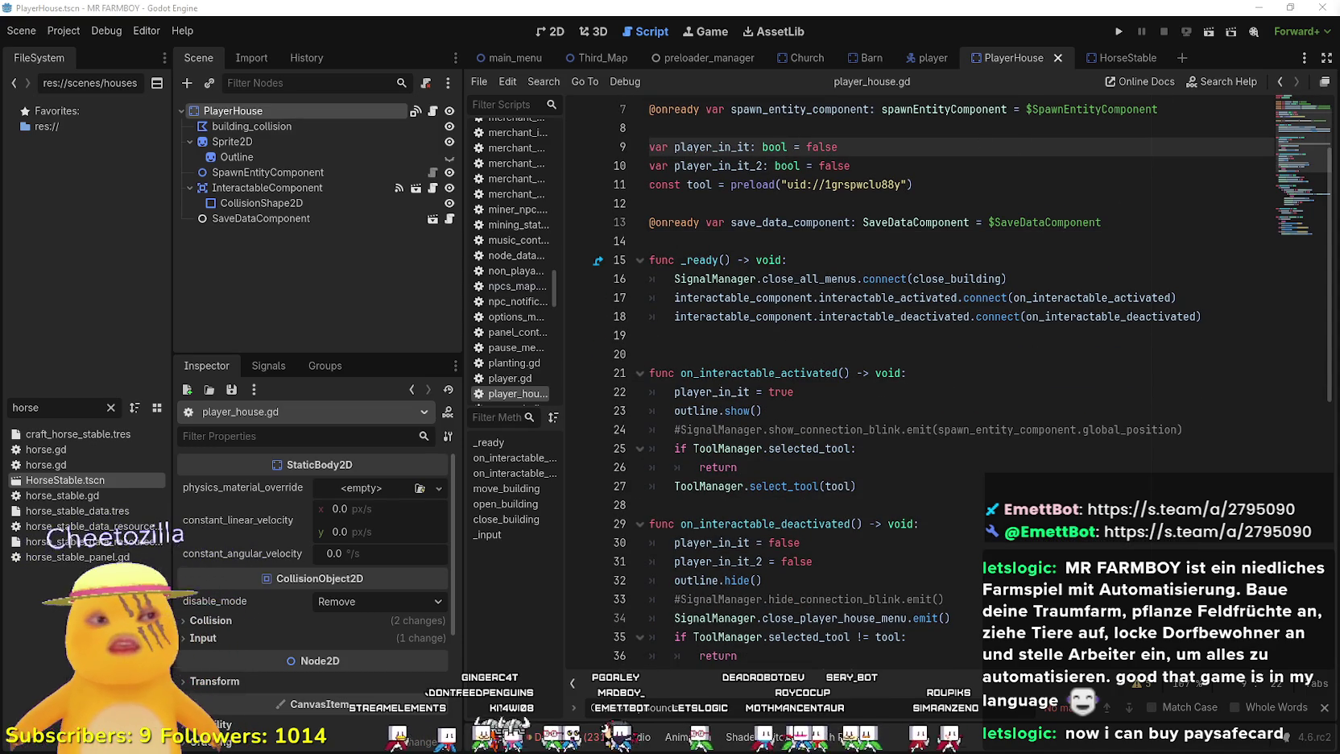
click(1030, 358)
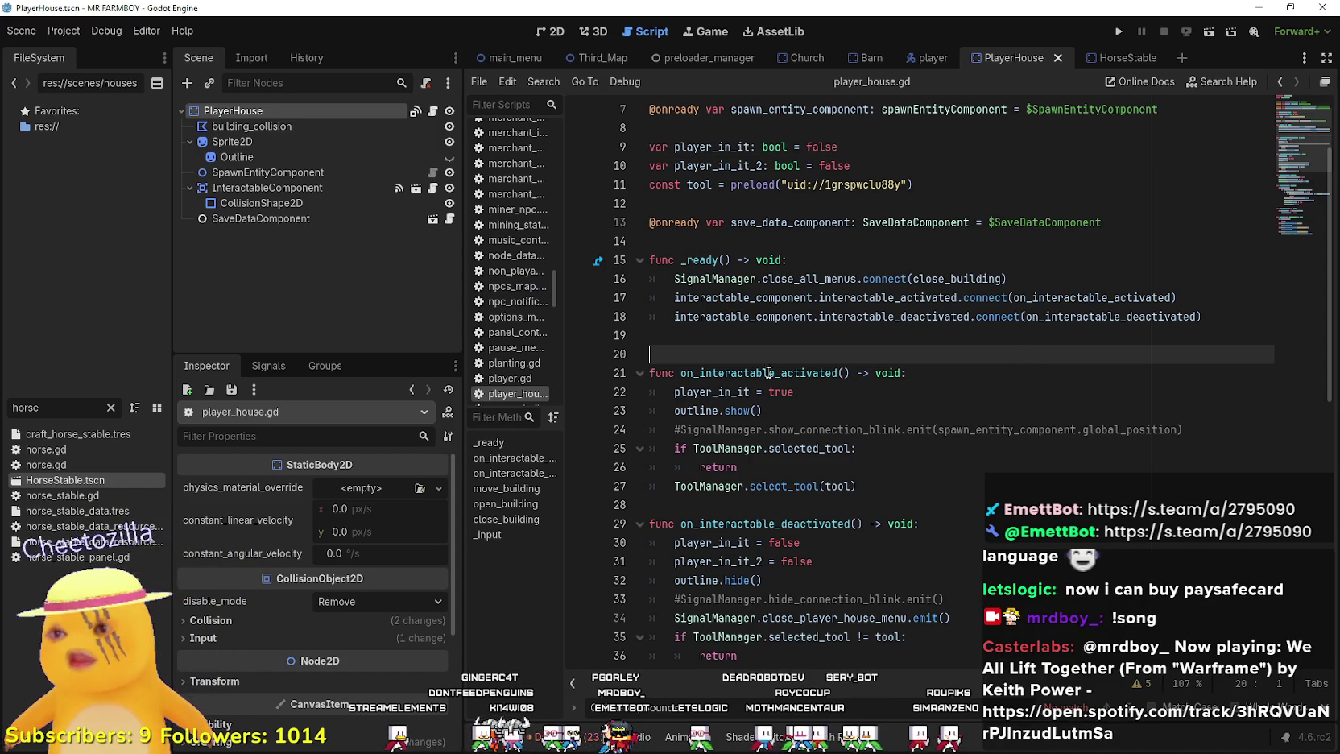
click(743, 328)
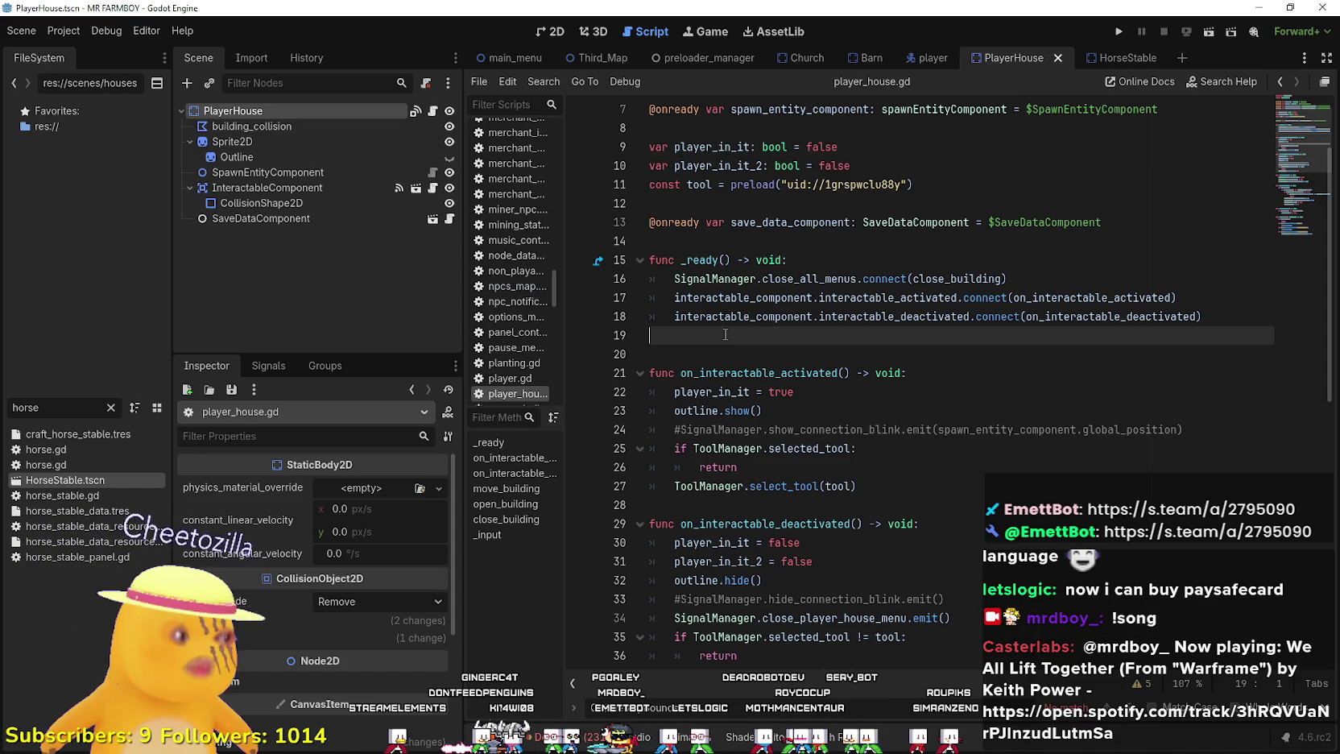
- Clear the node selection and show the PlayerHouse node's properties in the Inspector
click(341, 280)
scroll(969, 335, up, 2)
click(878, 379)
click(891, 354)
scroll(904, 337, down, 3)
scroll(904, 336, down, 3)
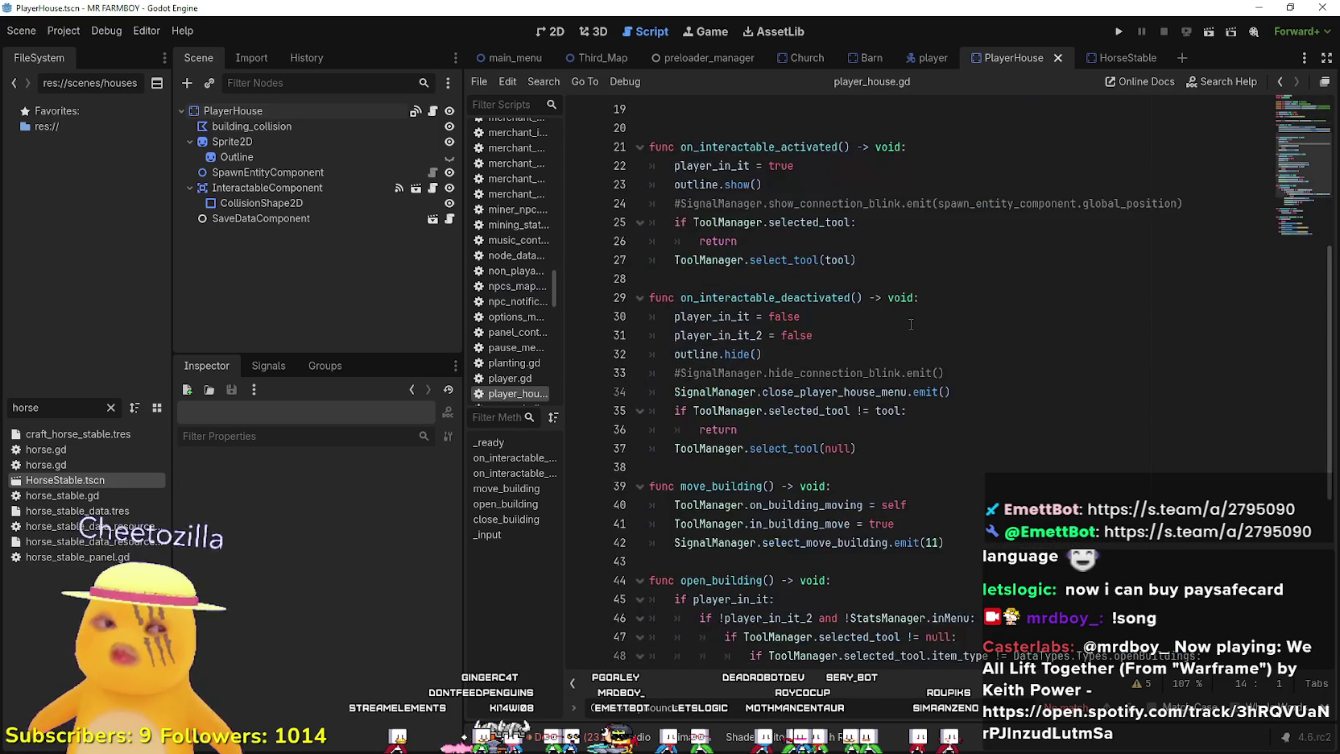
scroll(908, 318, down, 6)
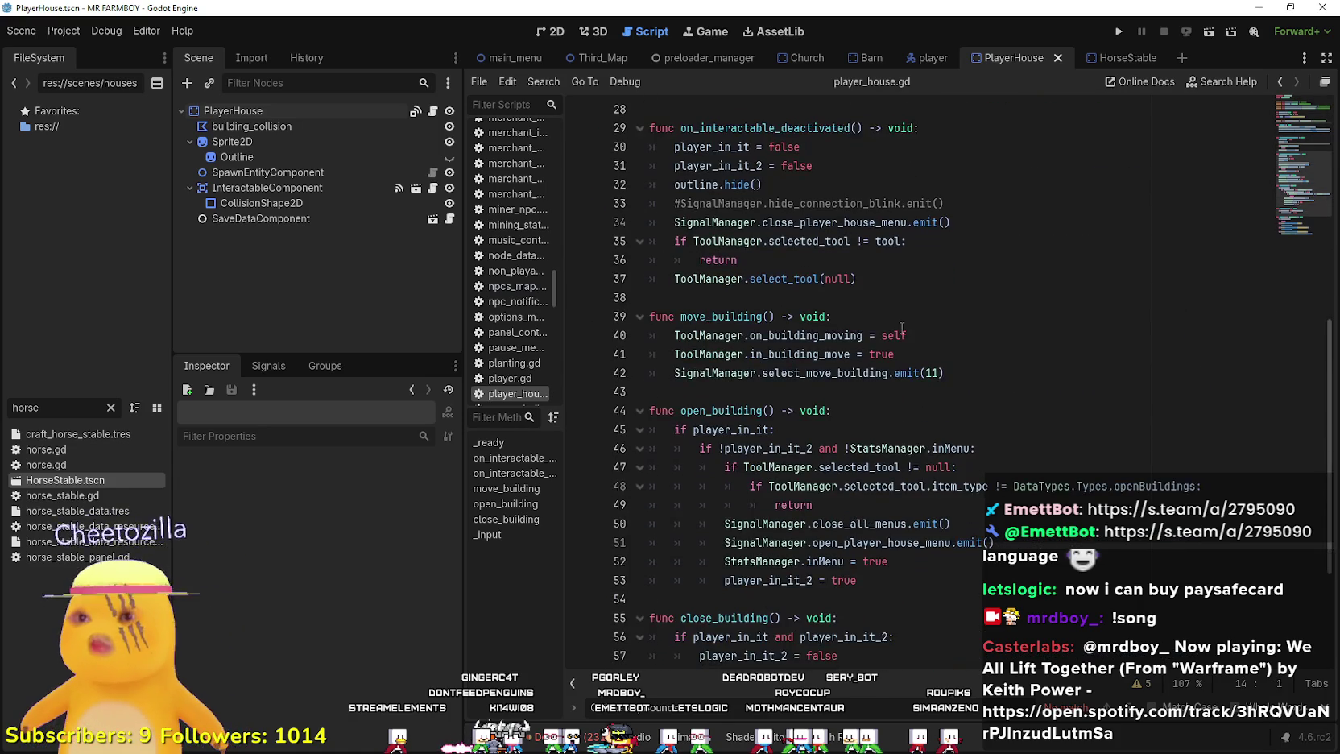
click(306, 108)
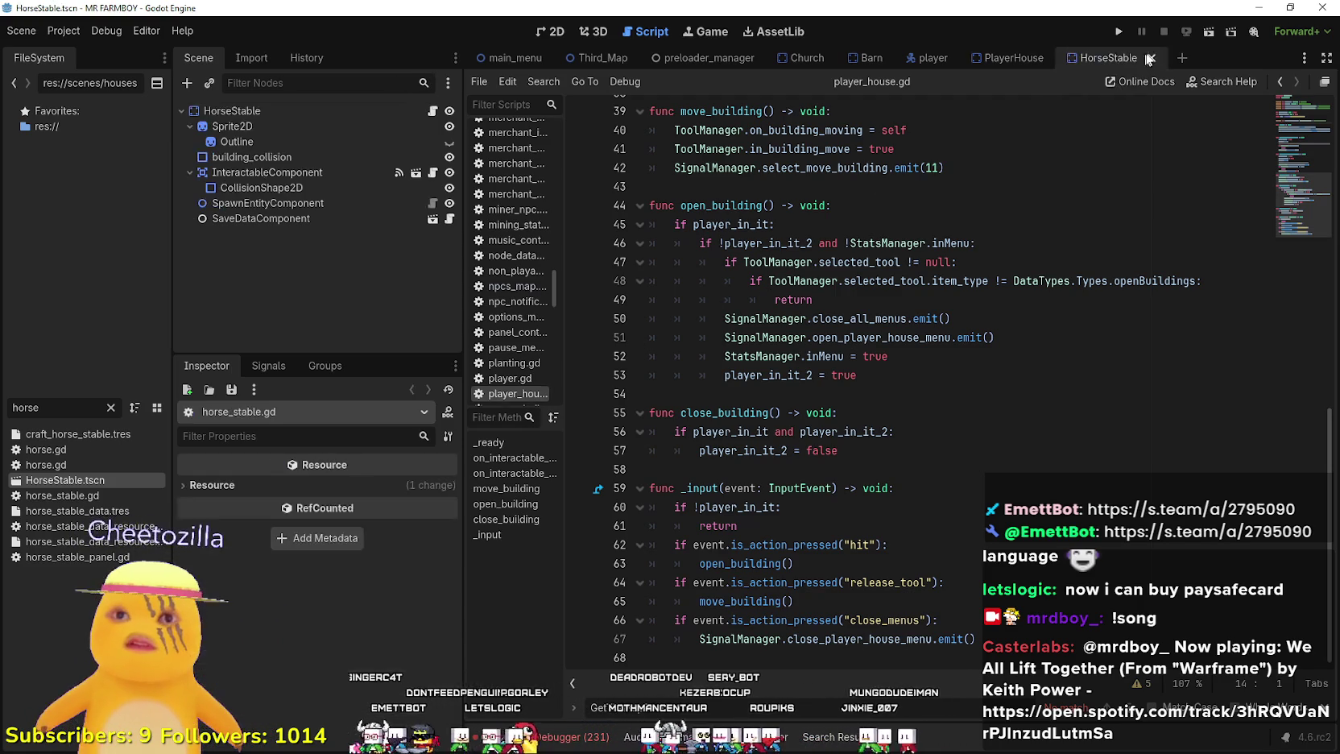
- Close the HorseStable scene and open Blacksmith.tscn by filtering the FileSystem for 'black'
click(1169, 57)
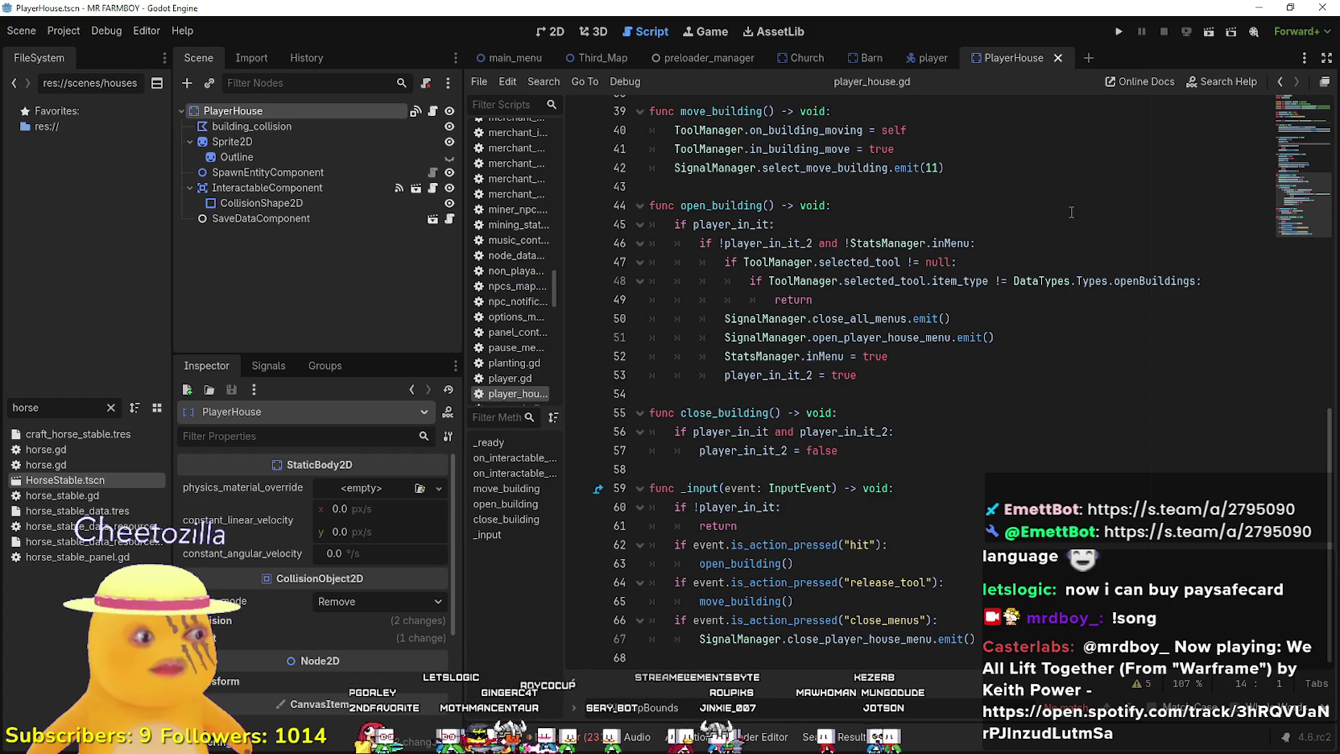
click(109, 408)
text(b)
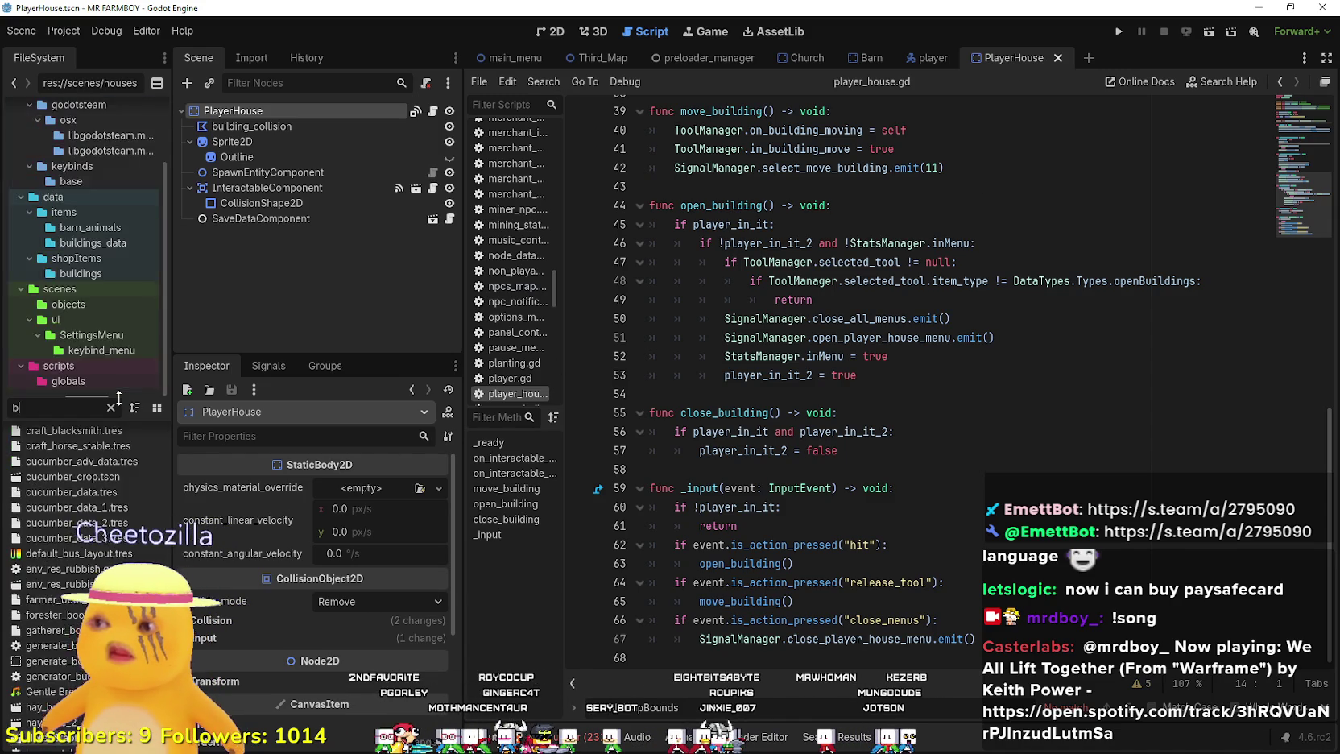
text(lack)
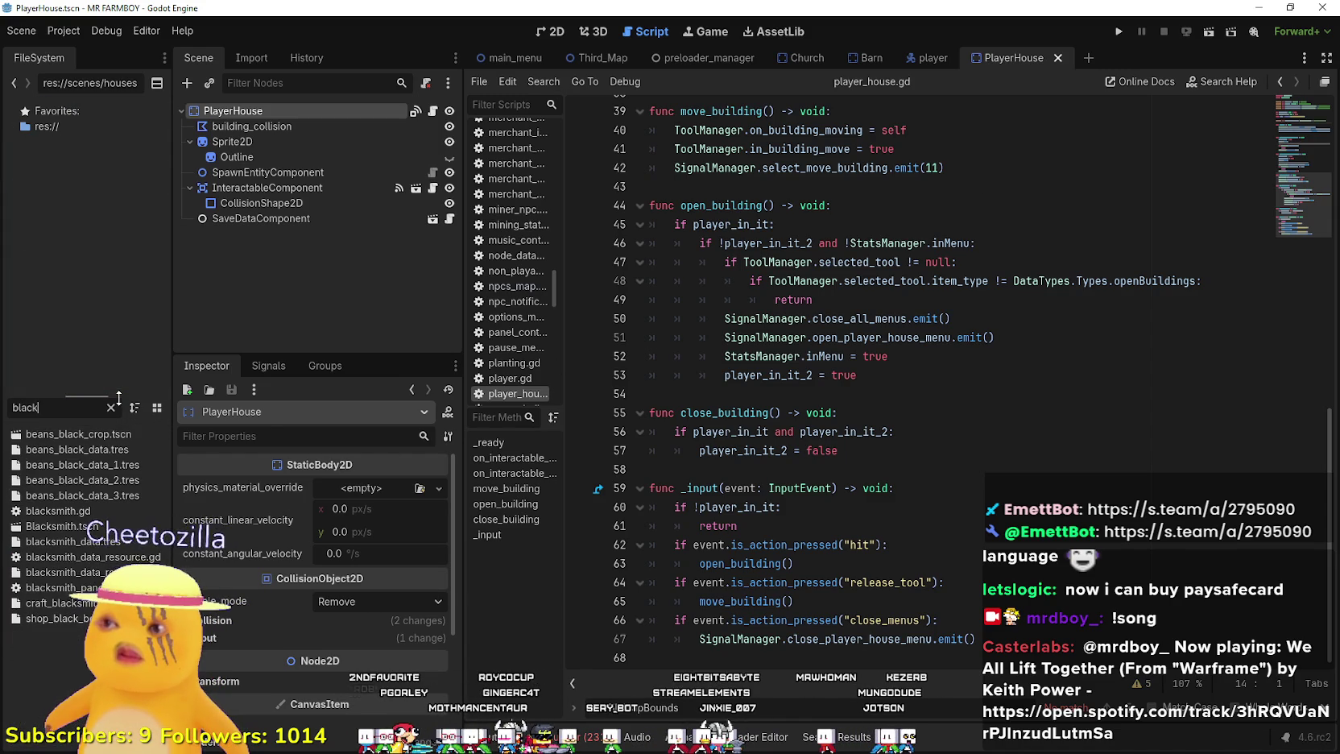
double_click(62, 526)
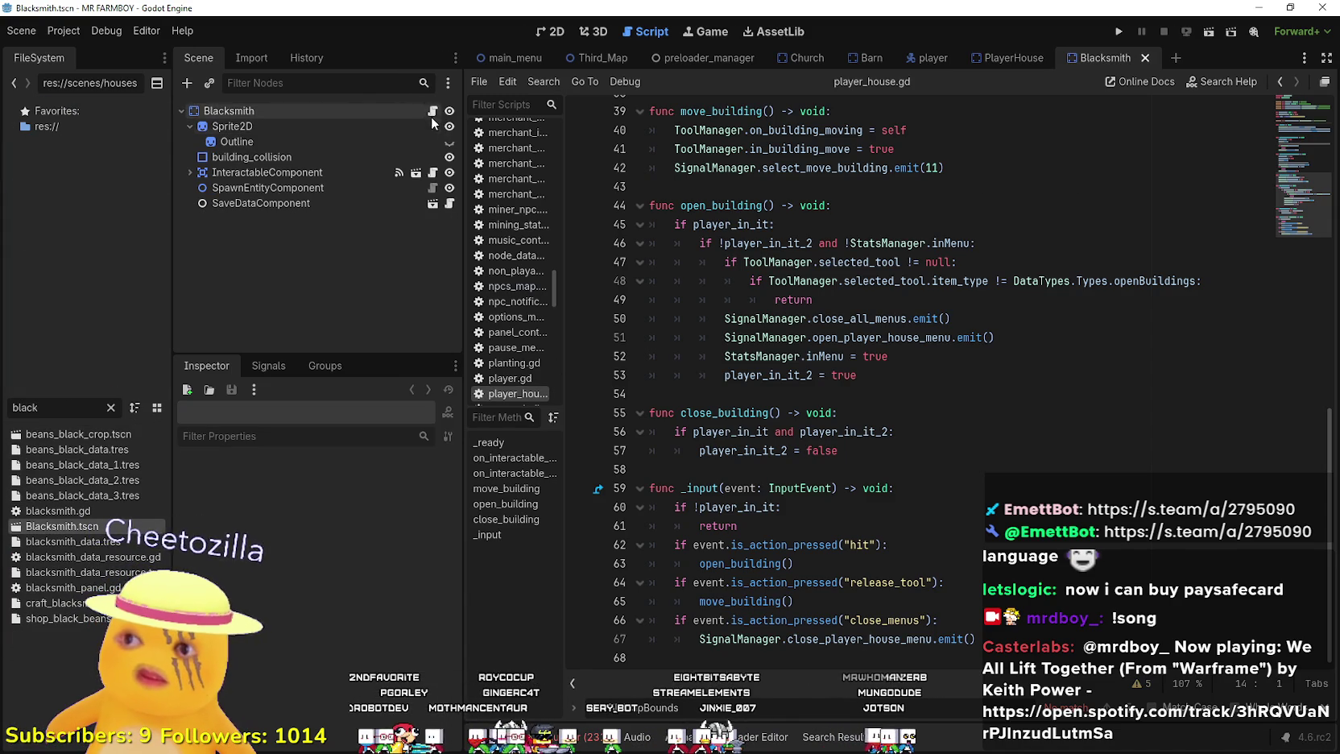
- Open blacksmith.gd and look through its _input and apply_buffs code
click(433, 110)
scroll(927, 439, down, 9)
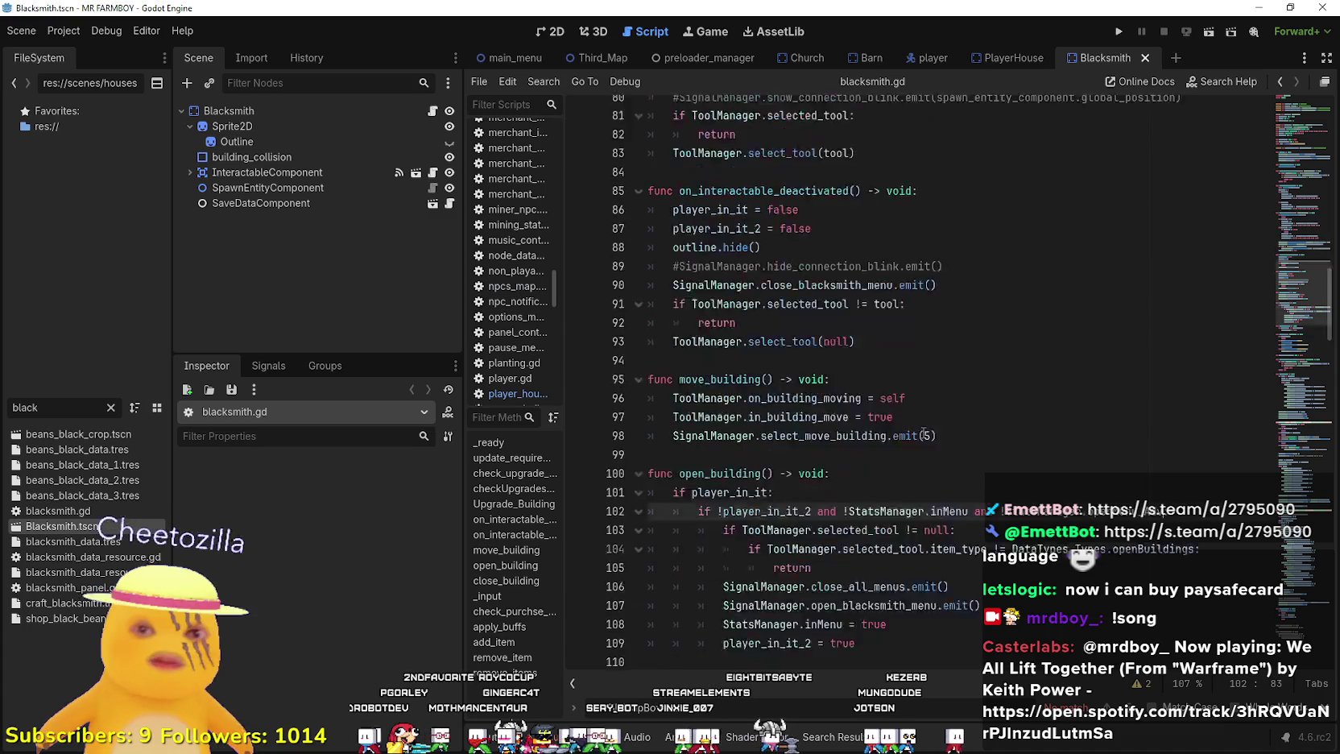
click(909, 431)
scroll(909, 420, down, 5)
scroll(909, 420, down, 4)
click(889, 383)
scroll(890, 383, down, 8)
scroll(890, 383, down, 20)
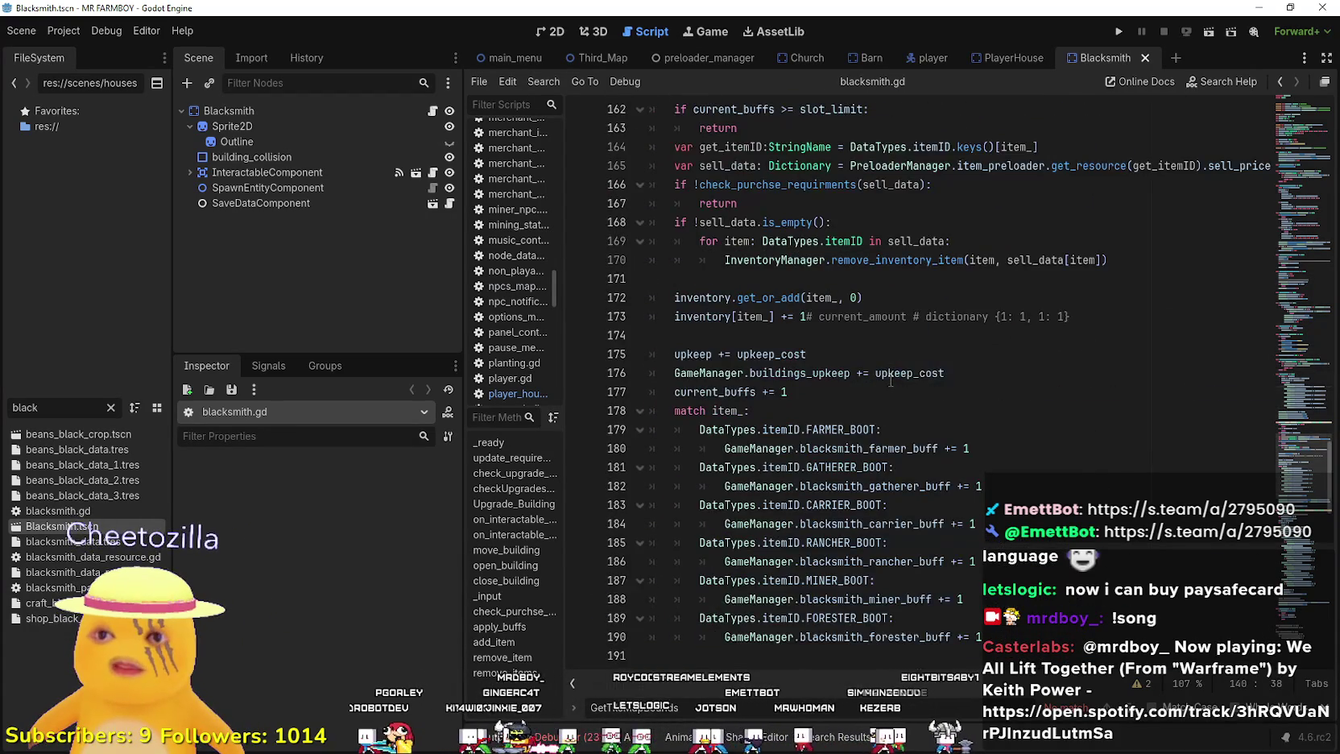
drag(1292, 593, 1264, 104)
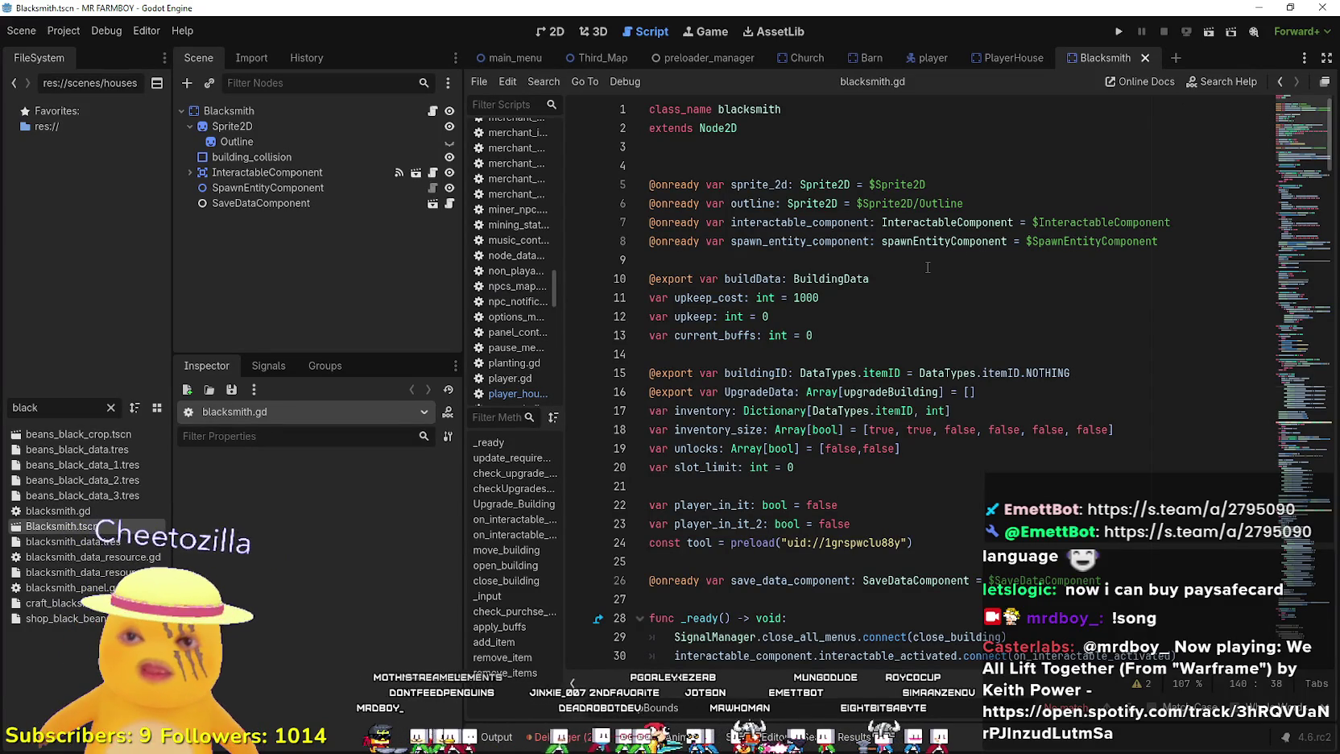
- Select the exported buildData, UpgradeData and unlocks variables on lines 15–19
click(854, 485)
click(894, 467)
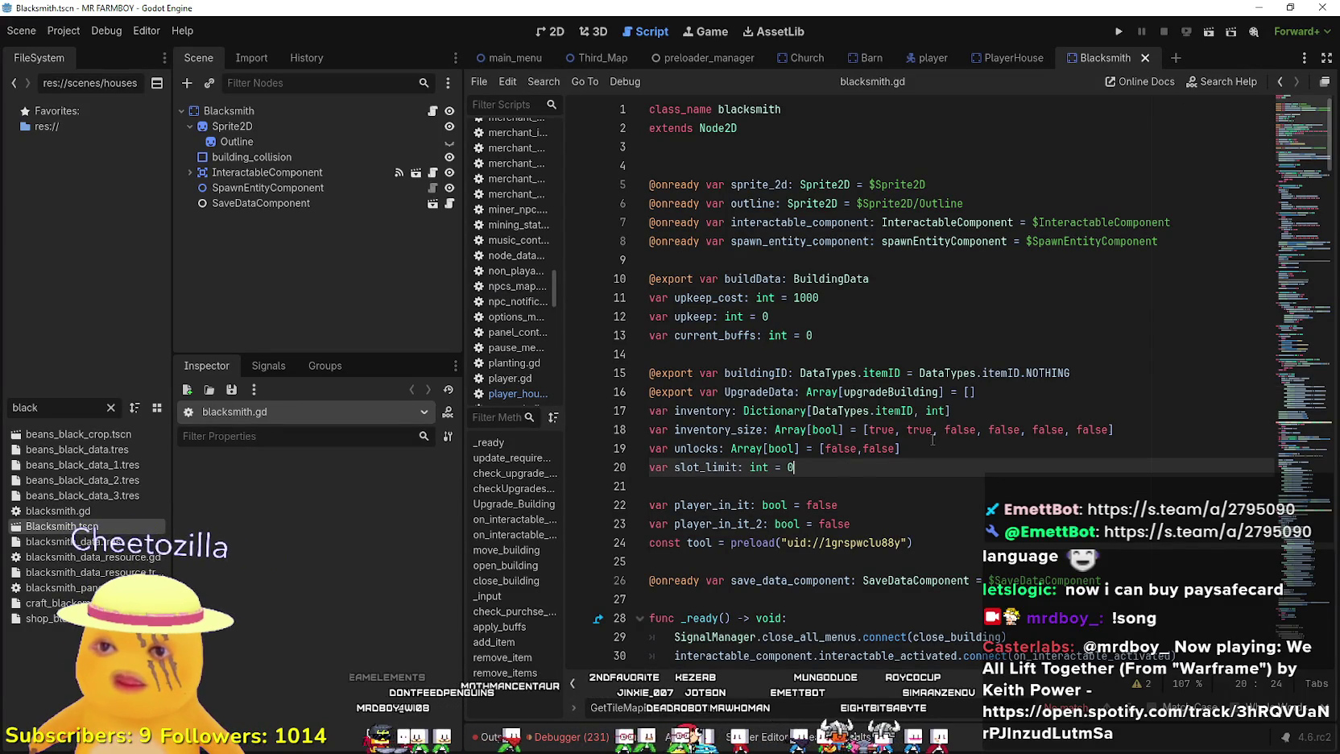
click(934, 448)
mouse_move(936, 448)
mouse_down()
mouse_move(624, 442)
mouse_move(638, 224)
mouse_move(669, 397)
mouse_up()
click(939, 465)
mouse_move(937, 447)
mouse_down()
mouse_move(619, 394)
mouse_move(612, 368)
mouse_up()
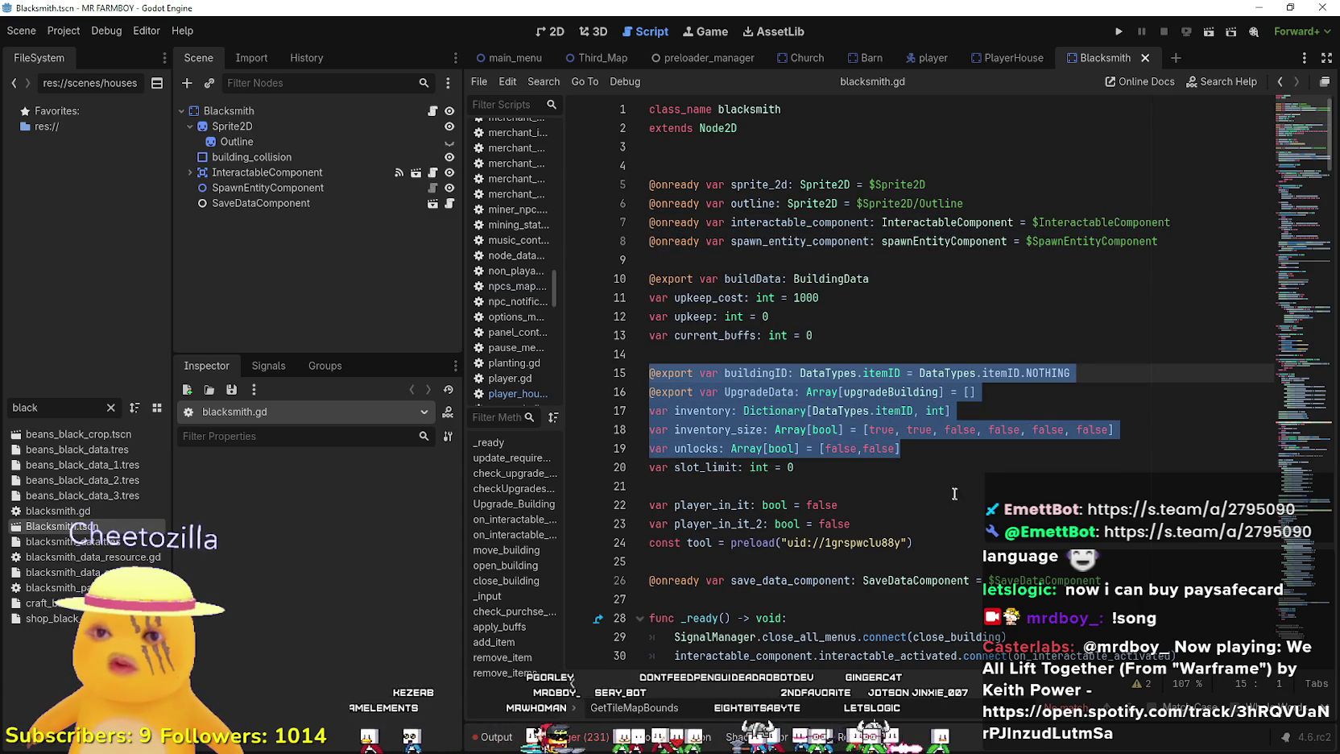
scroll(954, 493, down, 4)
click(834, 374)
- Review the upgrade code in blacksmith.gd, including check_purchse_requirments and add_item, before returning to PlayerHouse
scroll(805, 401, down, 2)
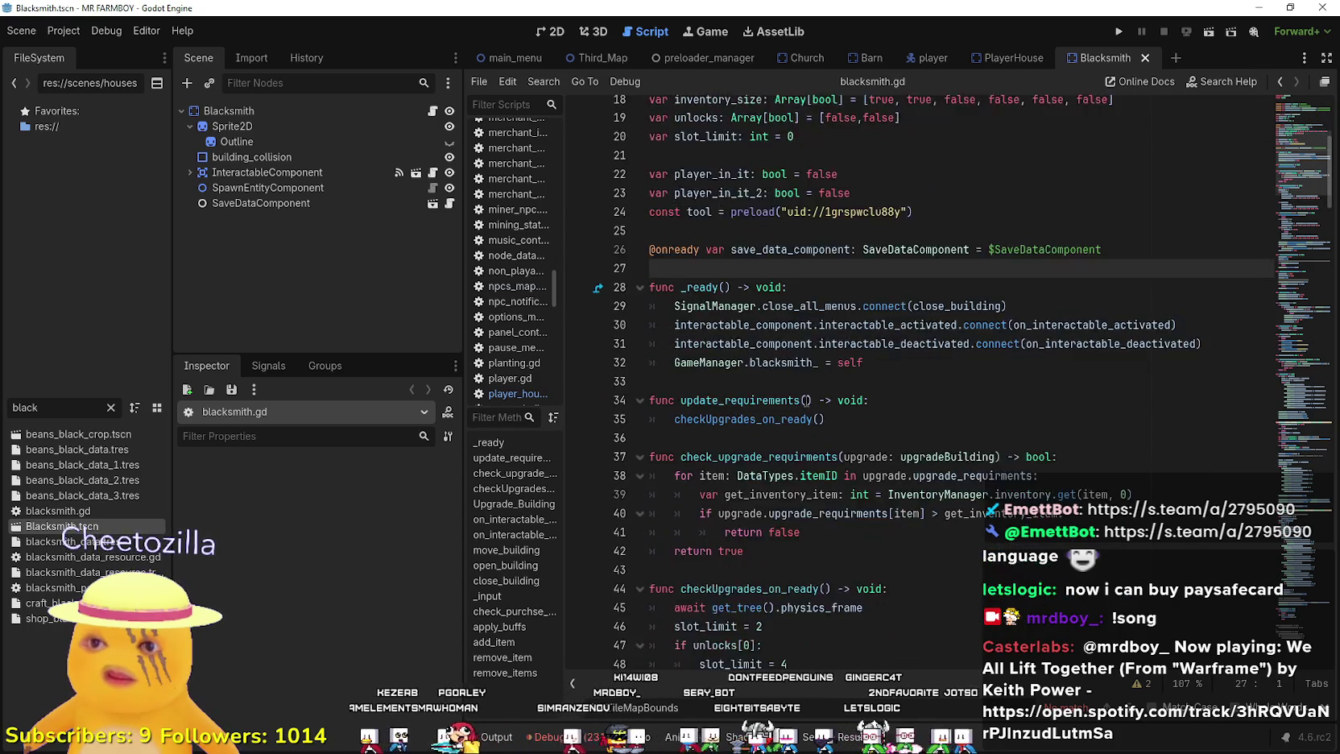
scroll(805, 400, down, 9)
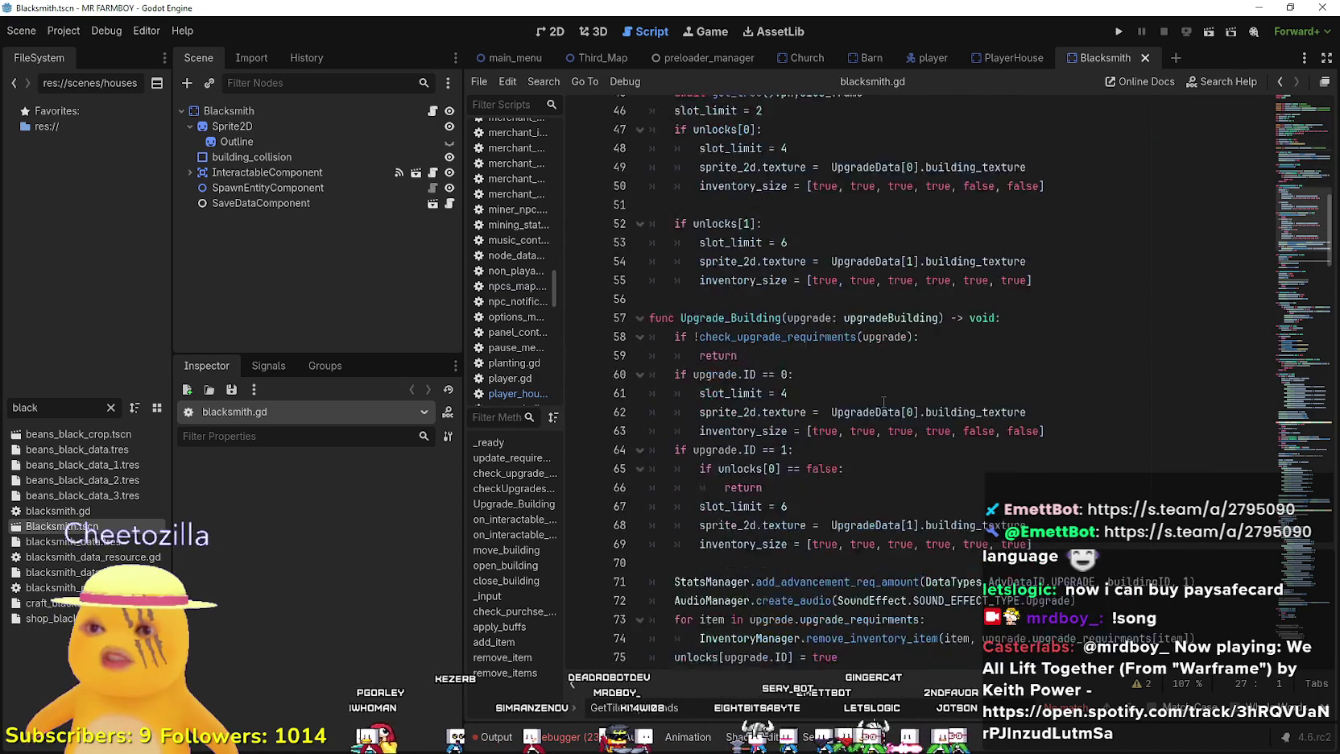
scroll(883, 401, down, 4)
scroll(880, 405, down, 10)
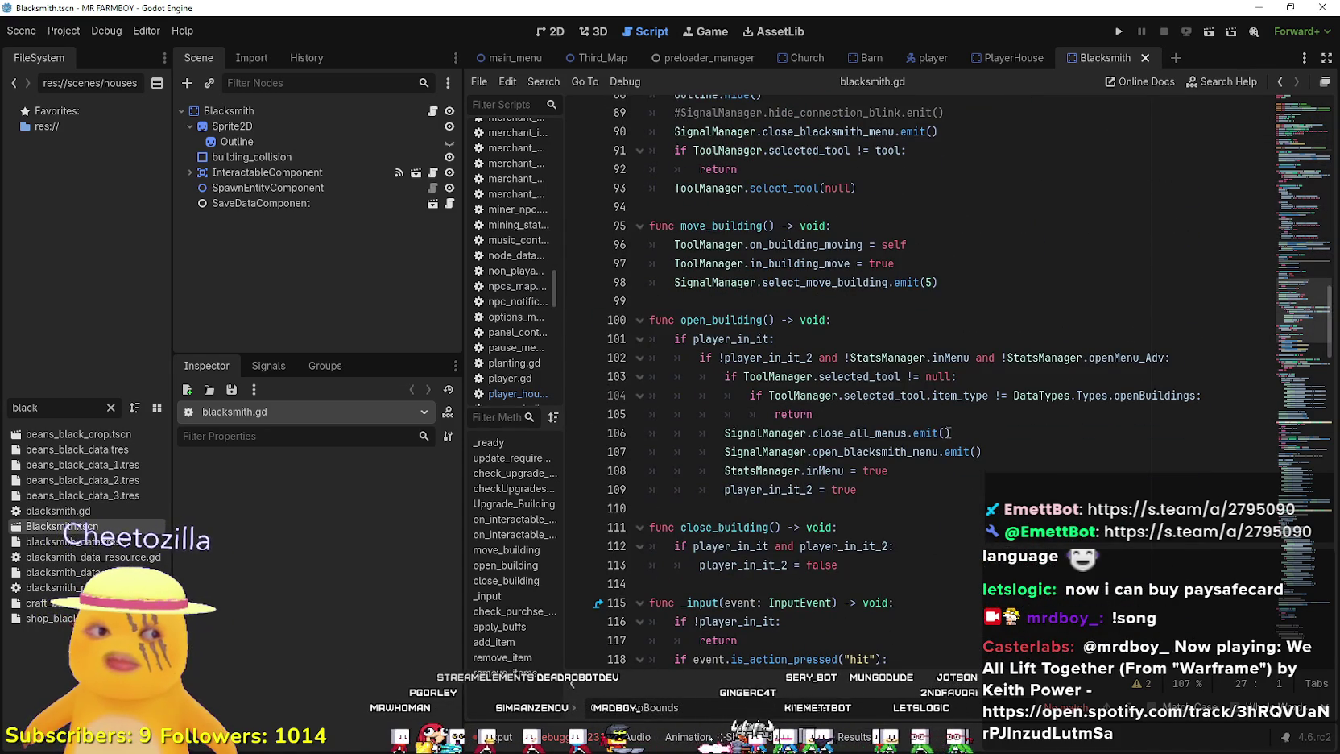
scroll(946, 431, down, 7)
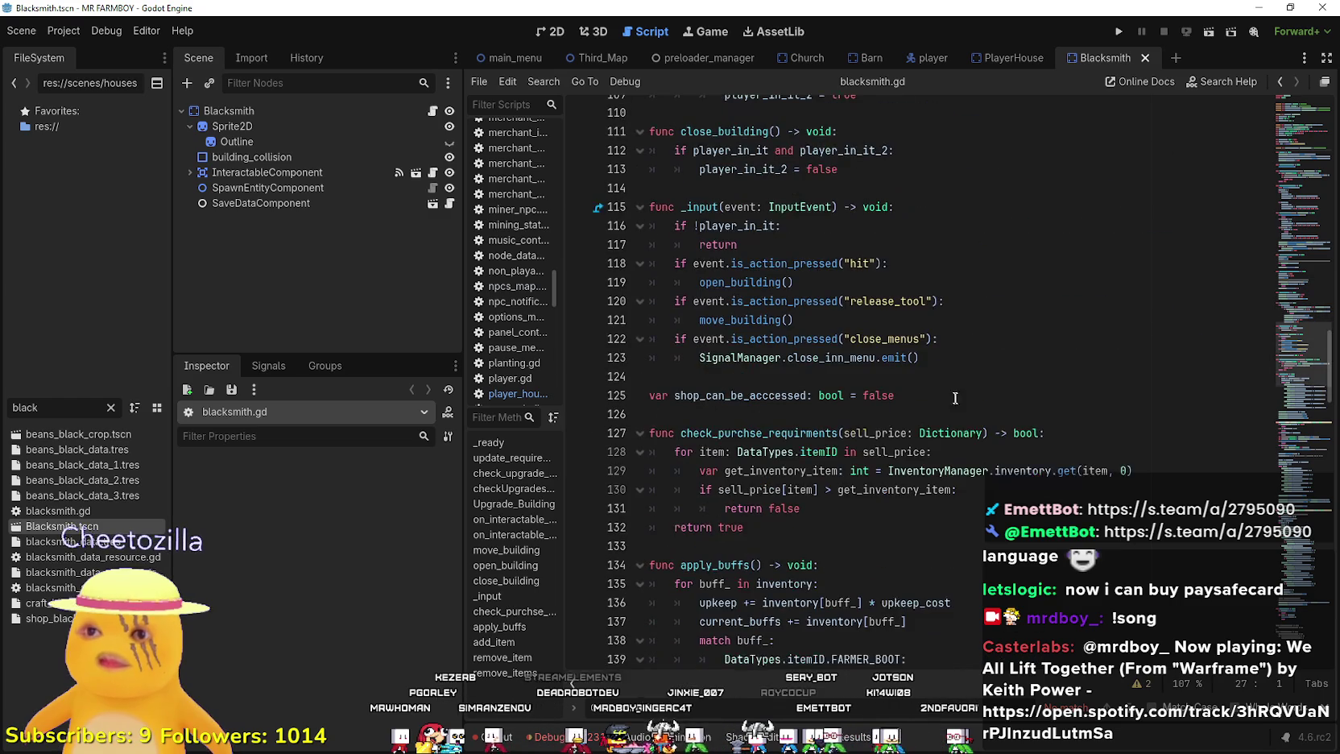
scroll(950, 393, down, 5)
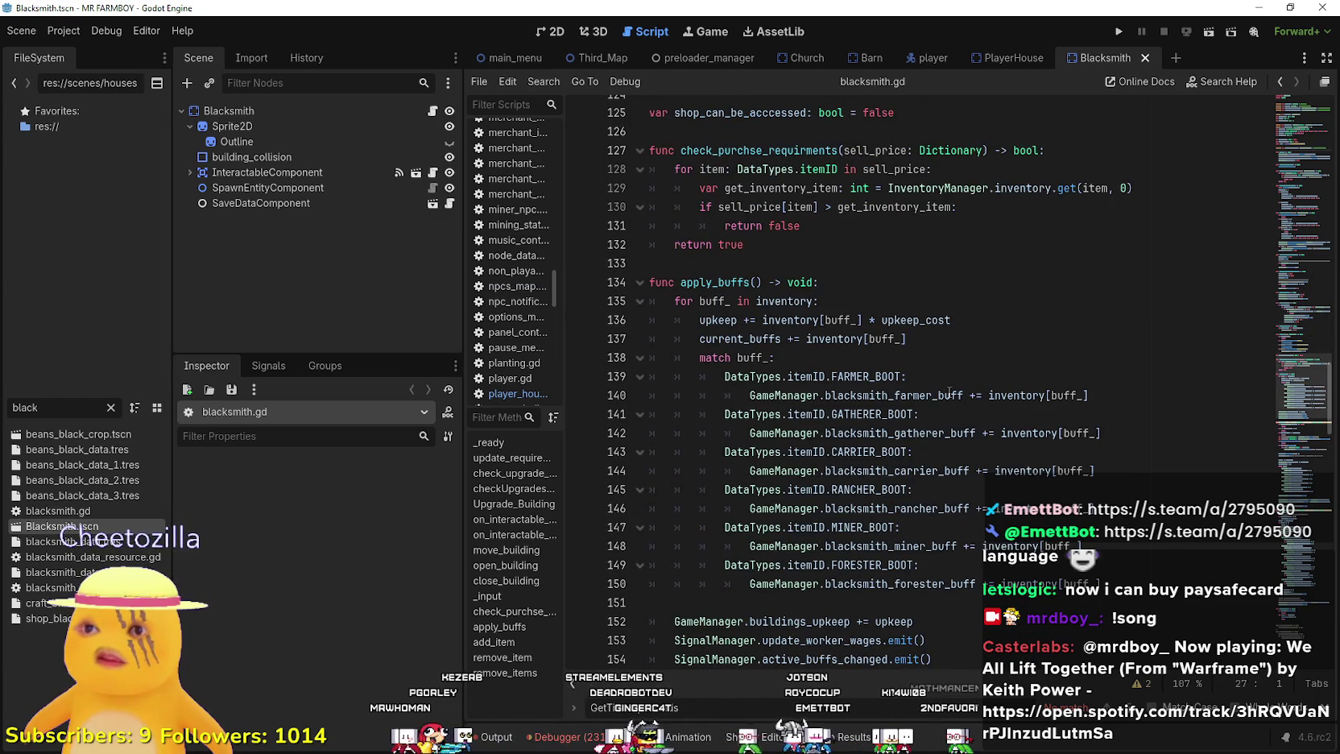
scroll(949, 392, down, 7)
scroll(947, 378, up, 9)
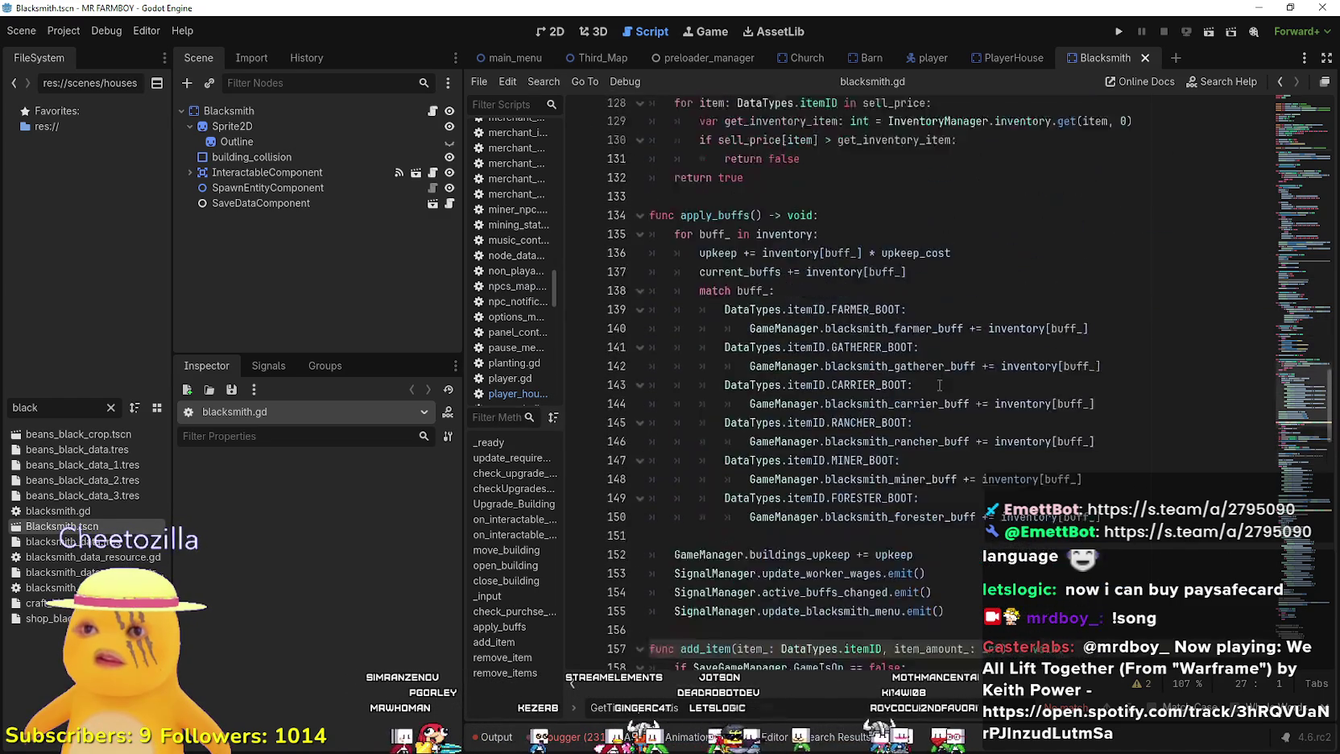
scroll(948, 371, up, 1)
double_click(759, 309)
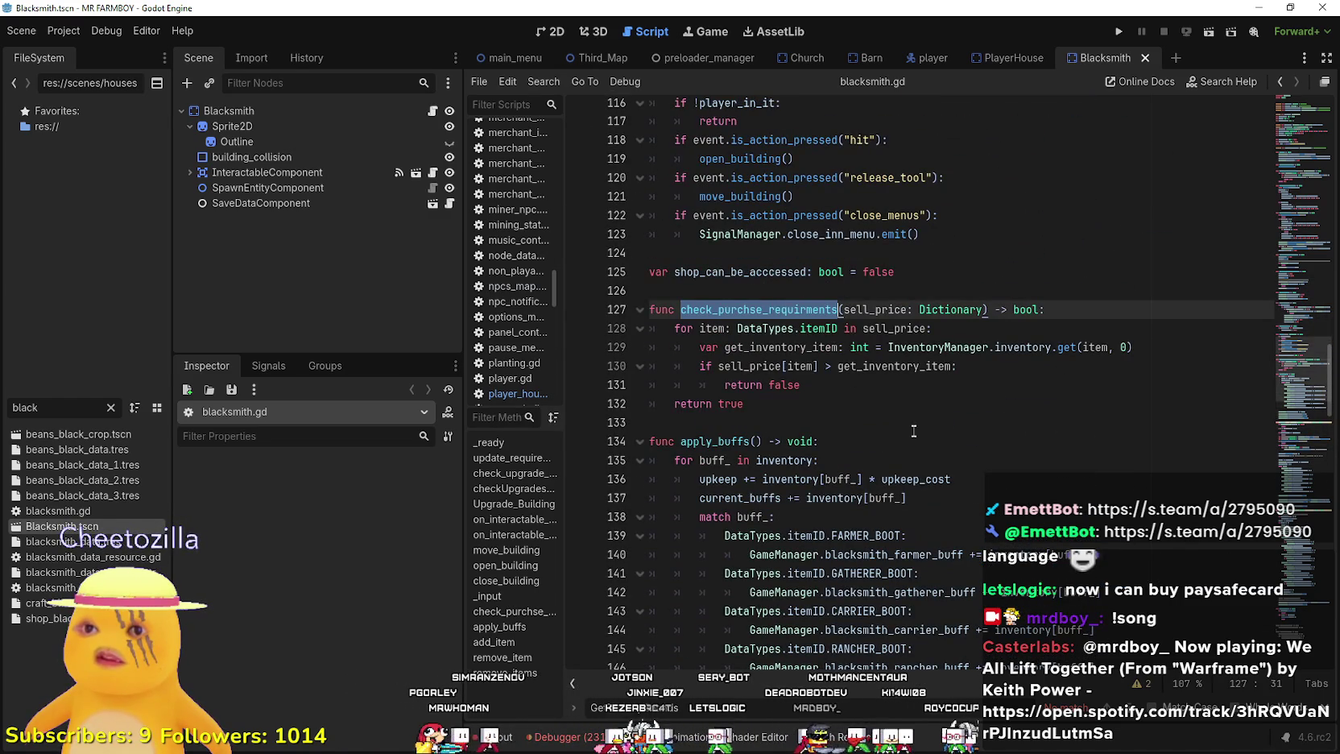
scroll(907, 418, down, 9)
click(895, 388)
scroll(895, 393, down, 5)
scroll(895, 392, down, 13)
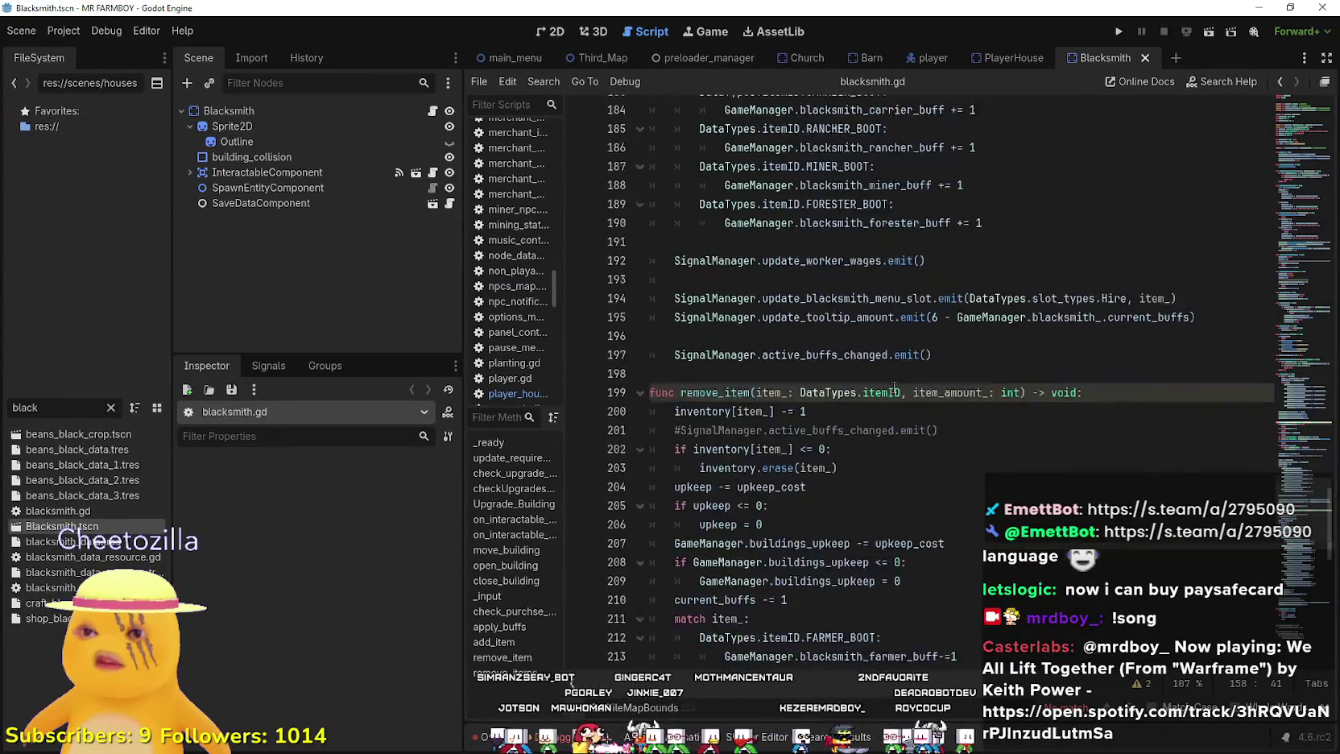
scroll(891, 384, down, 5)
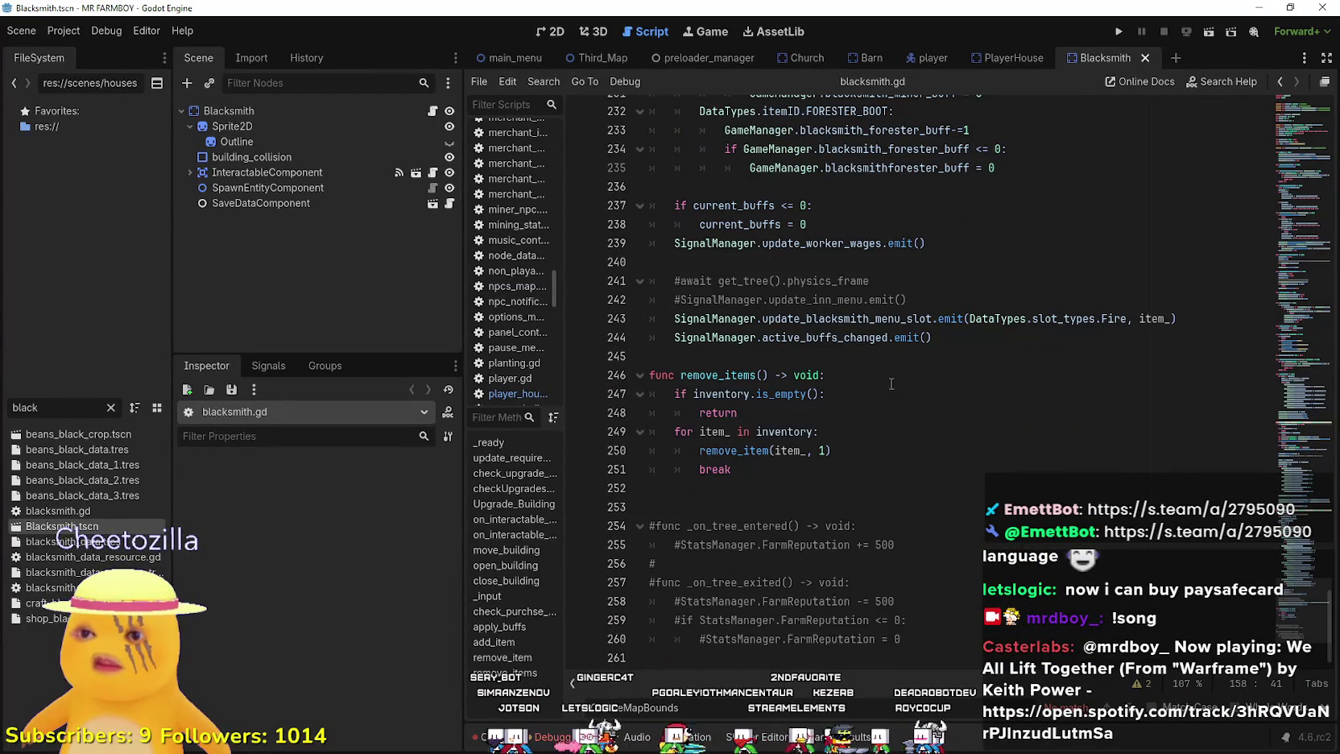
click(1007, 58)
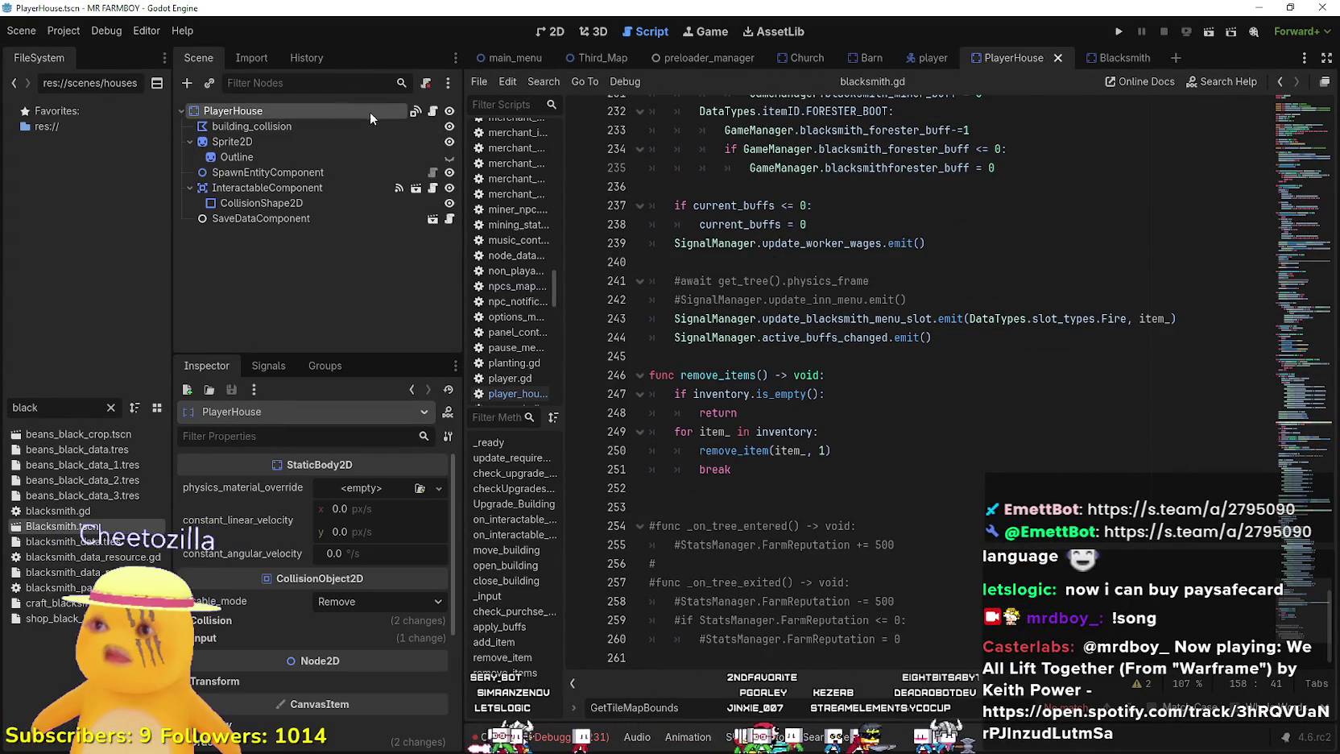
- Paste the buildingID, UpgradeData and unlocks exports at line 12 of player_house.gd, replacing the inventory and inventory_size lines
scroll(818, 361, up, 10)
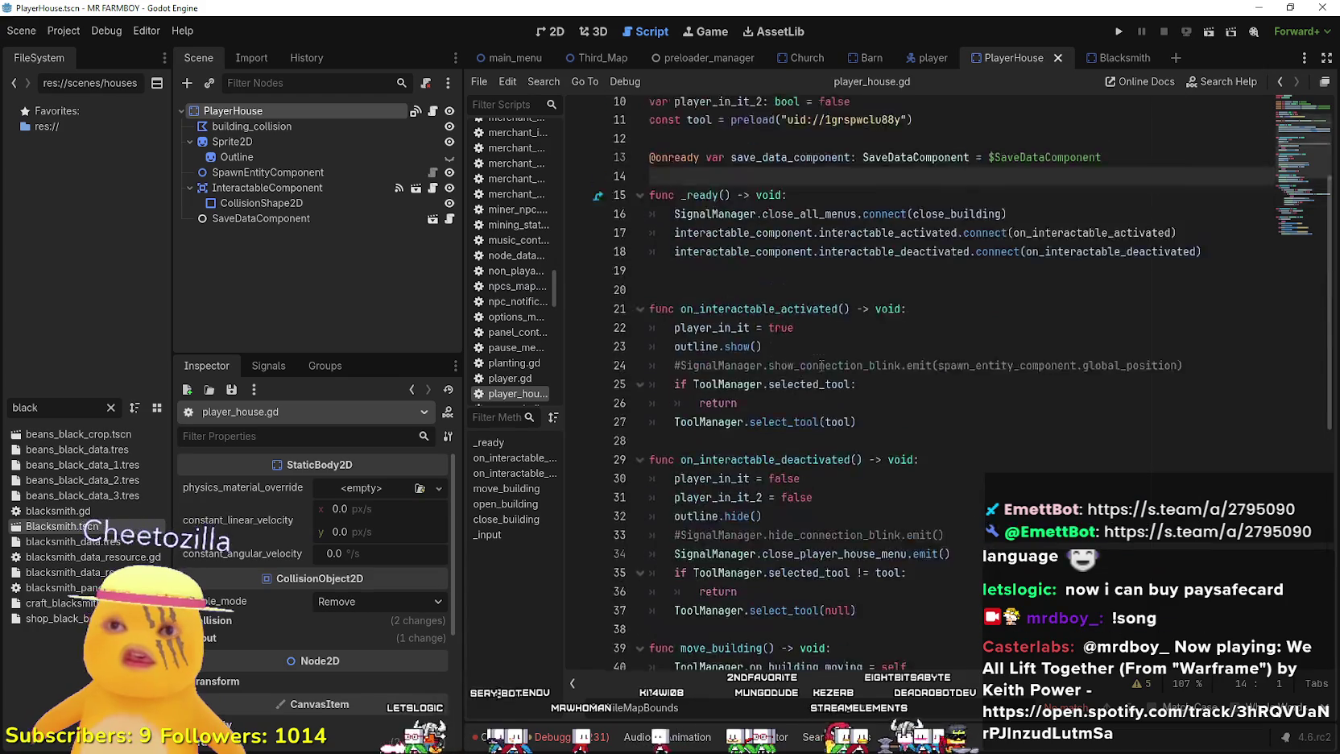
click(689, 313)
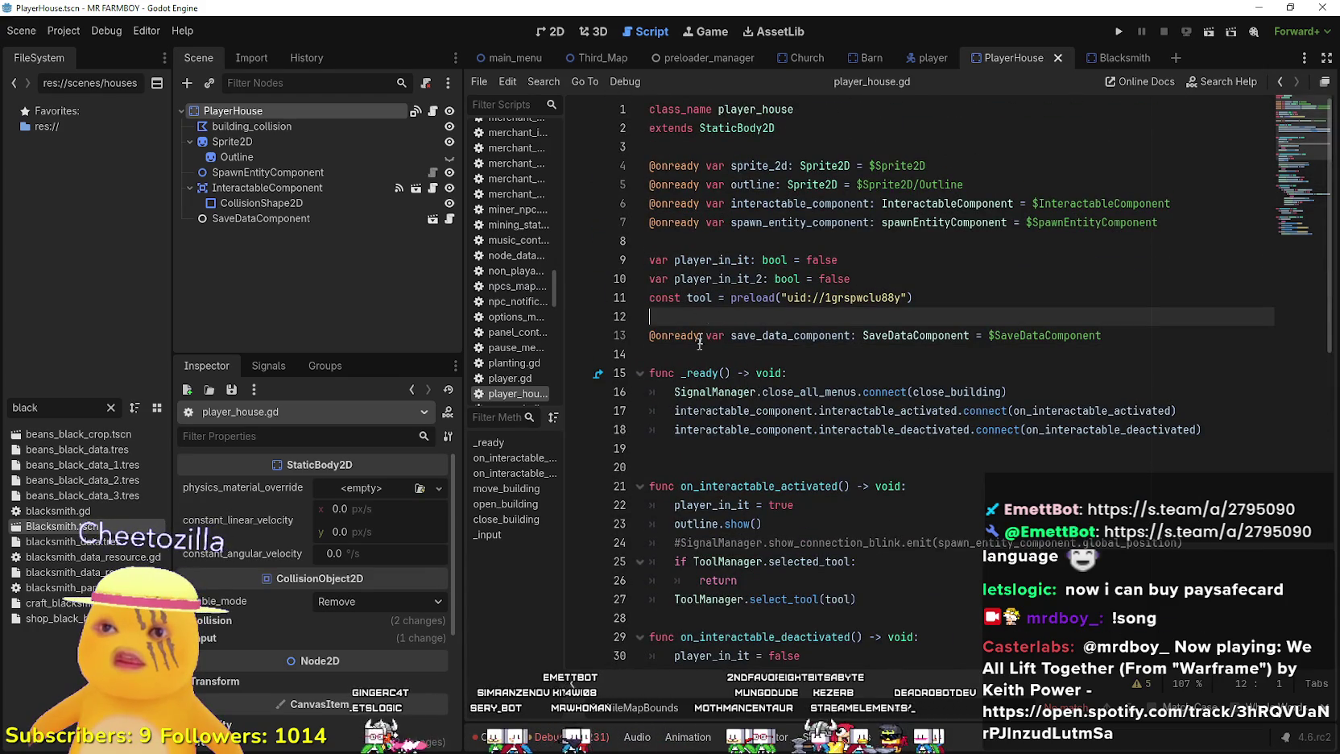
text(@export var buildingID: DataTypes.itemID = DataTypes.itemID.NOTHING @export var UpgradeData: Array[upgradeBuilding] = [] var inventory: Dictionary[DataTypes.itemID, int] var inventory_size: Array[bool] = [true, true, false, false, false, false] var unlocks: Array[bool] = [false,false])
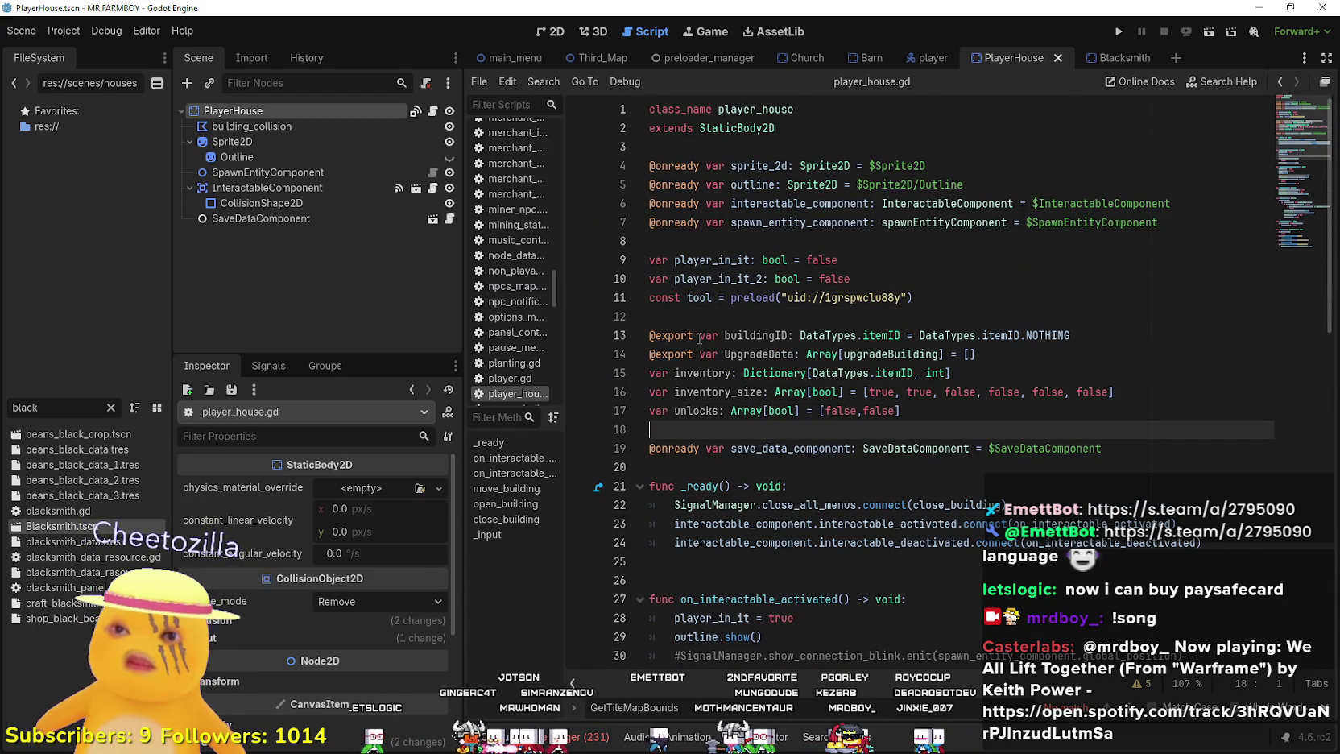
mouse_move(1184, 391)
mouse_down()
mouse_move(789, 392)
mouse_move(977, 354)
mouse_up()
key(BackSpace)
click(750, 413)
click(851, 387)
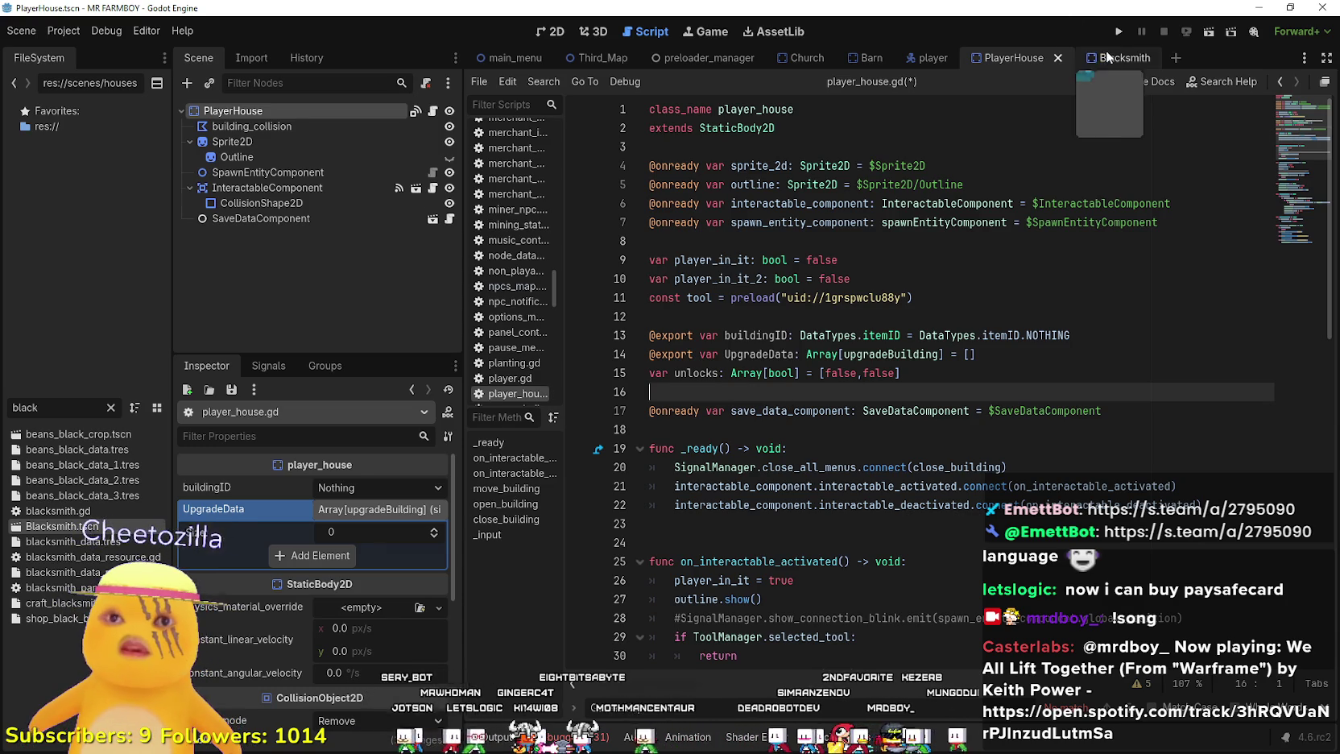
click(1111, 58)
- Copy the Blacksmith script's update_requirements through Upgrade_Building functions, then go back to PlayerHouse
click(433, 111)
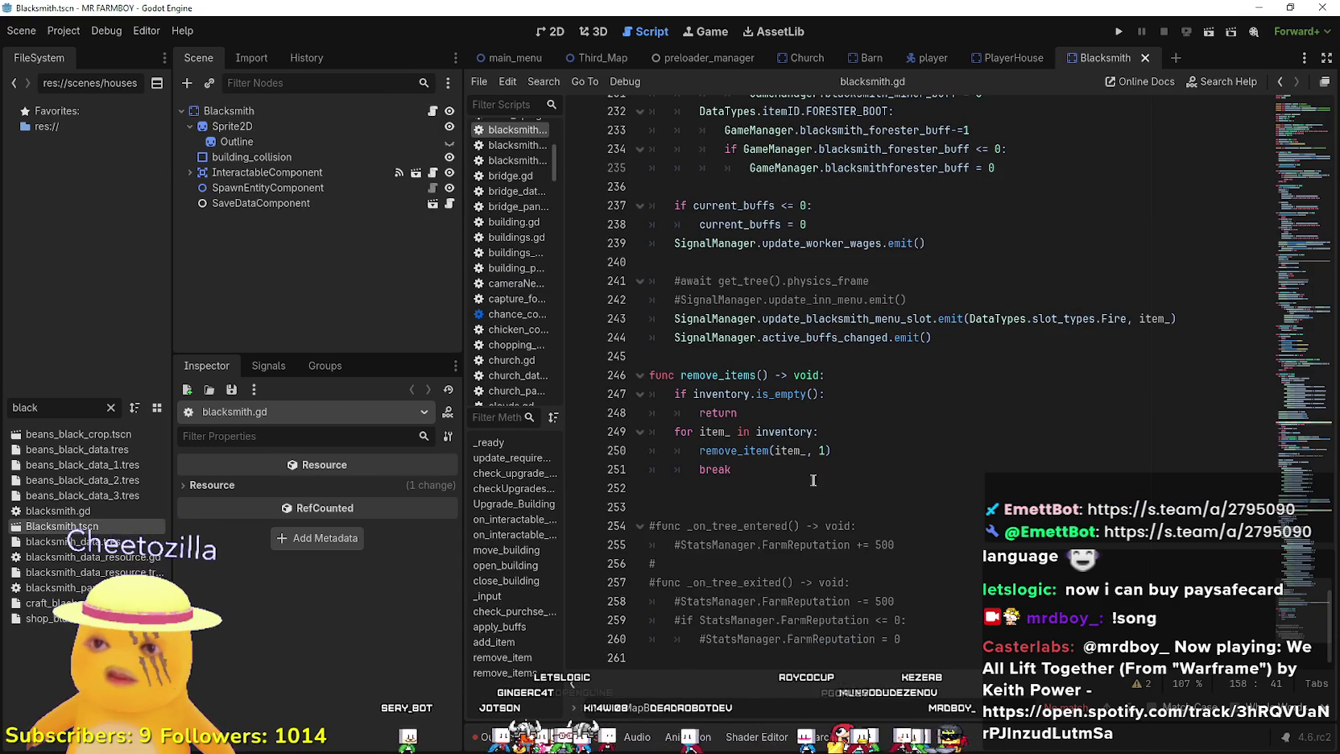
mouse_move(1288, 612)
mouse_down()
mouse_move(1274, 226)
mouse_move(1273, 259)
mouse_up()
mouse_move(848, 418)
mouse_down()
mouse_move(777, 300)
mouse_move(781, 348)
mouse_up()
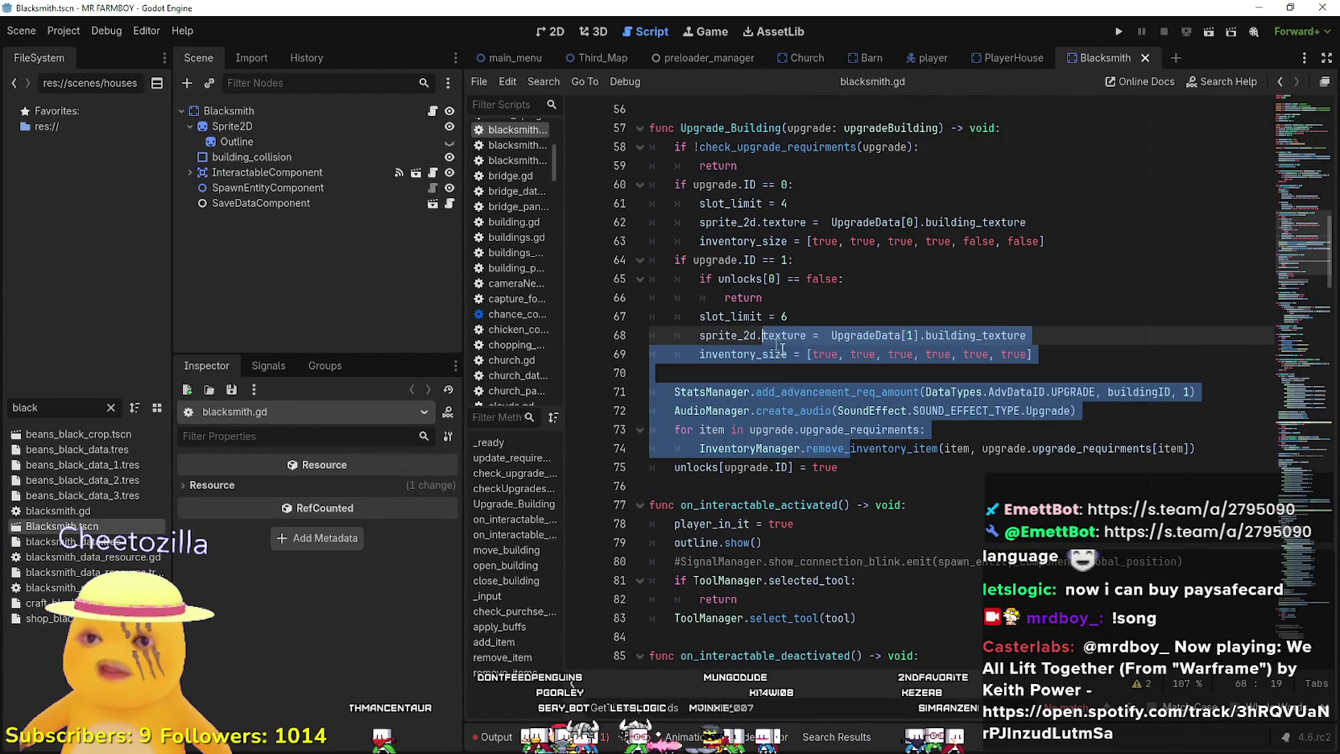
mouse_move(885, 459)
mouse_down()
mouse_move(865, 433)
mouse_move(813, 528)
mouse_move(685, 321)
mouse_move(637, 311)
mouse_up()
scroll(869, 439, up, 10)
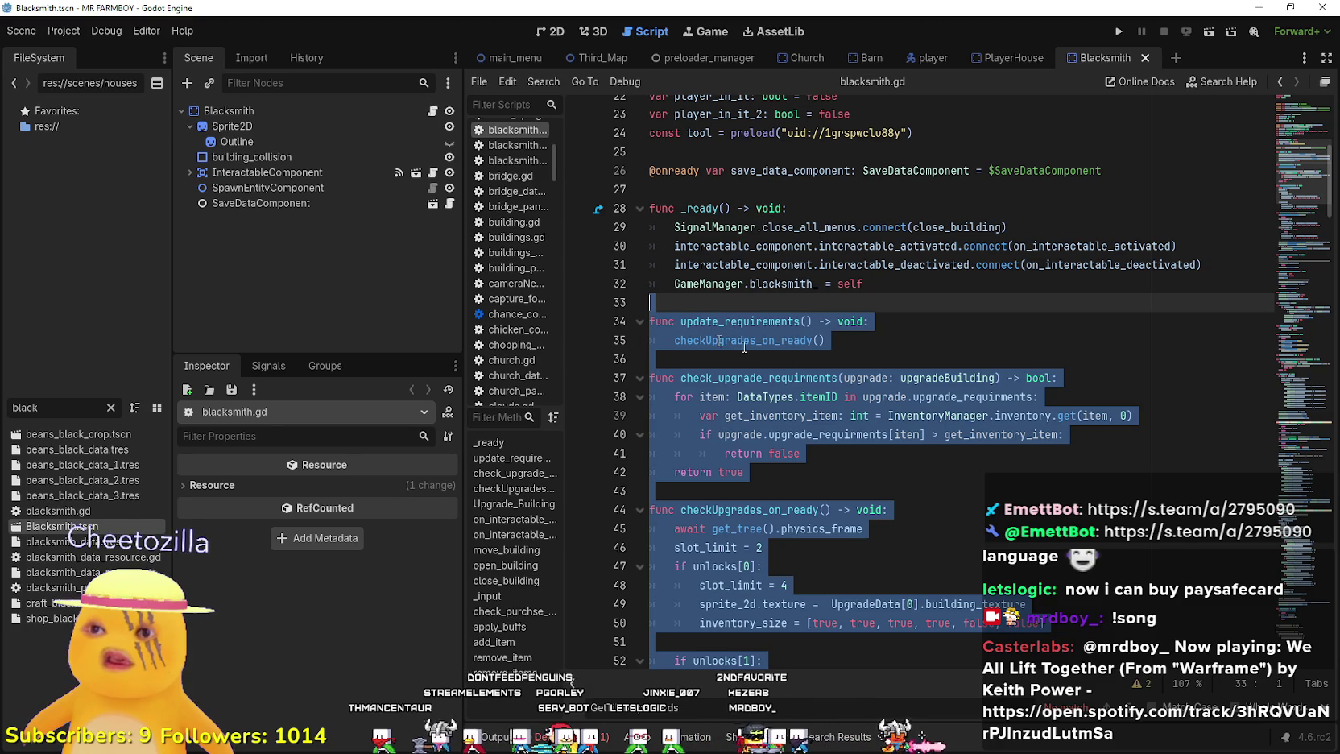
click(1006, 58)
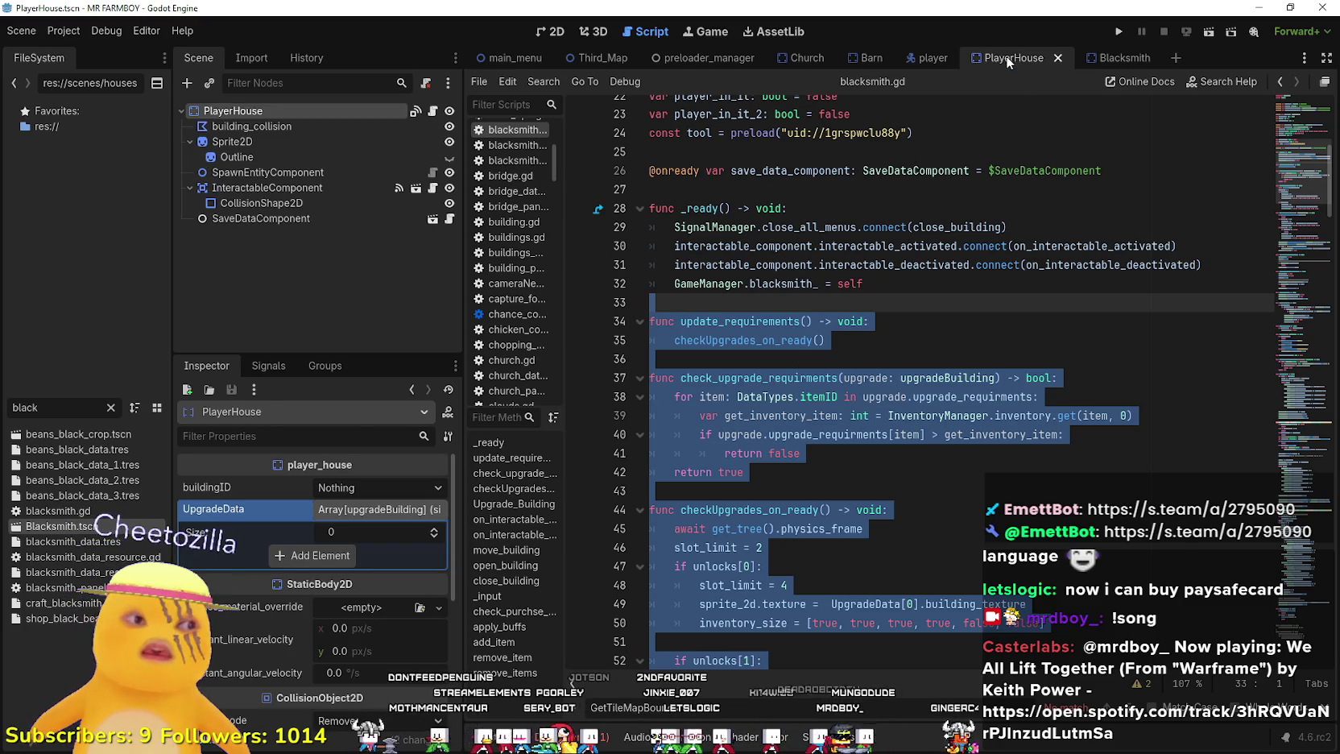
- Paste the copied upgrade functions at line 23 of player_house.gd
click(432, 110)
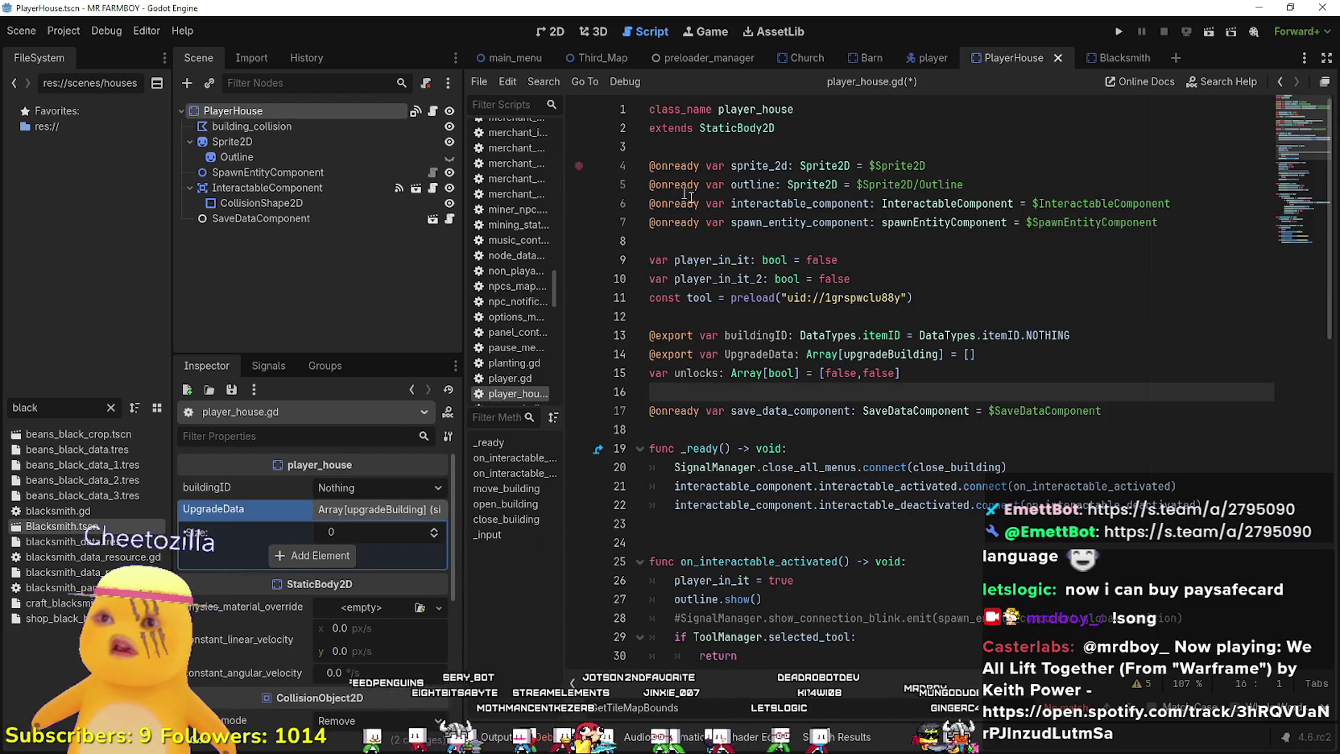
click(690, 429)
scroll(692, 389, down, 4)
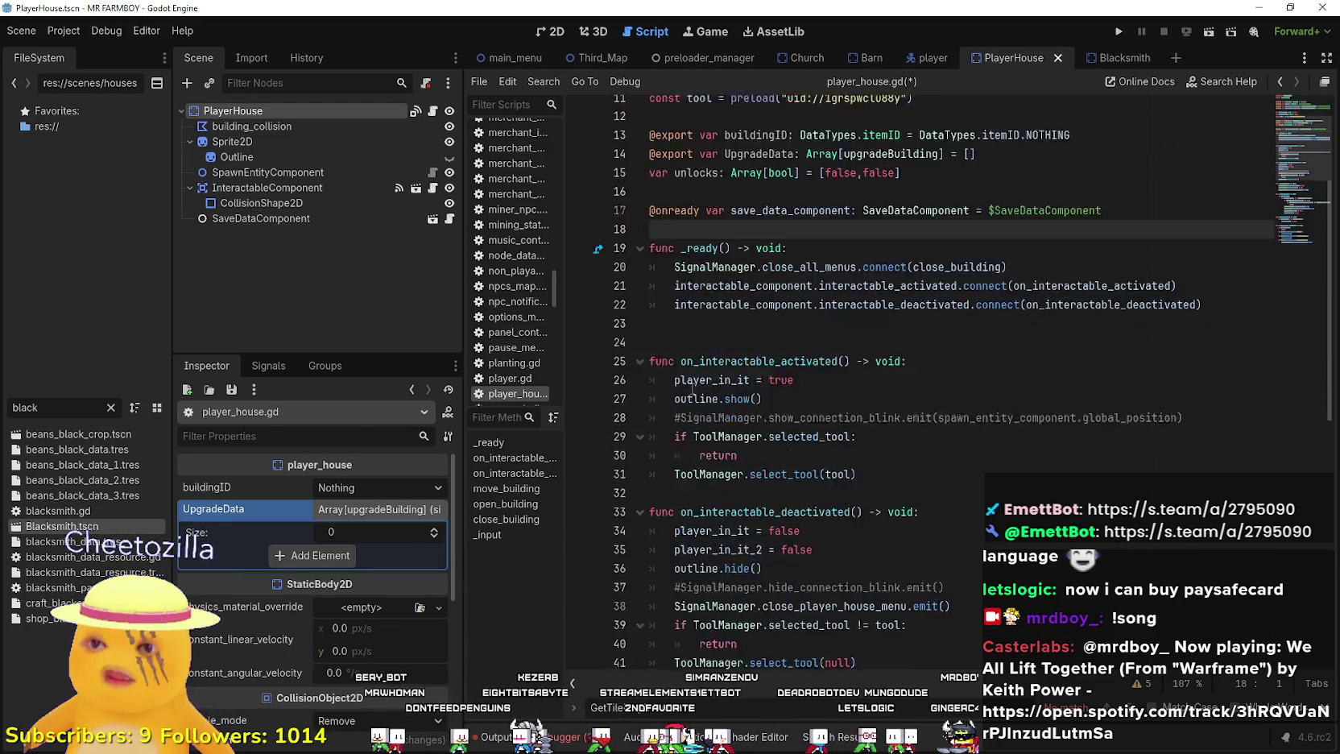
scroll(693, 390, down, 7)
scroll(701, 325, up, 5)
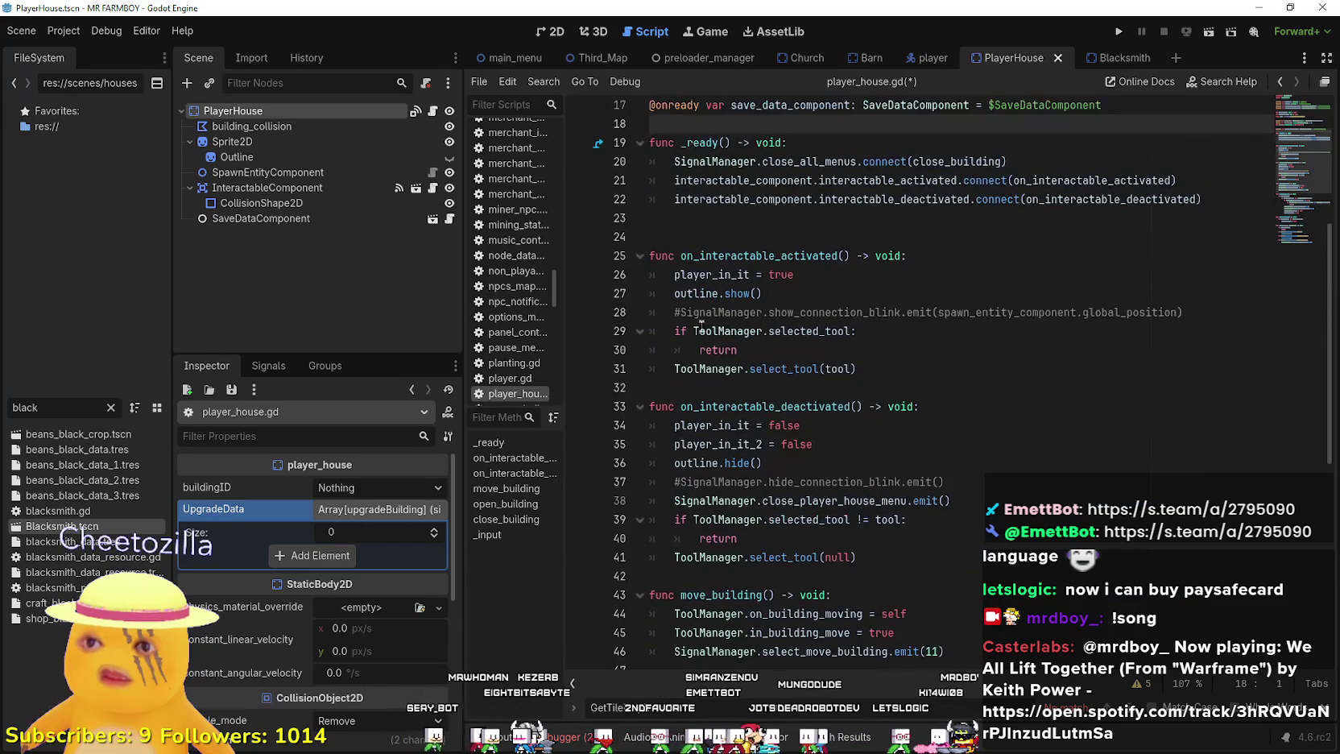
click(674, 218)
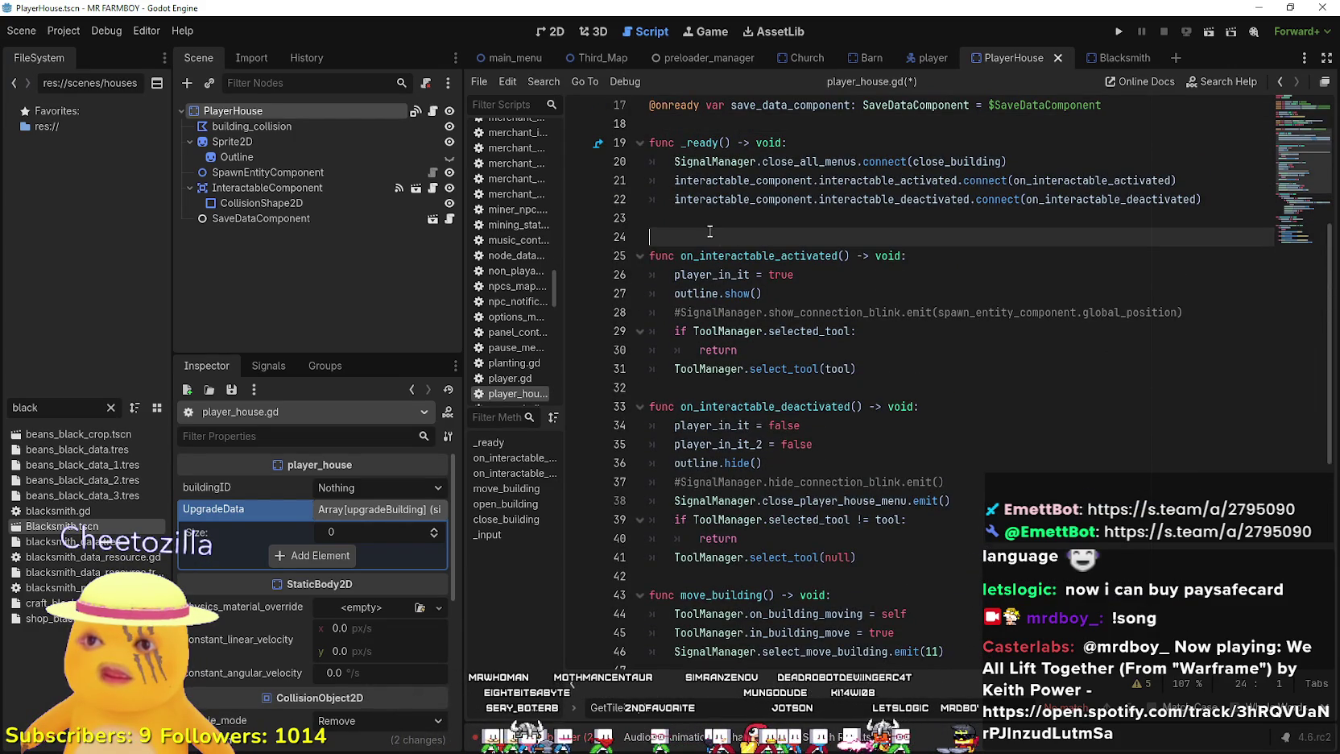
key(ctrl+v)
key(Return)
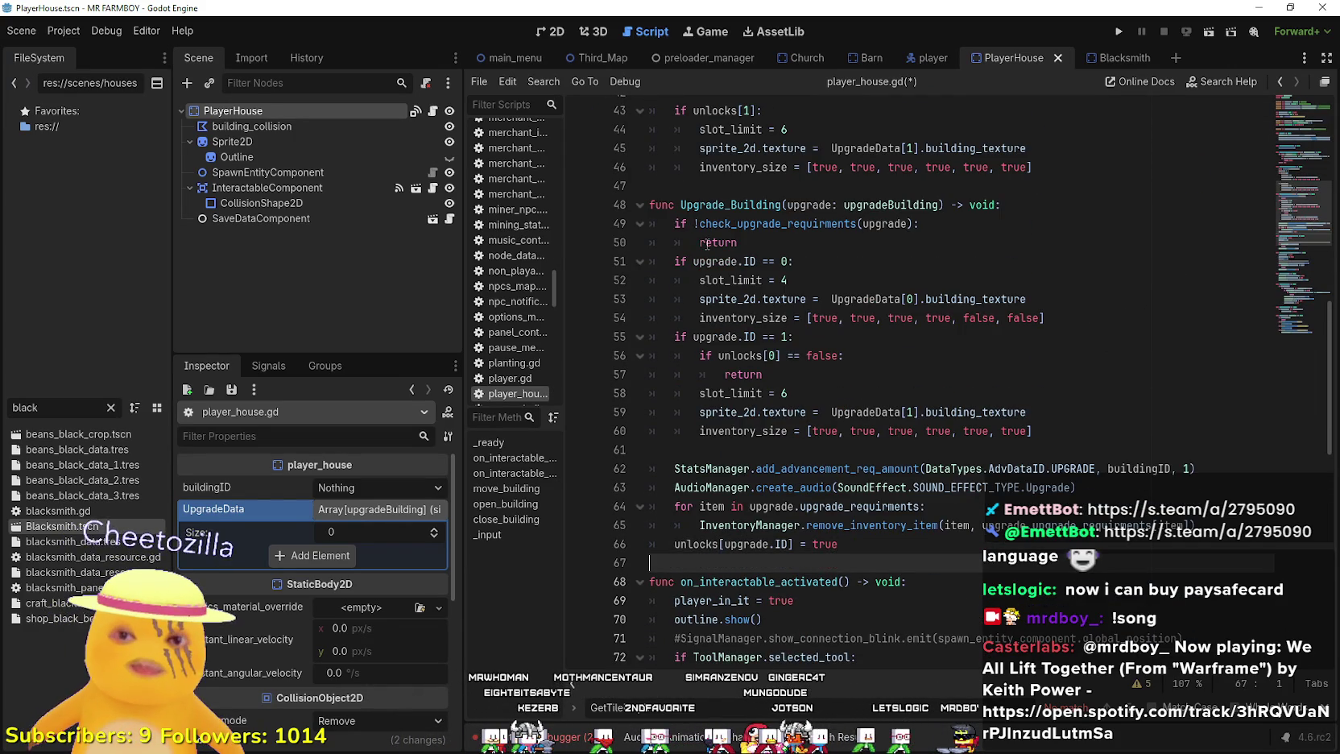
- Delete the slot_limit = 2, 4, 6 and inventory_size lines from the unlocks checks
scroll(741, 266, up, 5)
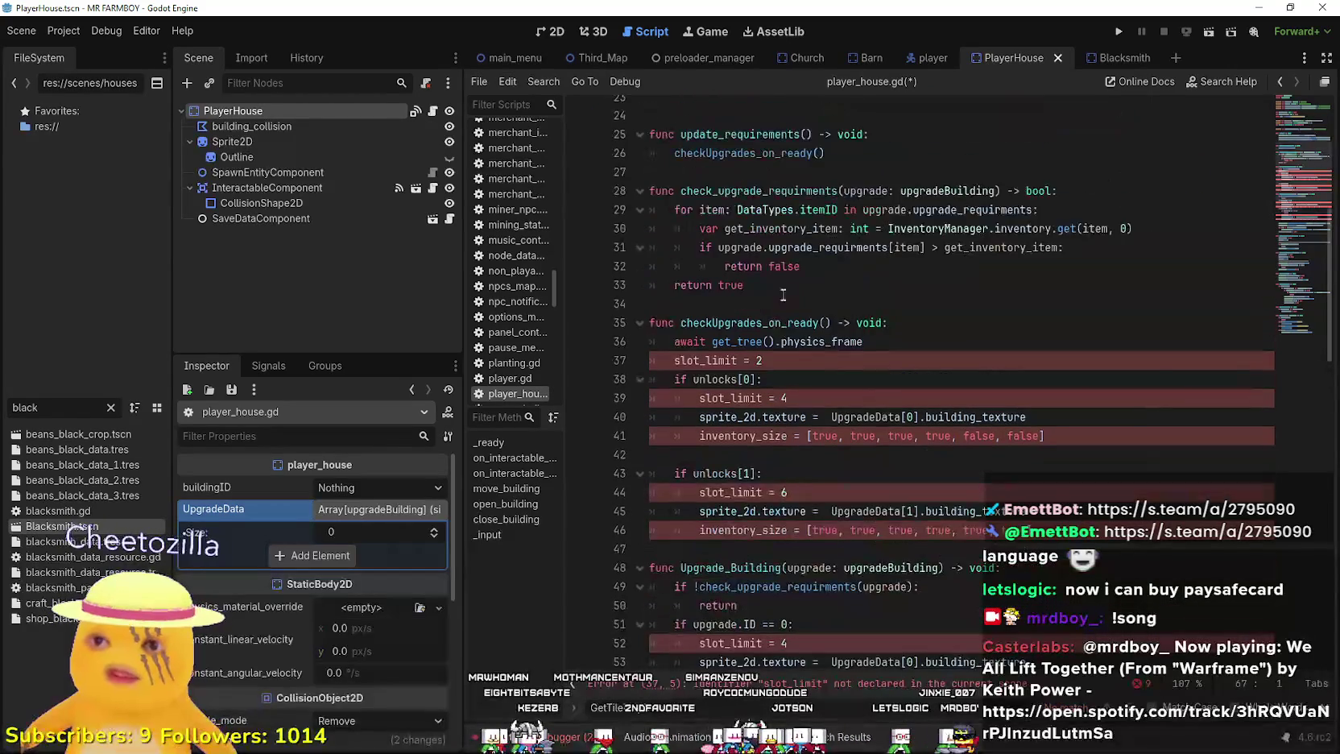
double_click(729, 356)
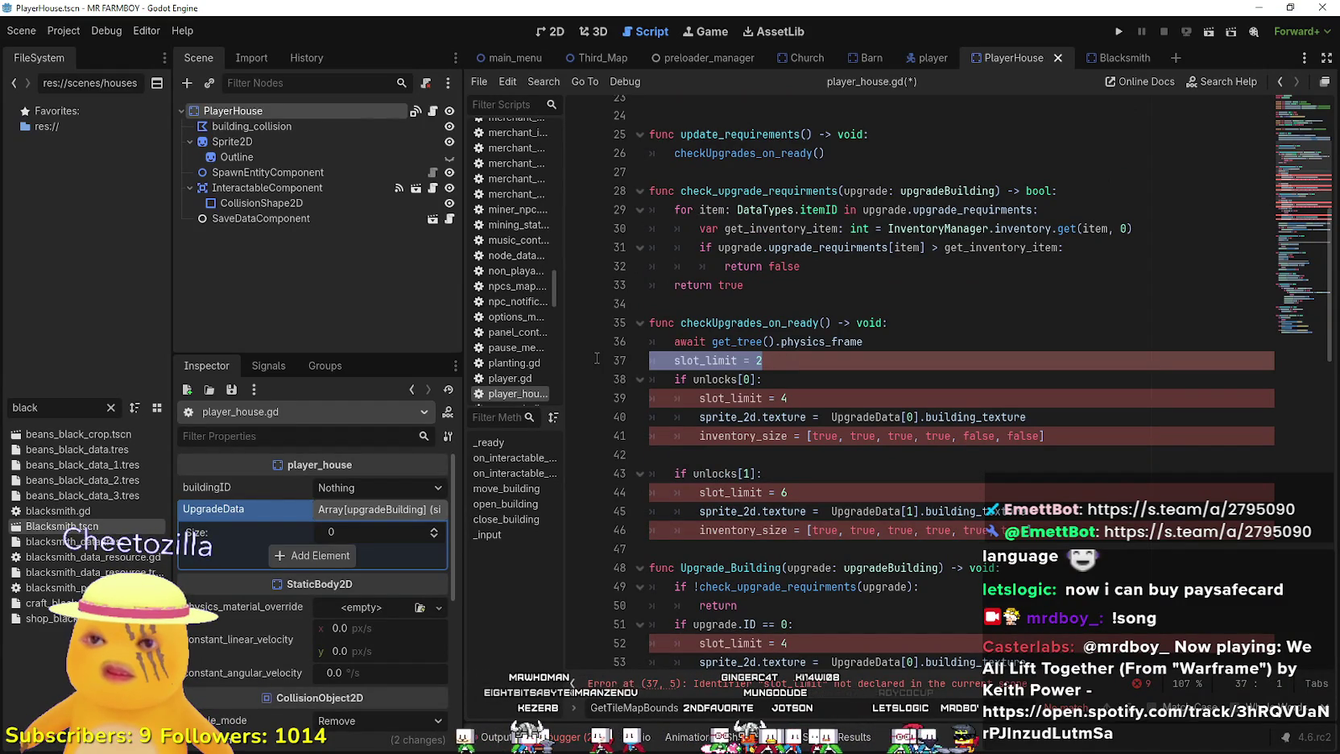
scroll(796, 481, down, 4)
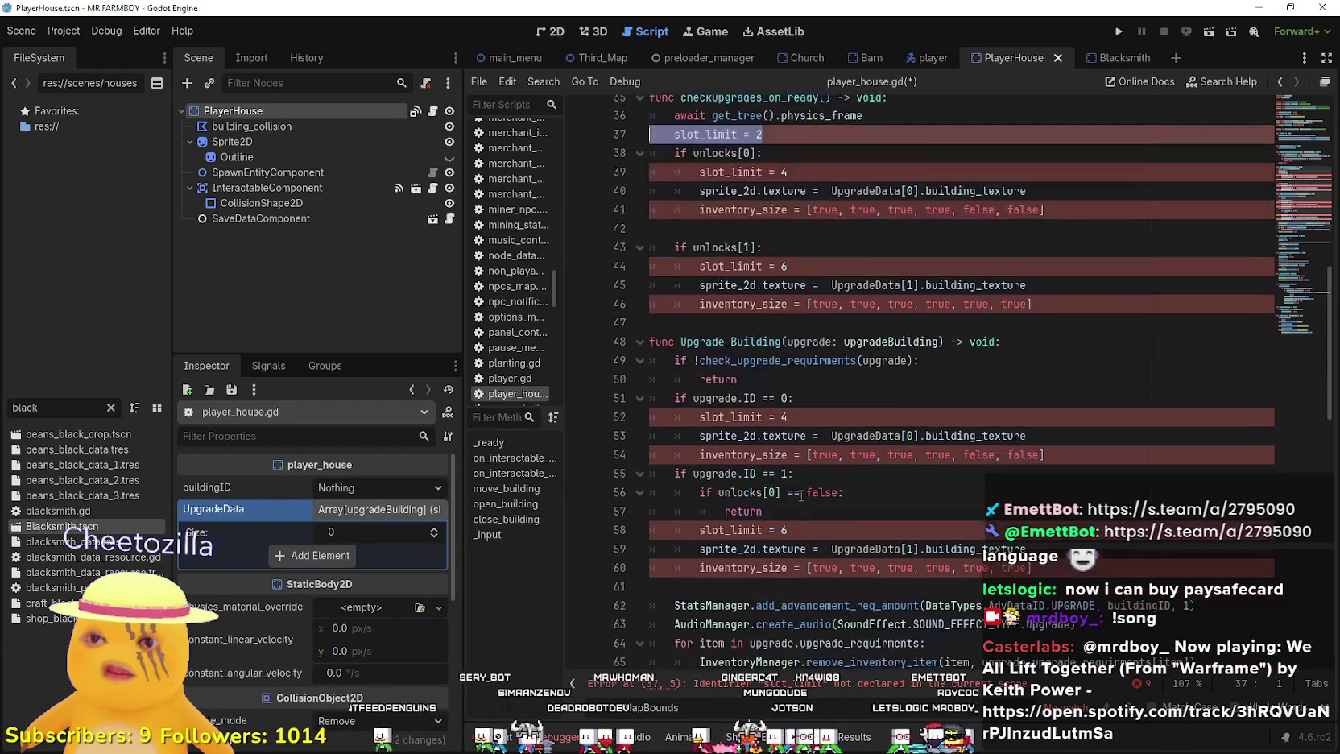
mouse_move(650, 322)
mouse_down()
mouse_move(613, 295)
mouse_move(631, 330)
mouse_up()
key(BackSpace)
key(BackSpace)
drag(853, 270, 650, 267)
key(BackSpace)
key(BackSpace)
drag(876, 171, 649, 172)
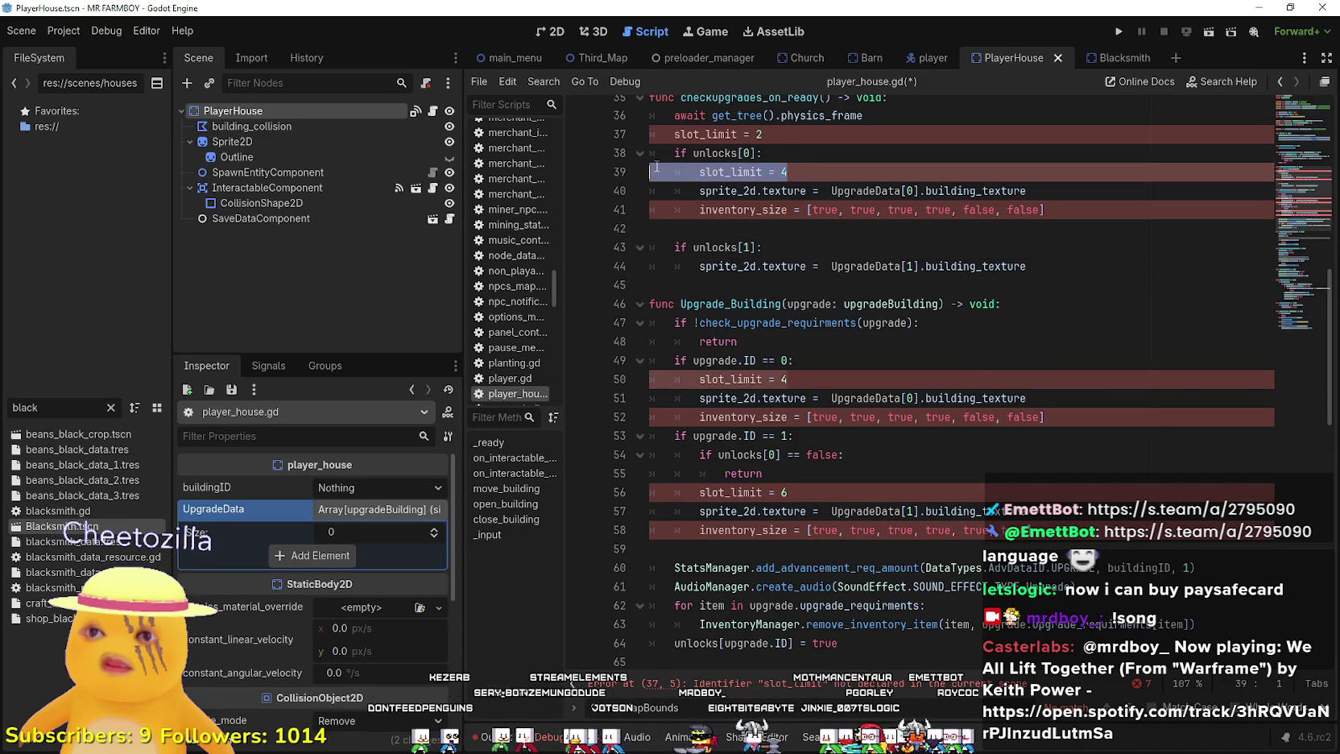
key(BackSpace)
key(BackSpace)
mouse_move(765, 134)
mouse_down()
mouse_move(651, 115)
mouse_move(650, 130)
mouse_up()
key(BackSpace)
key(BackSpace)
drag(1044, 172, 649, 171)
key(BackSpace)
key(BackSpace)
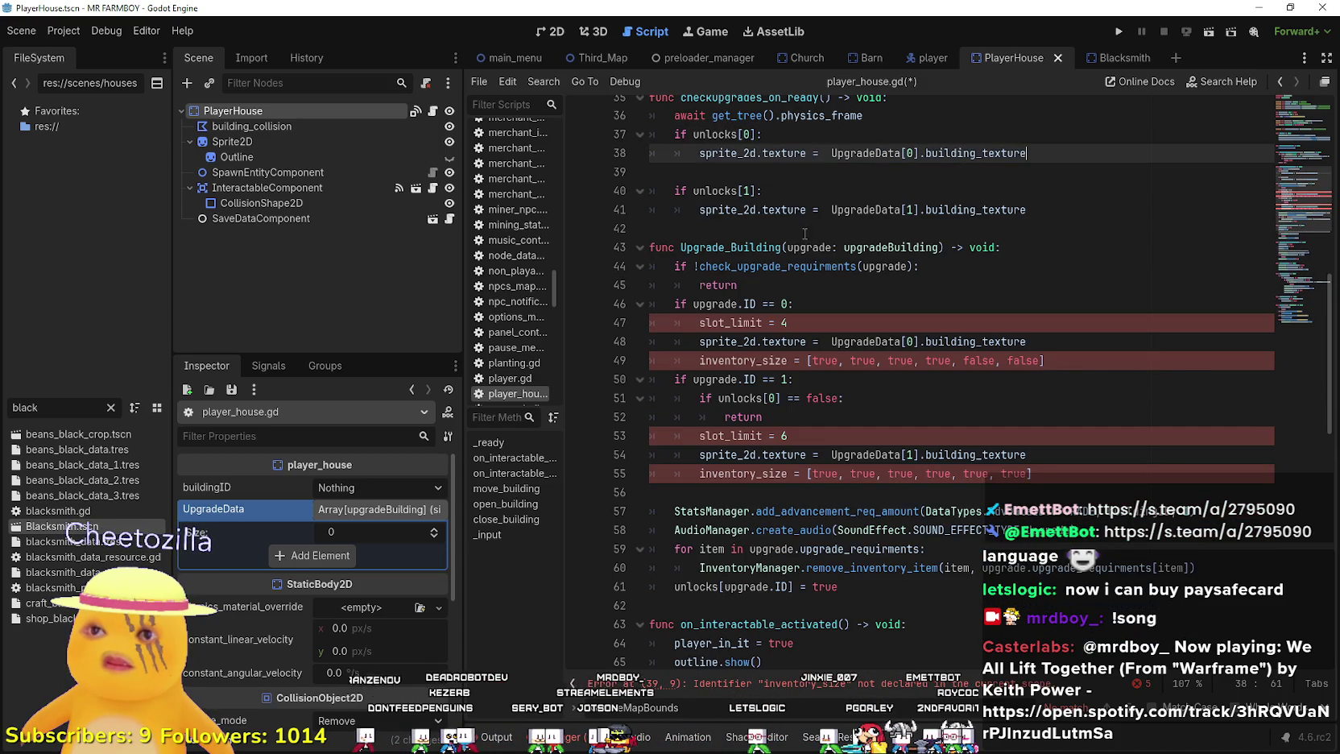
- Remove the slot_limit and inventory_size lines from Upgrade_Building's ID 0 and ID 1 branches
key(Down)
key(Down)
key(Down)
drag(848, 322, 672, 322)
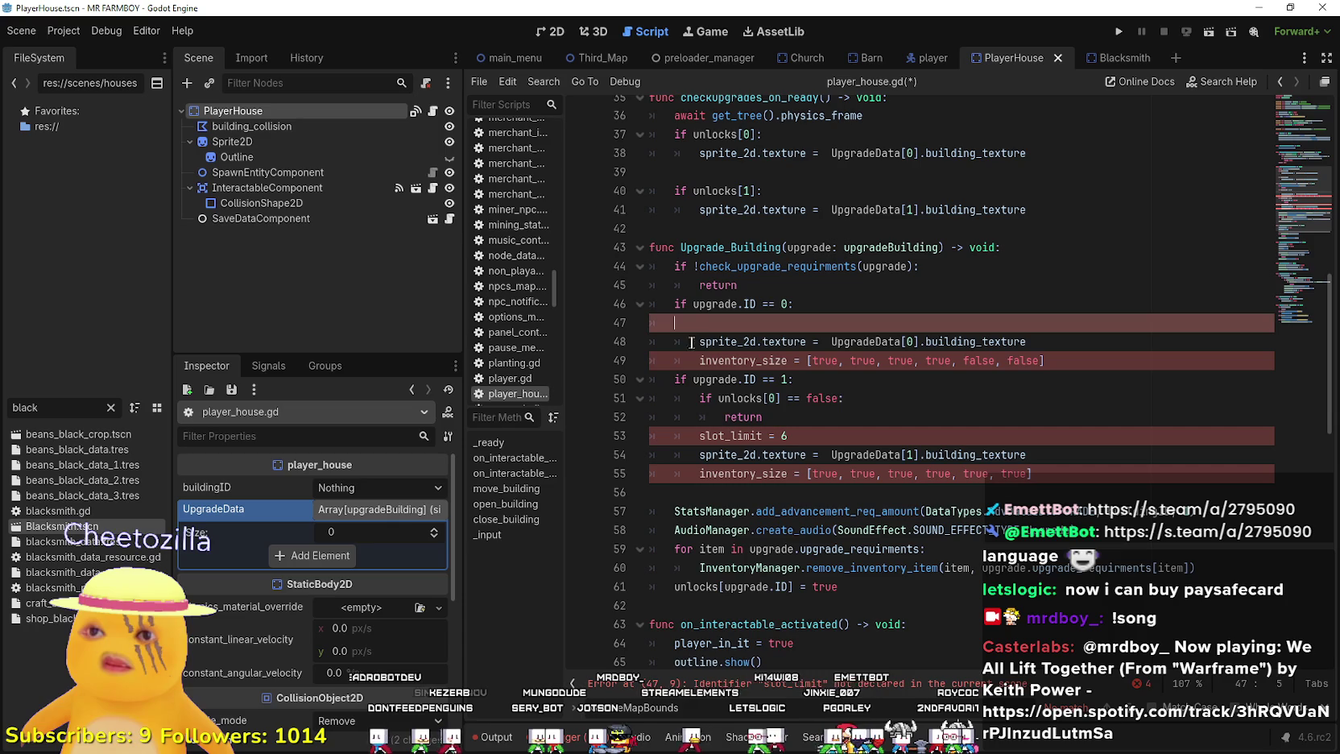
key(BackSpace)
key(Down)
key(Down)
key(Down)
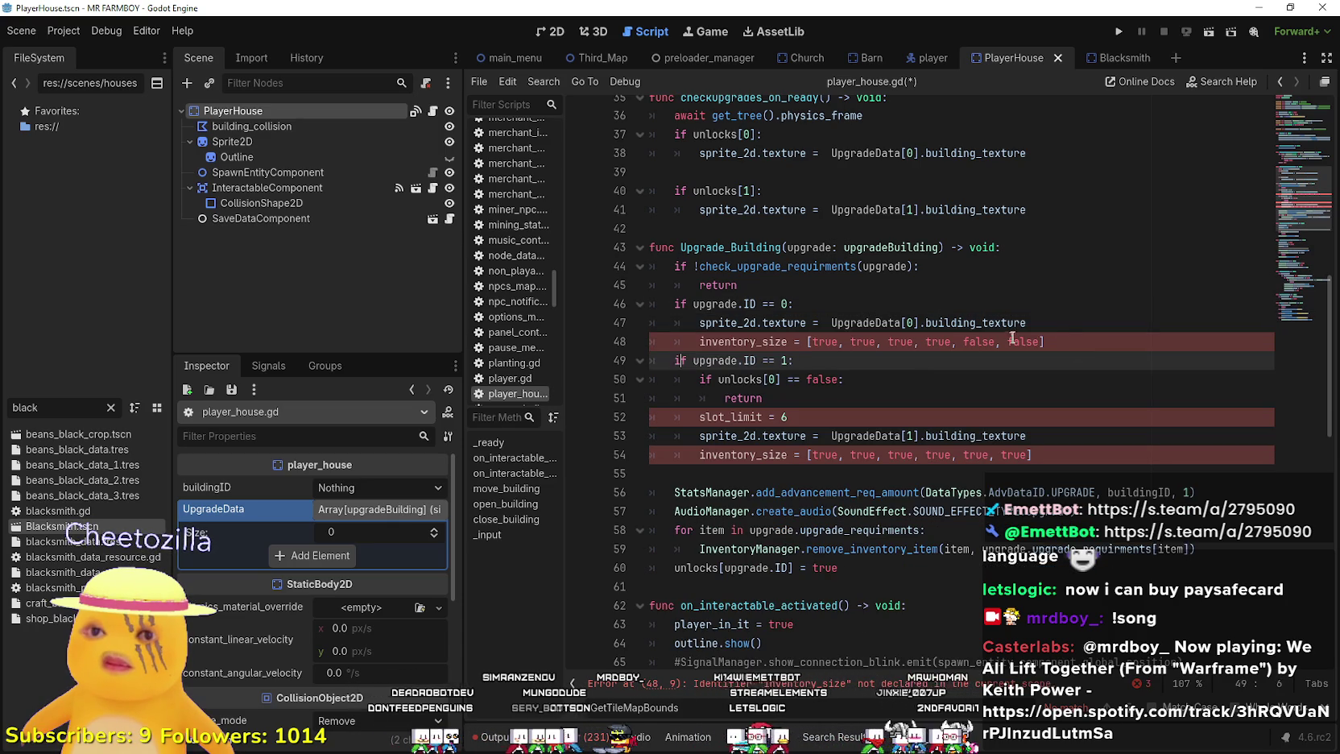
triple_click(1012, 337)
key(BackSpace)
click(1085, 427)
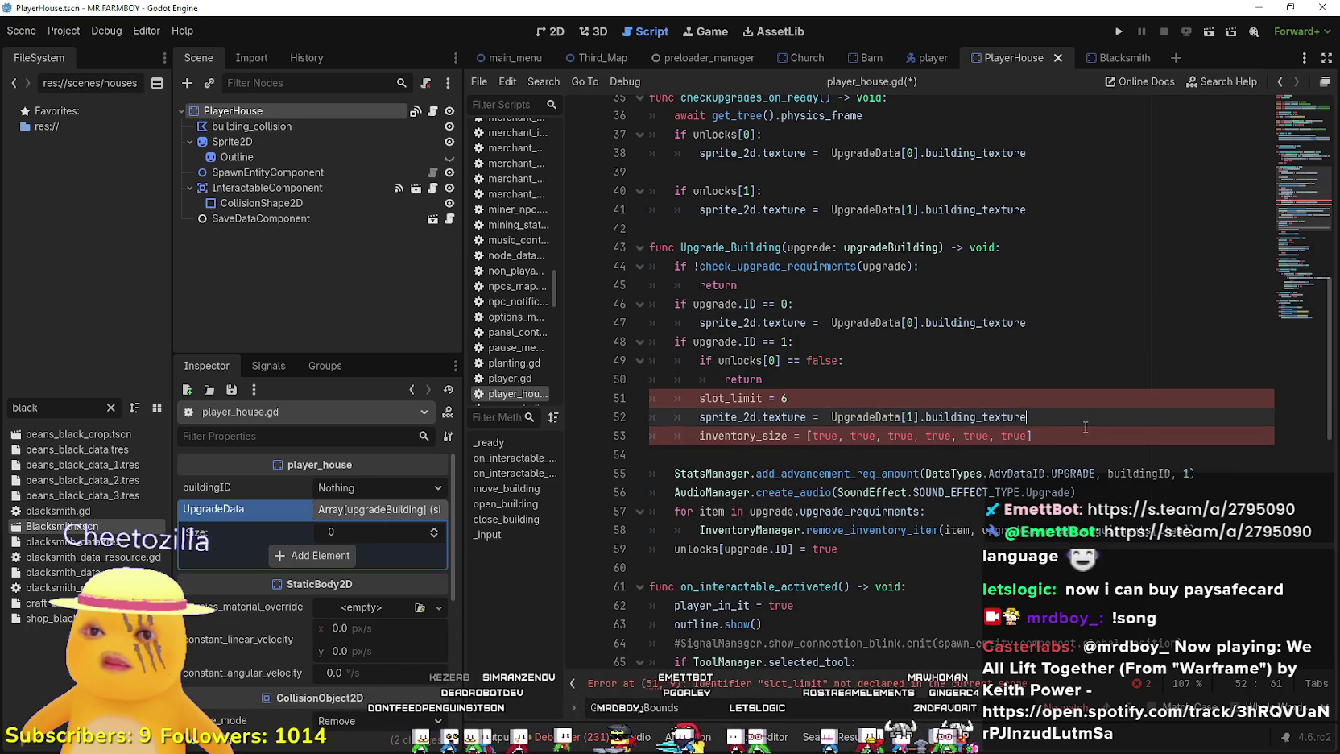
click(970, 397)
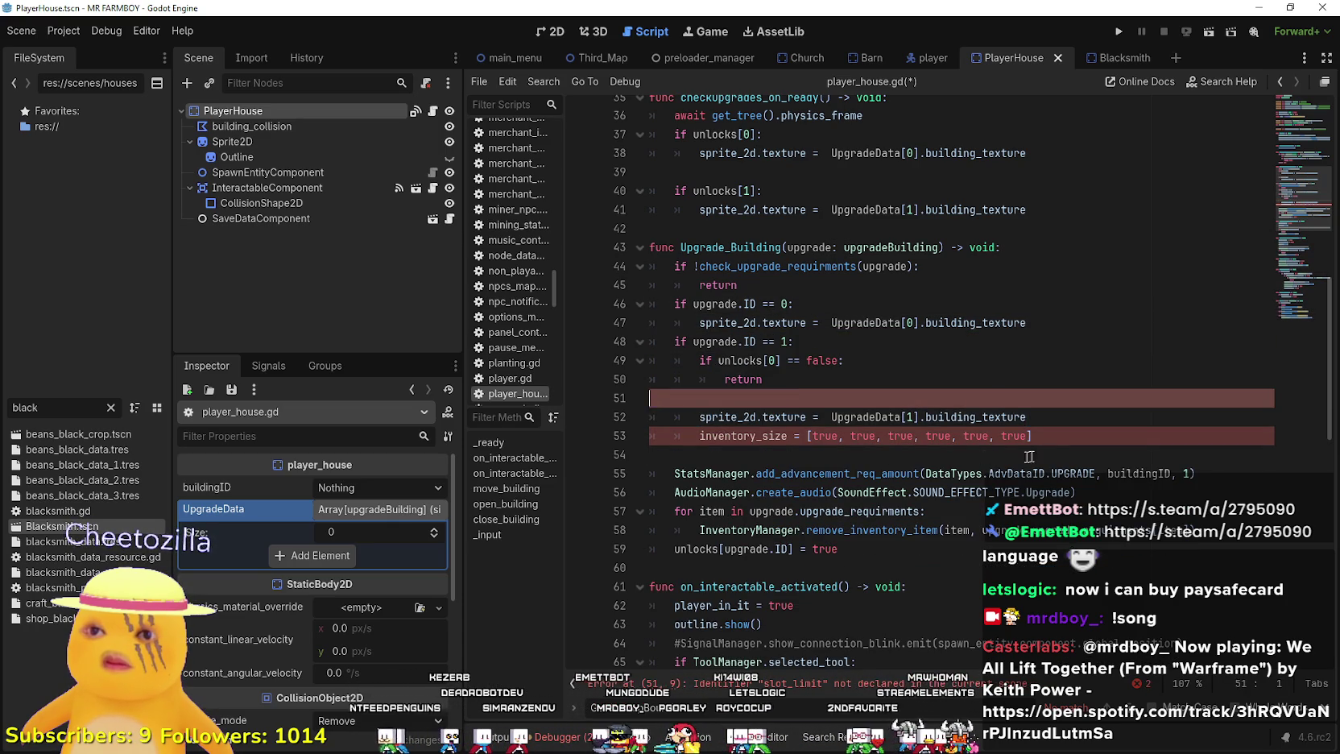
key(Delete)
key(Down)
key(shift+End)
key(BackSpace)
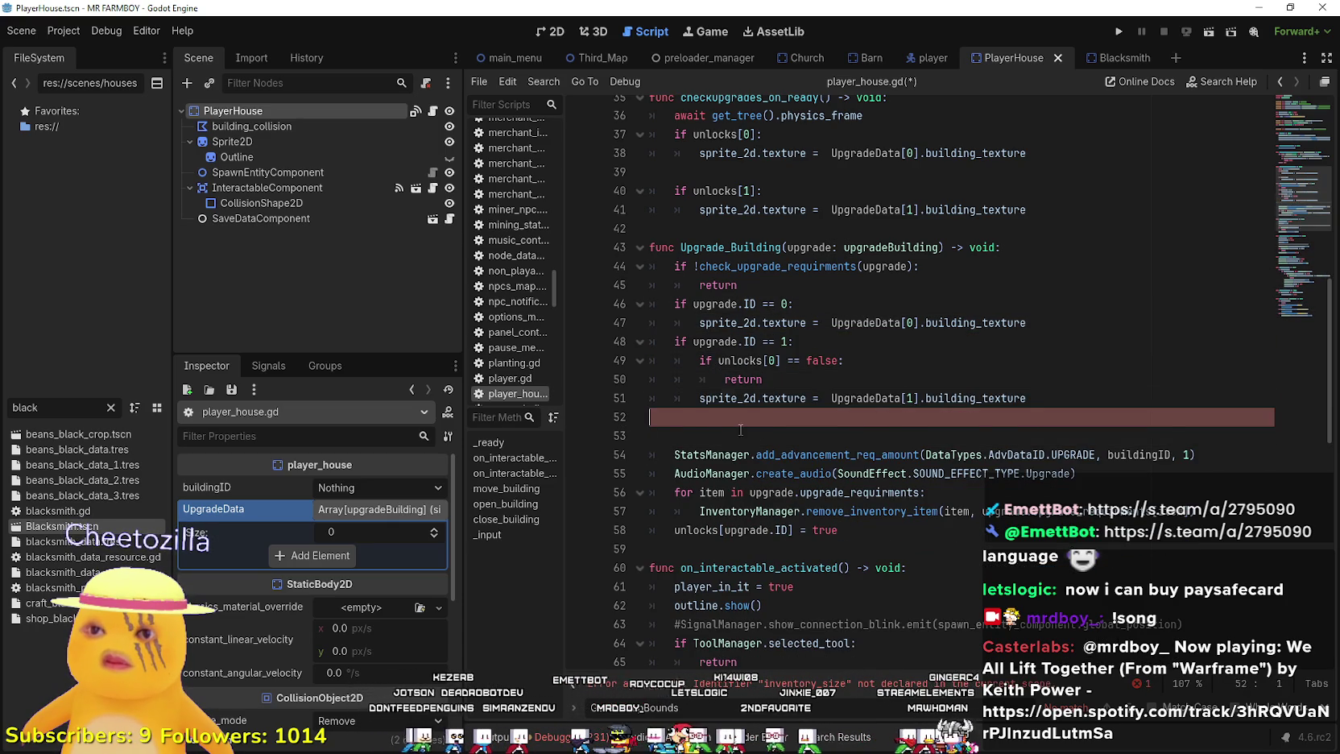
key(BackSpace)
- Save player_house.gd and check the update_requirements function name
scroll(732, 387, down, 8)
click(710, 235)
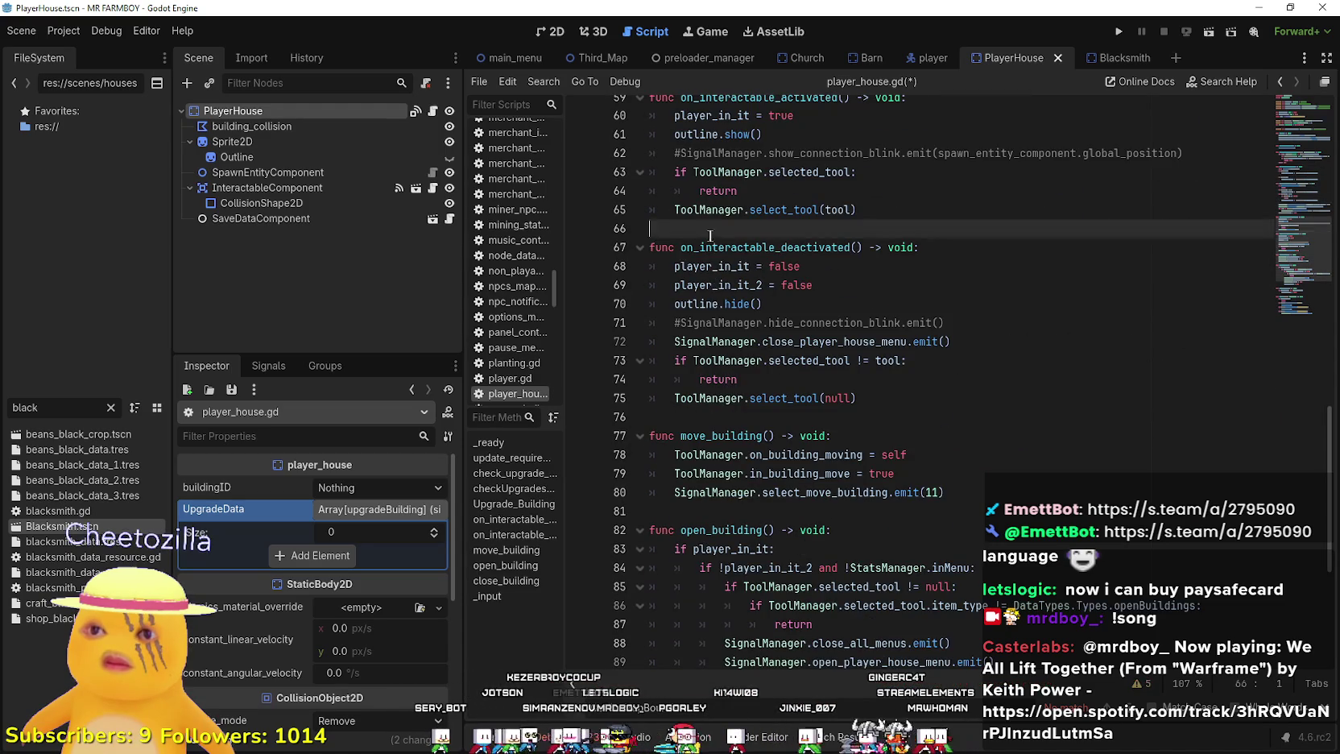
scroll(818, 373, down, 5)
scroll(791, 426, up, 10)
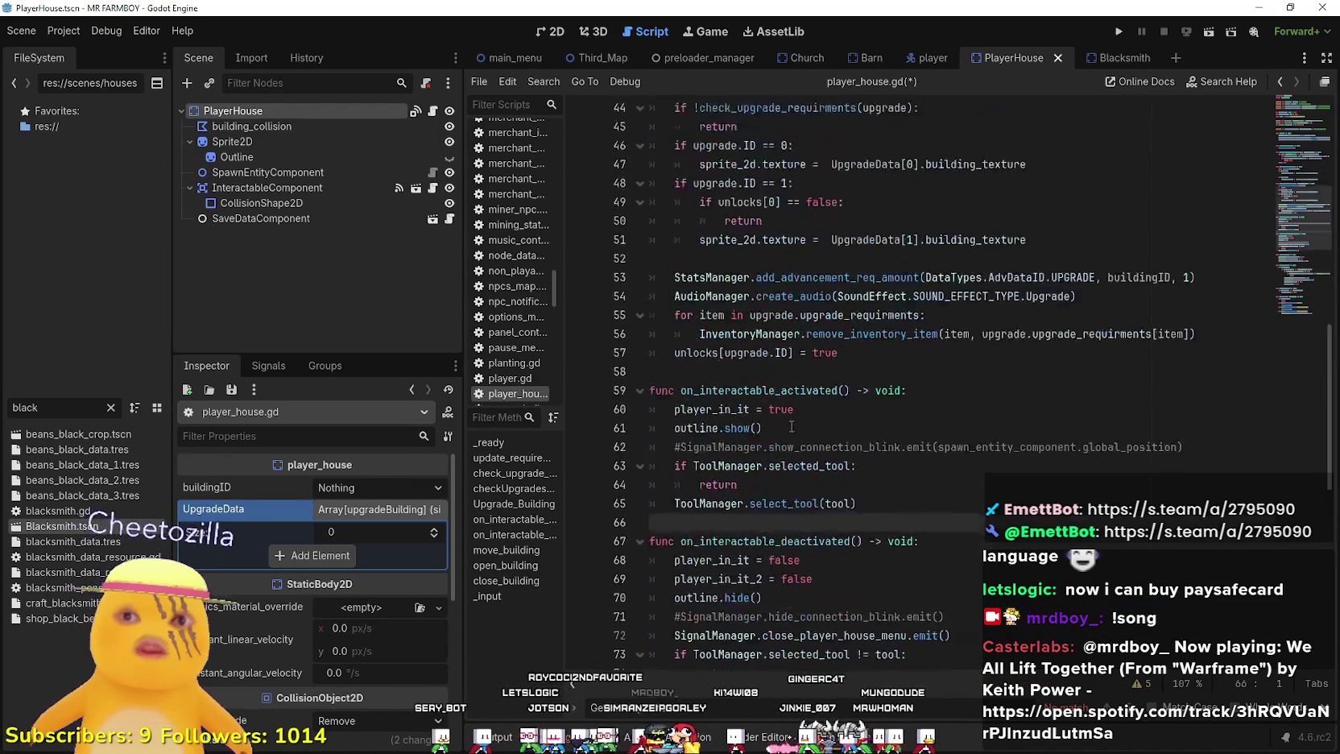
scroll(792, 426, up, 12)
click(805, 366)
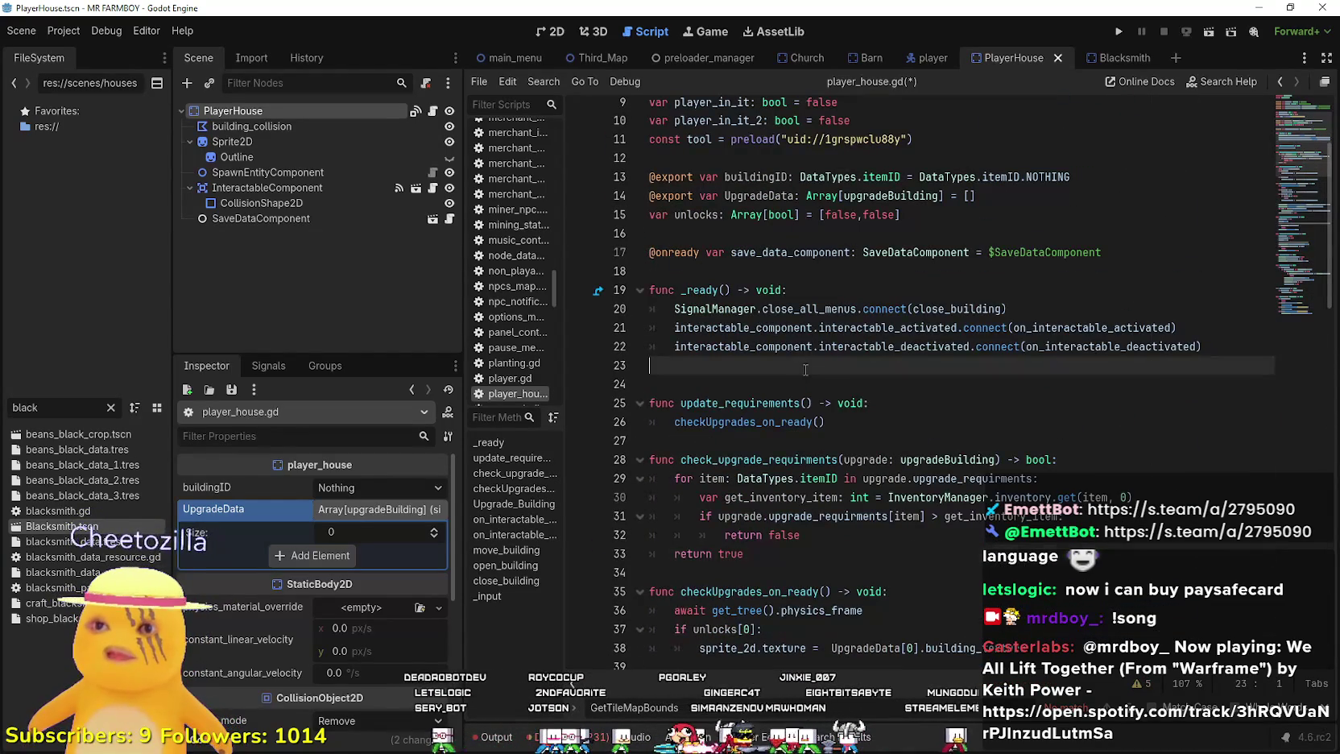
key(ctrl+s)
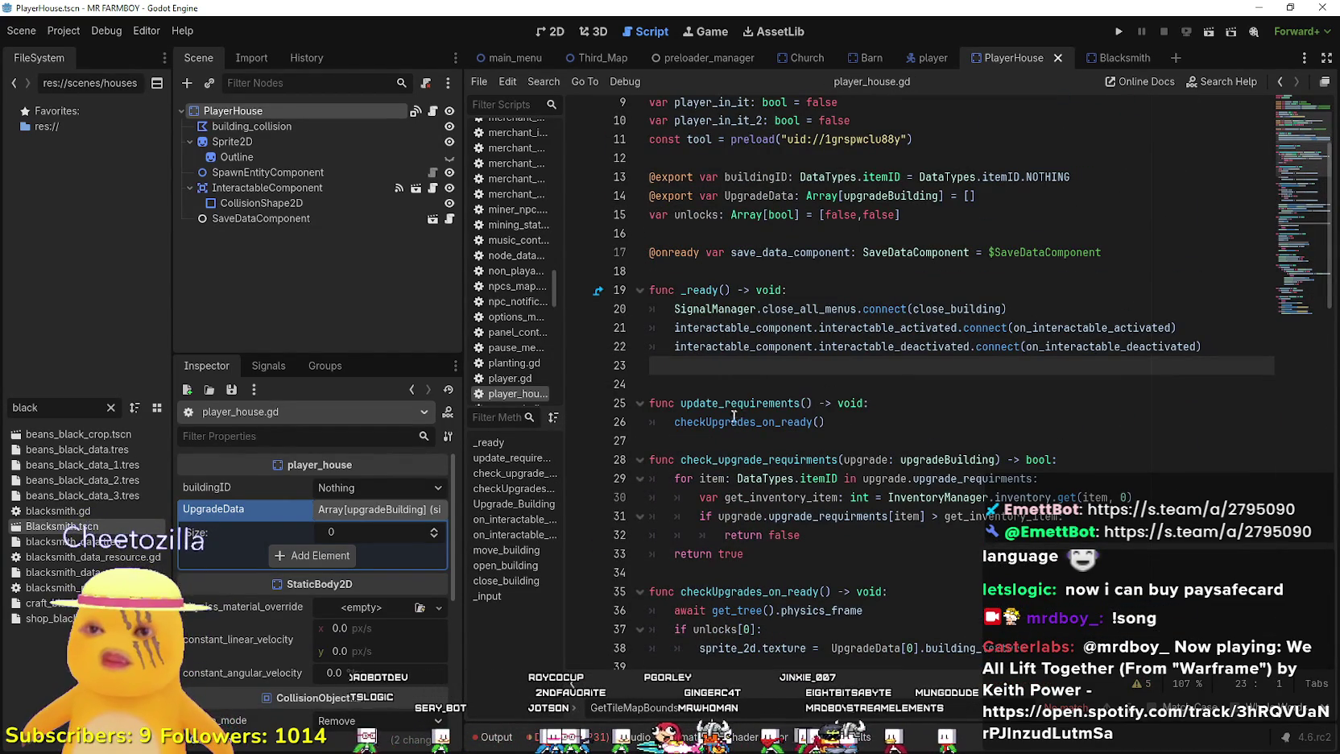
drag(680, 402, 812, 403)
scroll(780, 263, down, 3)
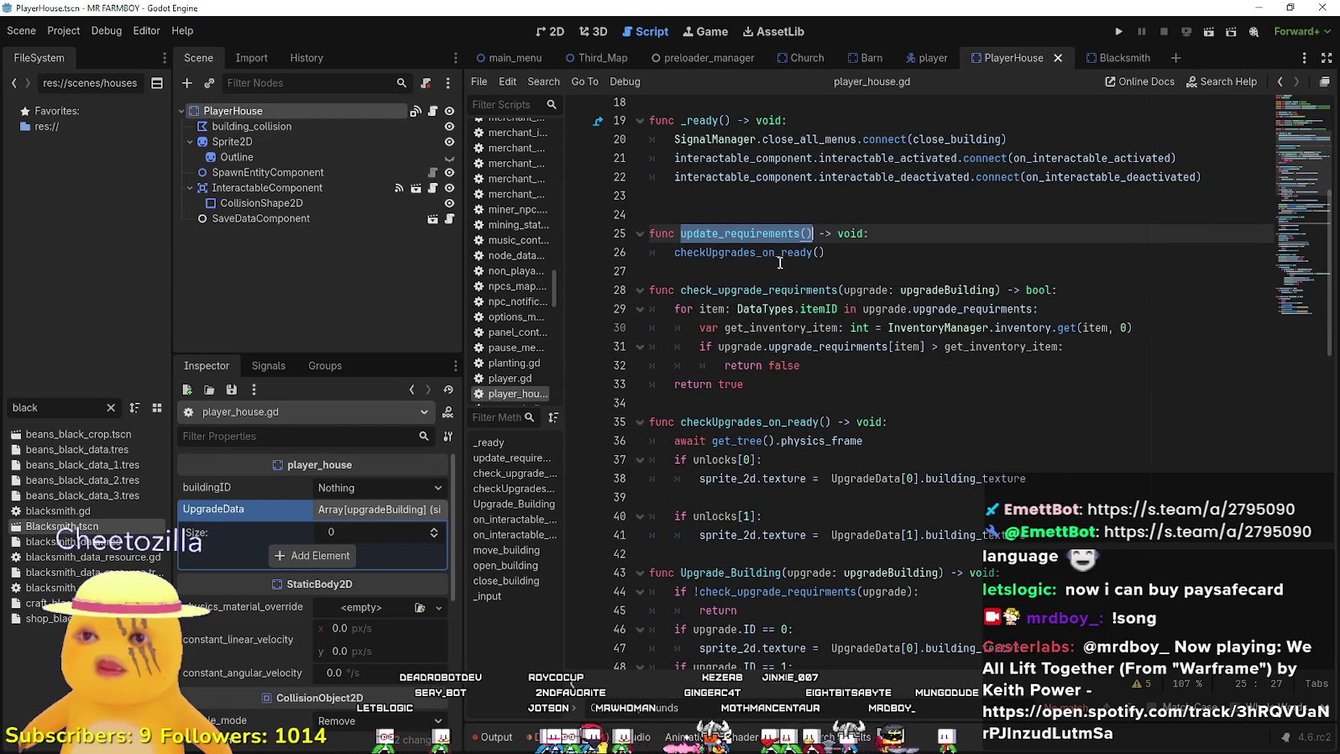
double_click(773, 233)
scroll(773, 242, up, 5)
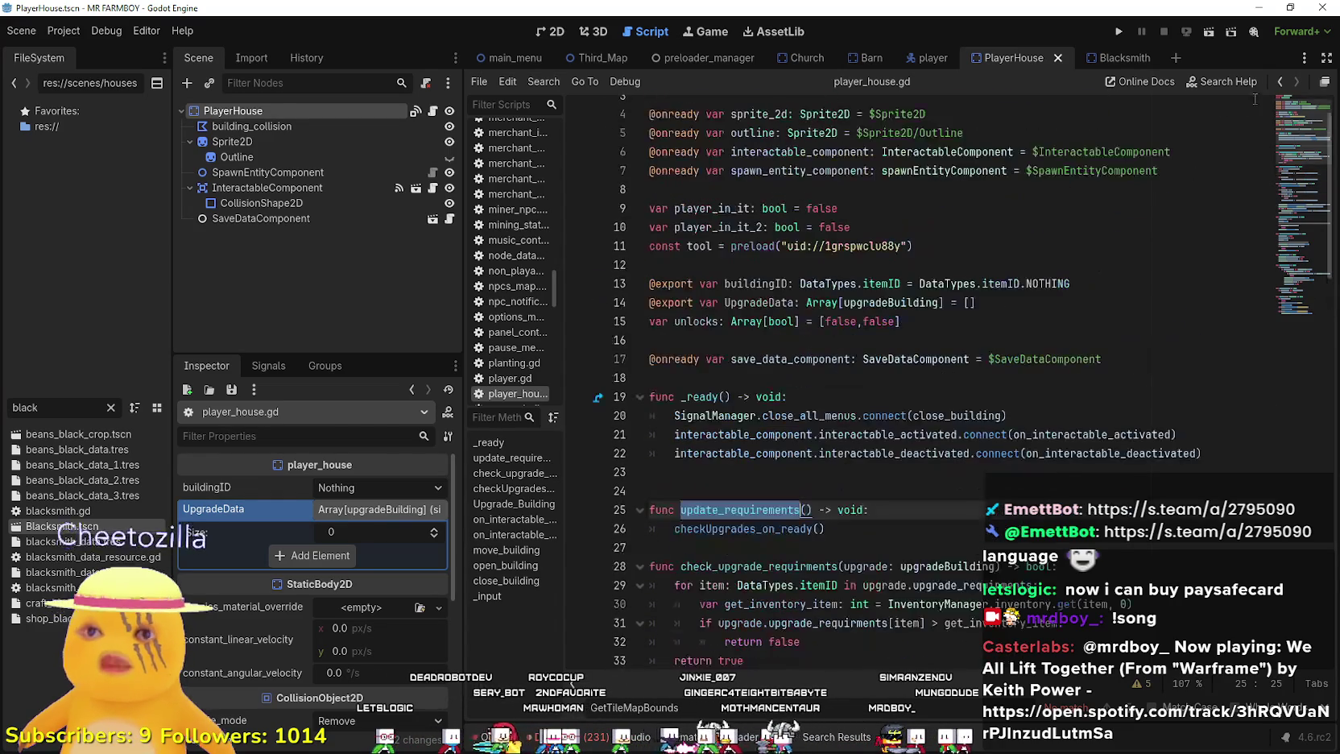
click(1119, 58)
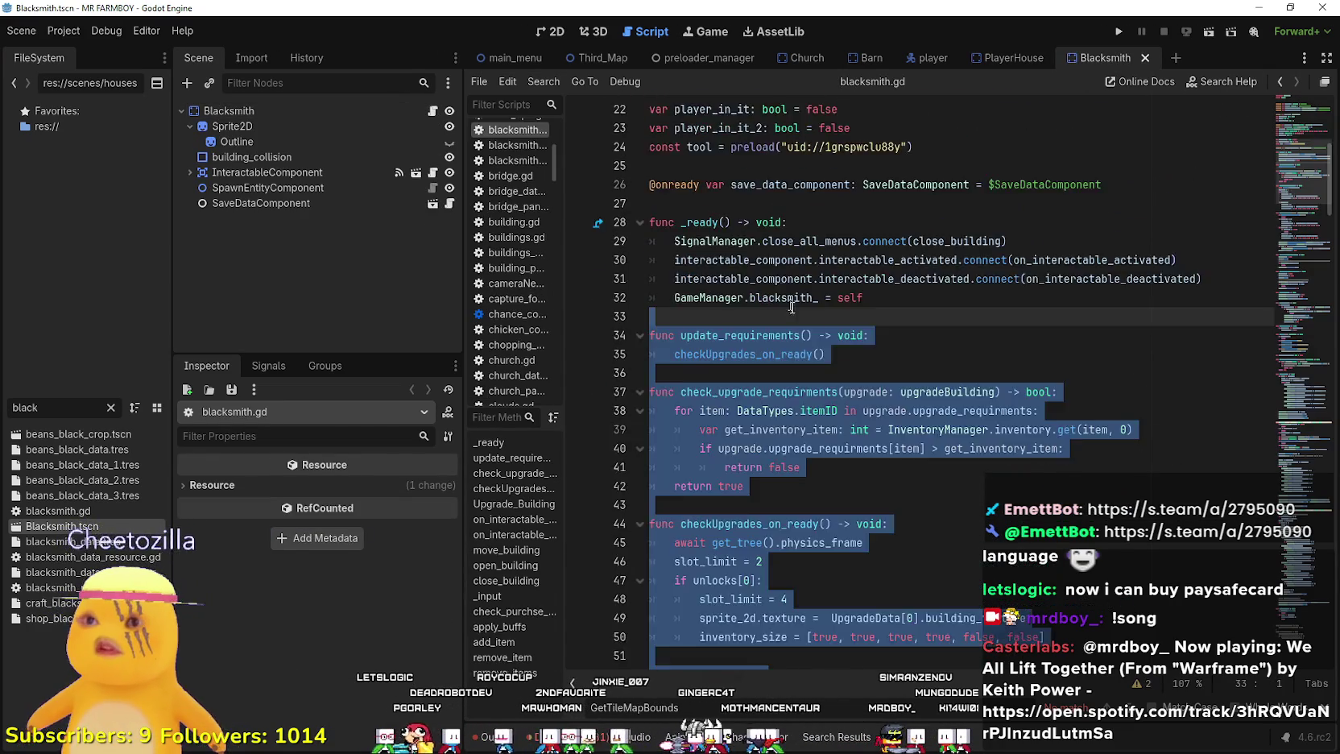
- Select the update_requirements function name in the script
scroll(791, 307, up, 5)
click(855, 487)
scroll(877, 568, down, 3)
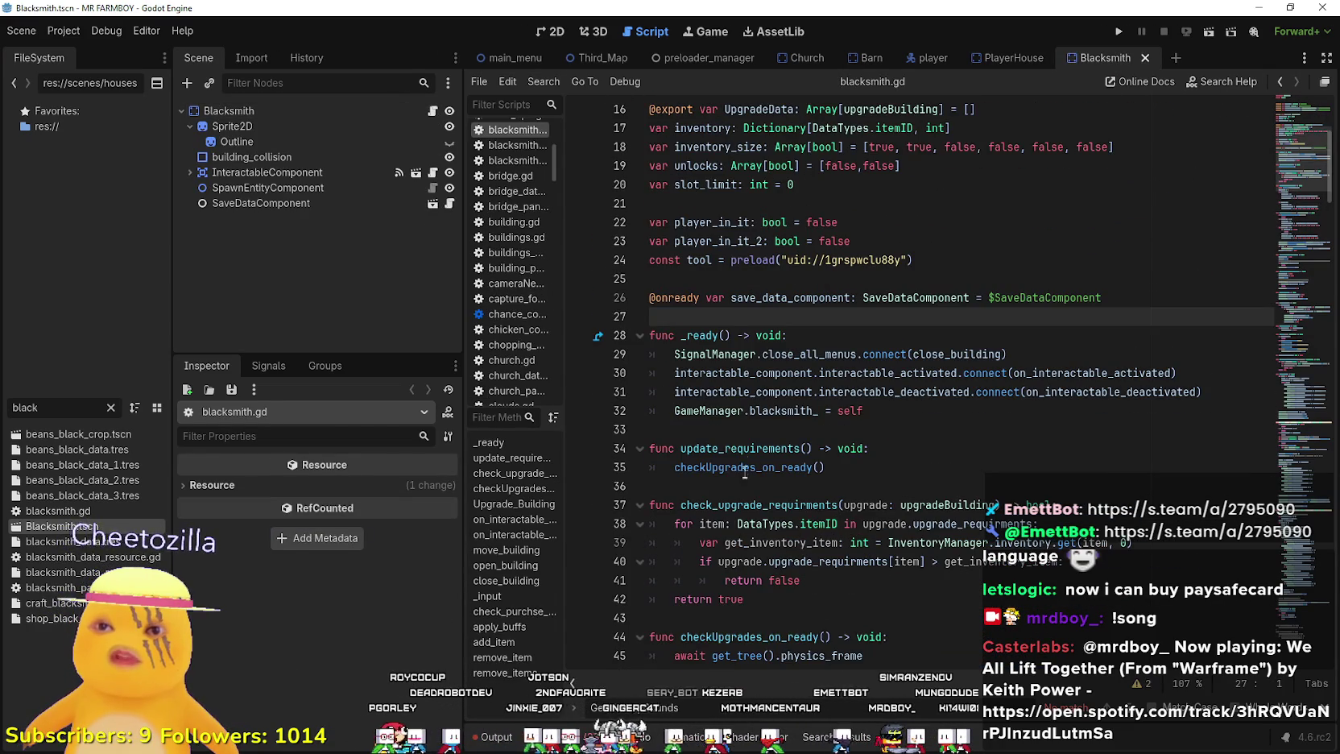
click(773, 448)
double_click(742, 467)
double_click(765, 448)
- Search the whole project for update_requirements, then inspect PlayerHouse's SaveDataComponent
key(ctrl+shift+f)
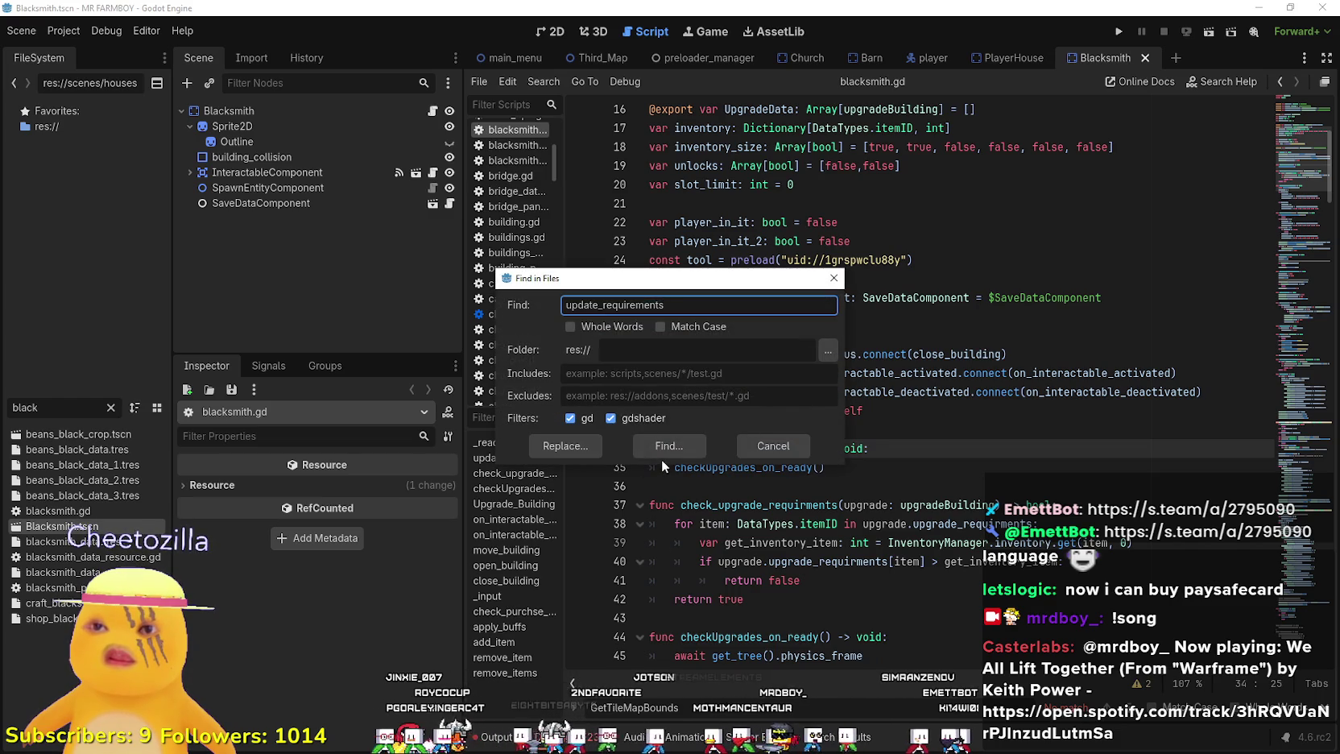
click(667, 448)
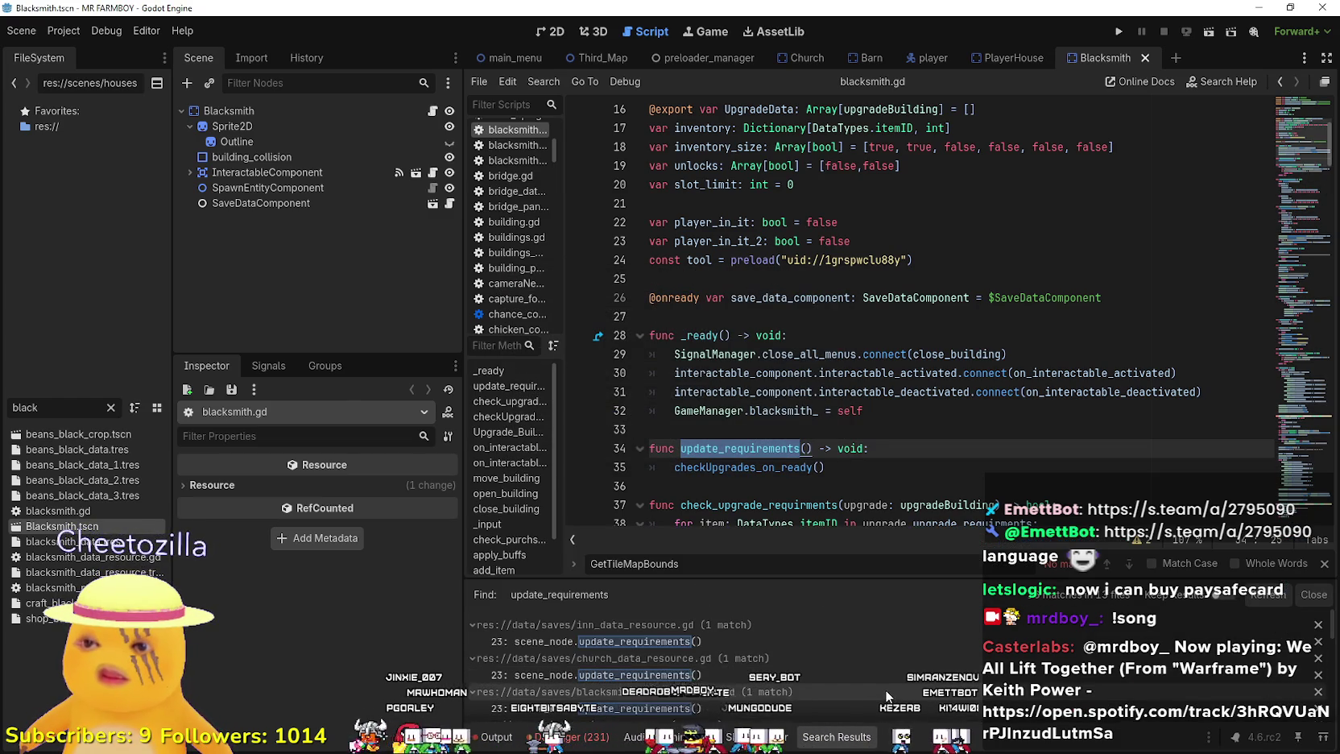
scroll(883, 688, down, 5)
scroll(874, 691, down, 3)
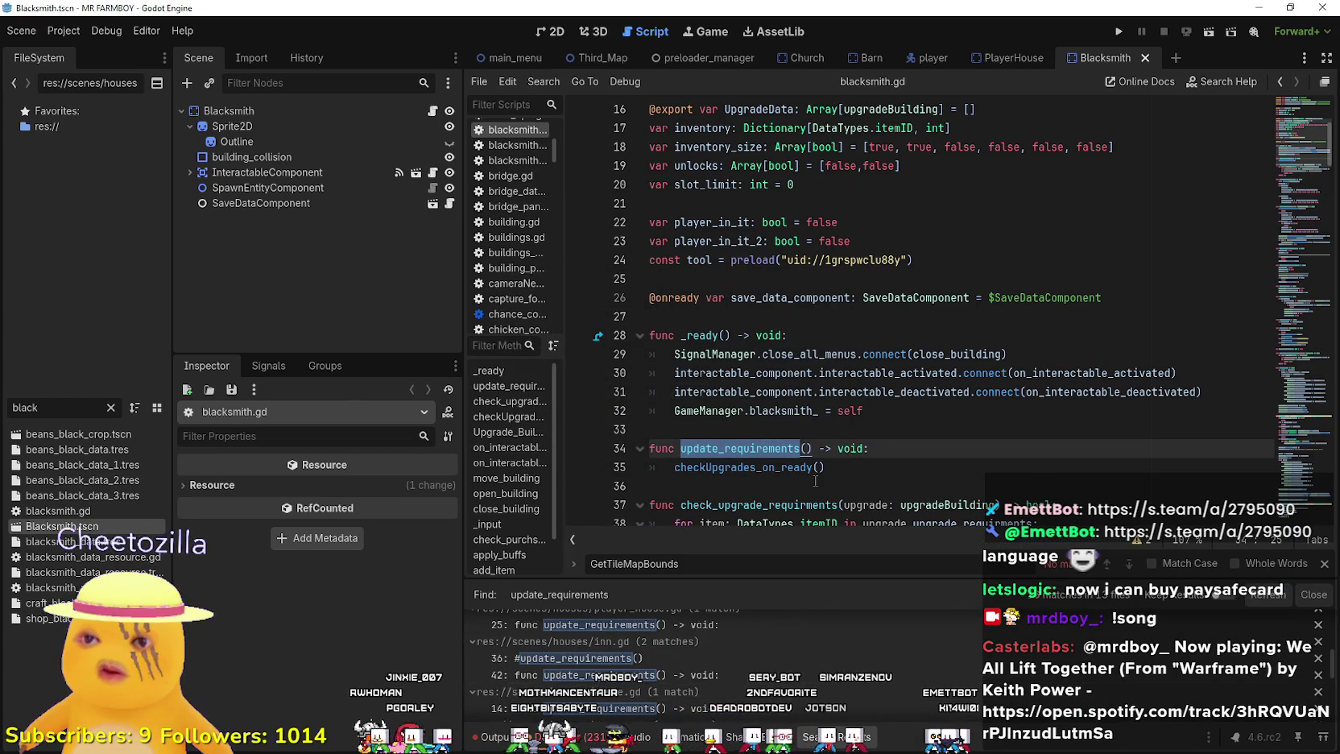
scroll(761, 446, down, 2)
scroll(762, 446, down, 10)
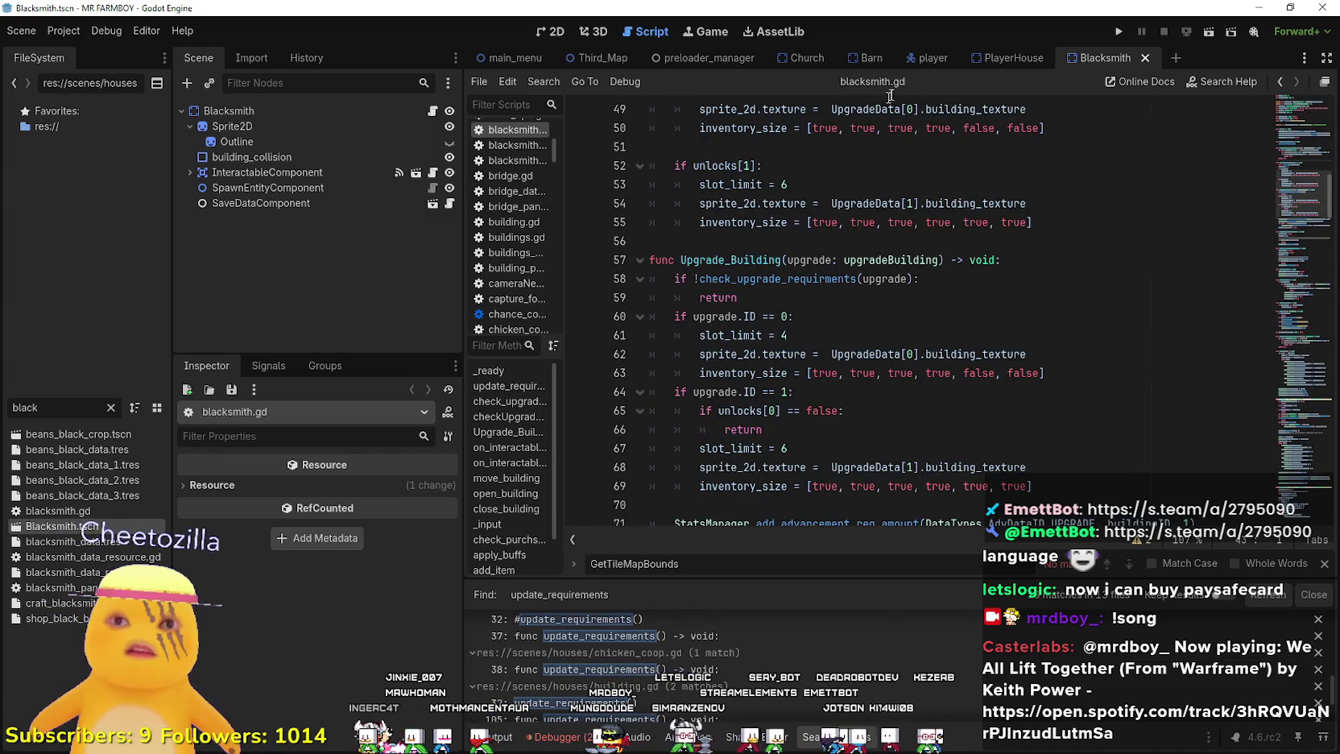
click(992, 59)
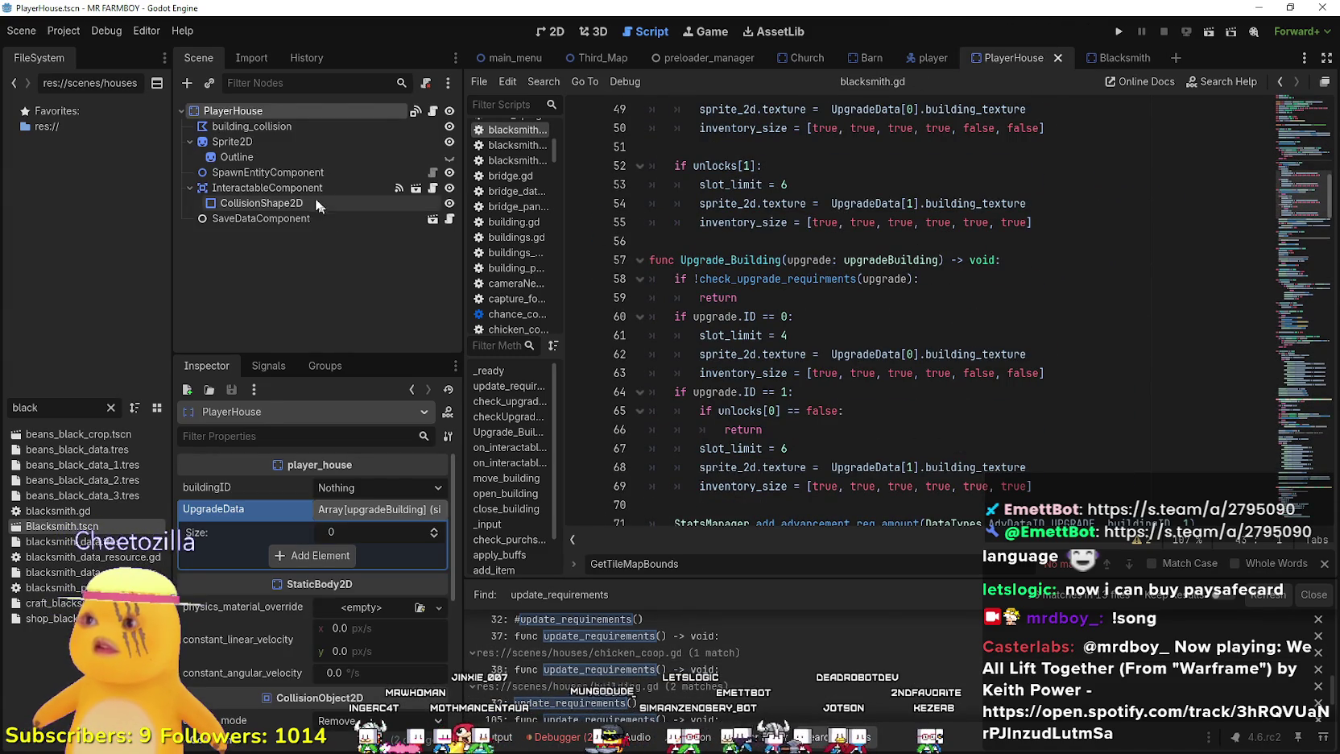
click(259, 218)
- Open blacksmith_data_resource.gd and look over its update_requirements call on line 23
double_click(24, 407)
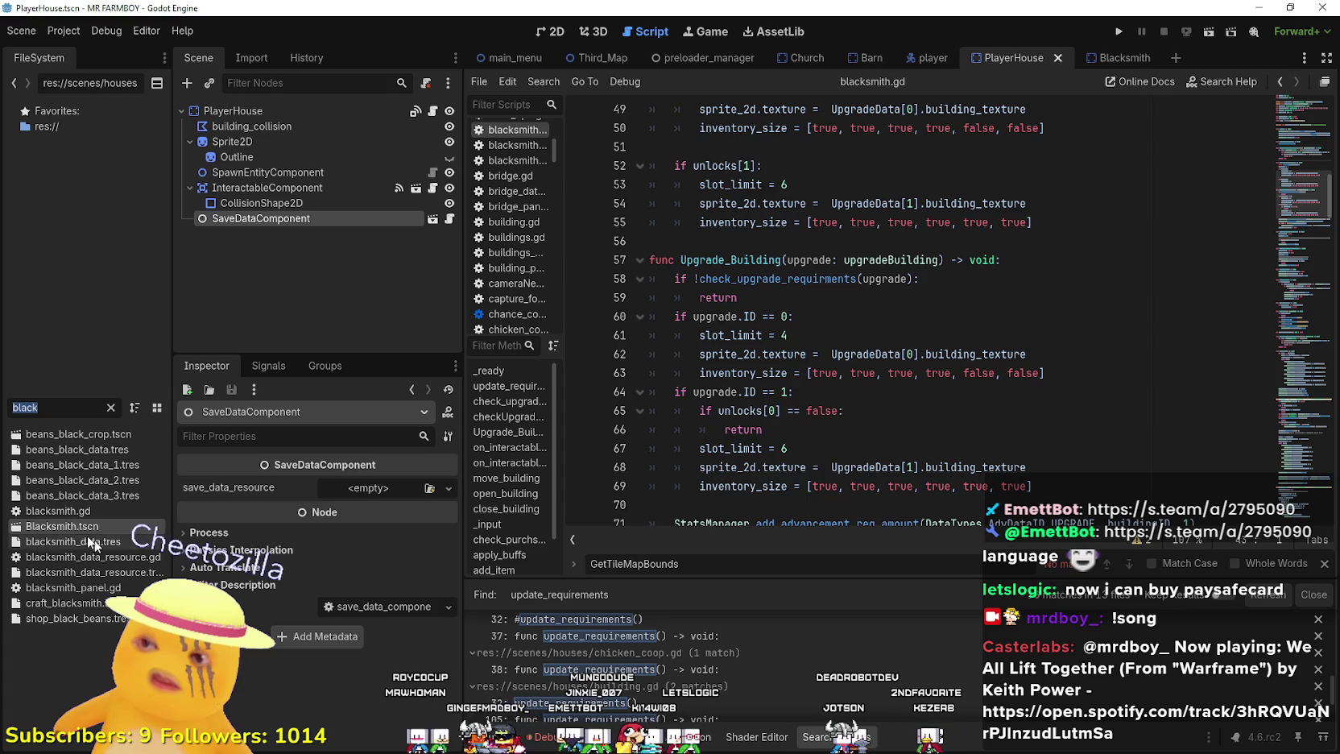
double_click(90, 556)
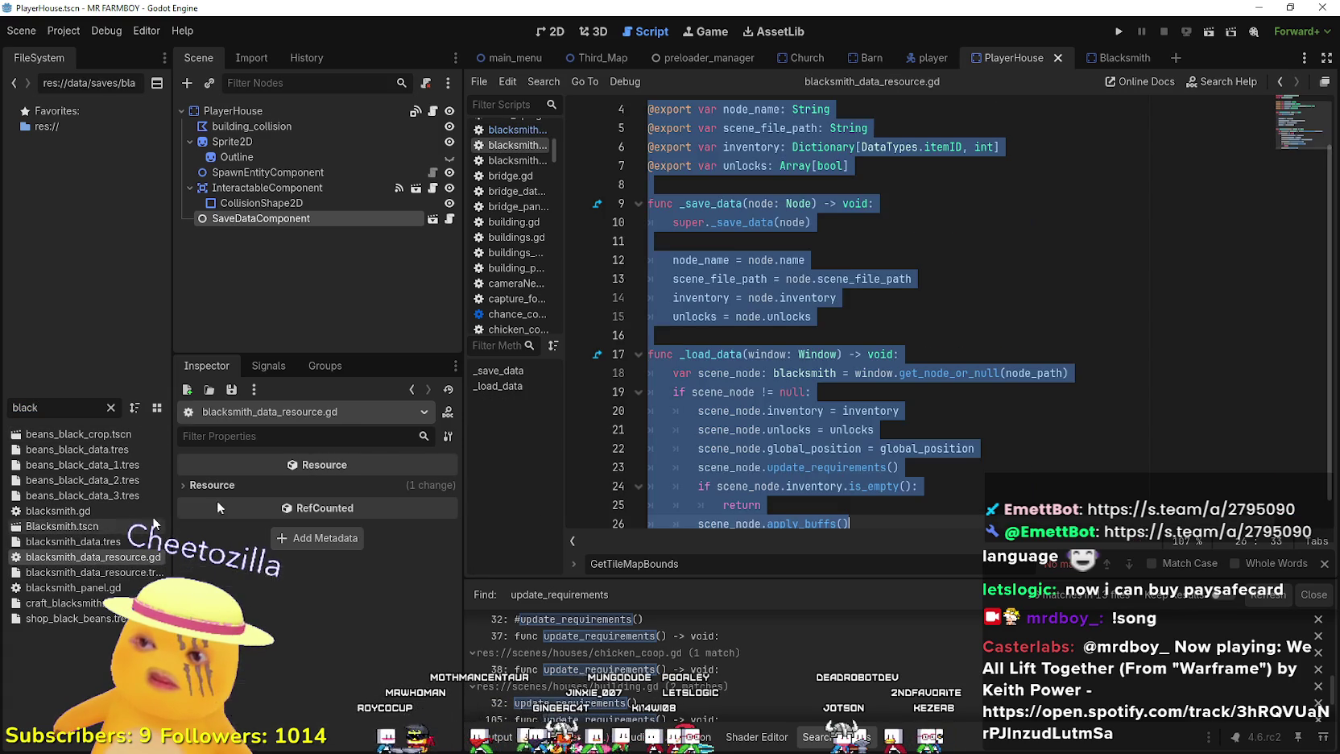
key(ctrl+a)
click(902, 448)
click(874, 504)
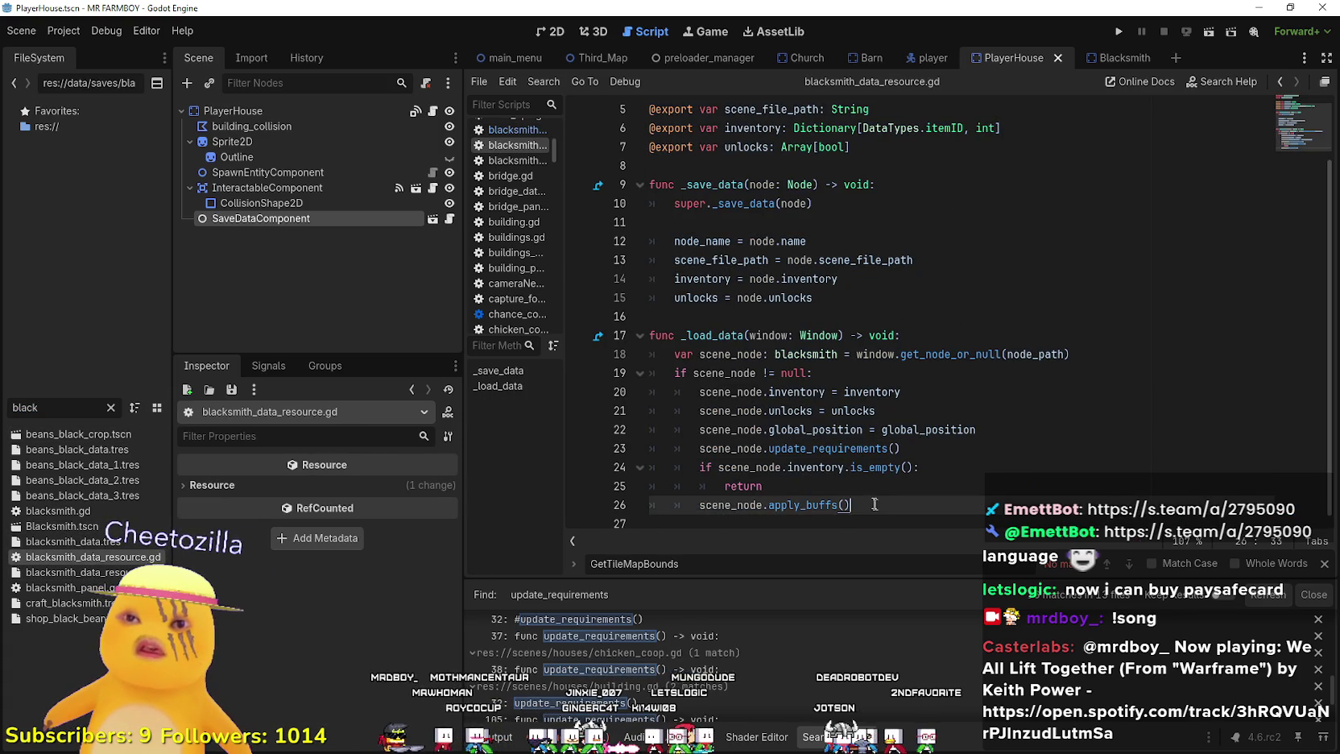
drag(760, 448, 995, 453)
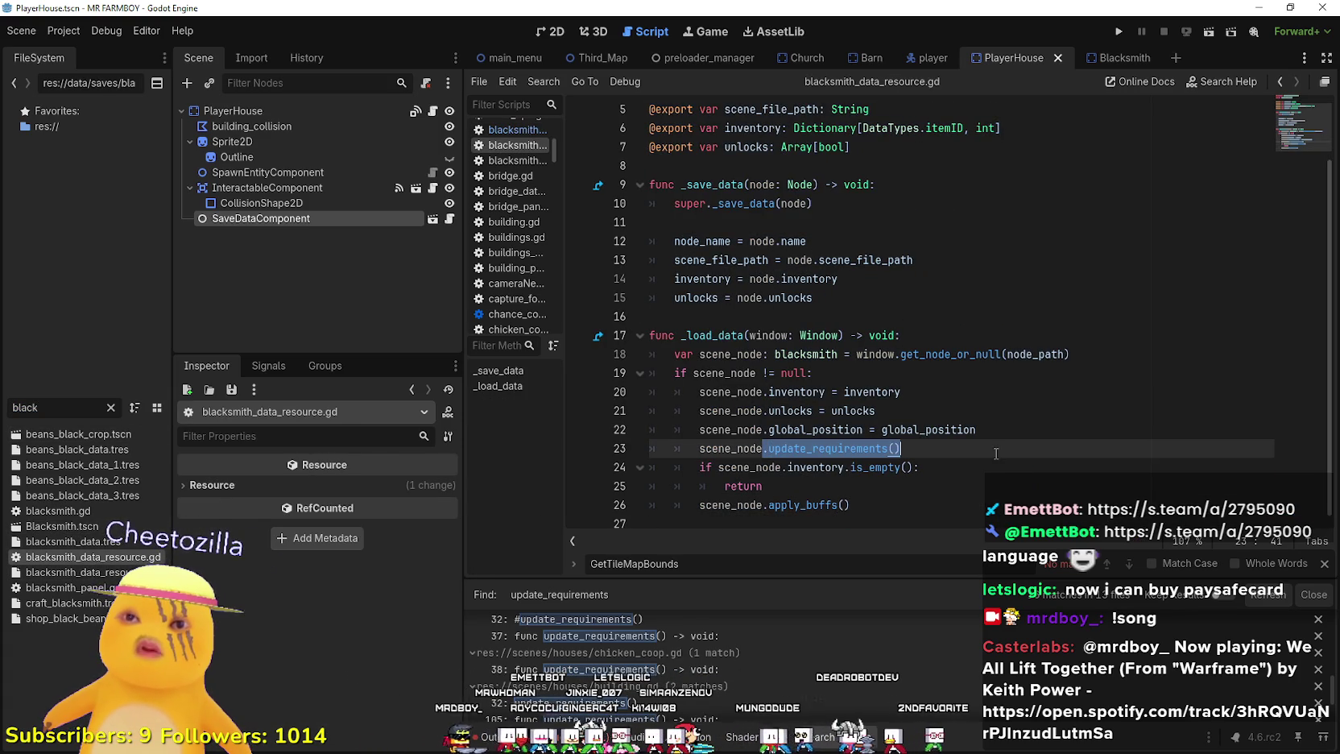
click(844, 498)
scroll(844, 497, up, 2)
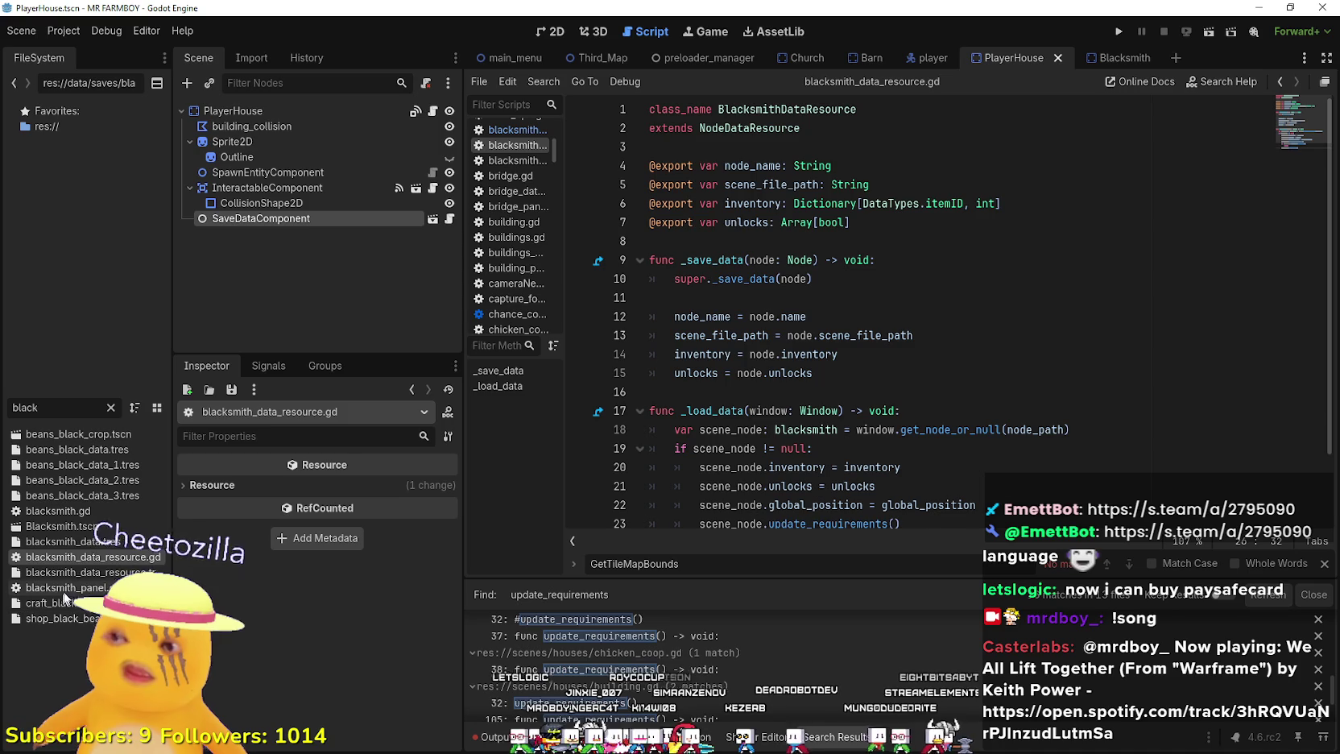
- Duplicate blacksmith_data_resource.gd as player_house_data_resource.gd
right_click(71, 561)
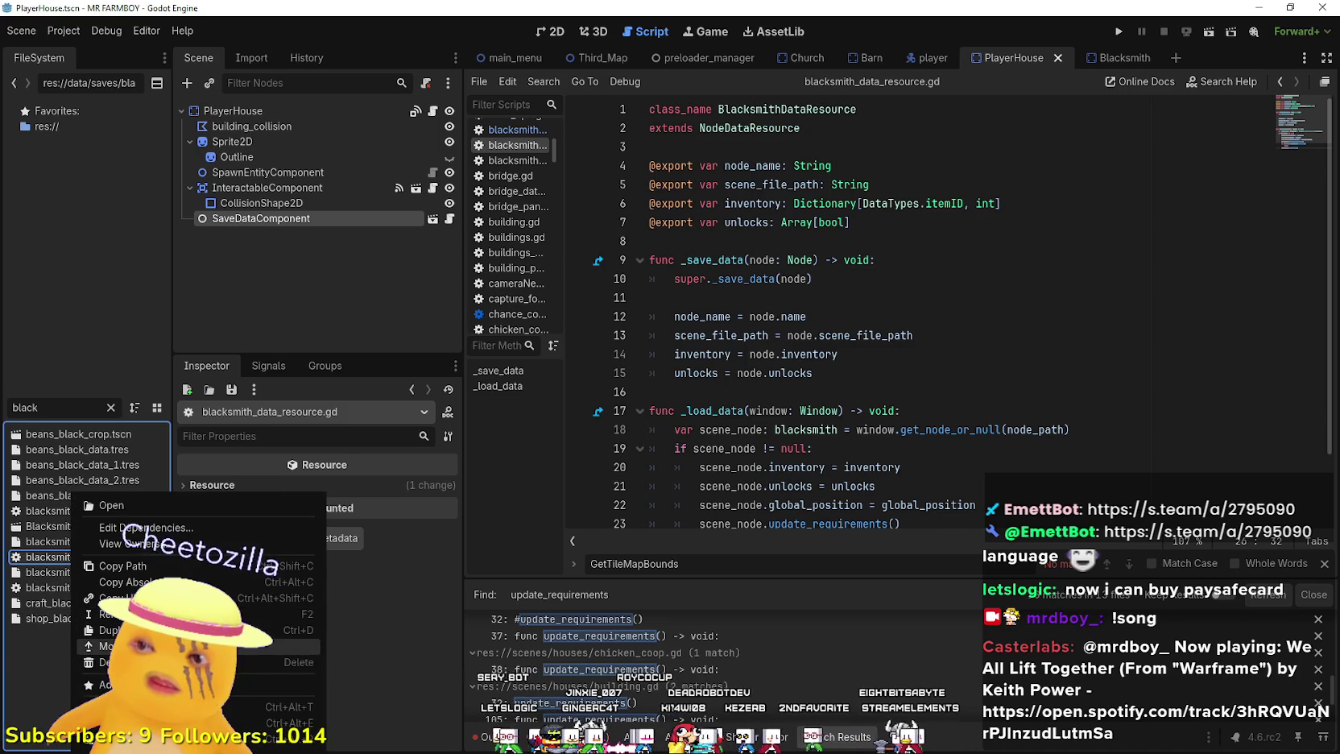
click(105, 624)
click(584, 359)
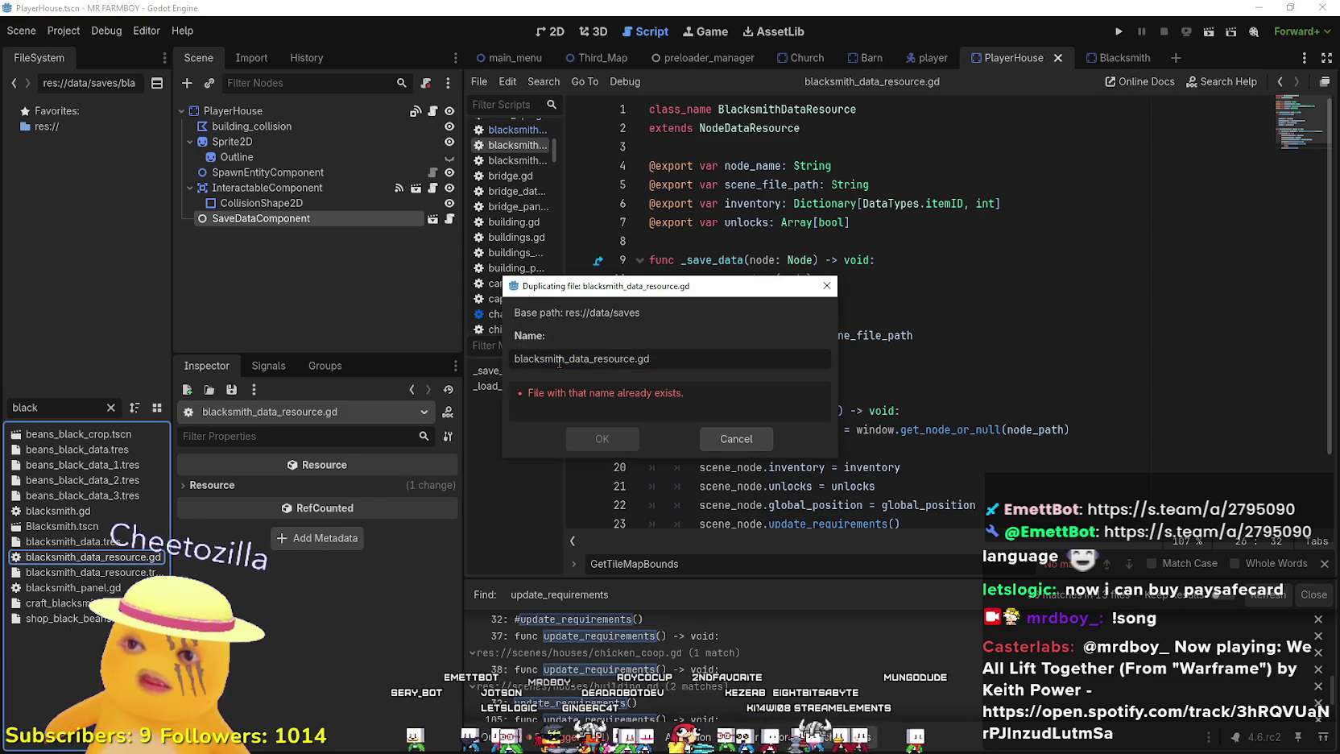
text(player_house)
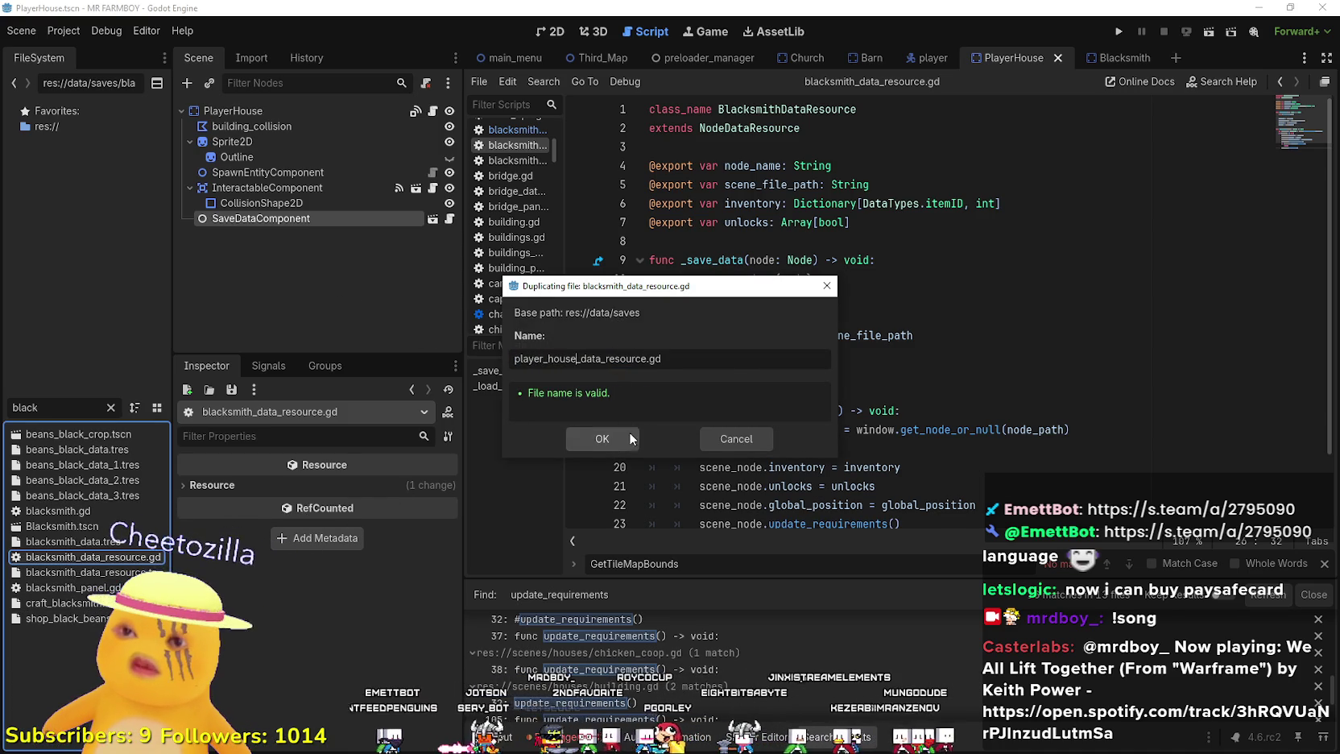
click(628, 435)
- Filter the FileSystem by 'player' and open player_house_data_resource.gd in the script editor
click(111, 407)
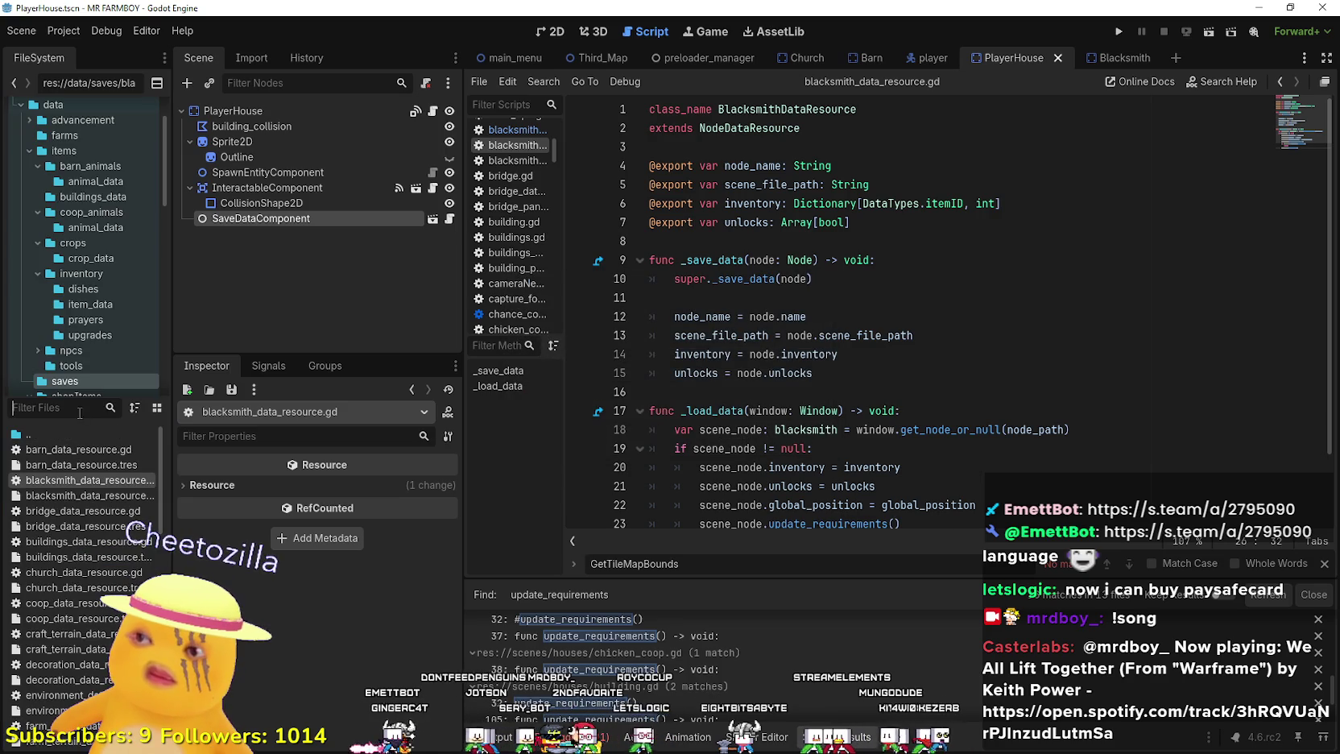
text(player)
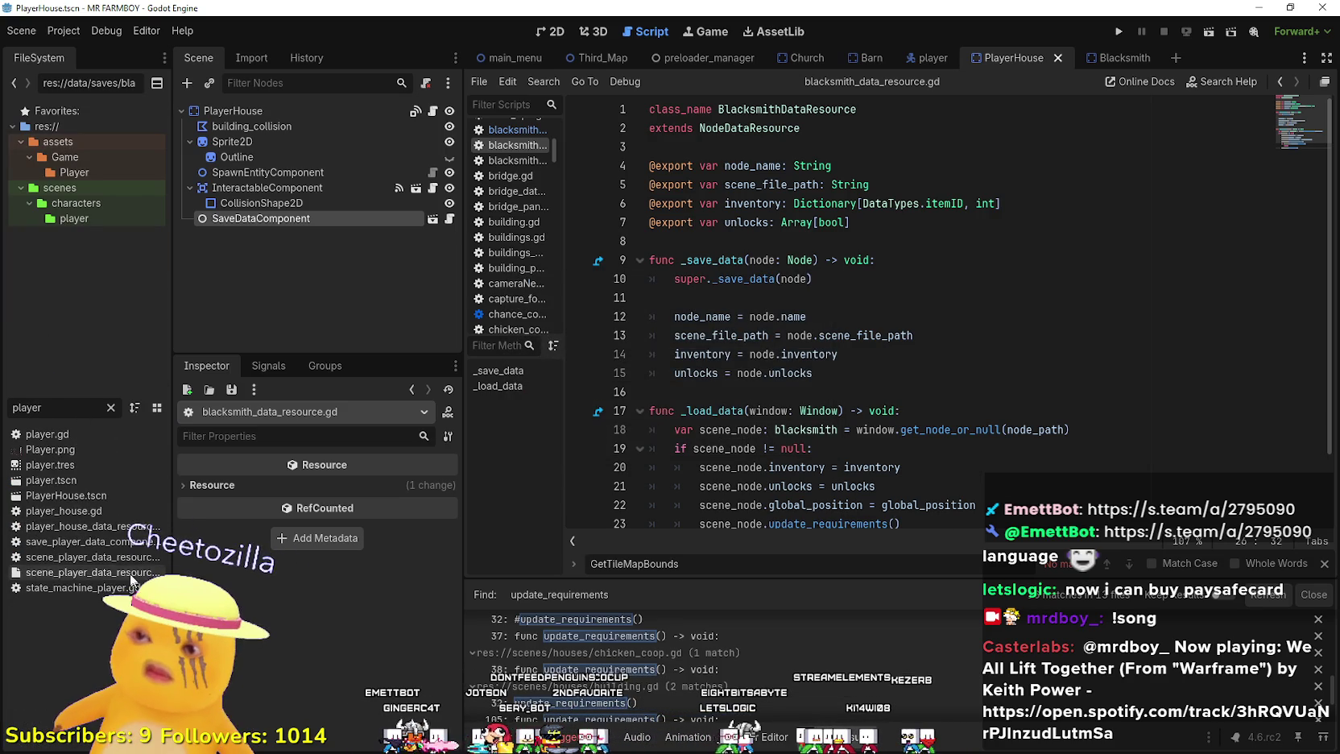
double_click(80, 526)
click(812, 127)
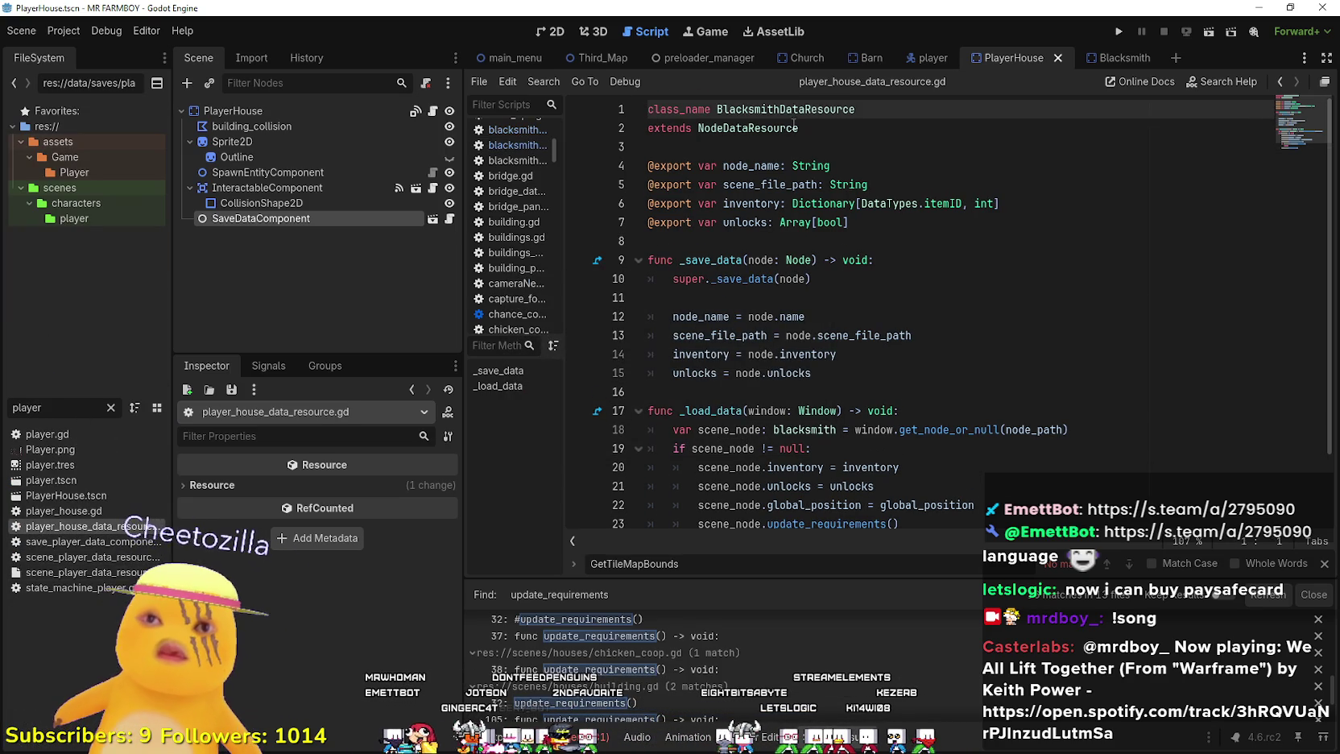
- Rename the class_name to PlayerHouseDataResource and save
click(782, 110)
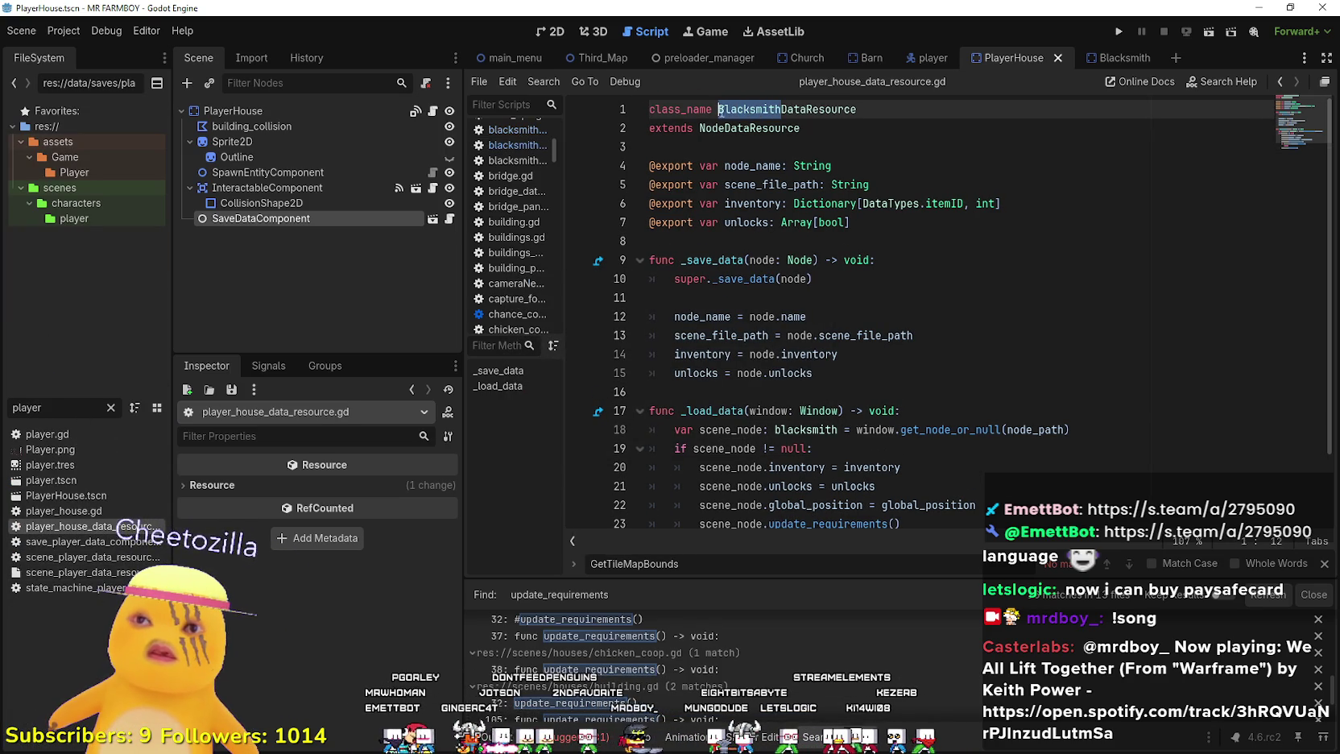
text(PlayerHouse)
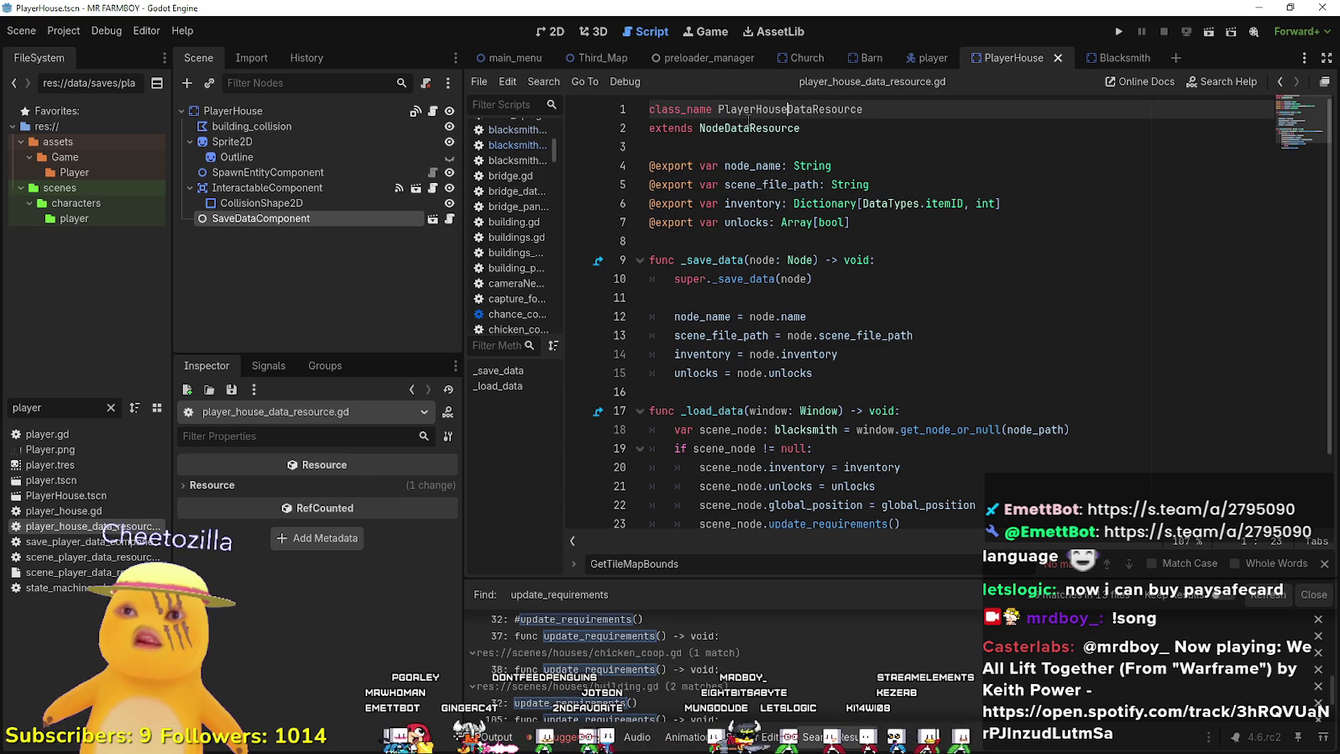
key(ctrl+s)
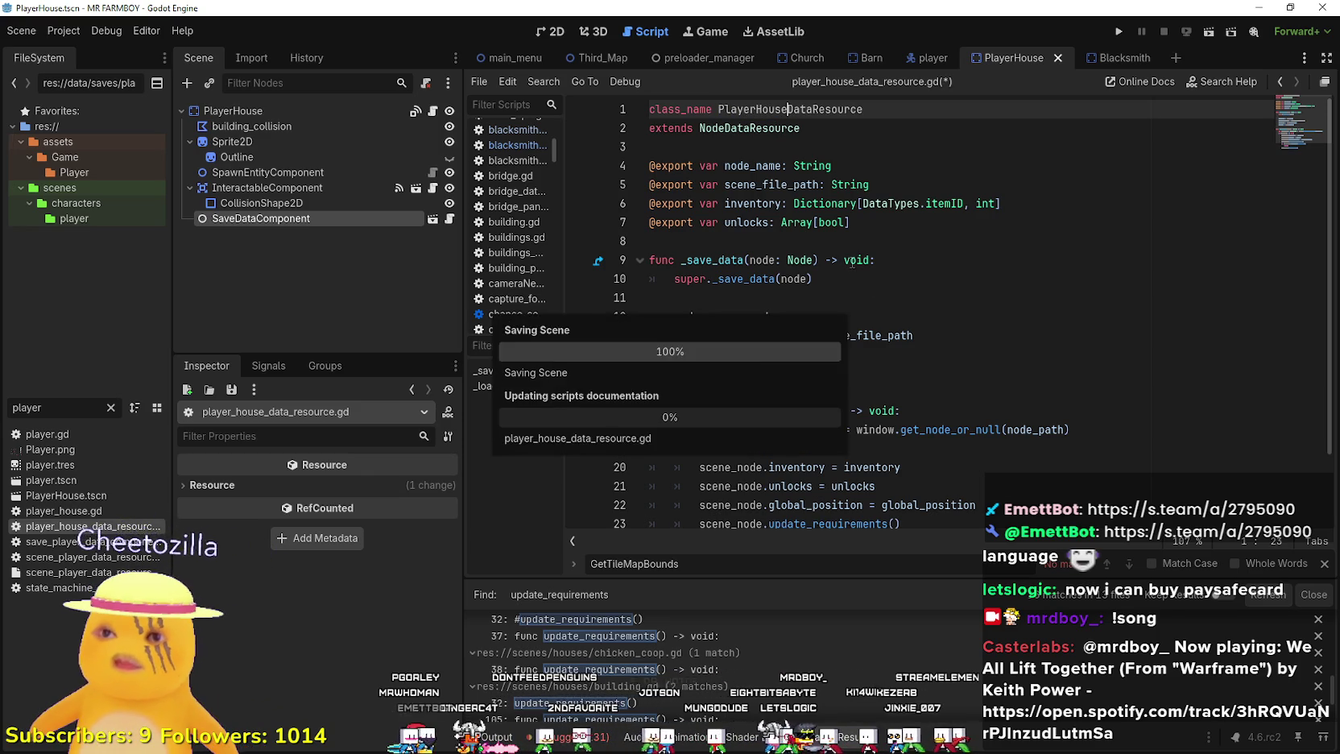
- Delete the inventory export variable and the inventory line in the save function
click(1030, 205)
drag(739, 201, 633, 201)
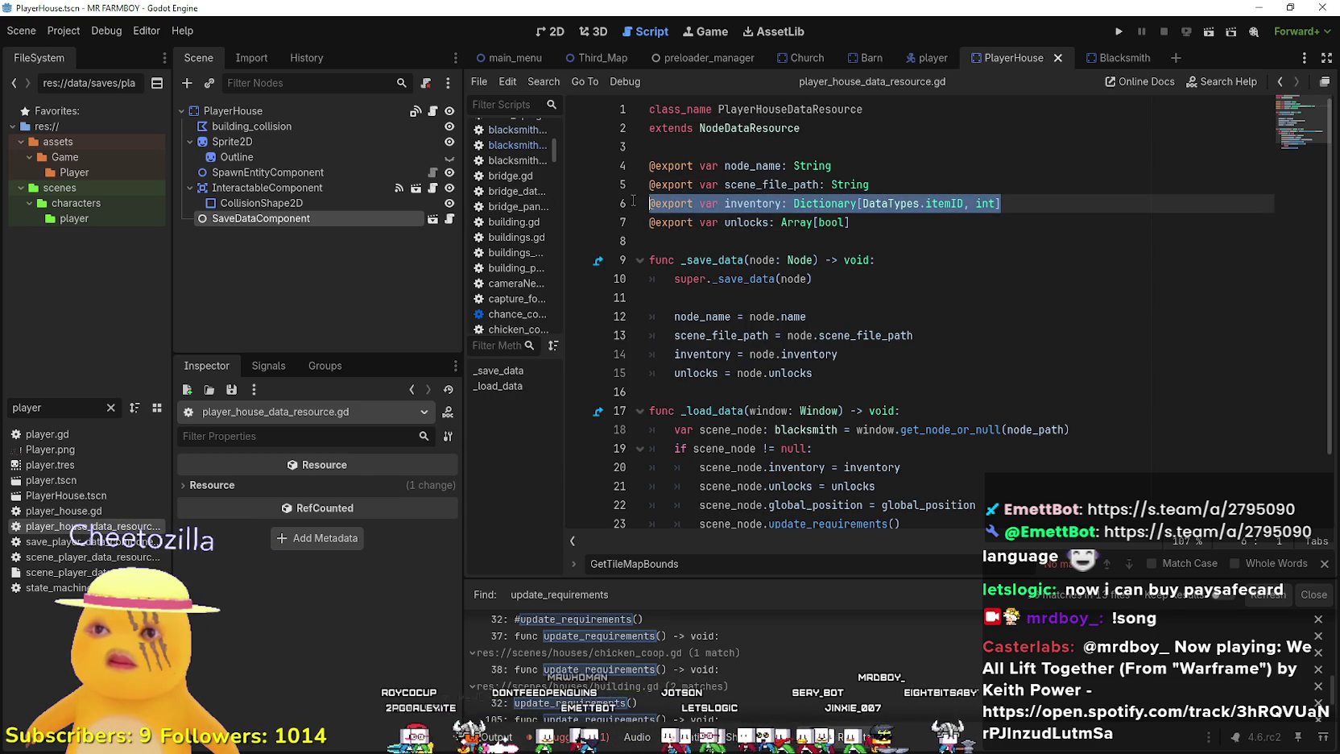
key(BackSpace)
key(BackSpace)
mouse_move(795, 174)
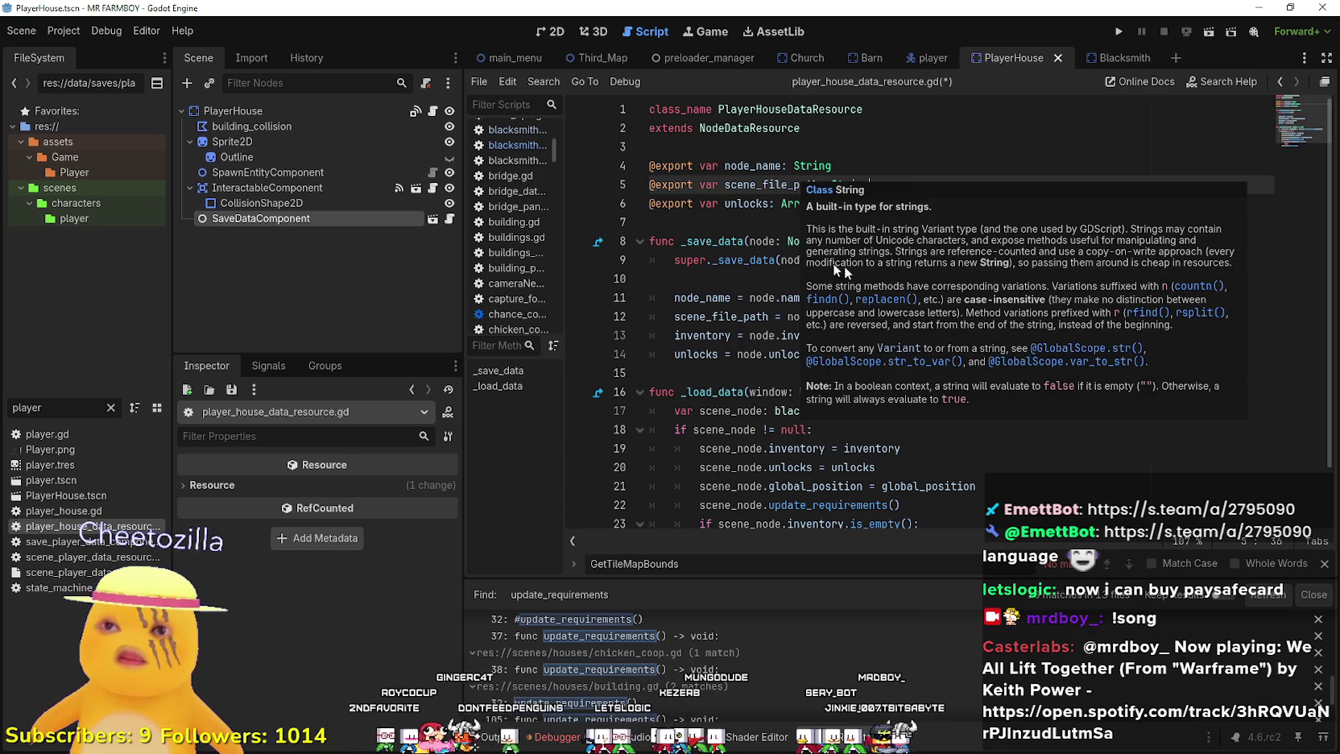
click(835, 266)
scroll(837, 266, down, 2)
drag(841, 269, 631, 276)
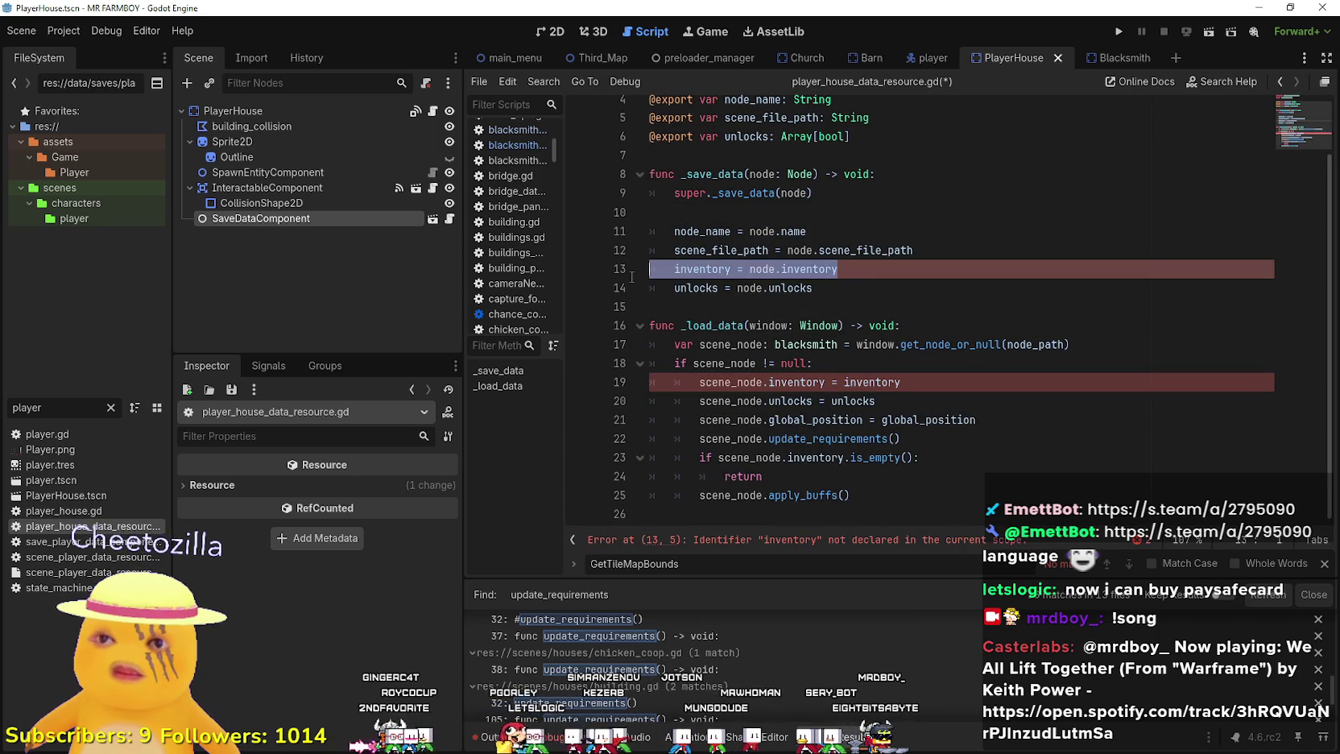
key(BackSpace)
key(BackSpace)
- Delete the inventory load line and the is_empty/apply_buffs block, then save the script
click(931, 370)
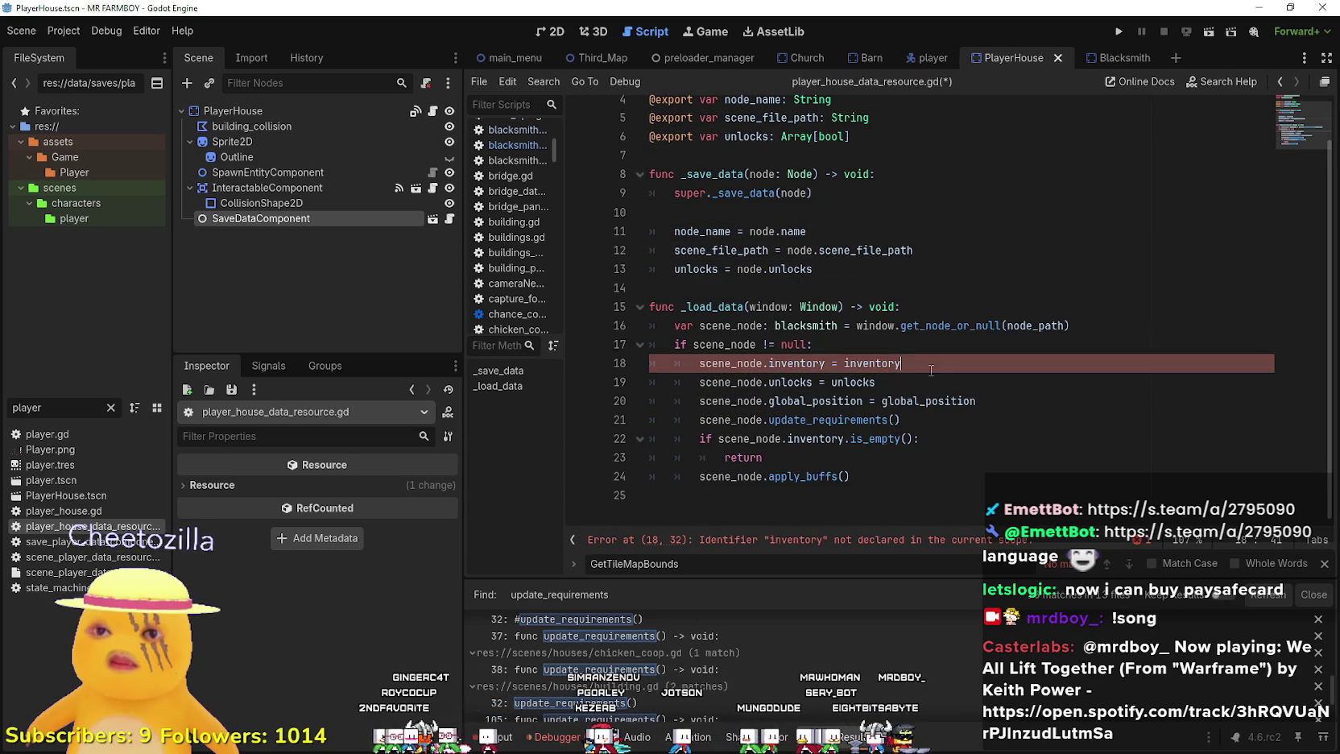
drag(931, 370, 646, 370)
key(BackSpace)
key(BackSpace)
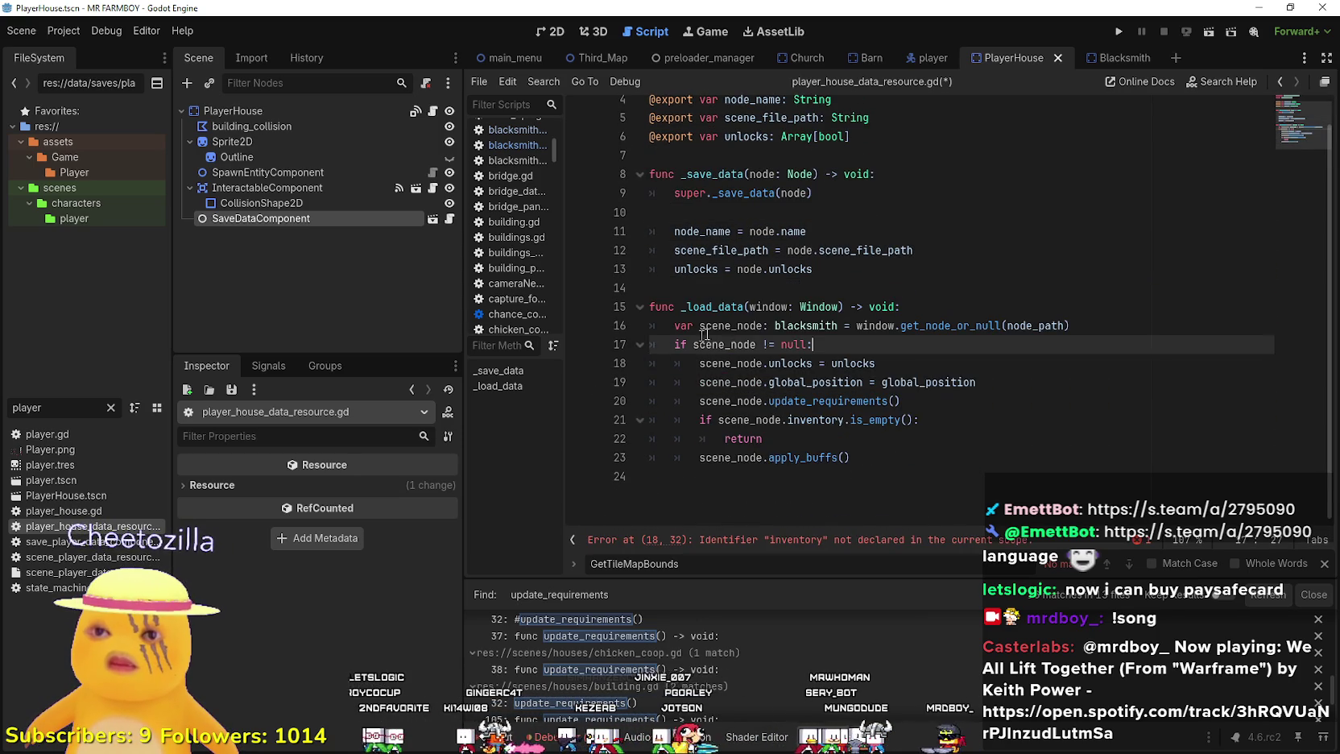
scroll(880, 499, up, 1)
drag(863, 500, 662, 461)
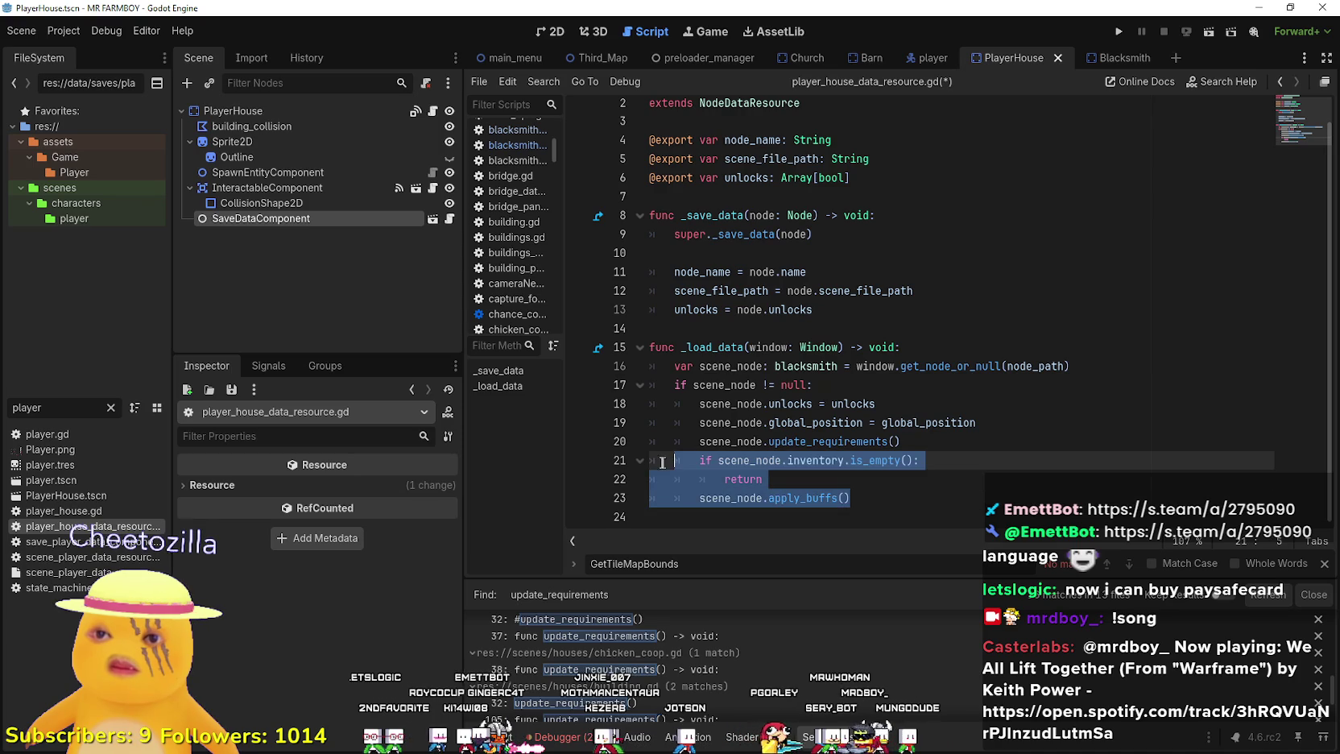
key(BackSpace)
key(BackSpace)
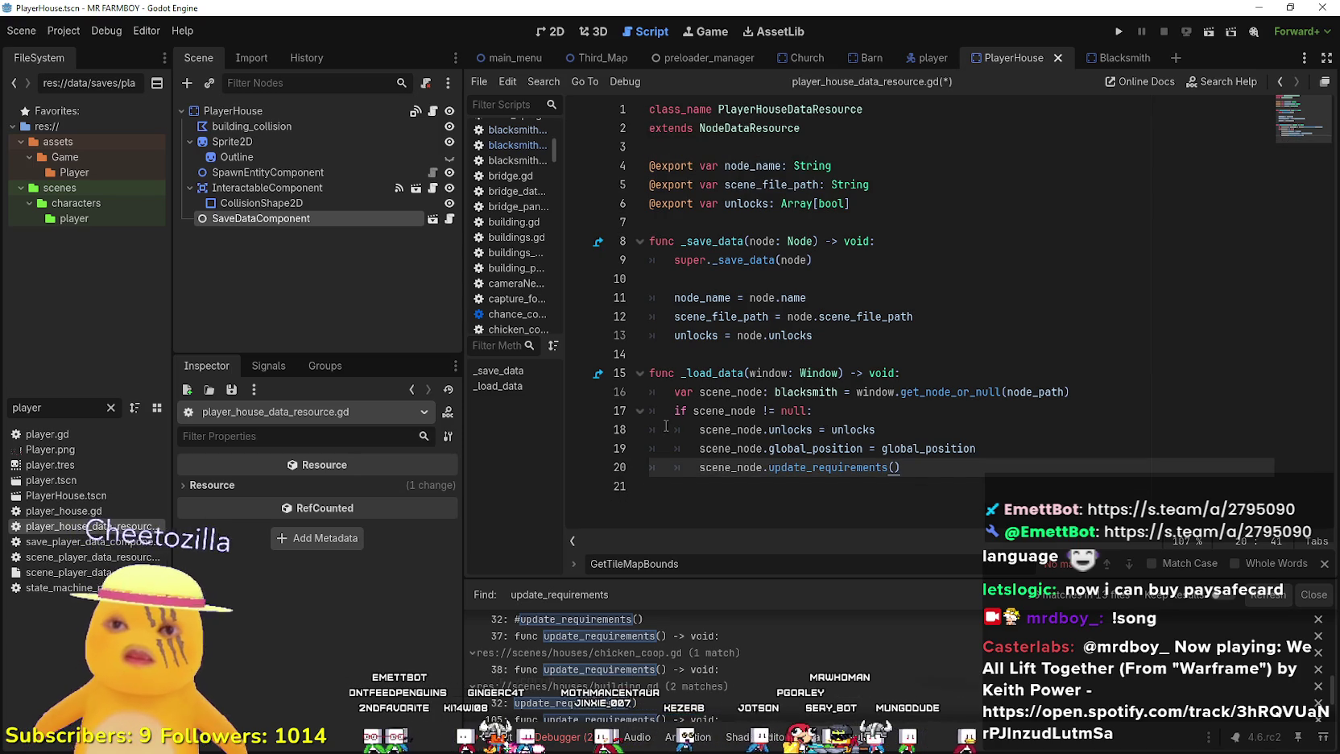
key(ctrl+s)
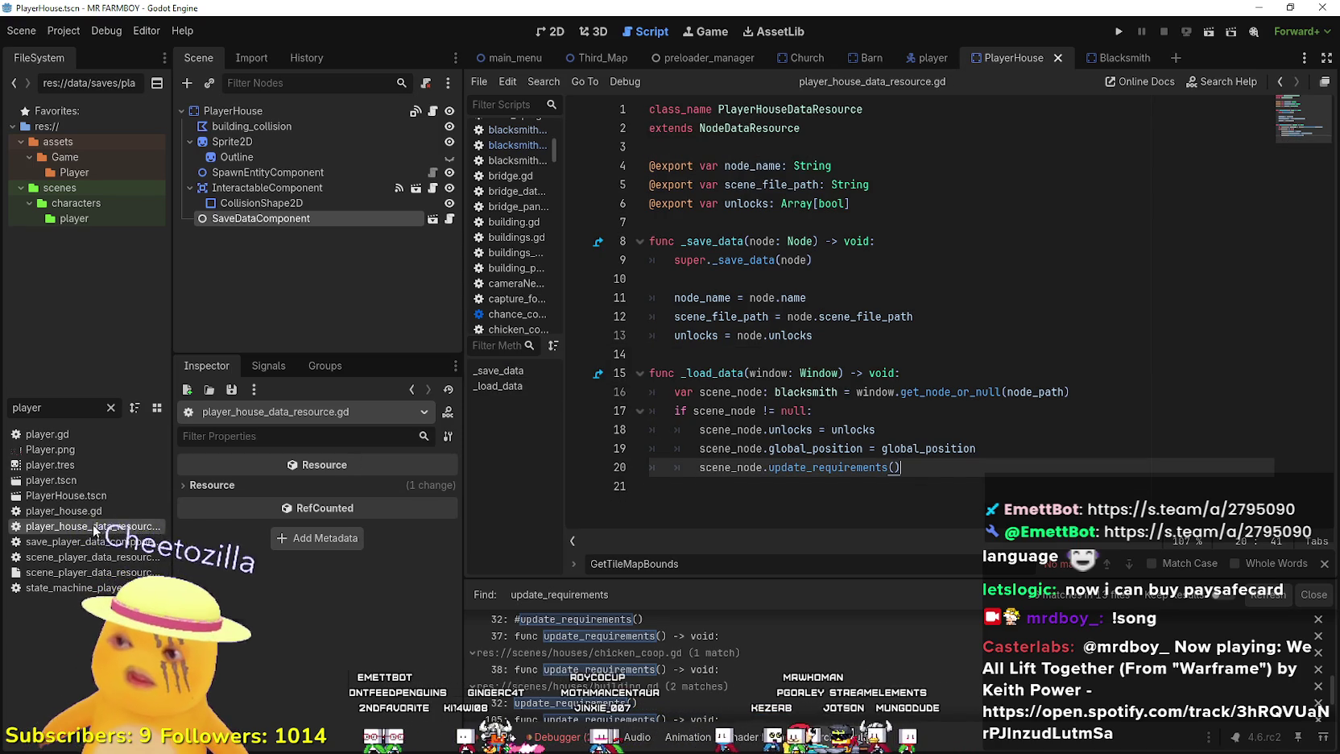
- Create a new PlayerHouseDataResource saved as player_house_data_resource.tres
right_click(96, 525)
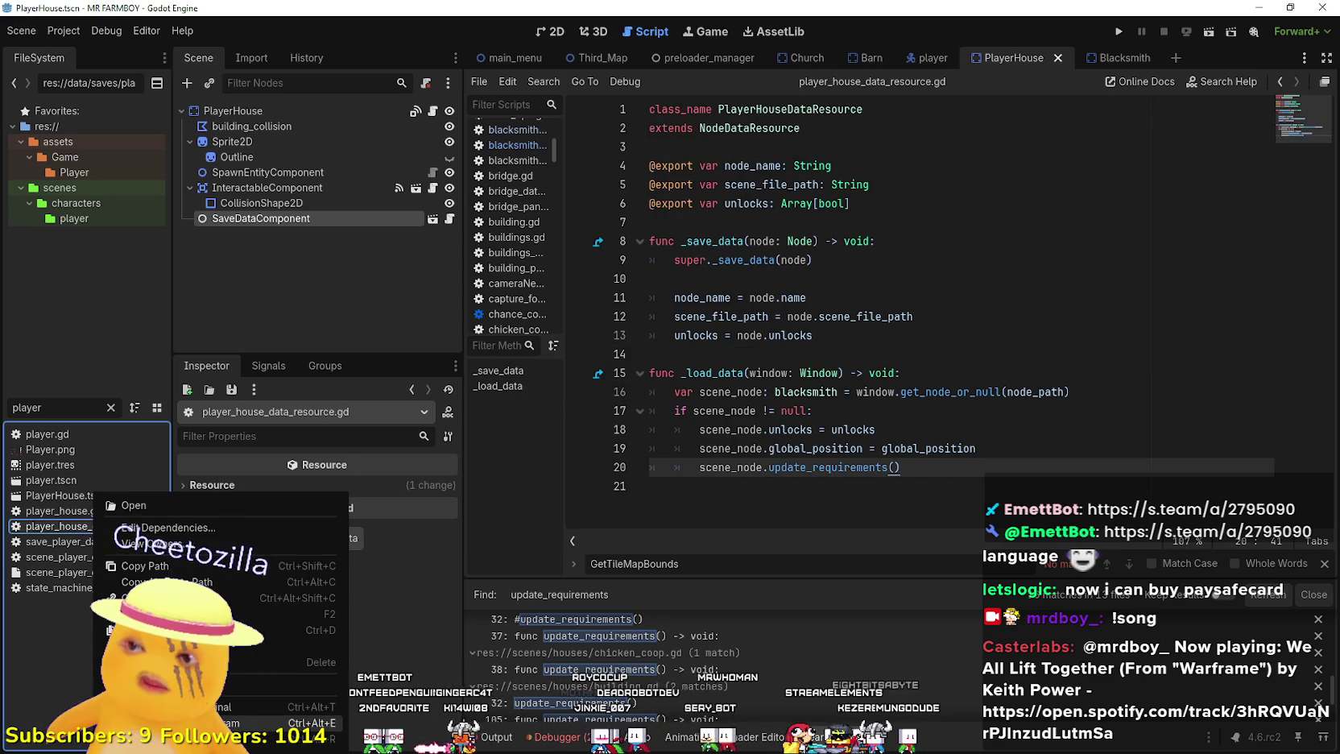
click(107, 409)
click(107, 409)
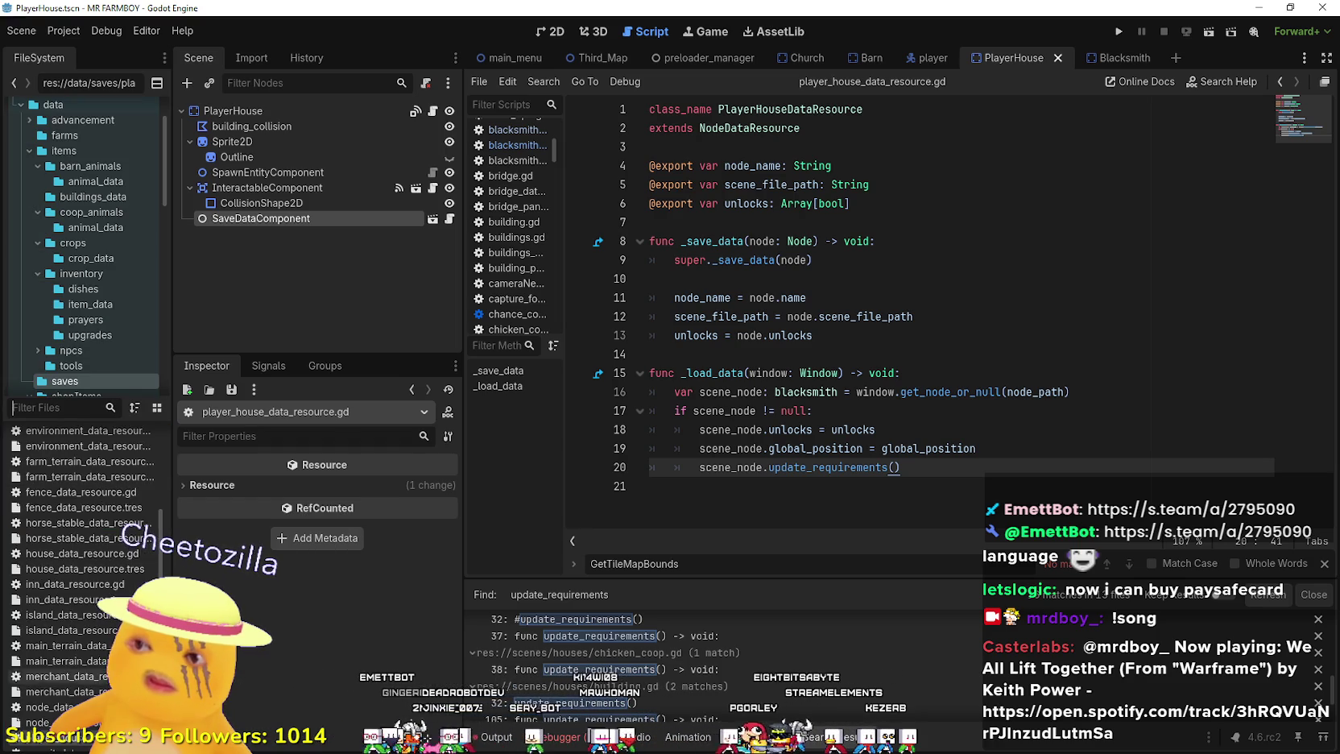
right_click(78, 586)
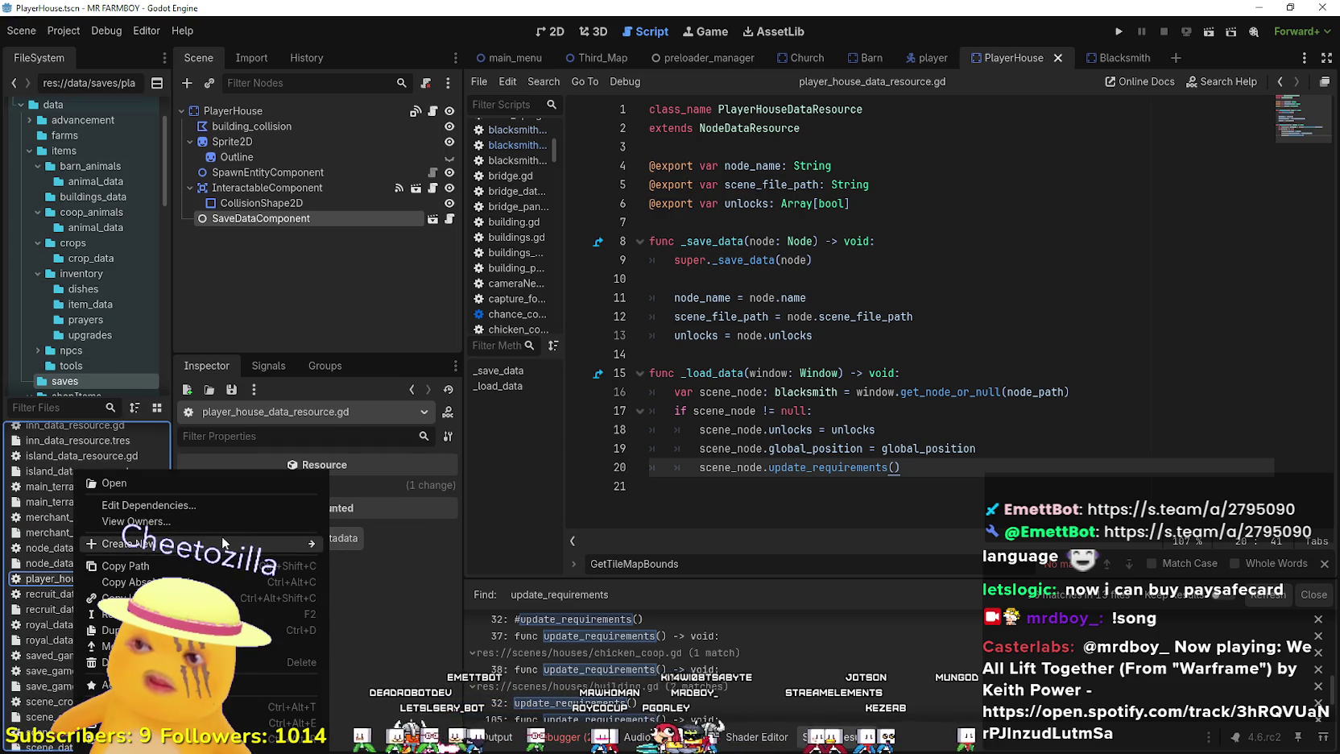
mouse_move(222, 539)
click(380, 590)
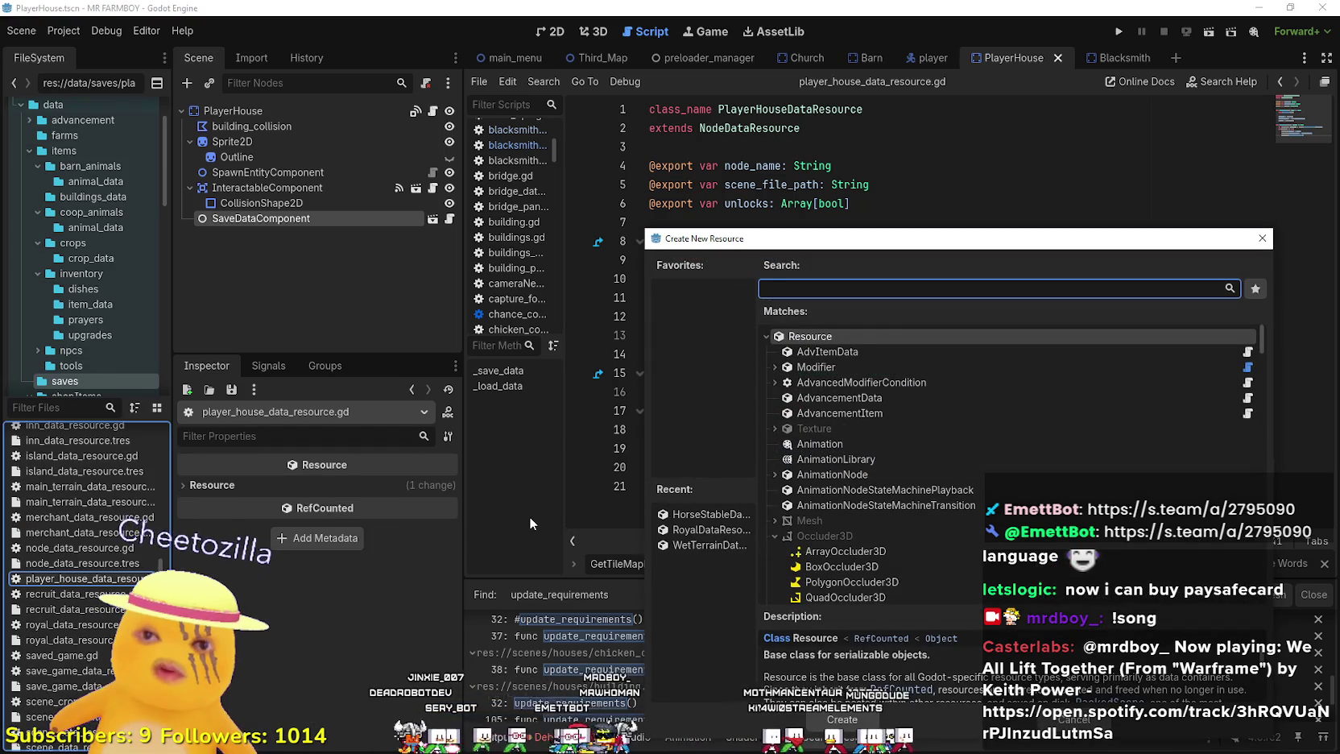
text(playerhou)
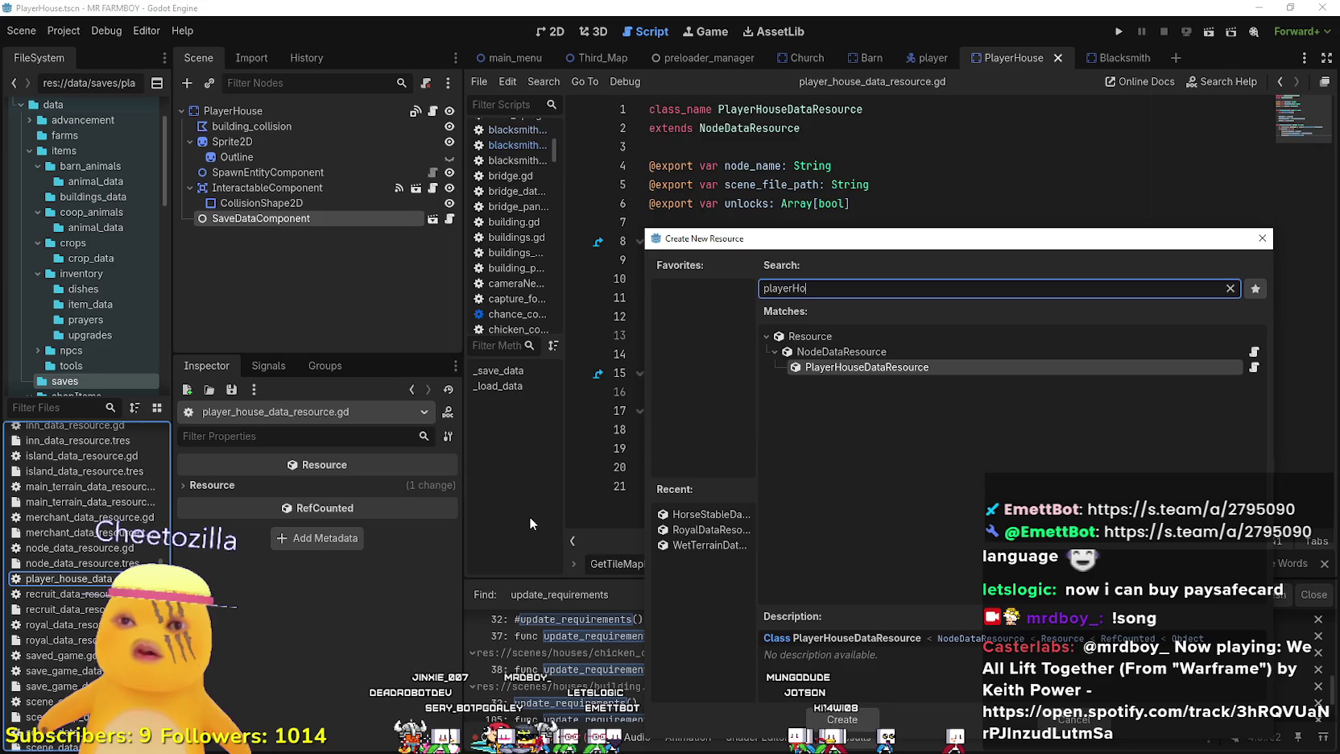
key(Return)
click(757, 334)
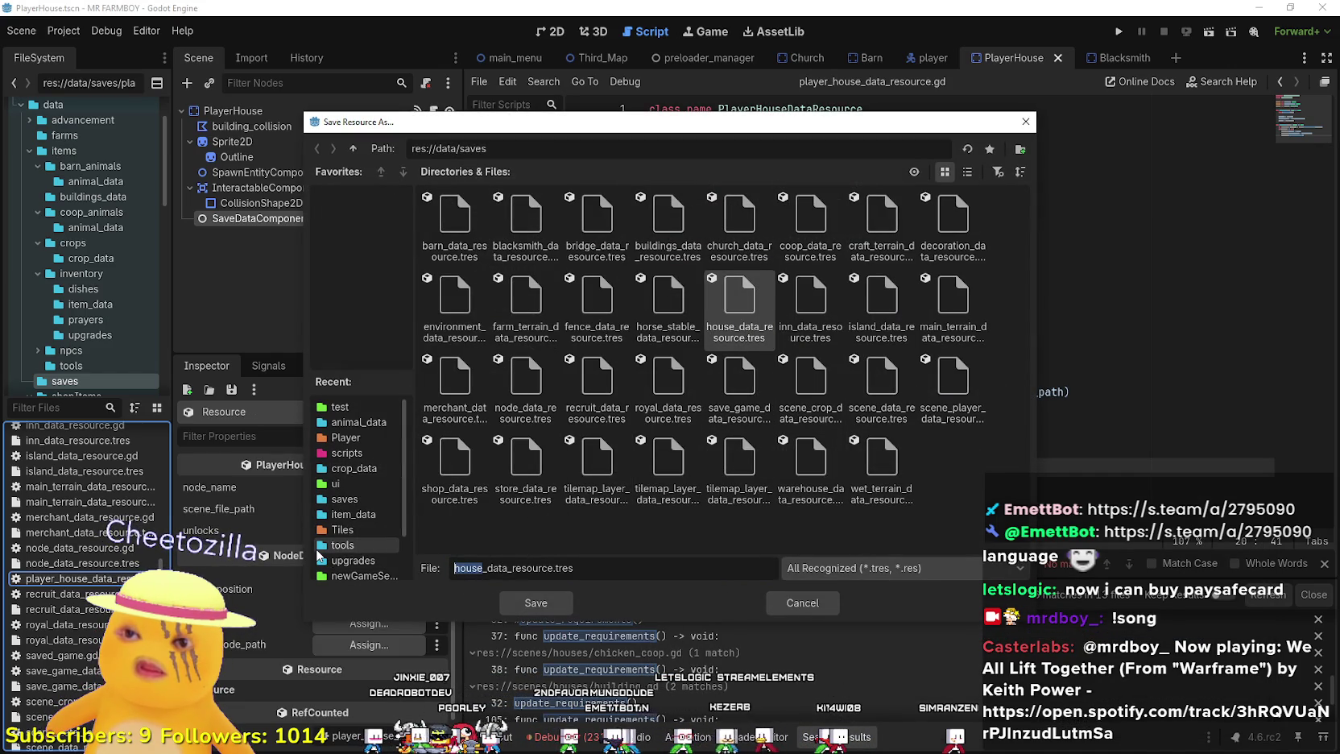
text(player_hou)
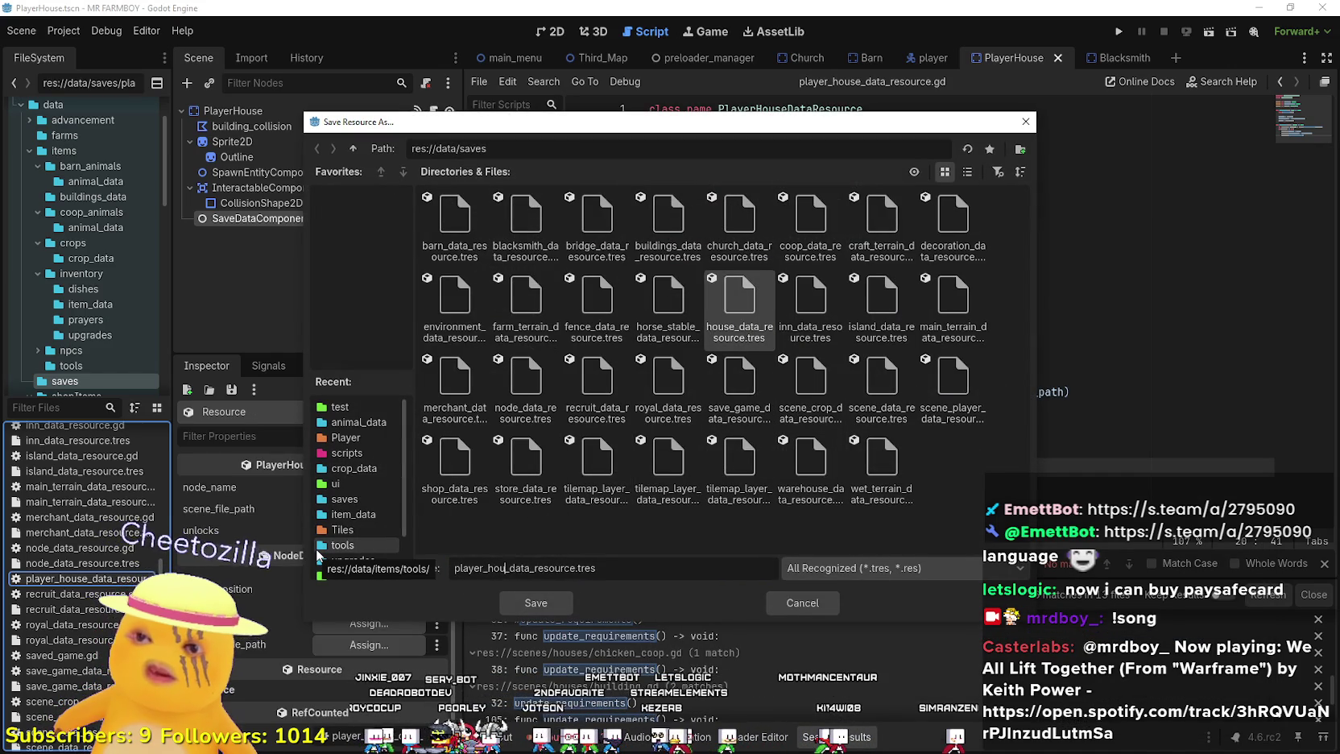
text(se)
key(Return)
- Assign player_house_data_resource.tres as SaveDataComponent's save_data_resource and save the scene
key(ctrl+s)
click(278, 219)
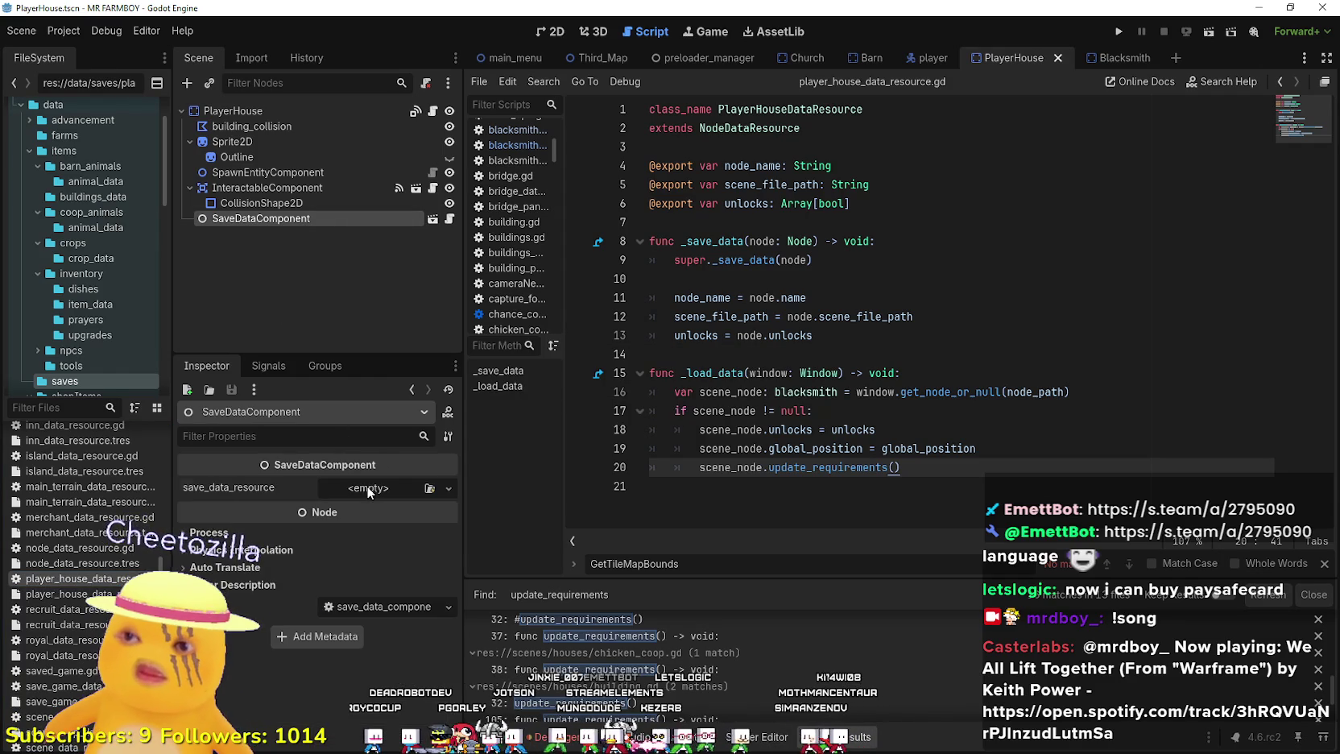
click(368, 488)
click(87, 594)
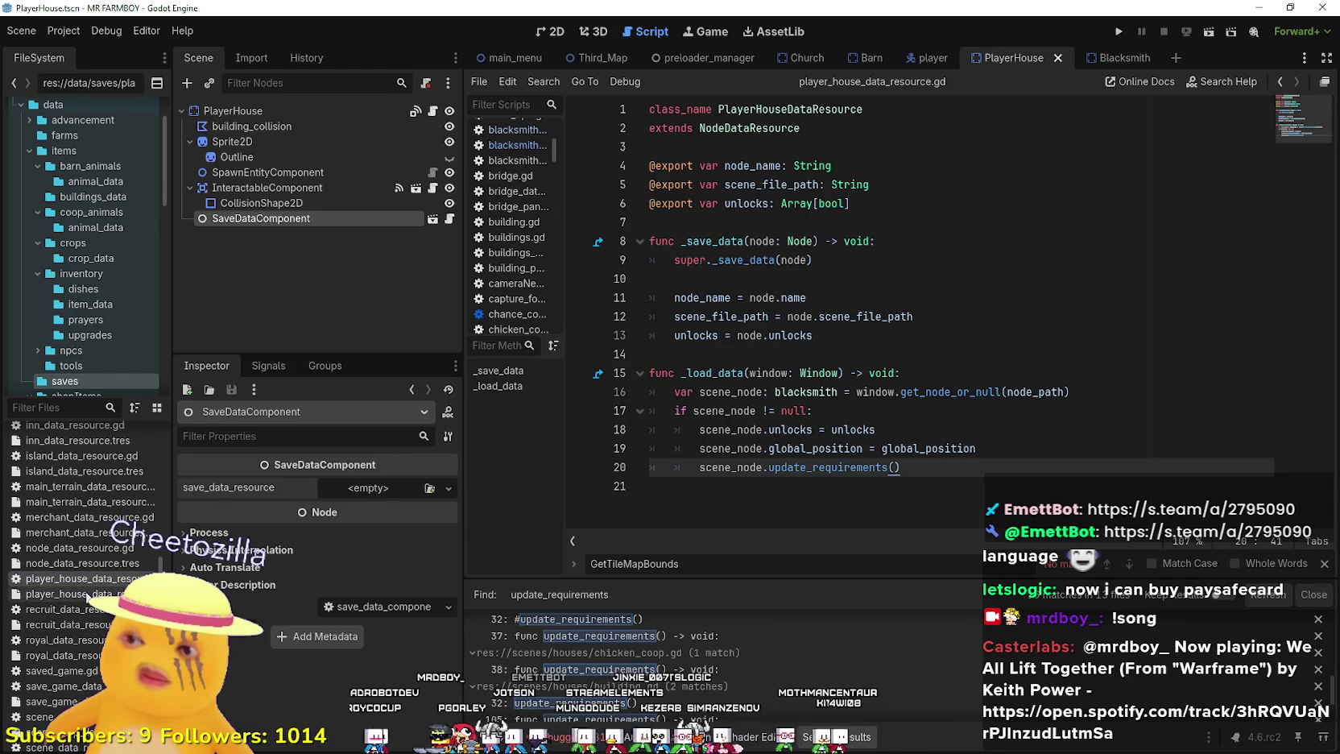
drag(85, 596, 386, 493)
key(ctrl+s)
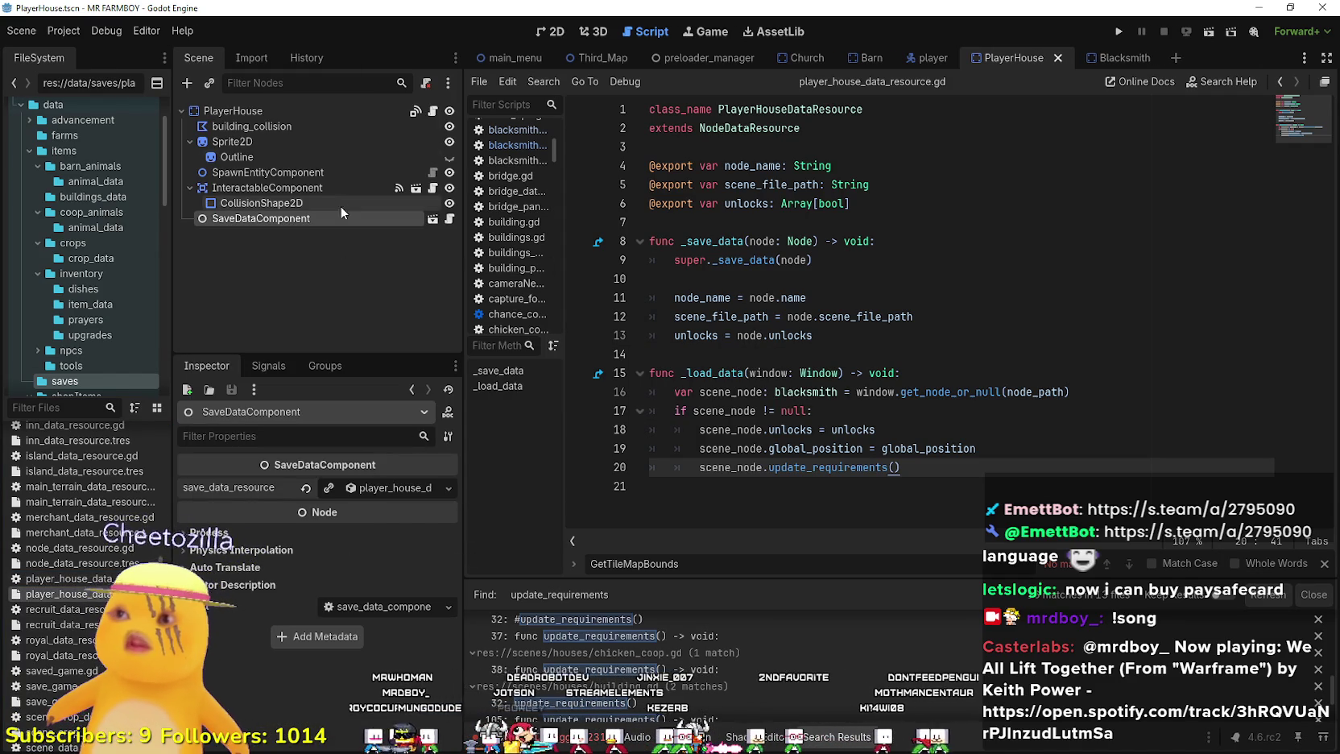
click(331, 113)
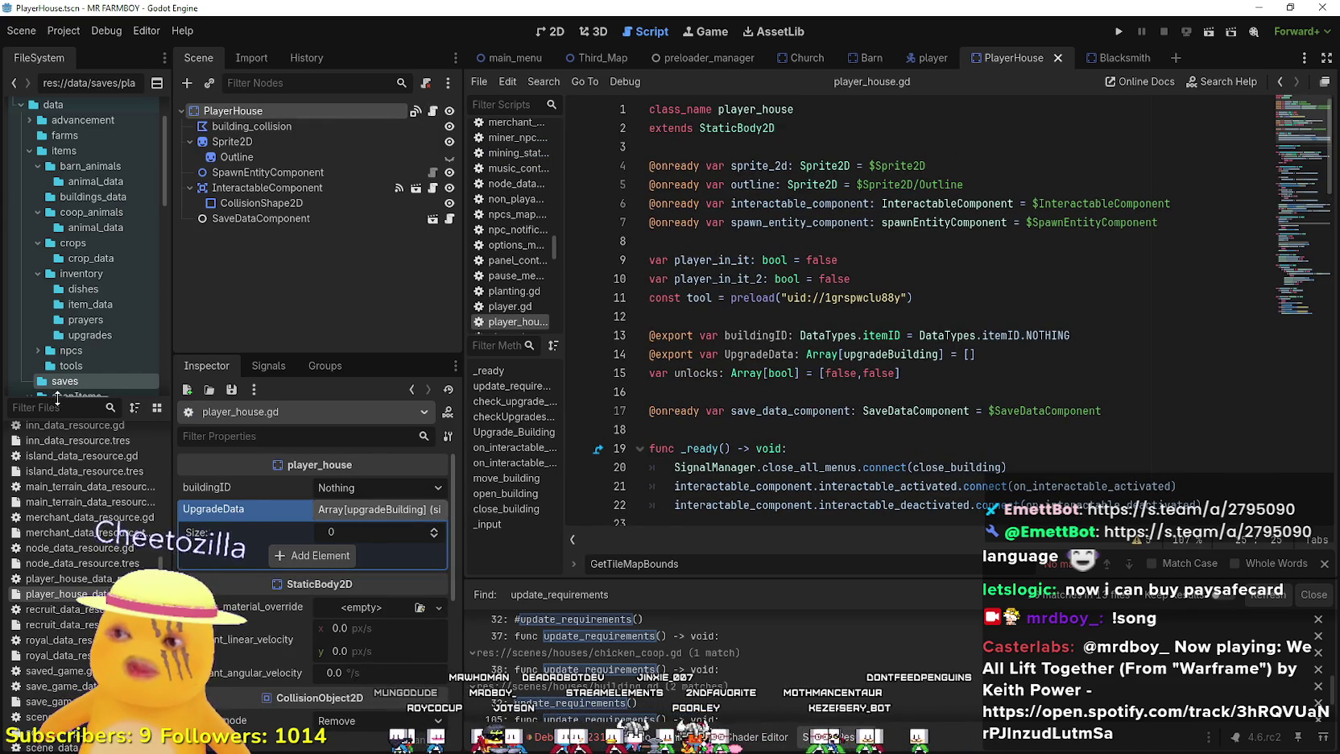
- Filter files by 'type', undo the accidental update_requirements rename, and save the scene
click(74, 408)
text(ty)
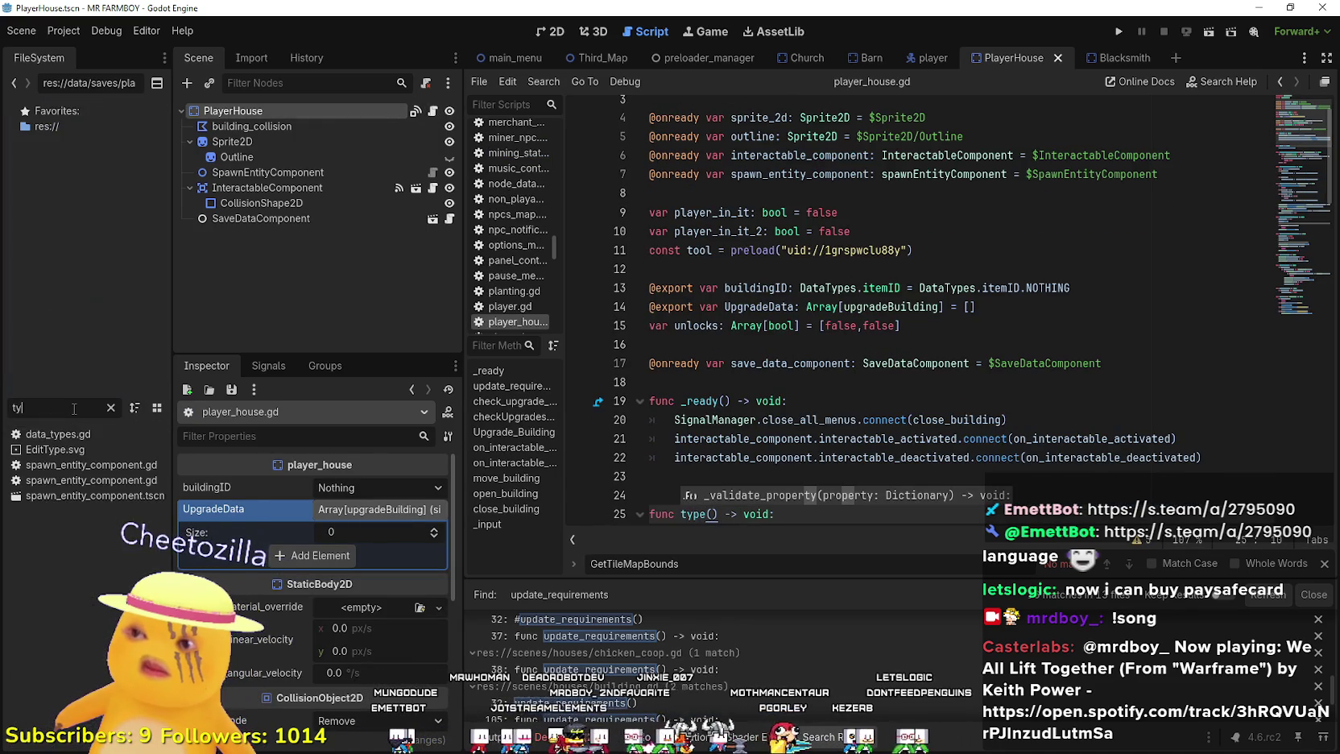
text(pe)
key(ctrl+z)
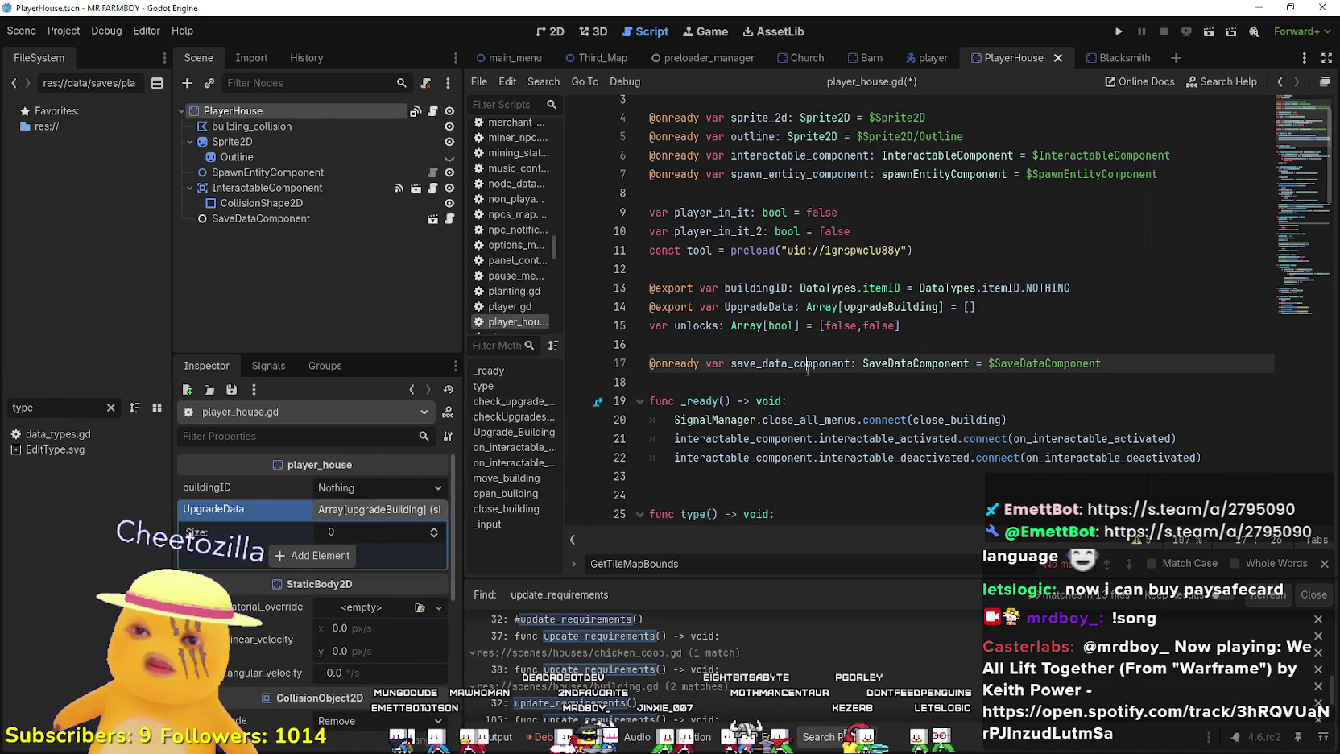
scroll(821, 400, down, 3)
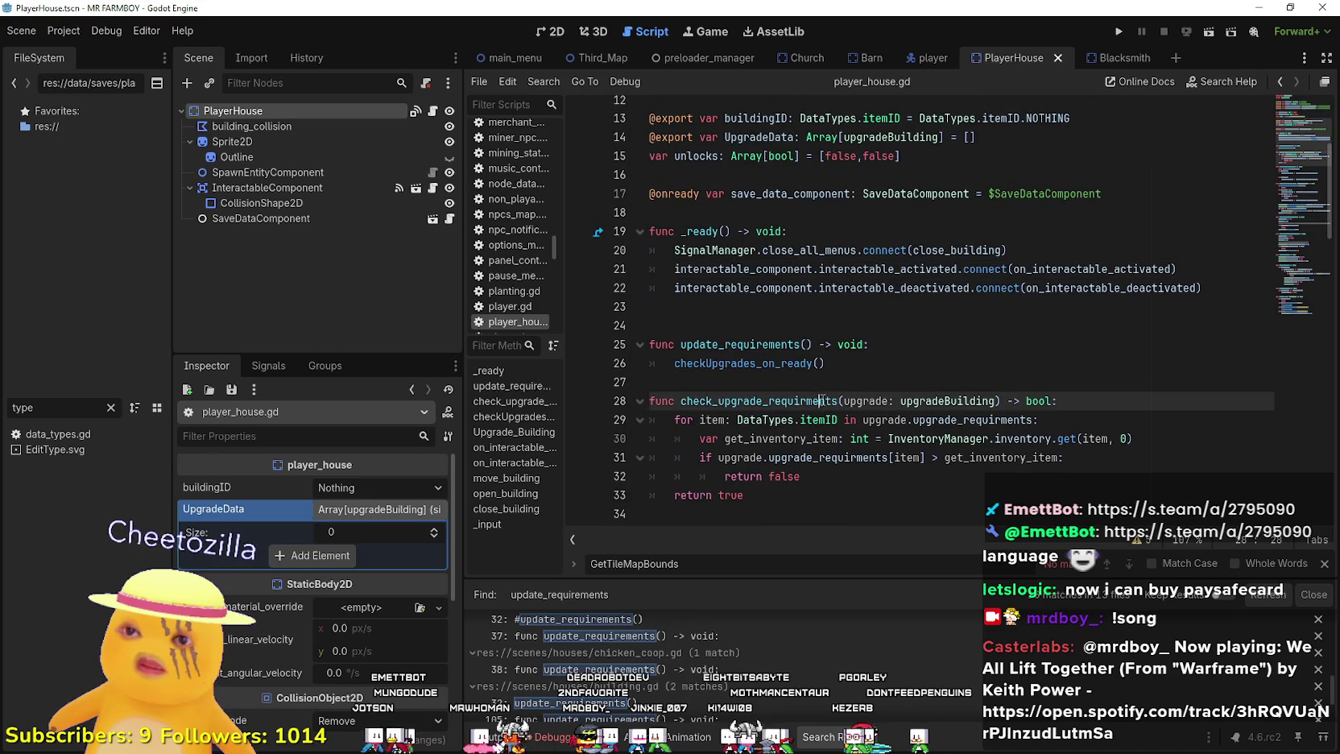
key(ctrl+s)
- Add a PLAYER_HOUSE entry after WILD_EGG in data_types.gd and save it
double_click(78, 436)
text(WILD_EGG,)
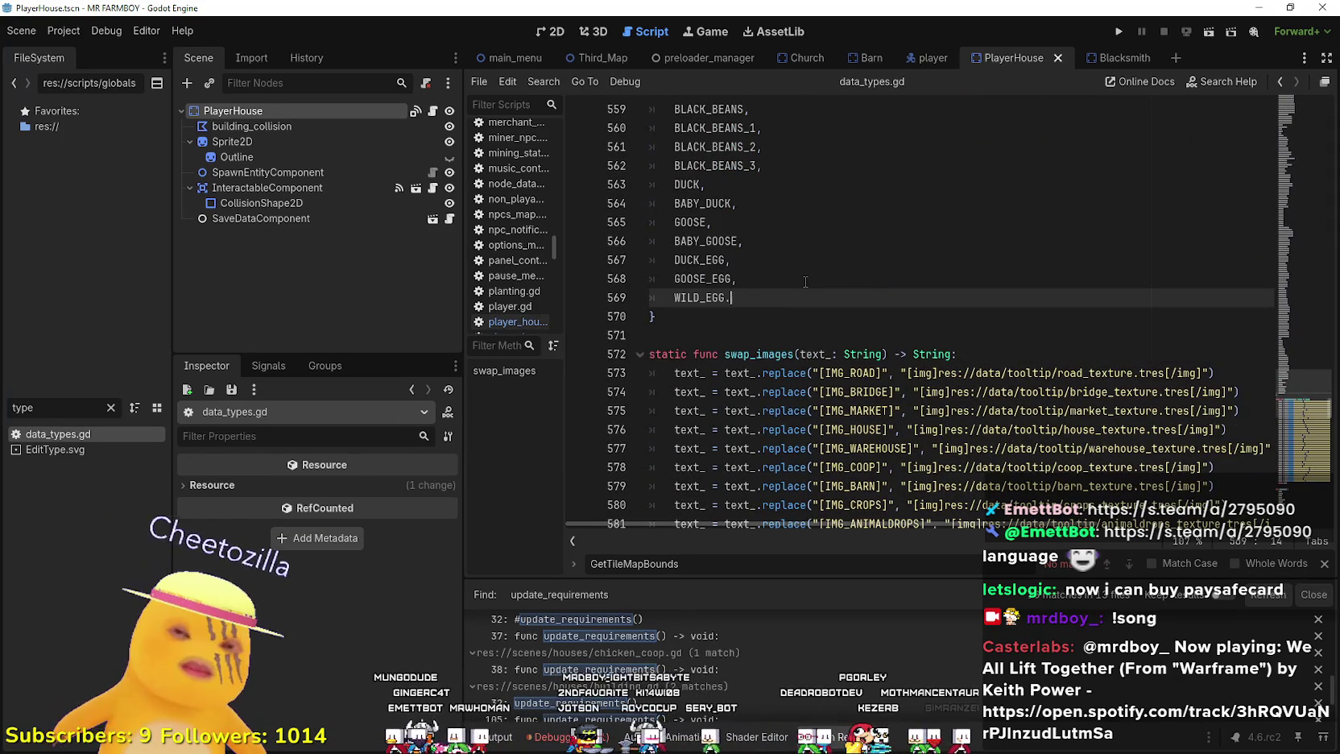
key(Down)
key(Up)
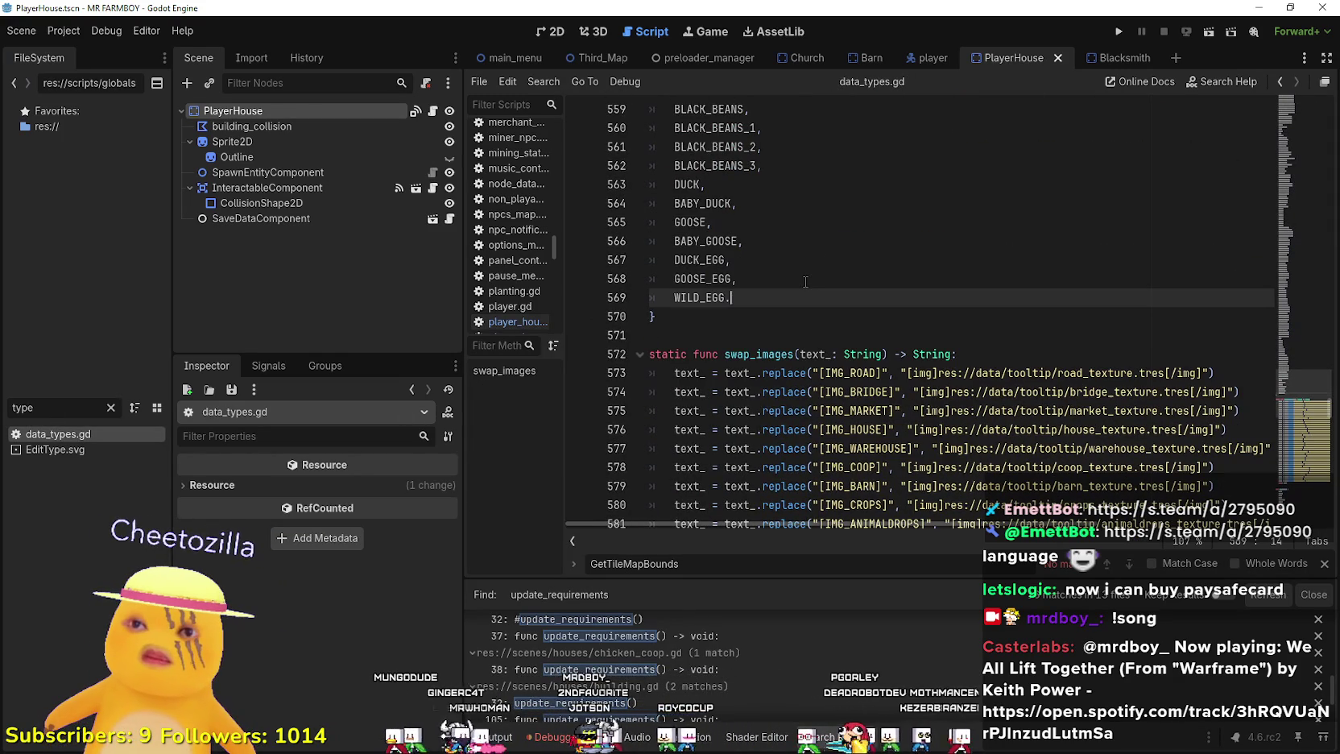
key(Return)
text(PLAYER_H)
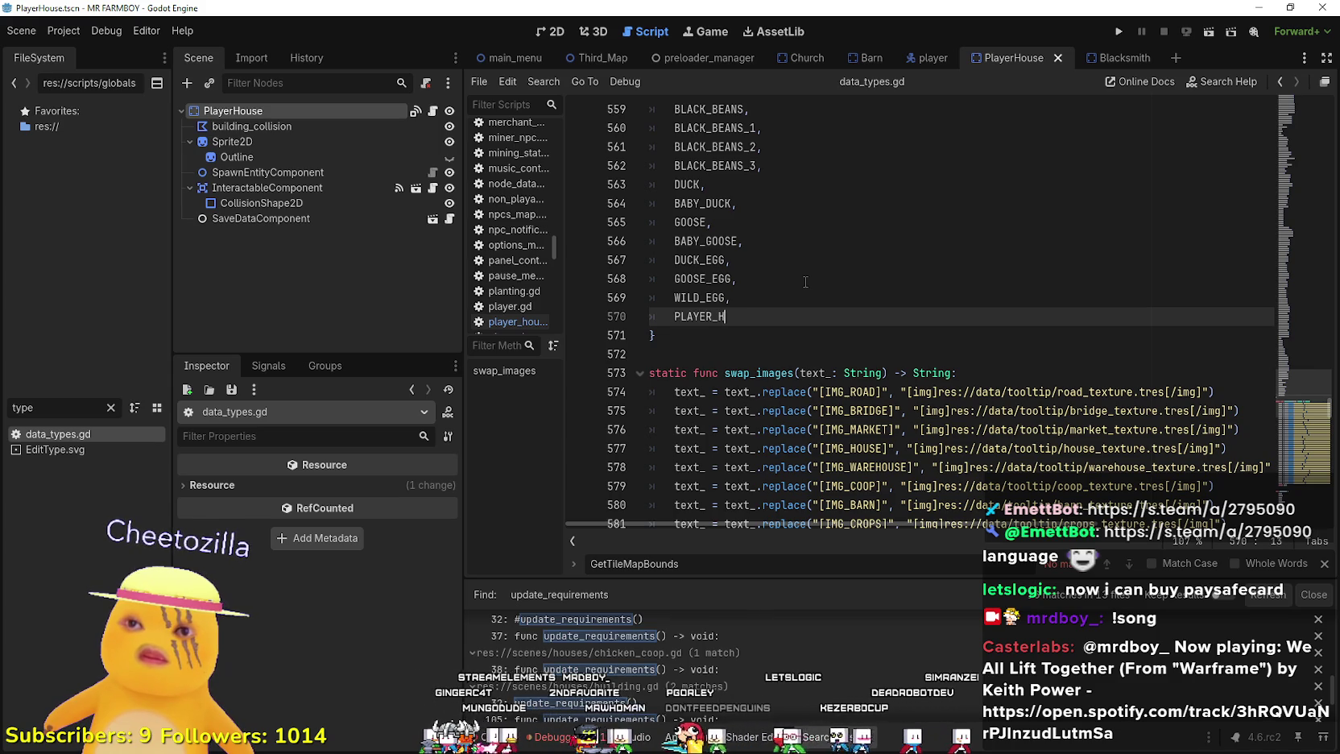
key(ctrl+s)
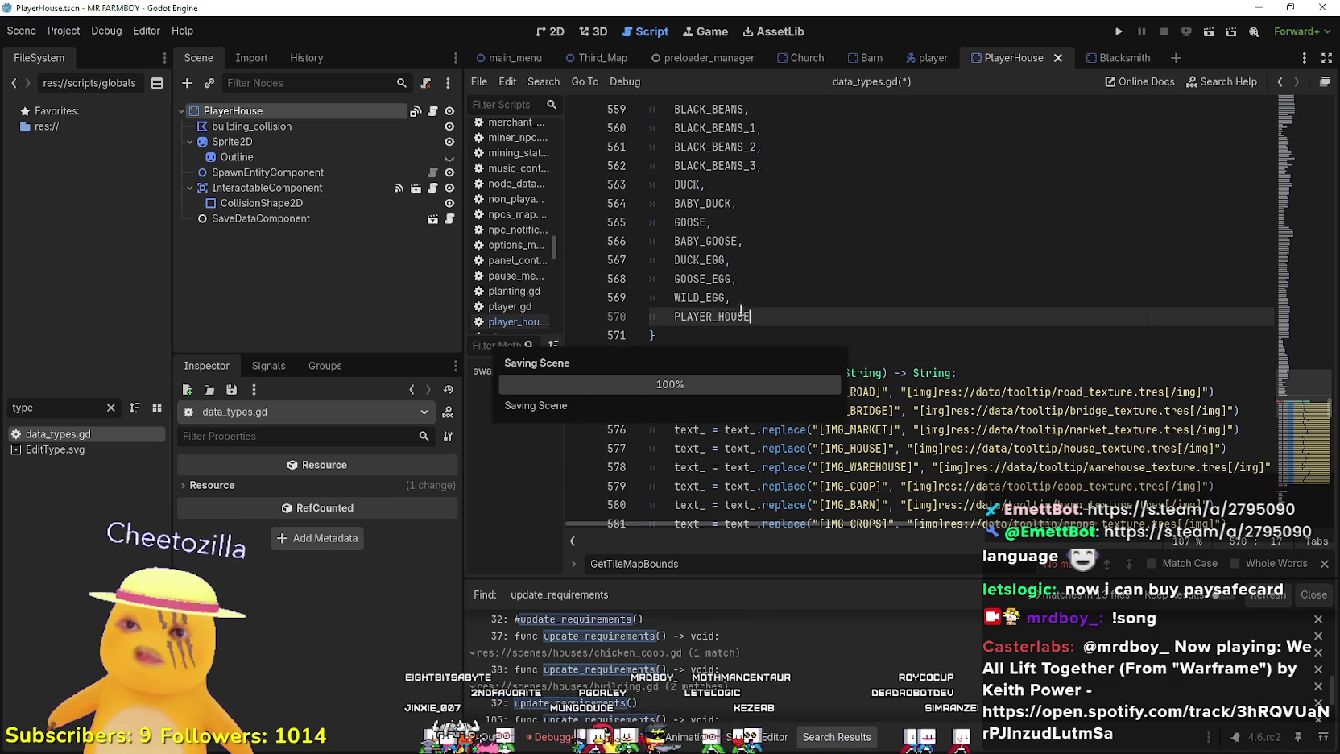
double_click(731, 316)
click(857, 332)
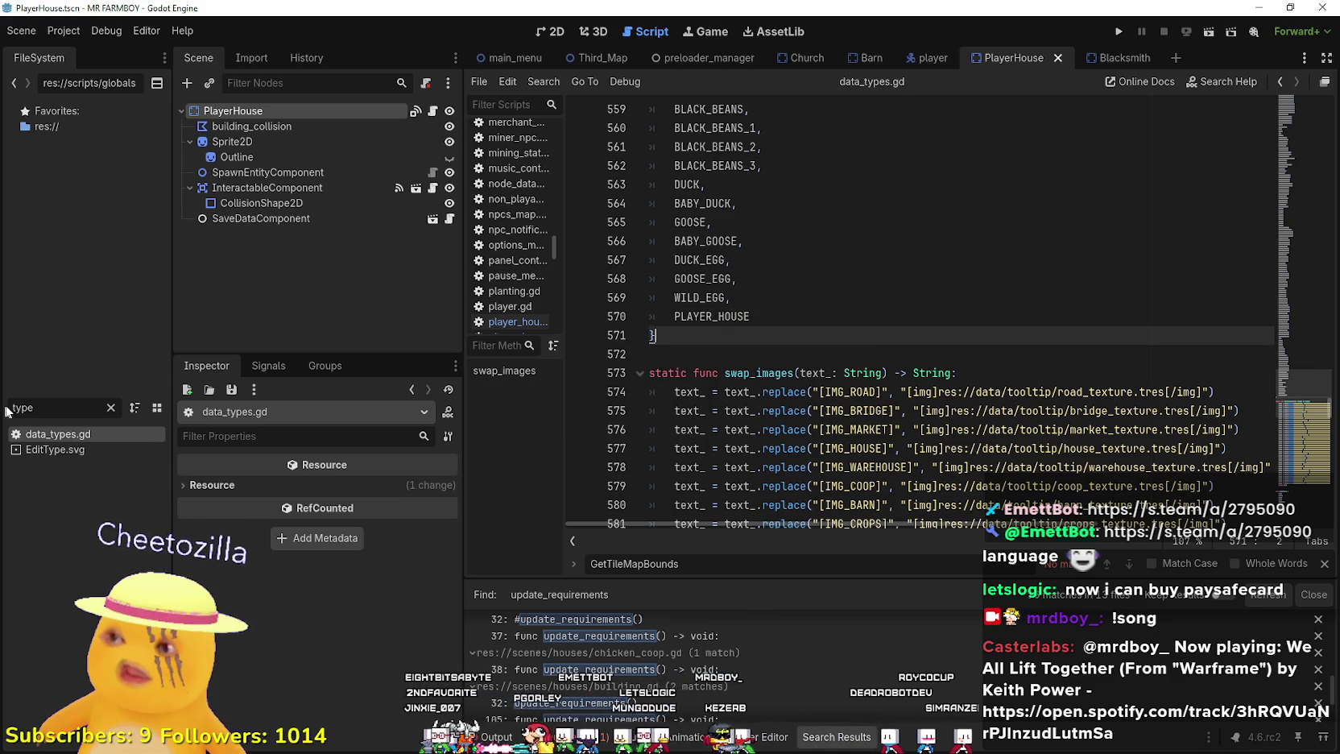
- Clear the file filter and bring up PlayerHouse's building ID choices
click(111, 408)
click(300, 113)
click(351, 487)
- Confirm the building ID list lacks Player House, then reload the current project
scroll(401, 395, down, 15)
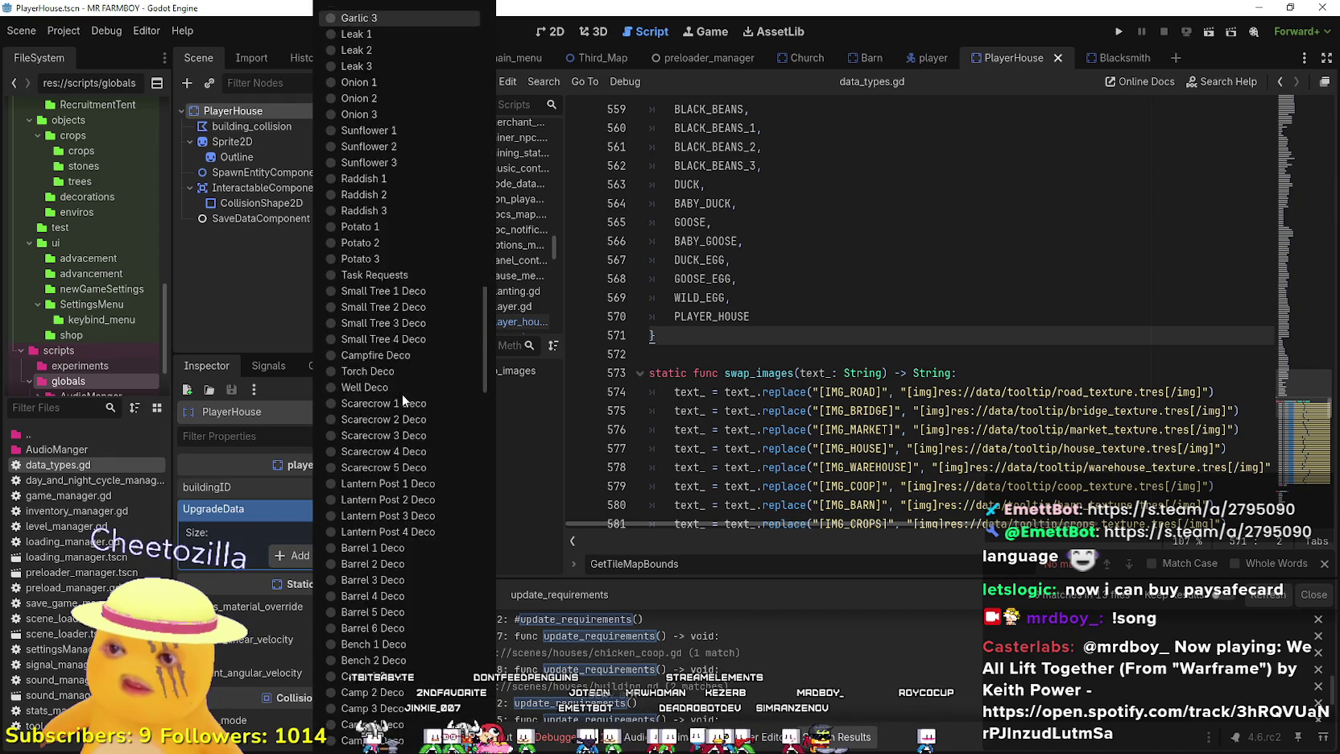
scroll(402, 393, down, 15)
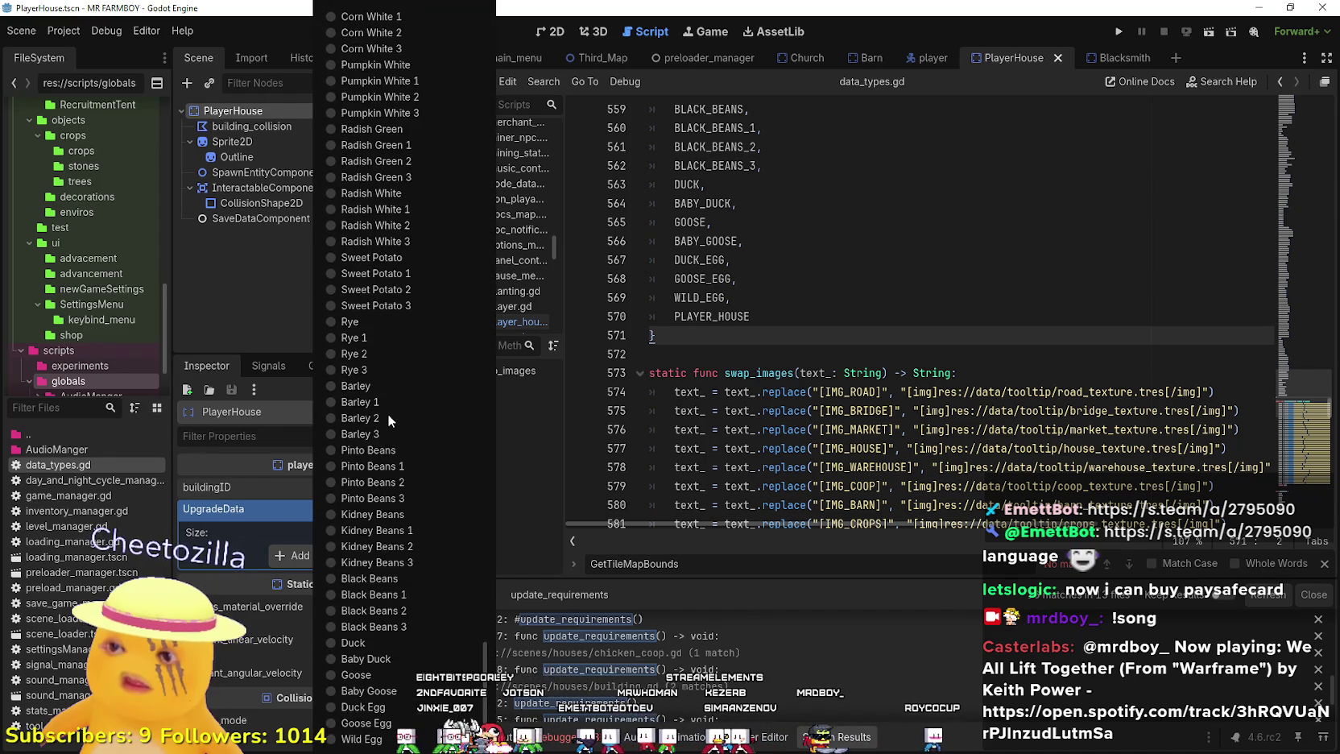
click(950, 209)
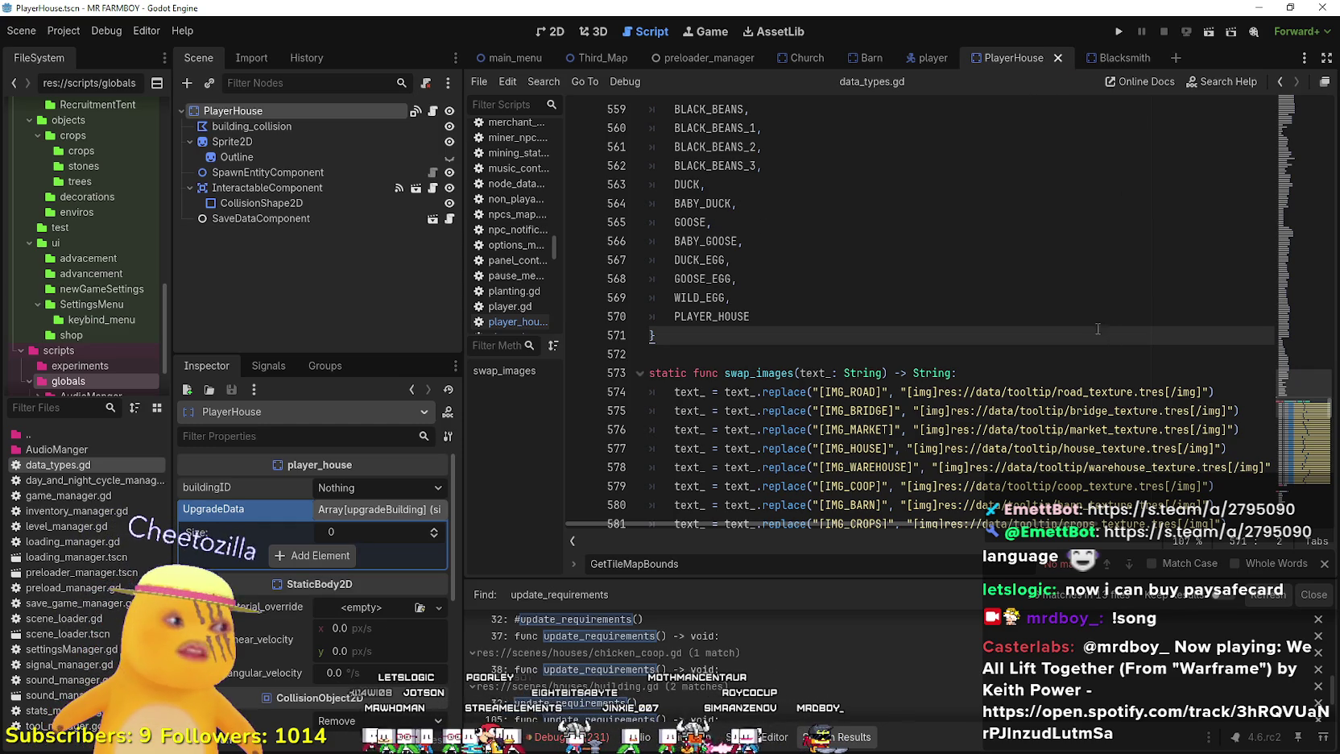
click(64, 31)
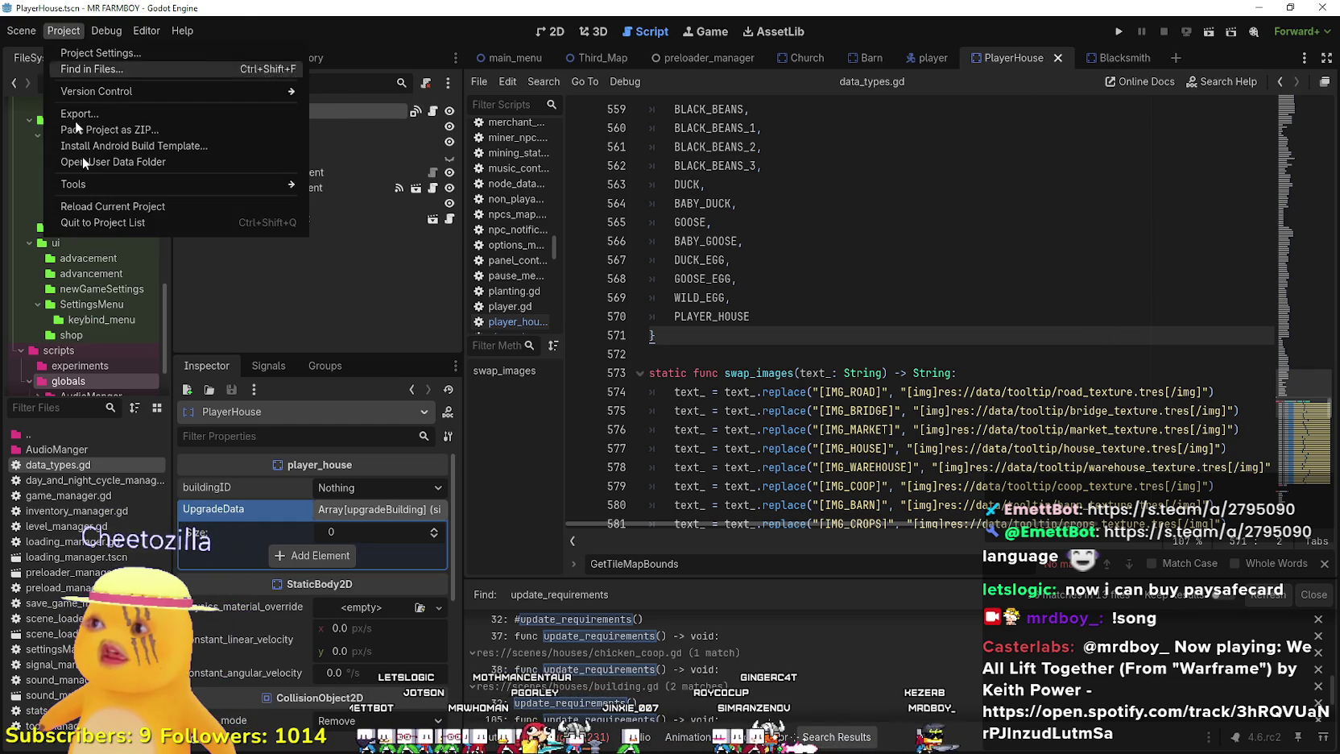
click(122, 210)
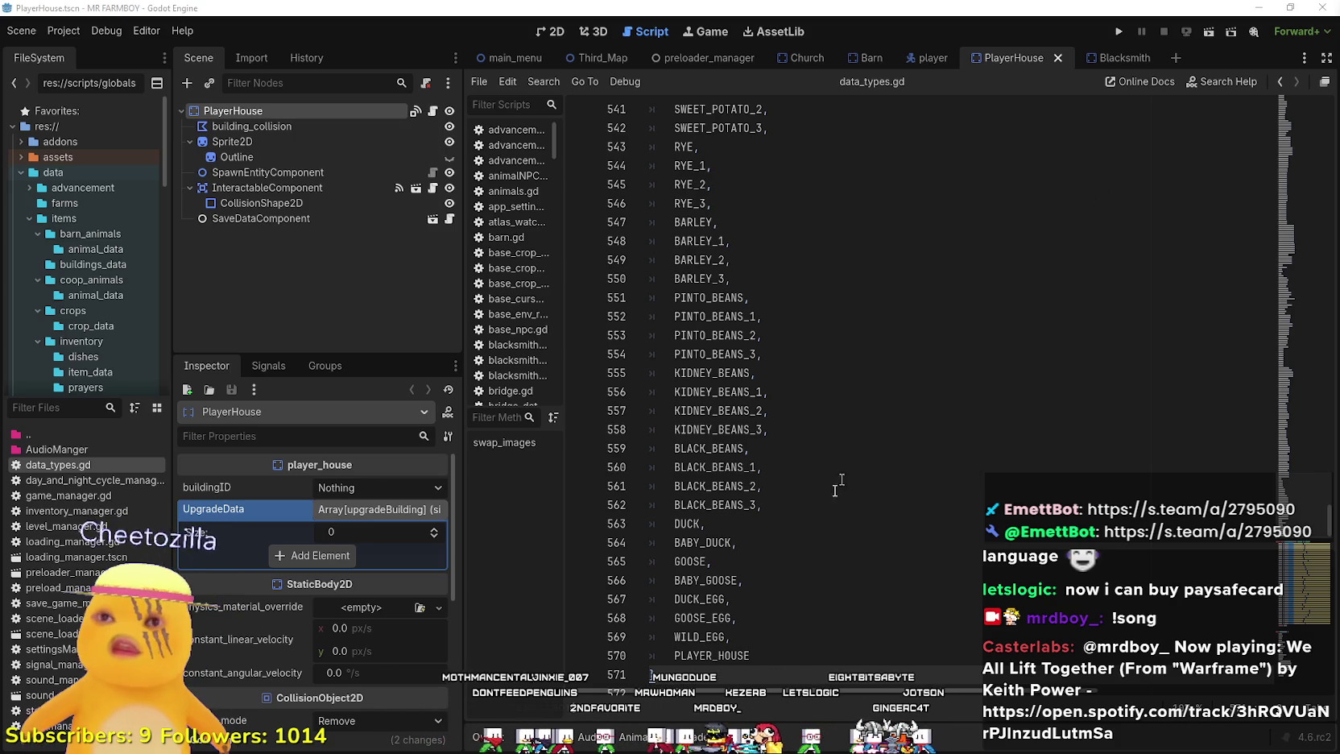
- Set PlayerHouse's buildingID to Player House
click(345, 488)
drag(488, 53, 552, 717)
scroll(450, 728, down, 5)
click(450, 728)
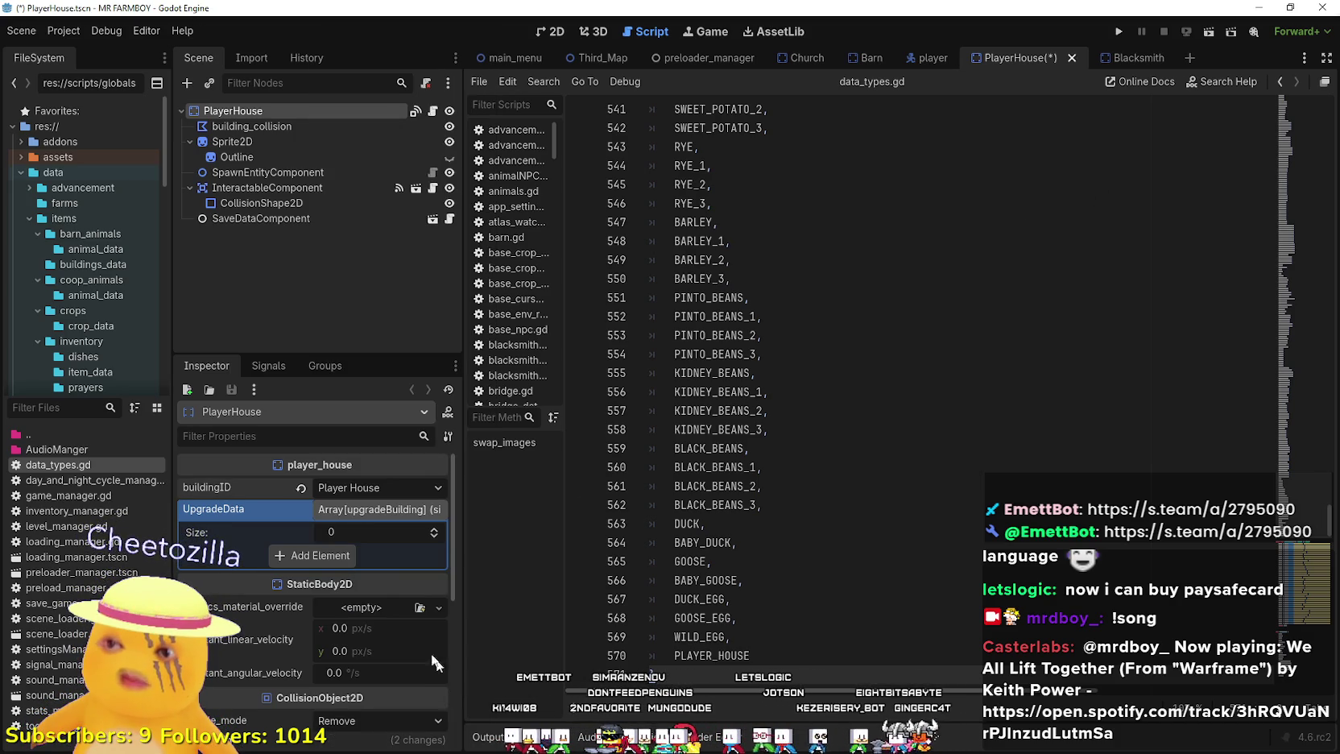
- Add two empty UpgradeData elements, save, and switch to the Blacksmith scene
click(377, 536)
click(342, 559)
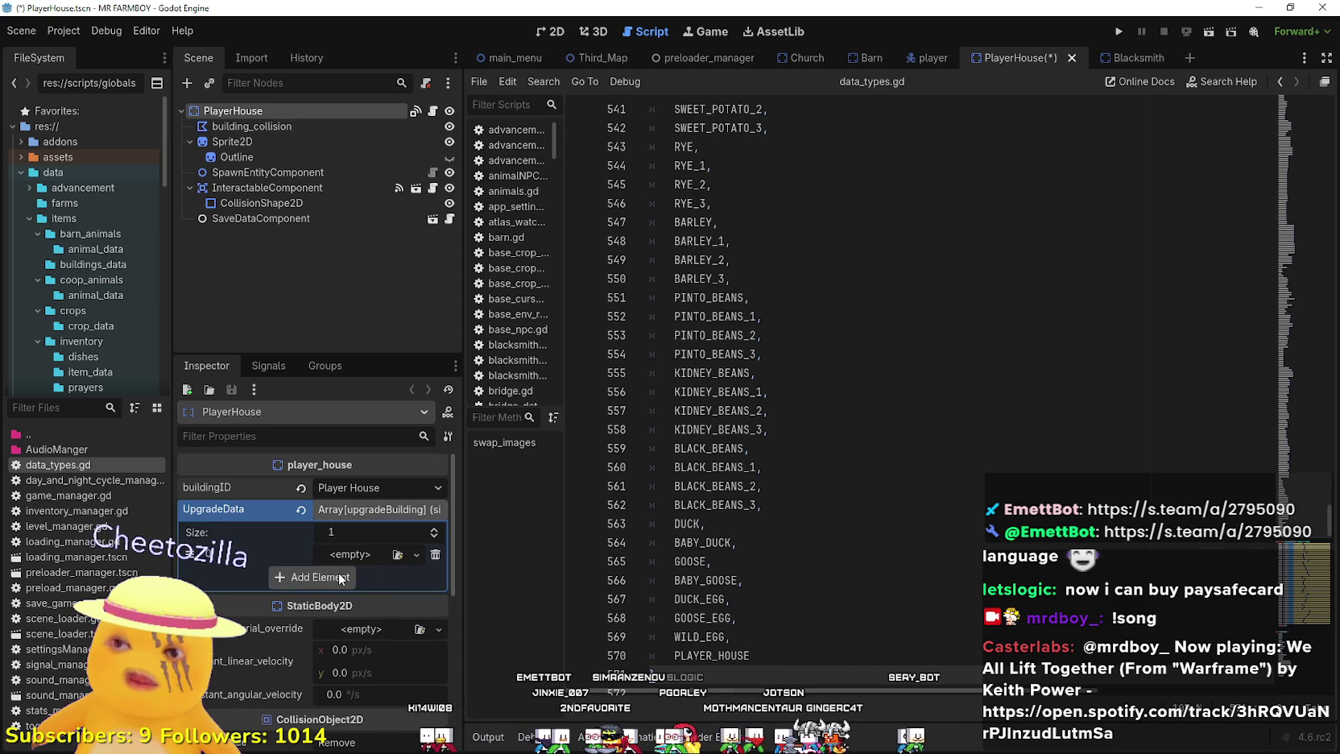
click(338, 574)
key(ctrl+s)
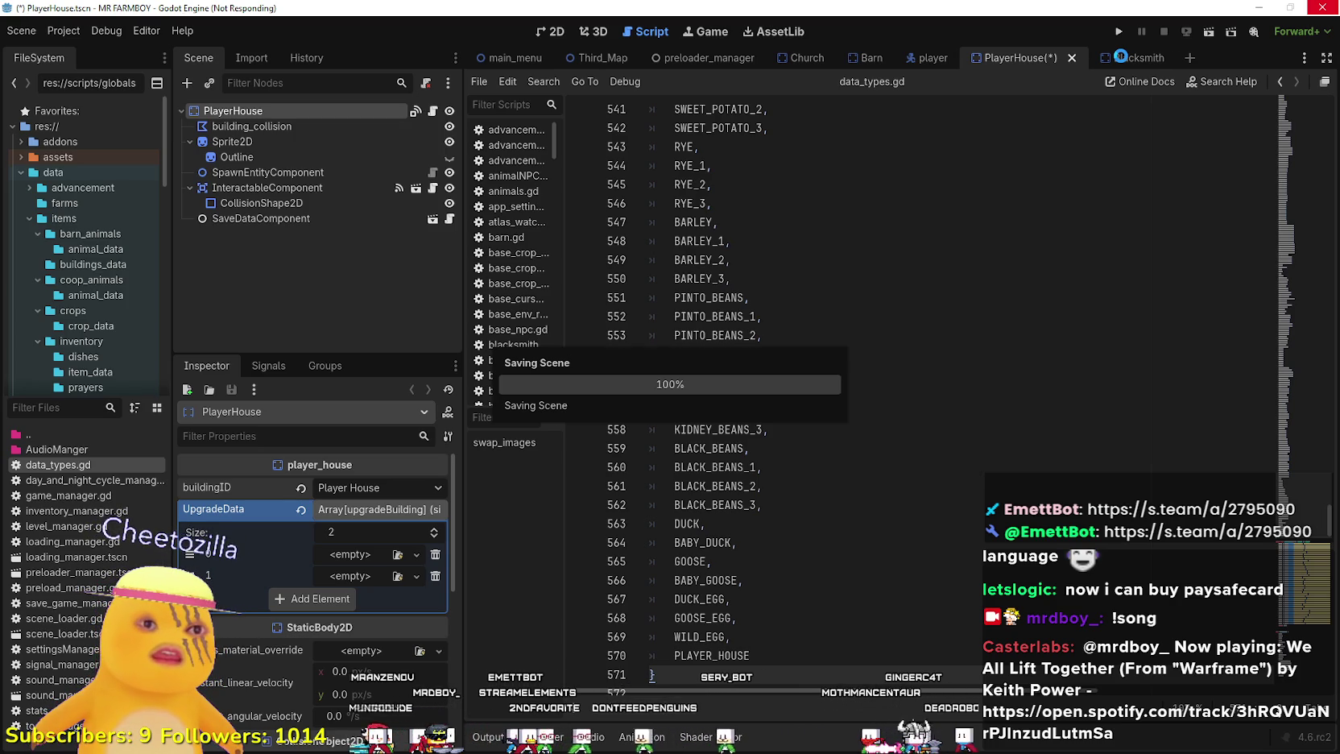
click(1120, 55)
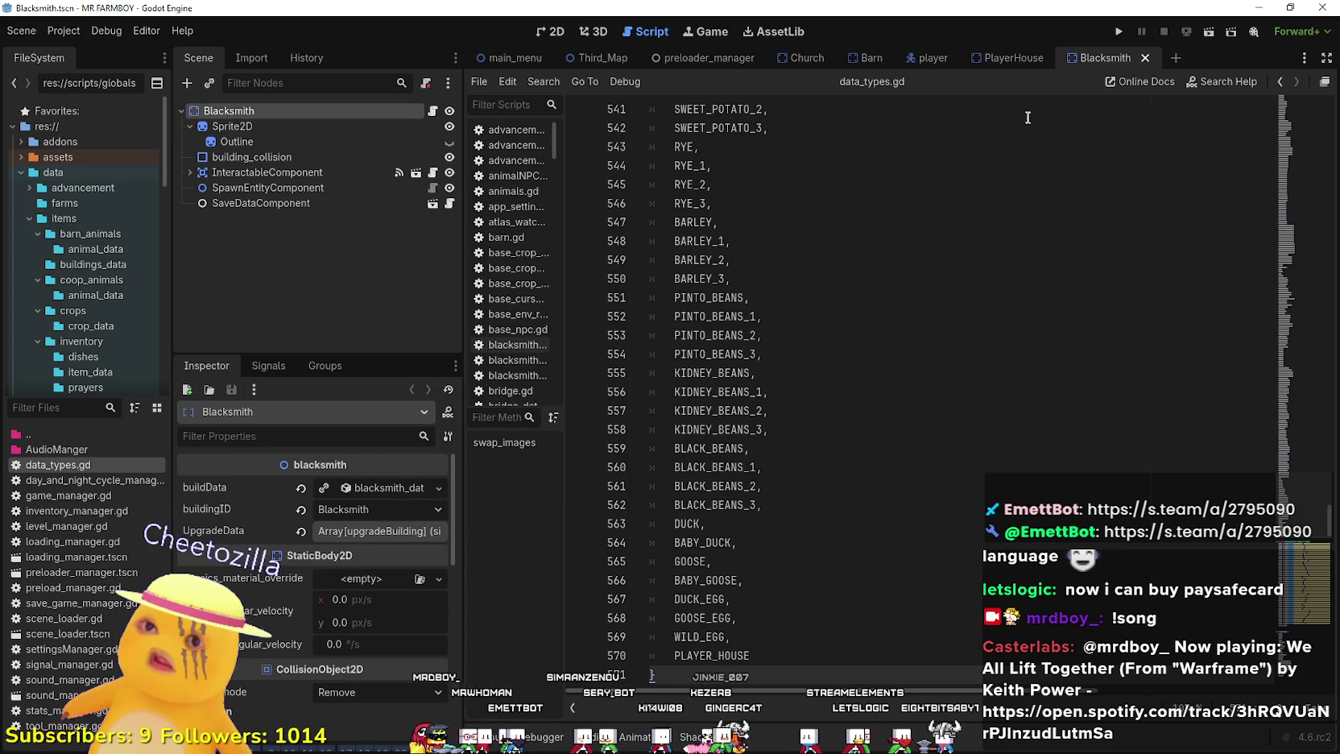
- Open player_house.gd and locate the buildingID export line
click(1008, 59)
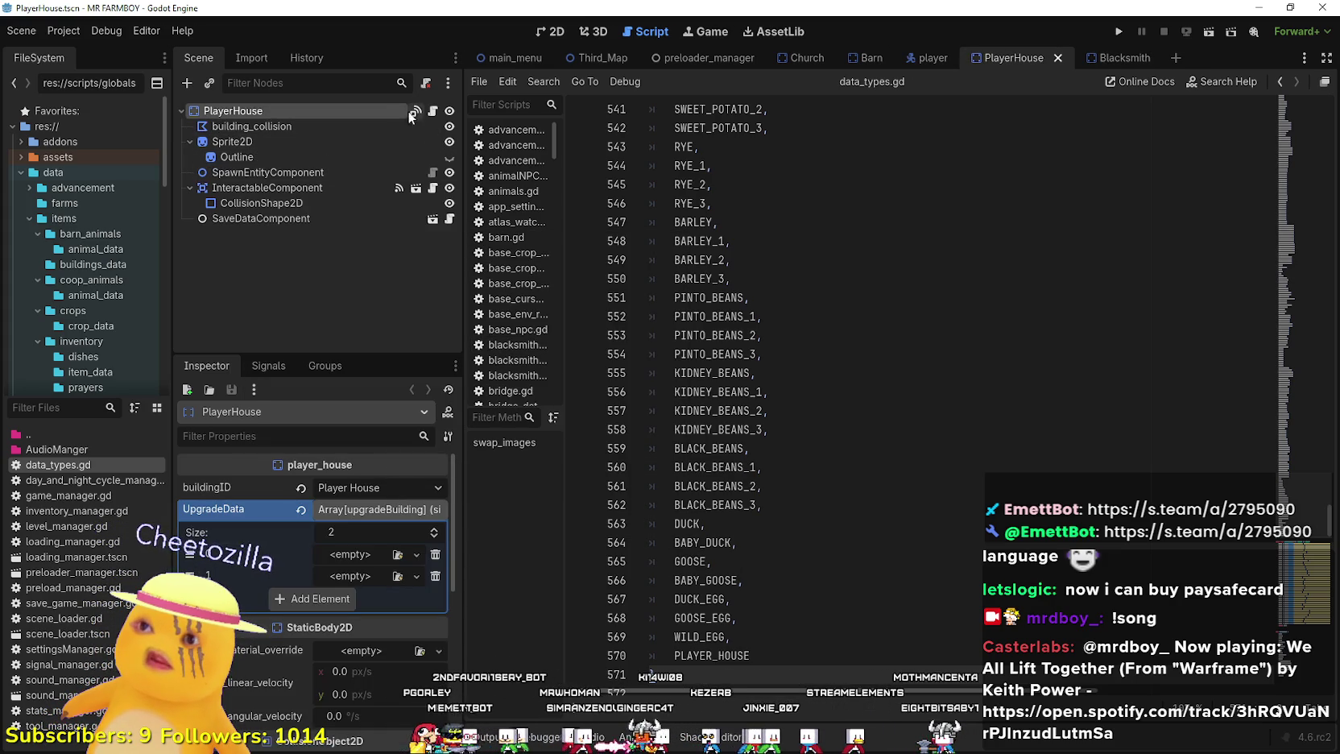
click(434, 111)
click(705, 370)
drag(699, 354, 566, 344)
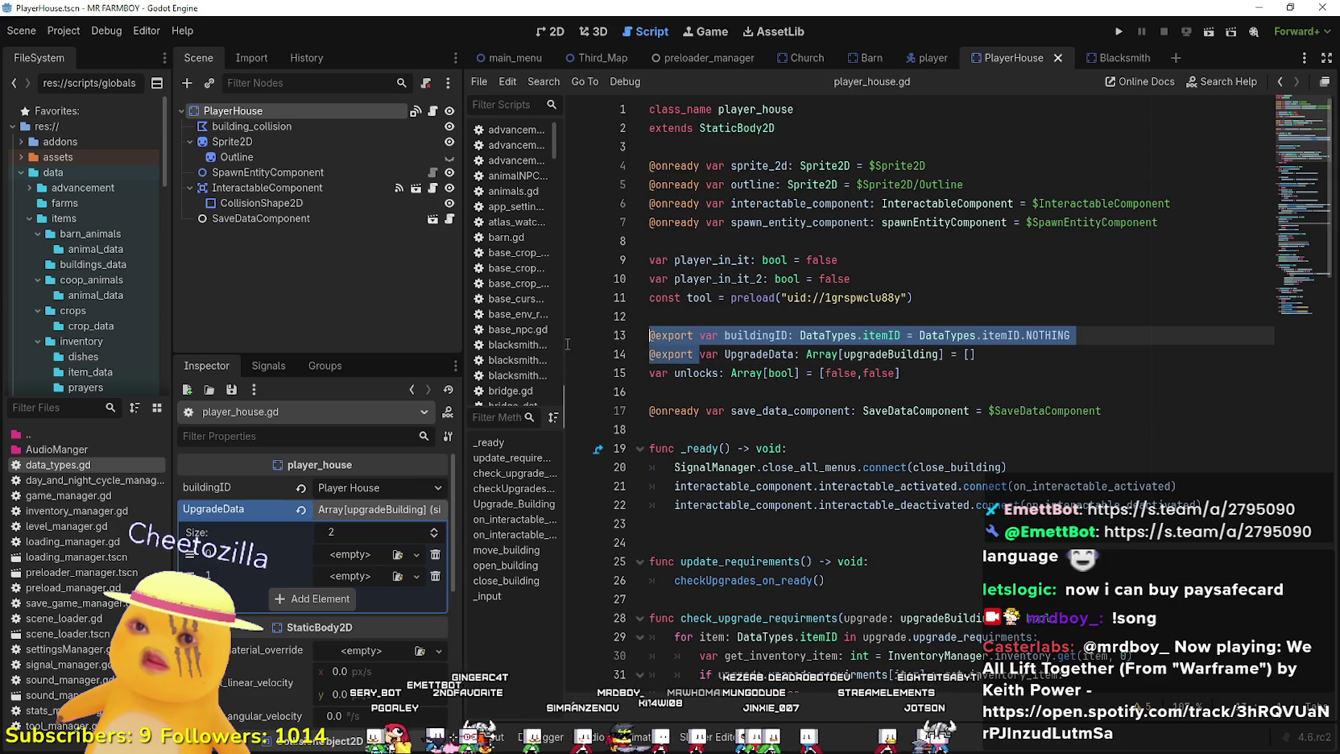
- Copy the buildData export line from blacksmith.gd
click(1107, 58)
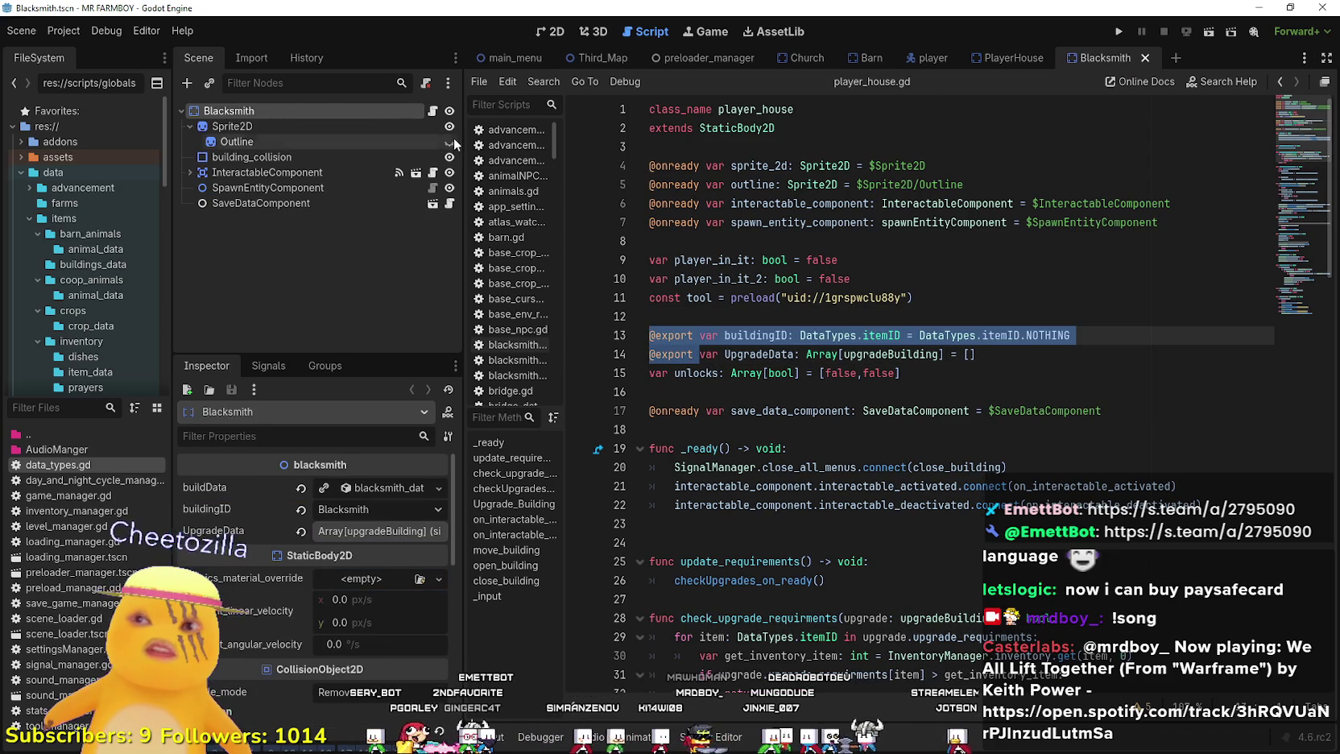
click(433, 111)
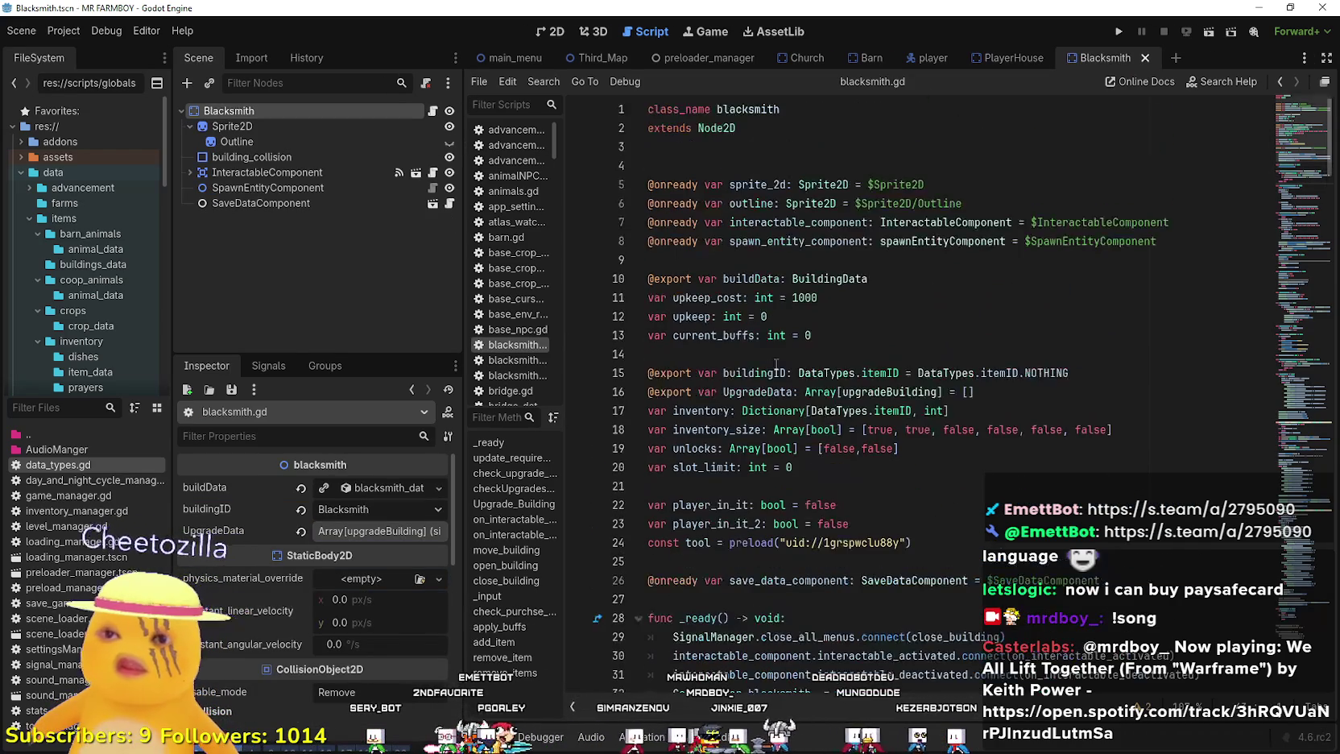
click(801, 467)
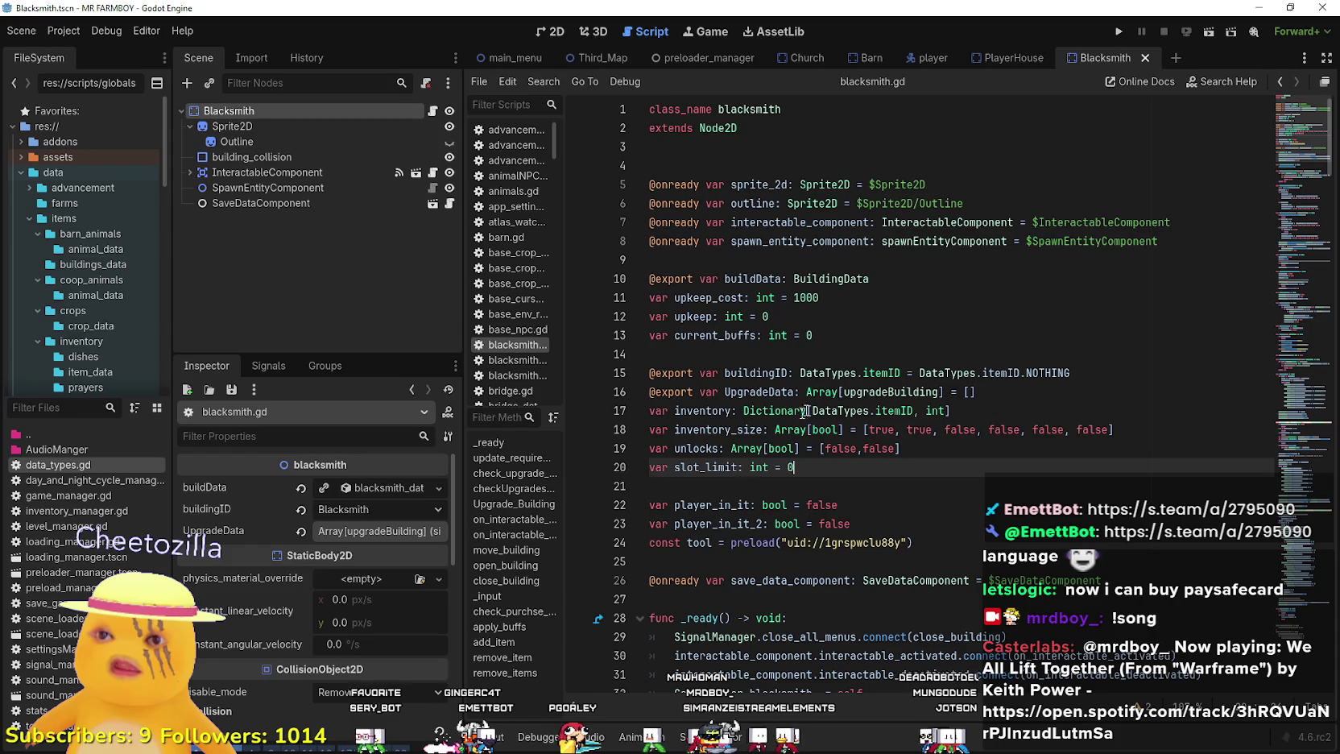
drag(902, 284, 653, 280)
key(ctrl+c)
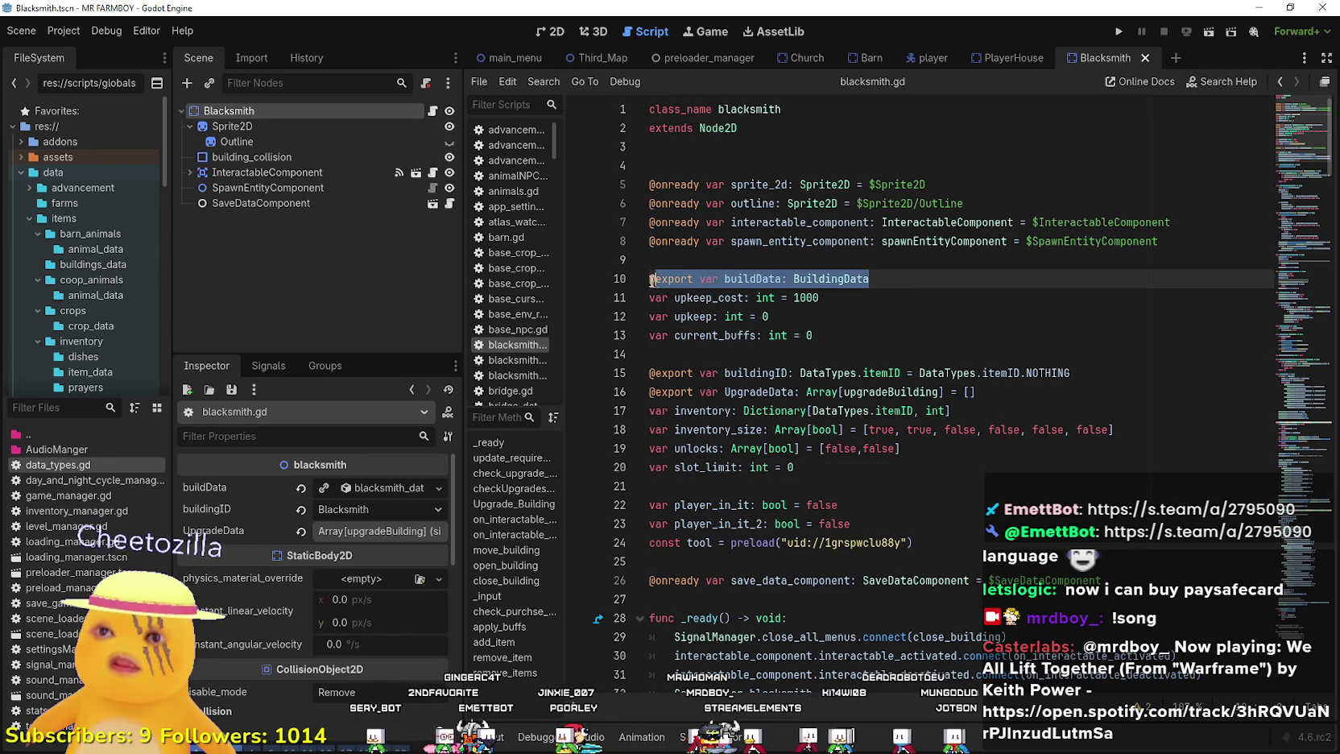
- Paste the buildData export below line 13 in player_house.gd and save
click(1001, 60)
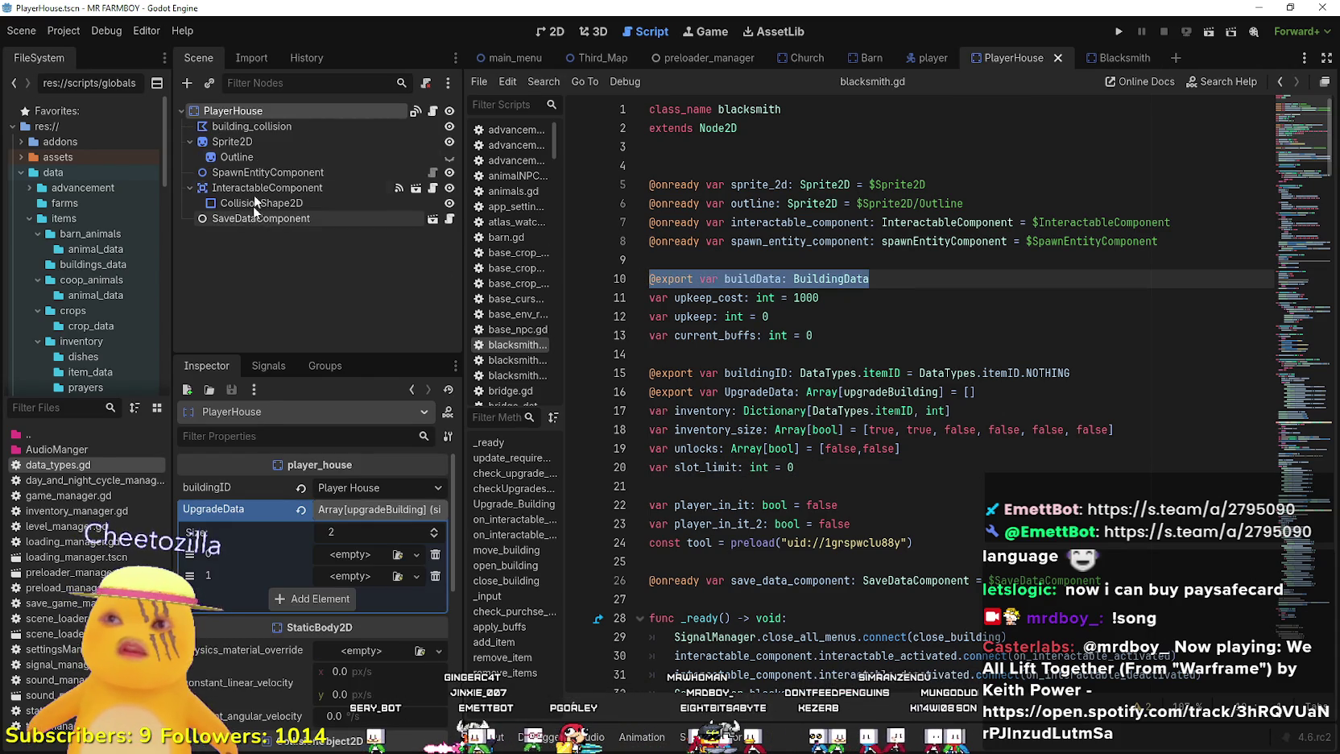
click(433, 111)
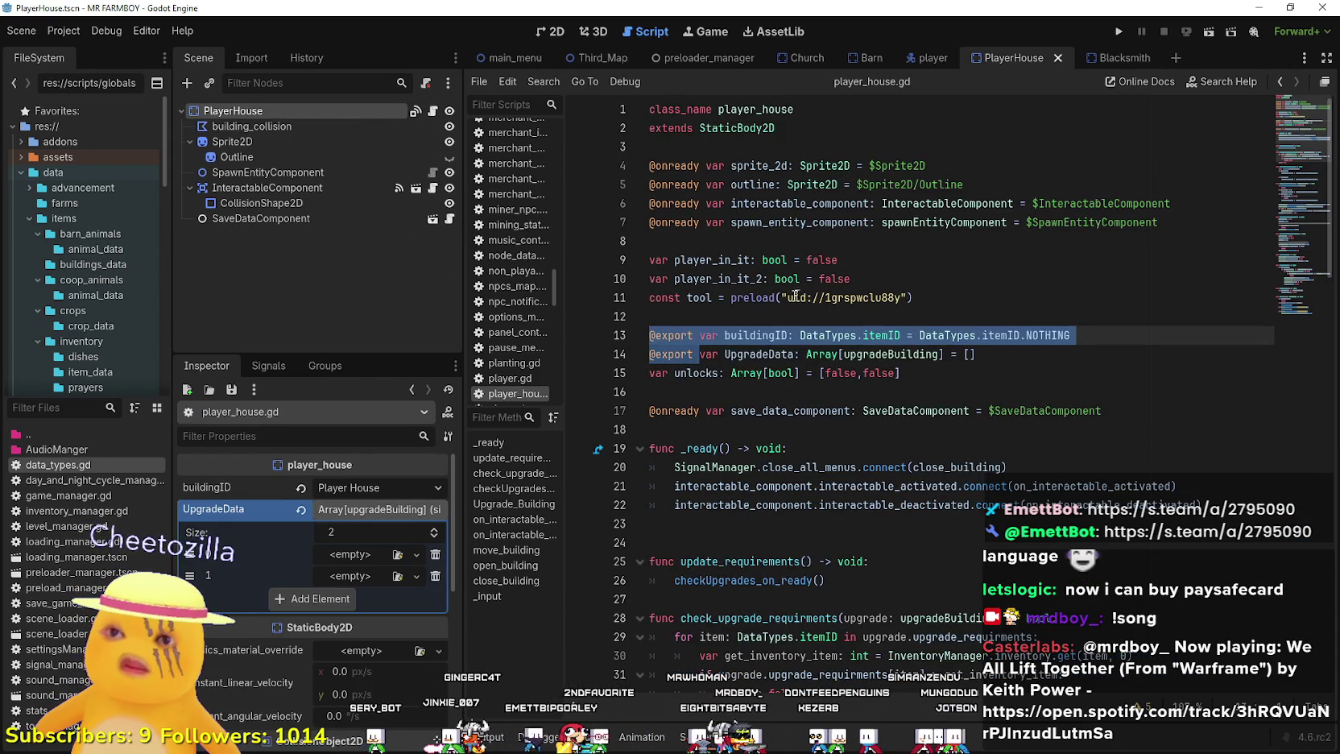
click(760, 316)
triple_click(1066, 332)
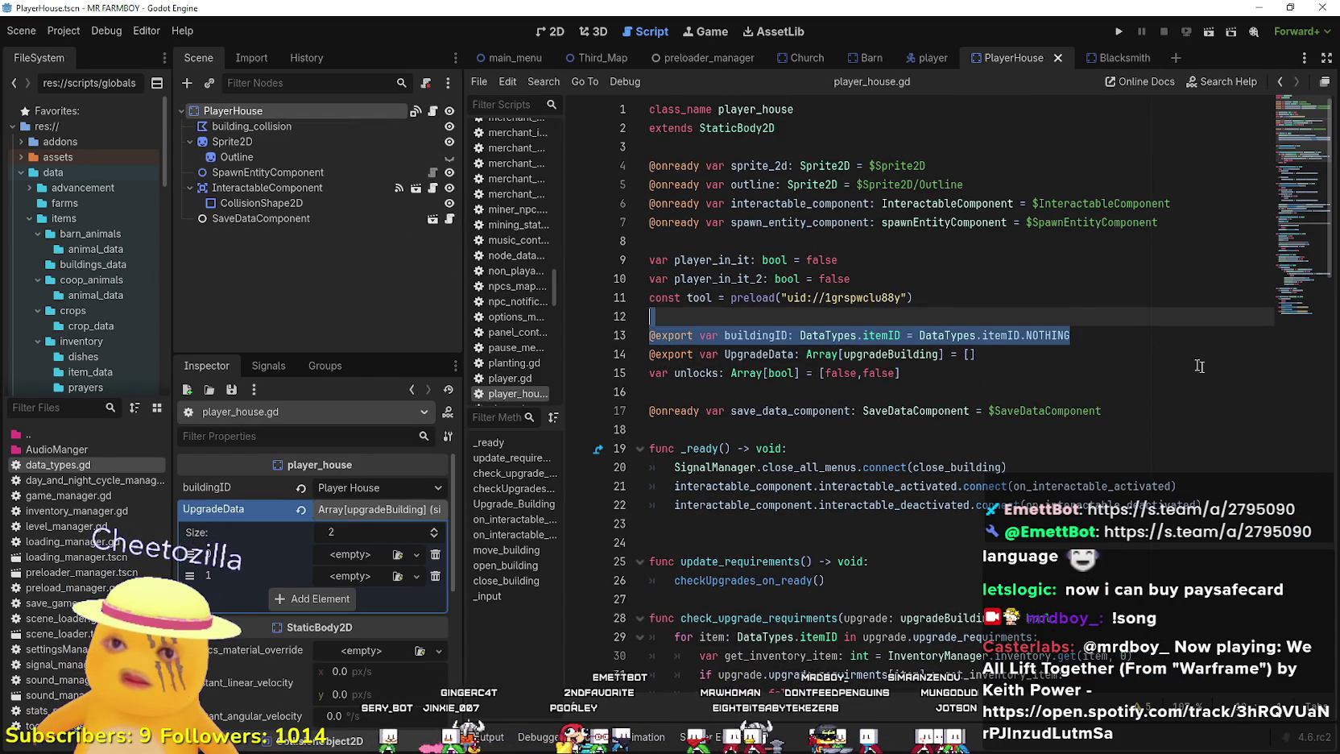
click(1066, 331)
key(Return)
key(ctrl+v)
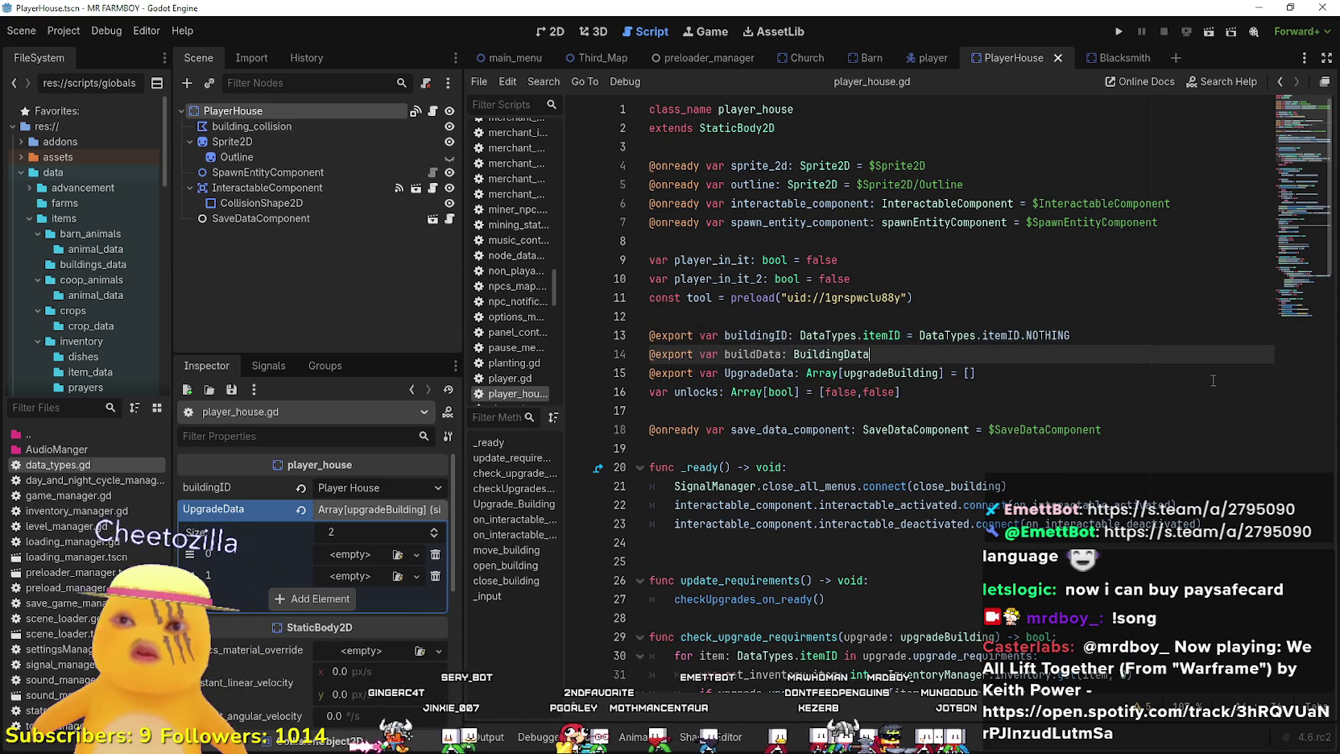
key(ctrl+s)
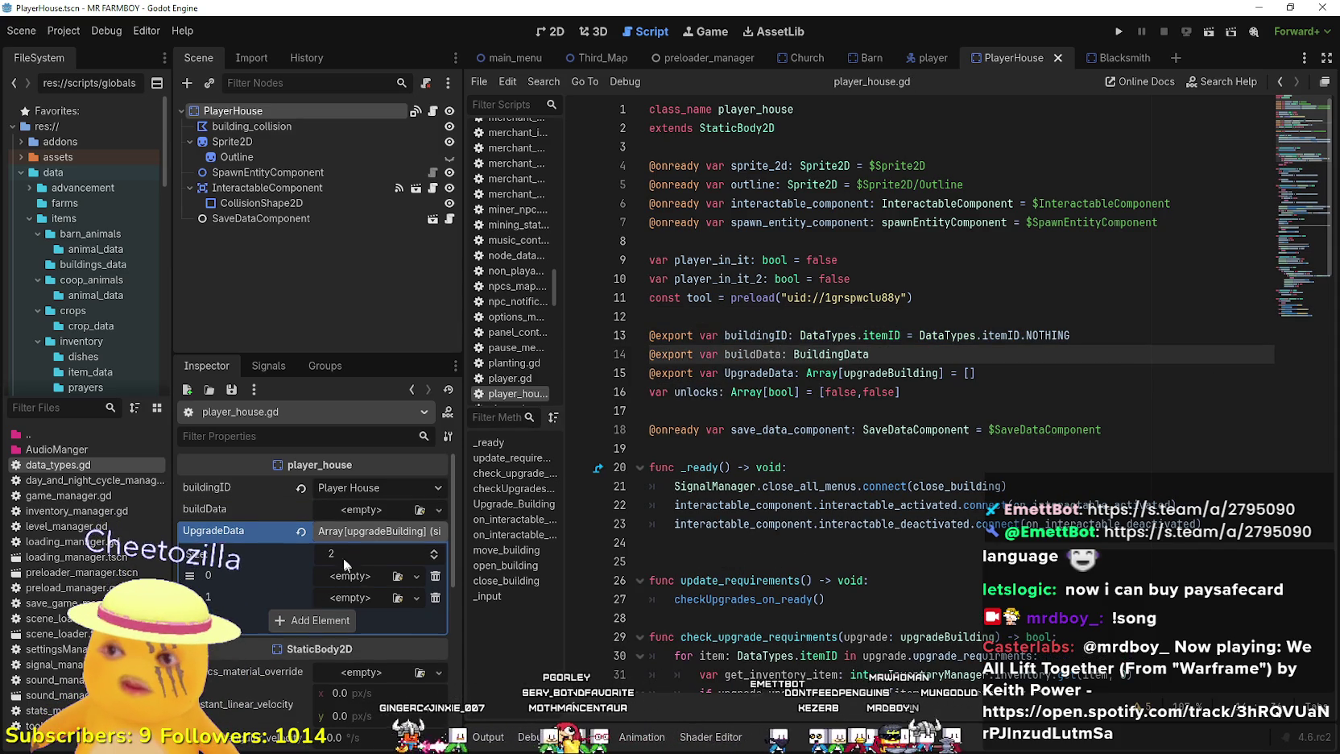
- Copy Blacksmith's UpgradeData value and paste it into PlayerHouse's UpgradeData
click(1109, 53)
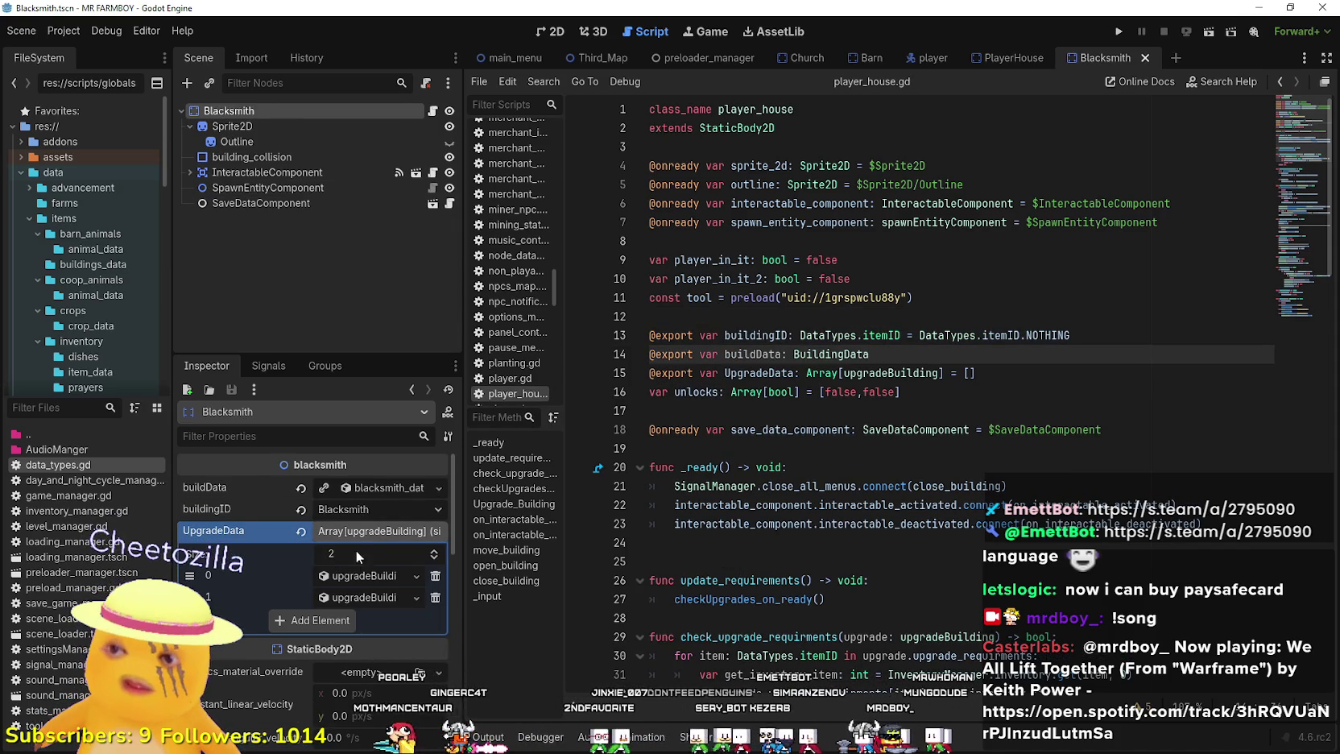
right_click(252, 529)
click(1097, 121)
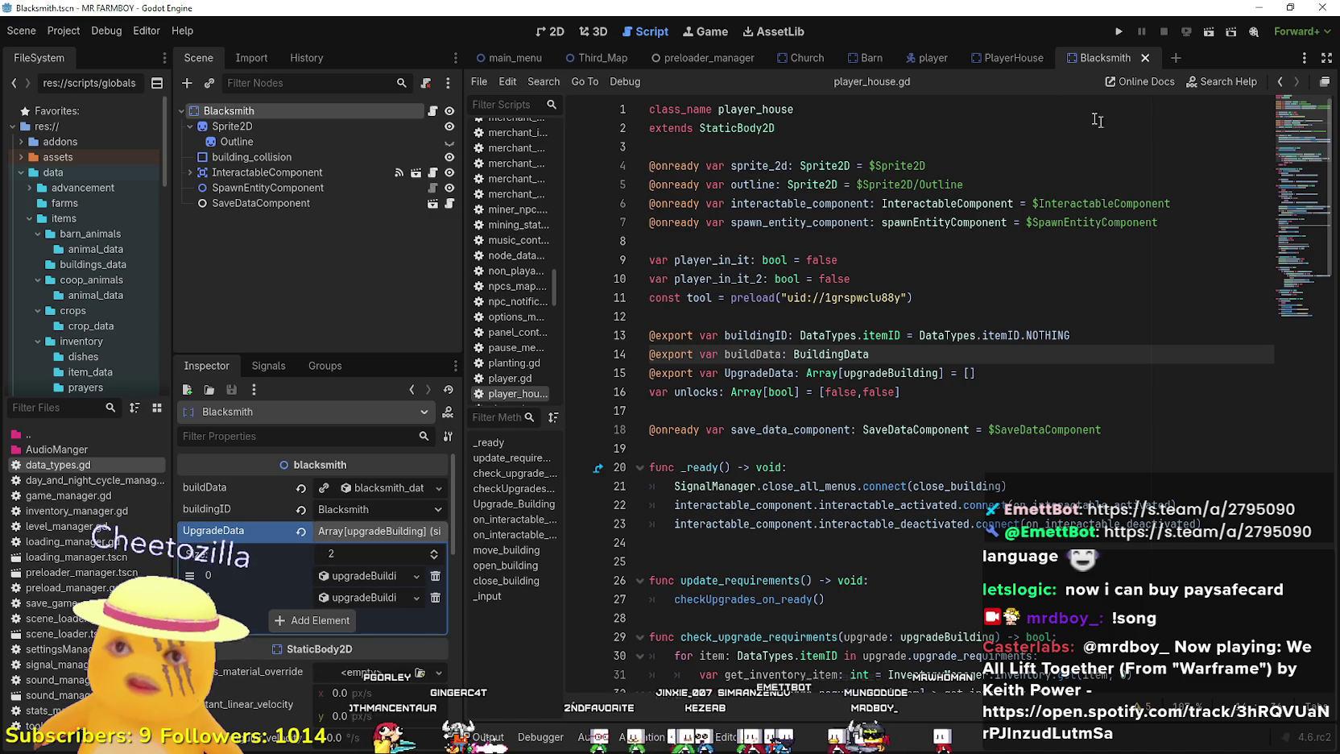
click(1006, 57)
right_click(270, 532)
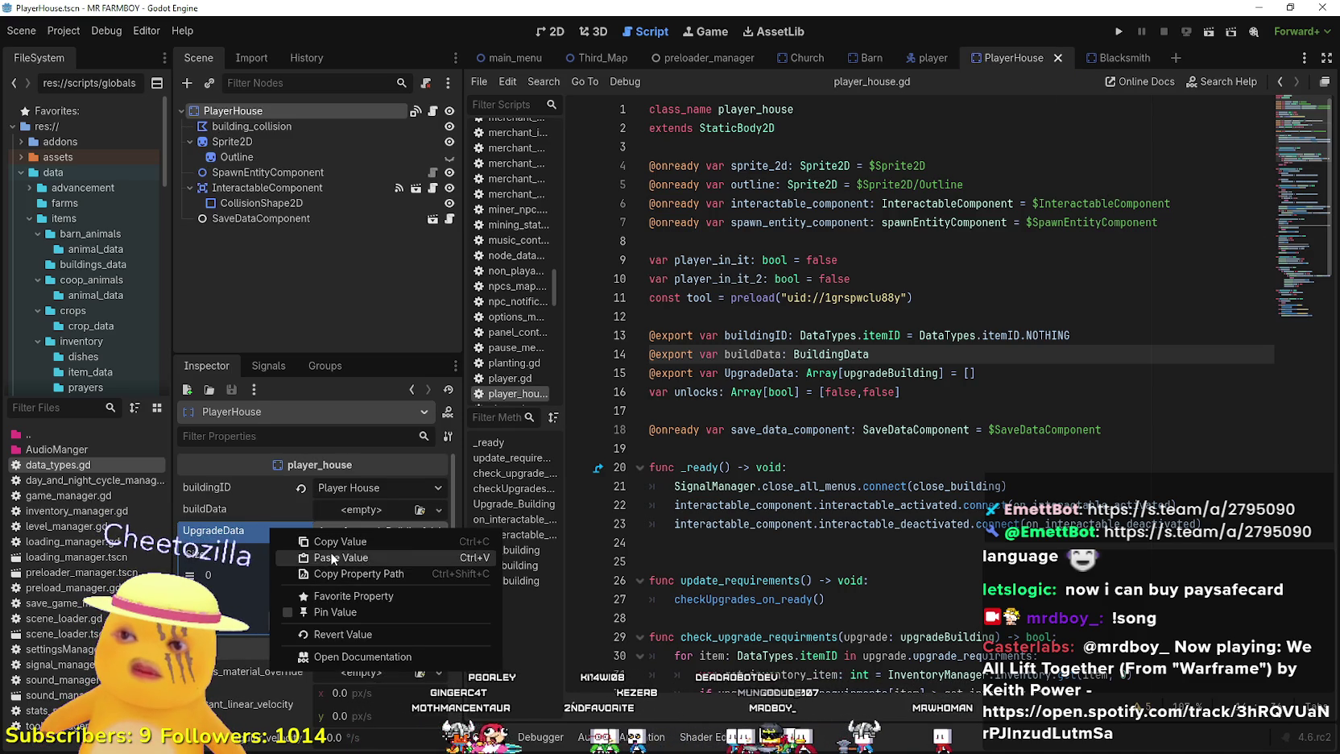
click(340, 557)
- Make PlayerHouse's first UpgradeData entry unique
click(372, 574)
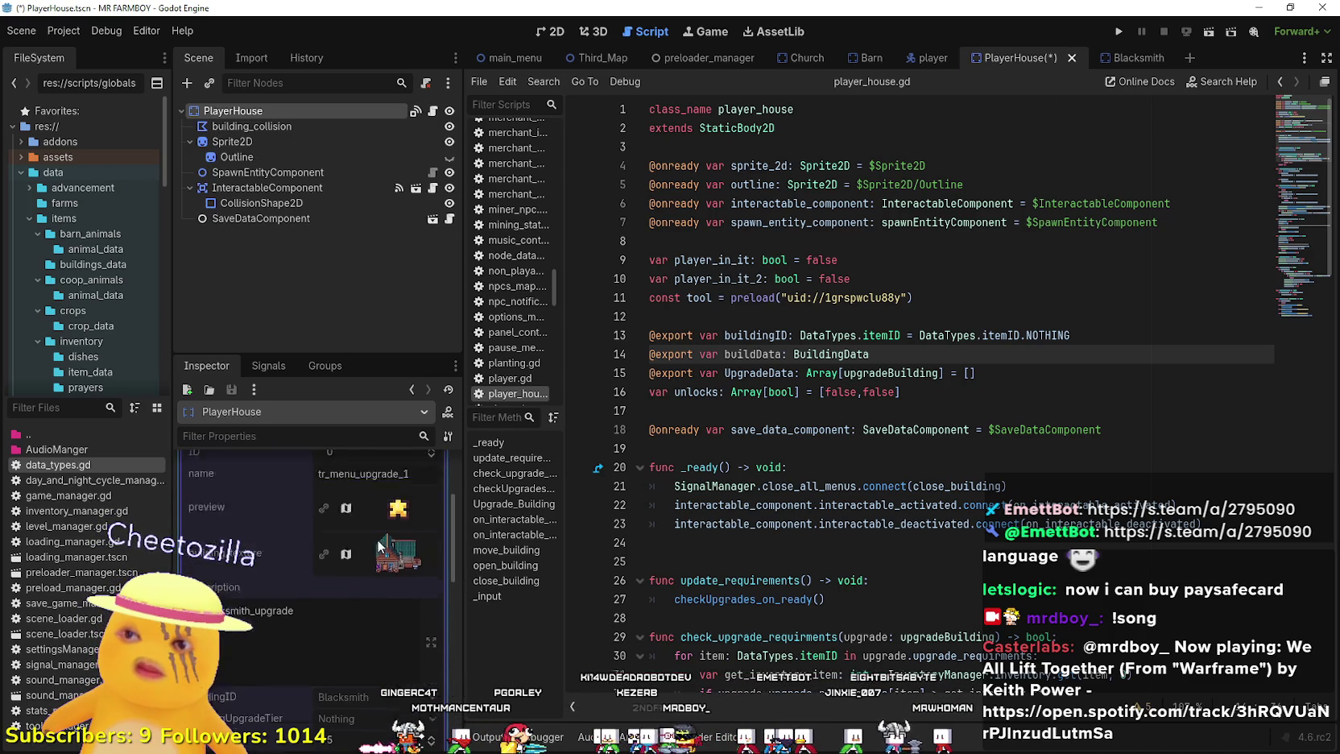
click(366, 540)
right_click(364, 538)
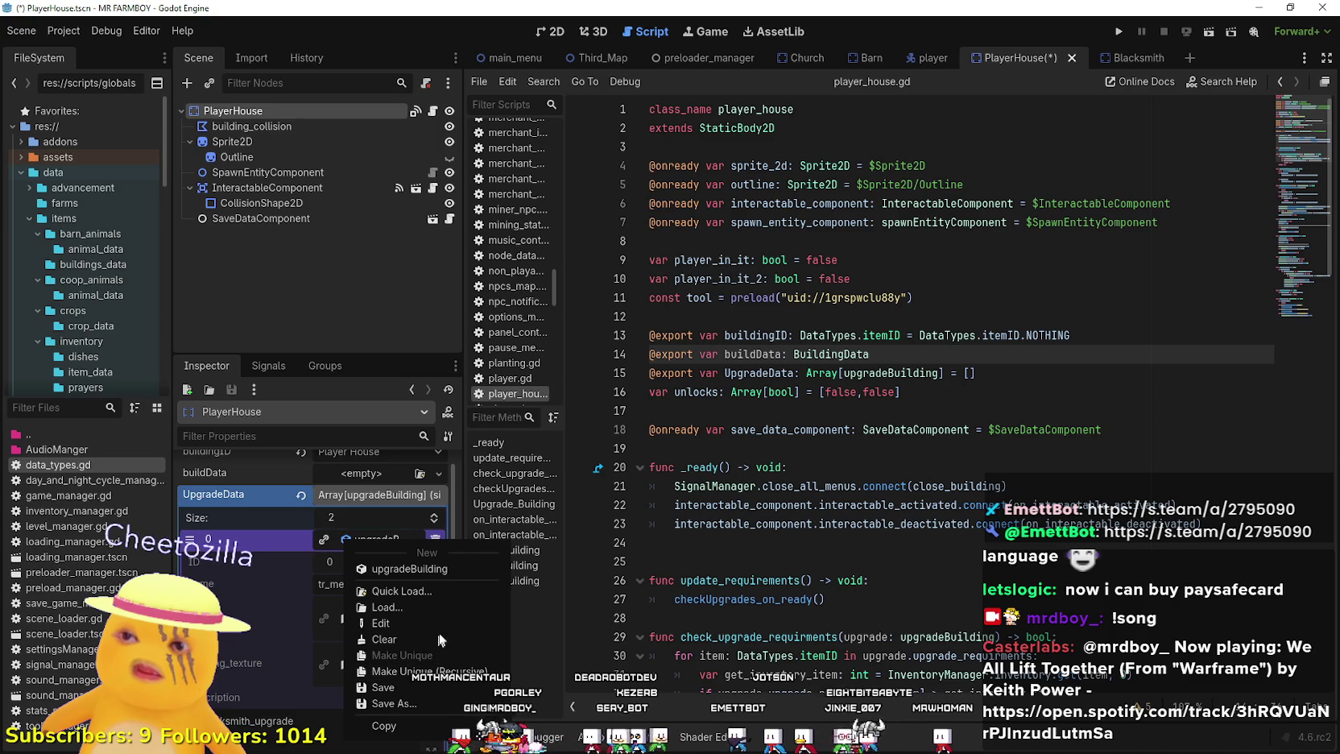
click(339, 536)
right_click(339, 535)
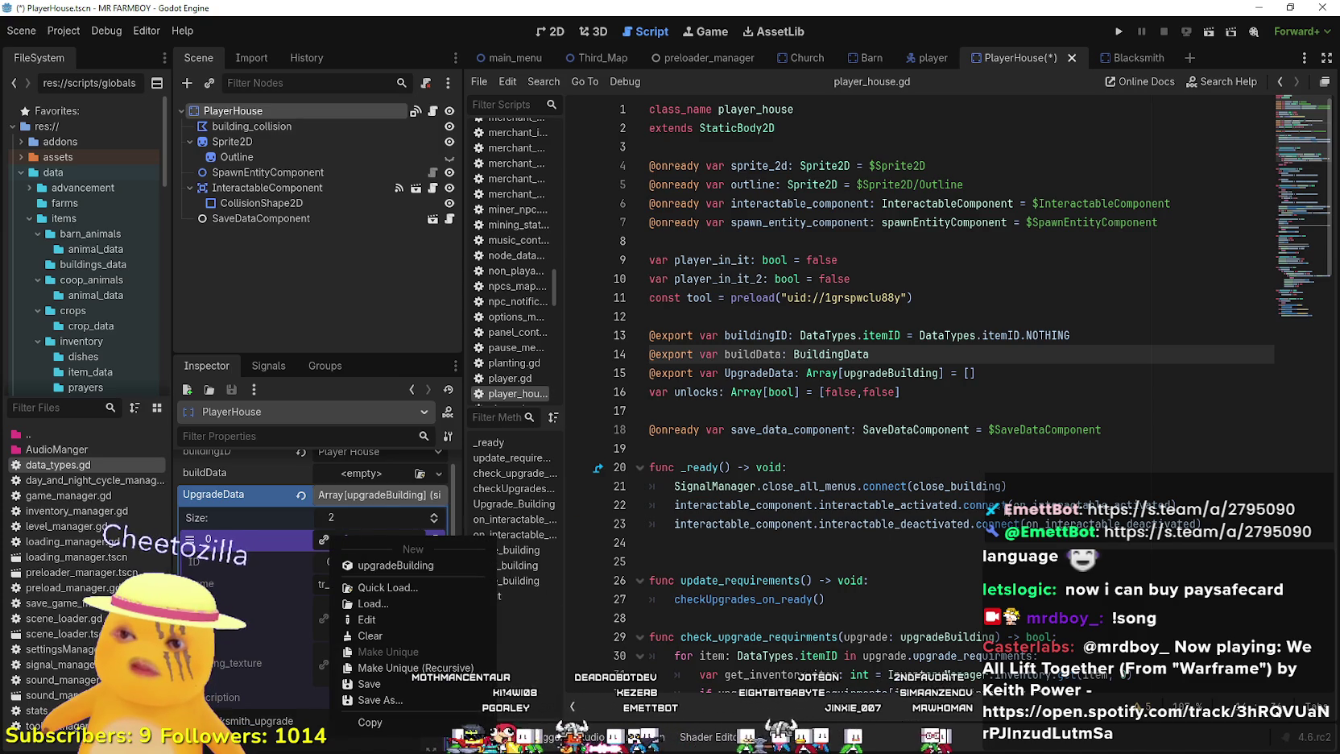
click(331, 541)
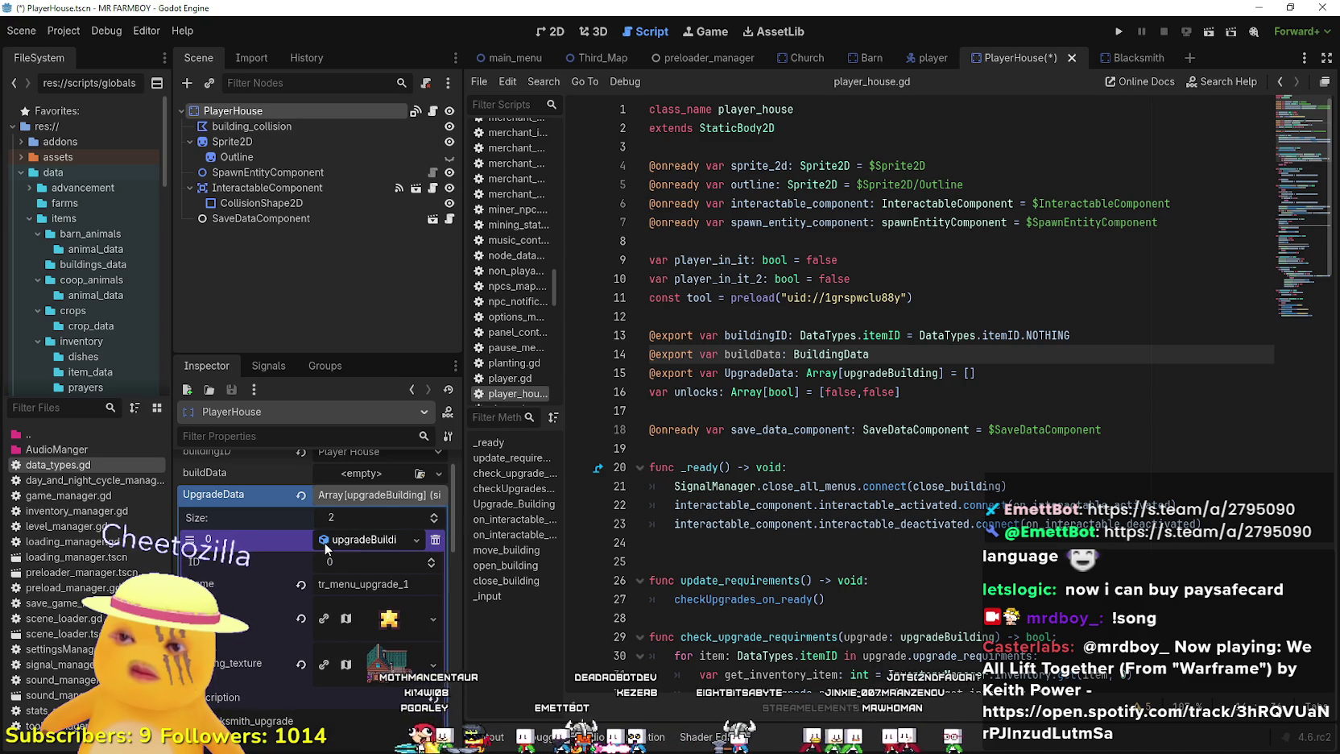
click(325, 540)
- Rename the first entry to tr_menu_upgrade_6 and save the scene
right_click(361, 537)
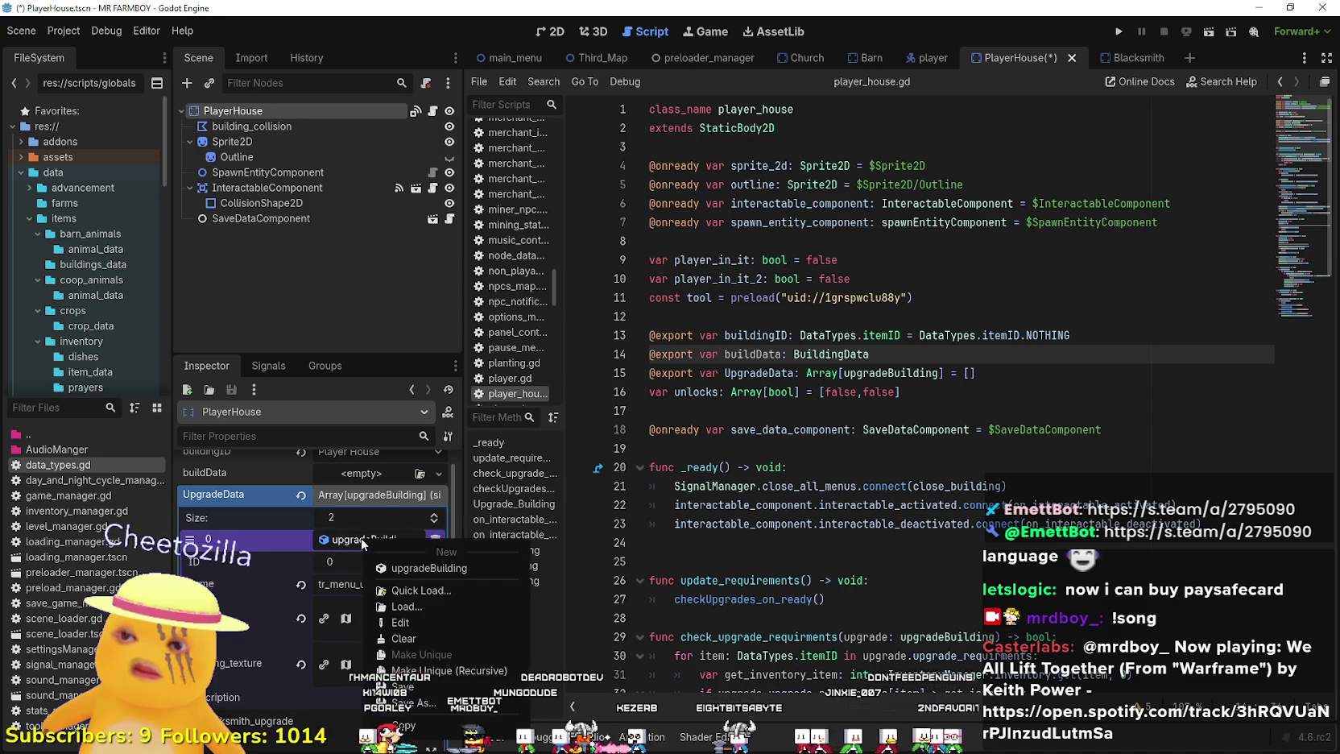
click(355, 547)
key(BackSpace)
text(6)
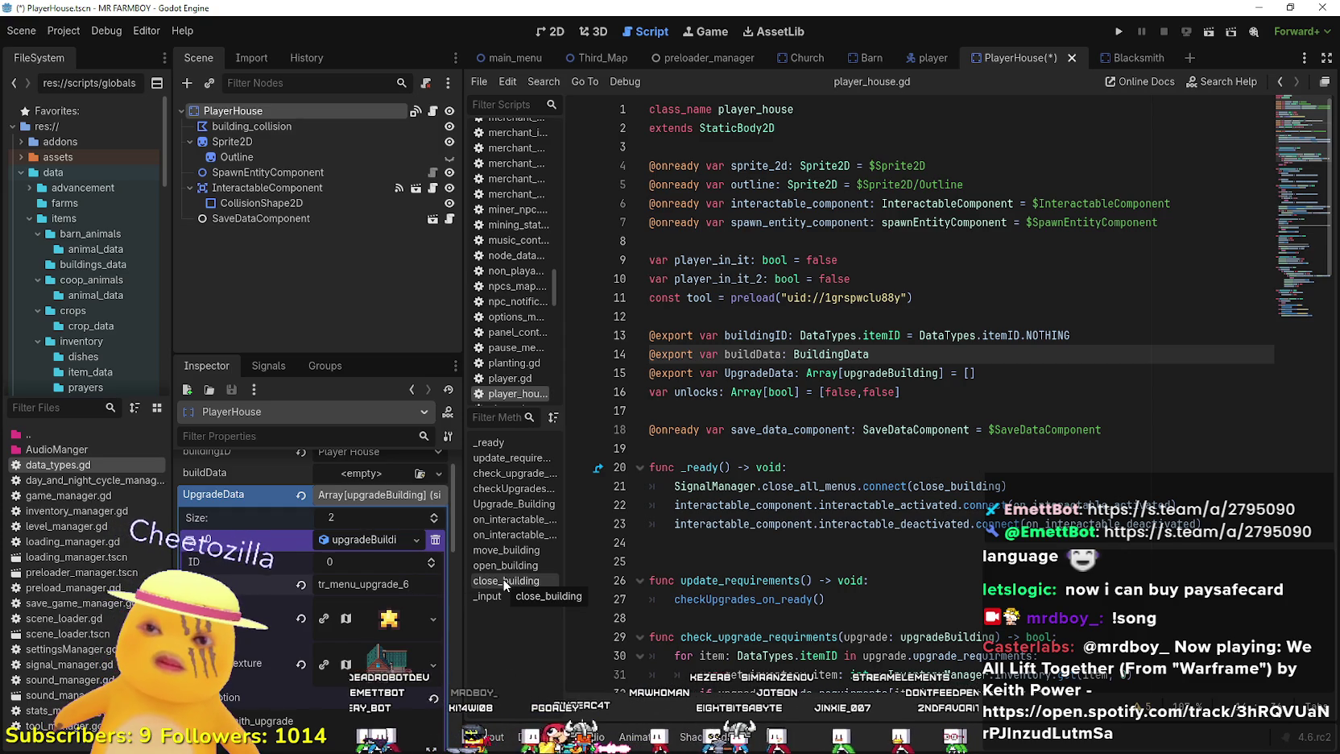
key(ctrl+s)
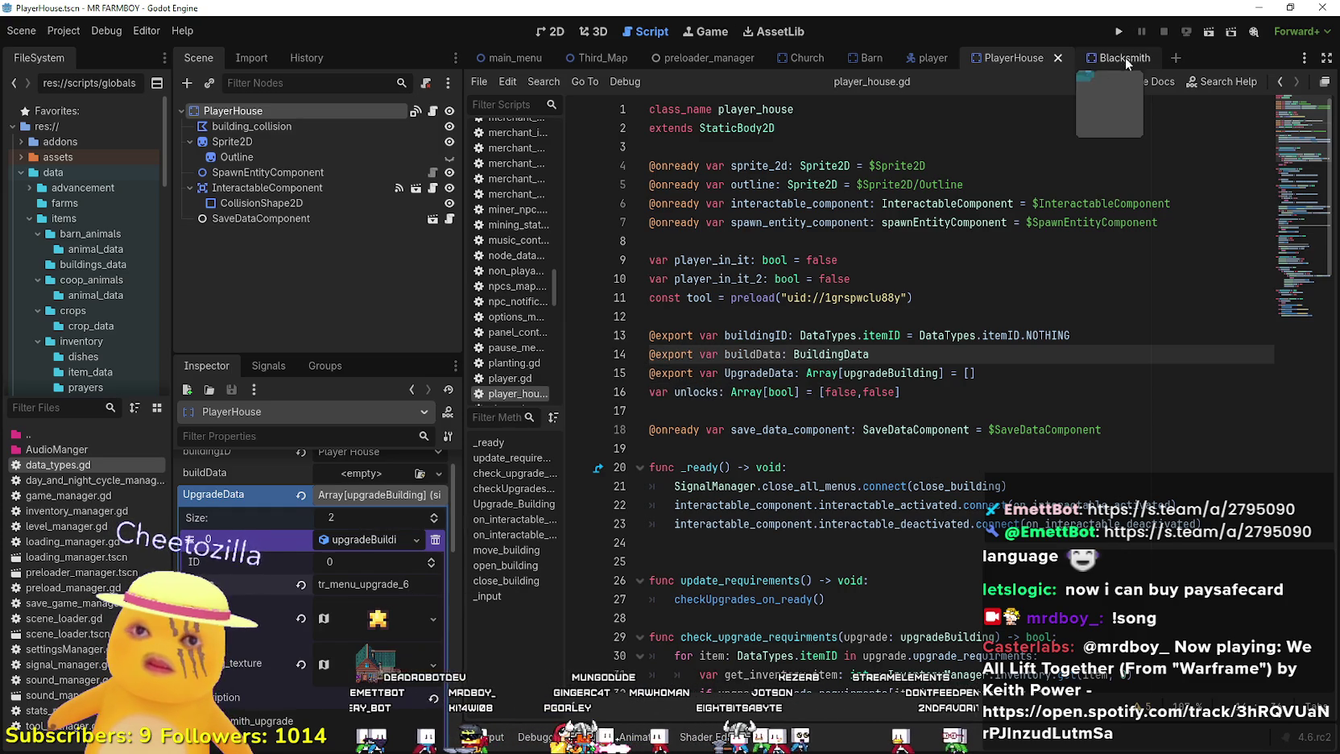
- Inspect the Blacksmith's first UpgradeData entry
click(1105, 57)
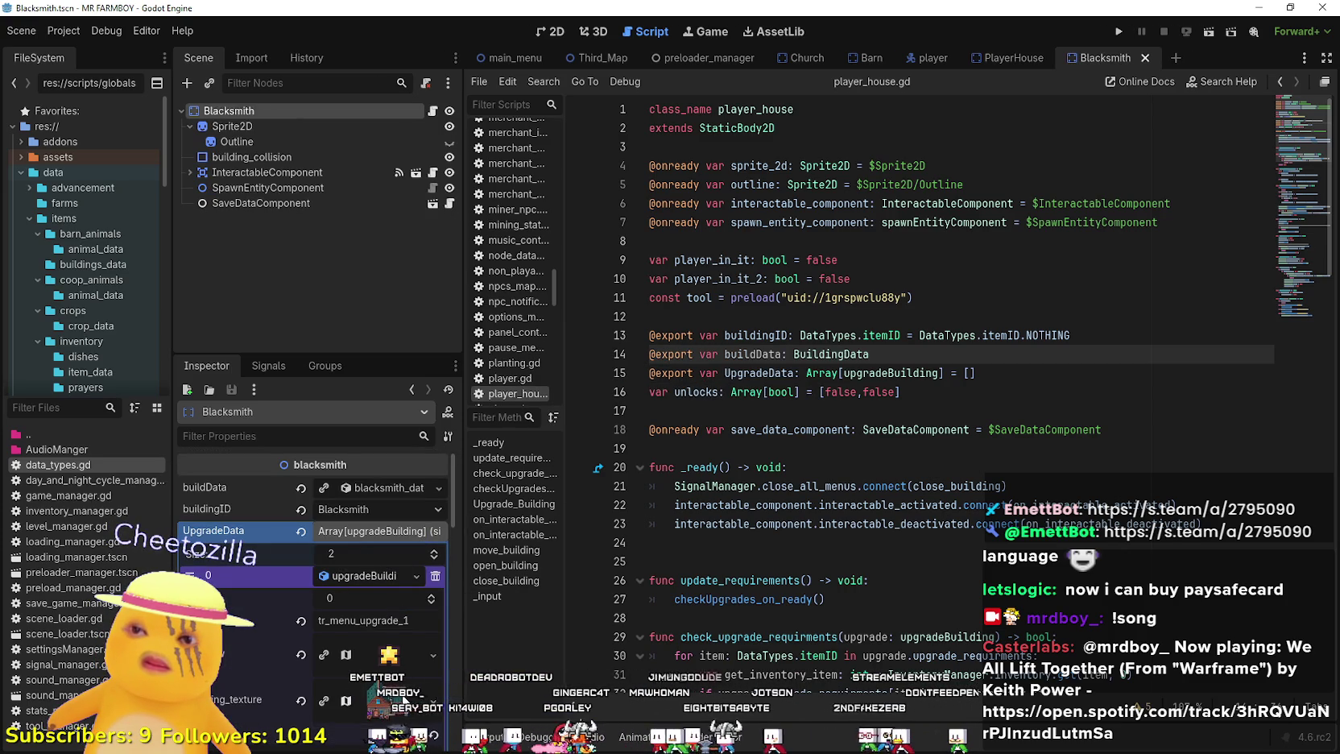
click(365, 576)
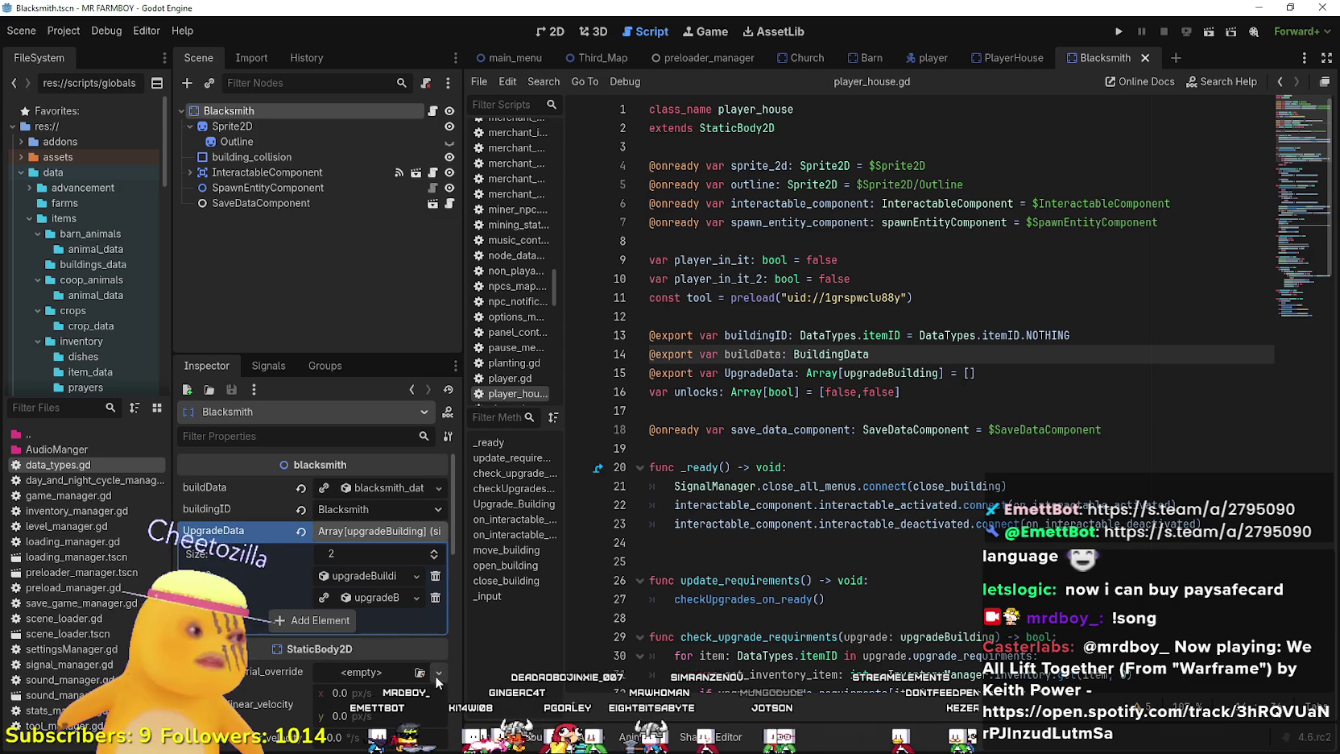
click(364, 575)
right_click(361, 576)
click(359, 573)
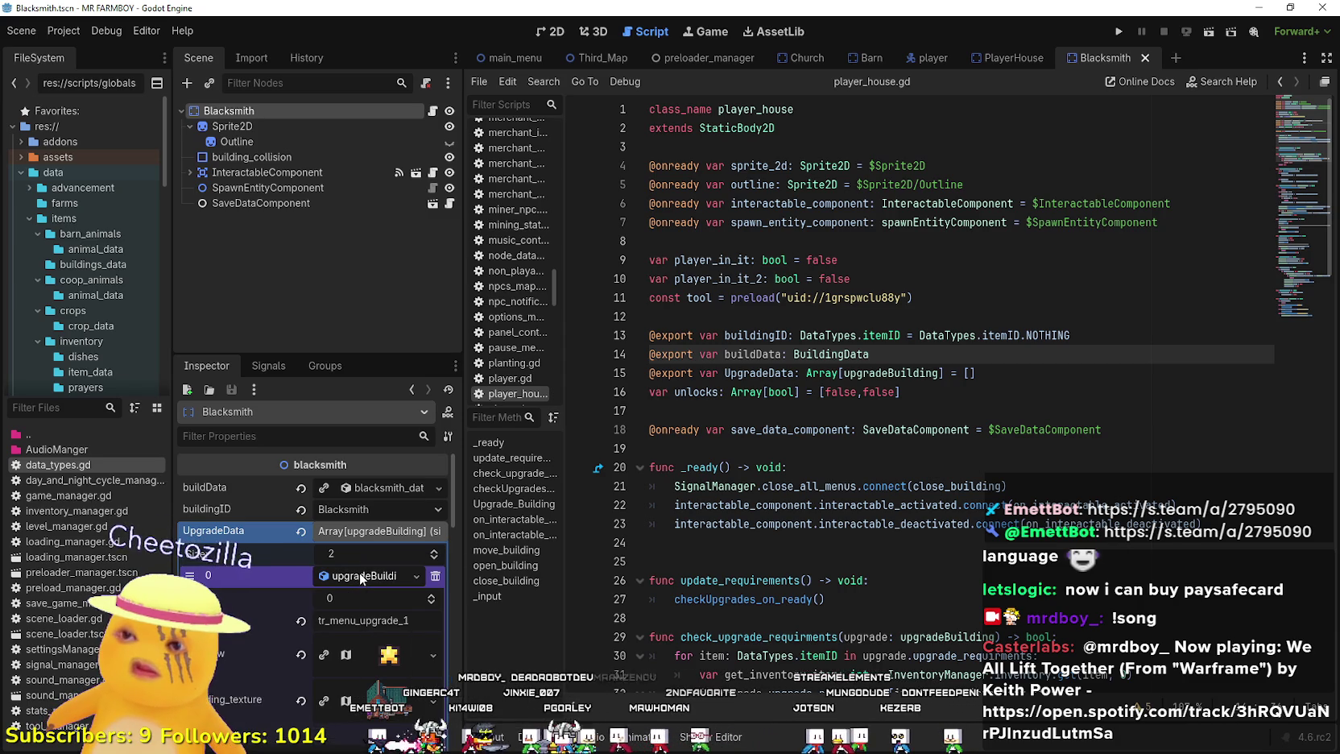
click(361, 574)
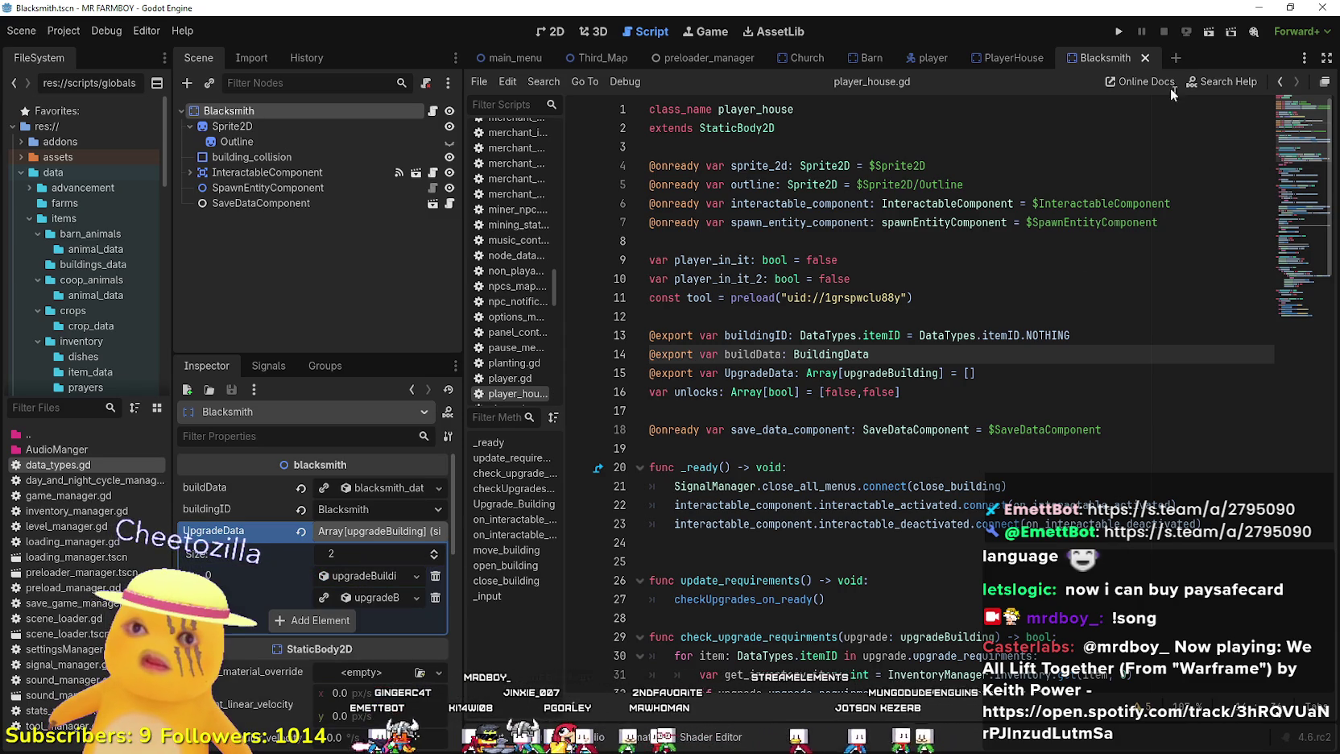
- Compare PlayerHouse's two upgrade entries with Blacksmith's, the first now reading tr_menu_upgrade_1
click(1013, 58)
click(356, 554)
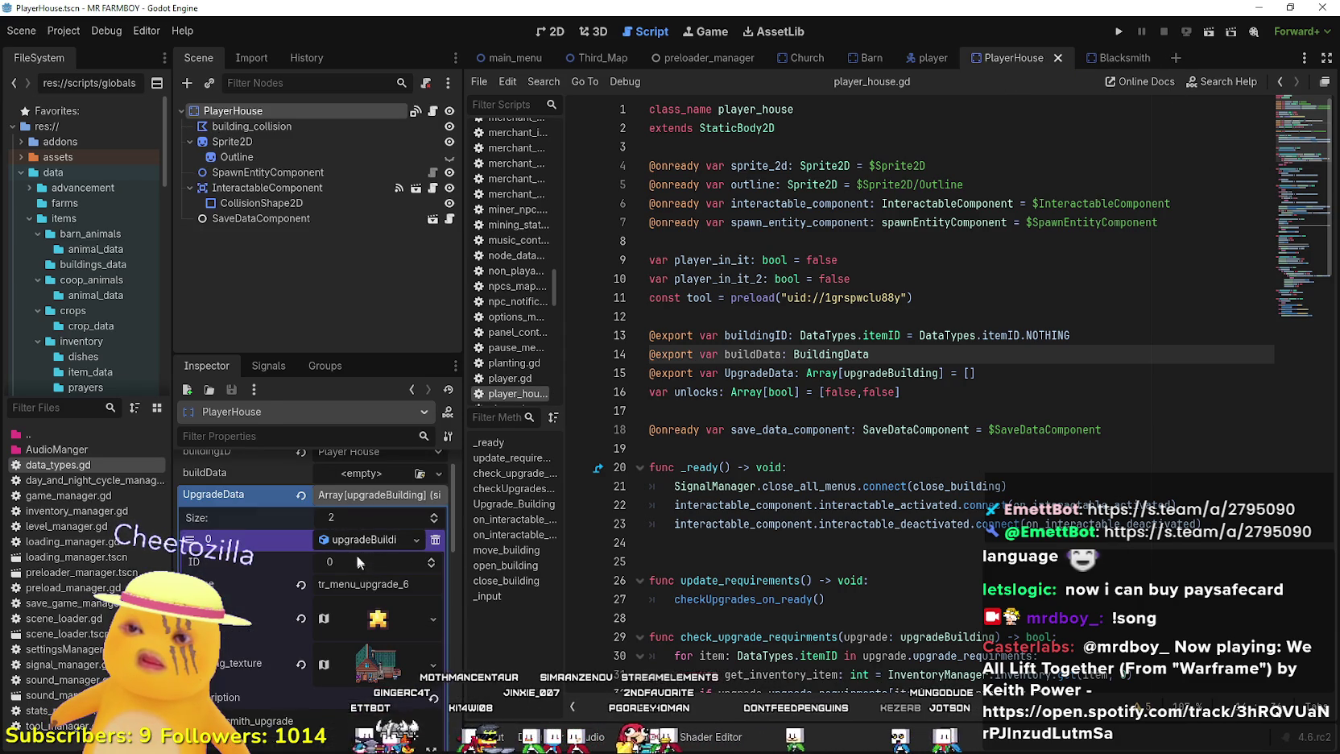
click(339, 540)
click(353, 560)
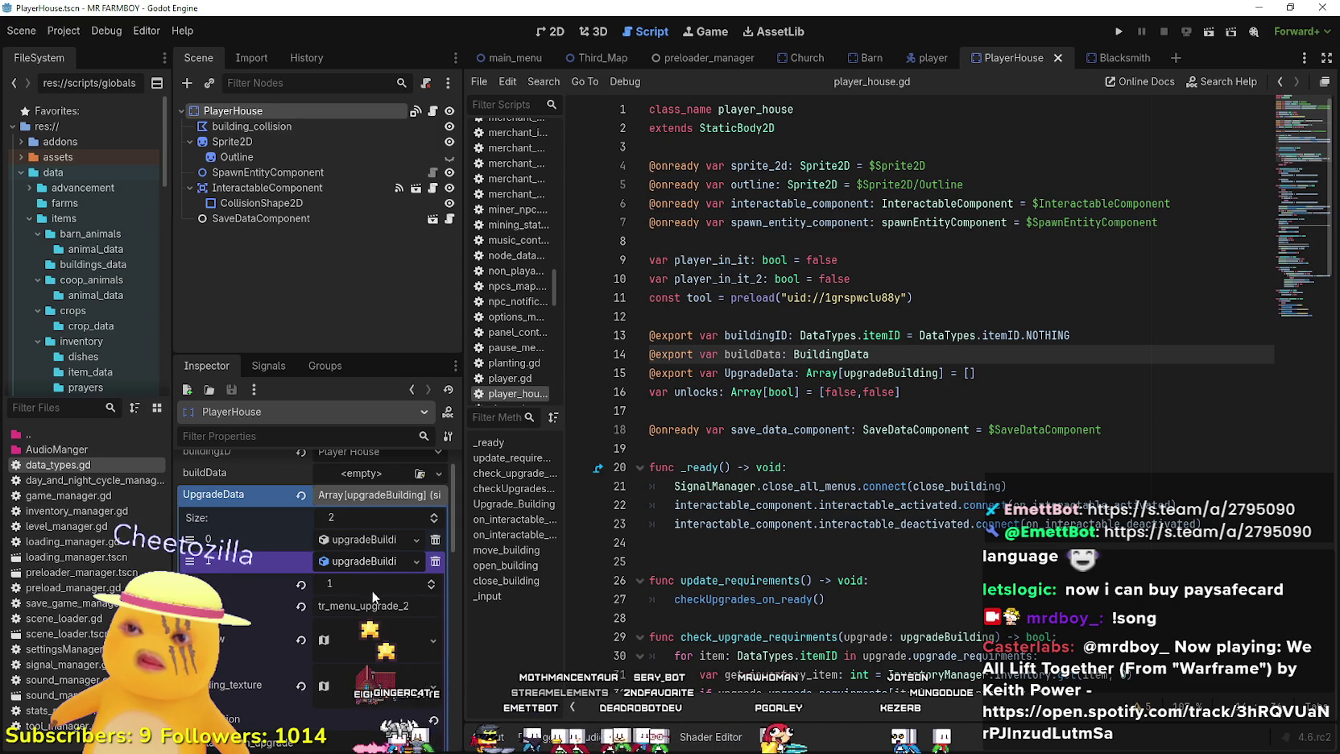
click(374, 536)
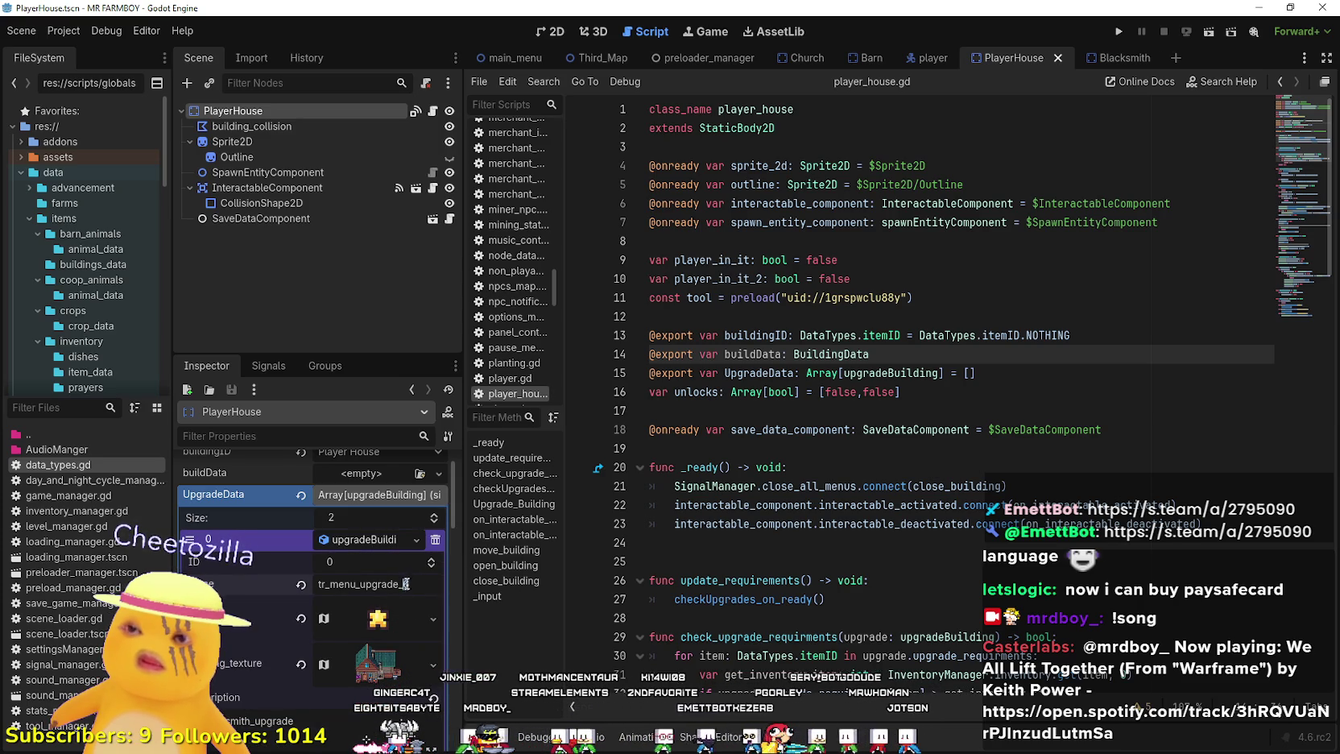
click(359, 532)
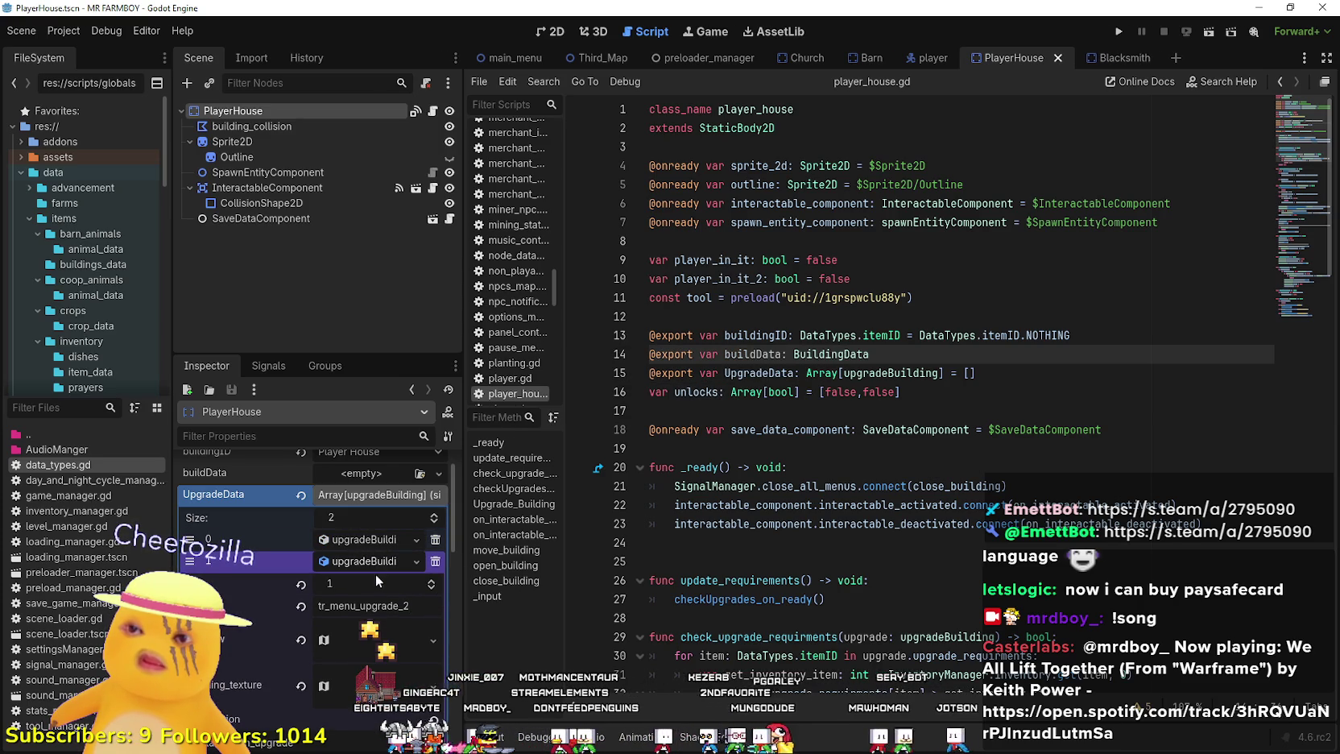
click(1127, 56)
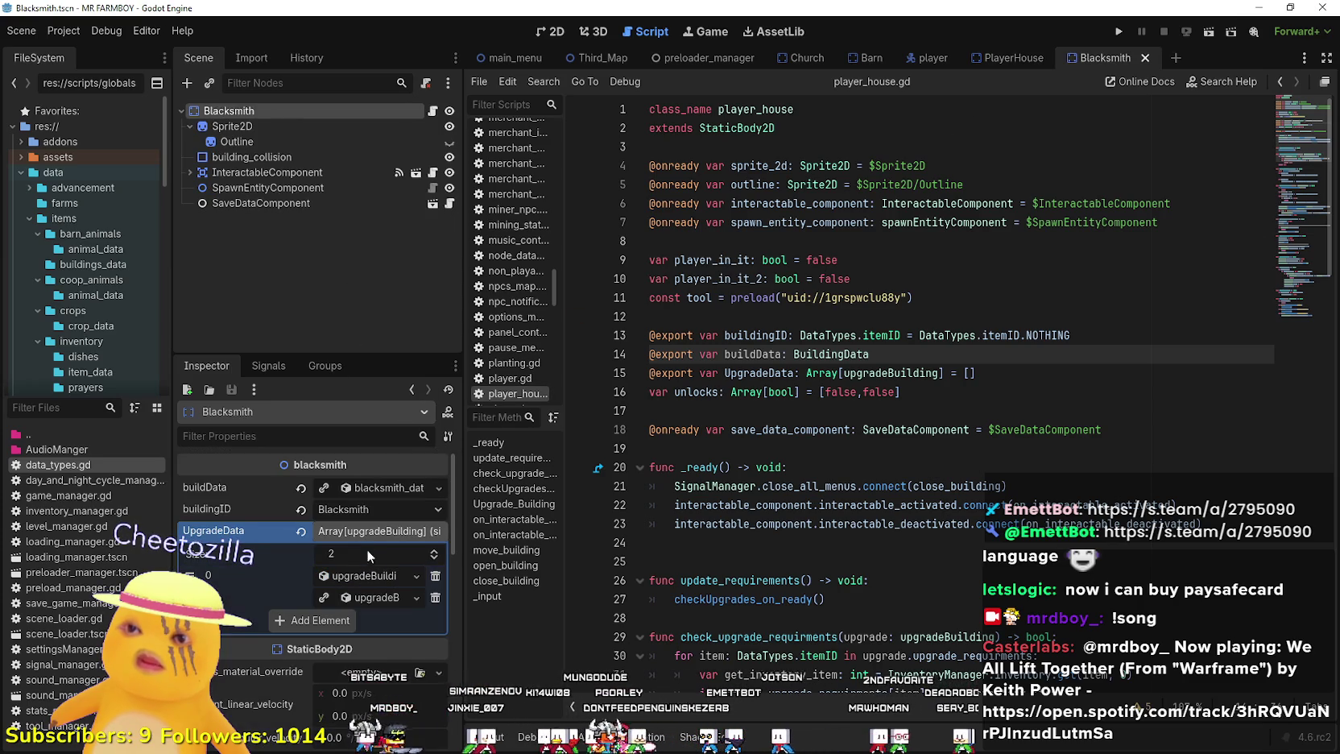
click(1010, 57)
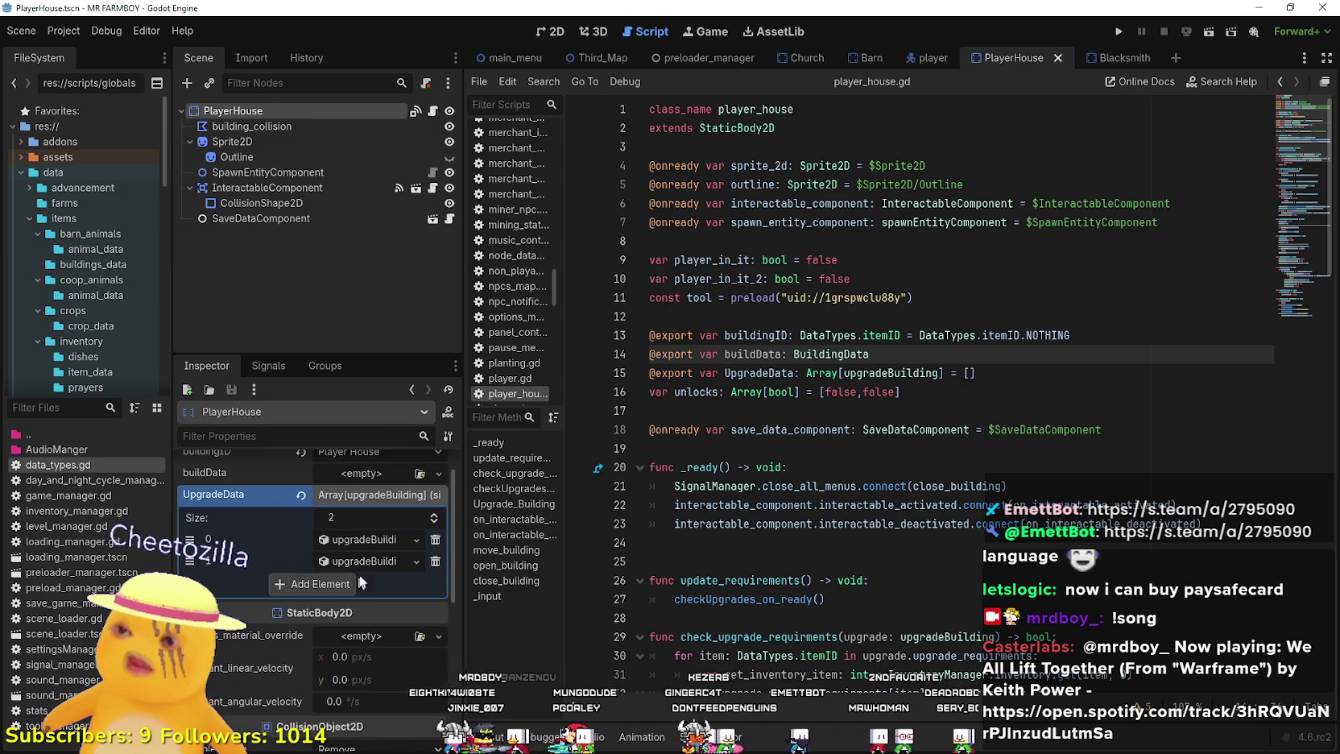
click(376, 538)
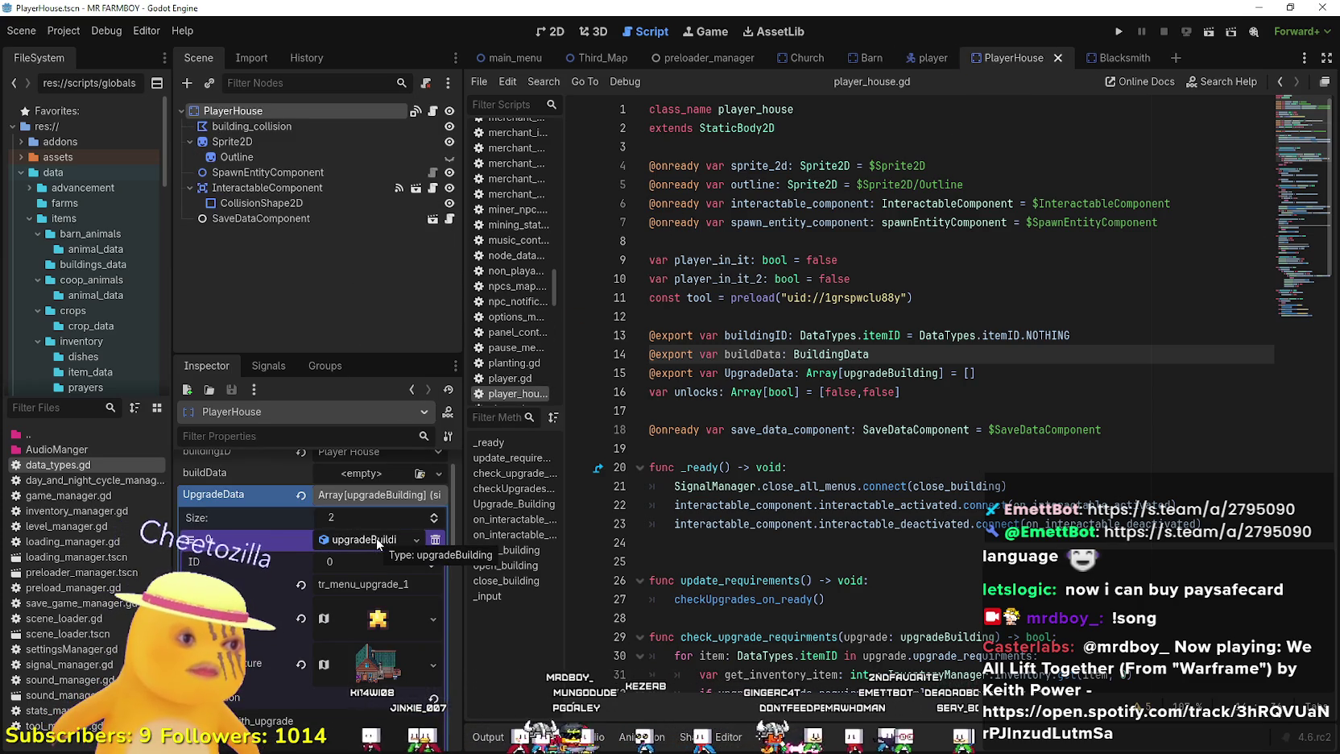
scroll(384, 611, down, 2)
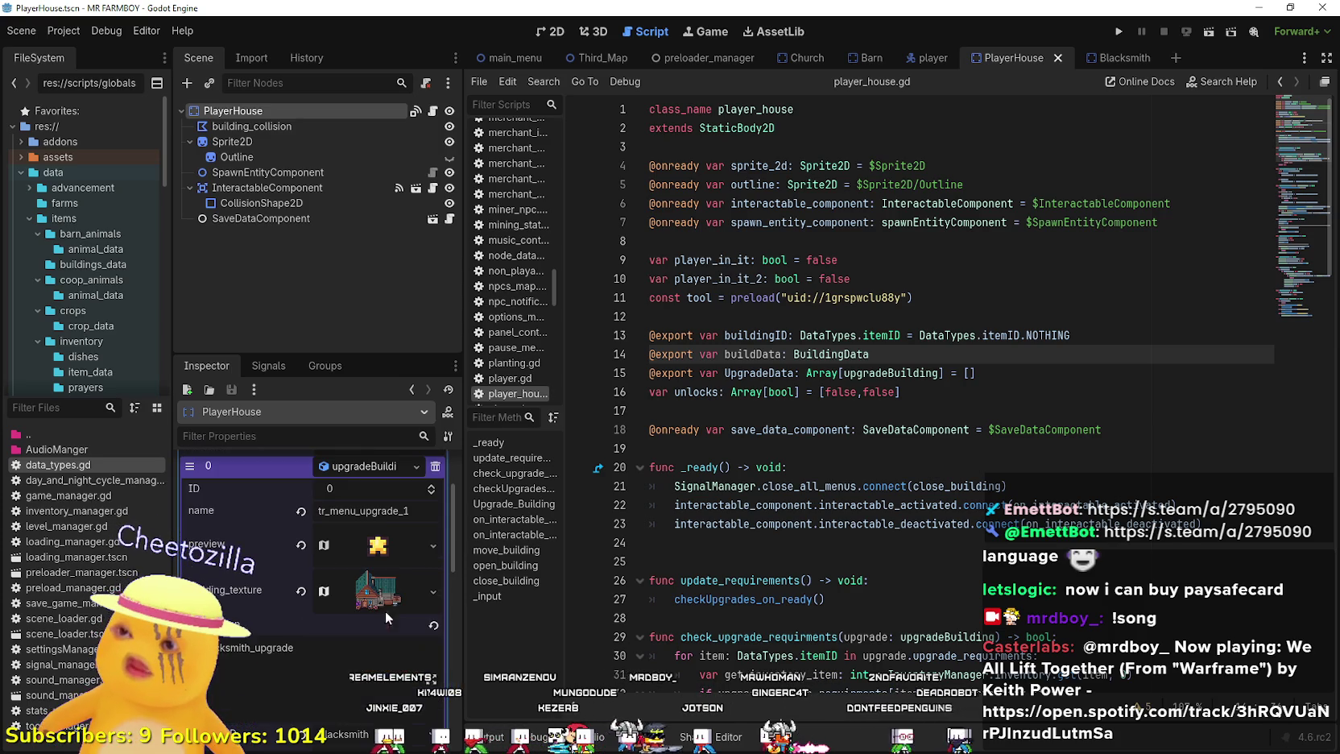
mouse_move(463, 562)
mouse_down()
mouse_move(529, 561)
mouse_move(512, 561)
mouse_up()
- Open Edit Region for element 0's building_texture and zoom in on the atlas's house sprites
click(412, 553)
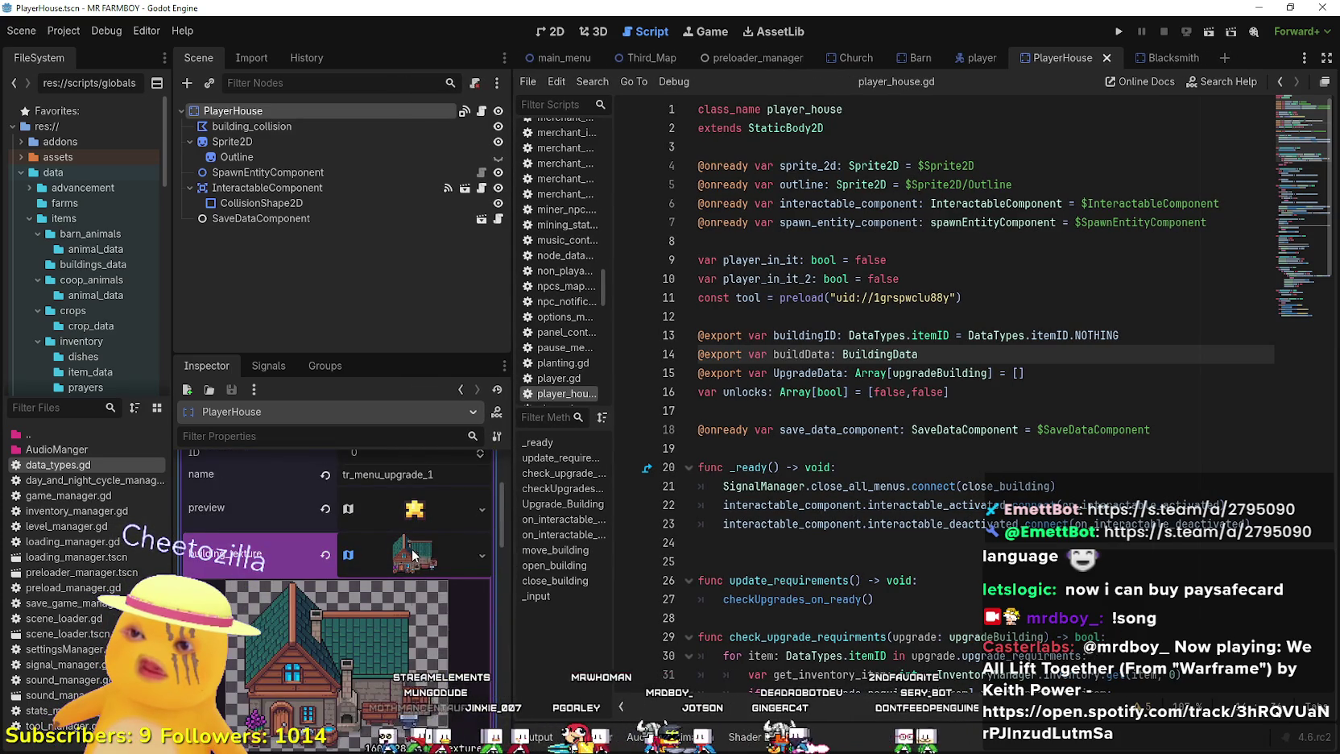
right_click(412, 554)
scroll(378, 557, down, 1)
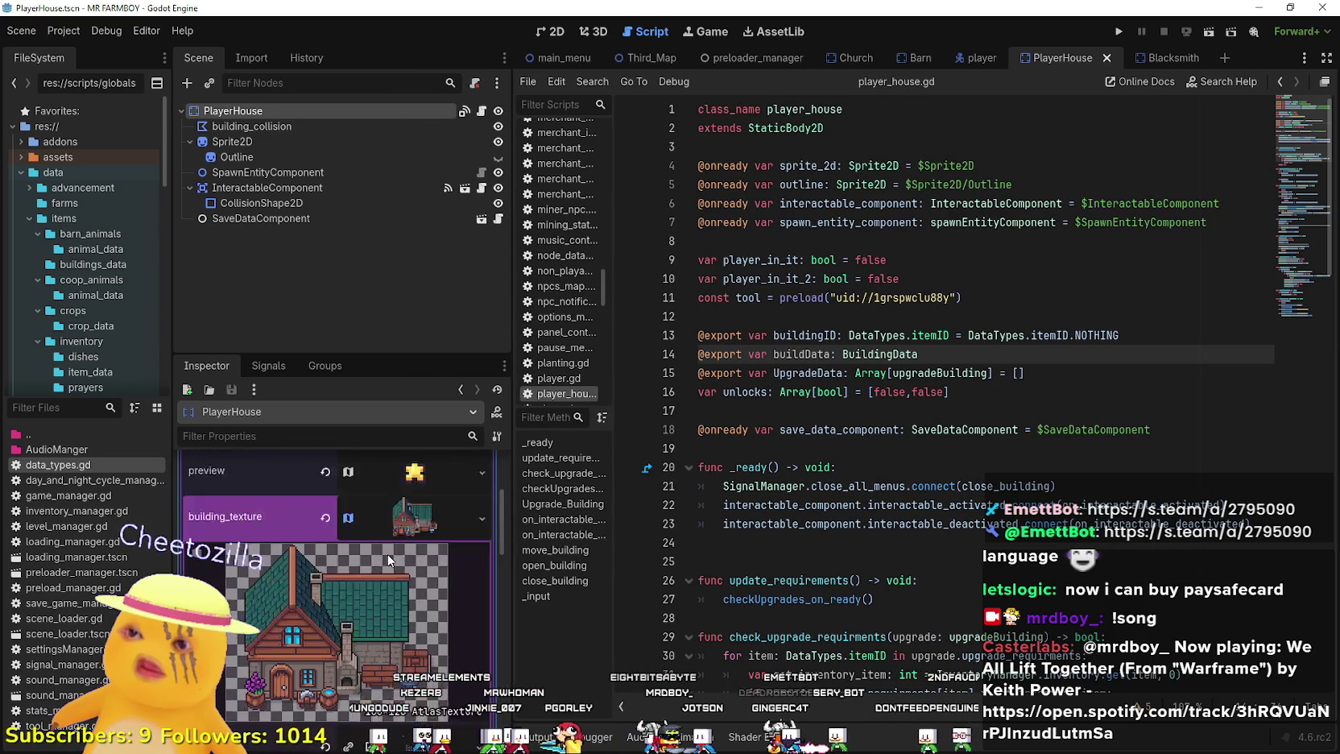
scroll(388, 560, down, 3)
click(407, 642)
scroll(552, 289, down, 10)
scroll(570, 370, up, 5)
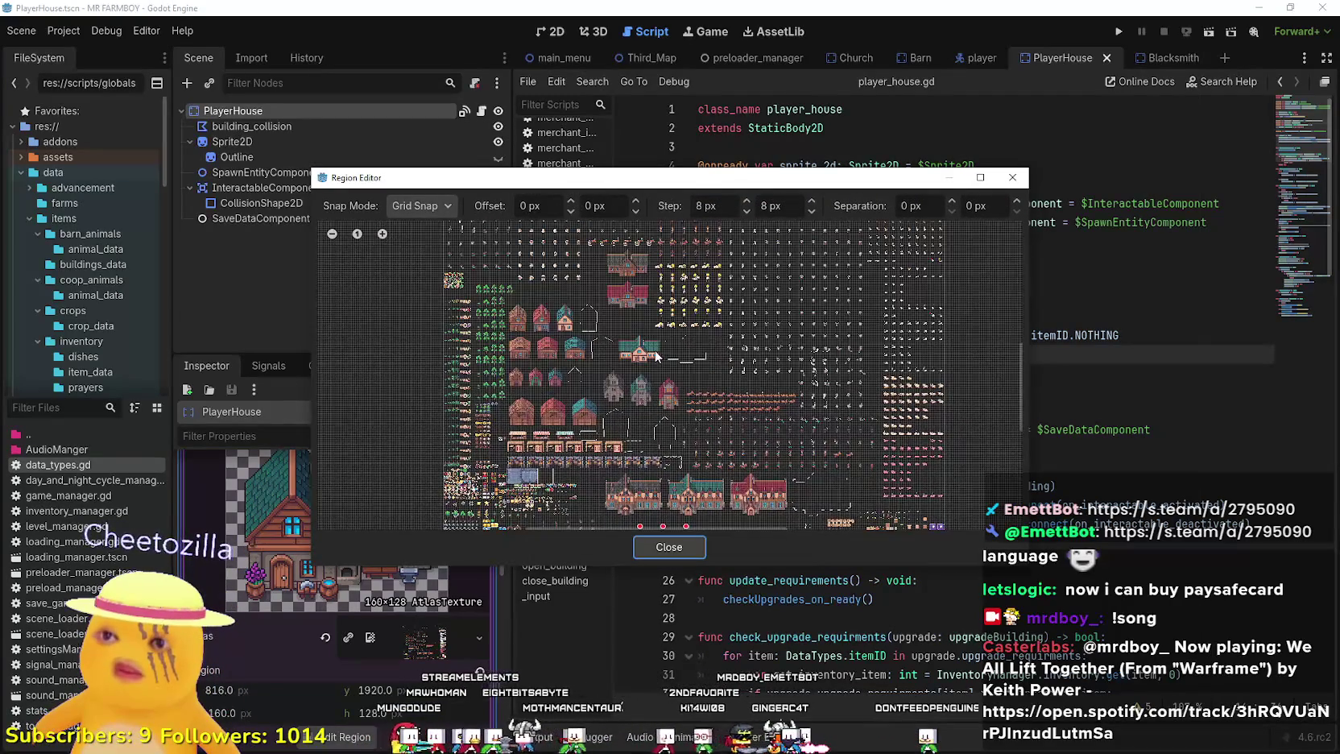
scroll(636, 285, up, 8)
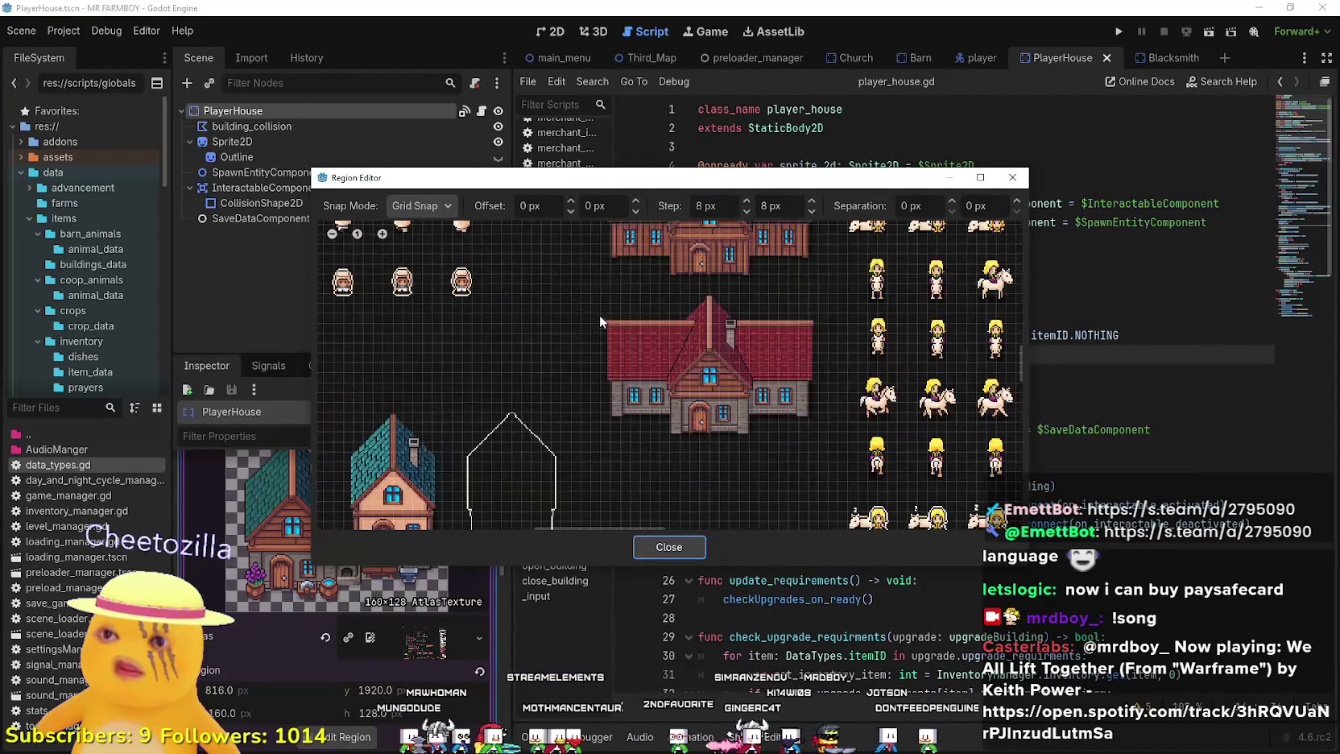